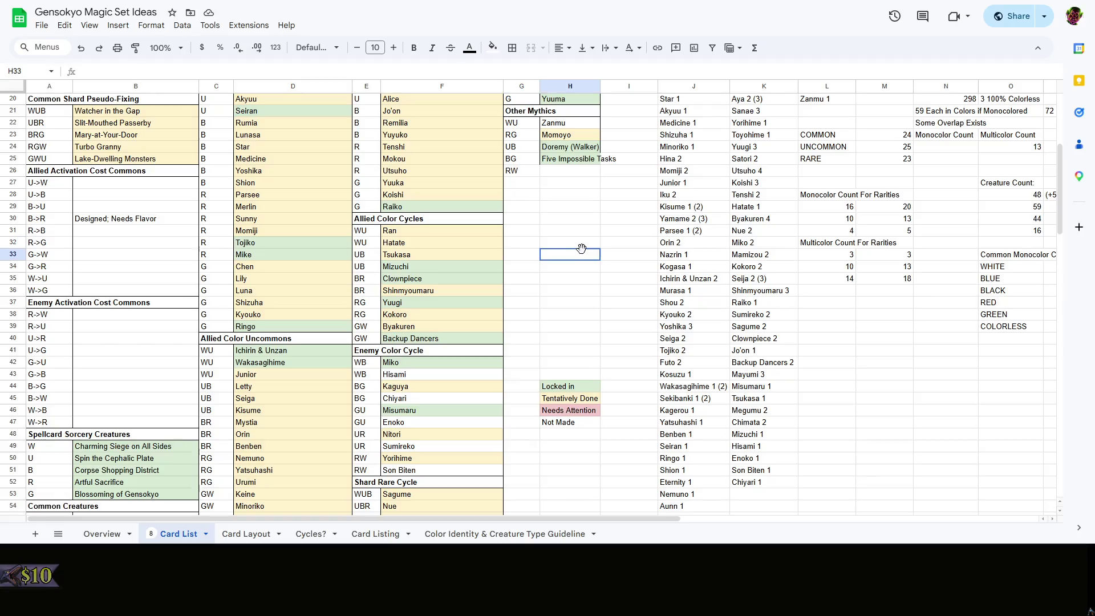
Switch to the Card Layout sheet and start on the empty cell B75 below RZ01 GW Youmu Konpaku
{"action": "left_click", "coordinate": [422, 243]}
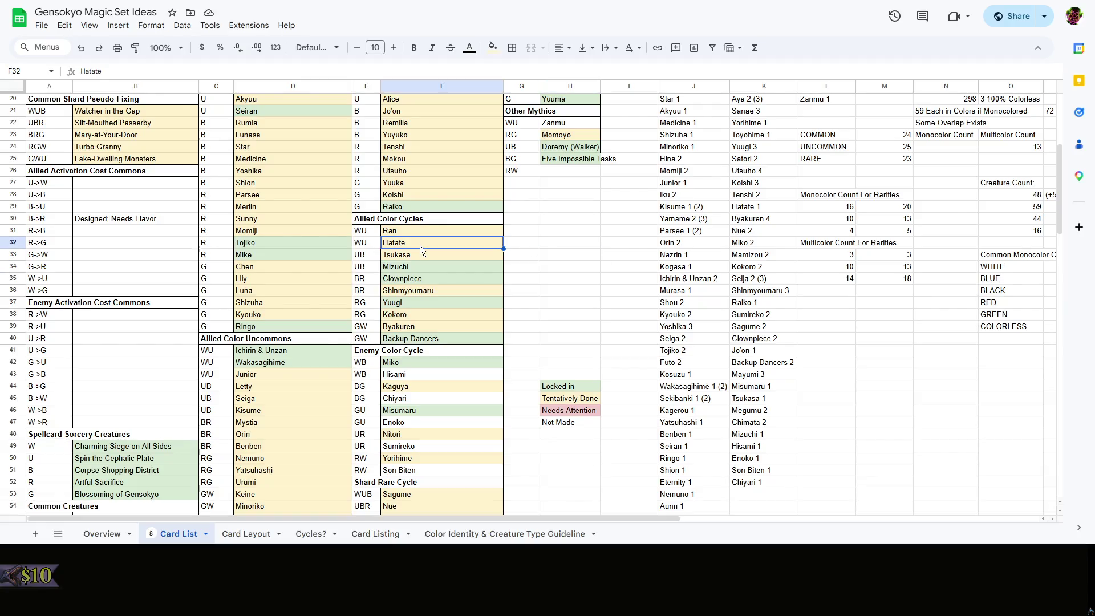
{"action": "scroll", "coordinate": [448, 325], "scroll_direction": "down", "scroll_amount": 5}
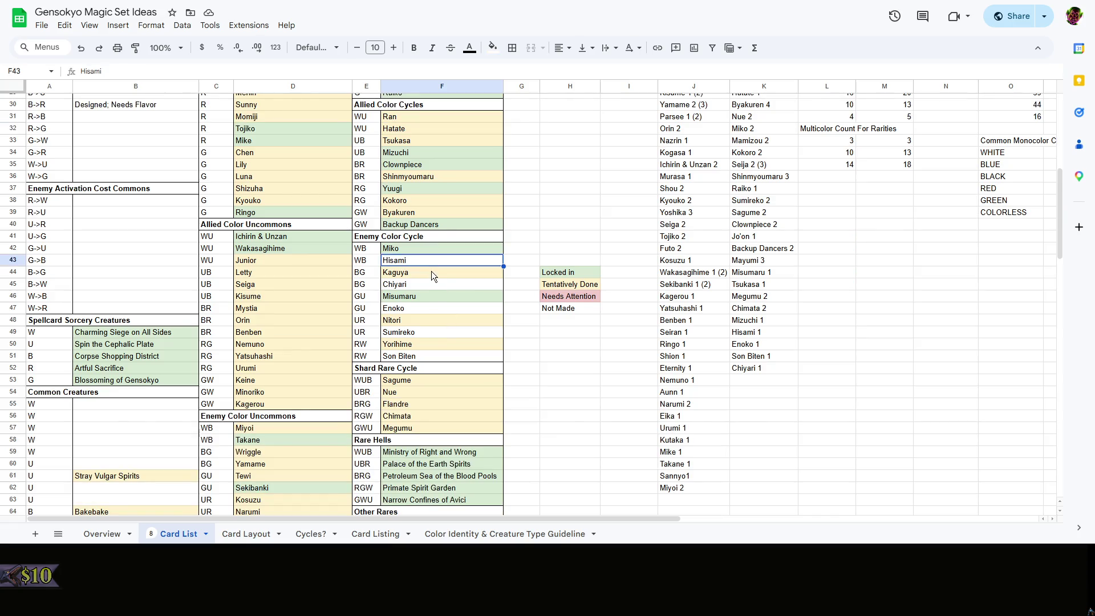
{"action": "left_click", "coordinate": [581, 249]}
{"action": "scroll", "coordinate": [581, 246], "scroll_direction": "up", "scroll_amount": 2}
{"action": "scroll", "coordinate": [581, 246], "scroll_direction": "up", "scroll_amount": 5}
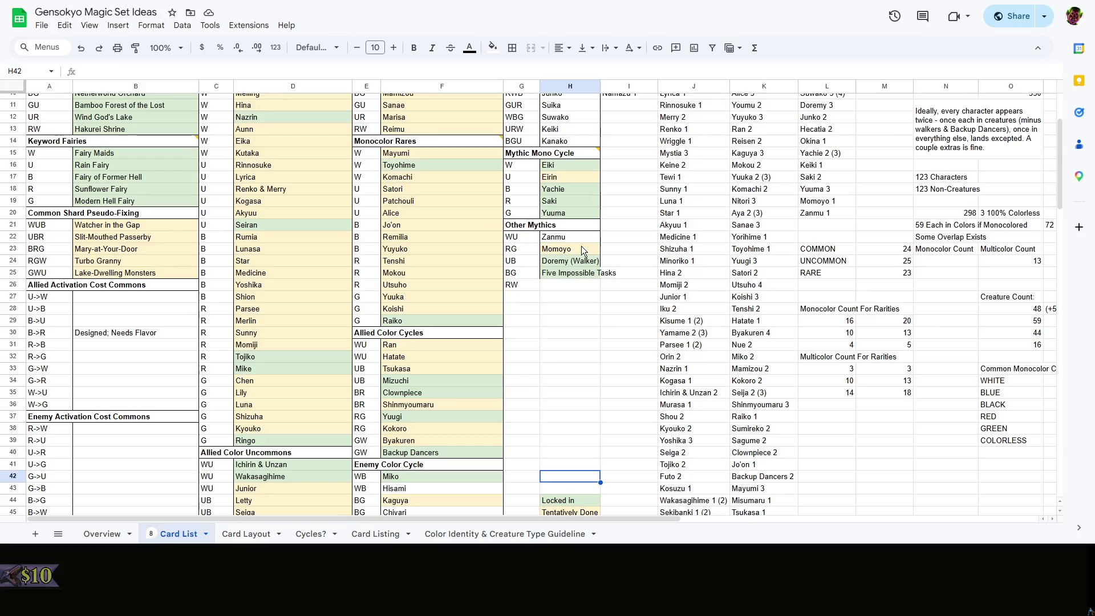
{"action": "scroll", "coordinate": [581, 246], "scroll_direction": "down", "scroll_amount": 7}
{"action": "scroll", "coordinate": [581, 245], "scroll_direction": "up", "scroll_amount": 5}
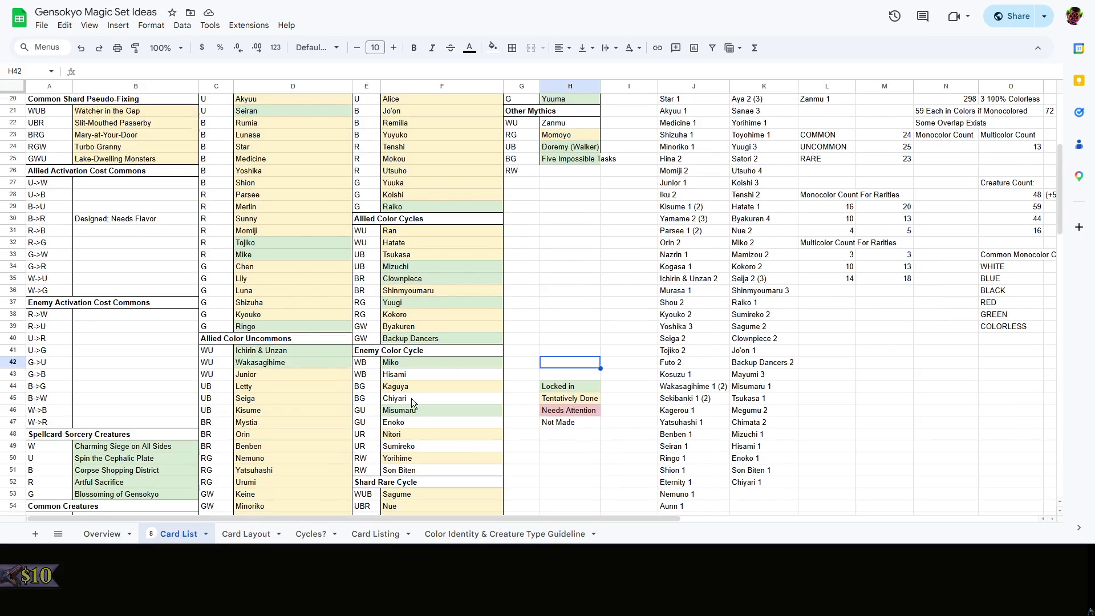
{"action": "scroll", "coordinate": [518, 326], "scroll_direction": "down", "scroll_amount": 5}
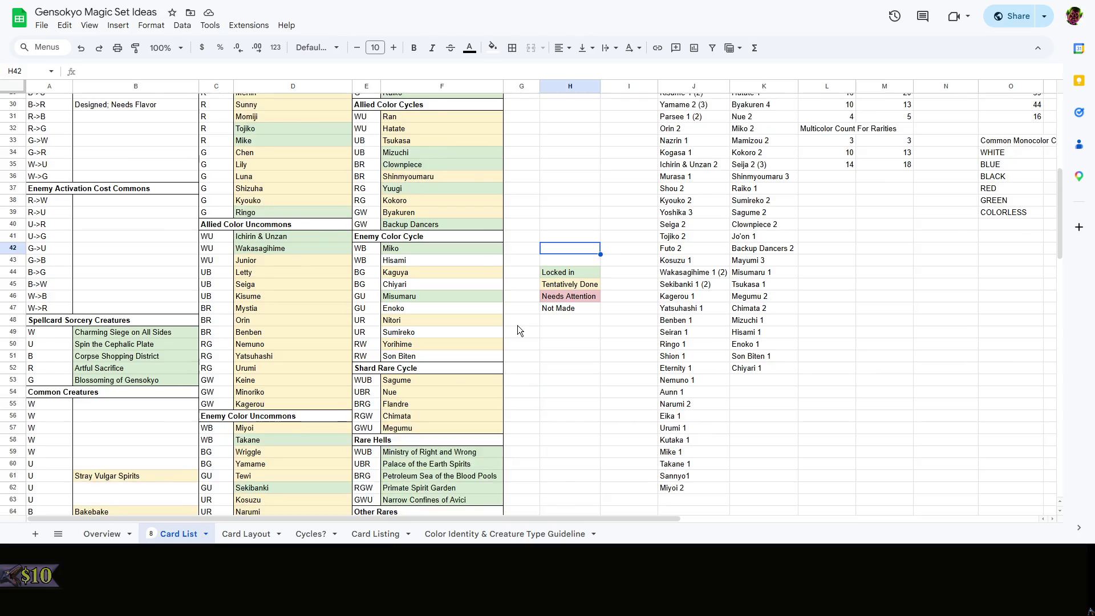
{"action": "scroll", "coordinate": [517, 326], "scroll_direction": "down", "scroll_amount": 5}
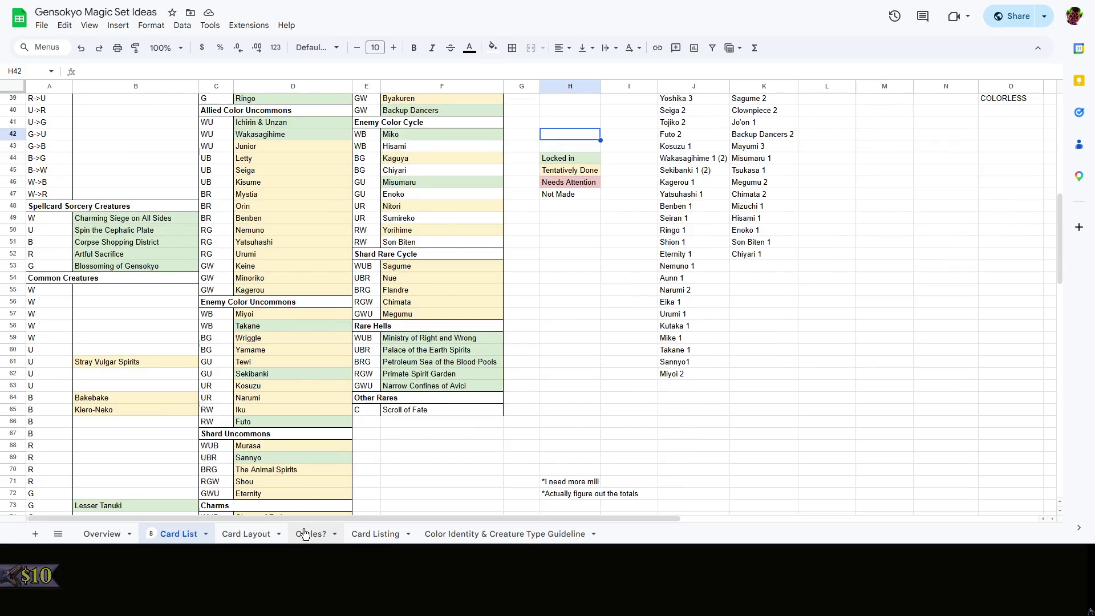
{"action": "left_click", "coordinate": [253, 533]}
{"action": "left_click", "coordinate": [120, 302]}
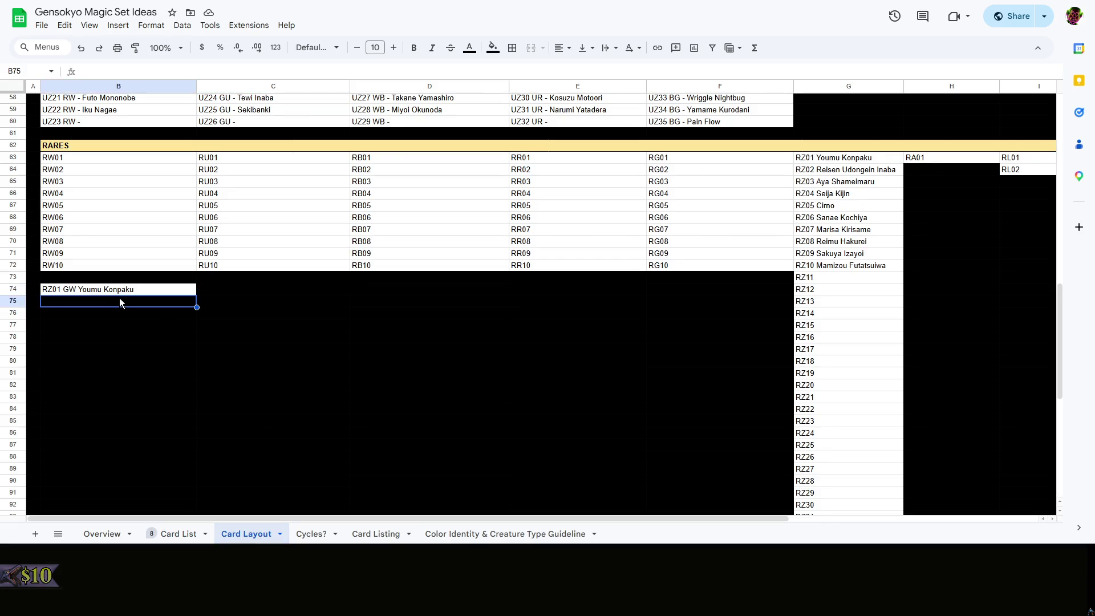
{"action": "double_click", "coordinate": [124, 301]}
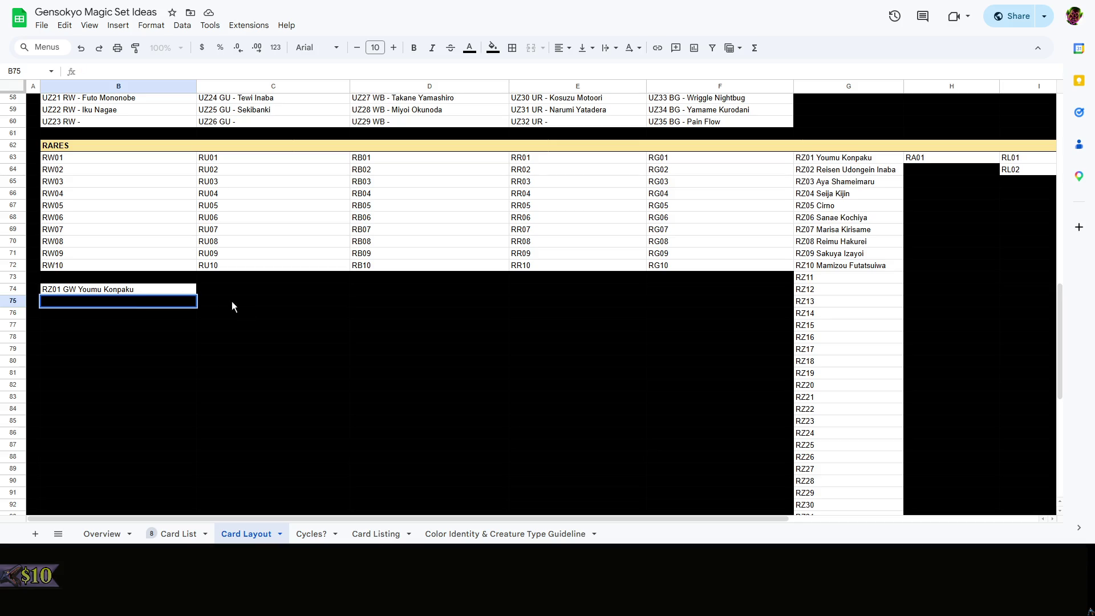
Copy RZ01 GW Youmu Konpaku into B75 and trim it down to RZ02 GW
{"action": "key", "text": "Escape"}
{"action": "left_click", "coordinate": [147, 294]}
{"action": "key", "text": "ctrl+c"}
{"action": "left_click", "coordinate": [111, 301]}
{"action": "key", "text": "ctrl+v"}
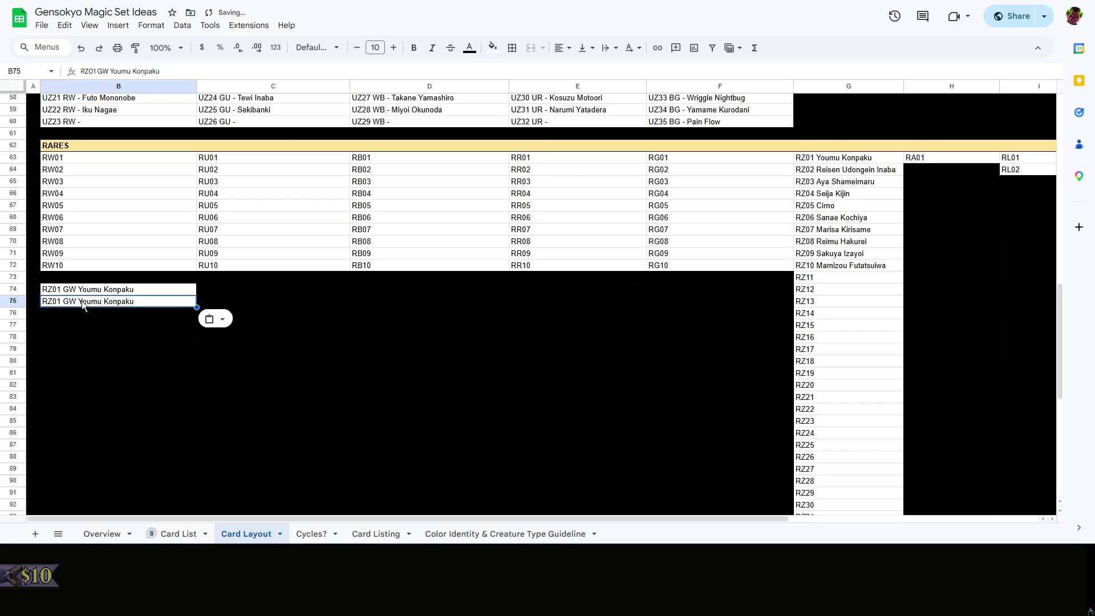
{"action": "double_click", "coordinate": [47, 301]}
{"action": "left_click_drag", "start_coordinate": [57, 302], "coordinate": [225, 304]}
{"action": "type", "text": "2"}
{"action": "key", "text": "BackSpace"}
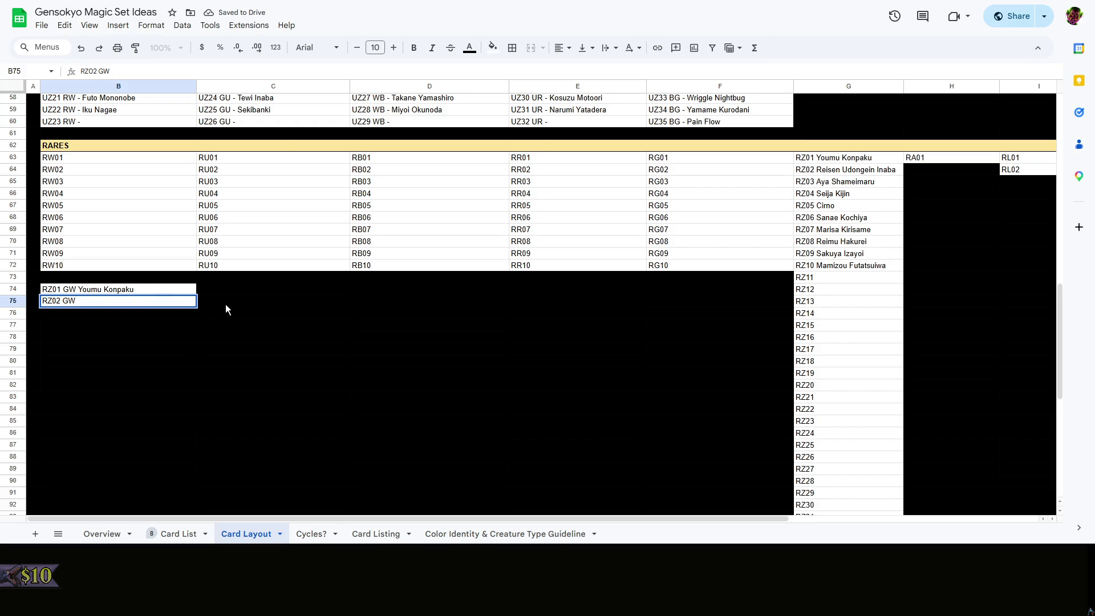
{"action": "left_click", "coordinate": [231, 306]}
After a glance at the Card List, copy RZ02 GW into B76 and renumber it to RZ03 GW
{"action": "left_click", "coordinate": [123, 294]}
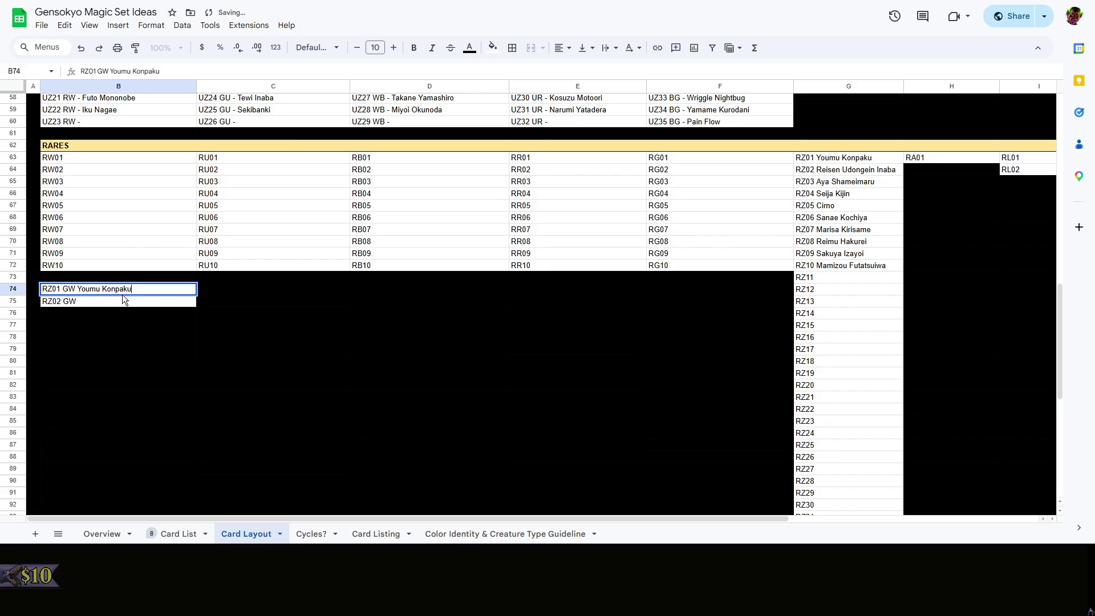
{"action": "double_click", "coordinate": [152, 301]}
{"action": "left_click", "coordinate": [157, 336]}
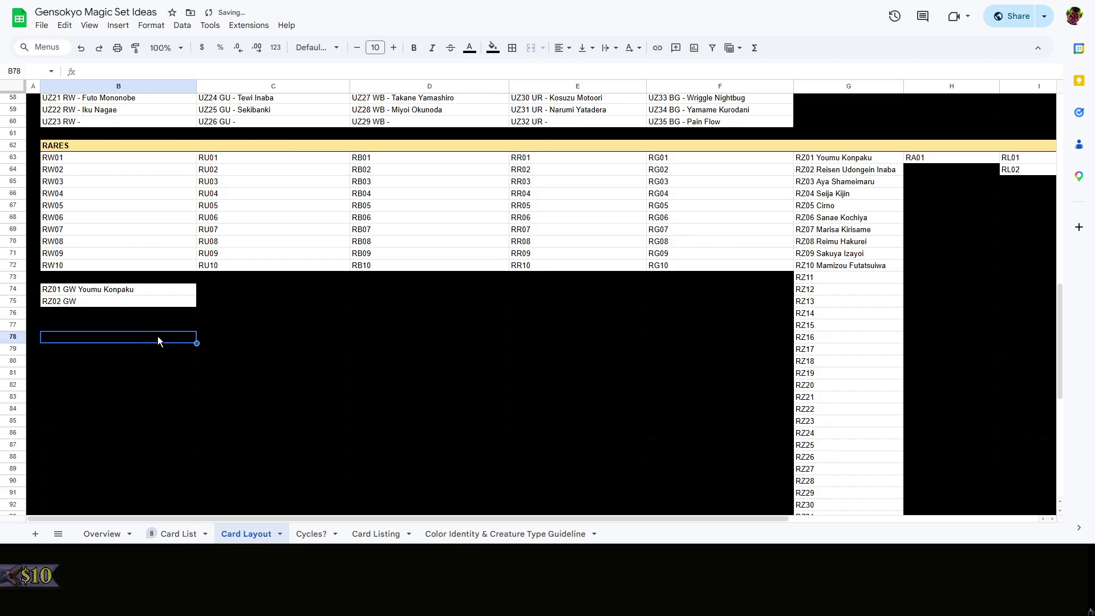
{"action": "left_click", "coordinate": [175, 534]}
{"action": "scroll", "coordinate": [427, 419], "scroll_direction": "up", "scroll_amount": 3}
{"action": "left_click", "coordinate": [564, 383]}
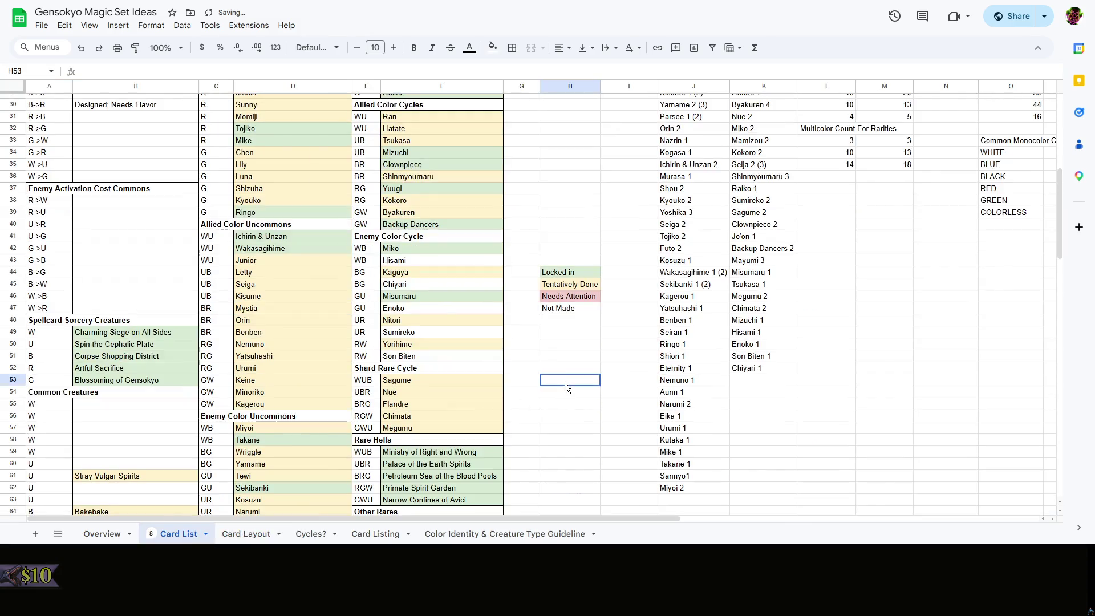
{"action": "scroll", "coordinate": [565, 382], "scroll_direction": "up", "scroll_amount": 3}
{"action": "scroll", "coordinate": [565, 387], "scroll_direction": "up", "scroll_amount": 5}
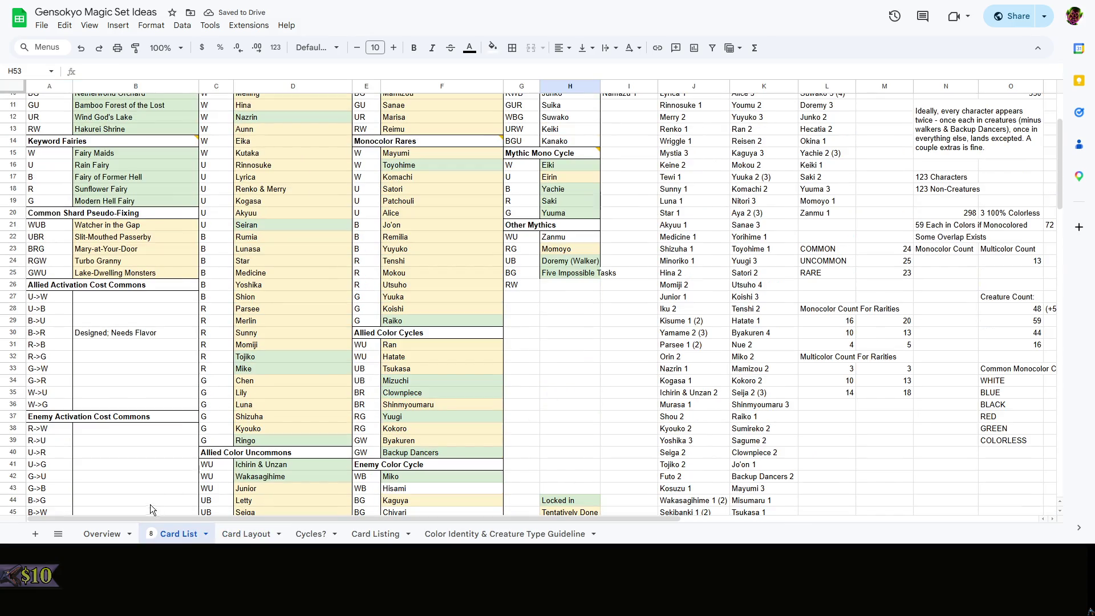
{"action": "left_click", "coordinate": [246, 533]}
{"action": "left_click", "coordinate": [91, 303]}
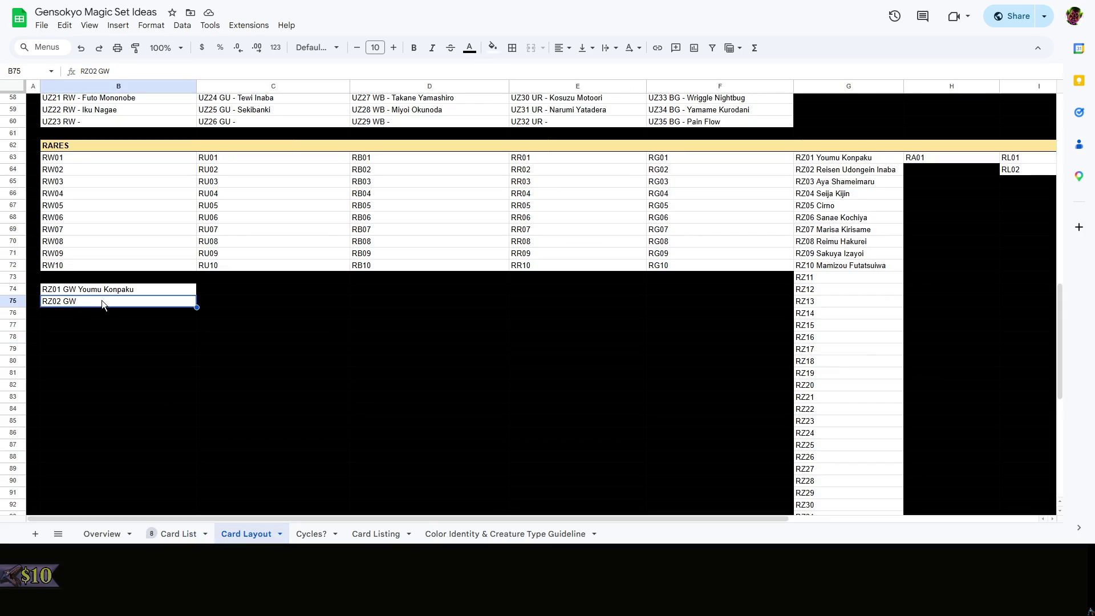
{"action": "key", "text": "ctrl+c"}
{"action": "left_click", "coordinate": [98, 311]}
{"action": "key", "text": "ctrl+v"}
{"action": "double_click", "coordinate": [97, 313]}
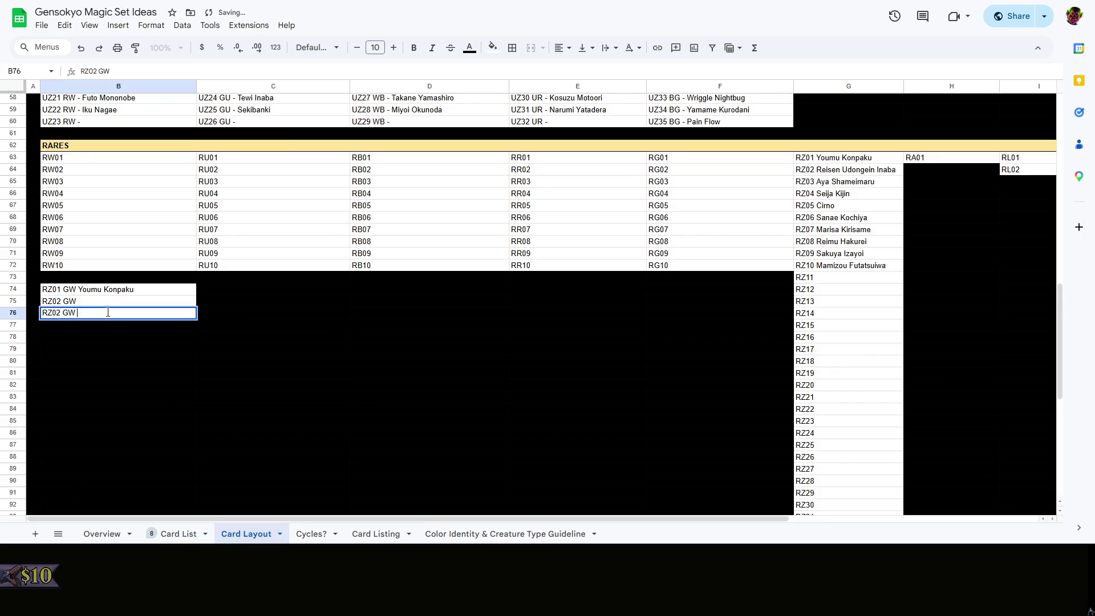
{"action": "type", "text": "3"}
{"action": "key", "text": "Return"}
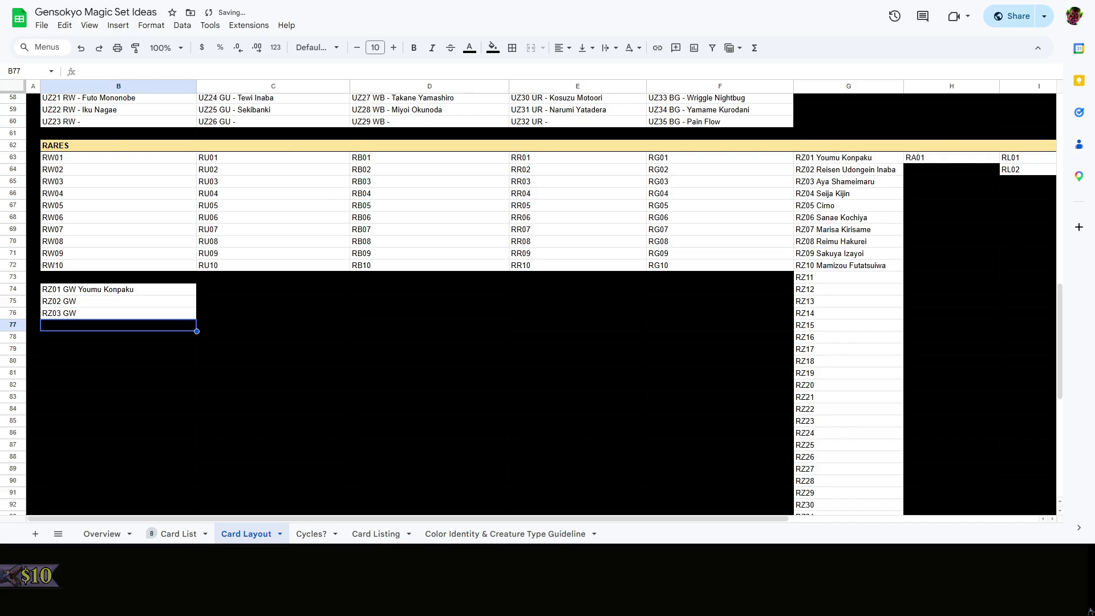
Cross-check the Card List, review the three GW entries, and copy RZ01 GW Youmu Konpaku for column C
{"action": "left_click", "coordinate": [179, 533]}
{"action": "left_click", "coordinate": [569, 344]}
{"action": "scroll", "coordinate": [569, 349], "scroll_direction": "up", "scroll_amount": 2}
{"action": "scroll", "coordinate": [555, 355], "scroll_direction": "down", "scroll_amount": 5}
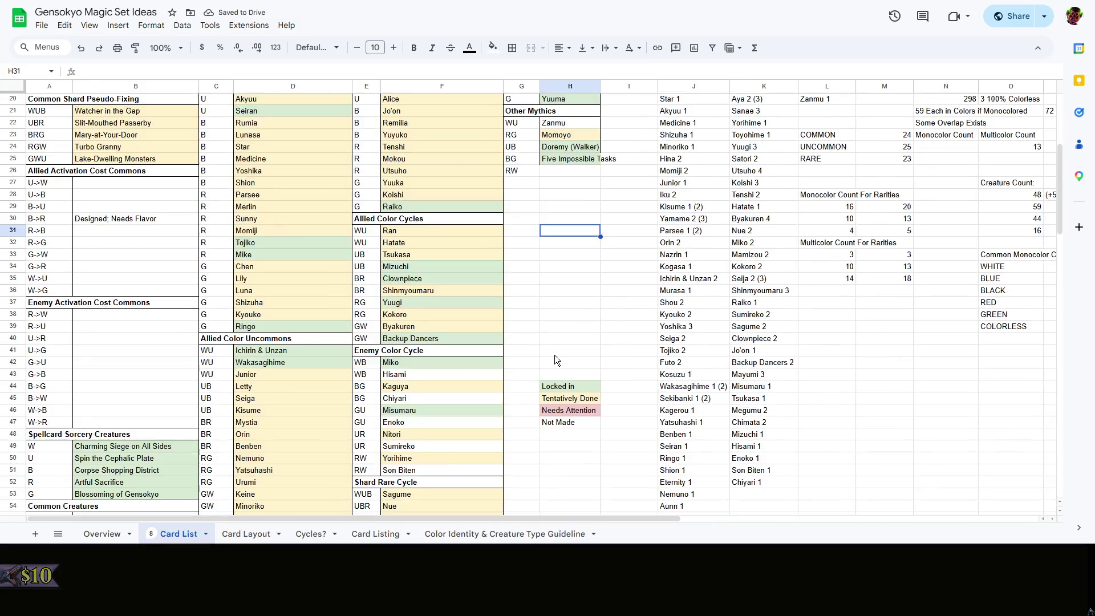
{"action": "scroll", "coordinate": [554, 355], "scroll_direction": "up", "scroll_amount": 2}
{"action": "left_click", "coordinate": [245, 533]}
{"action": "left_click", "coordinate": [146, 304]}
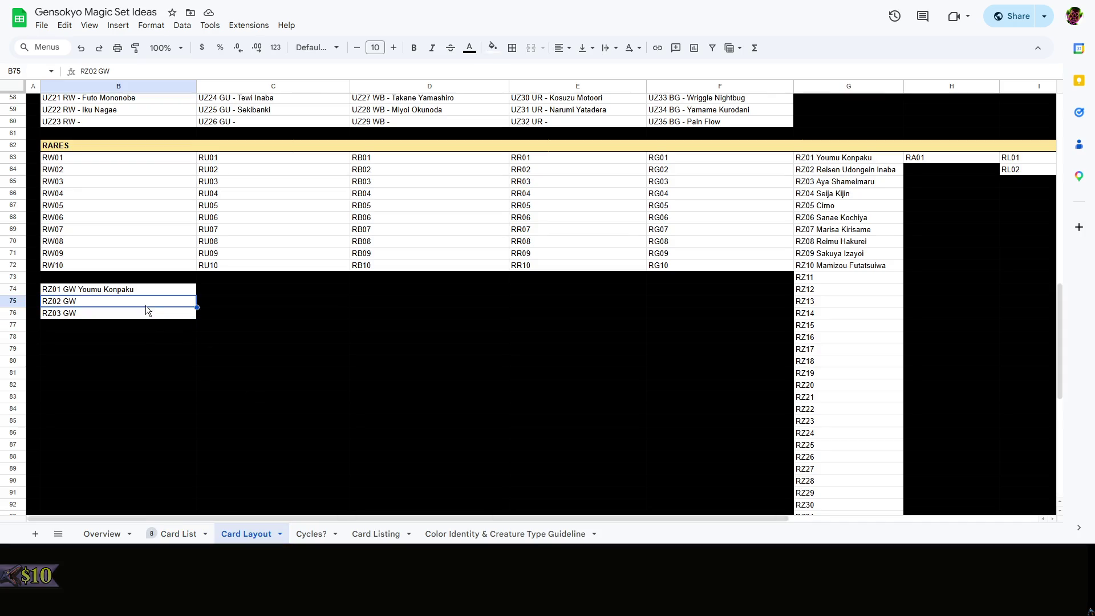
{"action": "left_click", "coordinate": [147, 327]}
{"action": "left_click", "coordinate": [133, 310]}
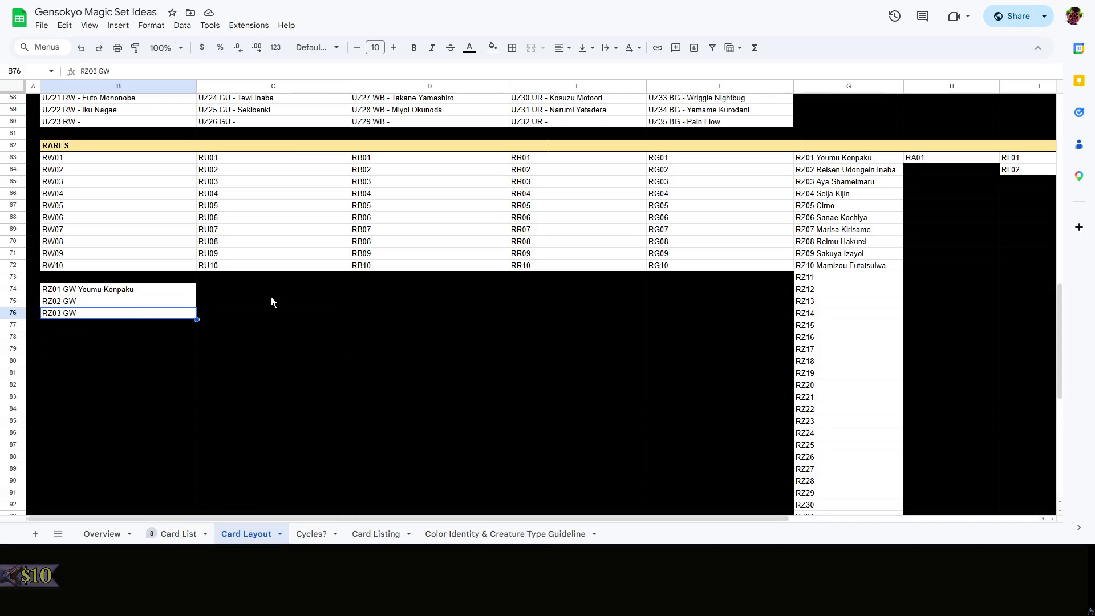
{"action": "left_click", "coordinate": [167, 291]}
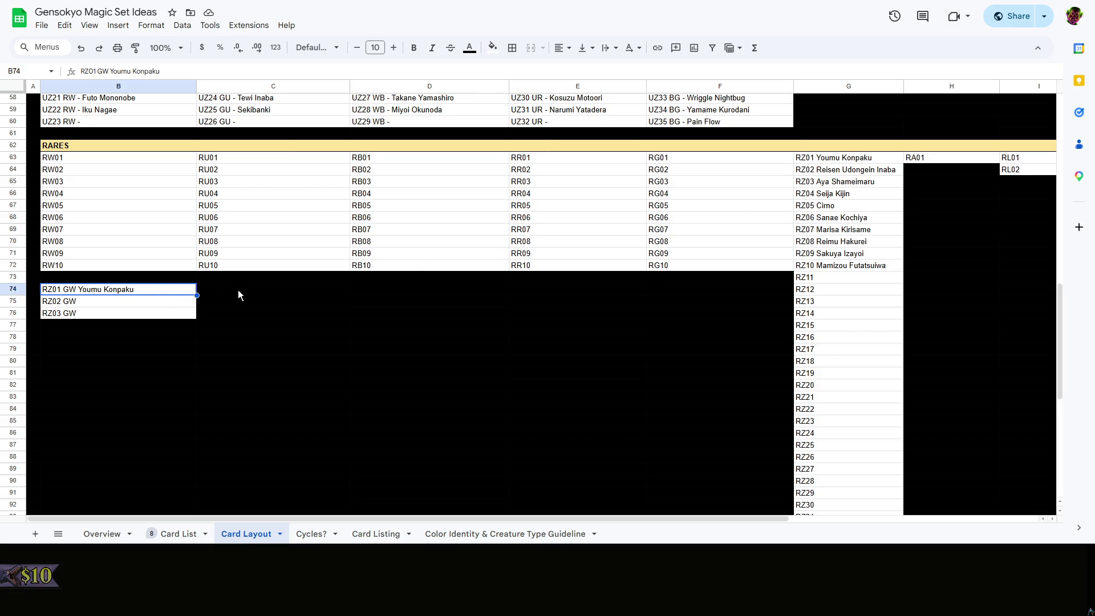
{"action": "scroll", "coordinate": [238, 291], "scroll_direction": "up", "scroll_amount": 3}
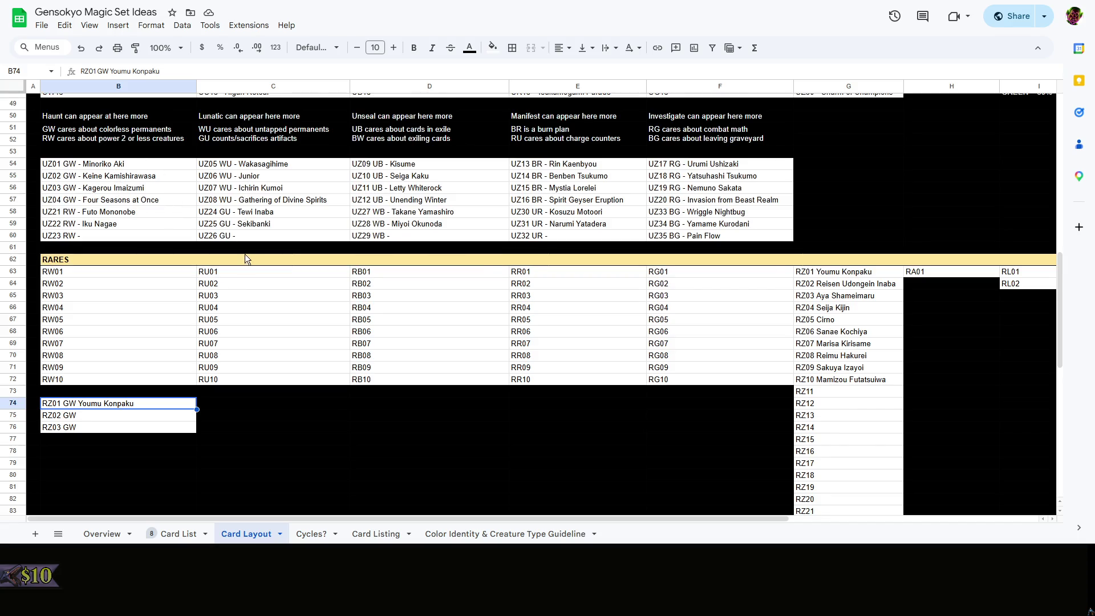
{"action": "scroll", "coordinate": [245, 255], "scroll_direction": "down", "scroll_amount": 3}
{"action": "key", "text": "ctrl+c"}
{"action": "left_click", "coordinate": [228, 290]}
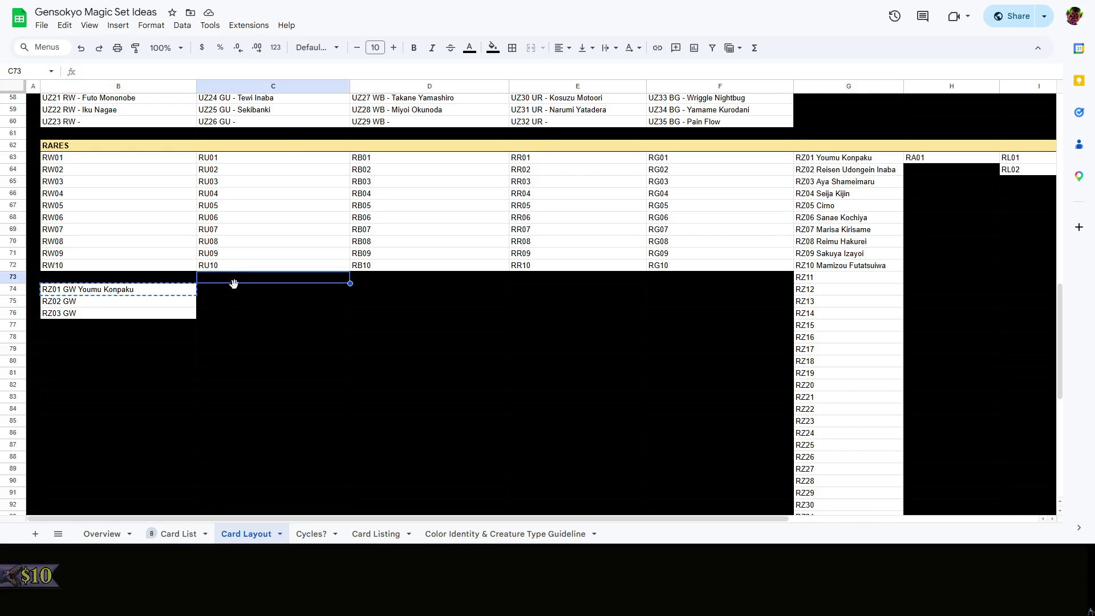
Paste into C74 and rewrite it as RZ04 WU Reisen Udongein Inaba
{"action": "key", "text": "ctrl+v"}
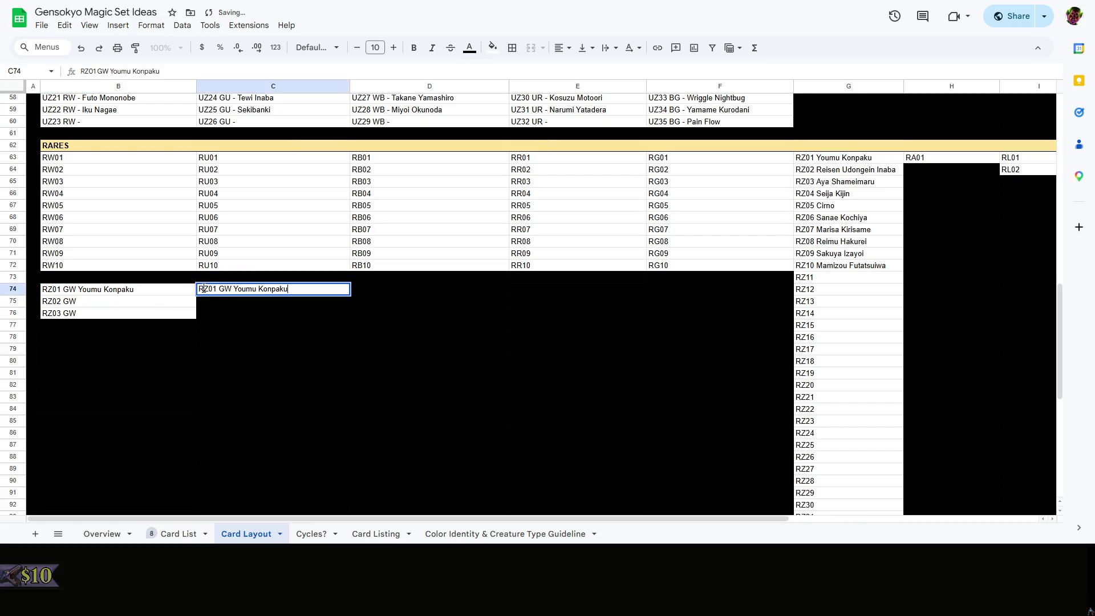
{"action": "double_click", "coordinate": [214, 289]}
{"action": "type", "text": "4"}
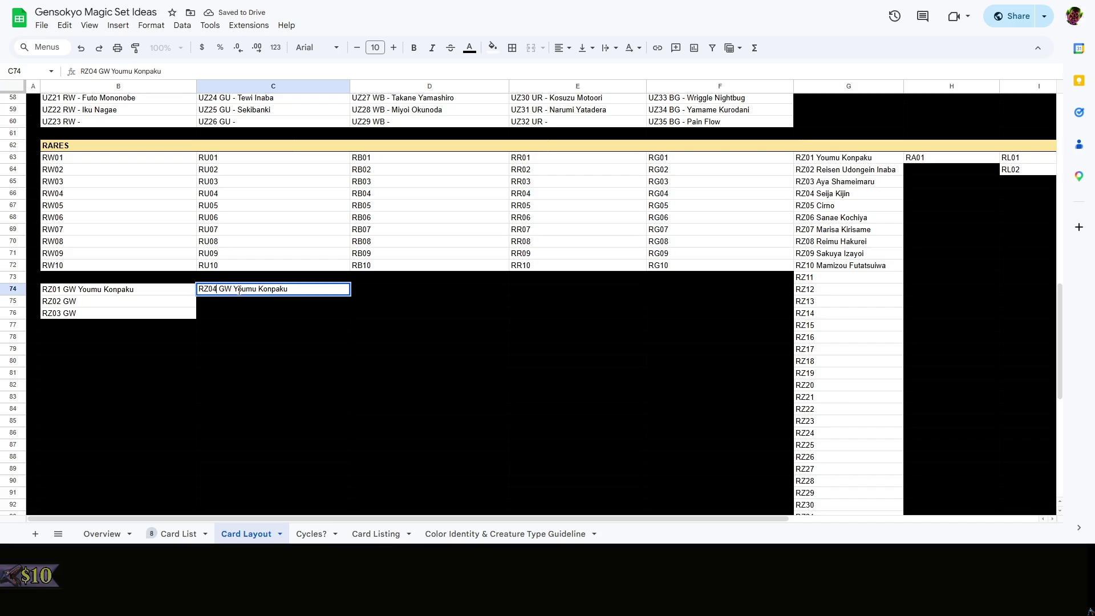
{"action": "double_click", "coordinate": [226, 289]}
{"action": "scroll", "coordinate": [292, 319], "scroll_direction": "up", "scroll_amount": 5}
{"action": "scroll", "coordinate": [292, 318], "scroll_direction": "down", "scroll_amount": 5}
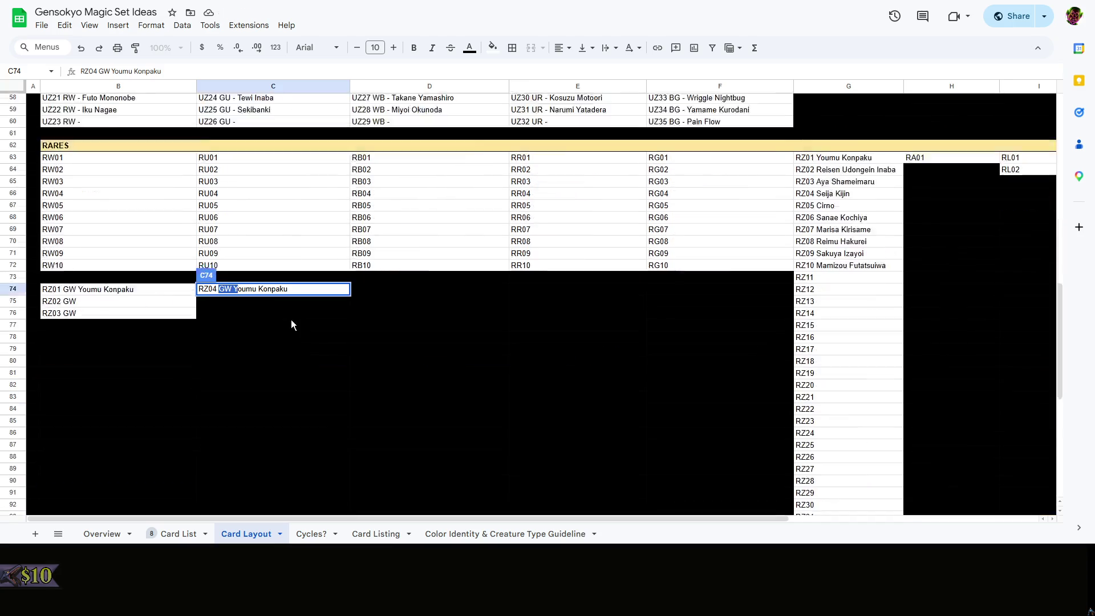
{"action": "scroll", "coordinate": [291, 319], "scroll_direction": "down", "scroll_amount": 3}
{"action": "scroll", "coordinate": [234, 247], "scroll_direction": "up", "scroll_amount": 3}
{"action": "left_click_drag", "start_coordinate": [218, 289], "coordinate": [492, 308]}
{"action": "type", "text": "WU Reisen"}
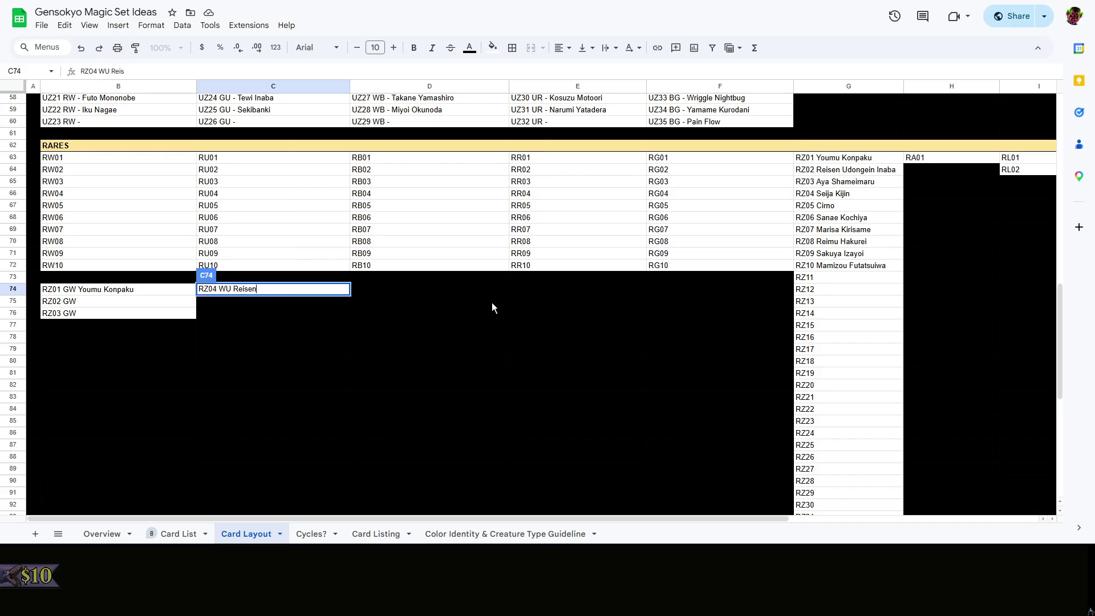
{"action": "type", "text": " Udongein Inaba"}
{"action": "left_click", "coordinate": [492, 302]}
Copy the RZ04 entry into C75 and C76 and renumber them RZ05 and RZ06
{"action": "left_click", "coordinate": [266, 292]}
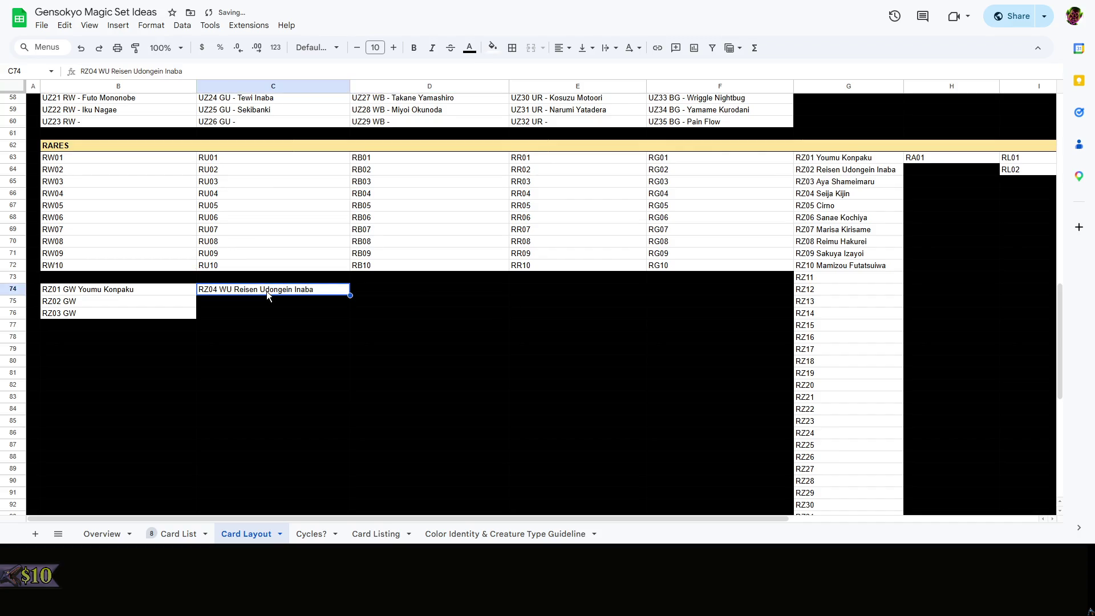
{"action": "key", "text": "ctrl+c"}
{"action": "left_click", "coordinate": [249, 300]}
{"action": "key", "text": "ctrl+v"}
{"action": "left_click", "coordinate": [241, 318]}
{"action": "key", "text": "ctrl+v"}
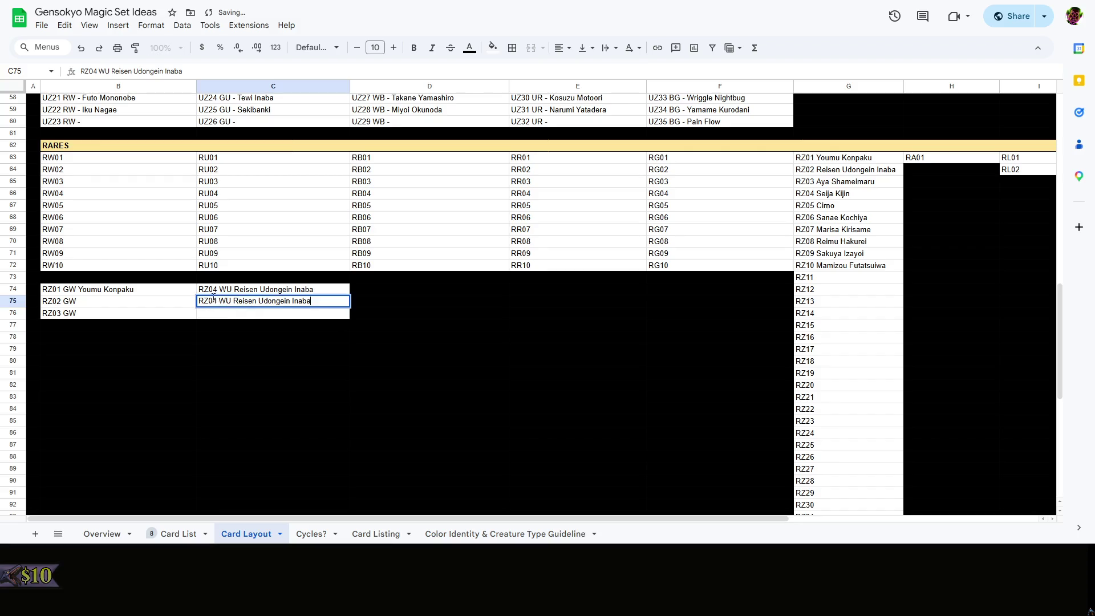
{"action": "left_click", "coordinate": [259, 346]}
{"action": "double_click", "coordinate": [220, 301]}
{"action": "left_click", "coordinate": [219, 301]}
{"action": "key", "text": "BackSpace"}
{"action": "type", "text": "5"}
{"action": "double_click", "coordinate": [219, 313]}
{"action": "key", "text": "BackSpace"}
{"action": "type", "text": "6 WU Reisen Udongein Inaba"}
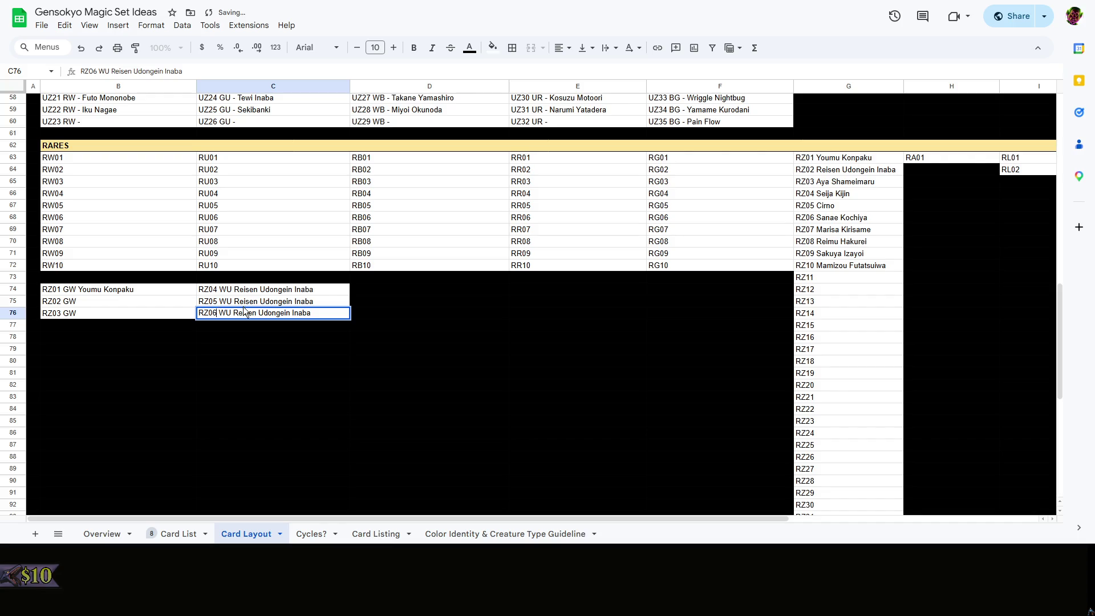
Strip the character names so C75 reads RZ05 WU and C76 reads RZ06 WU, then move to D74
{"action": "left_click", "coordinate": [247, 301]}
{"action": "double_click", "coordinate": [239, 301]}
{"action": "left_click_drag", "start_coordinate": [238, 301], "coordinate": [312, 302]}
{"action": "key", "text": "BackSpace"}
{"action": "key", "text": "BackSpace"}
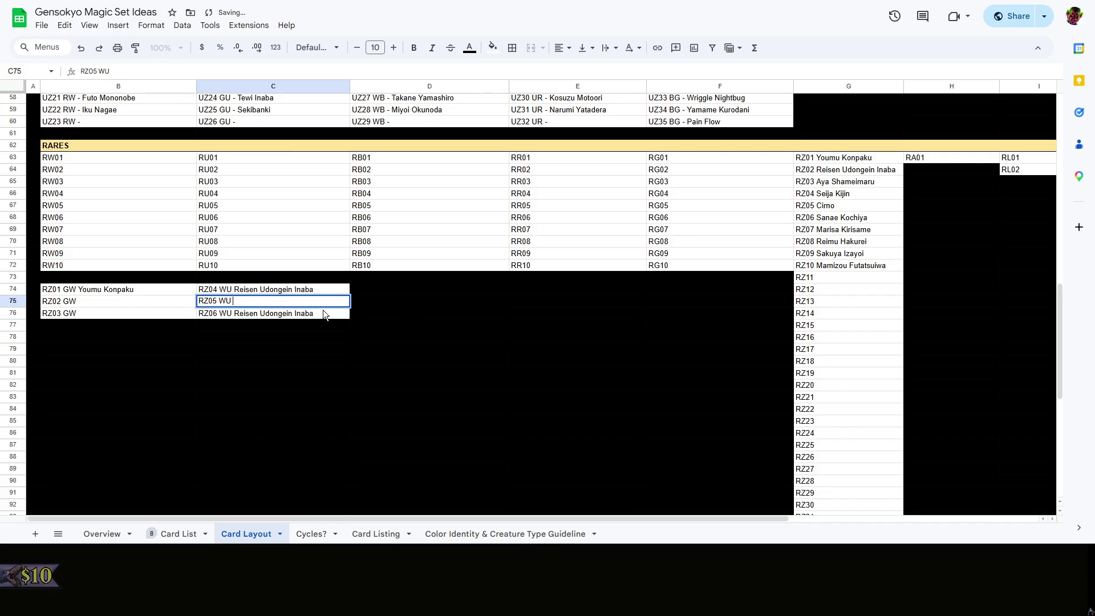
{"action": "double_click", "coordinate": [328, 310]}
{"action": "left_click_drag", "start_coordinate": [233, 313], "coordinate": [312, 313]}
{"action": "key", "text": "BackSpace"}
{"action": "left_click", "coordinate": [376, 323]}
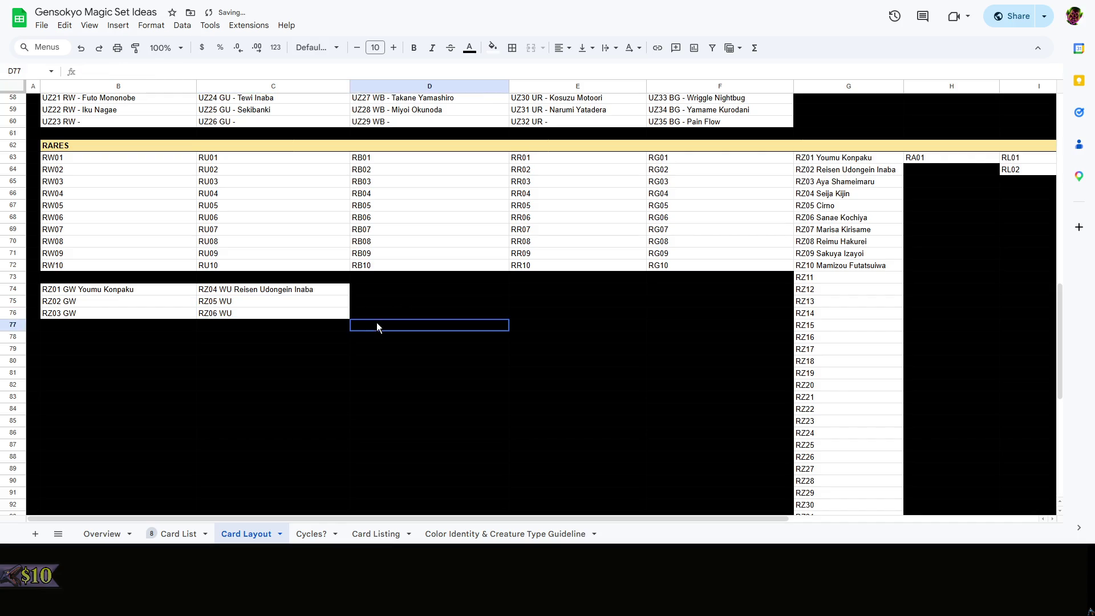
{"action": "key", "text": "Up"}
{"action": "key", "text": "Up"}
{"action": "left_click", "coordinate": [393, 291]}
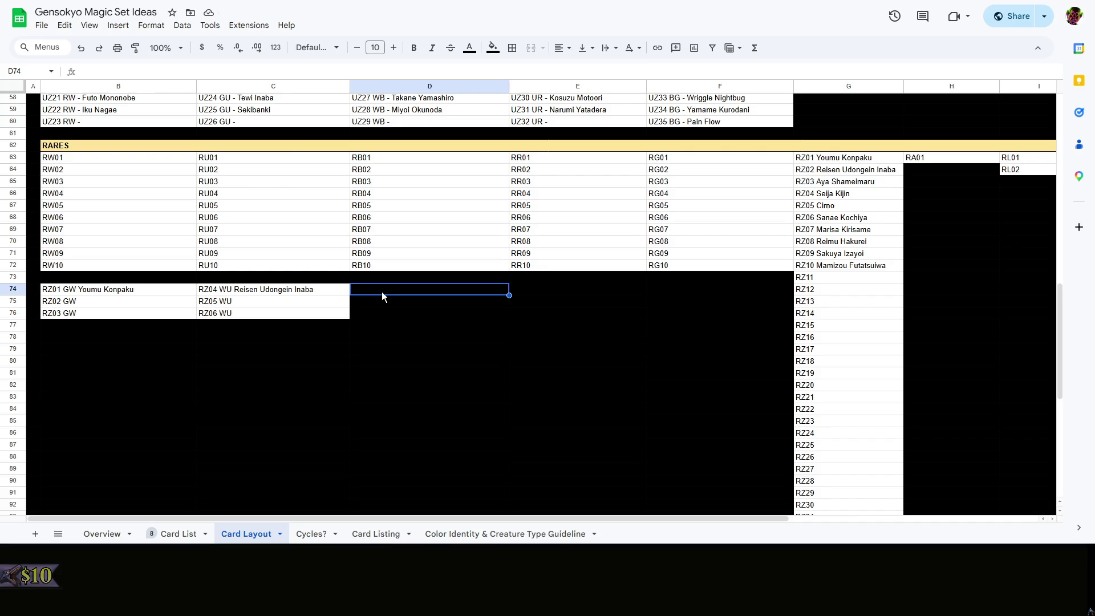
Copy RZ06 WU into D74 and rewrite it as RZ07 UB - Aya Shameimaru
{"action": "left_click", "coordinate": [300, 307]}
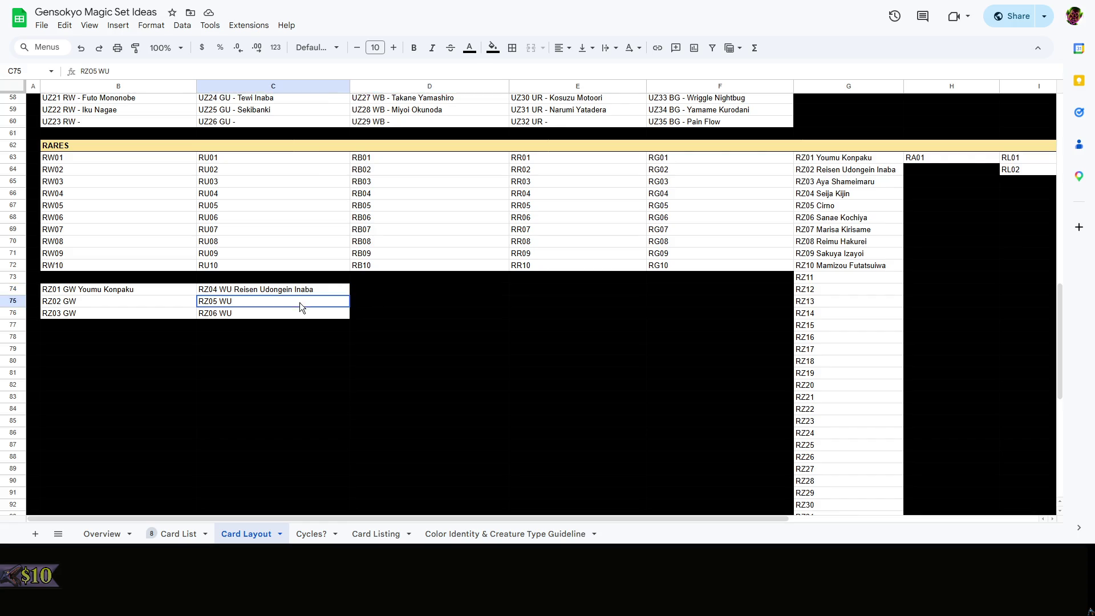
{"action": "key", "text": "ctrl+c"}
{"action": "left_click", "coordinate": [381, 291]}
{"action": "left_click", "coordinate": [297, 315]}
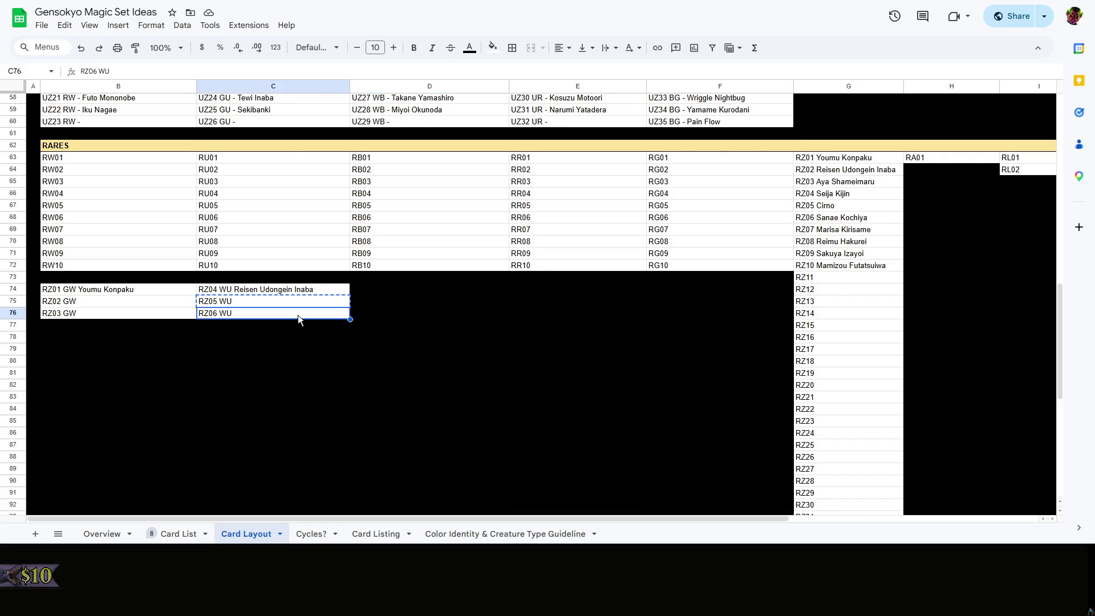
{"action": "key", "text": "ctrl+c"}
{"action": "left_click", "coordinate": [371, 289]}
{"action": "key", "text": "ctrl+v"}
{"action": "double_click", "coordinate": [362, 289]}
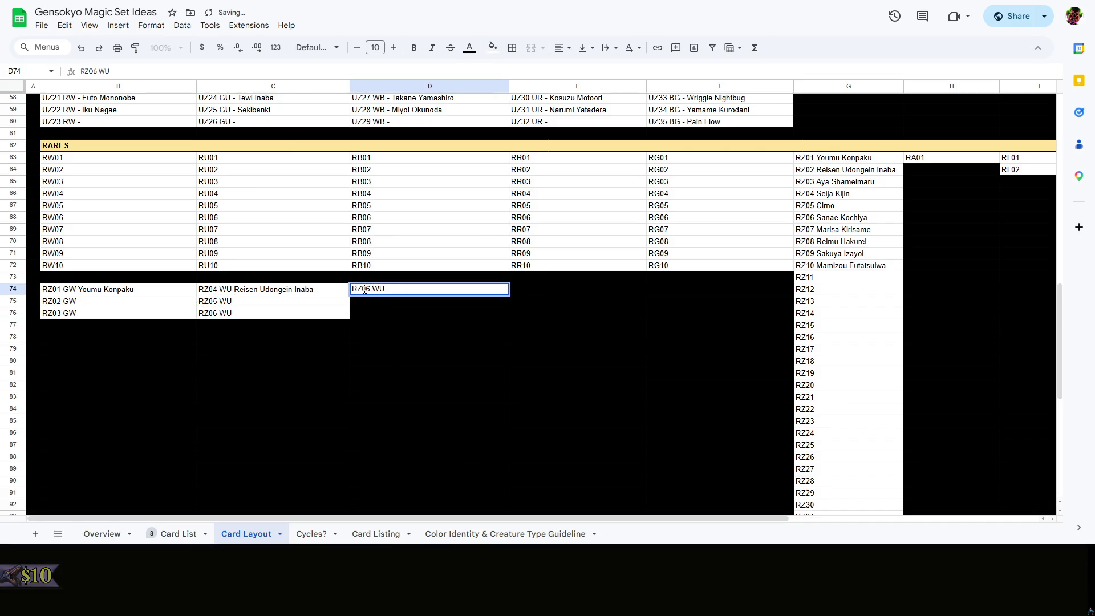
{"action": "left_click_drag", "start_coordinate": [371, 289], "coordinate": [372, 290]}
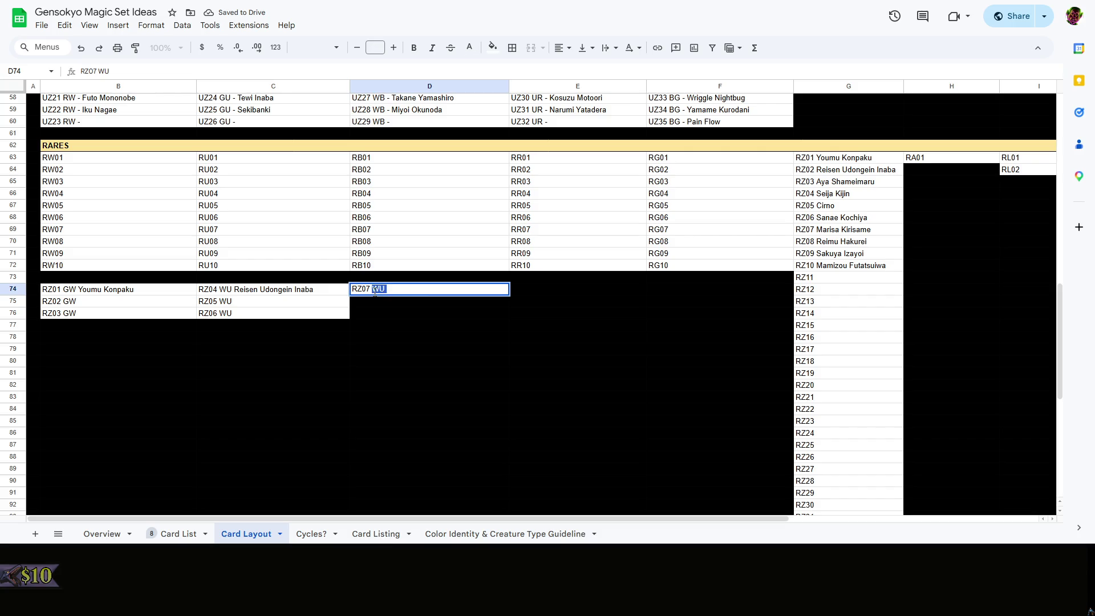
{"action": "key", "text": "BackSpace"}
{"action": "scroll", "coordinate": [487, 337], "scroll_direction": "up", "scroll_amount": 5}
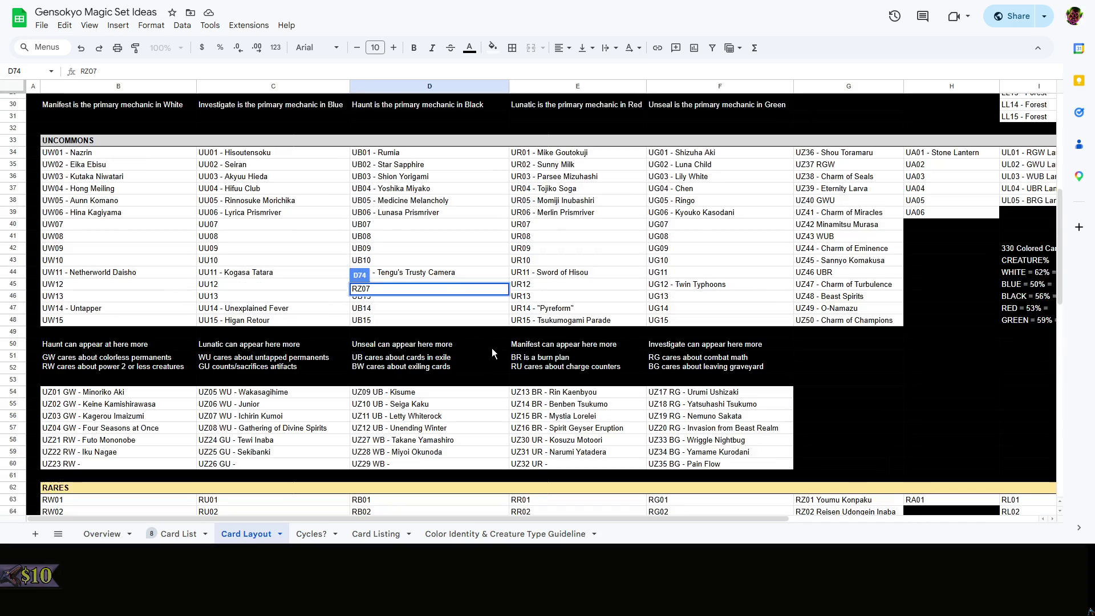
{"action": "scroll", "coordinate": [492, 349], "scroll_direction": "up", "scroll_amount": 2}
{"action": "scroll", "coordinate": [492, 348], "scroll_direction": "down", "scroll_amount": 3}
{"action": "scroll", "coordinate": [492, 351], "scroll_direction": "down", "scroll_amount": 4}
{"action": "scroll", "coordinate": [492, 350], "scroll_direction": "up", "scroll_amount": 5}
{"action": "scroll", "coordinate": [492, 351], "scroll_direction": "down", "scroll_amount": 5}
{"action": "type", "text": " UB"}
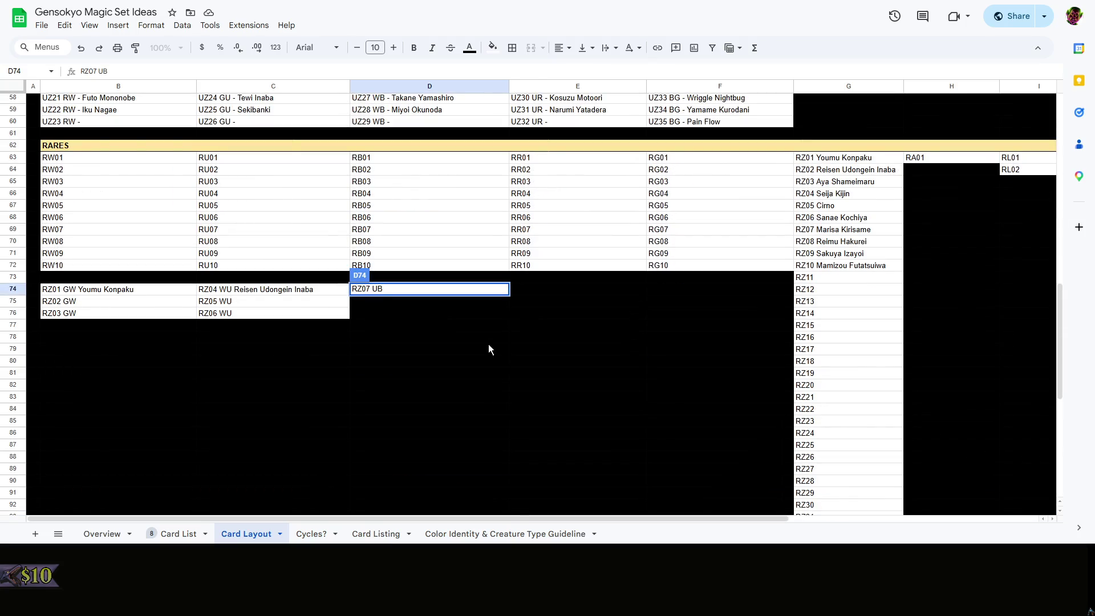
{"action": "type", "text": " - S"}
{"action": "type", "text": "hameoma"}
{"action": "key", "text": "BackSpace"}
{"action": "key", "text": "BackSpace"}
{"action": "key", "text": "BackSpace"}
{"action": "type", "text": "imaru Ay"}
{"action": "key", "text": "BackSpace"}
{"action": "key", "text": "BackSpace"}
{"action": "key", "text": "BackSpace"}
{"action": "key", "text": "BackSpace"}
{"action": "key", "text": "BackSpace"}
{"action": "type", "text": "Aya Sha"}
{"action": "type", "text": "meimaru"}
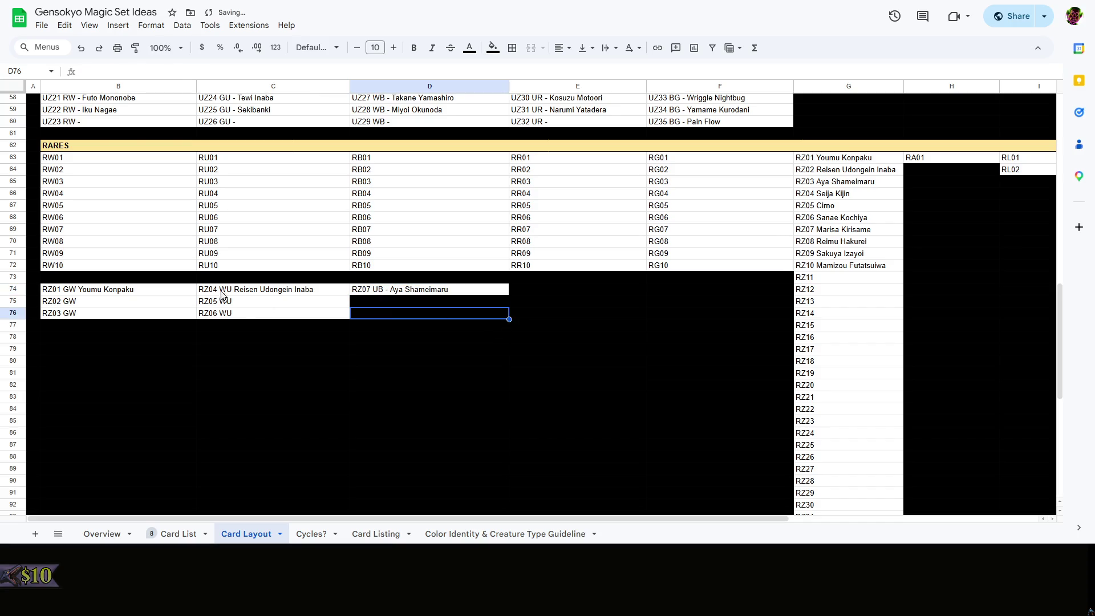
Add a dash after the colour code in B74 and C74 to match
{"action": "double_click", "coordinate": [232, 290]}
{"action": "type", "text": "-"}
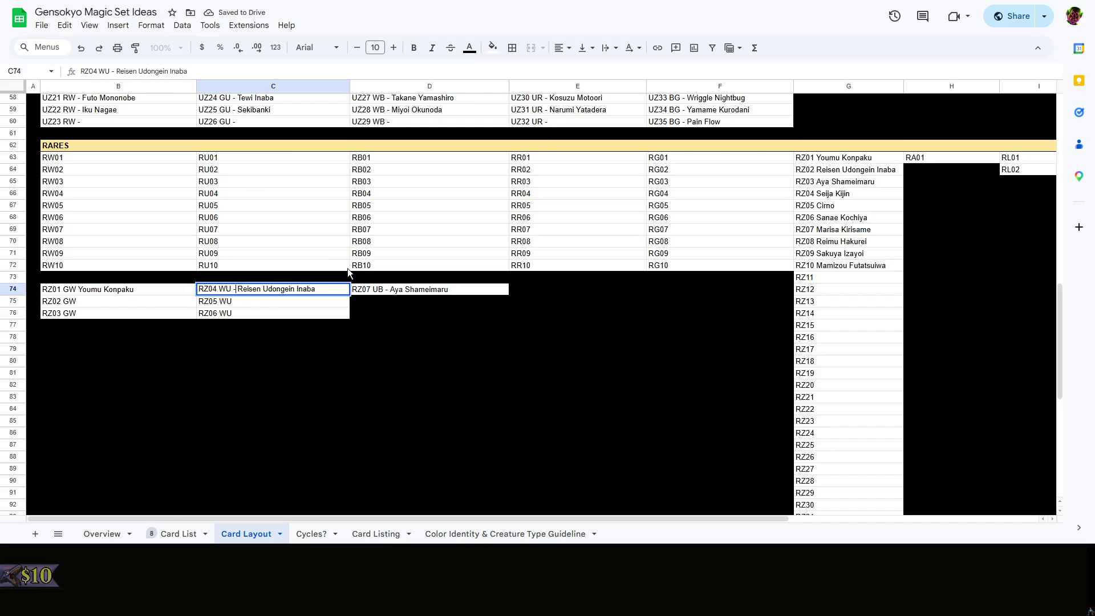
{"action": "double_click", "coordinate": [84, 291]}
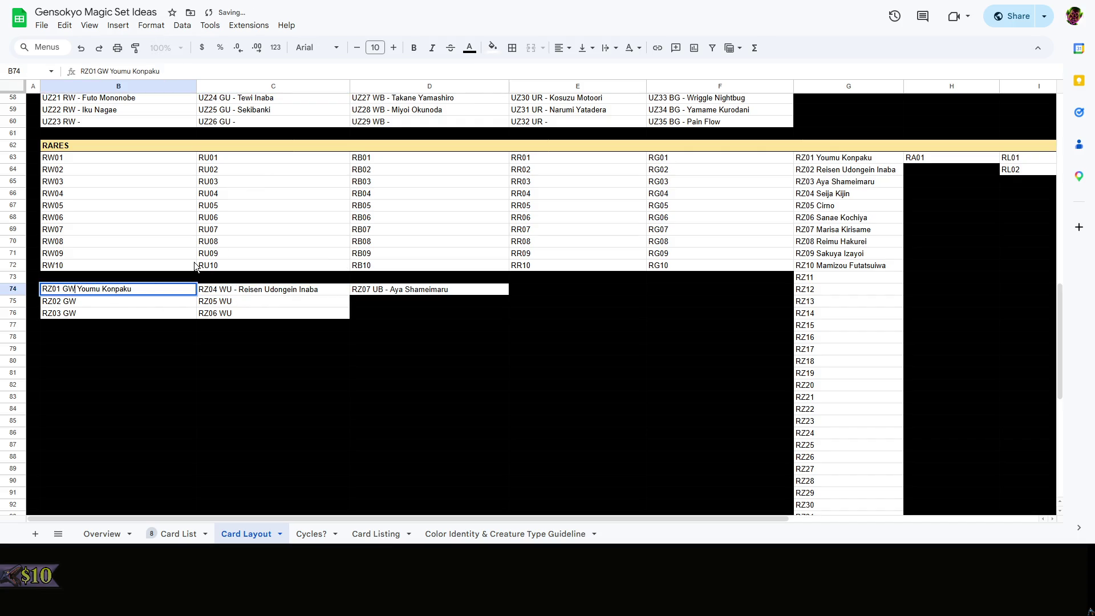
{"action": "type", "text": "-"}
{"action": "left_click", "coordinate": [466, 313]}
Fill D75 and D76 with the RZ07 entry and edit D75 down to RZ08 UB -
{"action": "left_click", "coordinate": [420, 304]}
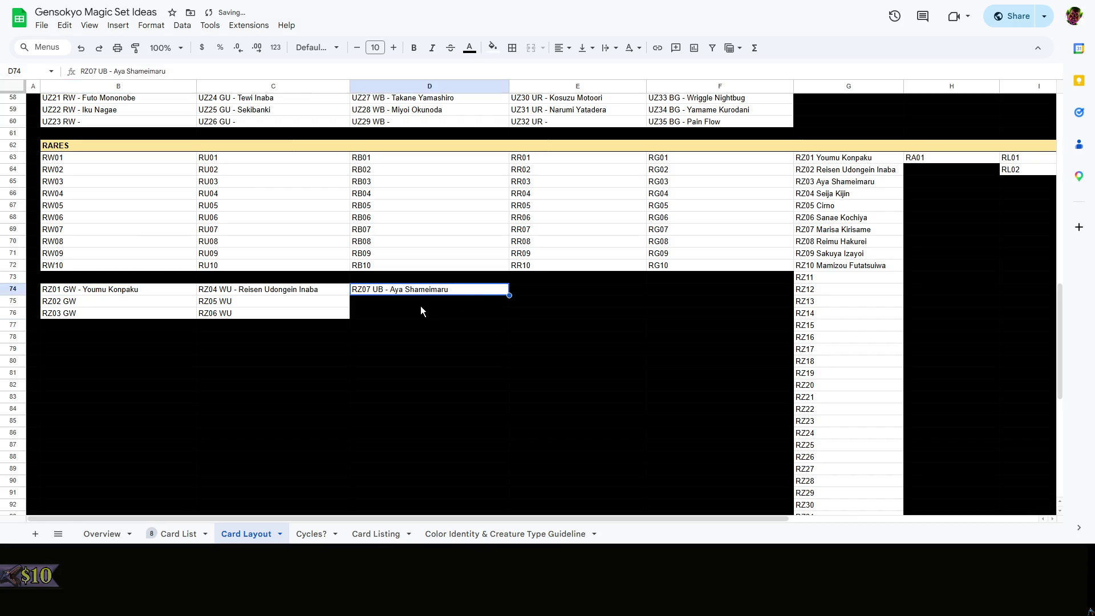
{"action": "key", "text": "ctrl+v"}
{"action": "left_click", "coordinate": [420, 314]}
{"action": "key", "text": "ctrl+v"}
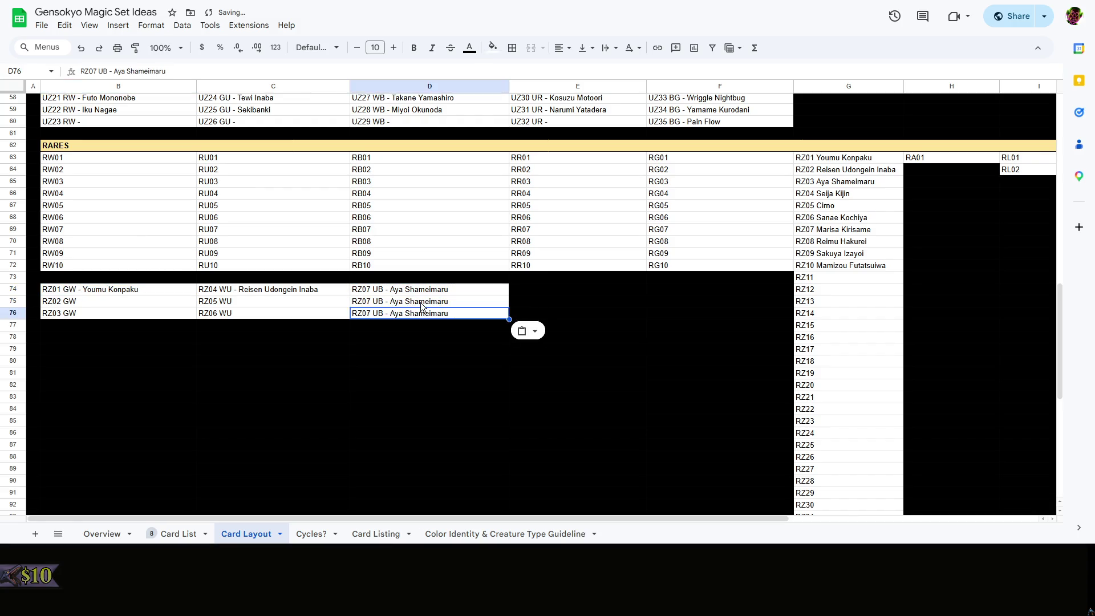
{"action": "double_click", "coordinate": [372, 301]}
{"action": "left_click_drag", "start_coordinate": [389, 302], "coordinate": [451, 313]}
{"action": "key", "text": "BackSpace"}
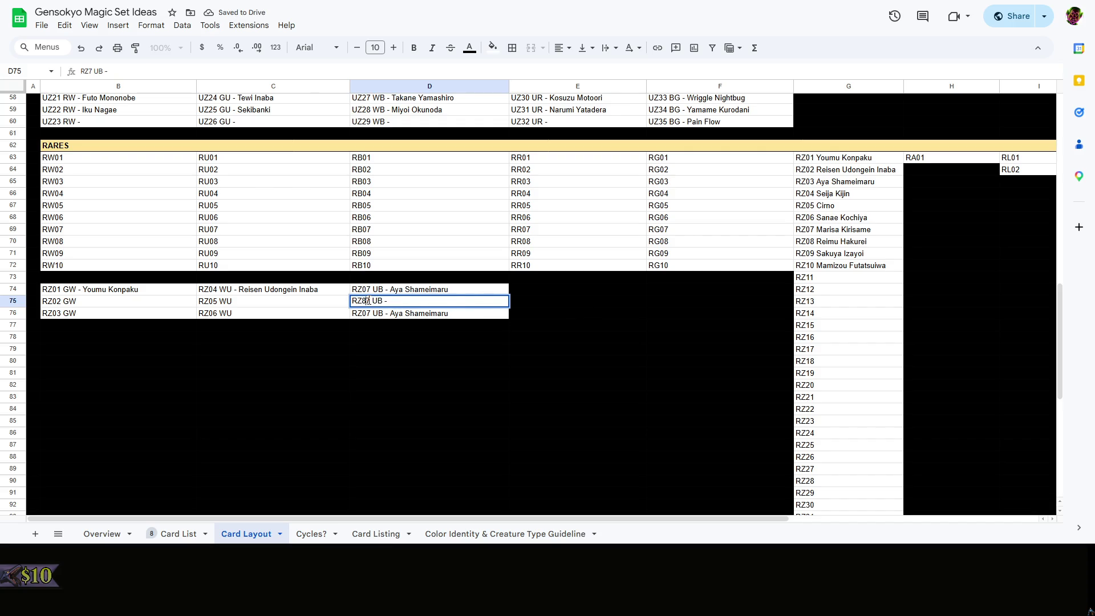
{"action": "type", "text": "8"}
{"action": "key", "text": "BackSpace"}
{"action": "type", "text": "08"}
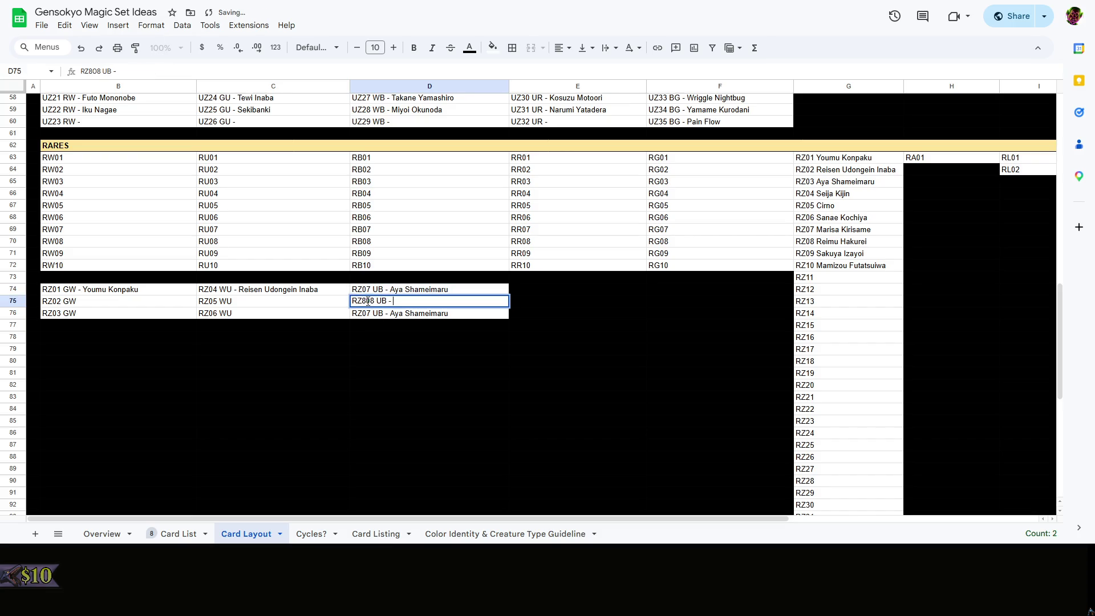
{"action": "left_click", "coordinate": [368, 301]}
{"action": "key", "text": "BackSpace"}
{"action": "key", "text": "Return"}
Edit D76 to RZ09 UB -, then copy RZ08 UB - for the next column at E74
{"action": "double_click", "coordinate": [368, 312]}
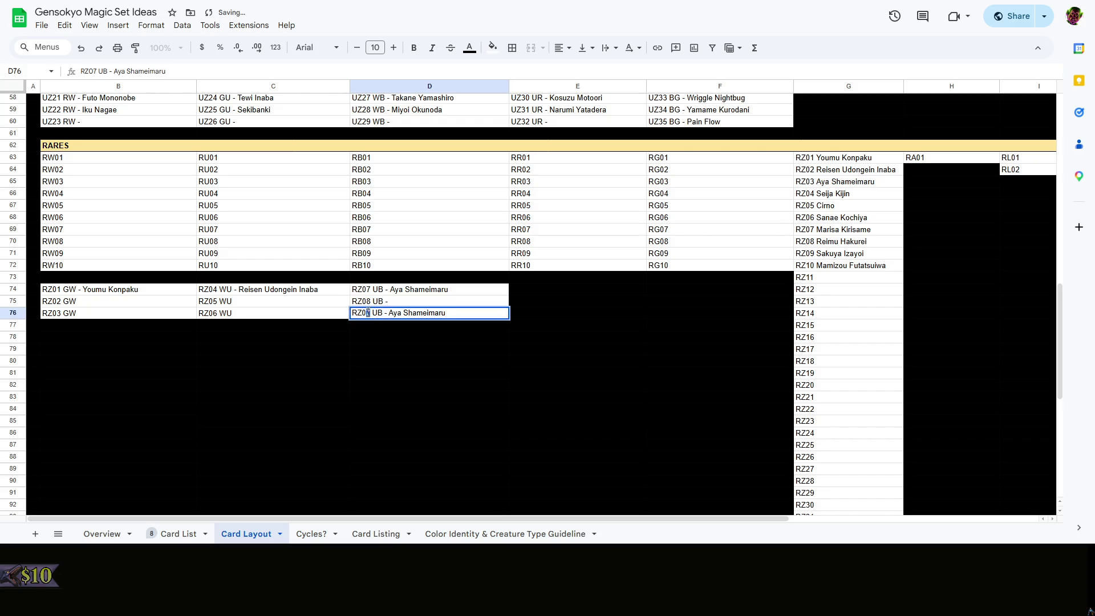
{"action": "type", "text": "9"}
{"action": "left_click_drag", "start_coordinate": [389, 313], "coordinate": [447, 313]}
{"action": "key", "text": "BackSpace"}
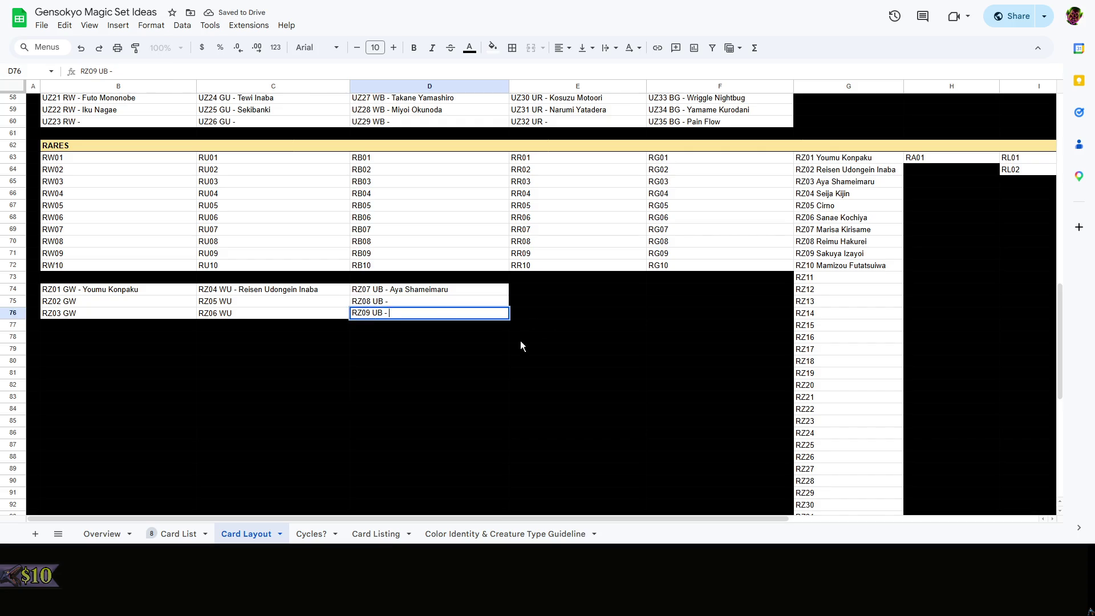
{"action": "left_click", "coordinate": [520, 339]}
{"action": "left_click", "coordinate": [436, 302]}
{"action": "key", "text": "ctrl+c"}
{"action": "left_click", "coordinate": [554, 289]}
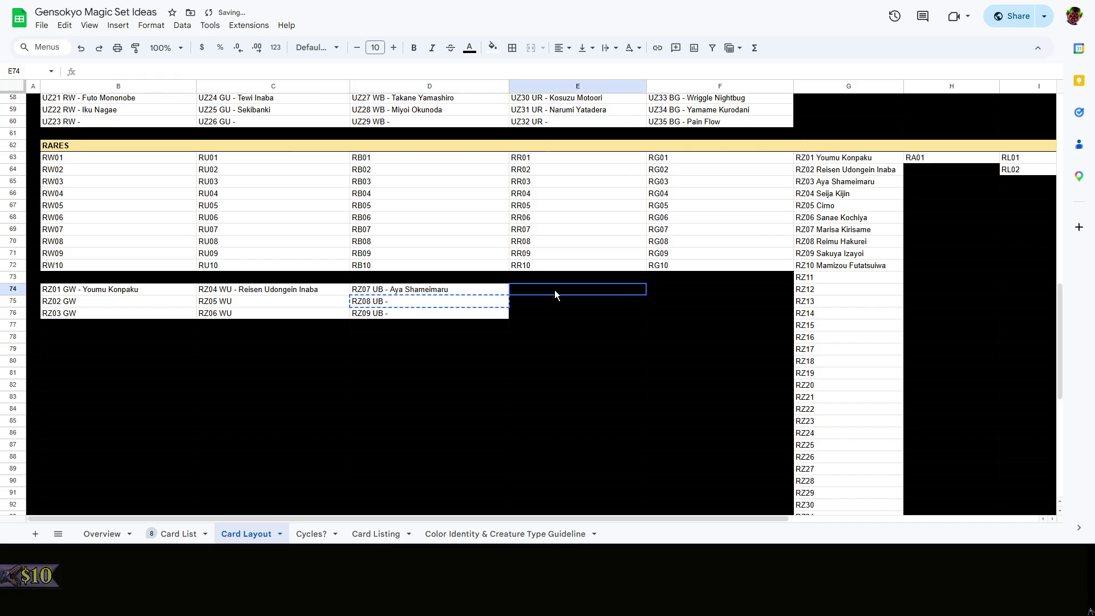
Paste into E74 and change the code to RZ10 BR -
{"action": "key", "text": "ctrl+v"}
{"action": "double_click", "coordinate": [525, 289]}
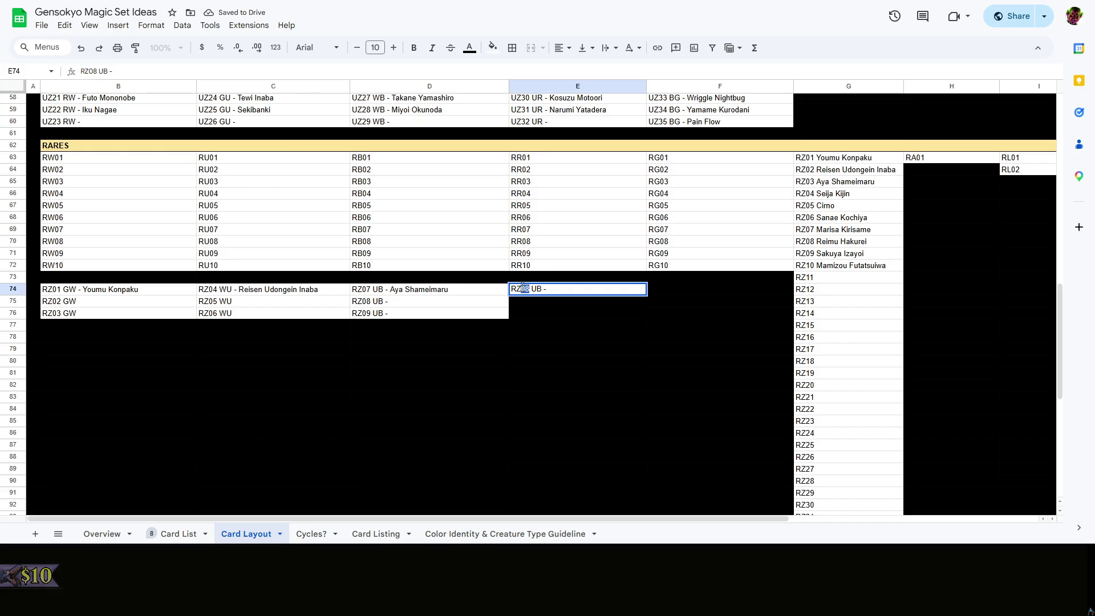
{"action": "key", "text": "BackSpace"}
{"action": "key", "text": "BackSpace"}
{"action": "type", "text": "10"}
{"action": "double_click", "coordinate": [536, 289]}
{"action": "type", "text": "BR"}
{"action": "key", "text": "ctrl+Return"}
Fill E75 and E76 with RZ10 BR - and renumber them RZ11 and RZ12
{"action": "key", "text": "ctrl+c"}
{"action": "key", "text": "Down"}
{"action": "key", "text": "ctrl+v"}
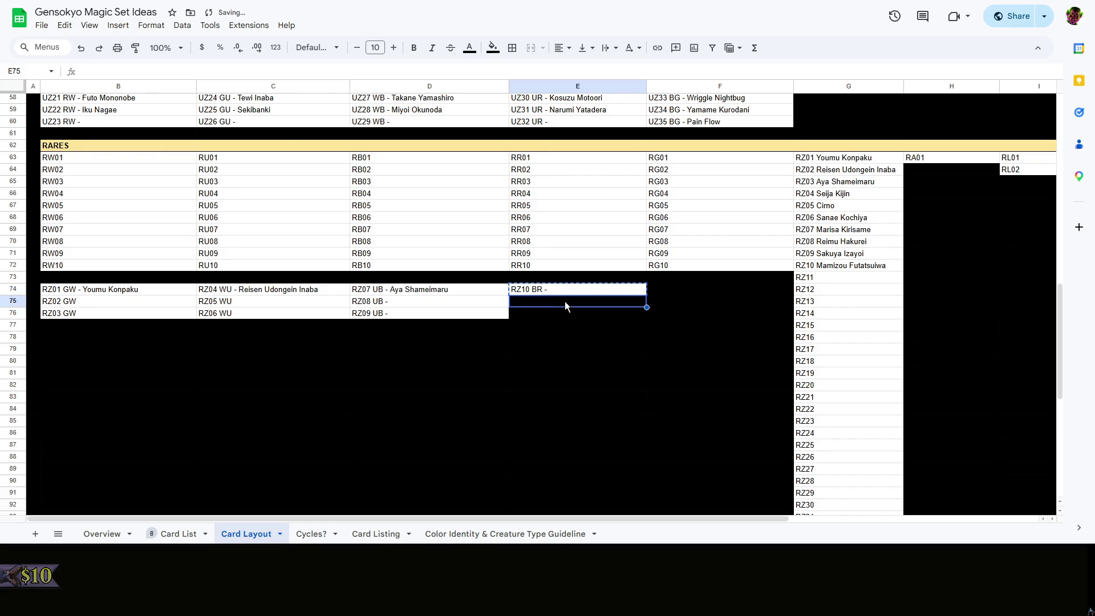
{"action": "key", "text": "Down"}
{"action": "key", "text": "ctrl+v"}
{"action": "double_click", "coordinate": [540, 305]}
{"action": "left_click", "coordinate": [531, 300]}
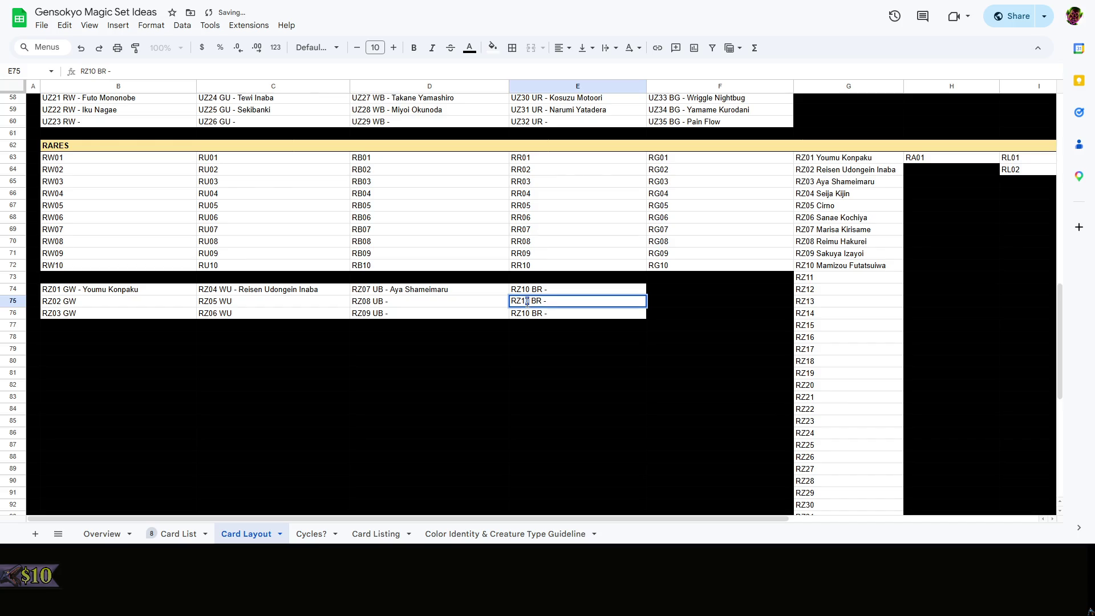
{"action": "key", "text": "BackSpace"}
{"action": "type", "text": "2"}
{"action": "key", "text": "BackSpace"}
{"action": "type", "text": "1"}
{"action": "key", "text": "Return"}
{"action": "double_click", "coordinate": [530, 313]}
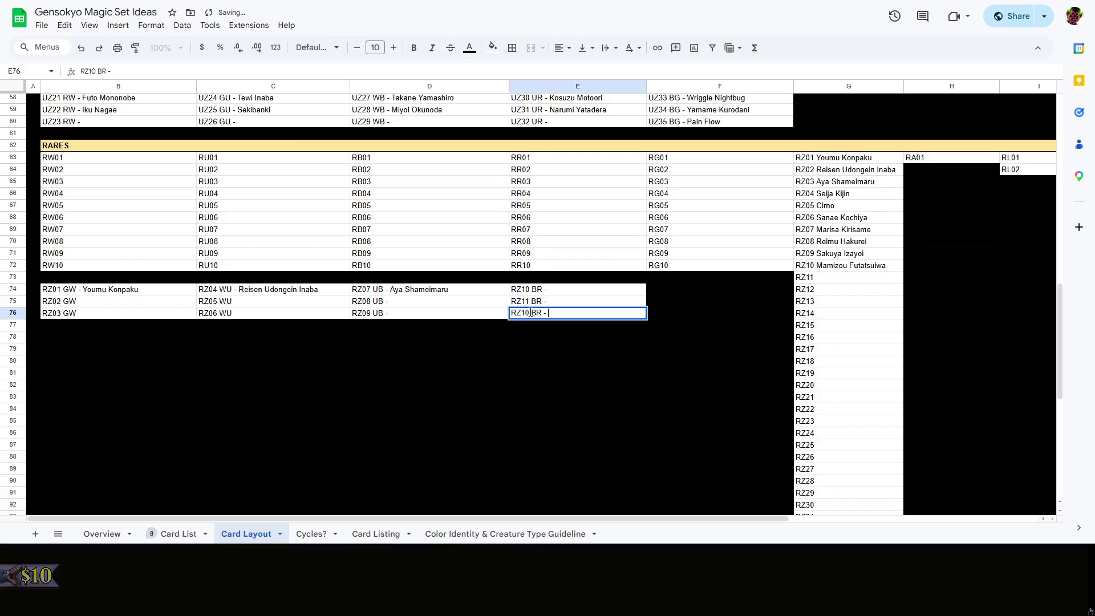
{"action": "key", "text": "BackSpace"}
{"action": "type", "text": "2"}
Name E74 RZ10 BR - Seija Kijin, then copy RZ11 BR - into F74
{"action": "double_click", "coordinate": [553, 291]}
{"action": "type", "text": "Se"}
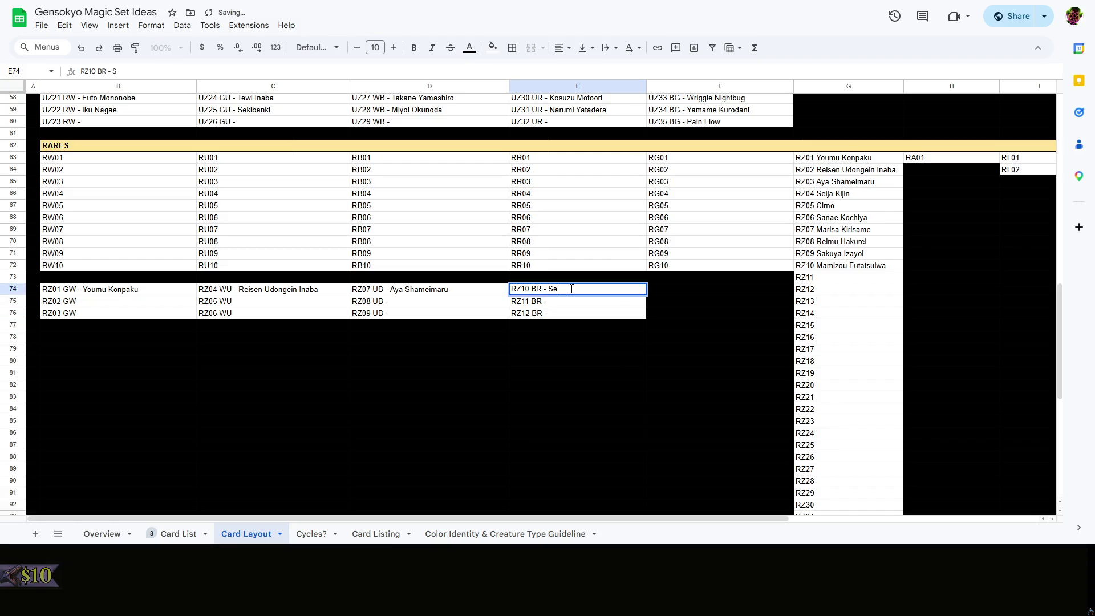
{"action": "type", "text": "ija Kijin"}
{"action": "left_click", "coordinate": [576, 302]}
{"action": "left_click", "coordinate": [599, 304]}
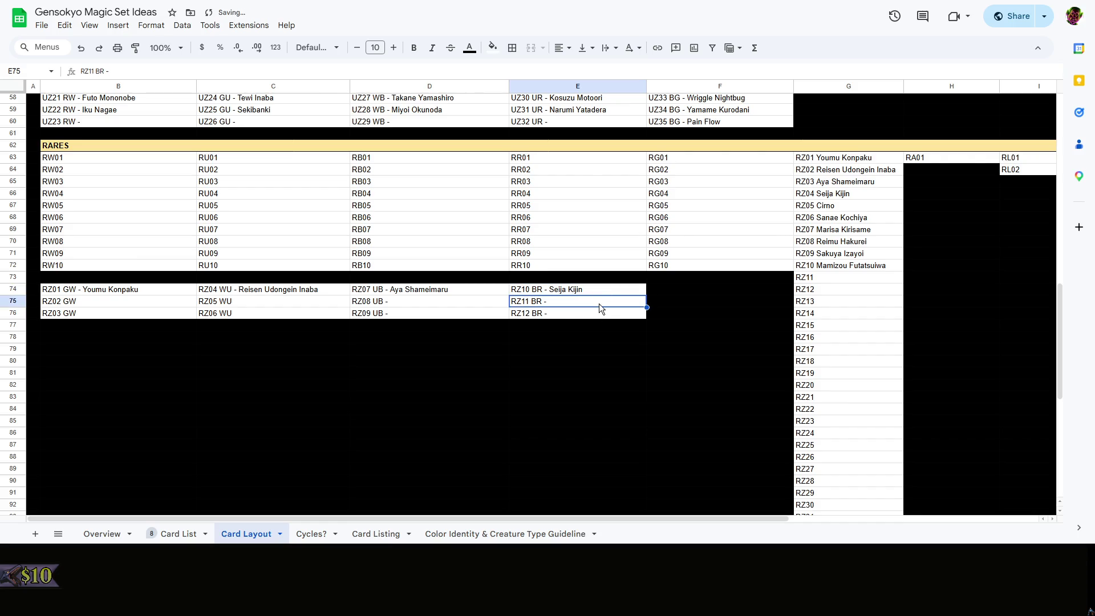
{"action": "key", "text": "ctrl+c"}
{"action": "left_click", "coordinate": [720, 286]}
{"action": "key", "text": "ctrl+v"}
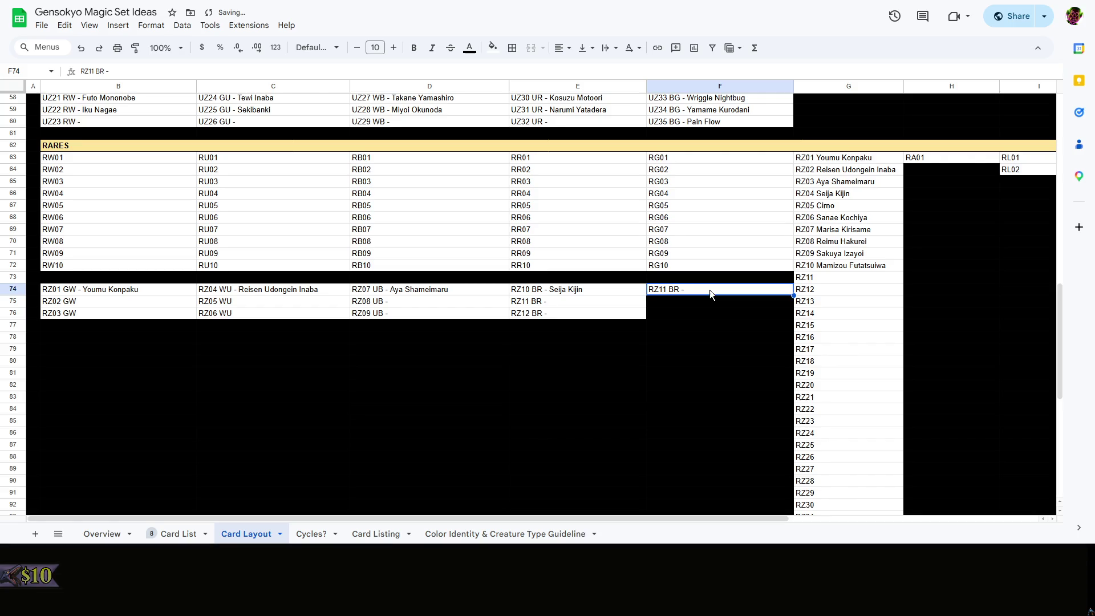
Change the F74 entry to RZ13 RG -
{"action": "double_click", "coordinate": [668, 289]}
{"action": "key", "text": "BackSpace"}
{"action": "type", "text": "3"}
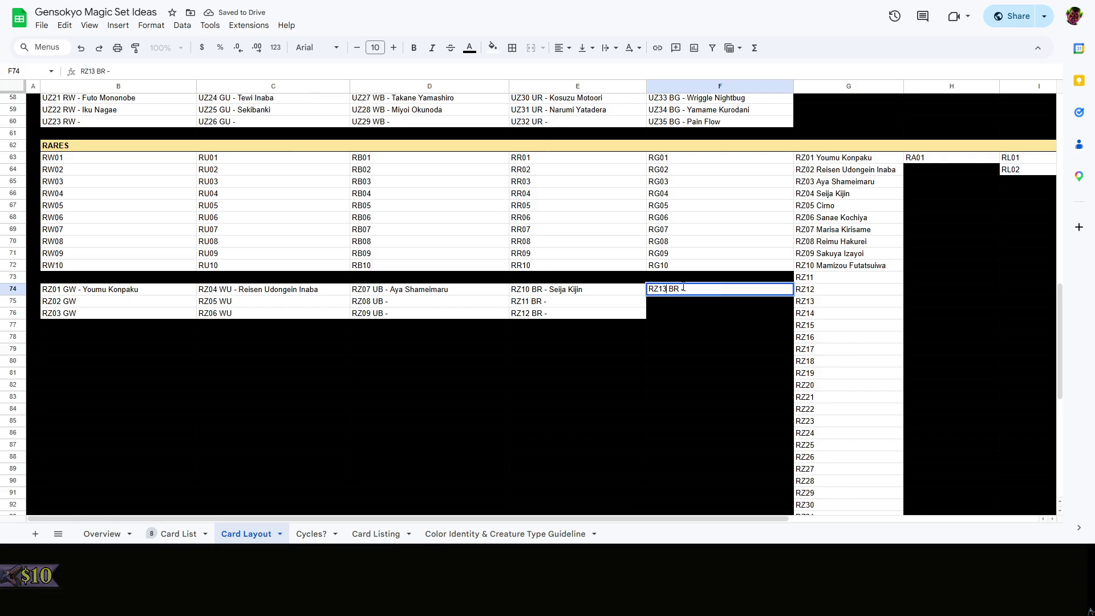
{"action": "key", "text": "Right"}
{"action": "key", "text": "Right"}
{"action": "key", "text": "Right"}
{"action": "key", "text": "BackSpace"}
{"action": "key", "text": "BackSpace"}
{"action": "type", "text": "RG"}
{"action": "key", "text": "Return"}
Fill F75 and F76 with the RZ13 RG - entry
{"action": "left_click", "coordinate": [705, 287]}
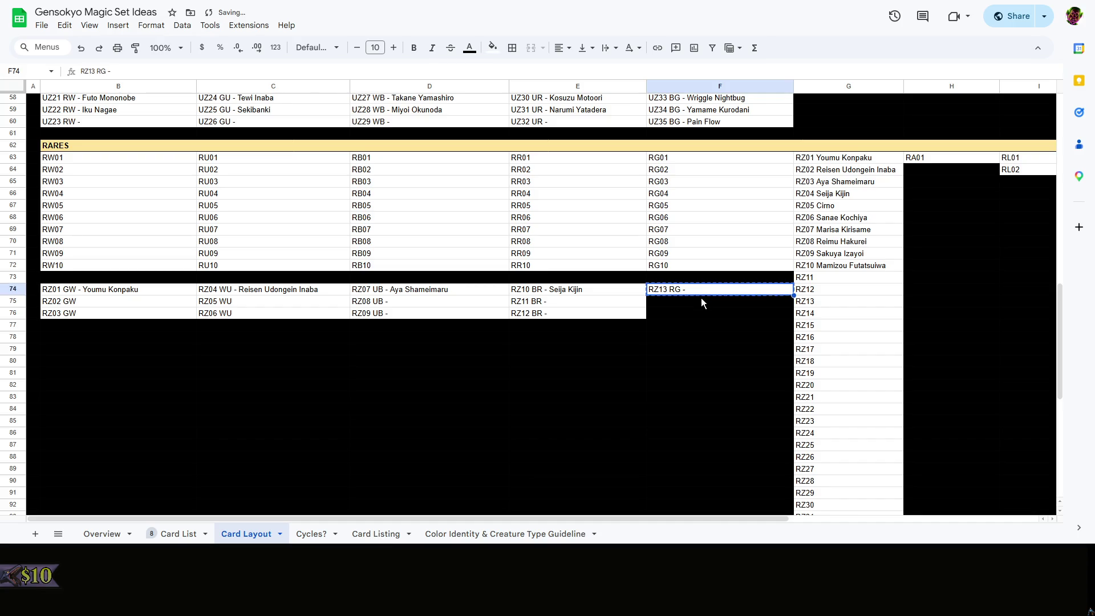
{"action": "key", "text": "ctrl+c"}
{"action": "key", "text": "Down"}
{"action": "key", "text": "ctrl+v"}
{"action": "key", "text": "Down"}
{"action": "key", "text": "ctrl+v"}
Renumber F75 to RZ14 and F76 to RZ15
{"action": "left_click", "coordinate": [687, 293]}
{"action": "double_click", "coordinate": [687, 294]}
{"action": "key", "text": "Left"}
{"action": "key", "text": "Left"}
{"action": "key", "text": "Left"}
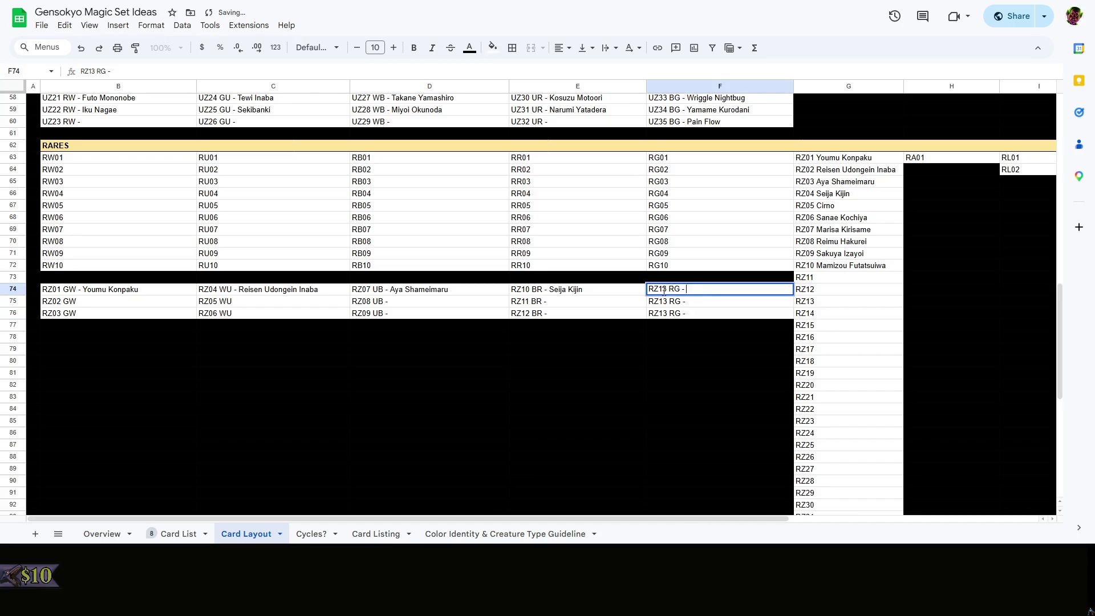
{"action": "key", "text": "shift+Left"}
{"action": "key", "text": "Return"}
{"action": "key", "text": "Return"}
{"action": "type", "text": "4"}
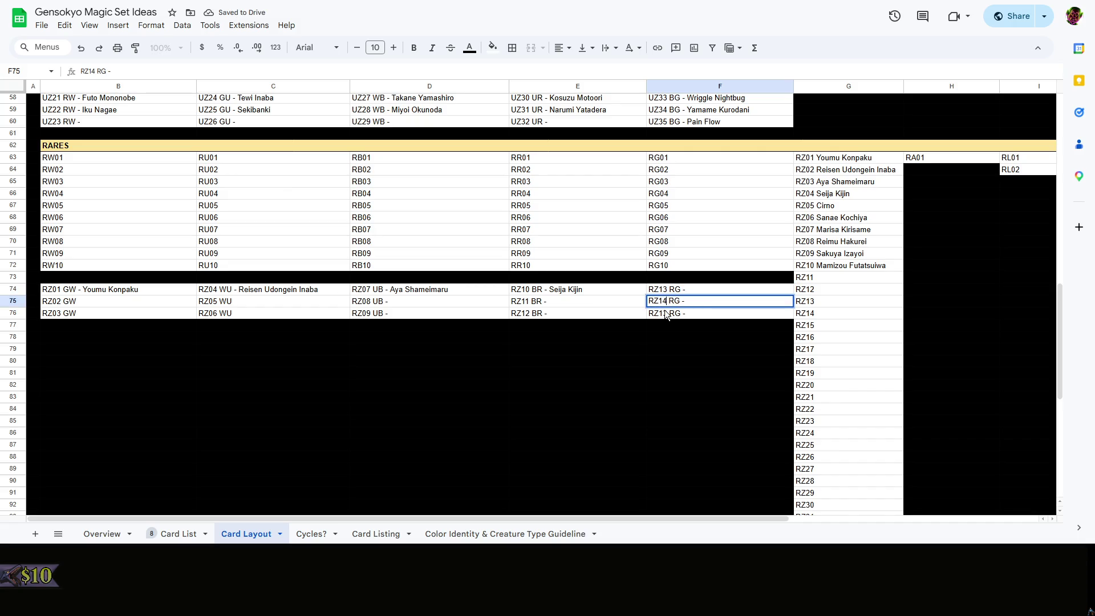
{"action": "key", "text": "Return"}
{"action": "double_click", "coordinate": [665, 311]}
{"action": "key", "text": "shift+Right"}
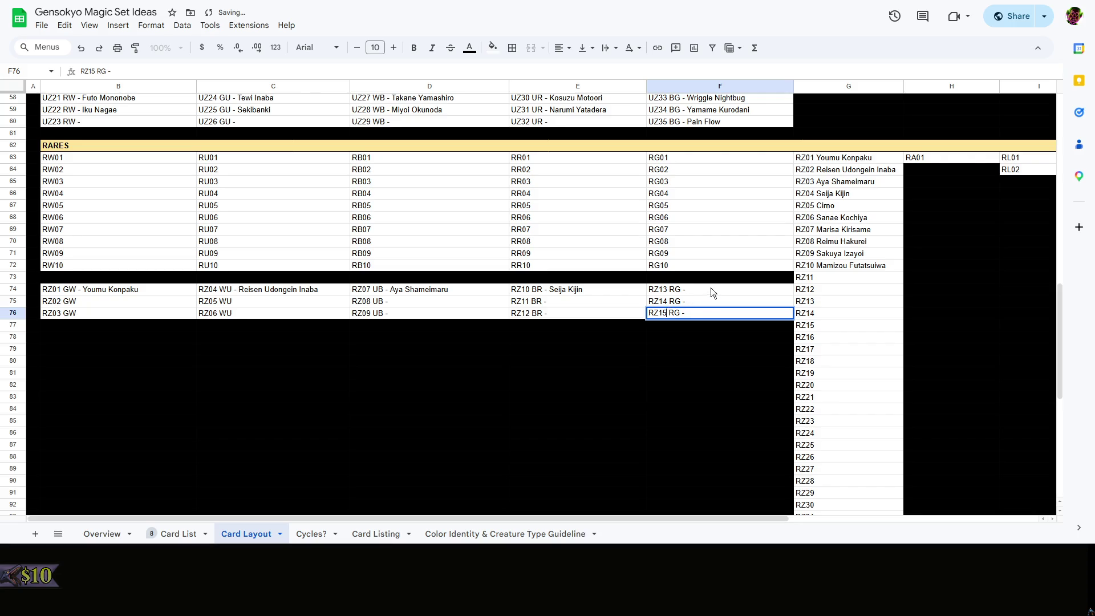
Name F74 RZ13 RG - Cirno and return to the RZ03 GW entry
{"action": "double_click", "coordinate": [710, 288]}
{"action": "type", "text": "no"}
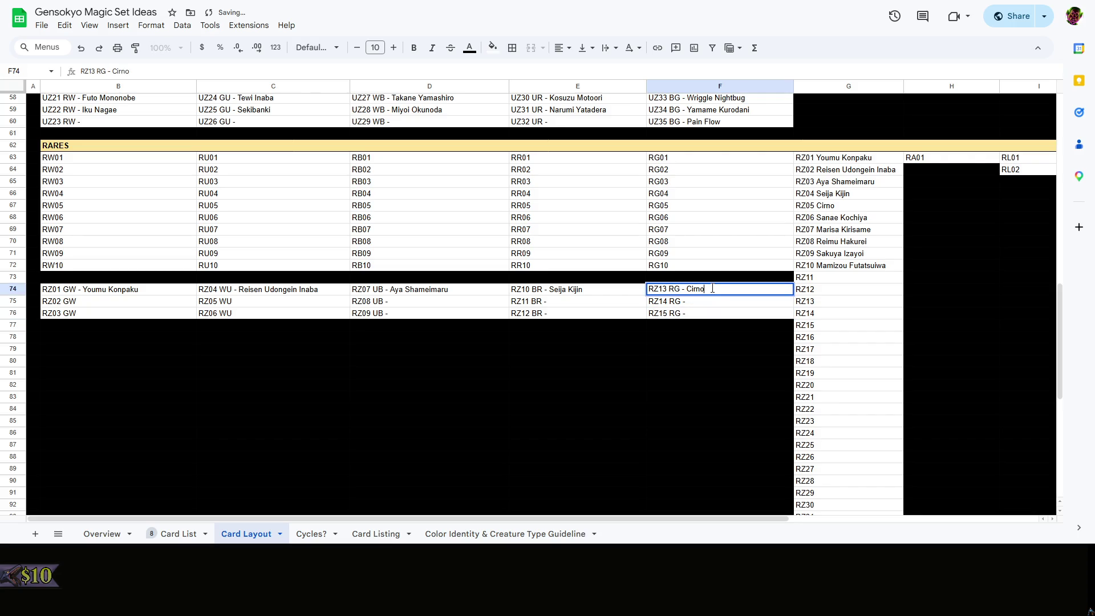
{"action": "left_click", "coordinate": [690, 341]}
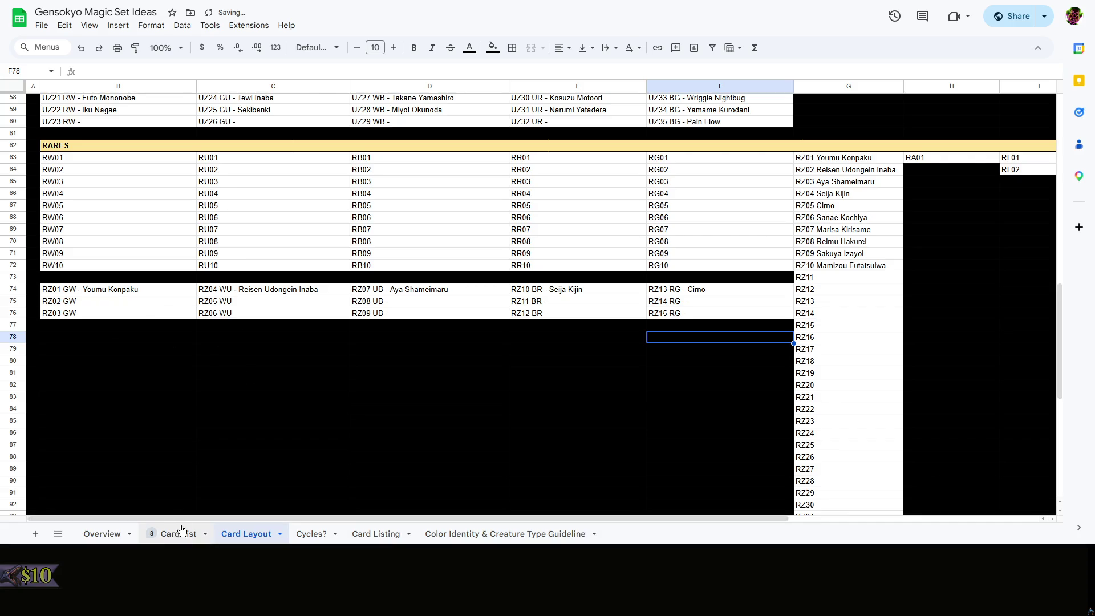
{"action": "left_click", "coordinate": [122, 312]}
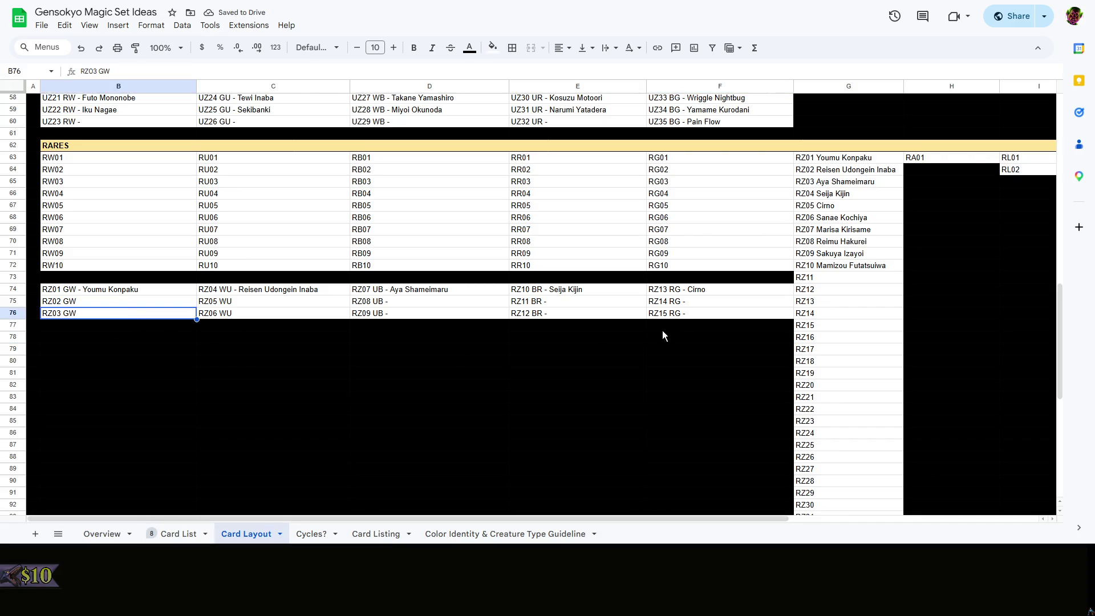
Append ' -' to the RZ05 and RZ06 WU codes in C75 and C76
{"action": "left_click", "coordinate": [657, 314]}
{"action": "key", "text": "ctrl+c"}
{"action": "left_click", "coordinate": [131, 328]}
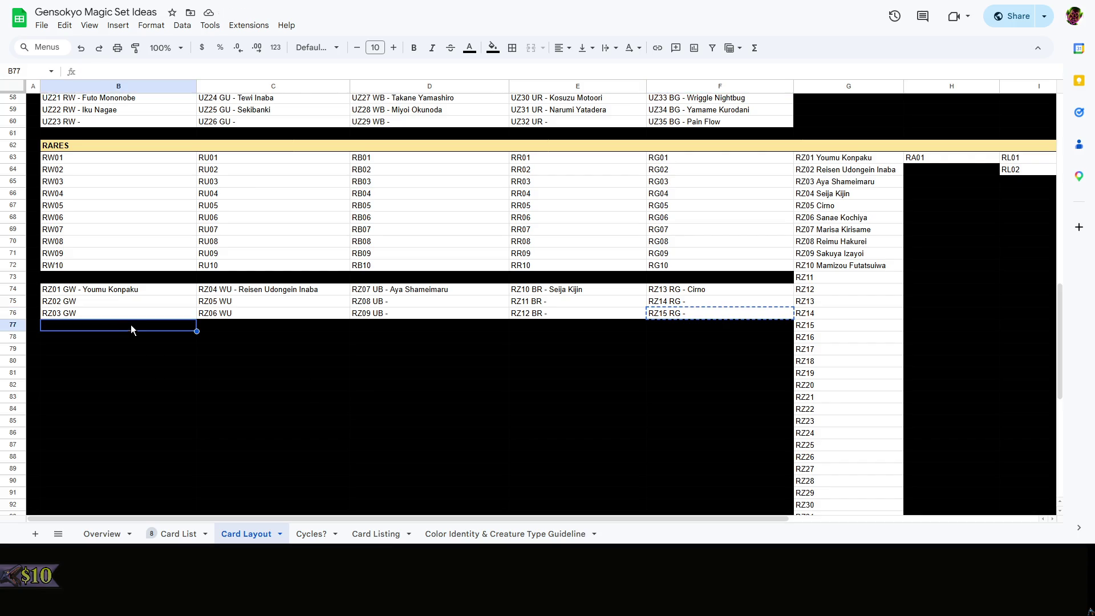
{"action": "left_click", "coordinate": [276, 305]}
{"action": "double_click", "coordinate": [300, 301]}
{"action": "type", "text": "-"}
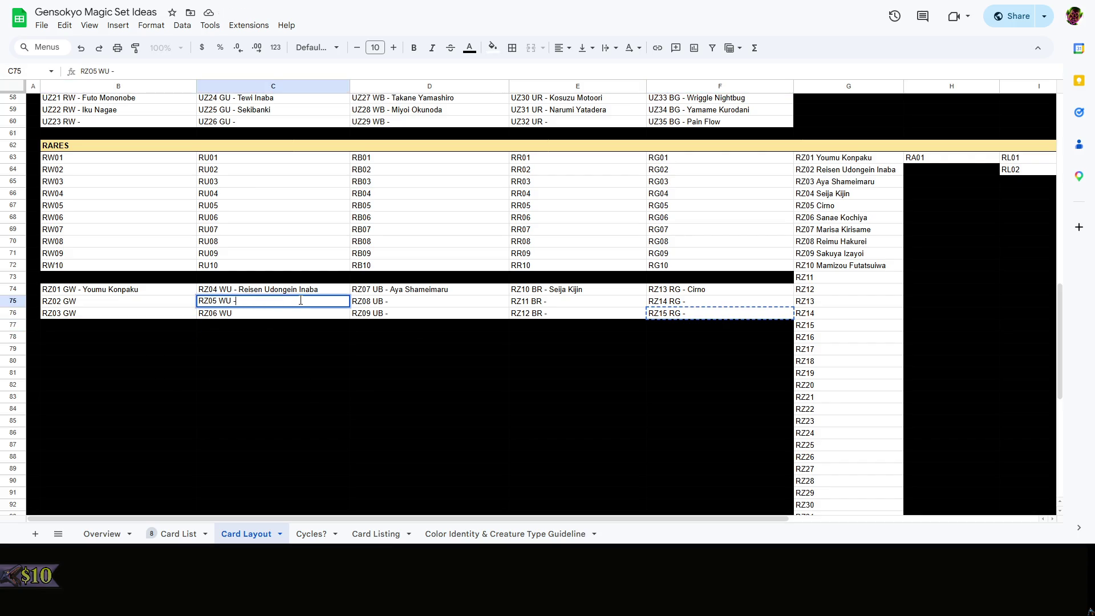
{"action": "double_click", "coordinate": [283, 316]}
{"action": "type", "text": "-"}
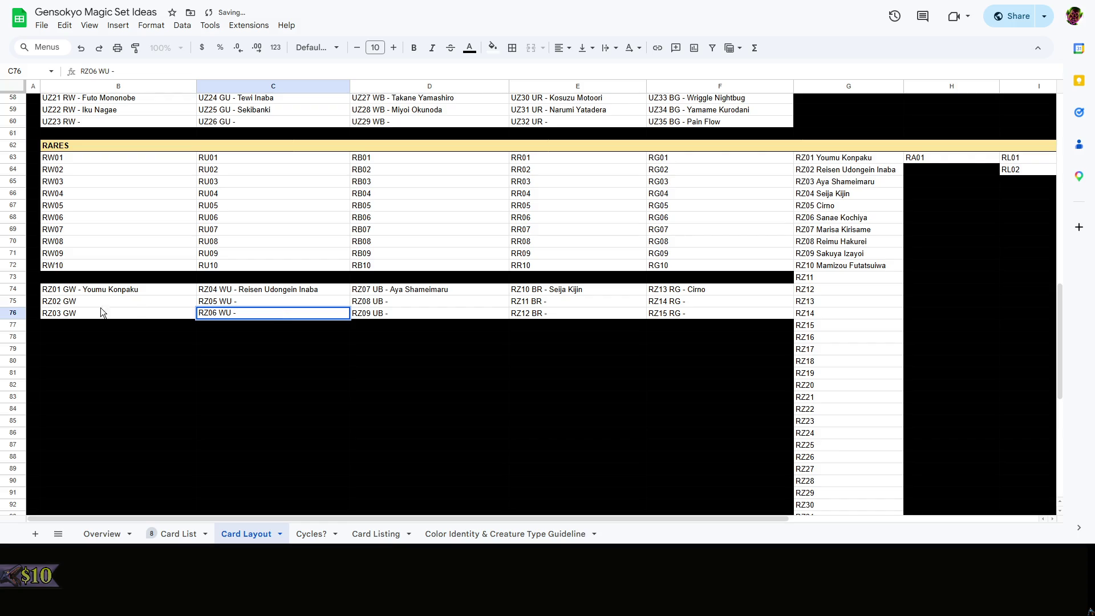
Append ' -' to the RZ02 and RZ03 GW codes in B75 and B76
{"action": "double_click", "coordinate": [186, 296]}
{"action": "type", "text": "-"}
{"action": "left_click", "coordinate": [125, 311]}
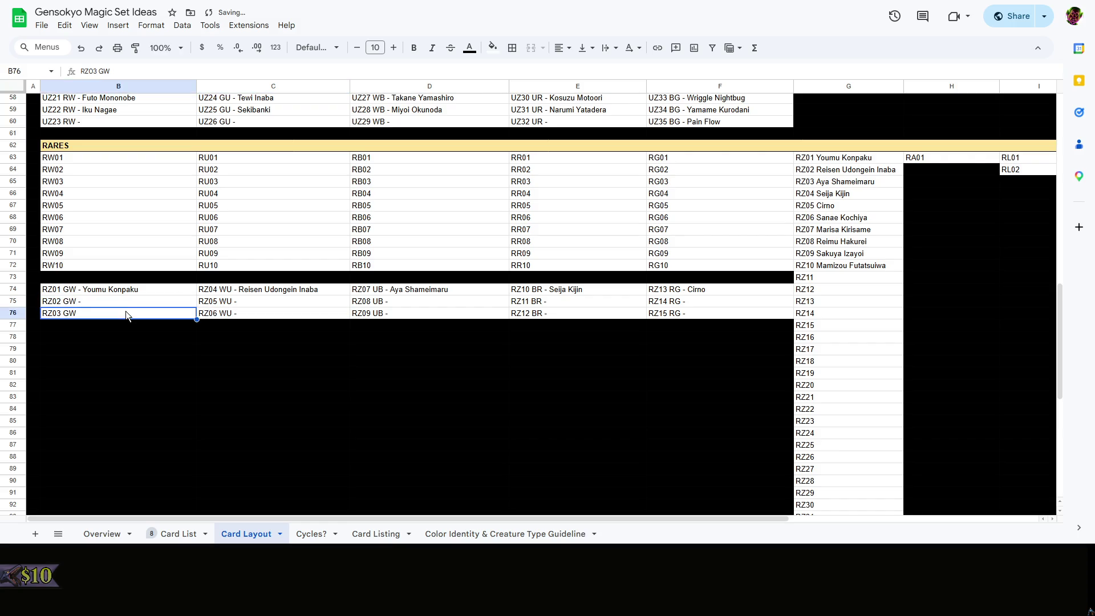
{"action": "double_click", "coordinate": [126, 310]}
{"action": "type", "text": "-"}
{"action": "left_click", "coordinate": [334, 373]}
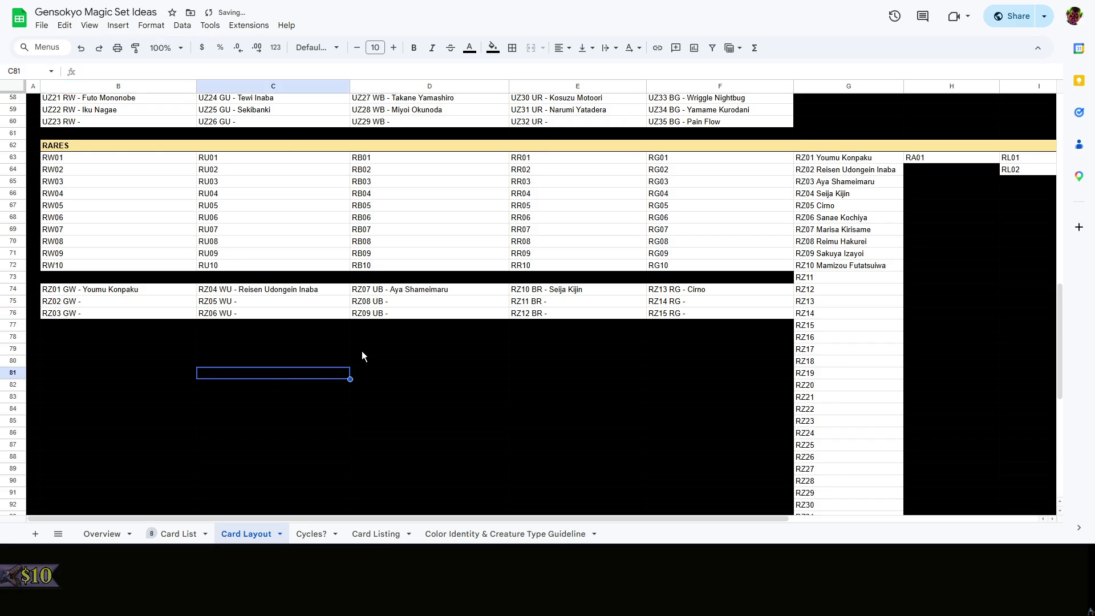
Copy the RZ15 RG entry from F76 into B77 and select its digit for renumbering
{"action": "left_click", "coordinate": [667, 314]}
{"action": "key", "text": "ctrl+c"}
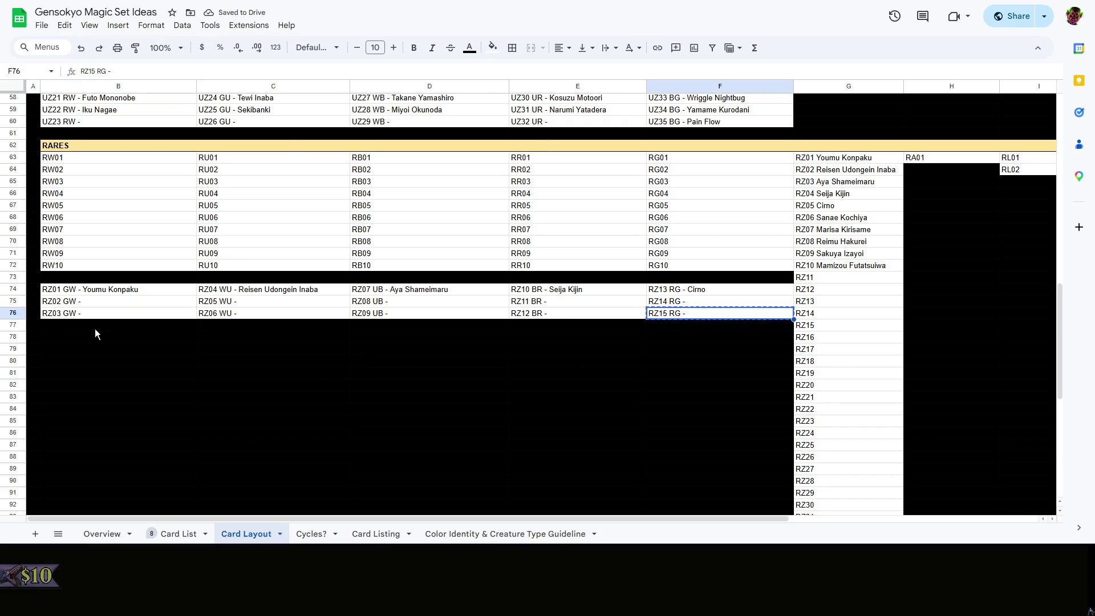
{"action": "left_click", "coordinate": [95, 329]}
{"action": "key", "text": "ctrl+v"}
{"action": "double_click", "coordinate": [58, 325]}
{"action": "left_click_drag", "start_coordinate": [55, 325], "coordinate": [62, 326]}
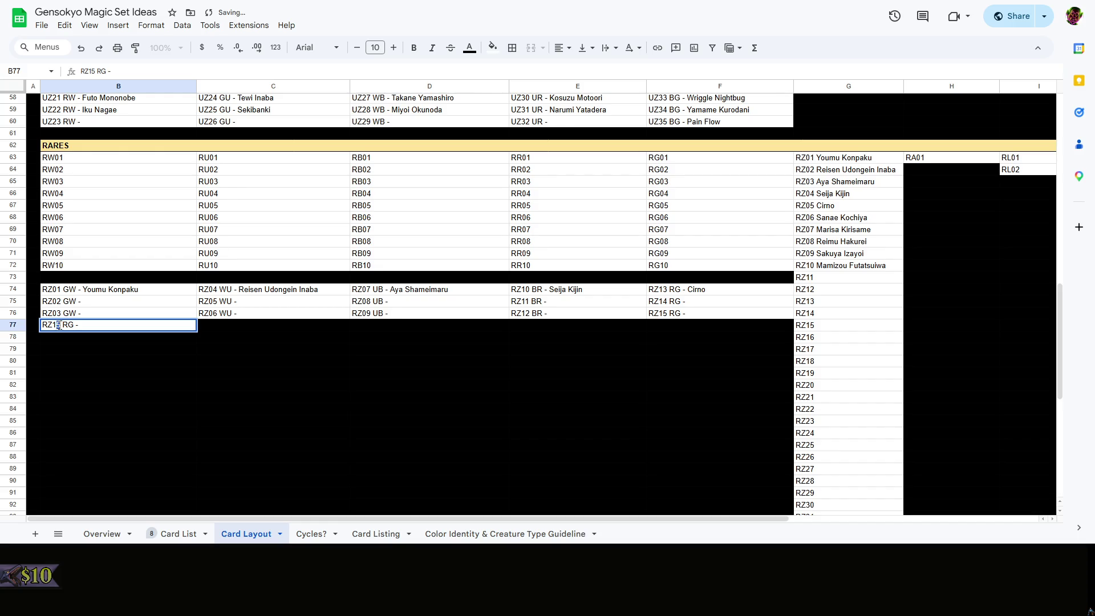
{"action": "type", "text": "6"}
Turn B77 into RZ16 RW and copy it down into B78
{"action": "double_click", "coordinate": [67, 325]}
{"action": "type", "text": "R"}
{"action": "type", "text": "W"}
{"action": "left_click", "coordinate": [123, 358]}
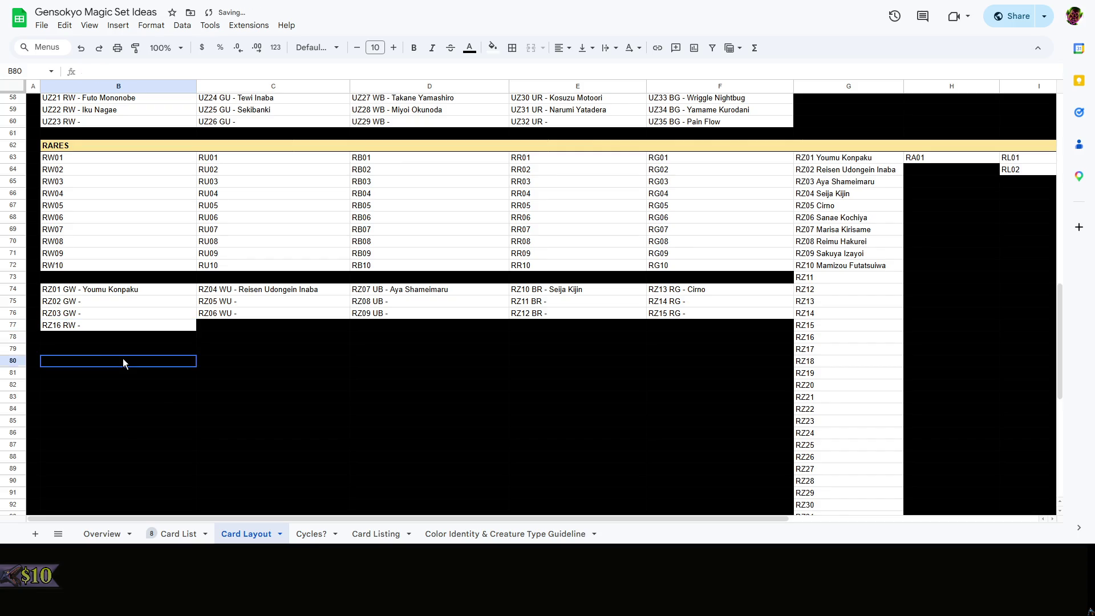
{"action": "left_click", "coordinate": [105, 329]}
{"action": "key", "text": "ctrl+c"}
{"action": "key", "text": "Down"}
{"action": "key", "text": "ctrl+v"}
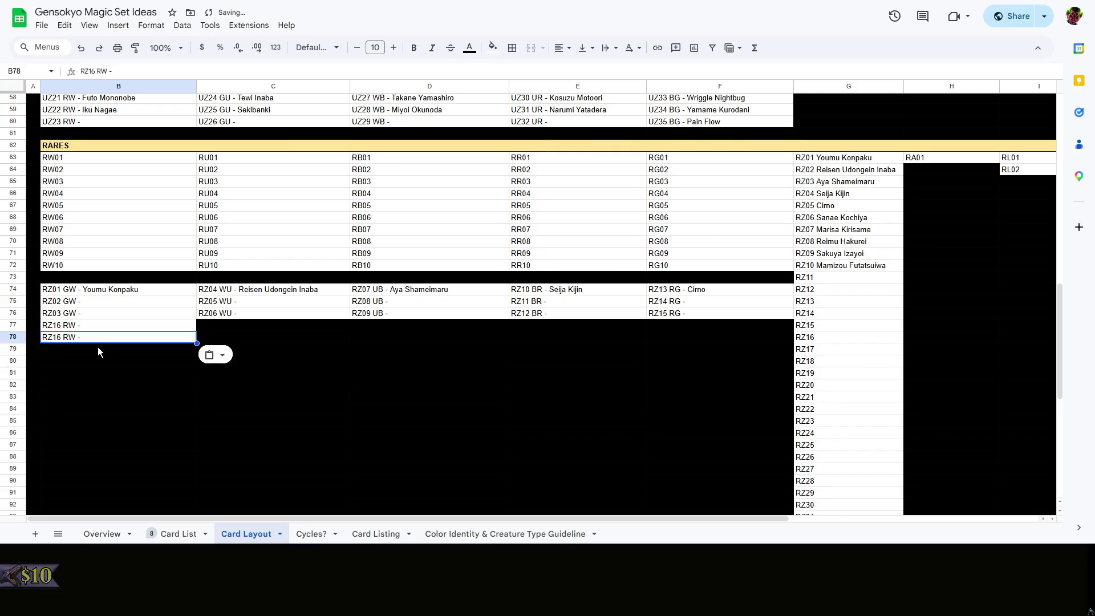
{"action": "key", "text": "Down"}
{"action": "key", "text": "ctrl+v"}
{"action": "key", "text": "ctrl+z"}
Glance at the Card List sheet, then paste RZ16 RW into B79 as well
{"action": "left_click", "coordinate": [92, 326]}
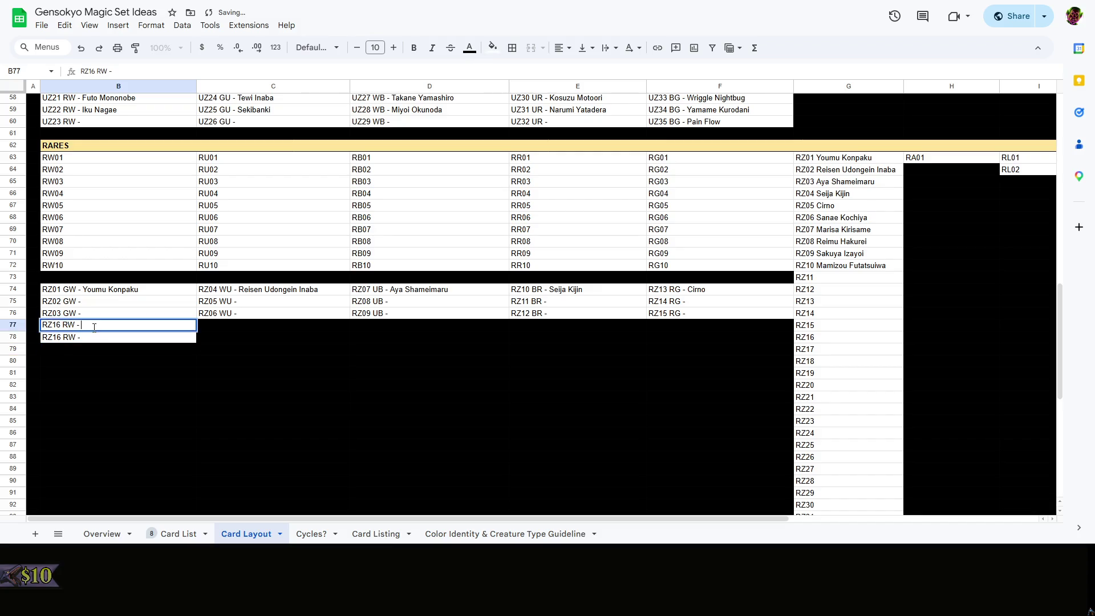
{"action": "left_click", "coordinate": [180, 534]}
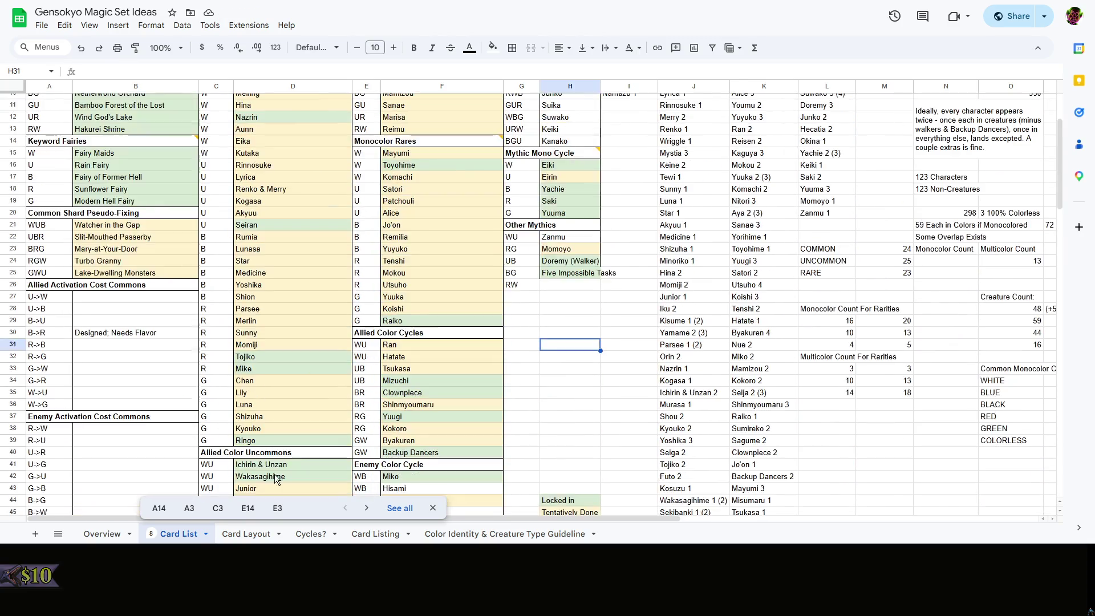
{"action": "left_click", "coordinate": [232, 534]}
{"action": "left_click", "coordinate": [98, 345]}
{"action": "key", "text": "ctrl+v"}
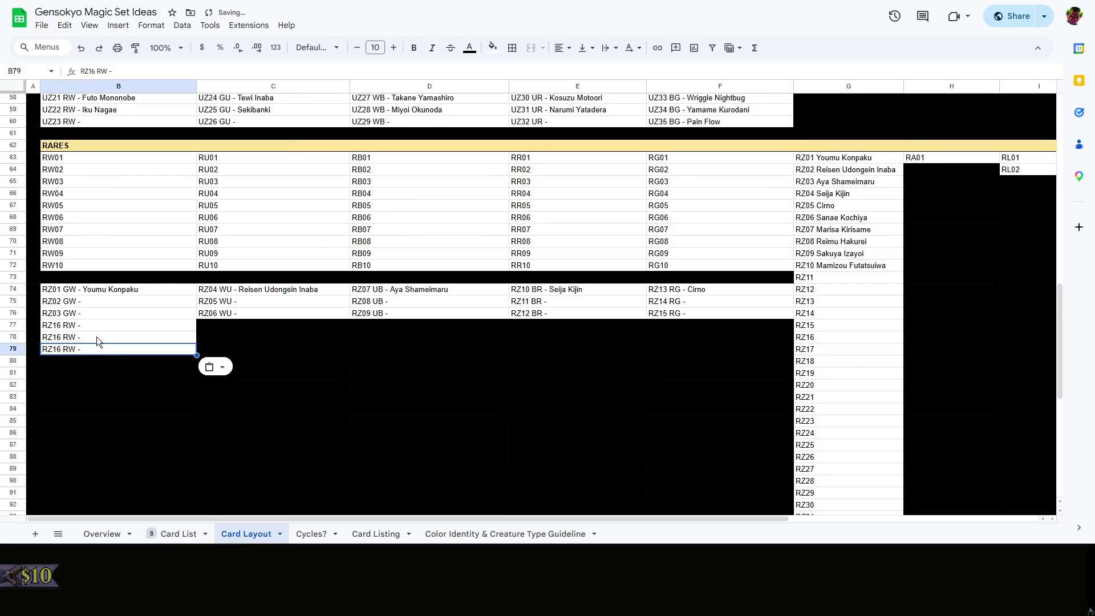
Renumber B78–B79 to RZ17 and RZ18 RW and name B77 Reimu Hakurei
{"action": "double_click", "coordinate": [97, 337]}
{"action": "left_click_drag", "start_coordinate": [56, 337], "coordinate": [61, 337]}
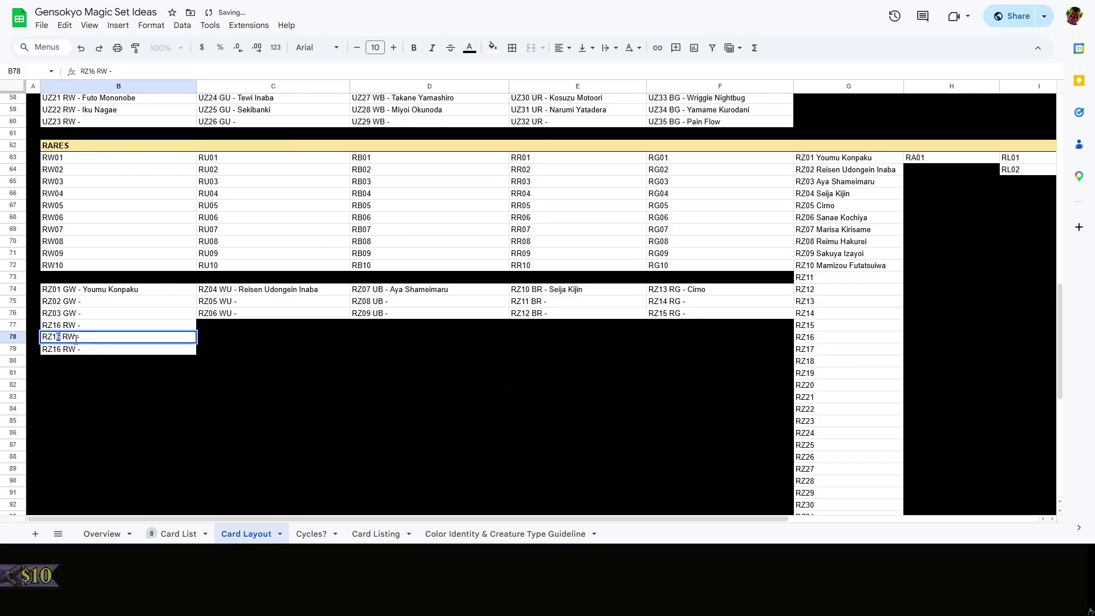
{"action": "type", "text": "7"}
{"action": "double_click", "coordinate": [64, 349]}
{"action": "key", "text": "BackSpace"}
{"action": "type", "text": "8"}
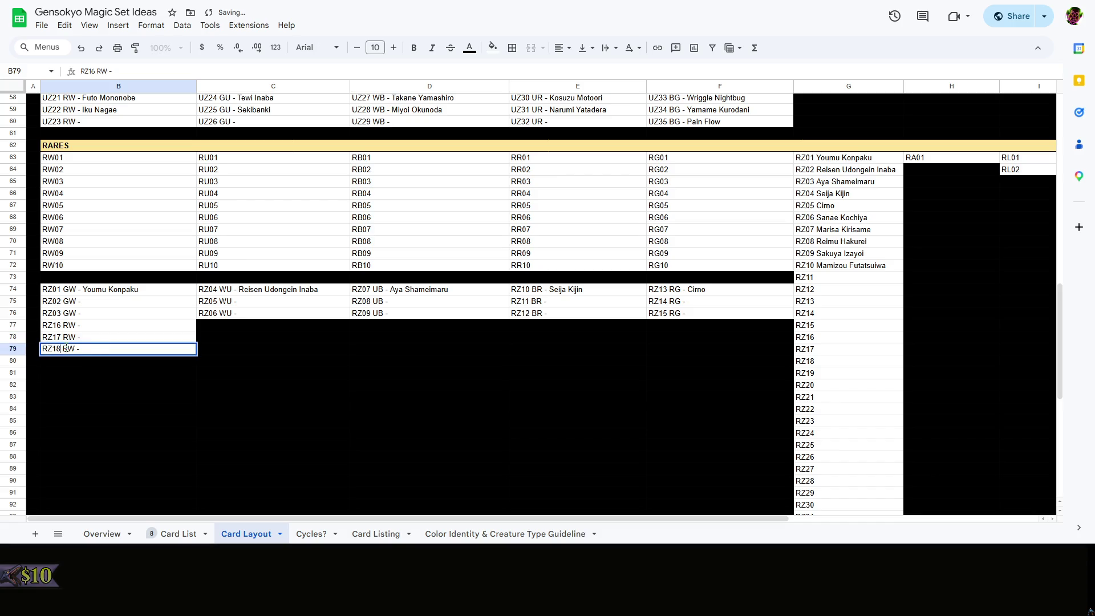
{"action": "double_click", "coordinate": [103, 325]}
{"action": "type", "text": "Reimu H"}
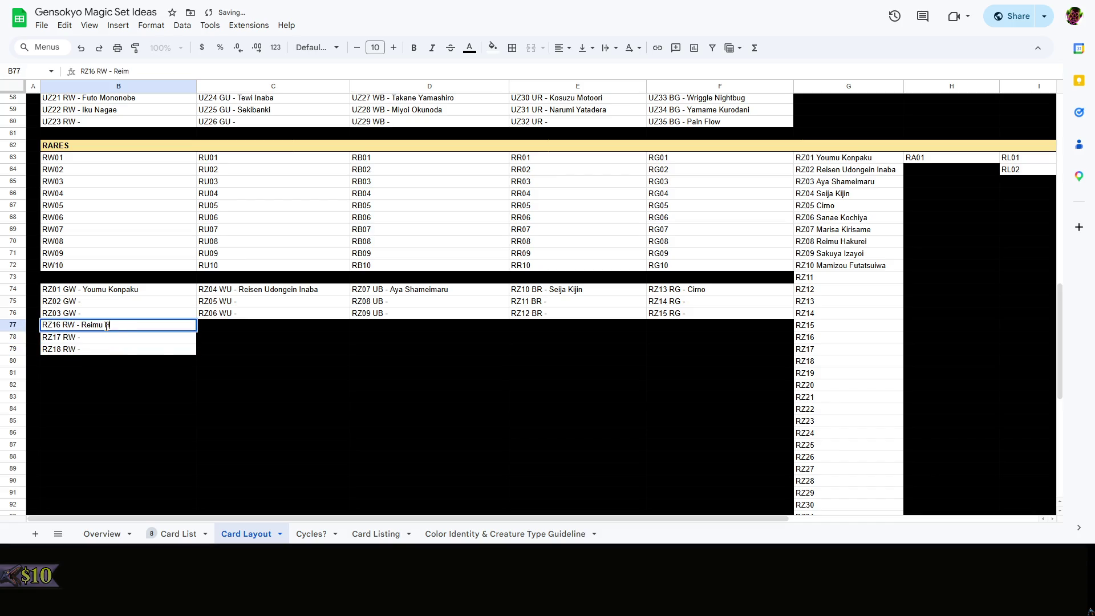
{"action": "type", "text": "akurei"}
{"action": "left_click", "coordinate": [200, 372]}
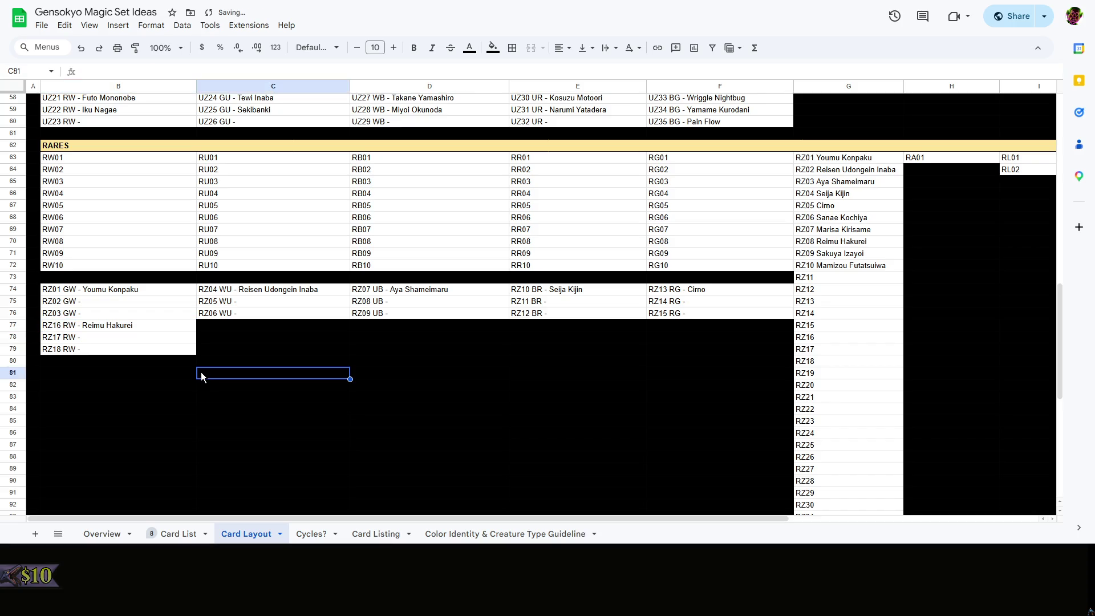
Fill C77:C79 with RZ19 WB entries copied from the RW group
{"action": "left_click", "coordinate": [156, 347]}
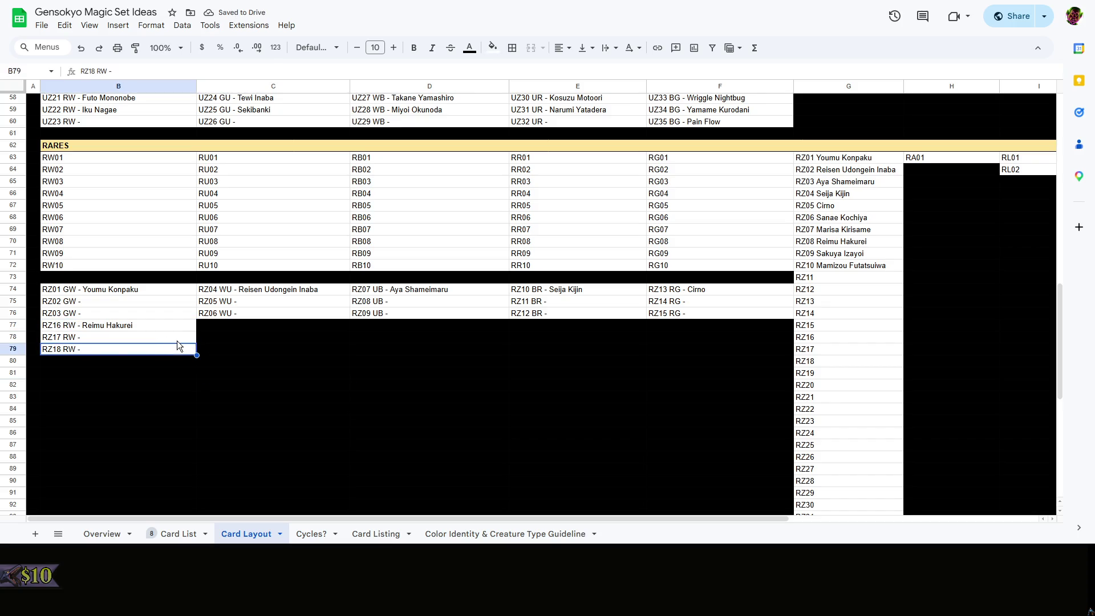
{"action": "key", "text": "ctrl+c"}
{"action": "left_click", "coordinate": [251, 324]}
{"action": "key", "text": "ctrl+v"}
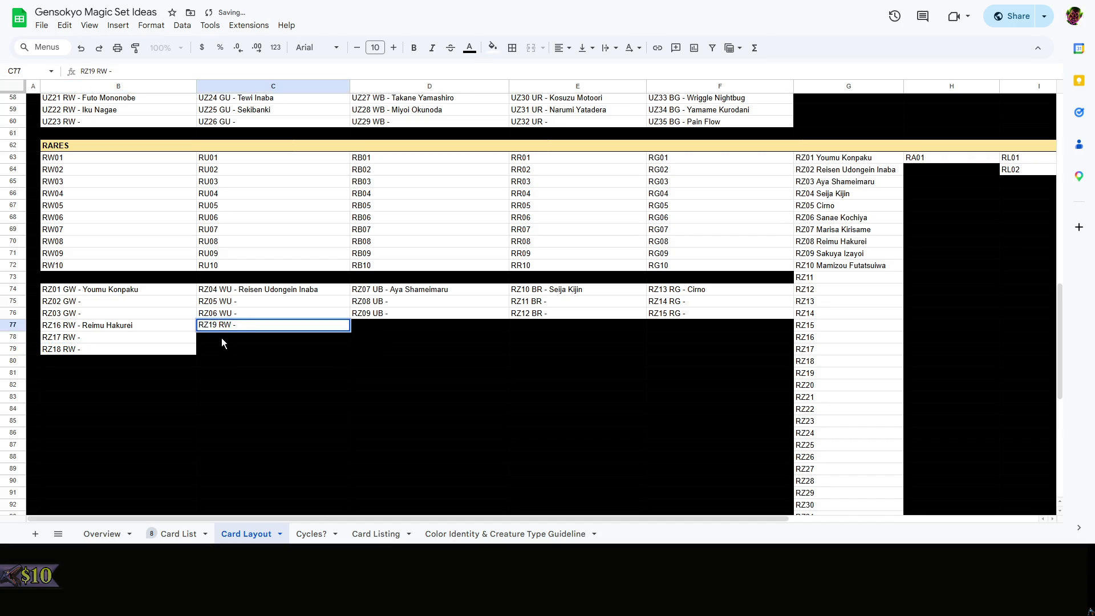
{"action": "double_click", "coordinate": [226, 325]}
{"action": "type", "text": "WB"}
{"action": "key", "text": "Return"}
{"action": "left_click", "coordinate": [254, 326]}
{"action": "left_click_drag", "start_coordinate": [251, 338], "coordinate": [249, 350]}
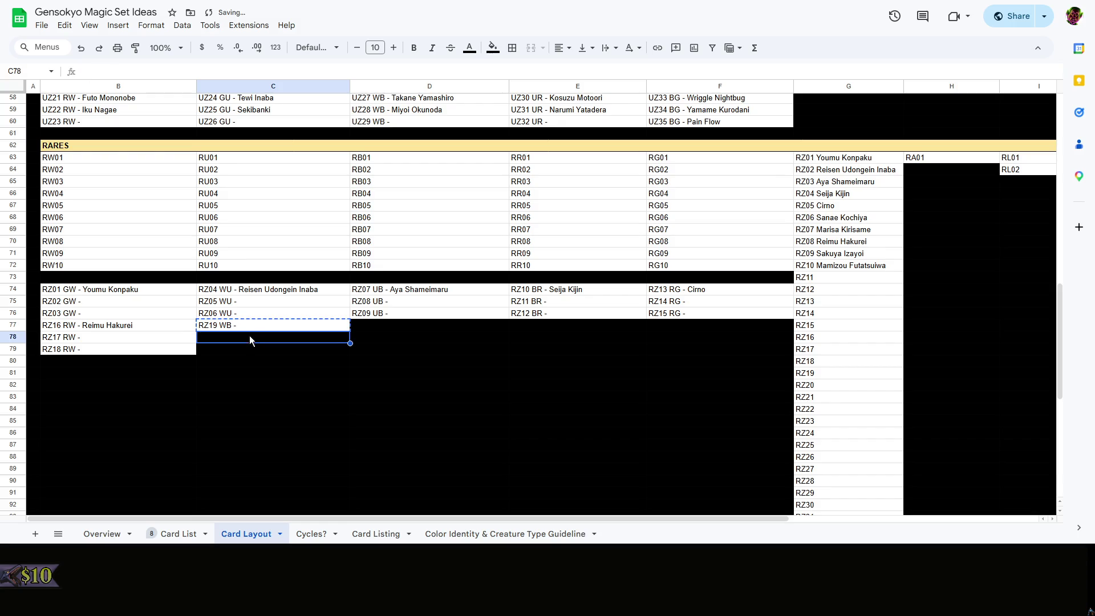
{"action": "key", "text": "ctrl+v"}
Renumber C78–C79 to RZ20 and RZ21 WB and name C77 Sakuya Izayoi
{"action": "double_click", "coordinate": [265, 325]}
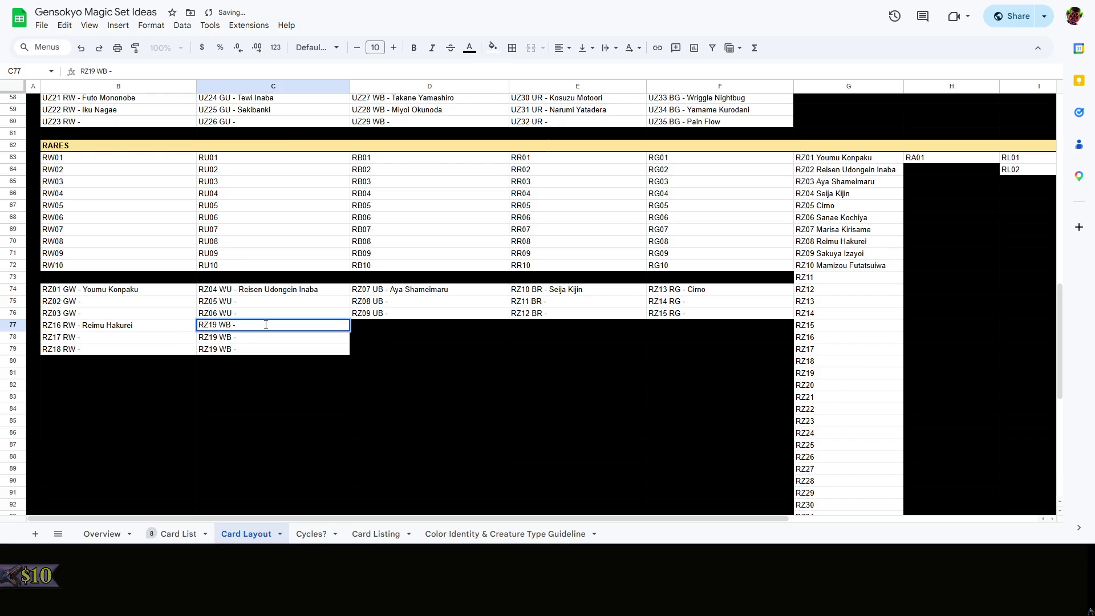
{"action": "key", "text": "Return"}
{"action": "double_click", "coordinate": [214, 336]}
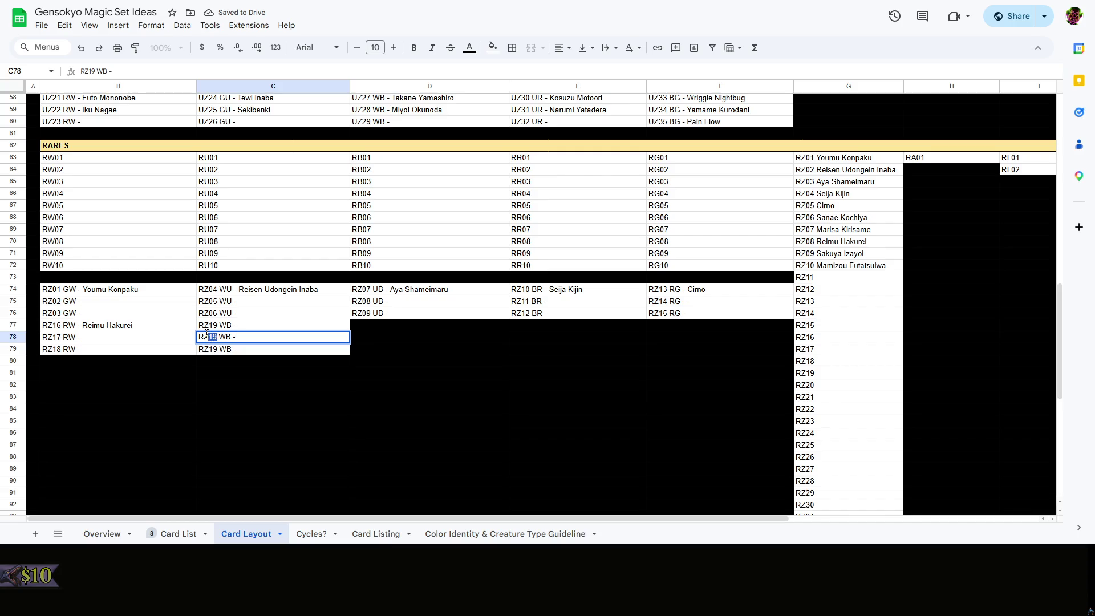
{"action": "type", "text": "RZ290"}
{"action": "key", "text": "Return"}
{"action": "double_click", "coordinate": [217, 349]}
{"action": "key", "text": "Delete"}
{"action": "type", "text": "21"}
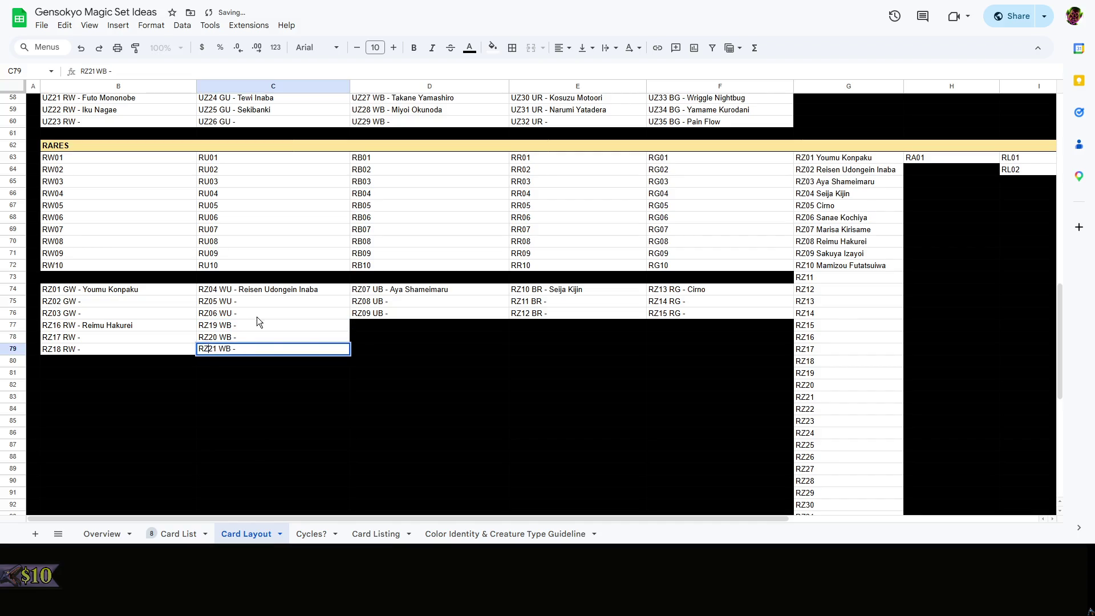
{"action": "double_click", "coordinate": [256, 317]}
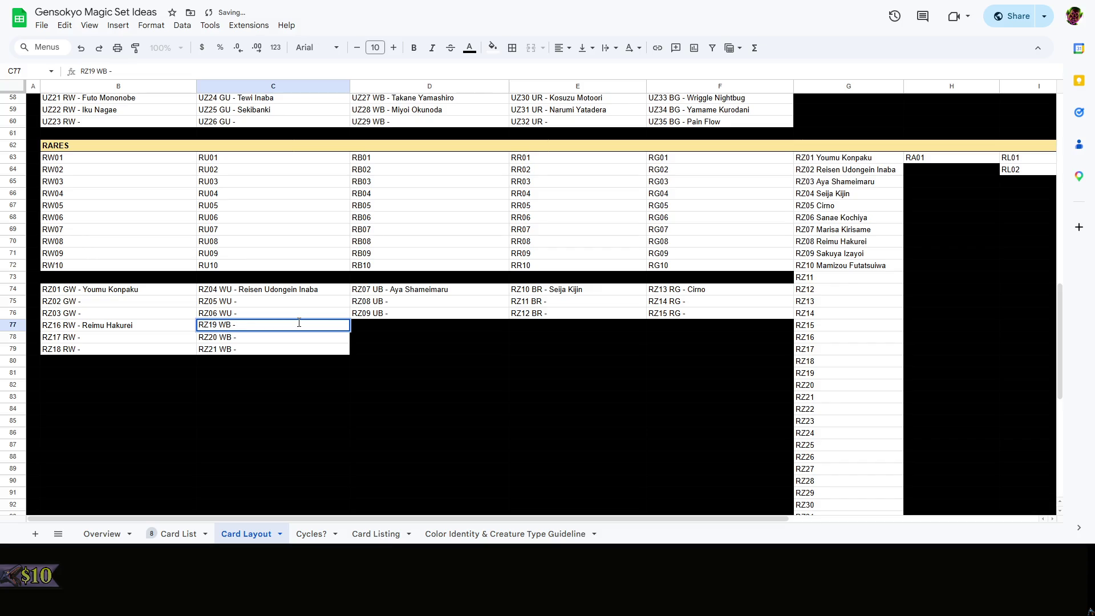
{"action": "type", "text": "Sakuya Izayou"}
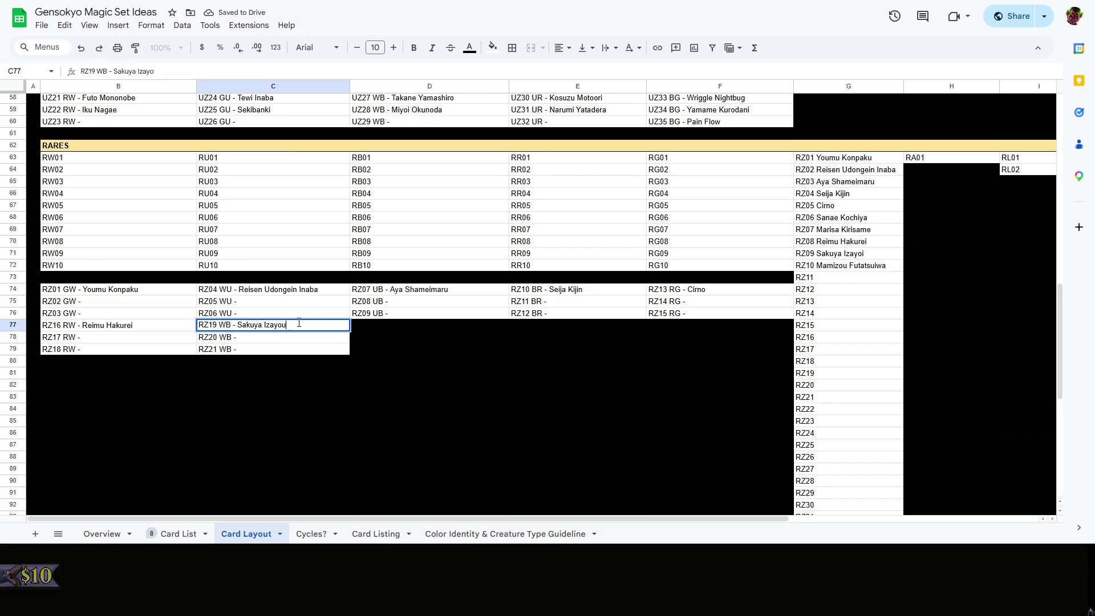
{"action": "key", "text": "BackSpace"}
{"action": "type", "text": "i"}
{"action": "key", "text": "Return"}
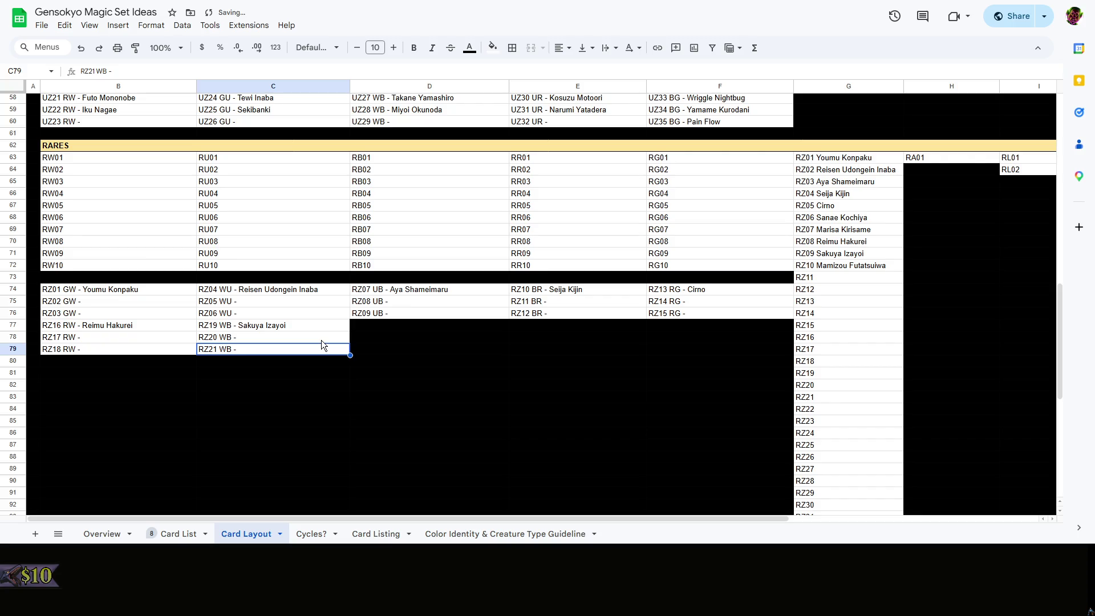
Paste the WB entry into D77 and rewrite it as RZ22 UG -
{"action": "left_click", "coordinate": [319, 352]}
{"action": "key", "text": "ctrl+c"}
{"action": "left_click", "coordinate": [381, 329]}
{"action": "key", "text": "ctrl+v"}
{"action": "double_click", "coordinate": [384, 326]}
{"action": "left_click", "coordinate": [371, 325]}
{"action": "key", "text": "BackSpace"}
{"action": "type", "text": "2"}
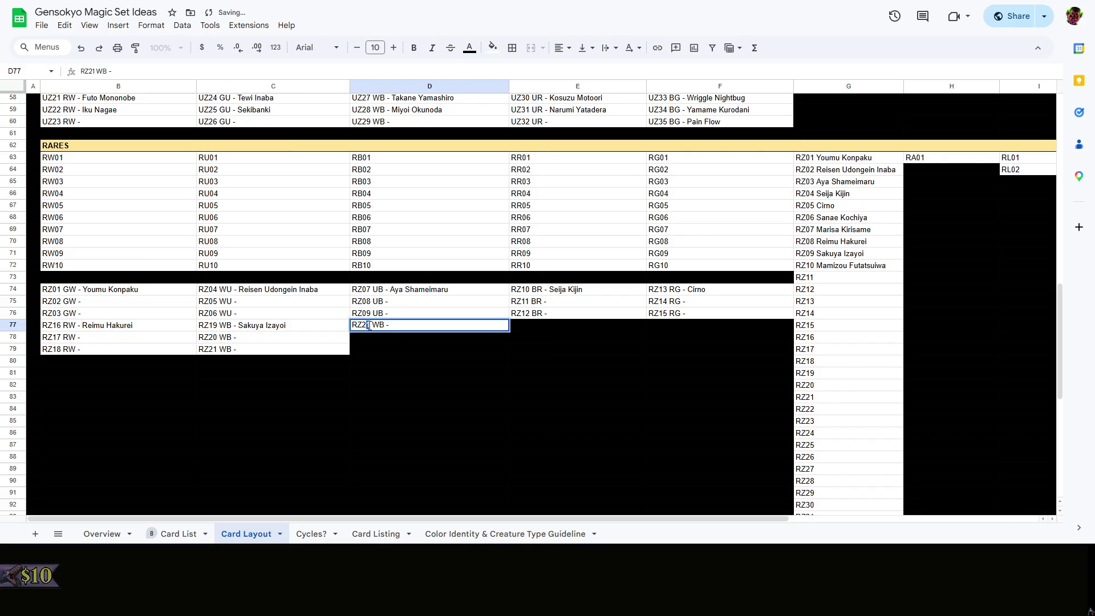
{"action": "double_click", "coordinate": [384, 325]}
{"action": "type", "text": "UG - "}
{"action": "type", "text": "Sana"}
{"action": "key", "text": "BackSpace"}
{"action": "key", "text": "BackSpace"}
{"action": "key", "text": "Return"}
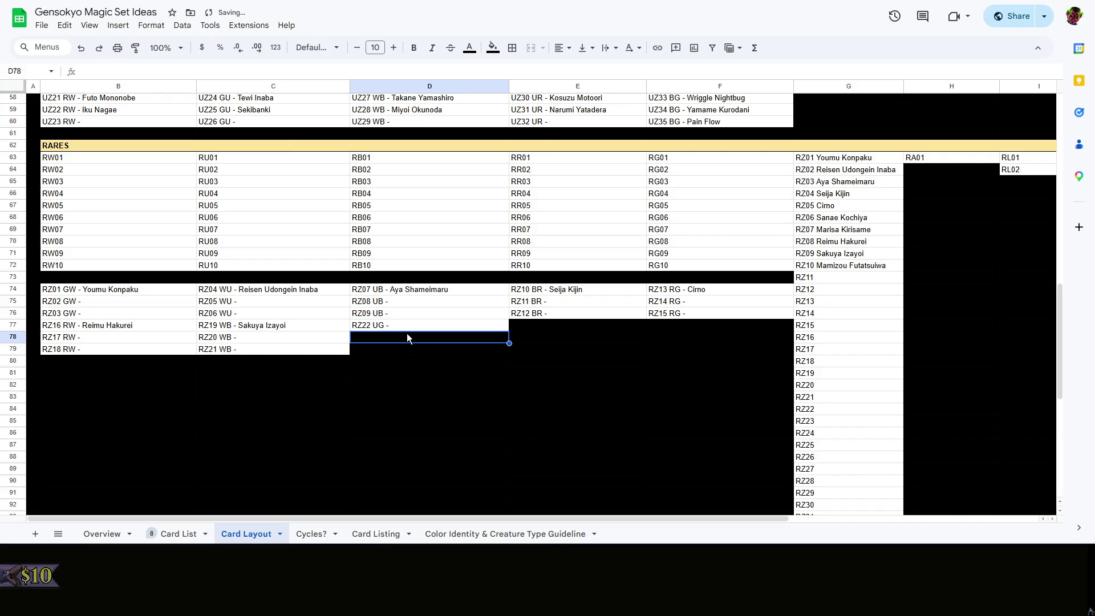
Copy RZ22 UG into D78:D79 and renumber them RZ23 and RZ24
{"action": "key", "text": "Up"}
{"action": "key", "text": "ctrl+c"}
{"action": "left_click", "coordinate": [398, 336]}
{"action": "key", "text": "ctrl+v"}
{"action": "key", "text": "ctrl+v"}
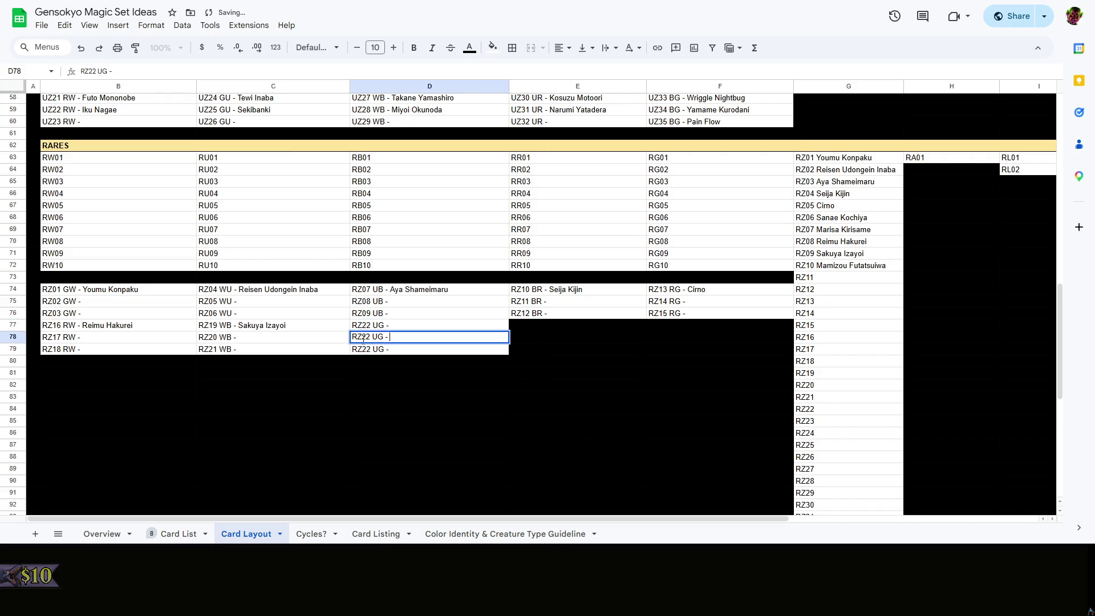
{"action": "left_click", "coordinate": [366, 338]}
{"action": "key", "text": "BackSpace"}
{"action": "type", "text": "3"}
{"action": "key", "text": "Return"}
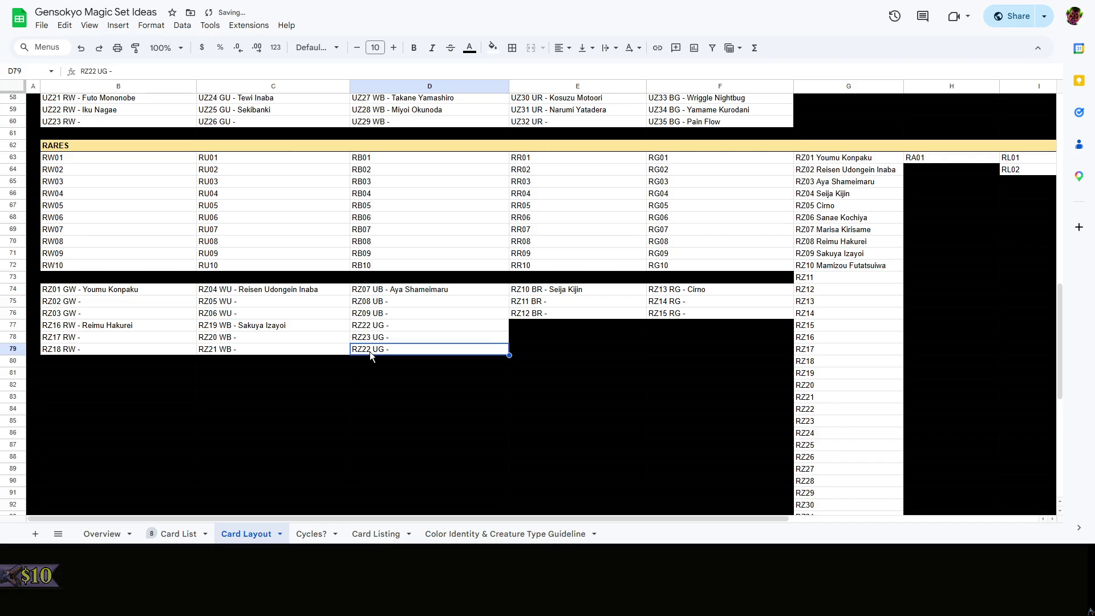
{"action": "double_click", "coordinate": [368, 349]}
{"action": "key", "text": "BackSpace"}
{"action": "type", "text": "4"}
Name D77 Sanae Kochiya and copy the RZ24 UG entry for the next column
{"action": "double_click", "coordinate": [418, 324]}
{"action": "type", "text": "S"}
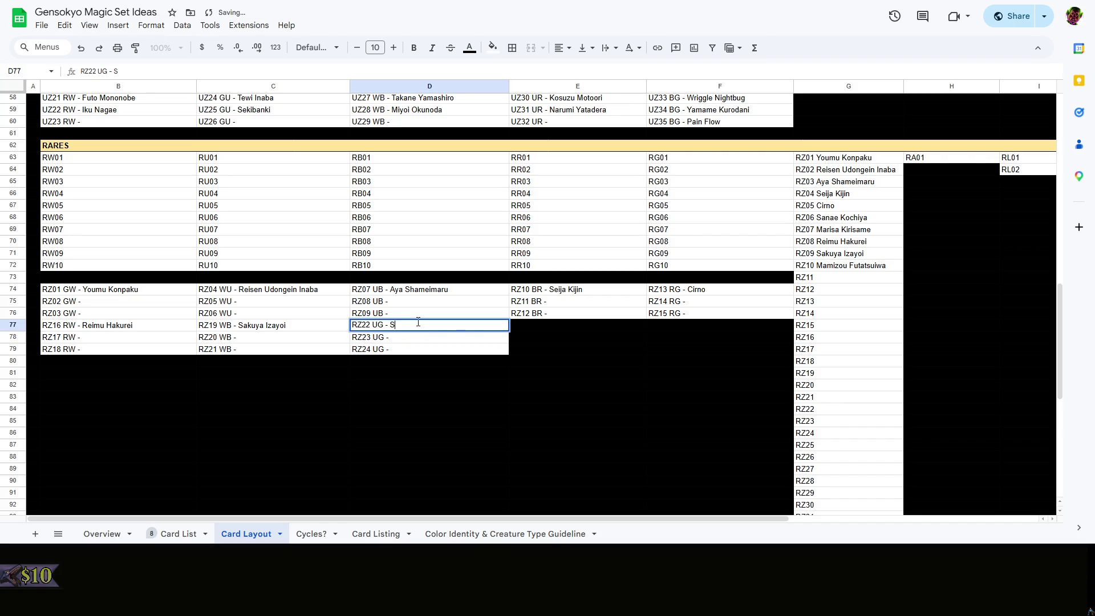
{"action": "type", "text": "anae Kochiya"}
{"action": "left_click", "coordinate": [523, 345]}
{"action": "key", "text": "Left"}
{"action": "key", "text": "ctrl+c"}
{"action": "left_click", "coordinate": [554, 325]}
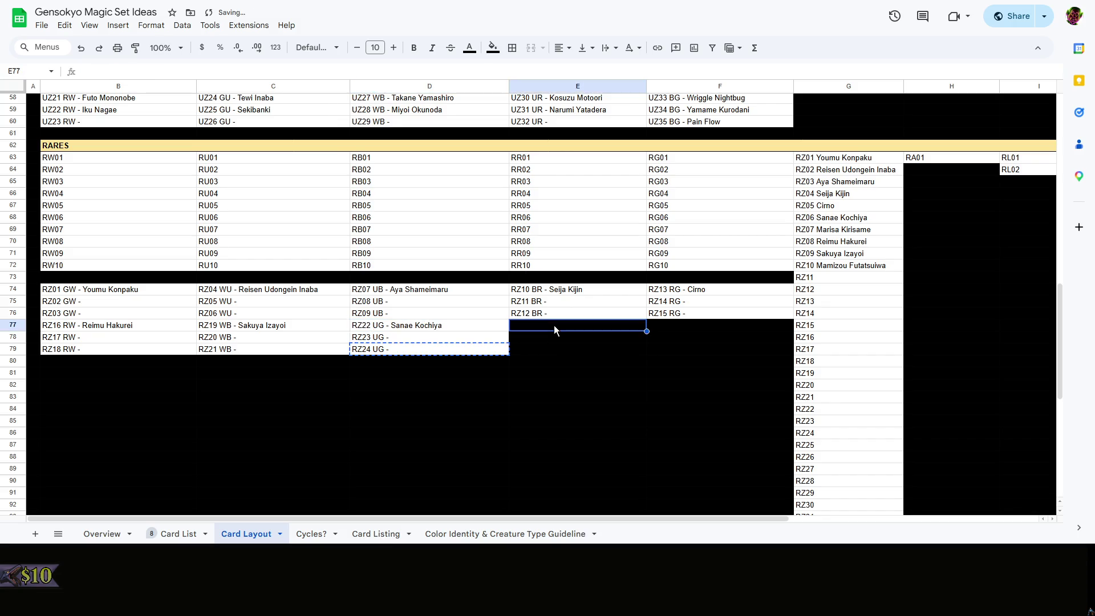
Make E77 read RZ24 UR - and paste it into E78:E79
{"action": "key", "text": "ctrl+v"}
{"action": "double_click", "coordinate": [517, 326]}
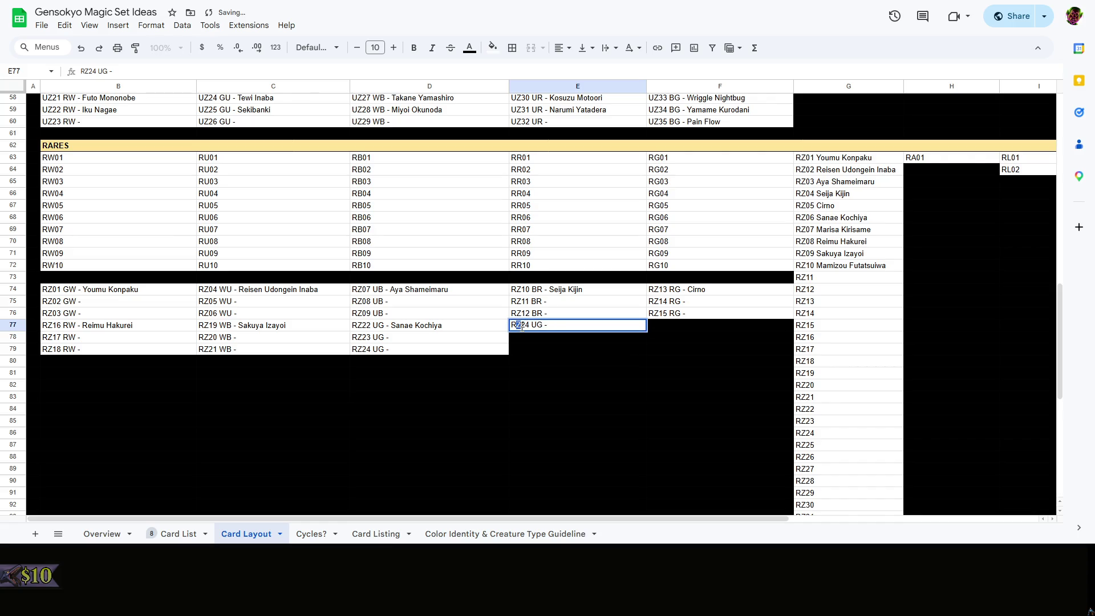
{"action": "key", "text": "Escape"}
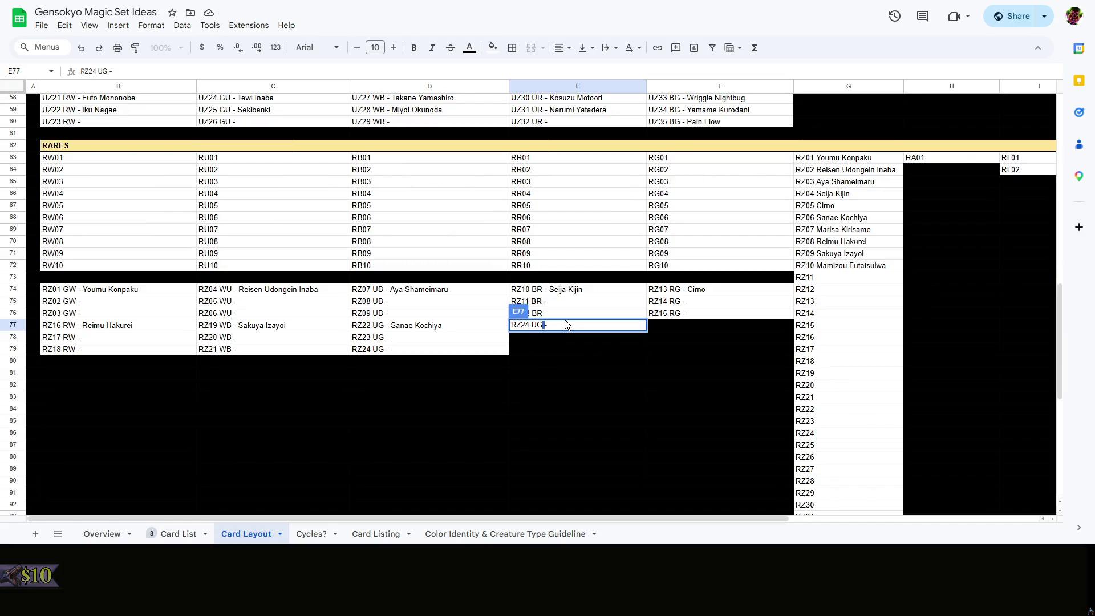
{"action": "key", "text": "BackSpace"}
{"action": "type", "text": "R"}
{"action": "scroll", "coordinate": [565, 318], "scroll_direction": "up", "scroll_amount": 3}
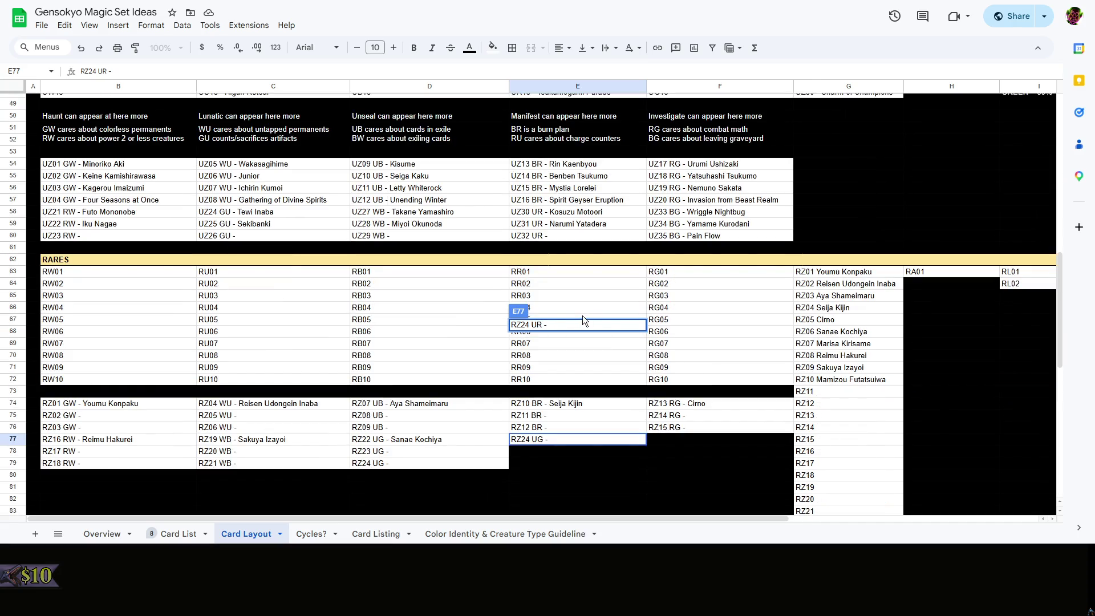
{"action": "key", "text": "Return"}
{"action": "key", "text": "Up"}
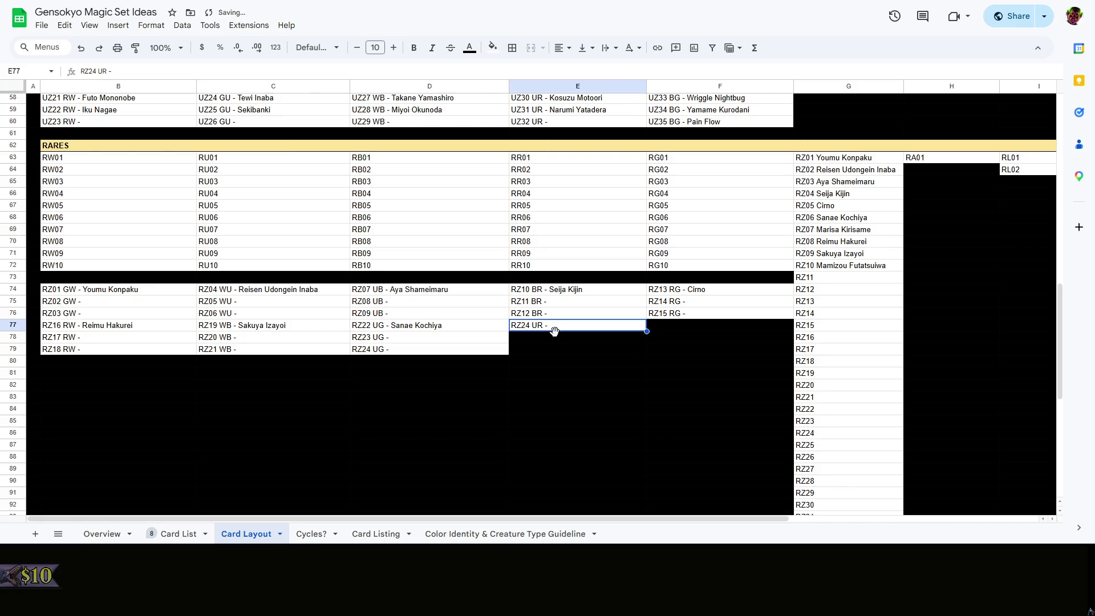
{"action": "key", "text": "ctrl+c"}
{"action": "key", "text": "shift+Down"}
{"action": "key", "text": "shift+Down"}
{"action": "key", "text": "ctrl+v"}
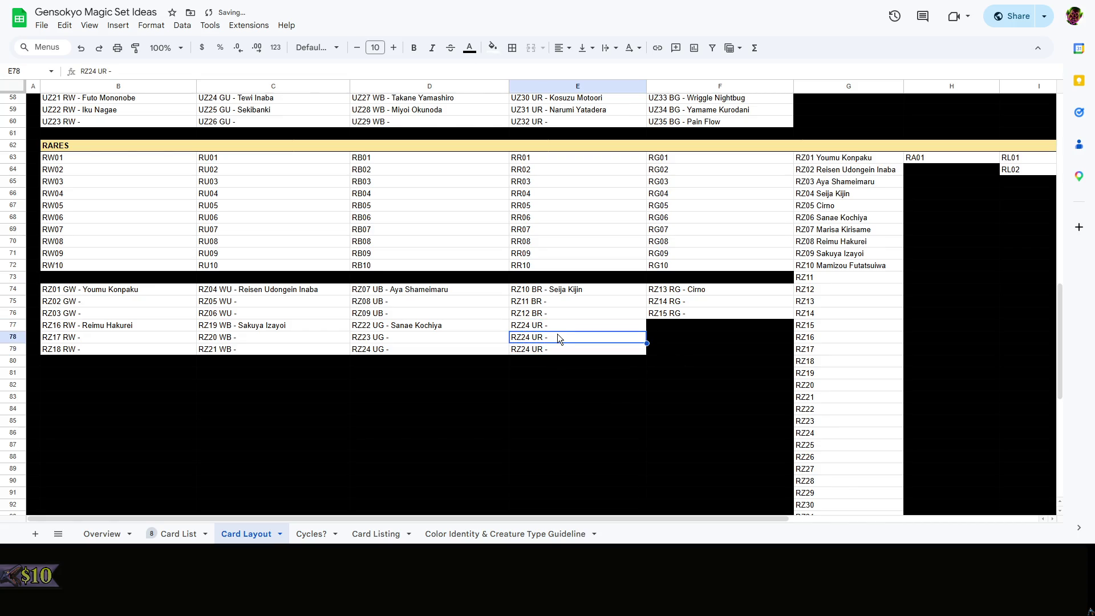
Renumber E78–E79 to RZ25 and RZ26 UR and name E77 Marisa Kirisame
{"action": "double_click", "coordinate": [526, 337]}
{"action": "left_click", "coordinate": [525, 337]}
{"action": "key", "text": "BackSpace"}
{"action": "type", "text": "5"}
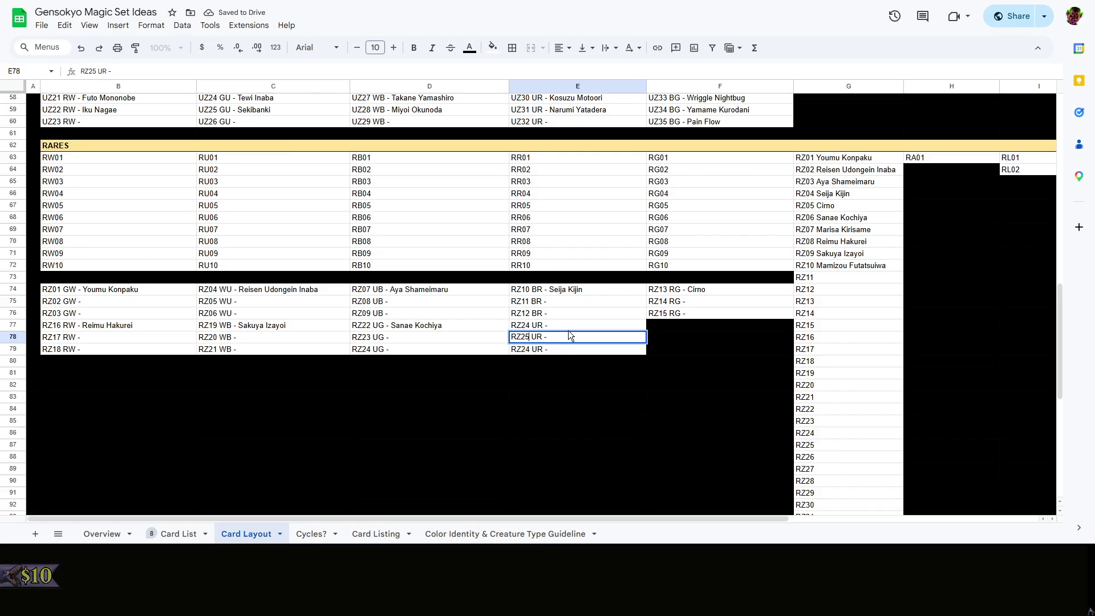
{"action": "double_click", "coordinate": [524, 347]}
{"action": "key", "text": "BackSpace"}
{"action": "type", "text": "6"}
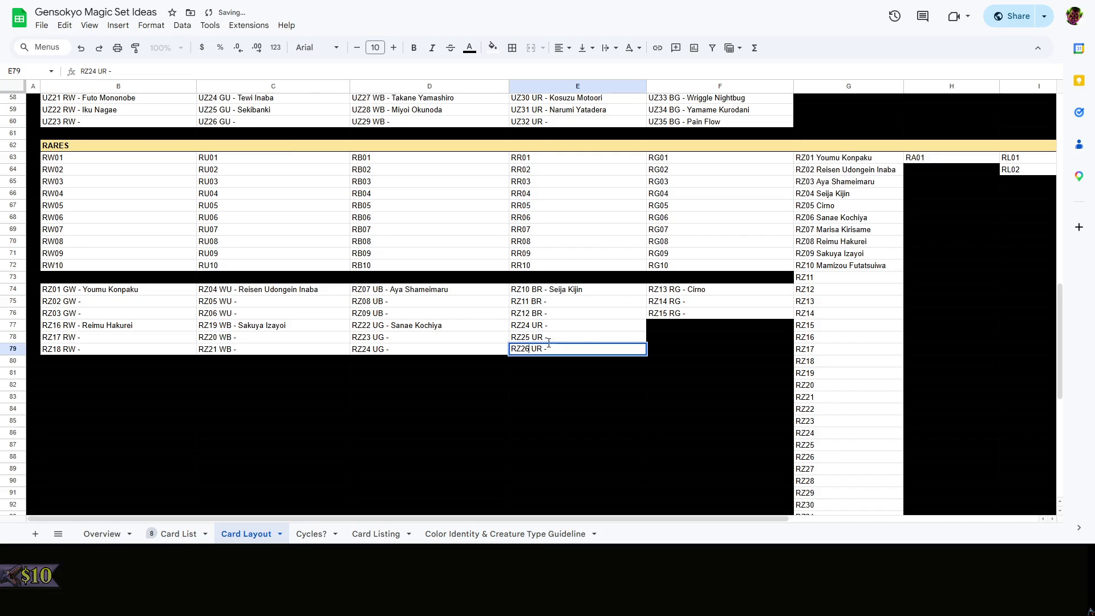
{"action": "left_click", "coordinate": [579, 330]}
{"action": "double_click", "coordinate": [579, 331]}
{"action": "type", "text": "Ma"}
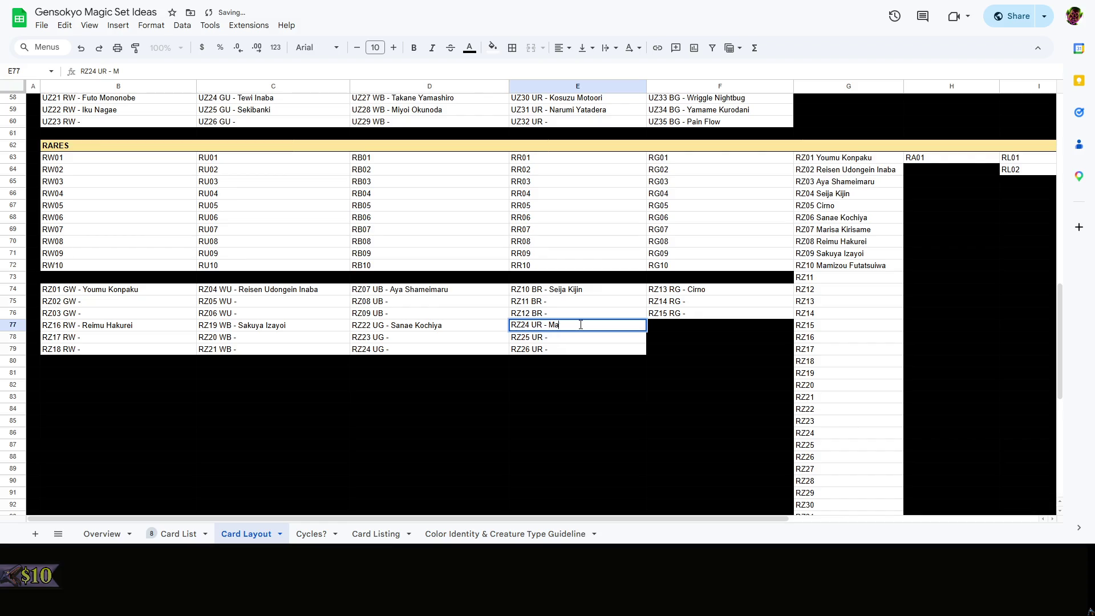
{"action": "type", "text": "risa Kirisame"}
{"action": "left_click", "coordinate": [597, 352]}
Copy the UR entry into F77 and rewrite it as RZ27 BG -
{"action": "key", "text": "ctrl+c"}
{"action": "left_click", "coordinate": [686, 329]}
{"action": "key", "text": "ctrl+v"}
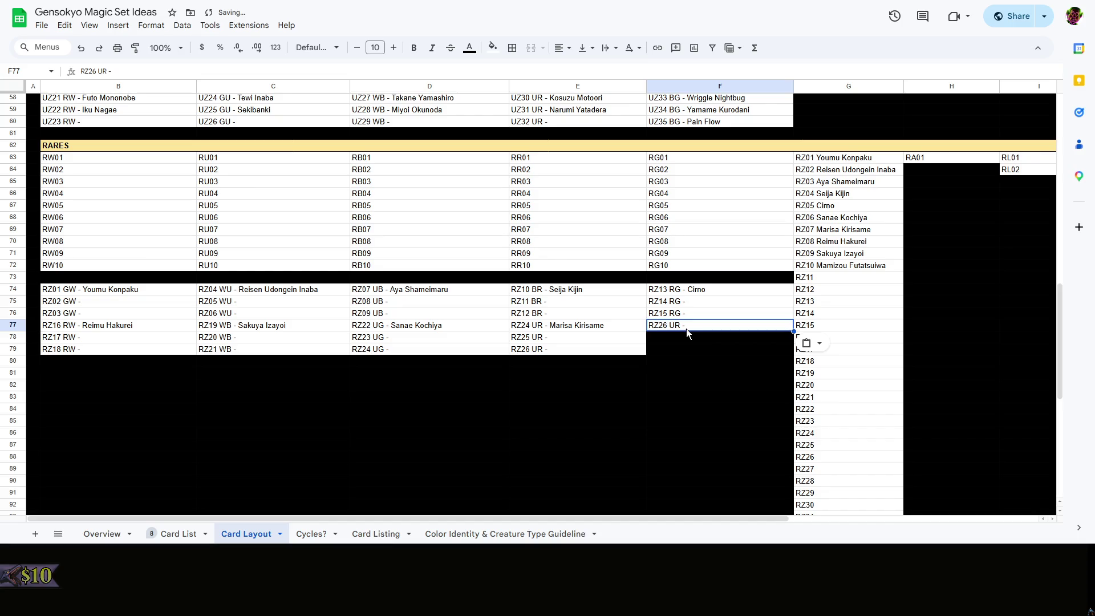
{"action": "double_click", "coordinate": [675, 326]}
{"action": "key", "text": "BackSpace"}
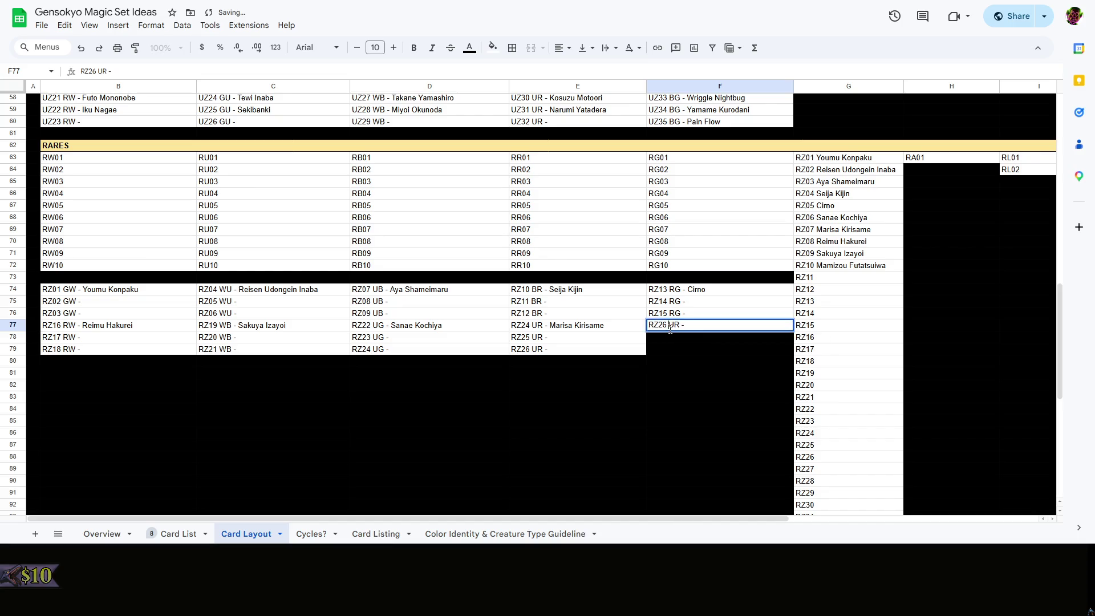
{"action": "type", "text": "BG"}
{"action": "left_click_drag", "start_coordinate": [662, 326], "coordinate": [669, 326]}
{"action": "type", "text": "7"}
{"action": "key", "text": "ctrl+Return"}
Copy RZ27 BG into F78:F79 and renumber them RZ28 and RZ29 BG
{"action": "key", "text": "ctrl+c"}
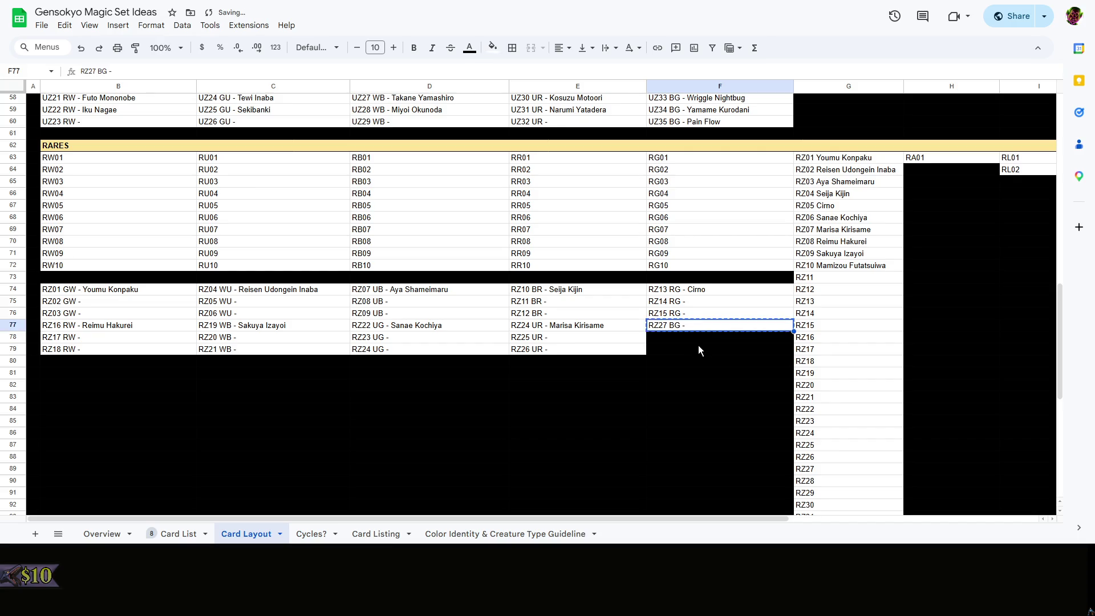
{"action": "key", "text": "ctrl+v"}
{"action": "mouse_move", "coordinate": [697, 343]}
{"action": "left_mouse_down"}
{"action": "mouse_move", "coordinate": [699, 353]}
{"action": "mouse_move", "coordinate": [668, 338]}
{"action": "left_mouse_up"}
{"action": "double_click", "coordinate": [660, 339]}
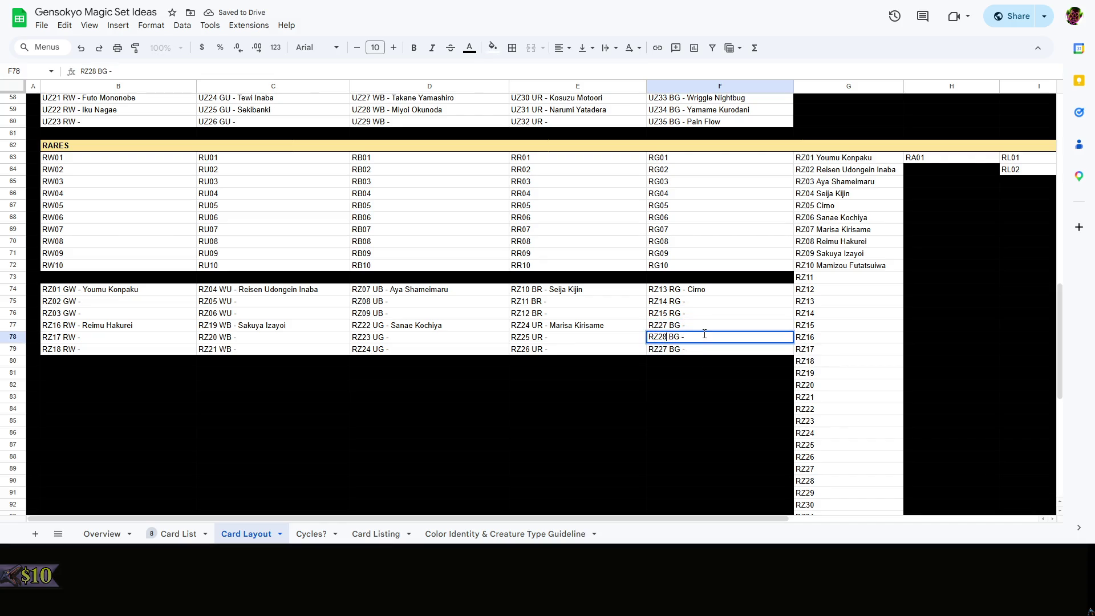
{"action": "key", "text": "Return"}
{"action": "double_click", "coordinate": [664, 349]}
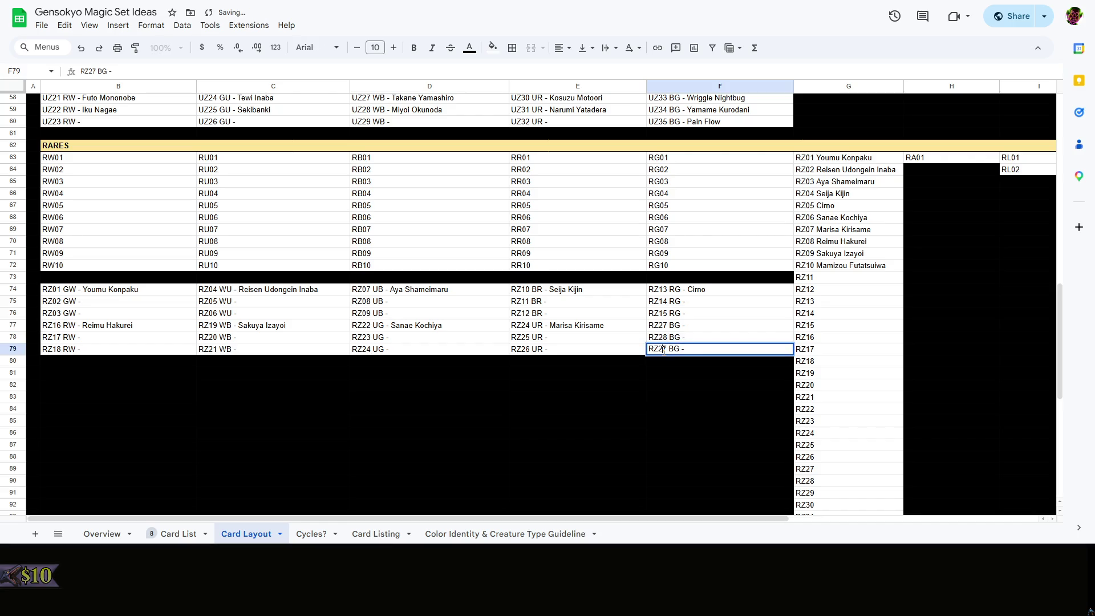
{"action": "left_click_drag", "start_coordinate": [663, 350], "coordinate": [669, 349]}
{"action": "type", "text": "9"}
{"action": "left_click", "coordinate": [695, 385]}
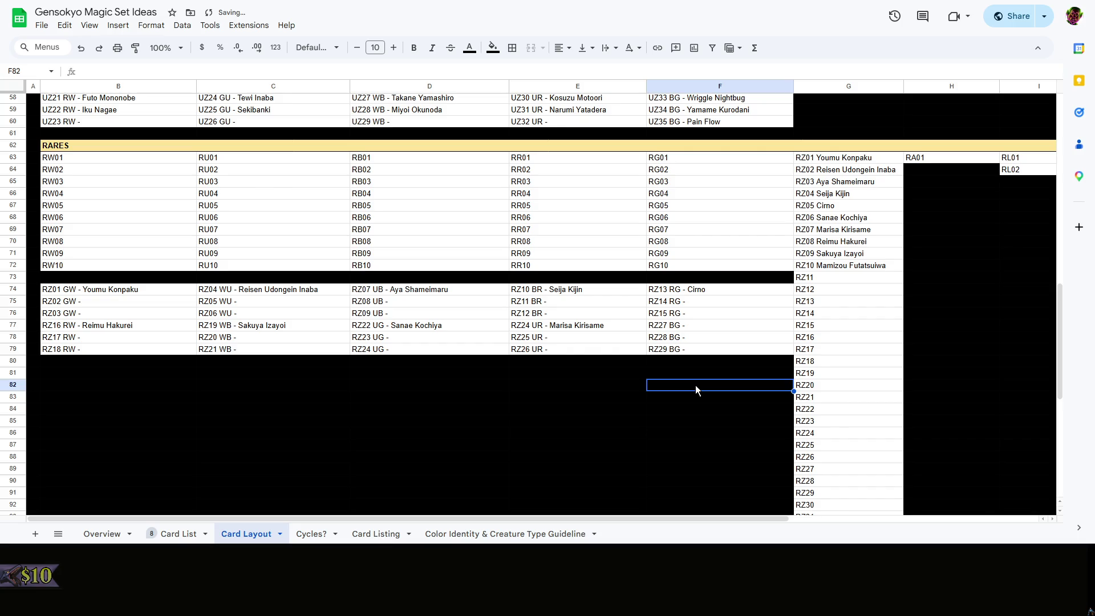
Check the RZ entries around F76–F79 on the Card Layout sheet
{"action": "left_click", "coordinate": [591, 389]}
{"action": "left_click", "coordinate": [446, 383]}
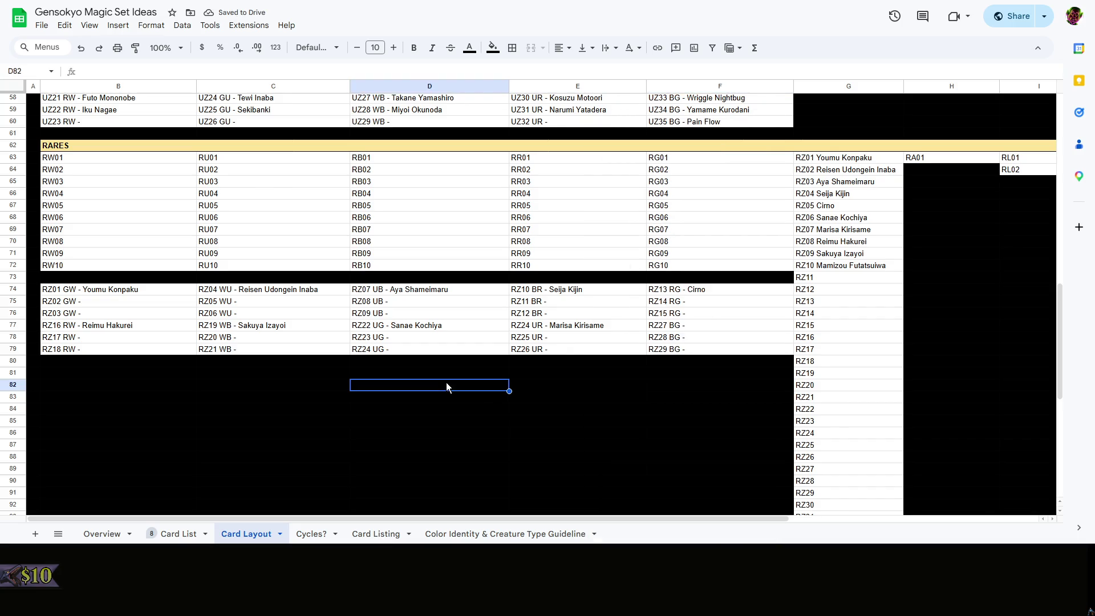
{"action": "left_click", "coordinate": [680, 316]}
{"action": "left_click", "coordinate": [680, 348]}
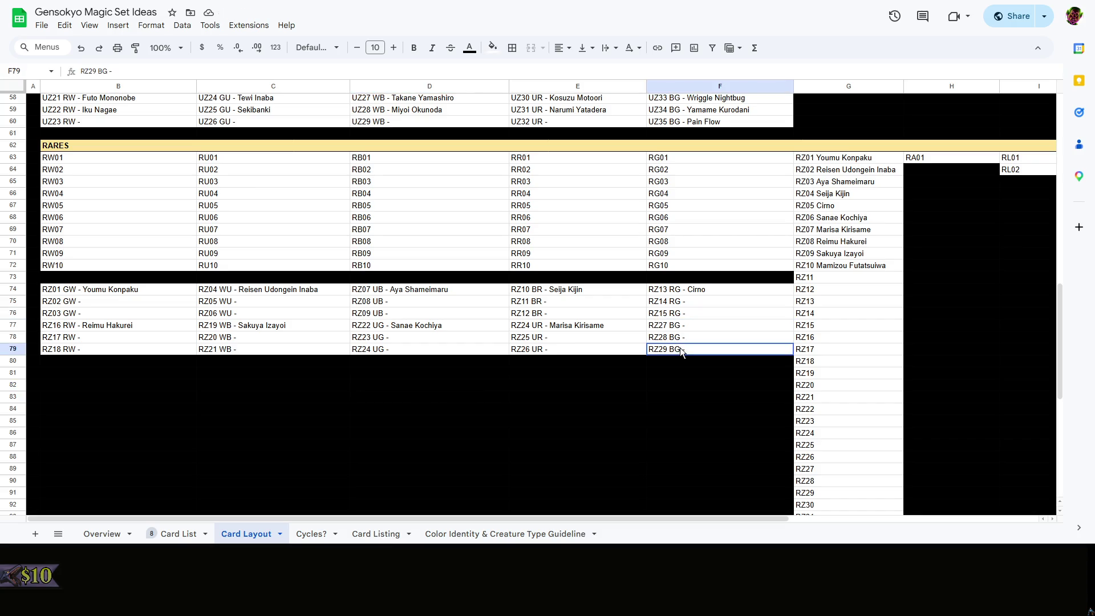
{"action": "left_click", "coordinate": [702, 377]}
{"action": "scroll", "coordinate": [701, 378], "scroll_direction": "up", "scroll_amount": 3}
{"action": "scroll", "coordinate": [769, 368], "scroll_direction": "up", "scroll_amount": 2}
{"action": "left_click", "coordinate": [846, 357]}
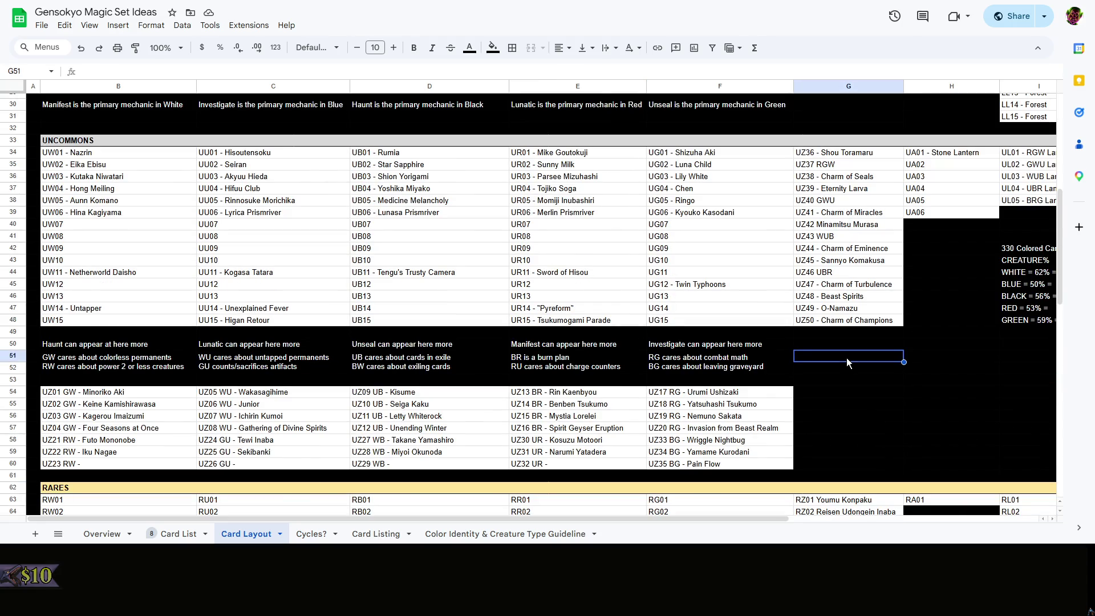
{"action": "scroll", "coordinate": [846, 358], "scroll_direction": "down", "scroll_amount": 3}
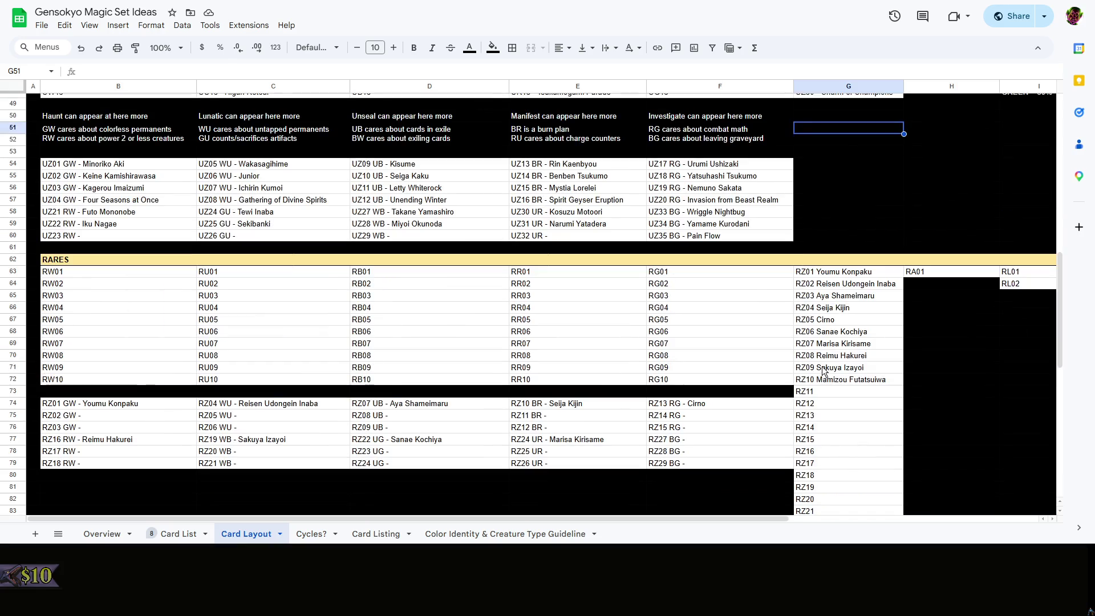
{"action": "scroll", "coordinate": [822, 370], "scroll_direction": "down", "scroll_amount": 2}
{"action": "left_click", "coordinate": [685, 379]}
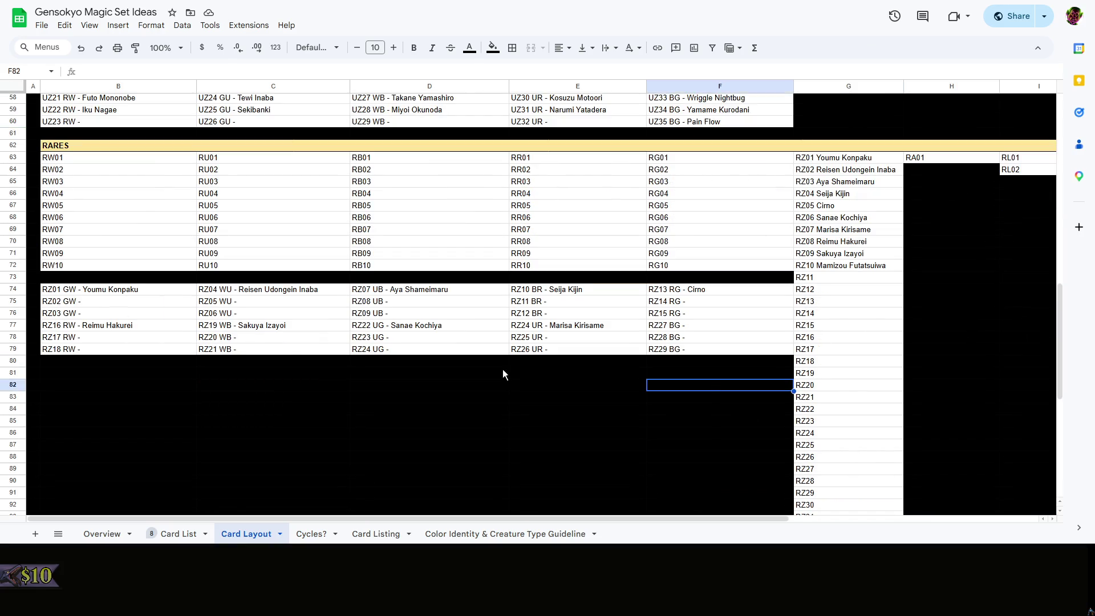
Step through rows 74–79 reviewing the RZ codes from B74 to E79
{"action": "left_click", "coordinate": [91, 289]}
{"action": "key", "text": "Right"}
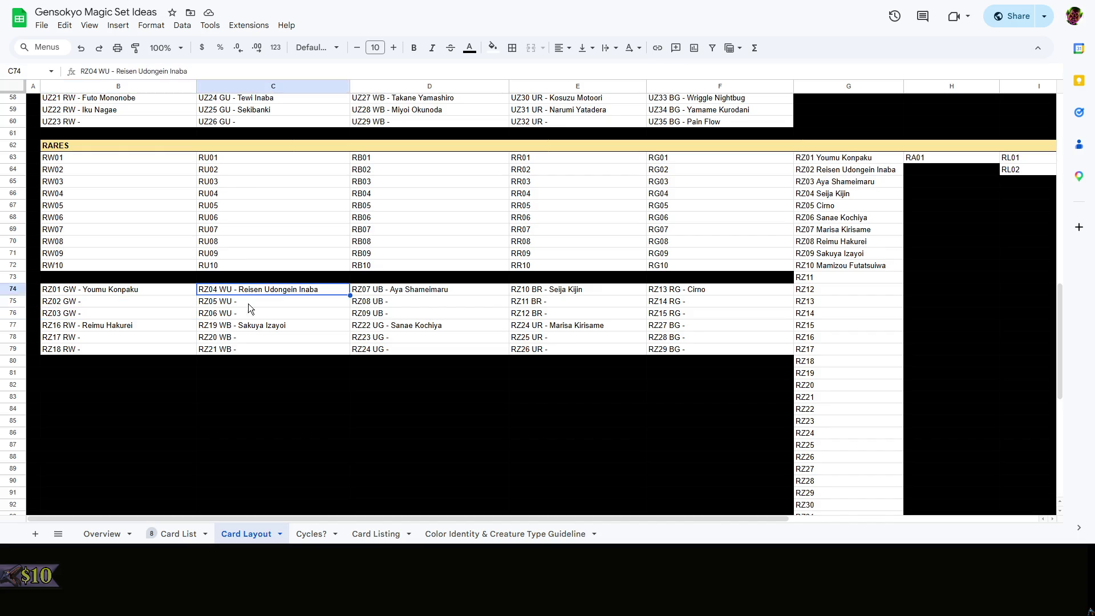
{"action": "key", "text": "Right"}
{"action": "key", "text": "Right"}
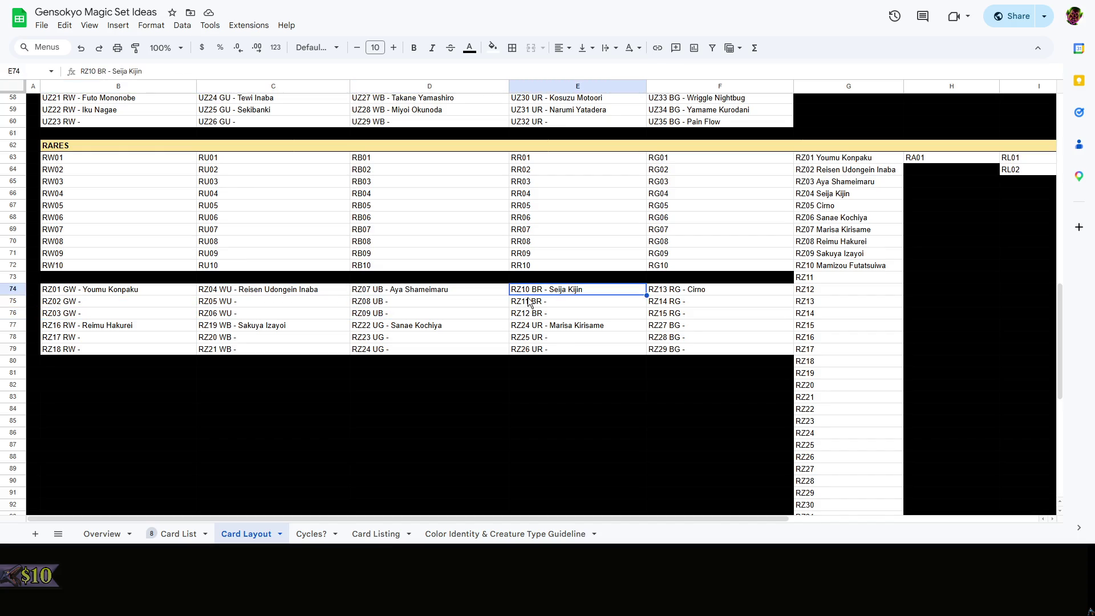
{"action": "key", "text": "Right"}
{"action": "key", "text": "Down"}
{"action": "key", "text": "Down"}
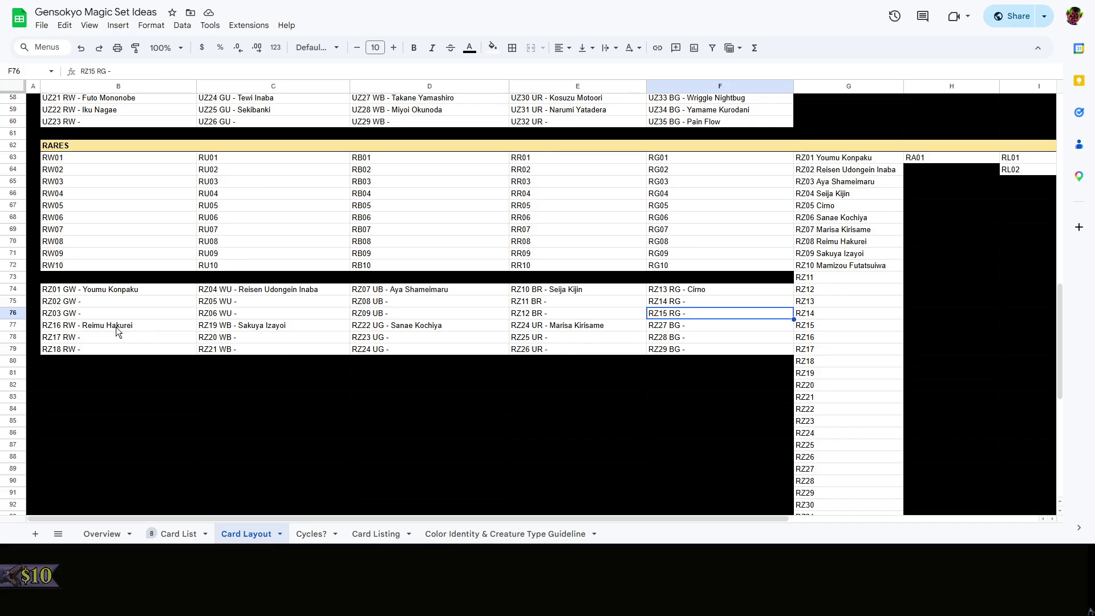
{"action": "left_click", "coordinate": [118, 345]}
{"action": "left_click", "coordinate": [318, 352]}
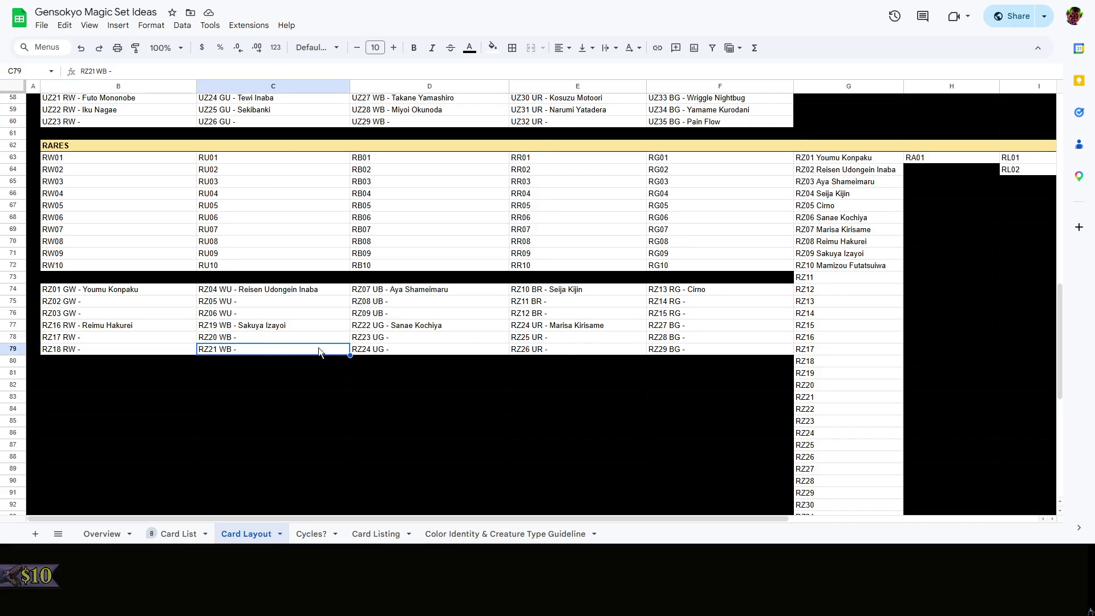
{"action": "key", "text": "Right"}
{"action": "key", "text": "Right"}
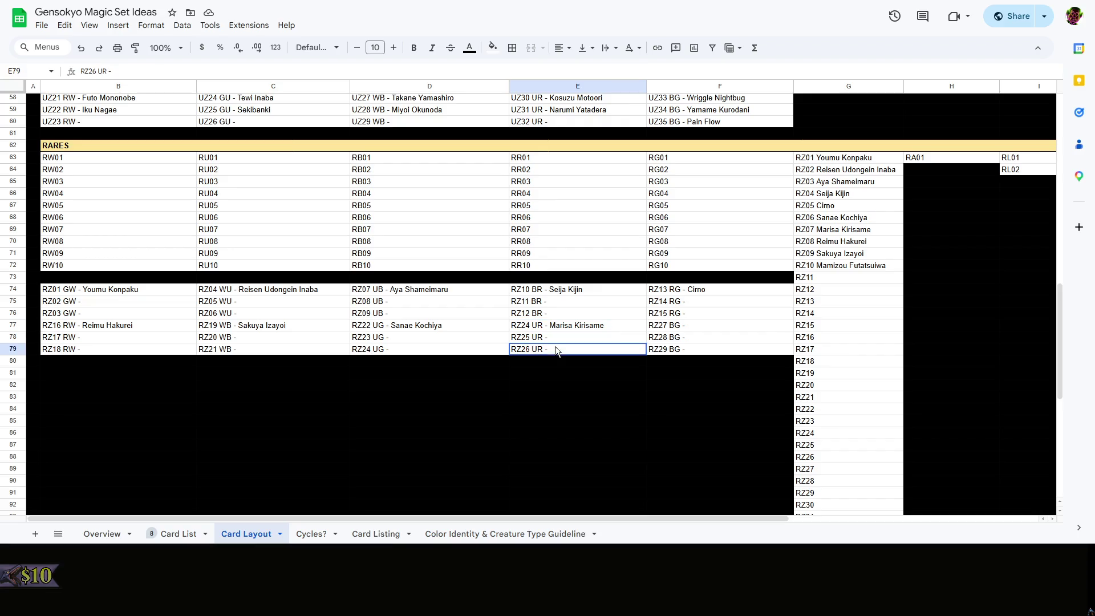
Add the name Mamizou Futatsuiwa to the RZ27 BG entry in F77
{"action": "left_click", "coordinate": [684, 362]}
{"action": "double_click", "coordinate": [733, 322]}
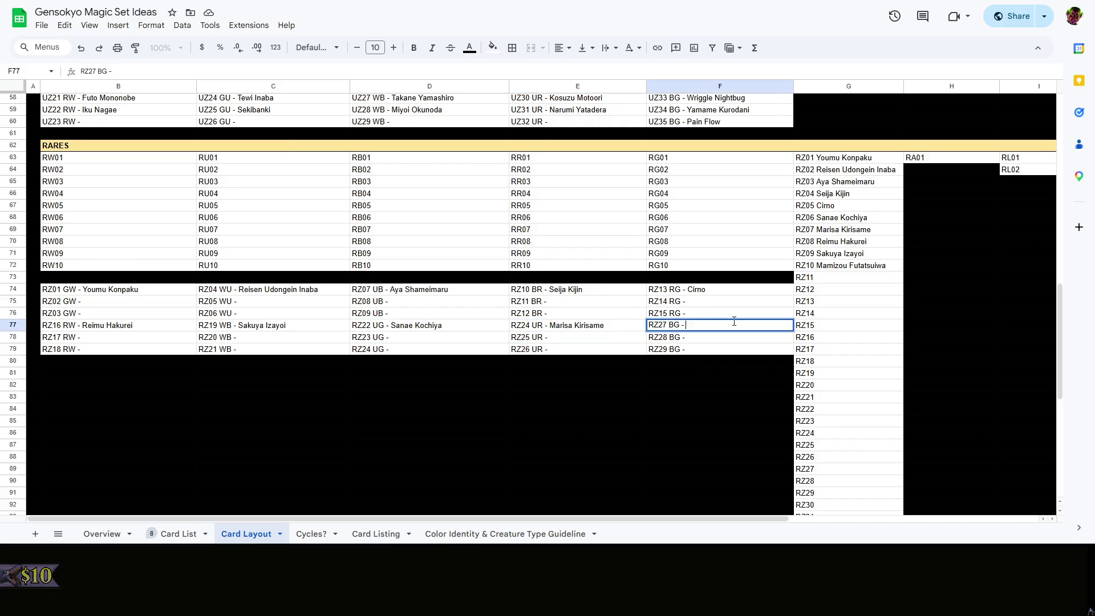
{"action": "type", "text": "Ma"}
{"action": "type", "text": "mizou Fu"}
{"action": "type", "text": "tatsuiwa"}
{"action": "left_click", "coordinate": [719, 385]}
{"action": "scroll", "coordinate": [976, 325], "scroll_direction": "down", "scroll_amount": 5}
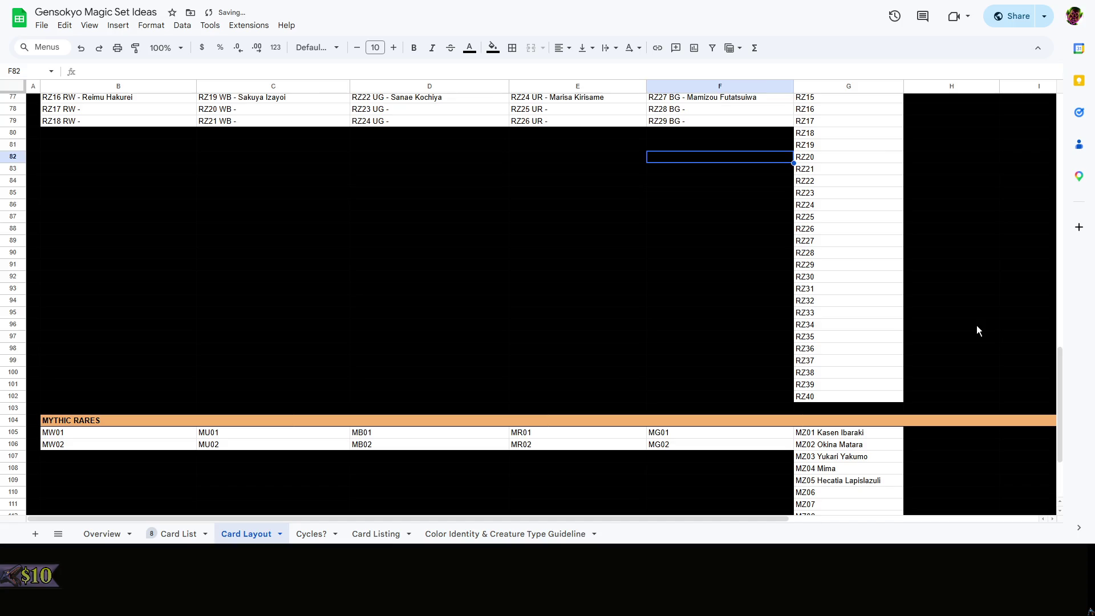
{"action": "left_click", "coordinate": [976, 325]}
{"action": "scroll", "coordinate": [976, 325], "scroll_direction": "up", "scroll_amount": 5}
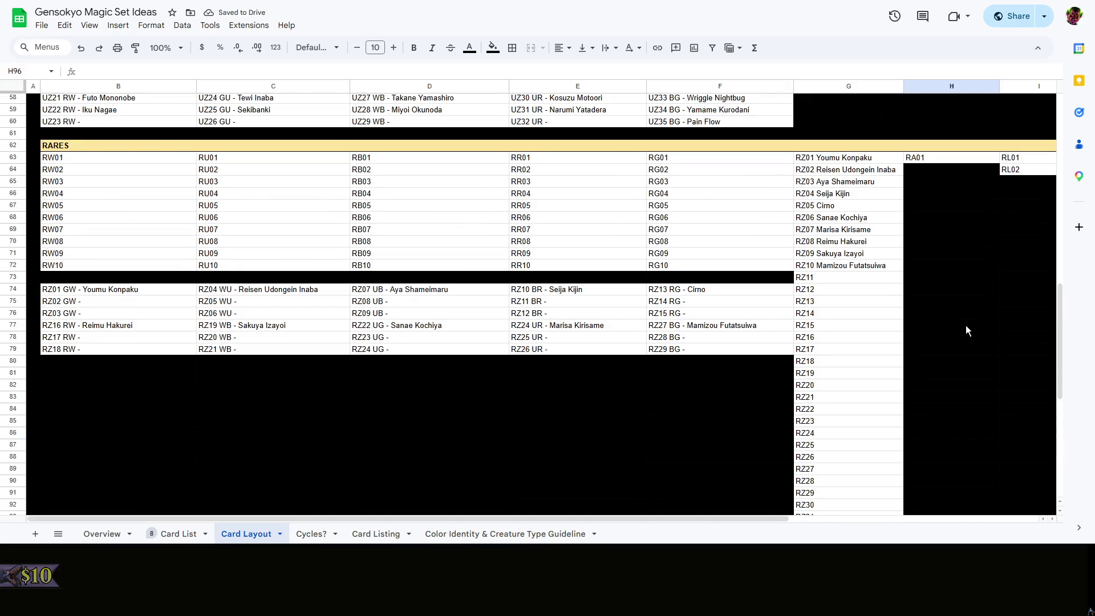
{"action": "scroll", "coordinate": [963, 300], "scroll_direction": "up", "scroll_amount": 10}
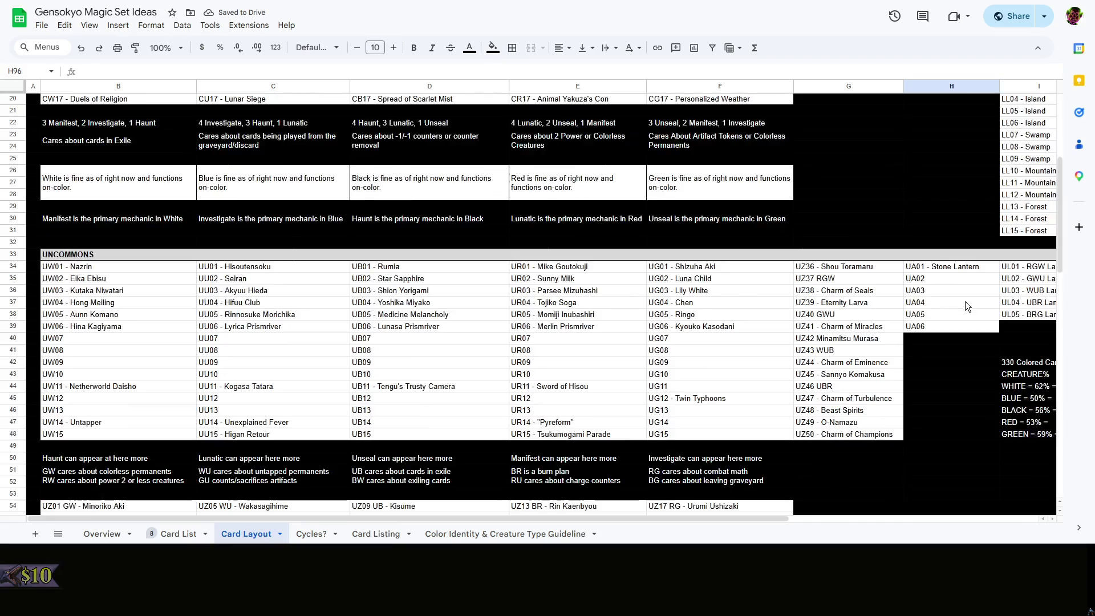
{"action": "scroll", "coordinate": [964, 301], "scroll_direction": "up", "scroll_amount": 5}
{"action": "left_click_drag", "start_coordinate": [688, 519], "coordinate": [908, 518]}
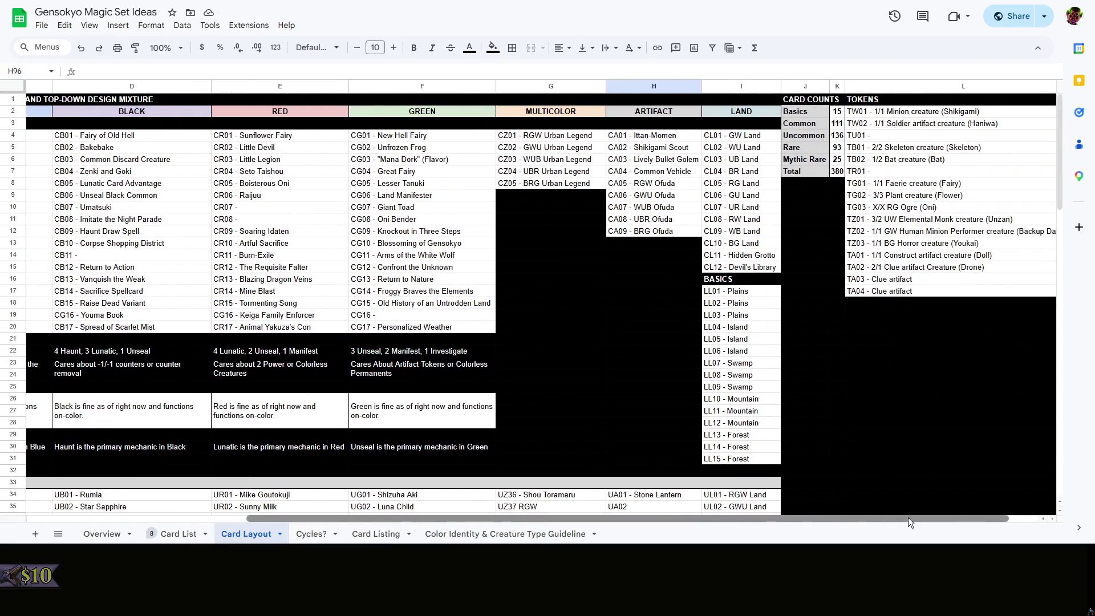
{"action": "scroll", "coordinate": [678, 366], "scroll_direction": "down", "scroll_amount": 8}
{"action": "scroll", "coordinate": [774, 343], "scroll_direction": "down", "scroll_amount": 6}
{"action": "scroll", "coordinate": [775, 343], "scroll_direction": "left", "scroll_amount": 3}
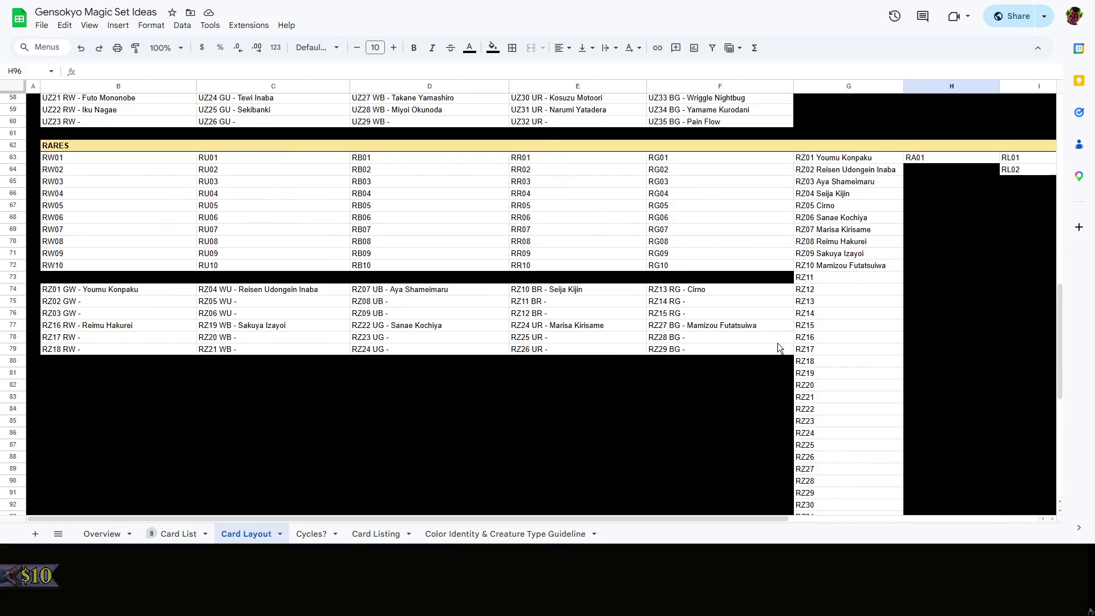
{"action": "left_click", "coordinate": [1008, 279]}
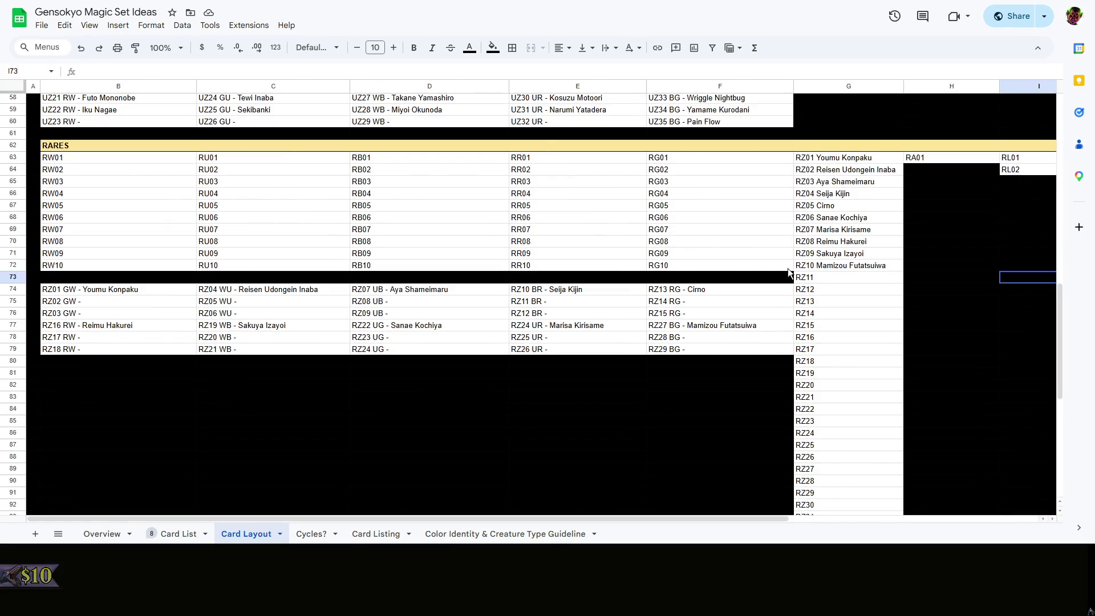
{"action": "left_click_drag", "start_coordinate": [748, 281], "coordinate": [73, 161]}
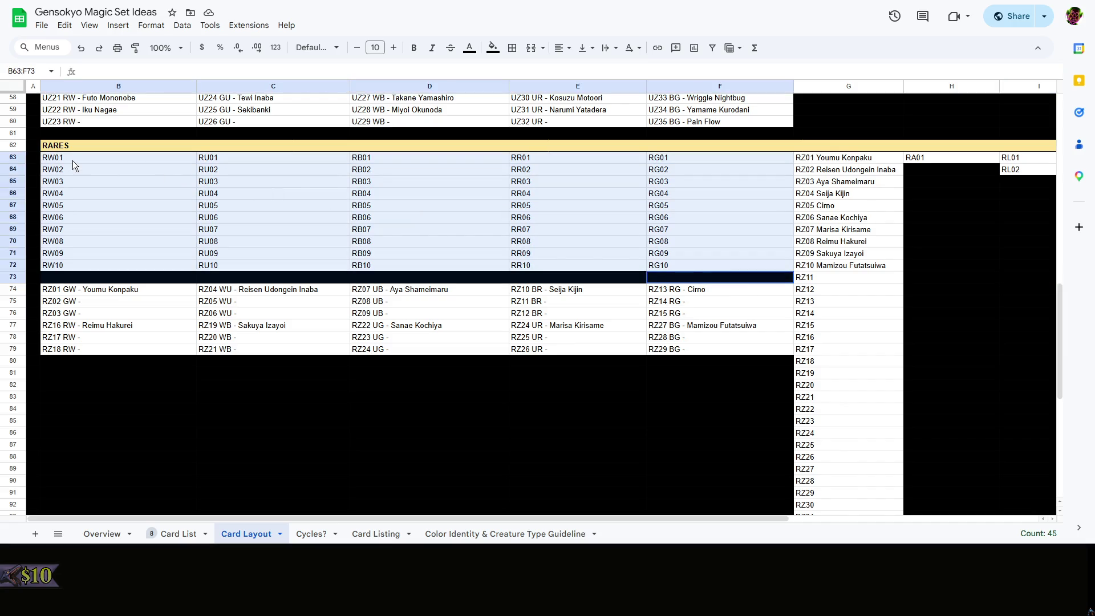
{"action": "left_click", "coordinate": [424, 316]}
{"action": "scroll", "coordinate": [698, 333], "scroll_direction": "down", "scroll_amount": 6}
{"action": "scroll", "coordinate": [648, 341], "scroll_direction": "up", "scroll_amount": 9}
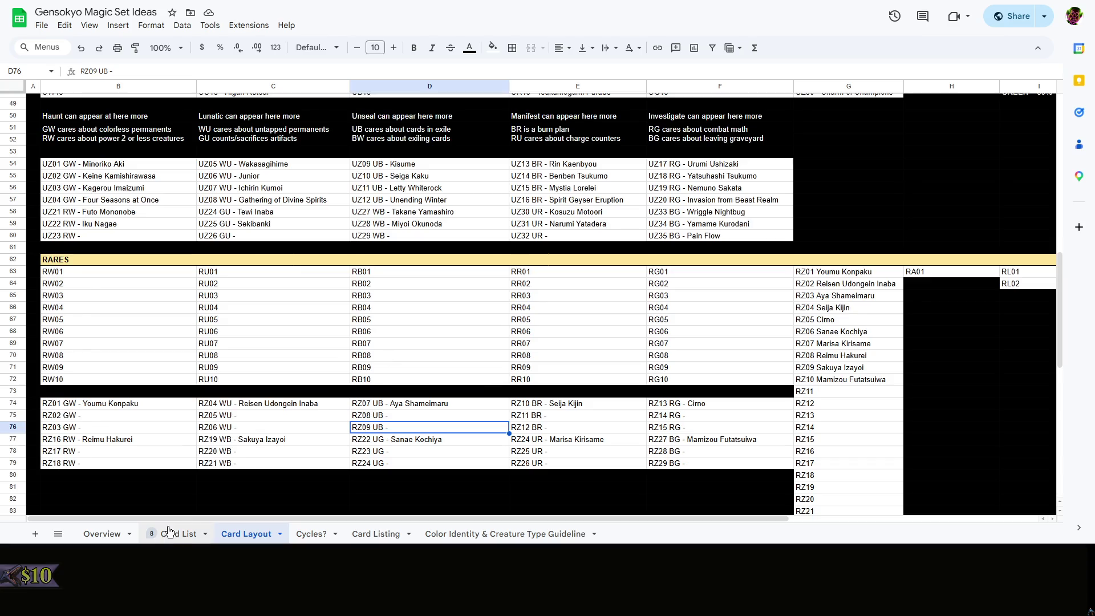
{"action": "left_click", "coordinate": [169, 533]}
{"action": "scroll", "coordinate": [590, 333], "scroll_direction": "down", "scroll_amount": 5}
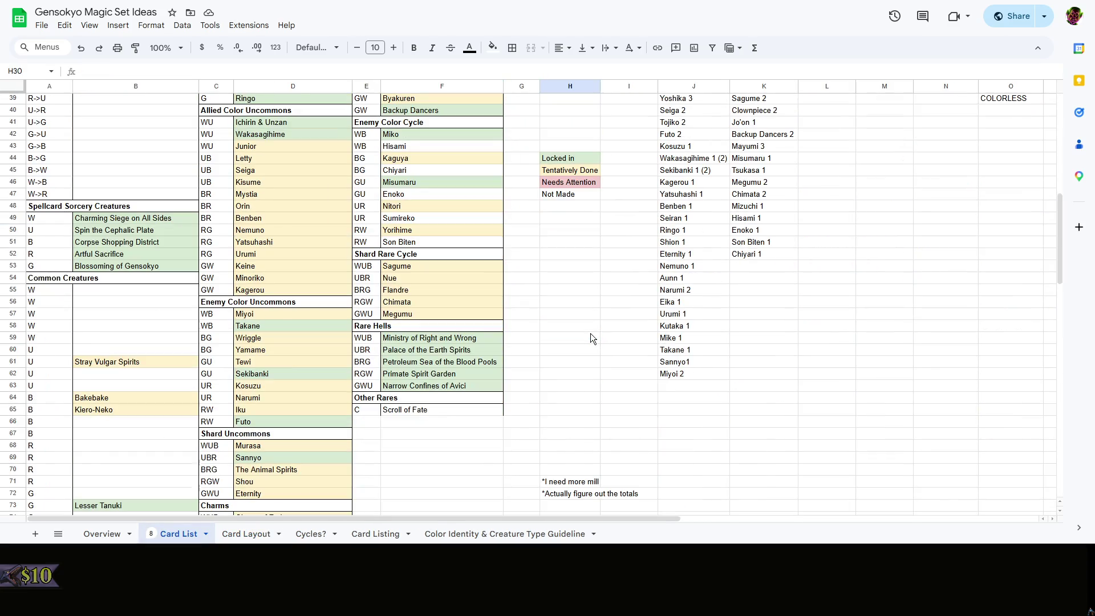
{"action": "scroll", "coordinate": [590, 334], "scroll_direction": "up", "scroll_amount": 3}
{"action": "scroll", "coordinate": [590, 334], "scroll_direction": "up", "scroll_amount": 5}
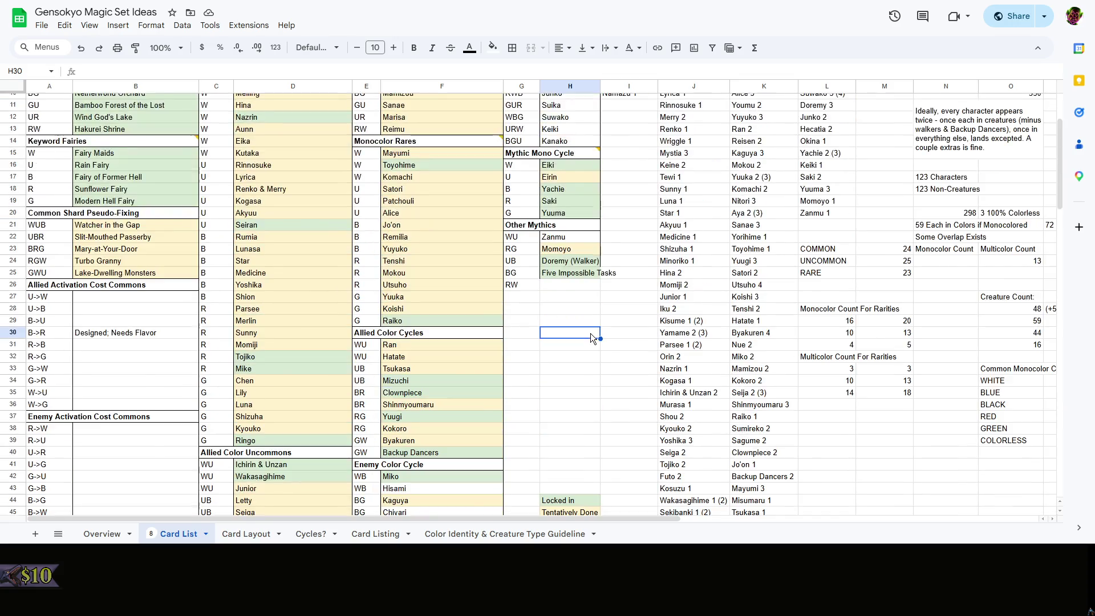
{"action": "scroll", "coordinate": [590, 334], "scroll_direction": "up", "scroll_amount": 3}
{"action": "scroll", "coordinate": [590, 334], "scroll_direction": "down", "scroll_amount": 8}
{"action": "left_click", "coordinate": [590, 335]}
{"action": "scroll", "coordinate": [590, 334], "scroll_direction": "down", "scroll_amount": 6}
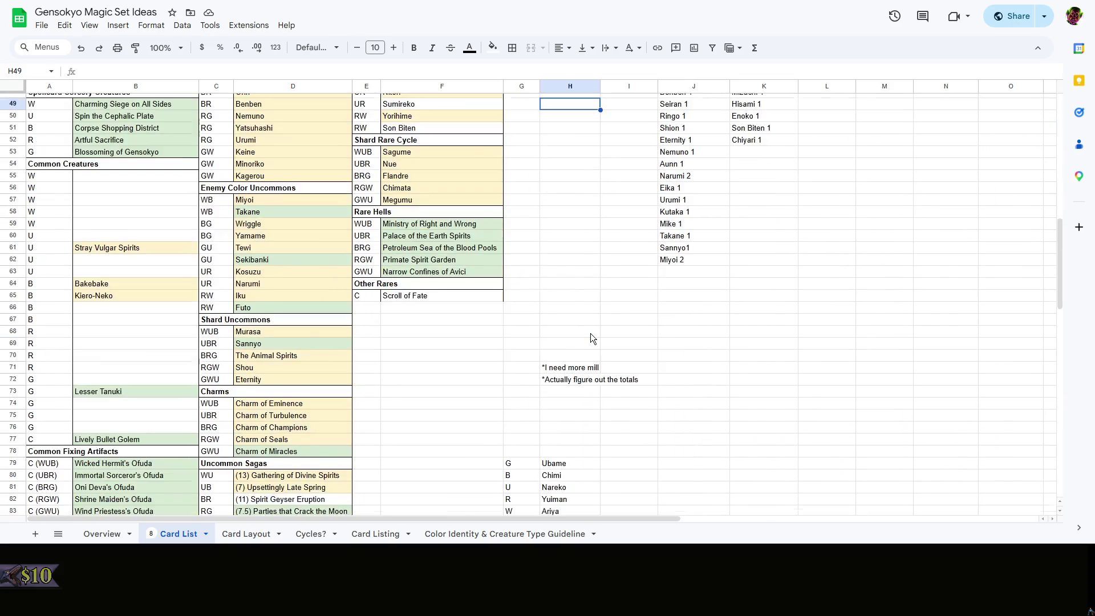
{"action": "scroll", "coordinate": [590, 335], "scroll_direction": "up", "scroll_amount": 6}
{"action": "scroll", "coordinate": [590, 337], "scroll_direction": "down", "scroll_amount": 3}
{"action": "scroll", "coordinate": [590, 337], "scroll_direction": "up", "scroll_amount": 10}
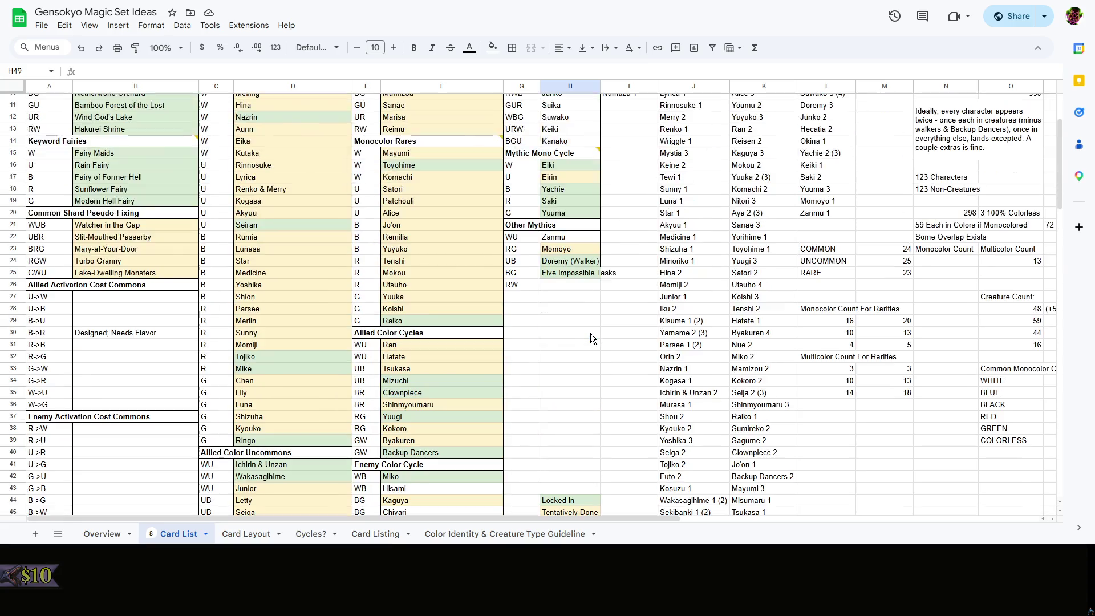
{"action": "scroll", "coordinate": [590, 337], "scroll_direction": "up", "scroll_amount": 2}
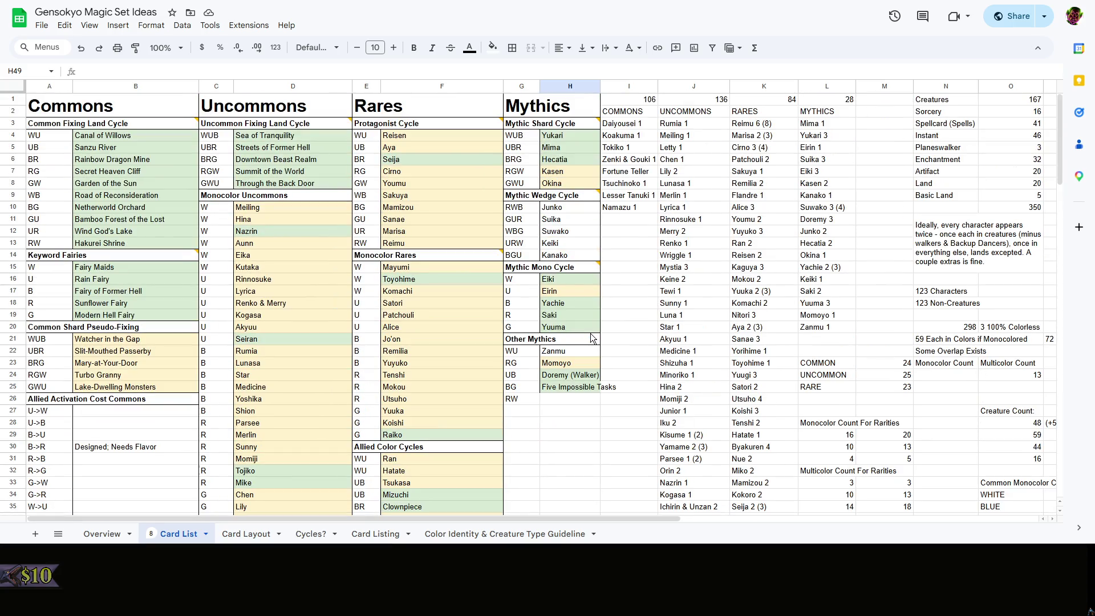
{"action": "left_click", "coordinate": [247, 533]}
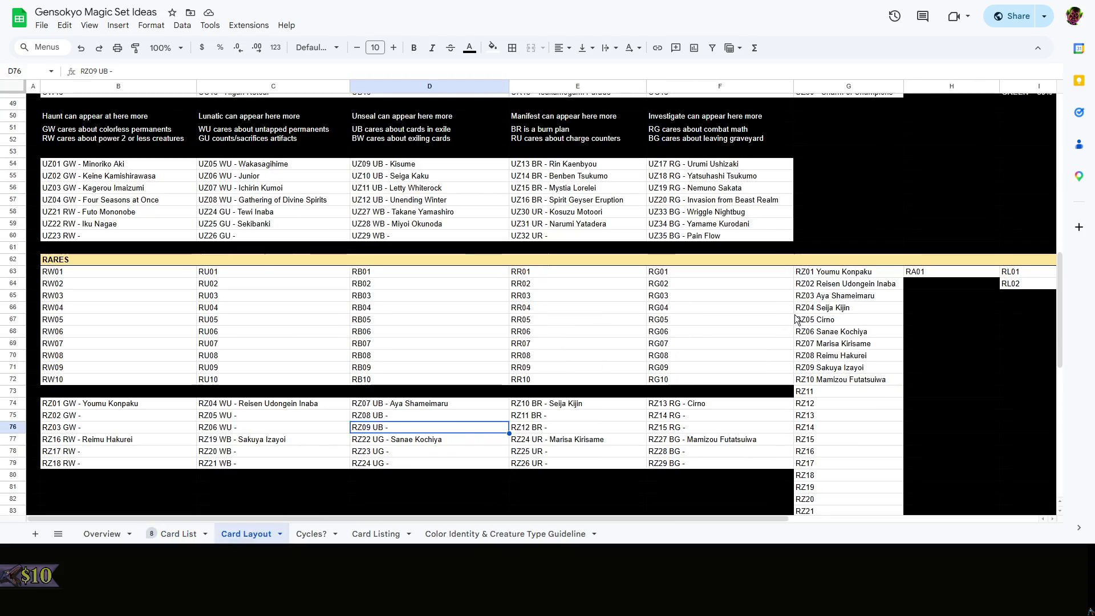
{"action": "left_click", "coordinate": [656, 414]}
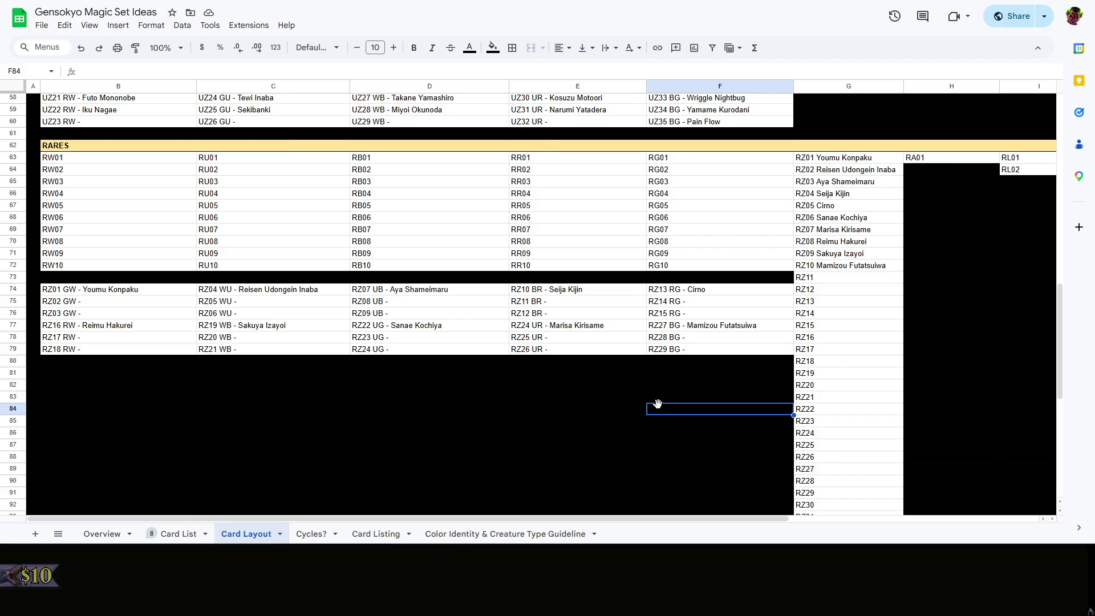
{"action": "right_click", "coordinate": [655, 404]}
{"action": "left_click", "coordinate": [522, 399]}
{"action": "right_click", "coordinate": [555, 397]}
{"action": "left_click", "coordinate": [483, 400]}
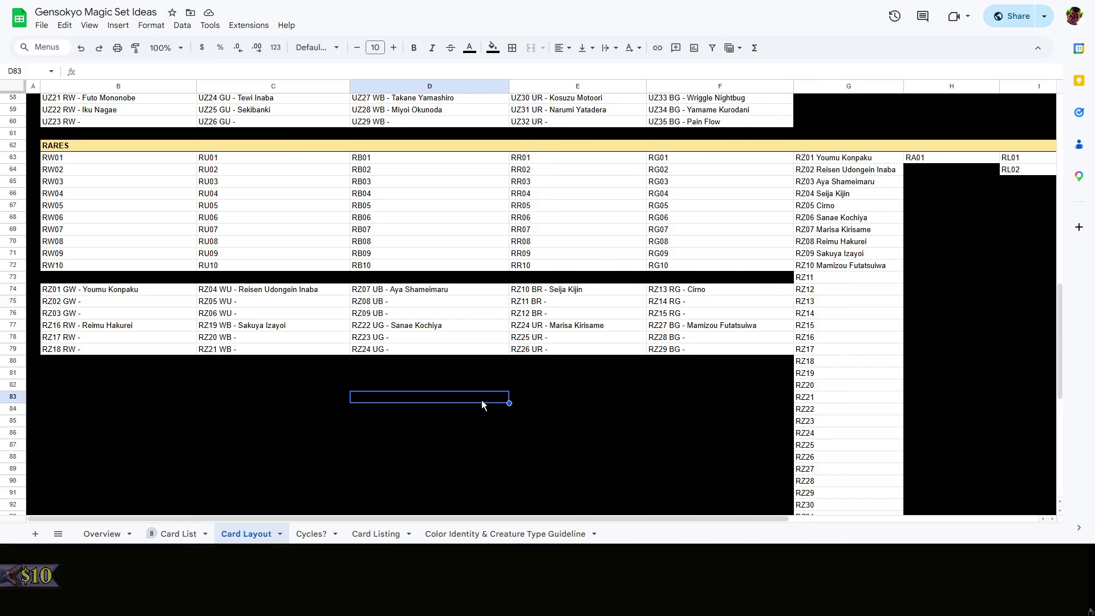
{"action": "scroll", "coordinate": [482, 399], "scroll_direction": "down", "scroll_amount": 3}
{"action": "scroll", "coordinate": [455, 384], "scroll_direction": "up", "scroll_amount": 3}
{"action": "left_click", "coordinate": [454, 383]}
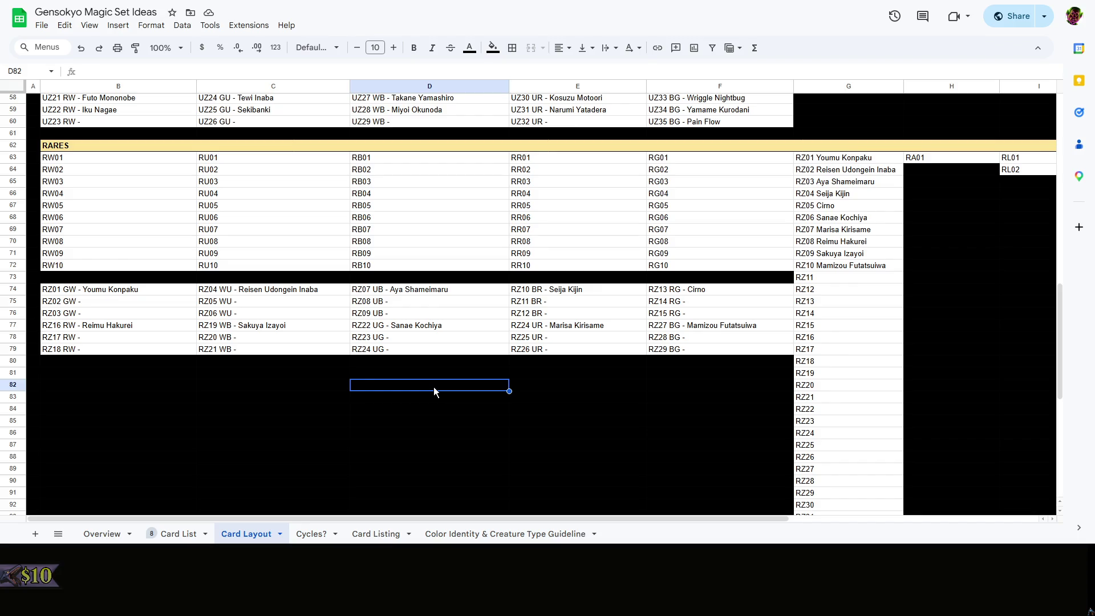
{"action": "left_click", "coordinate": [184, 534]}
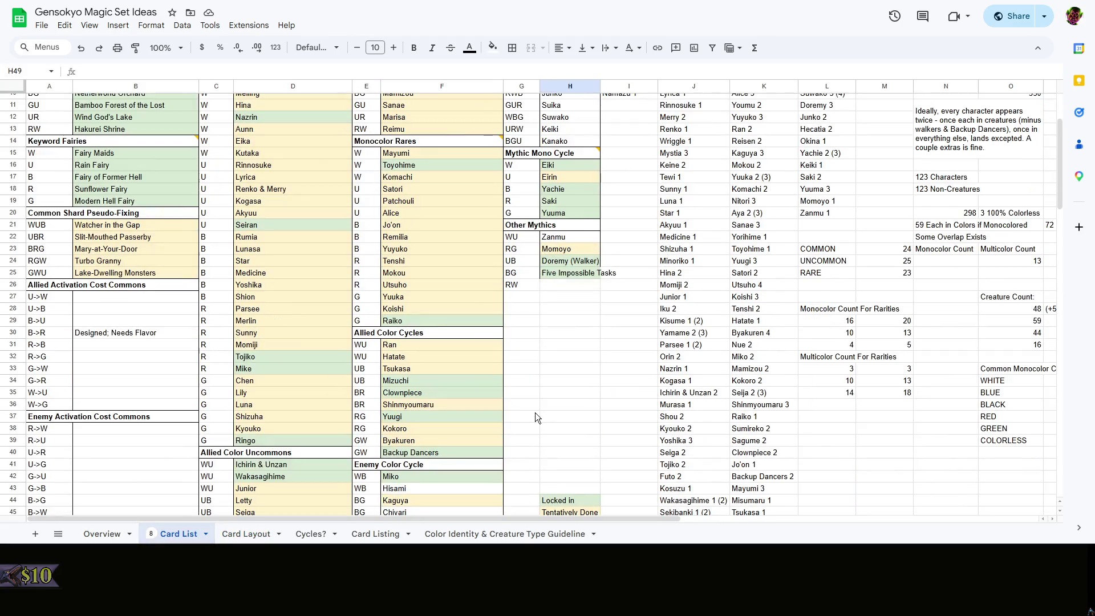
{"action": "scroll", "coordinate": [535, 412], "scroll_direction": "up", "scroll_amount": 3}
{"action": "scroll", "coordinate": [535, 413], "scroll_direction": "down", "scroll_amount": 3}
{"action": "scroll", "coordinate": [535, 412], "scroll_direction": "up", "scroll_amount": 3}
{"action": "left_click", "coordinate": [579, 396]}
{"action": "scroll", "coordinate": [578, 397], "scroll_direction": "down", "scroll_amount": 3}
{"action": "scroll", "coordinate": [579, 397], "scroll_direction": "down", "scroll_amount": 5}
{"action": "scroll", "coordinate": [579, 397], "scroll_direction": "up", "scroll_amount": 10}
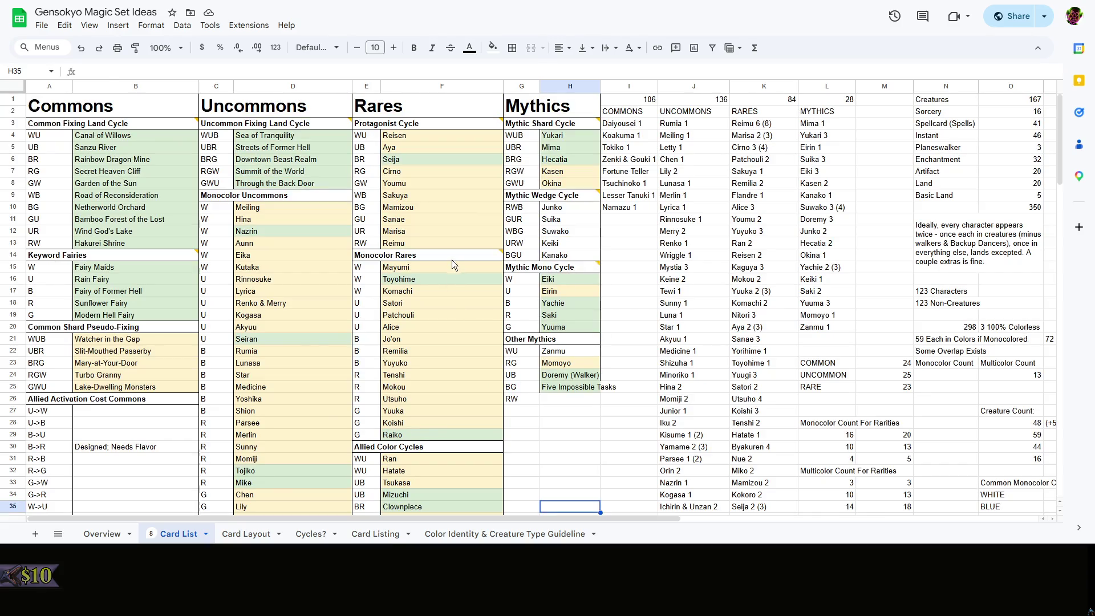
{"action": "left_click", "coordinate": [590, 437]}
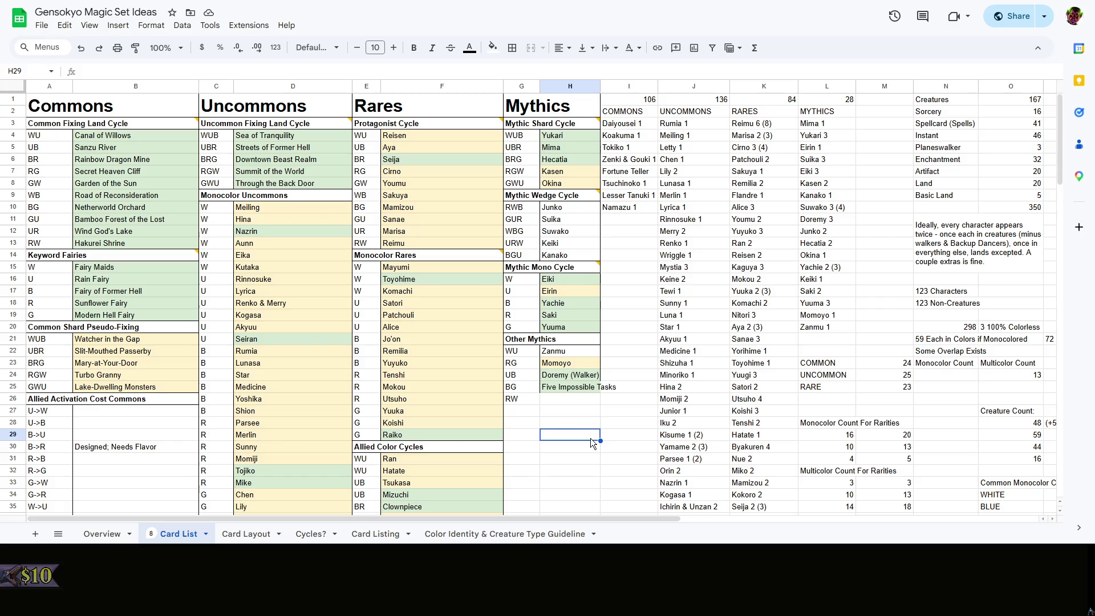
{"action": "scroll", "coordinate": [590, 438], "scroll_direction": "down", "scroll_amount": 3}
{"action": "right_click", "coordinate": [622, 403]}
{"action": "left_click", "coordinate": [560, 361]}
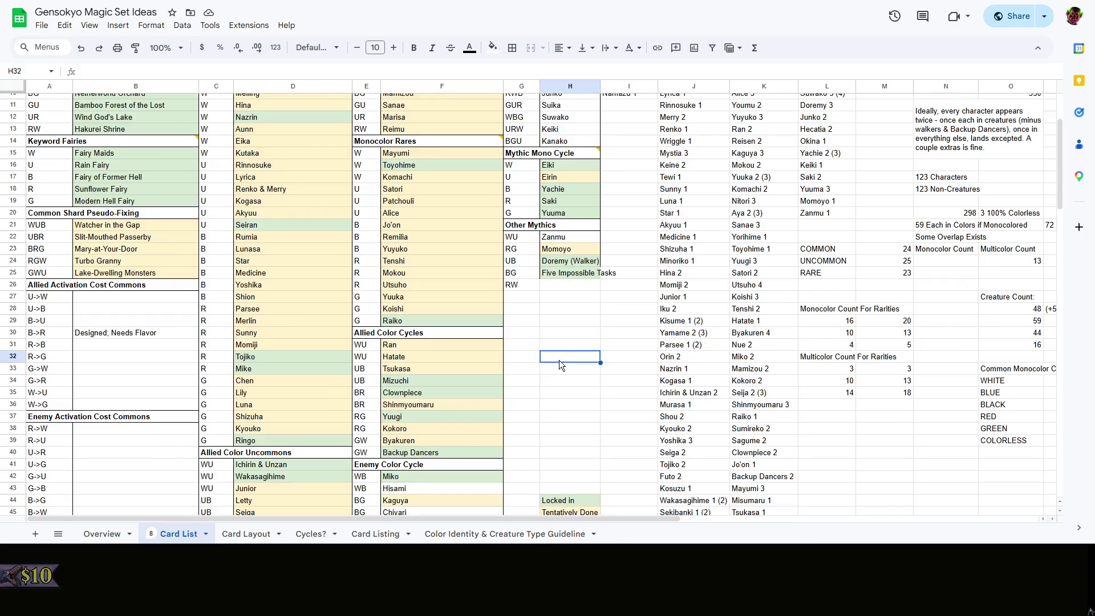
{"action": "scroll", "coordinate": [559, 360], "scroll_direction": "up", "scroll_amount": 3}
{"action": "left_click", "coordinate": [583, 411]}
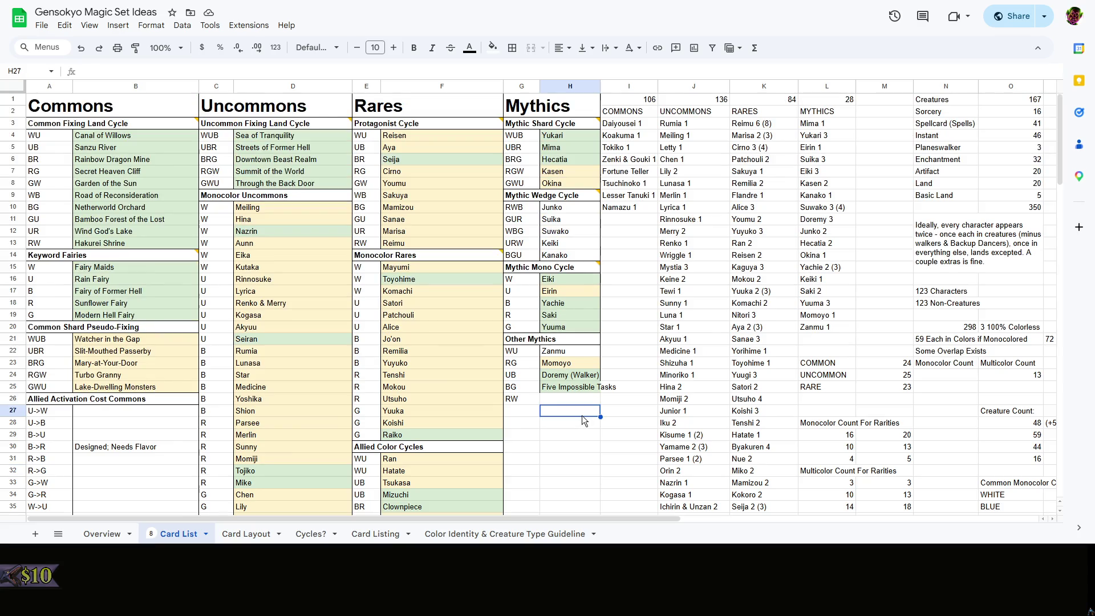
{"action": "scroll", "coordinate": [585, 418], "scroll_direction": "down", "scroll_amount": 3}
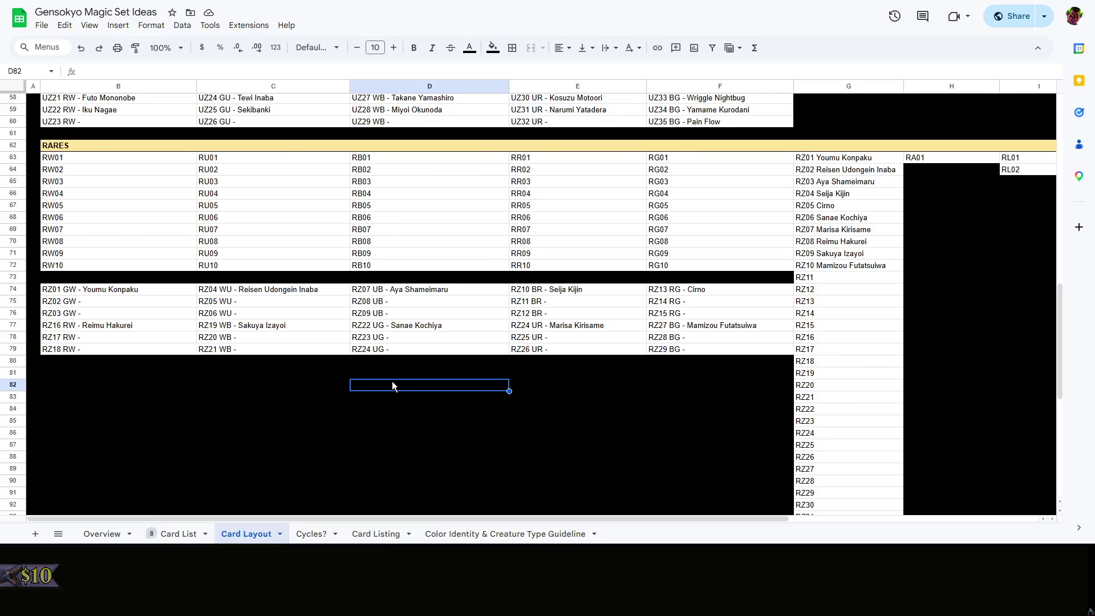
{"action": "scroll", "coordinate": [838, 248], "scroll_direction": "down", "scroll_amount": 1}
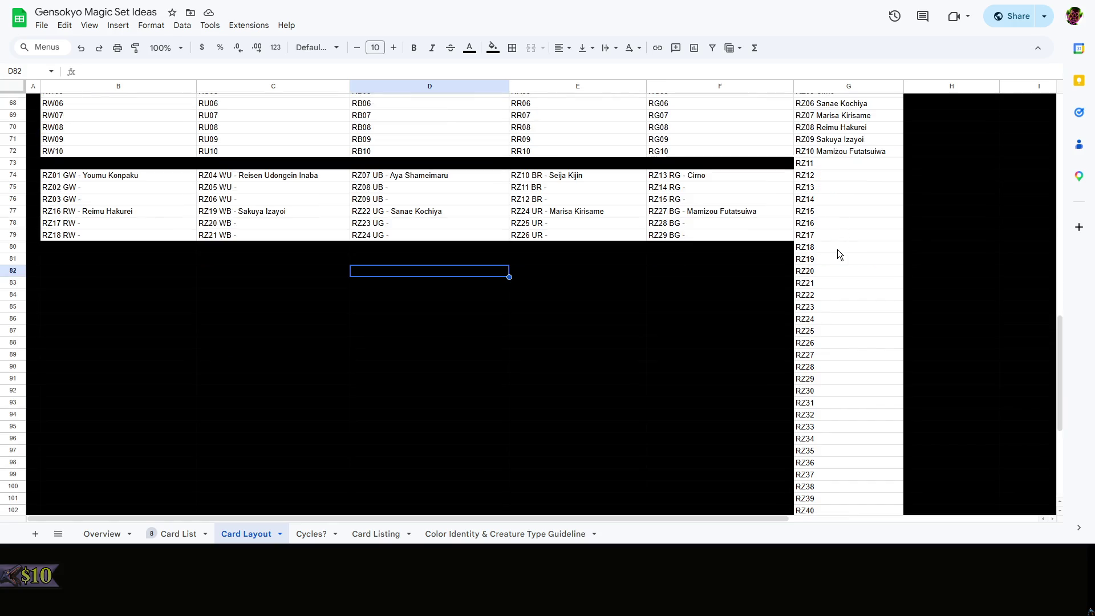
{"action": "scroll", "coordinate": [829, 258], "scroll_direction": "up", "scroll_amount": 1}
{"action": "scroll", "coordinate": [834, 266], "scroll_direction": "down", "scroll_amount": 2}
{"action": "scroll", "coordinate": [833, 265], "scroll_direction": "down", "scroll_amount": 3}
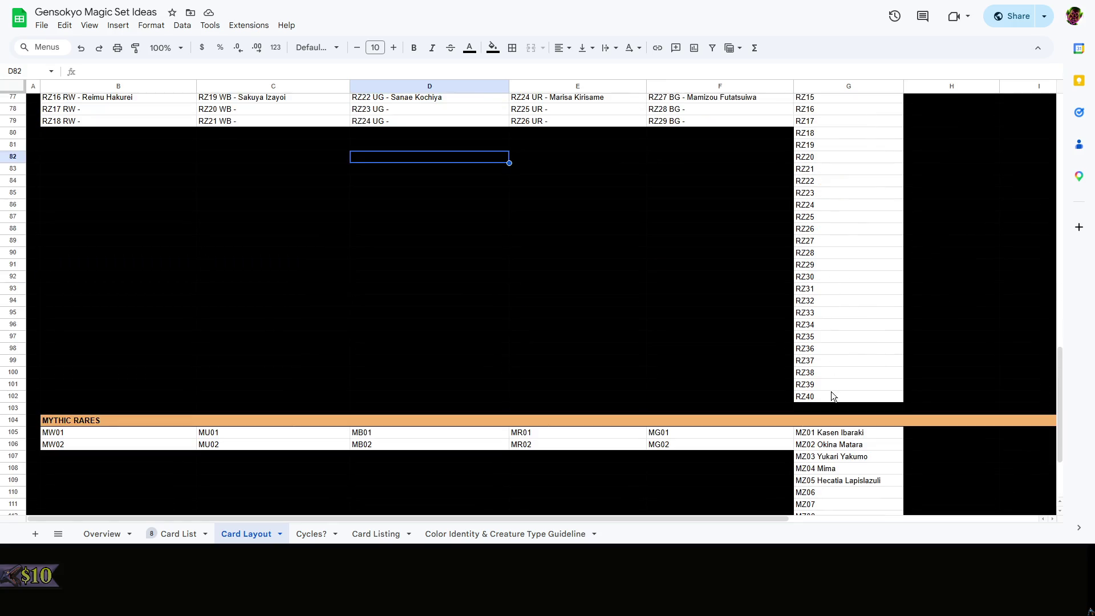
{"action": "scroll", "coordinate": [831, 391], "scroll_direction": "up", "scroll_amount": 3}
Clear the old RZ01–RZ29 codes from column G
{"action": "left_click", "coordinate": [832, 381]}
{"action": "scroll", "coordinate": [832, 380], "scroll_direction": "up", "scroll_amount": 5}
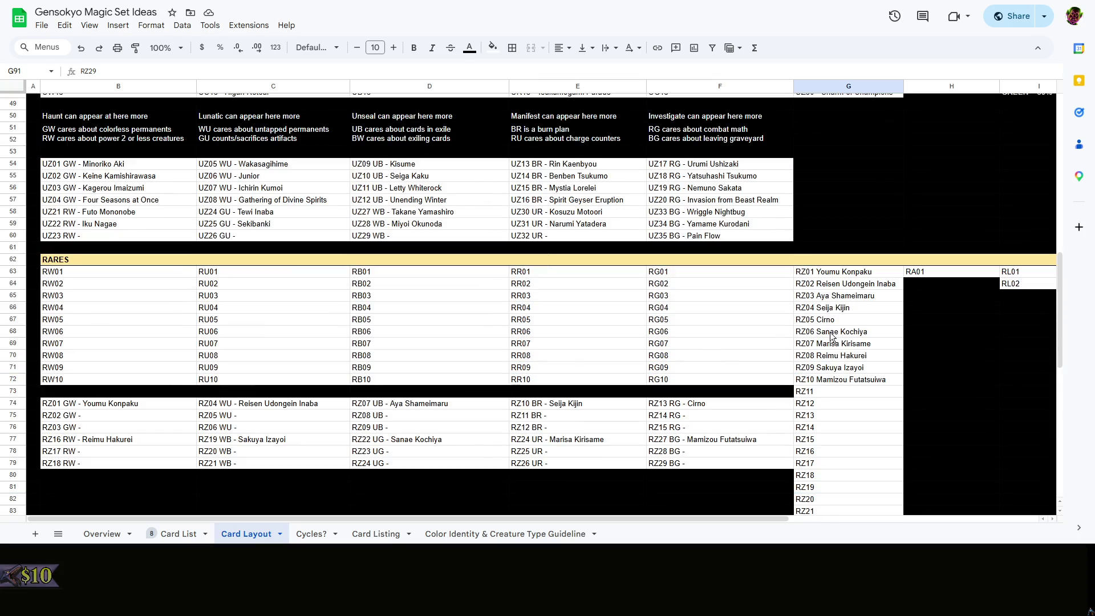
{"action": "left_click", "coordinate": [835, 272], "text": "shift"}
{"action": "key", "text": "Delete"}
{"action": "scroll", "coordinate": [834, 300], "scroll_direction": "down", "scroll_amount": 5}
Move the RZ30–RZ40 codes up to G63:G73 beside the rares
{"action": "left_click", "coordinate": [834, 398]}
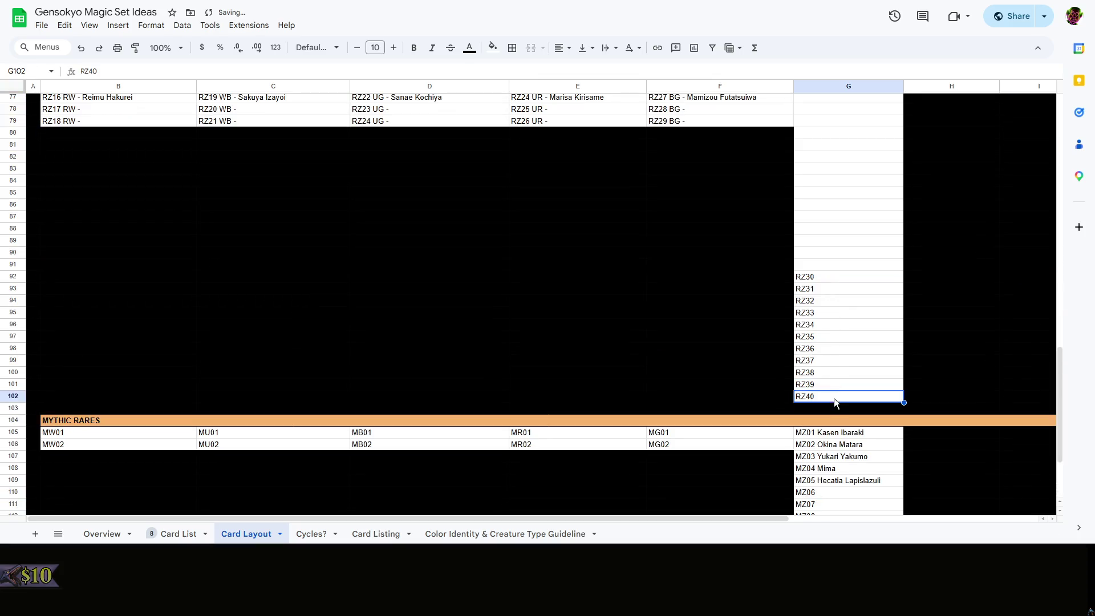
{"action": "left_click", "coordinate": [828, 278], "text": "shift"}
{"action": "scroll", "coordinate": [829, 277], "scroll_direction": "up", "scroll_amount": 5}
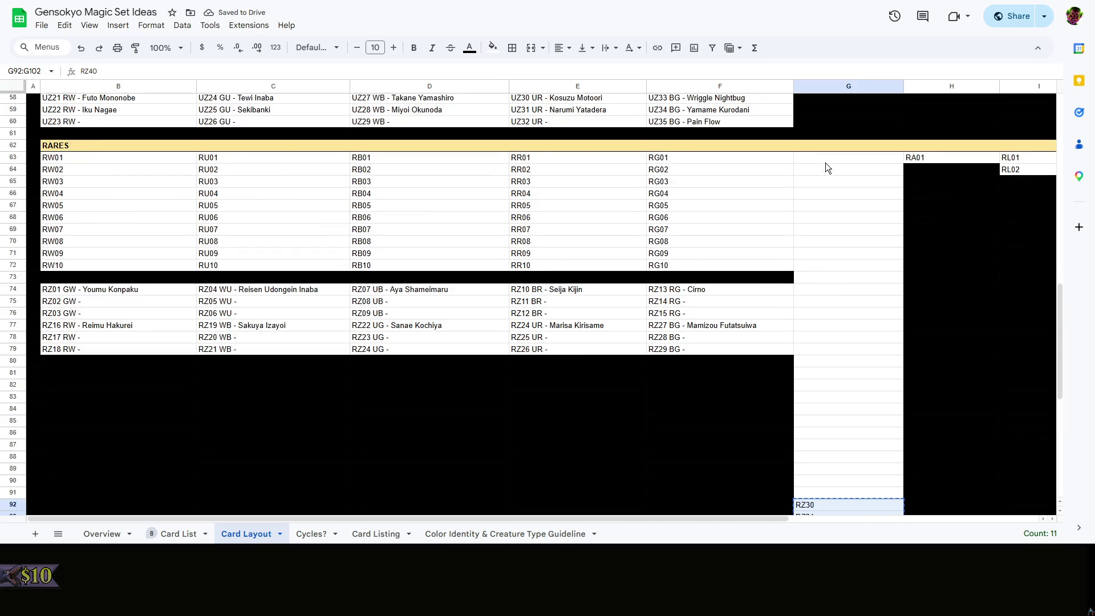
{"action": "left_click_drag", "start_coordinate": [826, 162], "coordinate": [836, 221]}
{"action": "type", "text": "RZ30 RZ31 RZ32 RZ33 RZ34 RZ35 RZ36 RZ37 RZ38 RZ39 RZ40"}
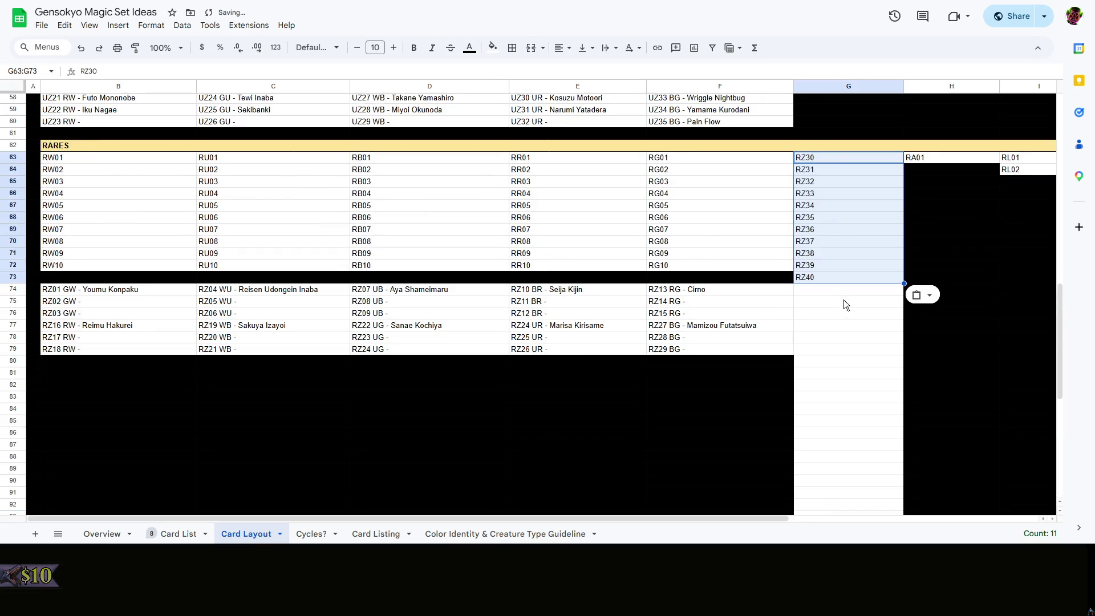
{"action": "left_click", "coordinate": [844, 300]}
{"action": "scroll", "coordinate": [845, 290], "scroll_direction": "down", "scroll_amount": 3}
{"action": "left_click", "coordinate": [825, 179]}
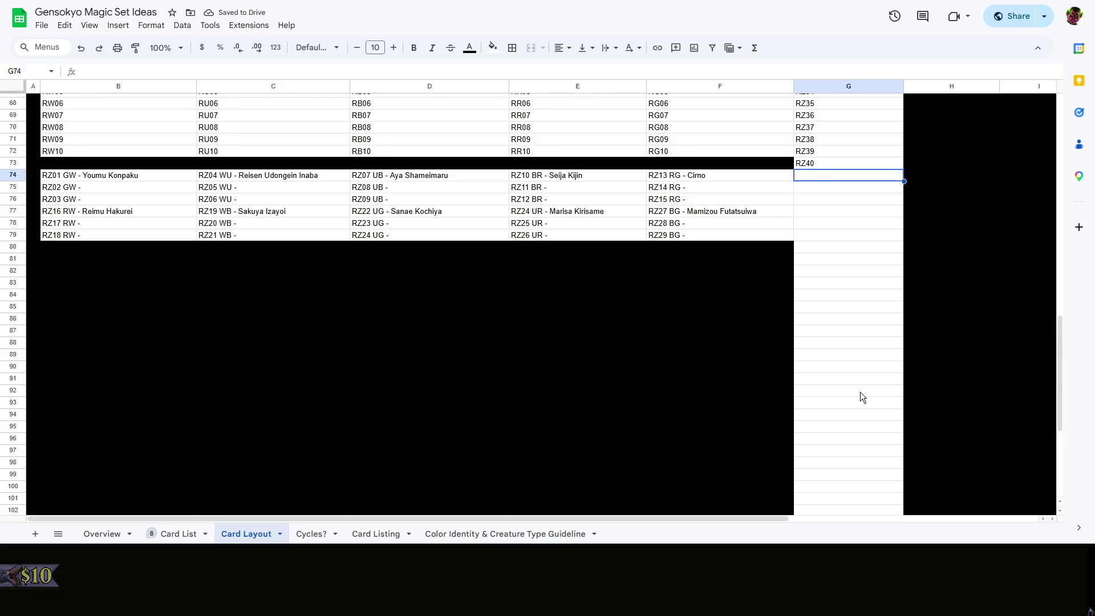
{"action": "scroll", "coordinate": [860, 392], "scroll_direction": "down", "scroll_amount": 3}
Fill the leftover cells G74:G102 below RZ40 with black
{"action": "left_click", "coordinate": [842, 396], "text": "shift"}
{"action": "scroll", "coordinate": [842, 397], "scroll_direction": "up", "scroll_amount": 6}
{"action": "left_click", "coordinate": [471, 52]}
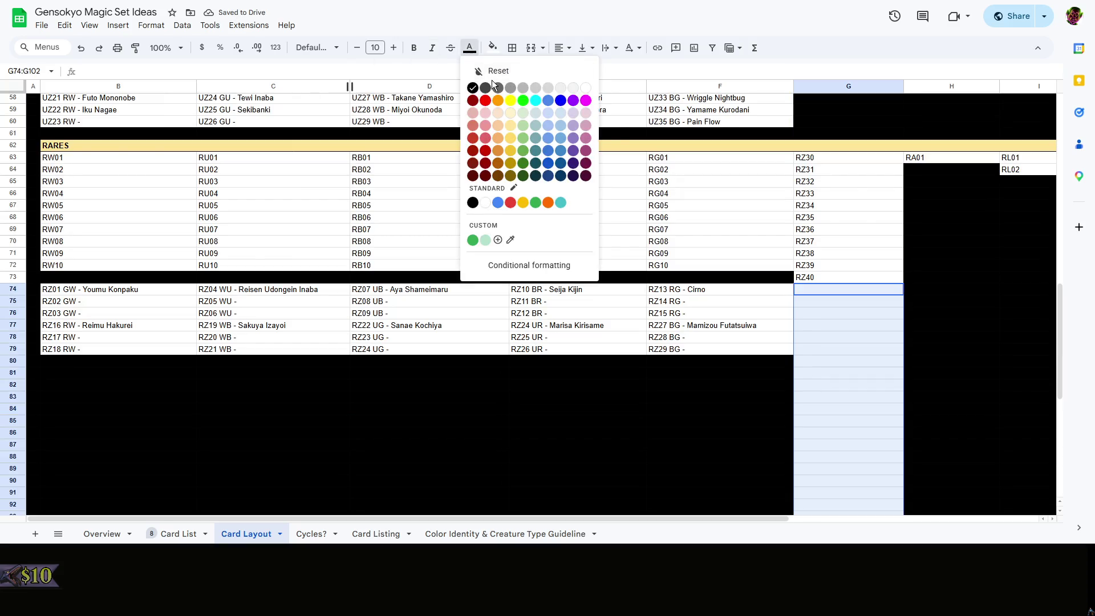
{"action": "left_click", "coordinate": [498, 87]}
{"action": "scroll", "coordinate": [547, 282], "scroll_direction": "down", "scroll_amount": 3}
{"action": "left_click", "coordinate": [544, 285]}
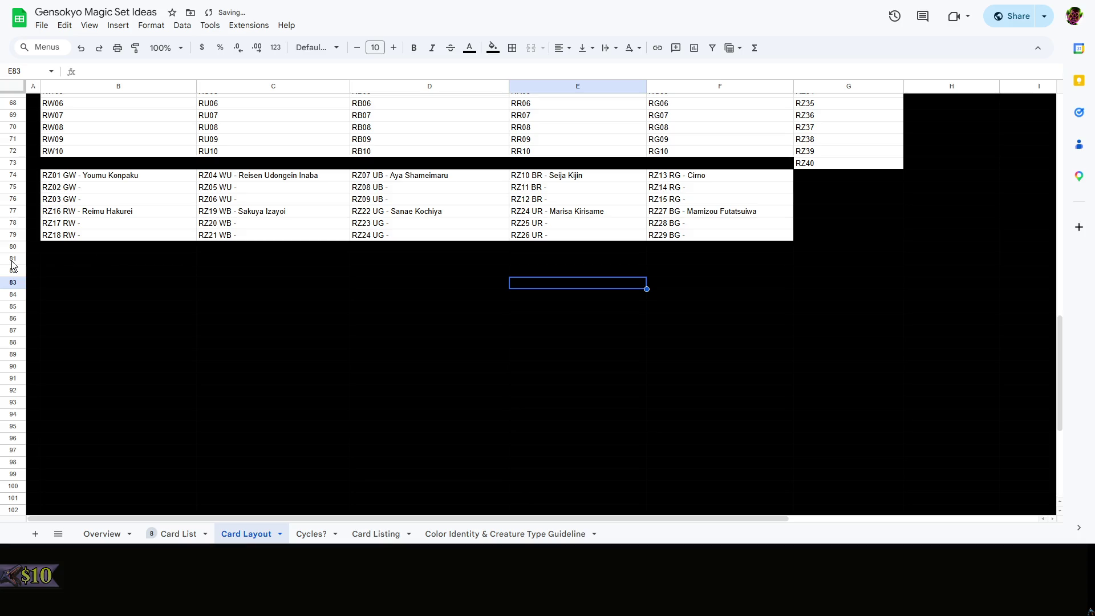
Delete the blank rows 81–103 so Mythic Rares follows the rares directly
{"action": "left_click", "coordinate": [13, 269]}
{"action": "scroll", "coordinate": [122, 275], "scroll_direction": "down", "scroll_amount": 6}
{"action": "scroll", "coordinate": [45, 318], "scroll_direction": "up", "scroll_amount": 3}
{"action": "left_click", "coordinate": [22, 398], "text": "shift"}
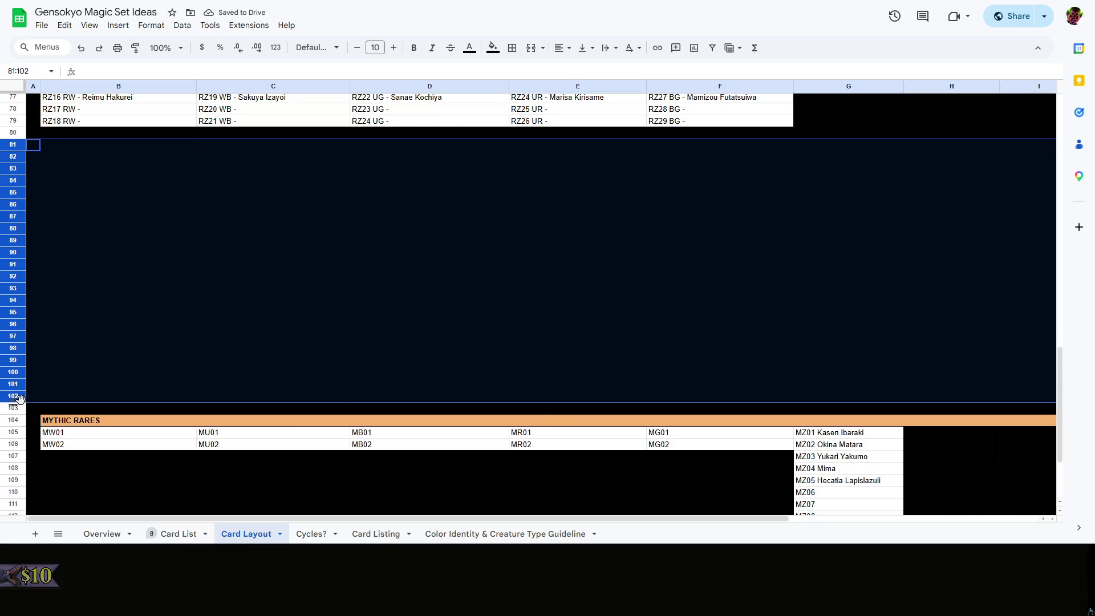
{"action": "mouse_move", "coordinate": [486, 517]}
{"action": "left_mouse_down"}
{"action": "mouse_move", "coordinate": [975, 514]}
{"action": "mouse_move", "coordinate": [113, 465]}
{"action": "left_mouse_up"}
{"action": "left_click", "coordinate": [13, 408], "text": "shift"}
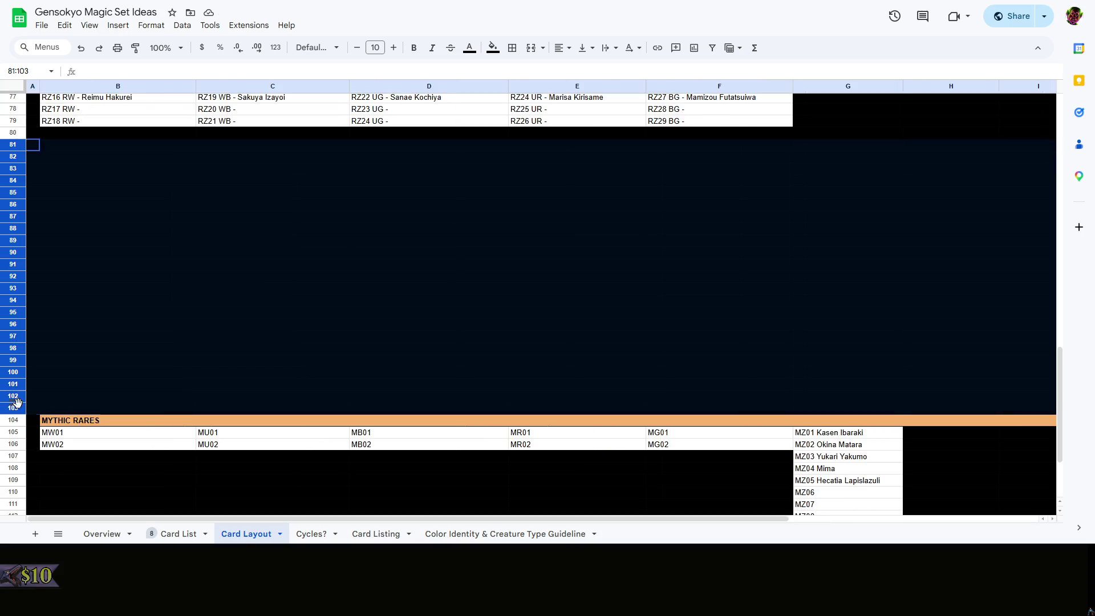
{"action": "right_click", "coordinate": [14, 343]}
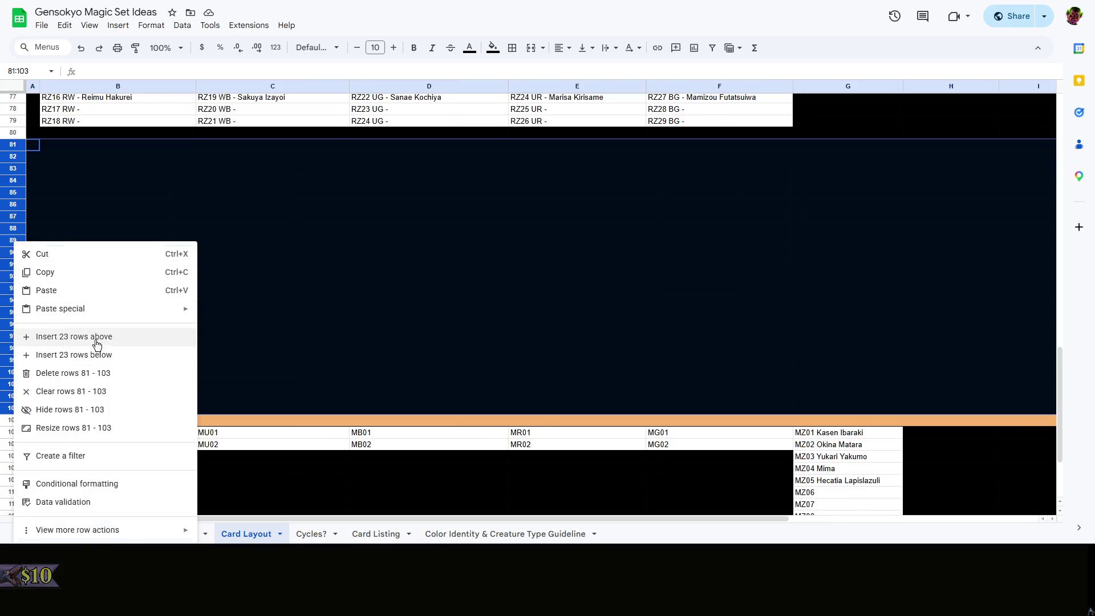
{"action": "left_click", "coordinate": [106, 373]}
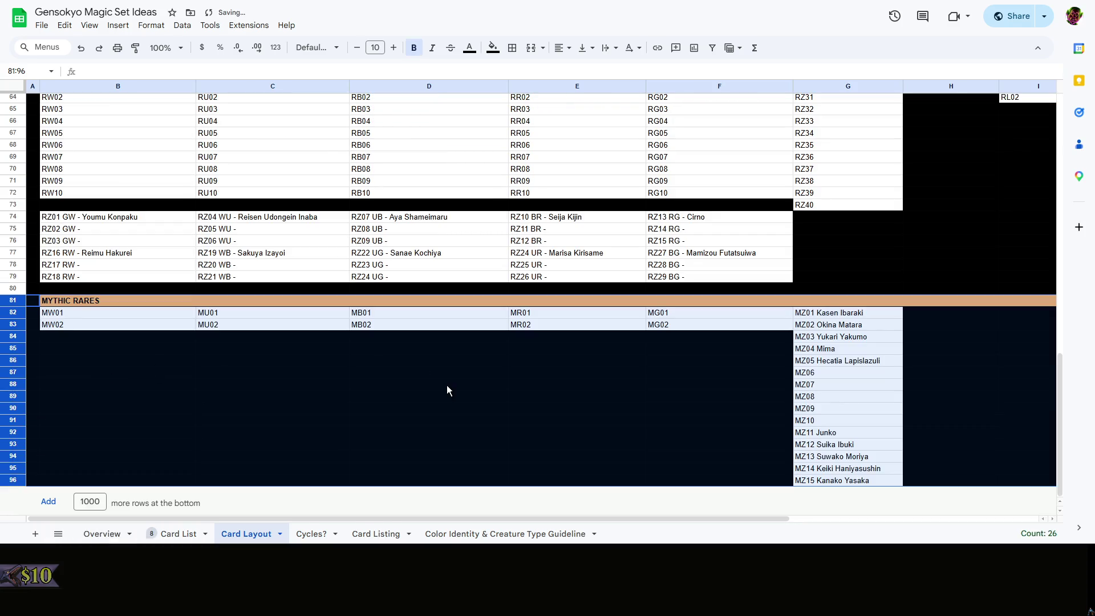
{"action": "left_click", "coordinate": [446, 386]}
{"action": "scroll", "coordinate": [832, 331], "scroll_direction": "up", "scroll_amount": 10}
{"action": "left_click", "coordinate": [842, 332]}
{"action": "scroll", "coordinate": [841, 332], "scroll_direction": "down", "scroll_amount": 10}
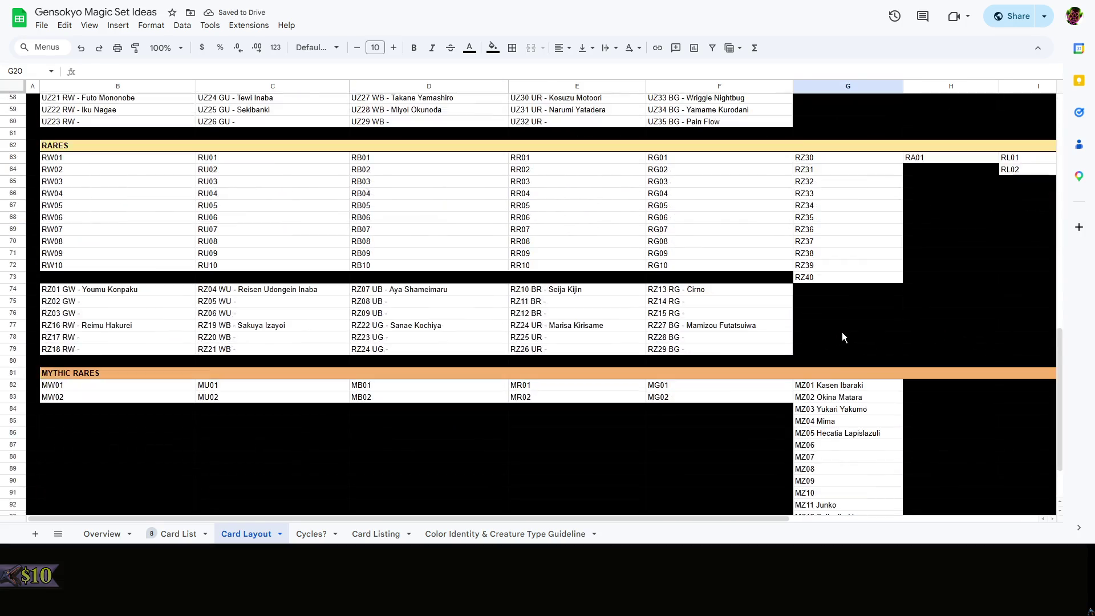
{"action": "scroll", "coordinate": [906, 310], "scroll_direction": "down", "scroll_amount": 2}
{"action": "scroll", "coordinate": [946, 268], "scroll_direction": "up", "scroll_amount": 2}
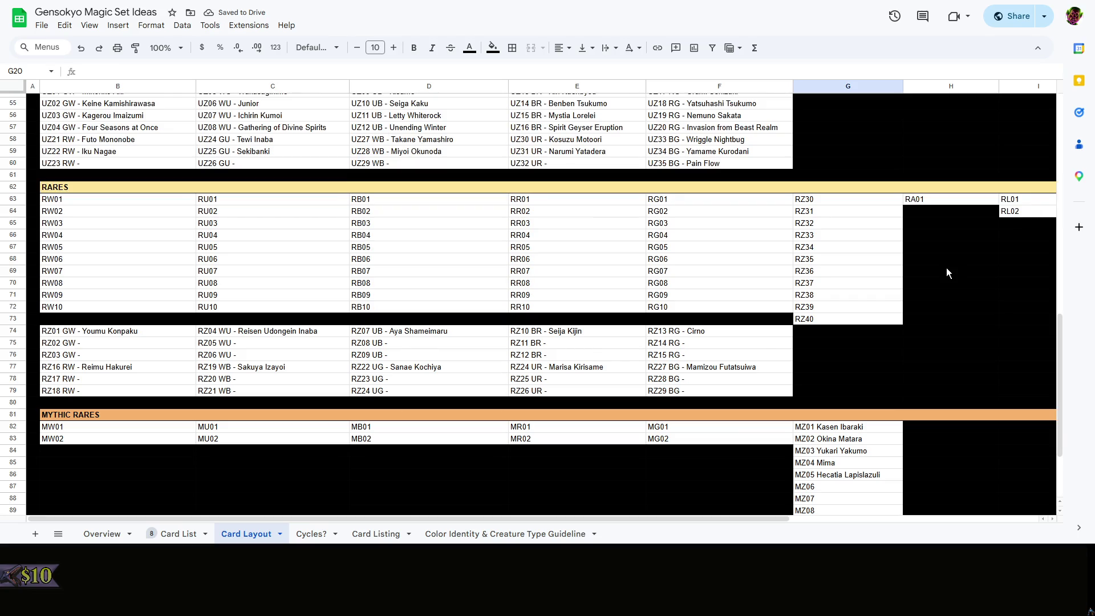
Tag RZ30–RZ34 with three-color codes RGW, RGW, GWU, GWU, WUB, each ending in ' -'
{"action": "left_click", "coordinate": [957, 268]}
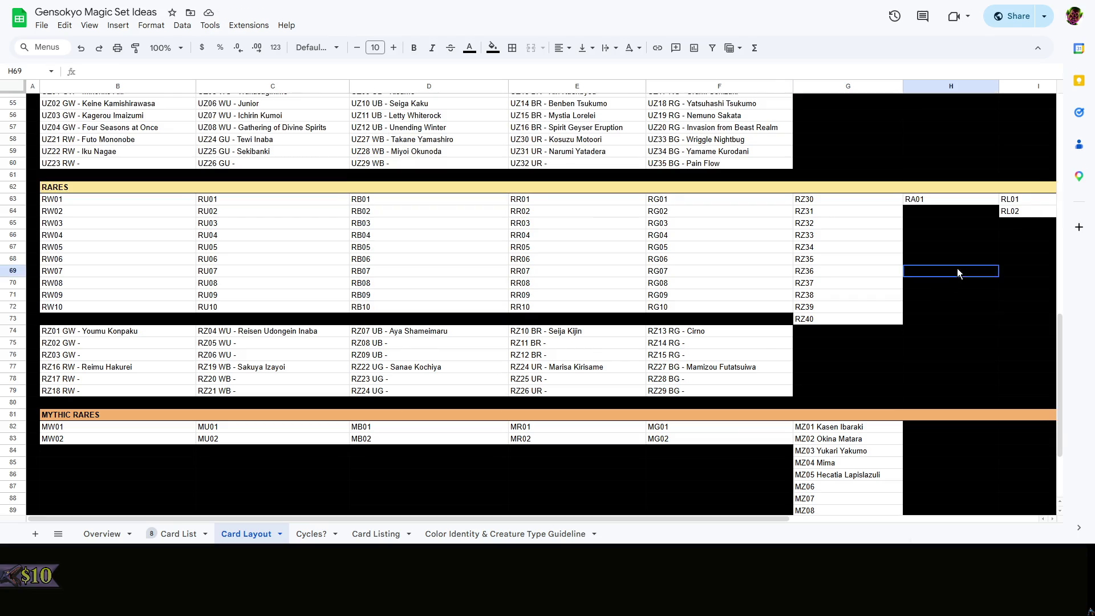
{"action": "right_click", "coordinate": [958, 268]}
{"action": "left_click", "coordinate": [897, 255]}
{"action": "left_click", "coordinate": [954, 261]}
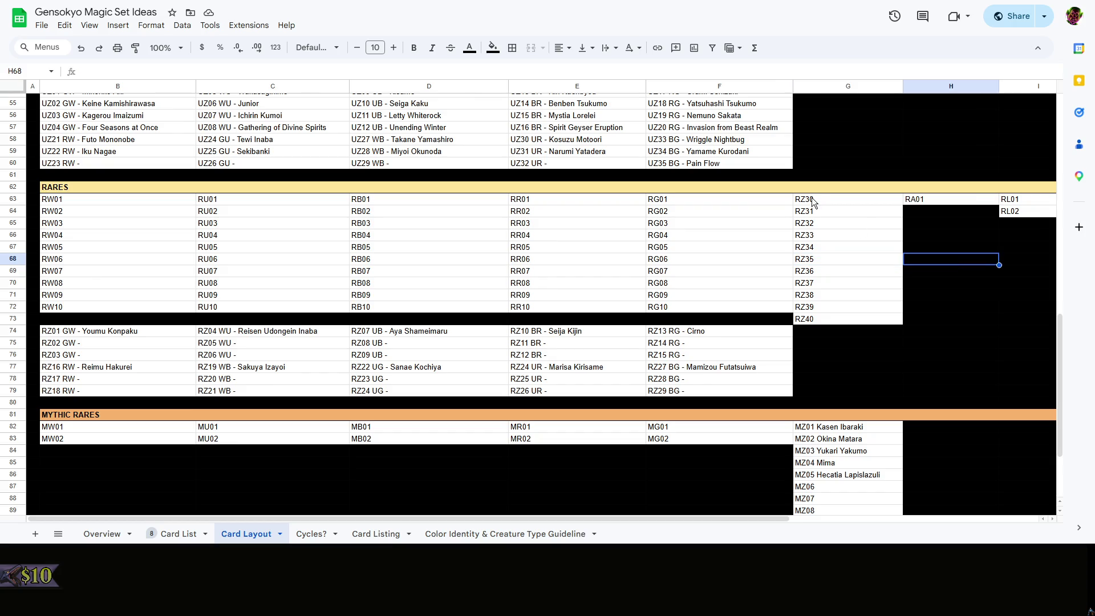
{"action": "left_click", "coordinate": [830, 201]}
{"action": "double_click", "coordinate": [861, 201]}
{"action": "type", "text": "-"}
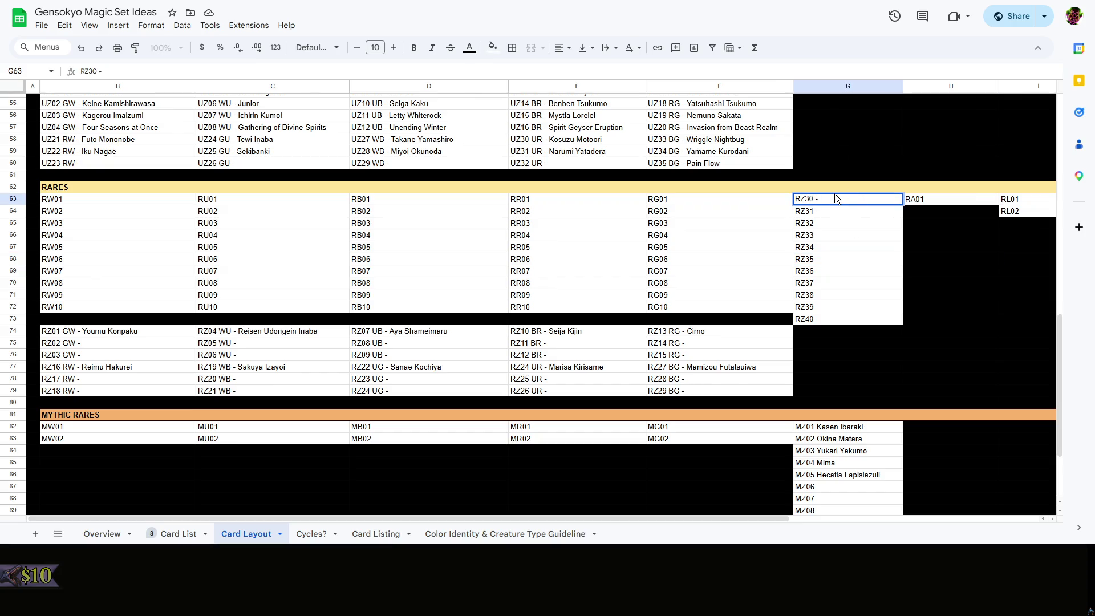
{"action": "key", "text": "shift+Left"}
{"action": "key", "text": "shift+Left"}
{"action": "type", "text": "RF"}
{"action": "key", "text": "BackSpace"}
{"action": "type", "text": "GW"}
{"action": "double_click", "coordinate": [843, 214]}
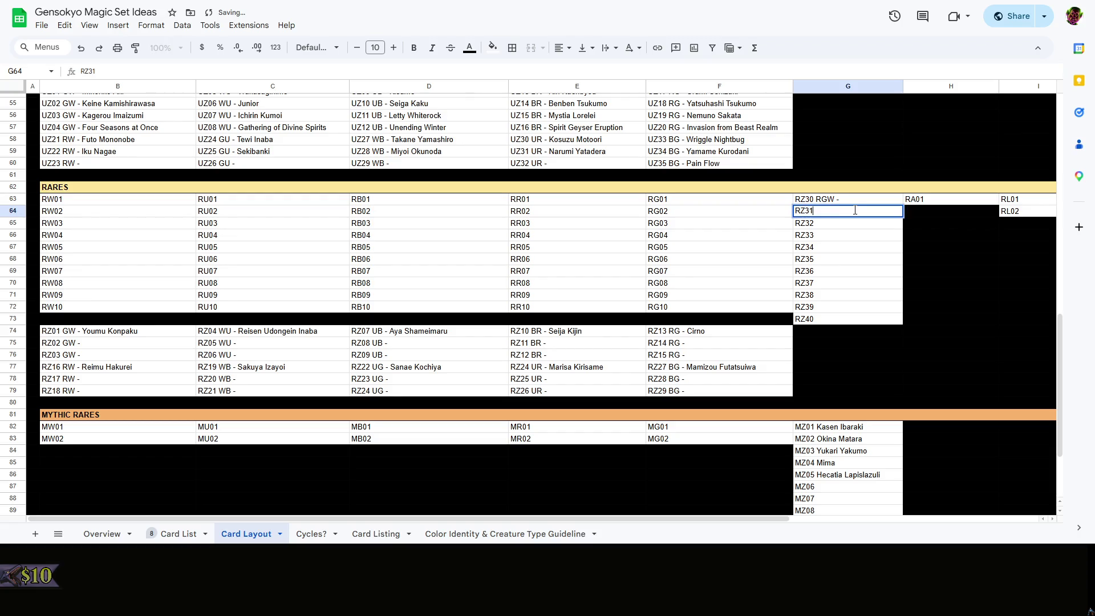
{"action": "type", "text": "RF"}
{"action": "key", "text": "BackSpace"}
{"action": "type", "text": "GW -"}
{"action": "double_click", "coordinate": [847, 228]}
{"action": "type", "text": "GWU"}
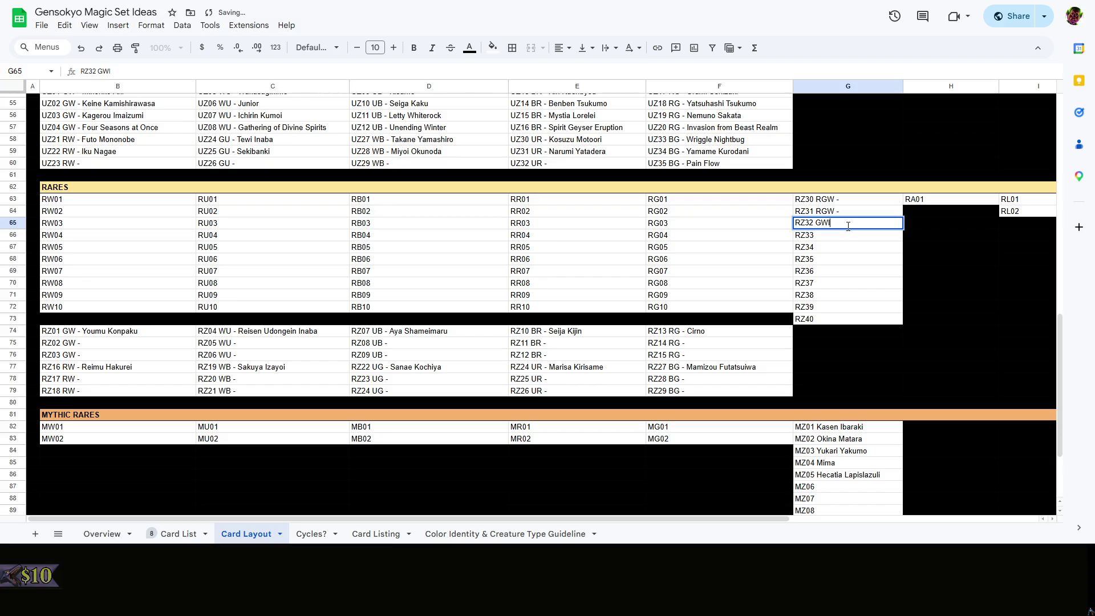
{"action": "type", "text": " -"}
{"action": "double_click", "coordinate": [847, 235]}
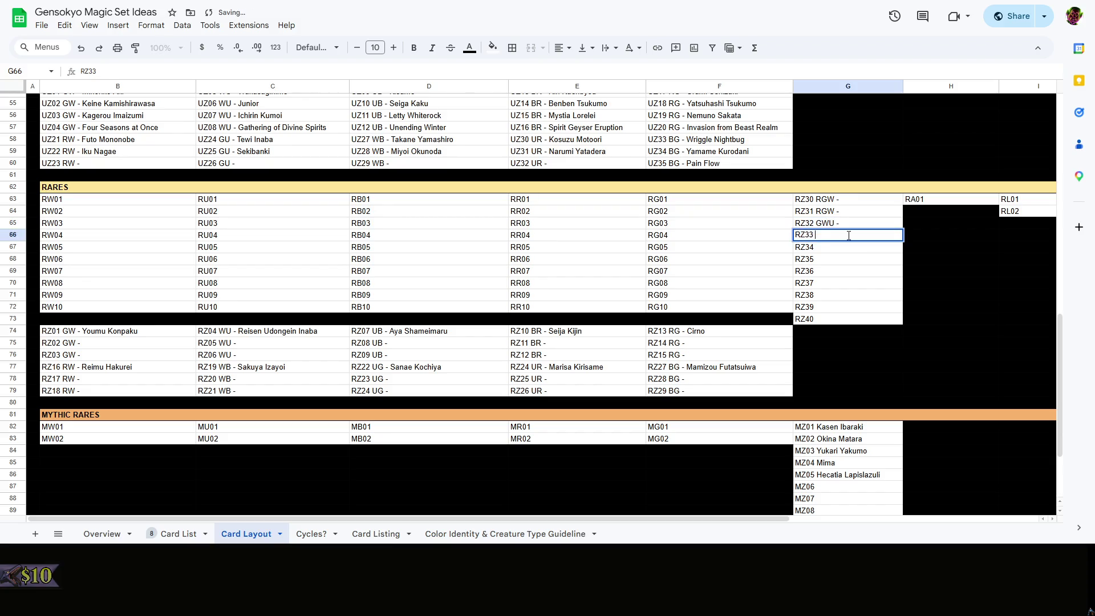
{"action": "type", "text": "GWU -"}
{"action": "double_click", "coordinate": [844, 249]}
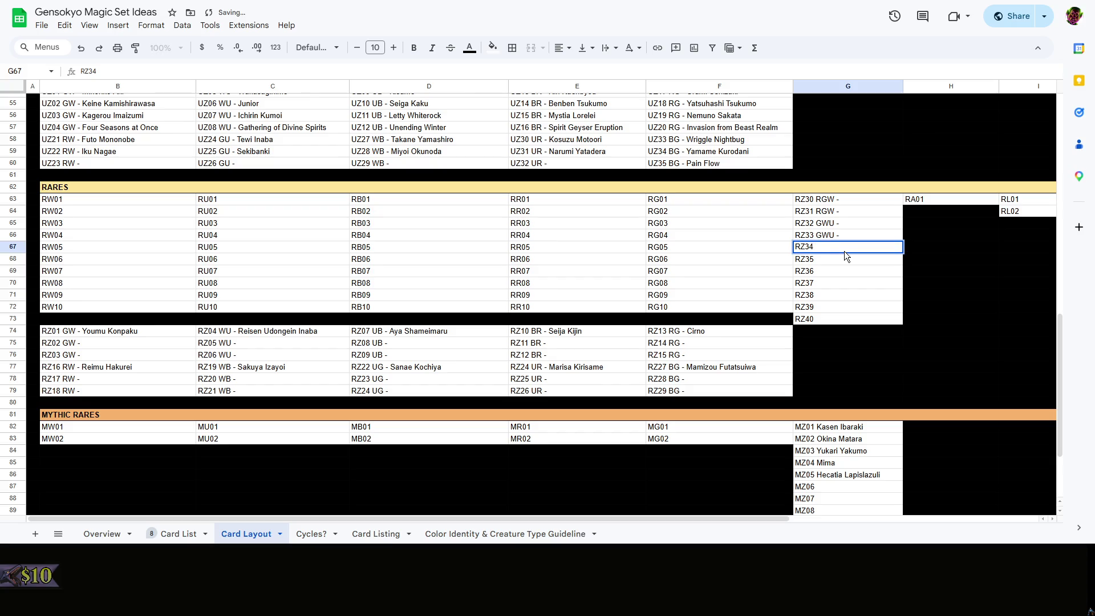
{"action": "type", "text": " W"}
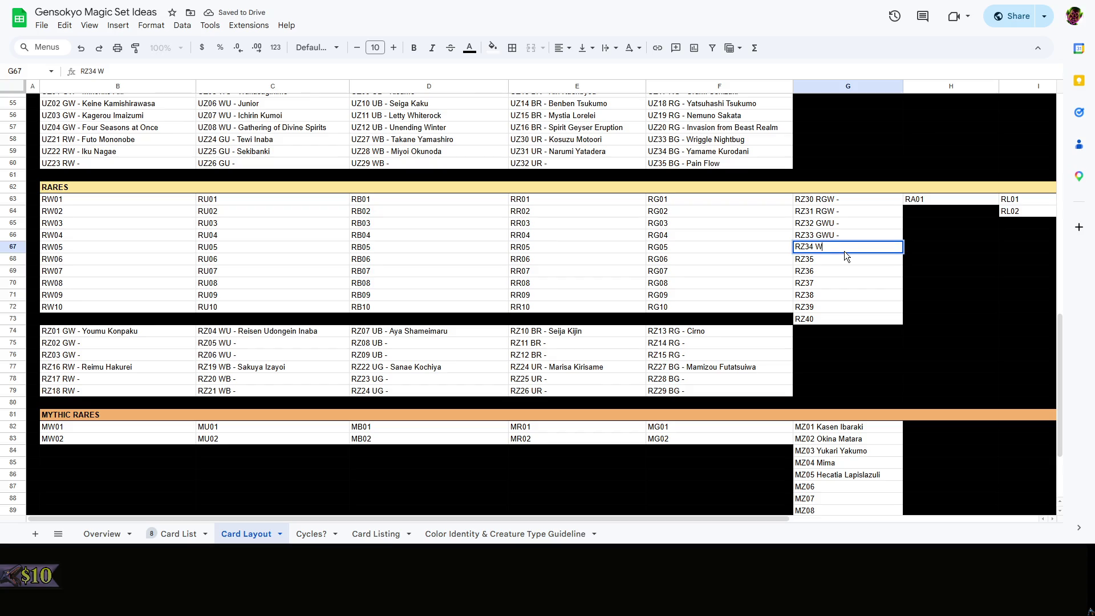
{"action": "type", "text": "UB -"}
{"action": "key", "text": "Return"}
Tag RZ35–RZ39 with codes WUB, UBR, UBR, BRG, BRG, each ending in ' -'
{"action": "key", "text": "BackSpace"}
{"action": "key", "text": "Escape"}
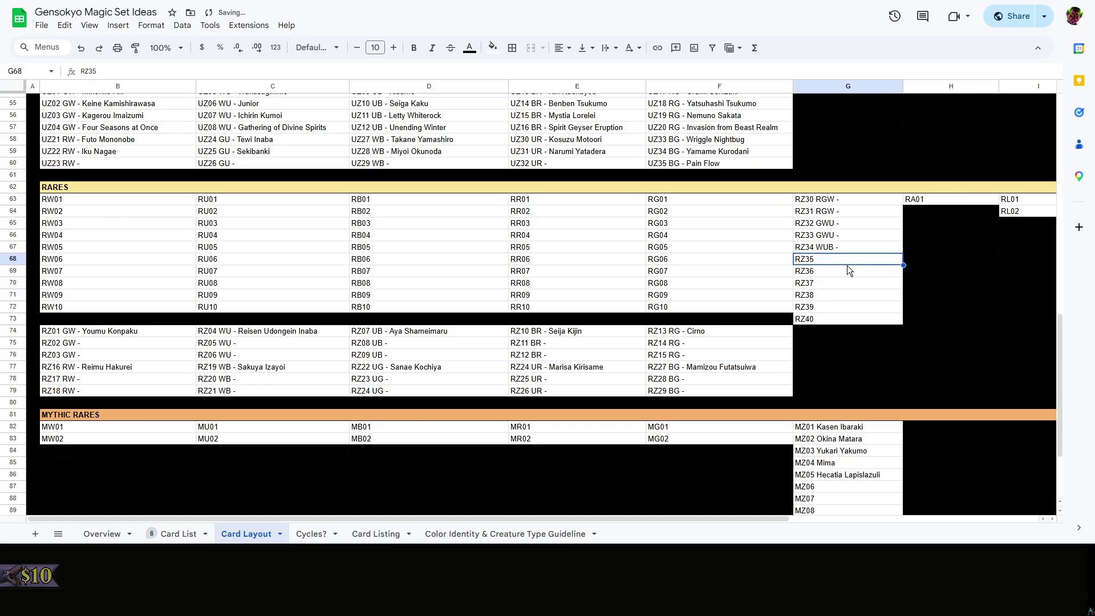
{"action": "double_click", "coordinate": [836, 264]}
{"action": "type", "text": "WUB -"}
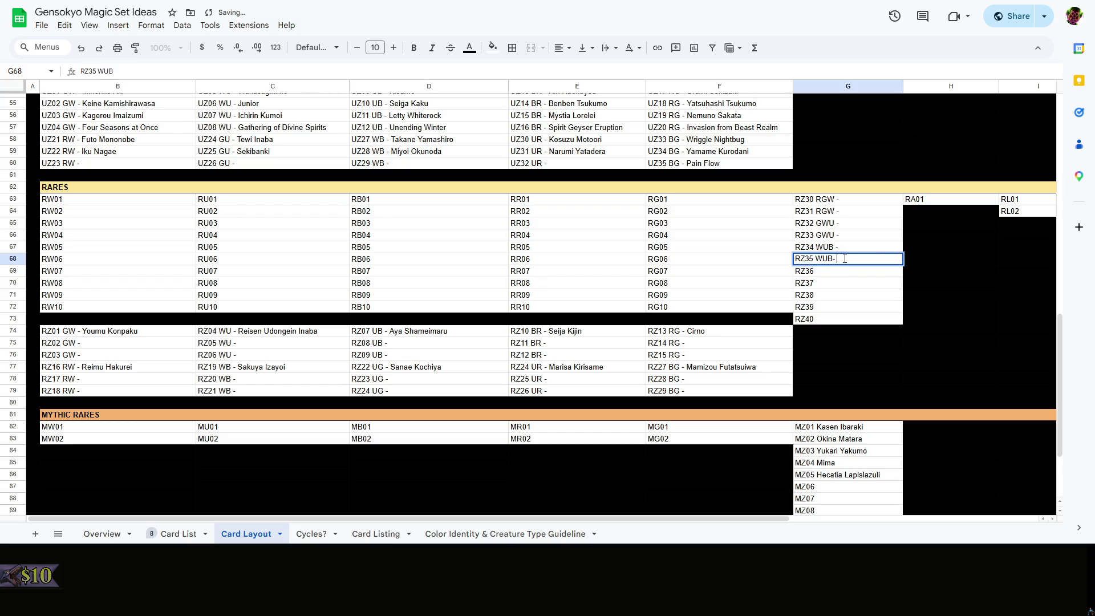
{"action": "double_click", "coordinate": [846, 270]}
{"action": "type", "text": "WU"}
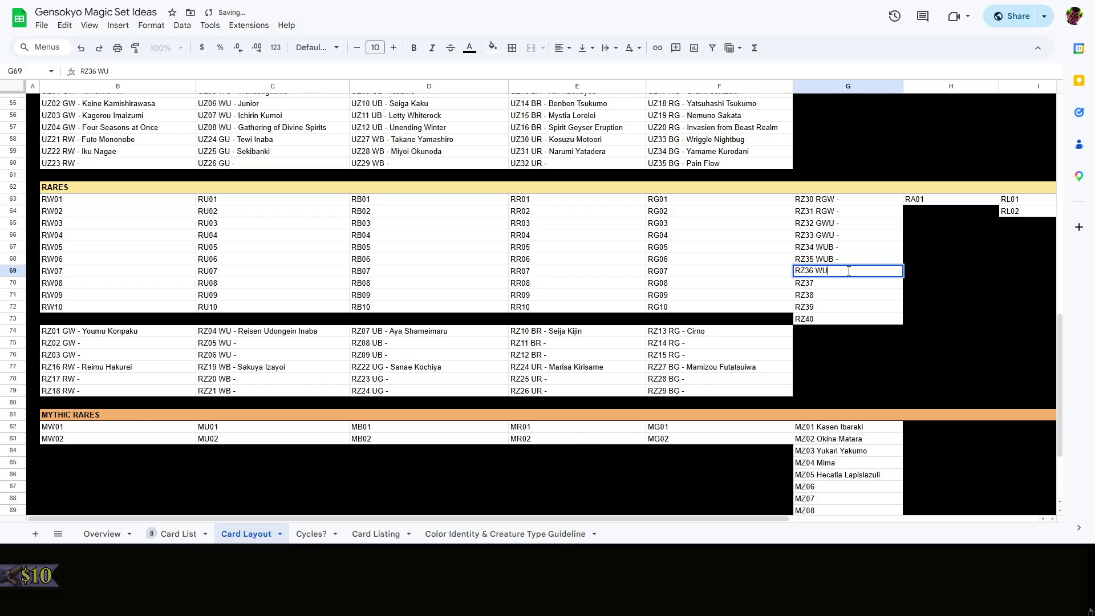
{"action": "key", "text": "BackSpace"}
{"action": "key", "text": "BackSpace"}
{"action": "type", "text": "UBR -"}
{"action": "double_click", "coordinate": [853, 282]}
{"action": "type", "text": "U"}
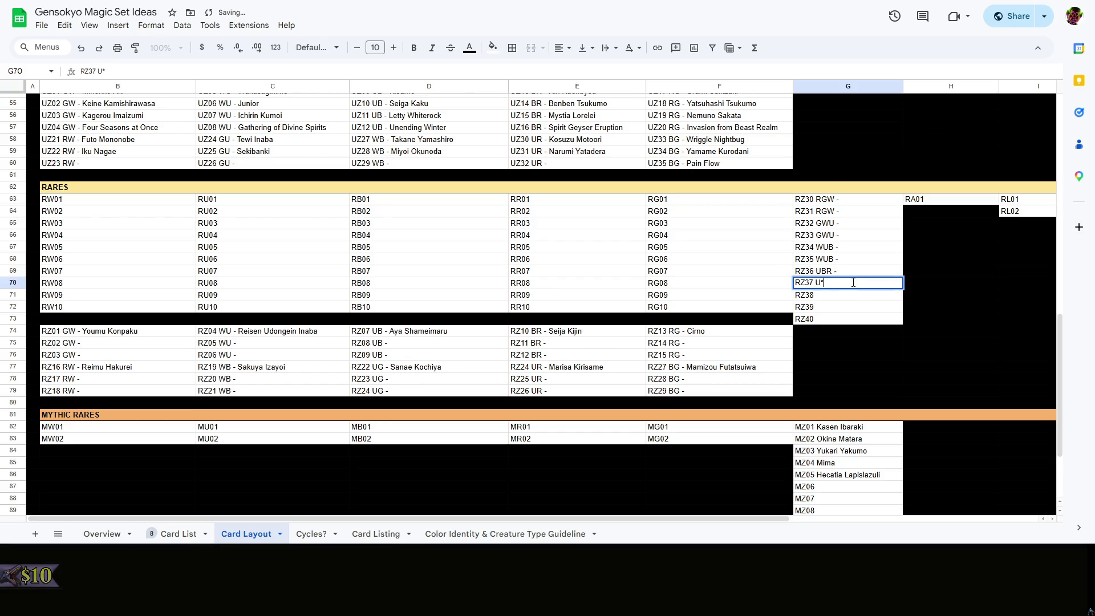
{"action": "type", "text": "BR -"}
{"action": "double_click", "coordinate": [842, 298]}
{"action": "type", "text": "BRG"}
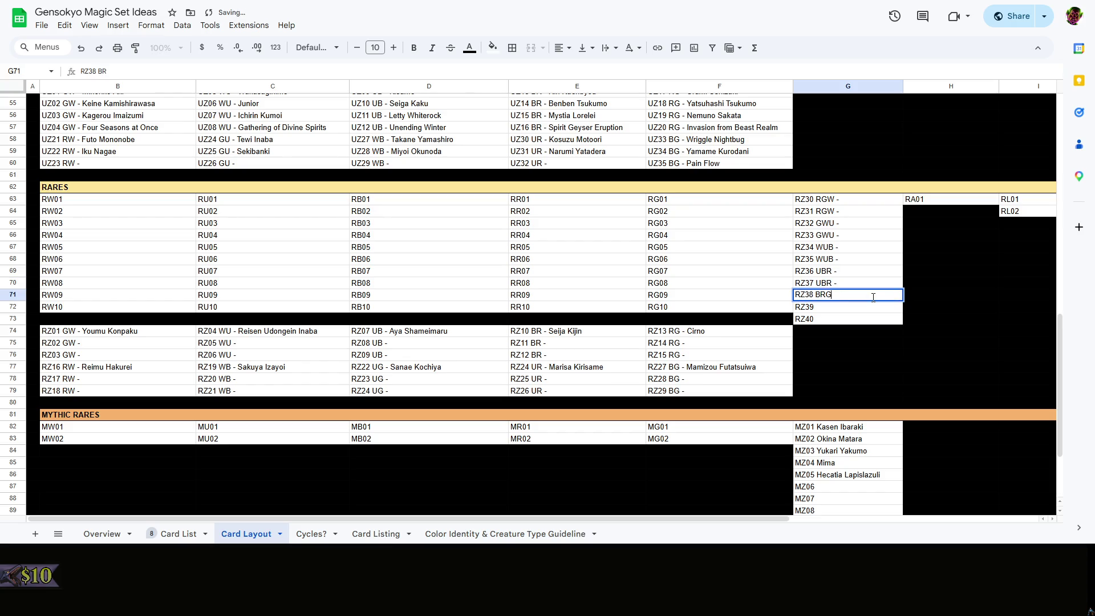
{"action": "type", "text": " -"}
{"action": "double_click", "coordinate": [869, 306]}
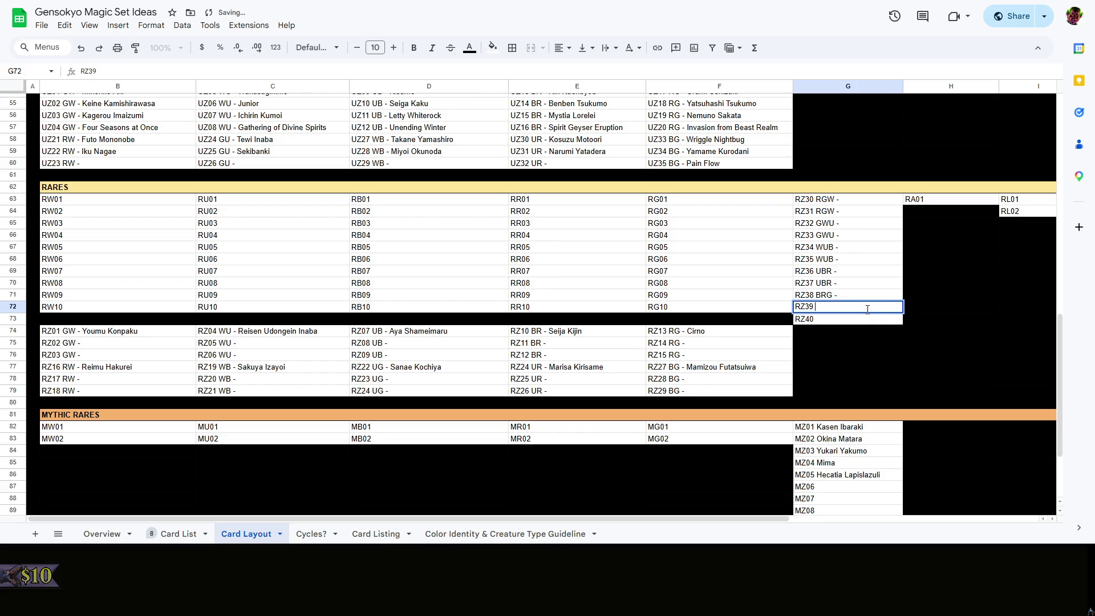
{"action": "type", "text": "BRG -"}
{"action": "left_click", "coordinate": [970, 298]}
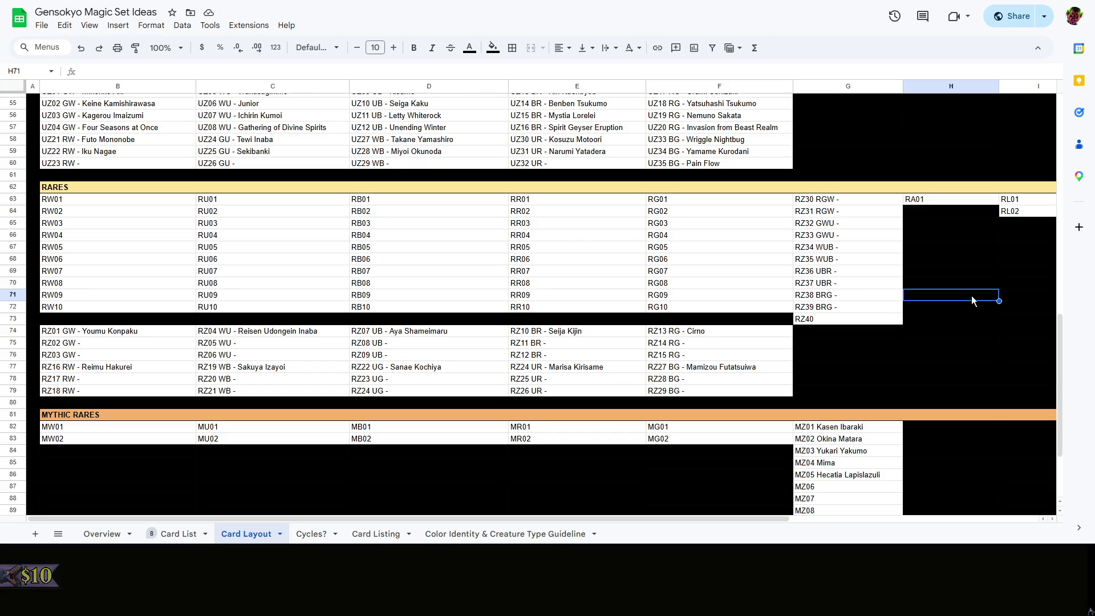
{"action": "left_click_drag", "start_coordinate": [858, 200], "coordinate": [842, 306]}
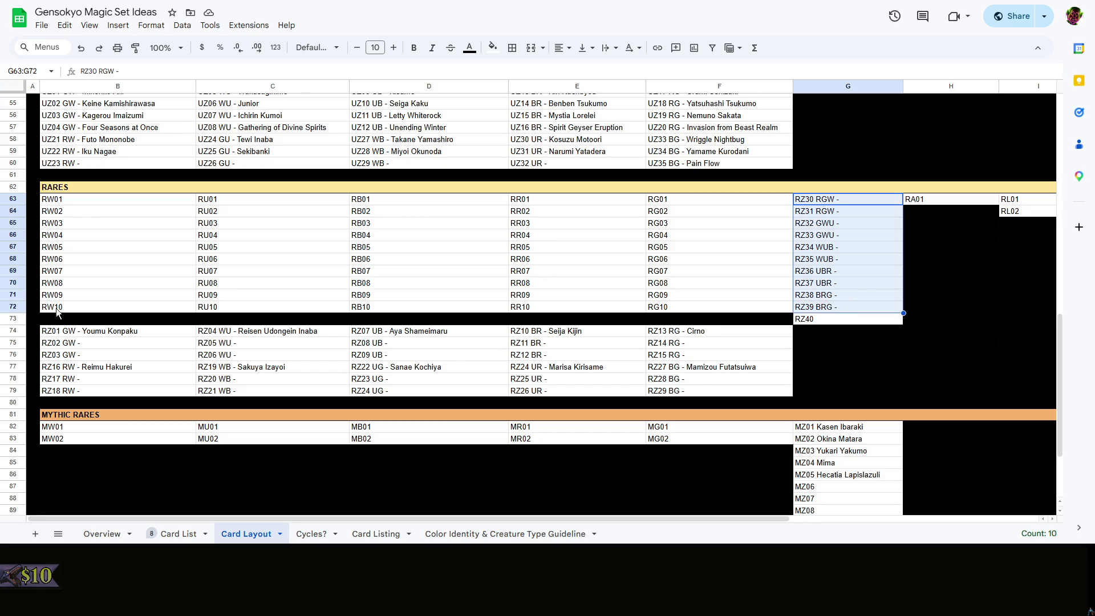
{"action": "left_click", "coordinate": [85, 330]}
{"action": "left_click", "coordinate": [249, 329]}
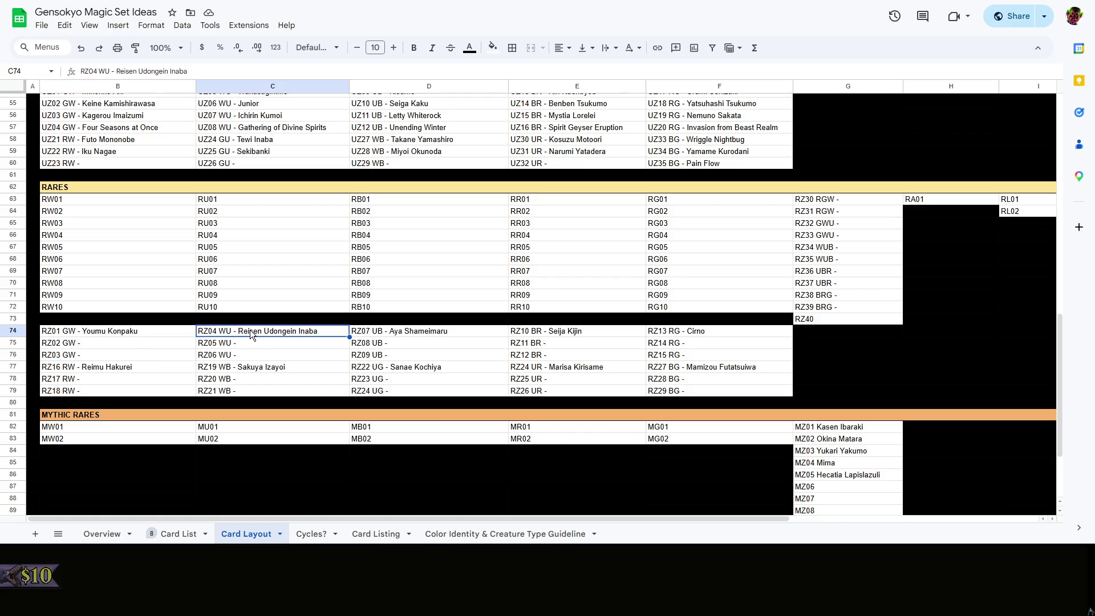
{"action": "left_click", "coordinate": [418, 358]}
{"action": "left_click", "coordinate": [551, 359]}
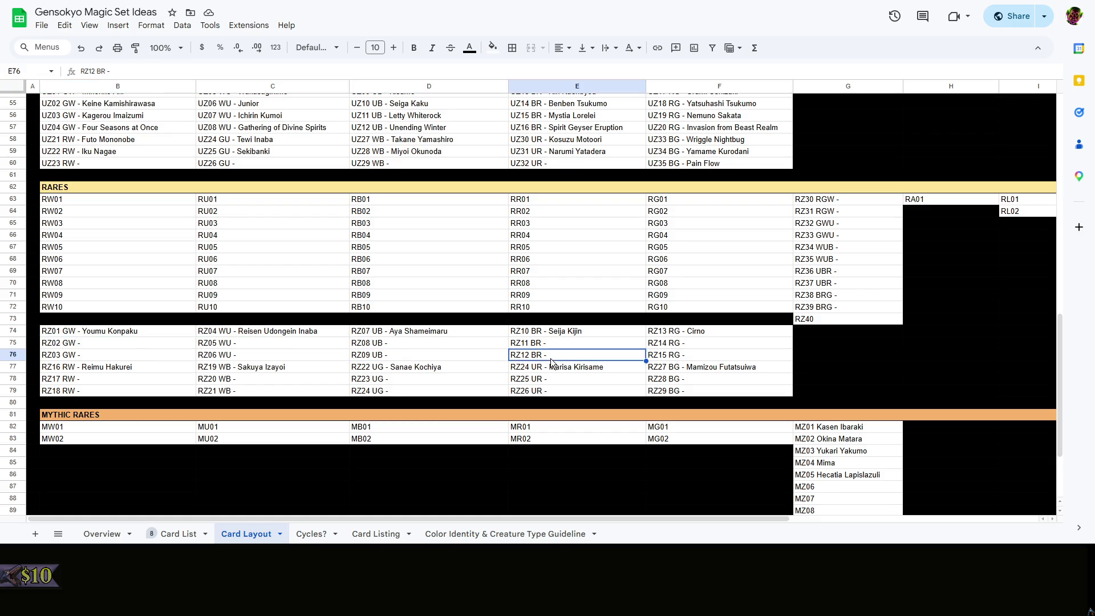
{"action": "left_click", "coordinate": [690, 358]}
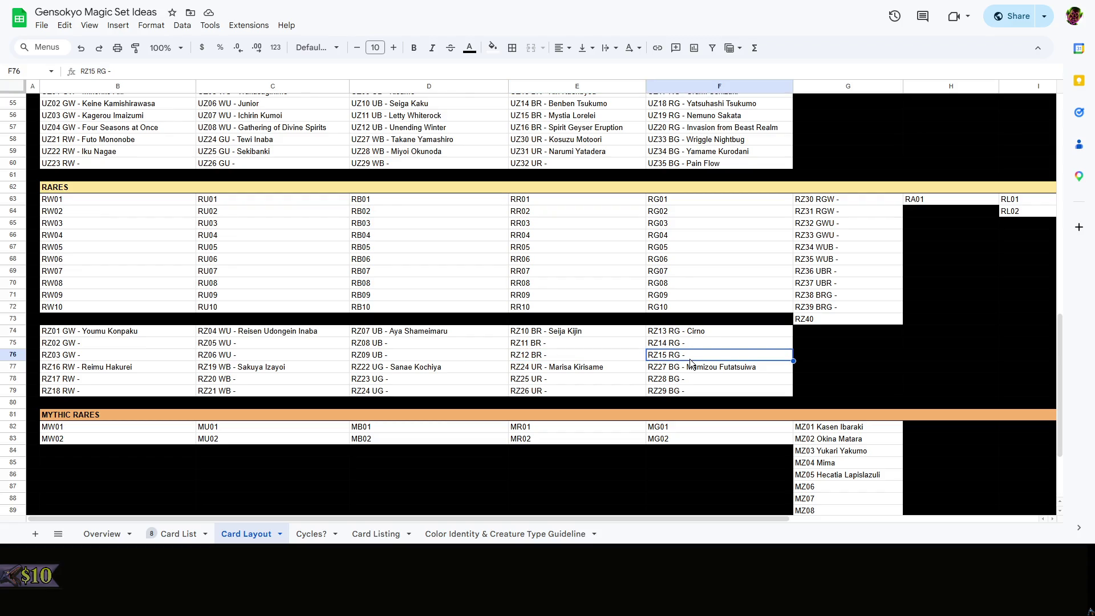
{"action": "left_click_drag", "start_coordinate": [843, 201], "coordinate": [846, 304]}
{"action": "left_click", "coordinate": [967, 307]}
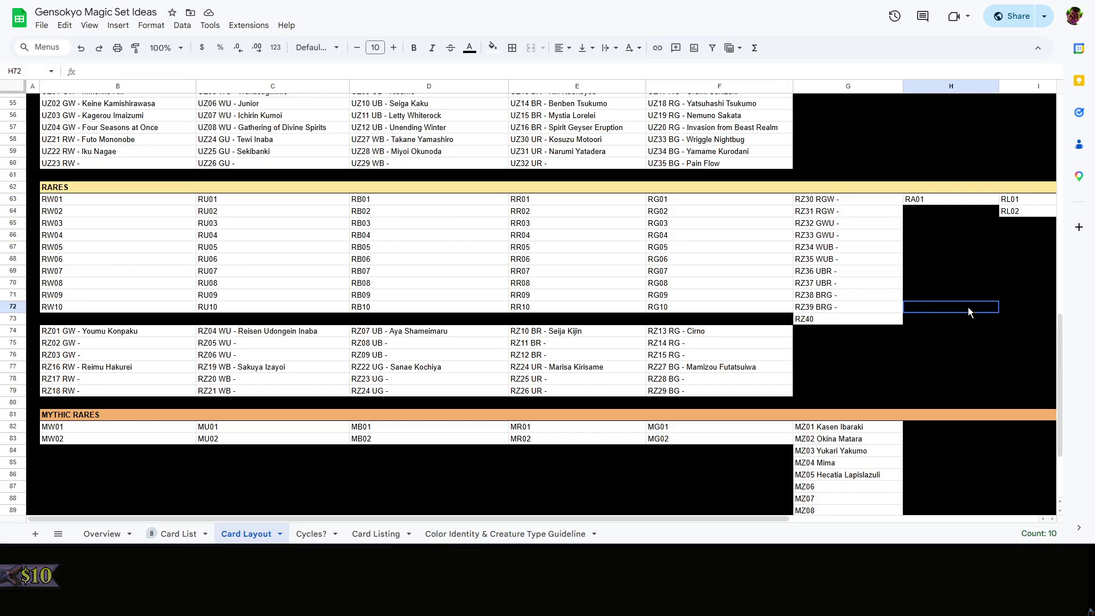
{"action": "left_click", "coordinate": [829, 320]}
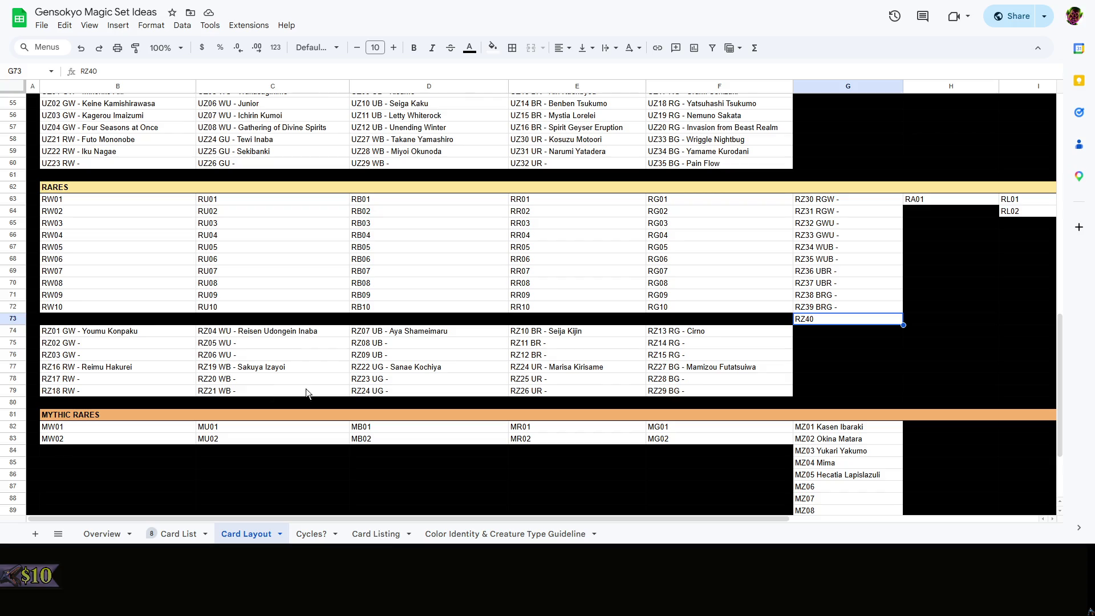
{"action": "left_click", "coordinate": [876, 353]}
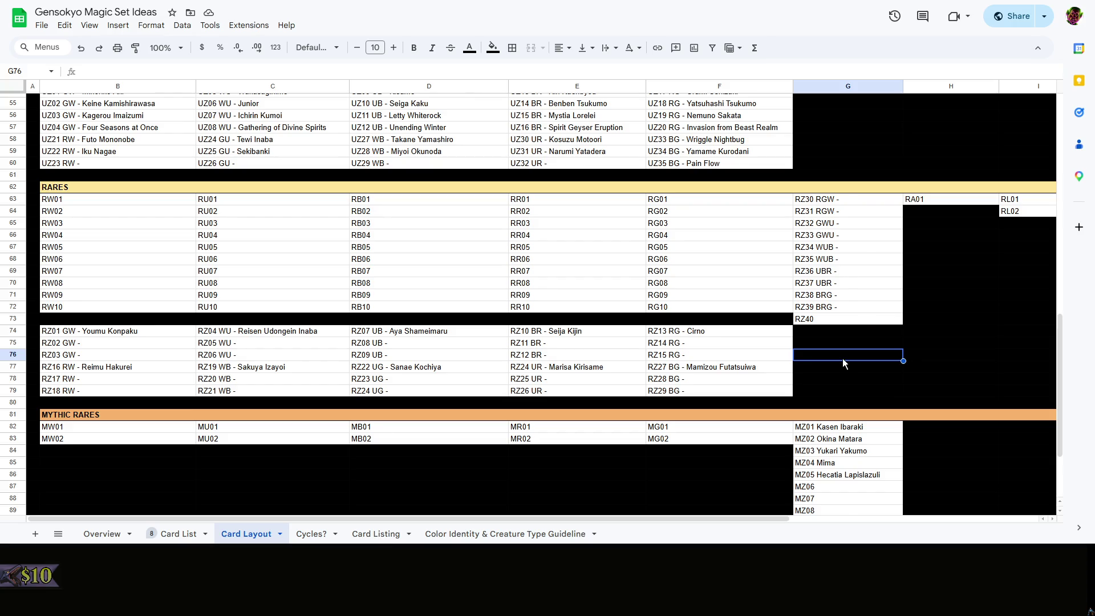
{"action": "right_click", "coordinate": [843, 359]}
{"action": "left_click", "coordinate": [812, 365]}
{"action": "mouse_move", "coordinate": [637, 518]}
{"action": "left_mouse_down"}
{"action": "mouse_move", "coordinate": [734, 513]}
{"action": "mouse_move", "coordinate": [591, 514]}
{"action": "left_mouse_up"}
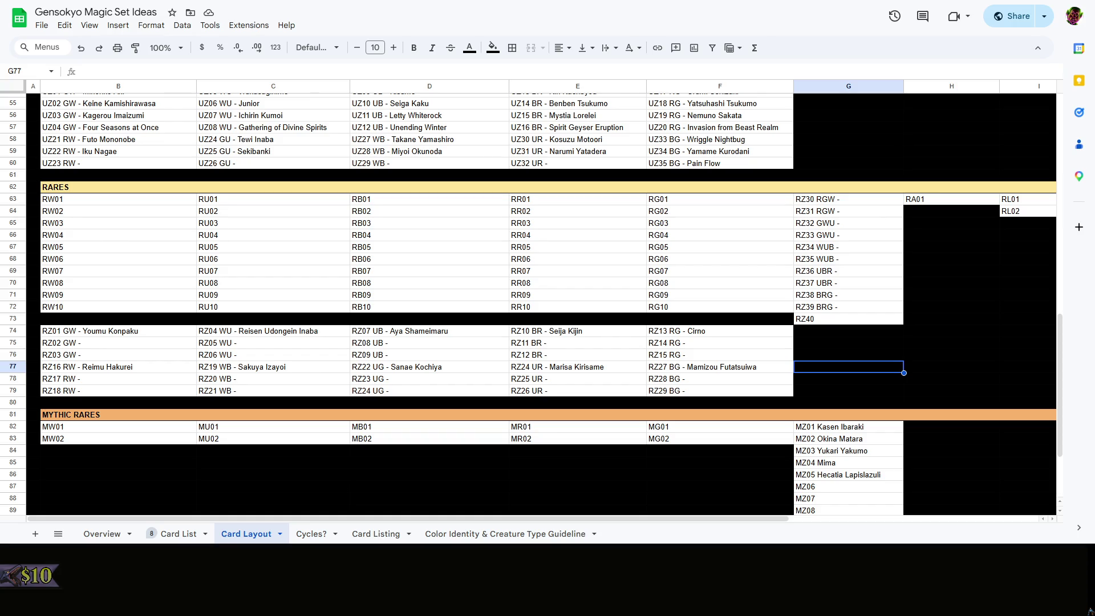
{"action": "scroll", "coordinate": [663, 521], "scroll_direction": "right", "scroll_amount": 3}
{"action": "scroll", "coordinate": [638, 431], "scroll_direction": "up", "scroll_amount": 10}
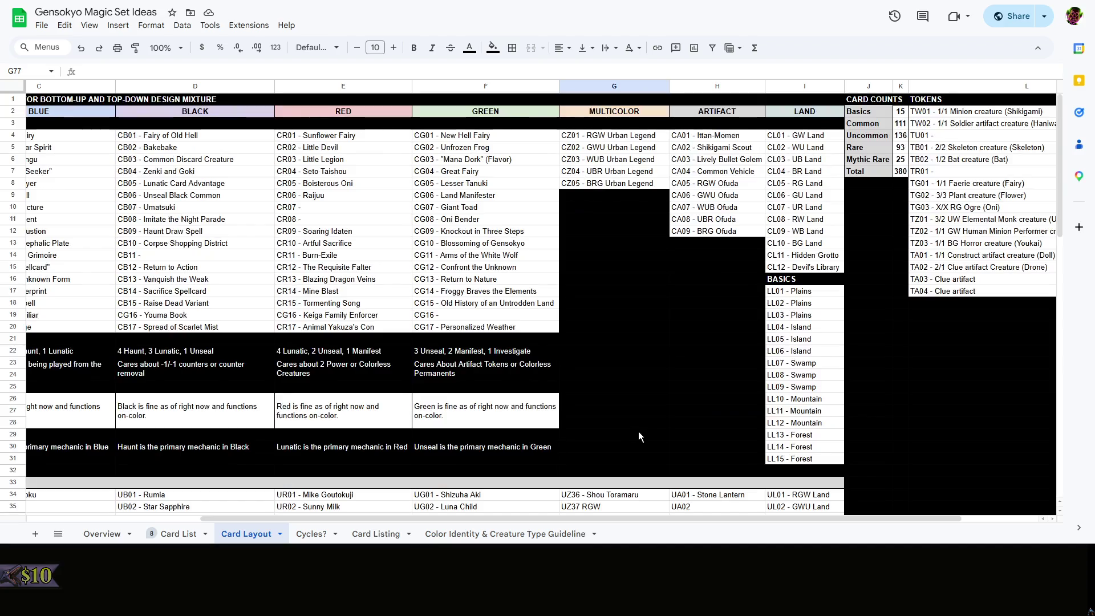
{"action": "scroll", "coordinate": [690, 374], "scroll_direction": "down", "scroll_amount": 5}
{"action": "scroll", "coordinate": [691, 374], "scroll_direction": "down", "scroll_amount": 5}
{"action": "right_click", "coordinate": [755, 306]}
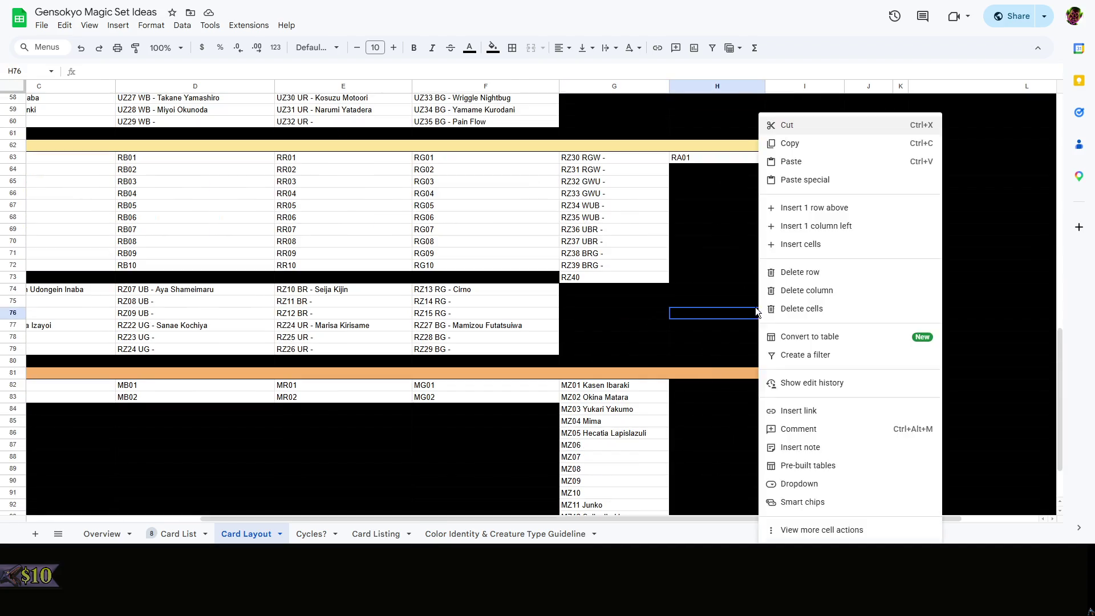
{"action": "left_click", "coordinate": [701, 296]}
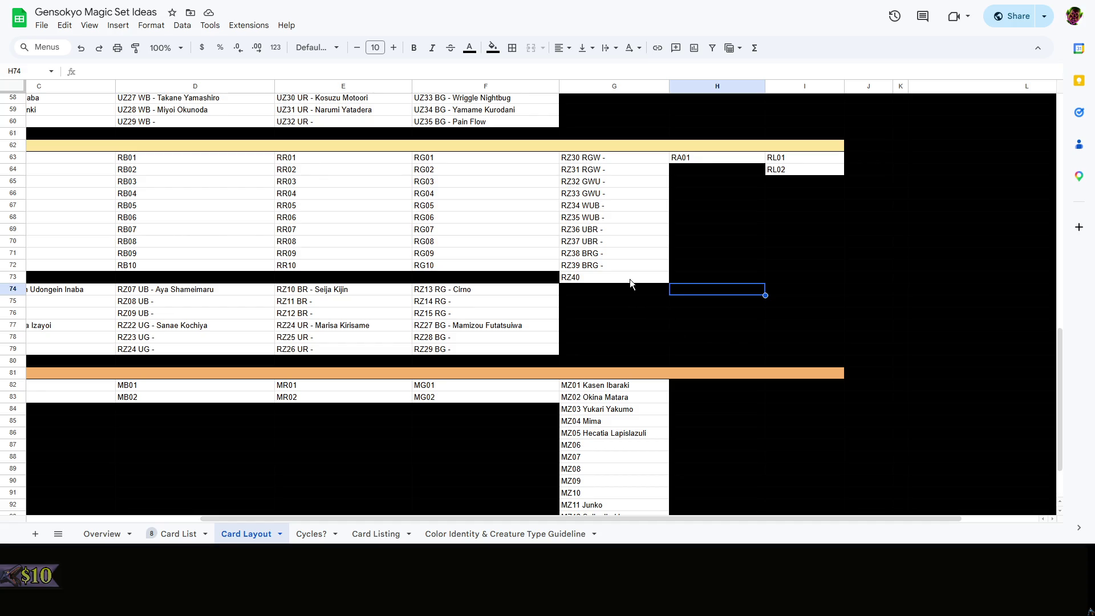
{"action": "left_click", "coordinate": [608, 157]}
{"action": "left_click", "coordinate": [610, 181]}
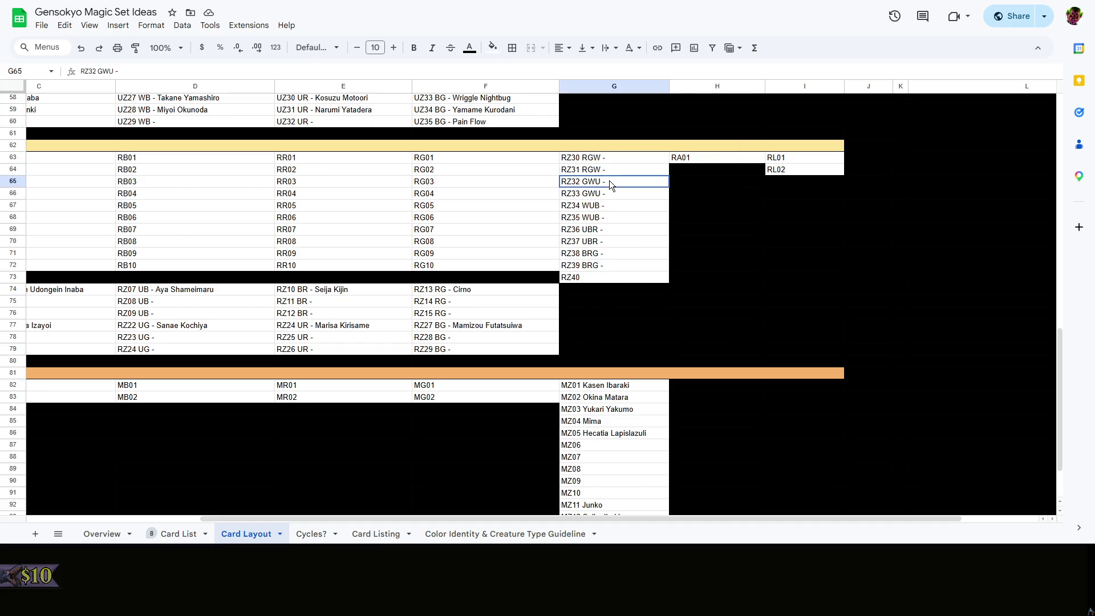
{"action": "left_click_drag", "start_coordinate": [664, 519], "coordinate": [382, 519]}
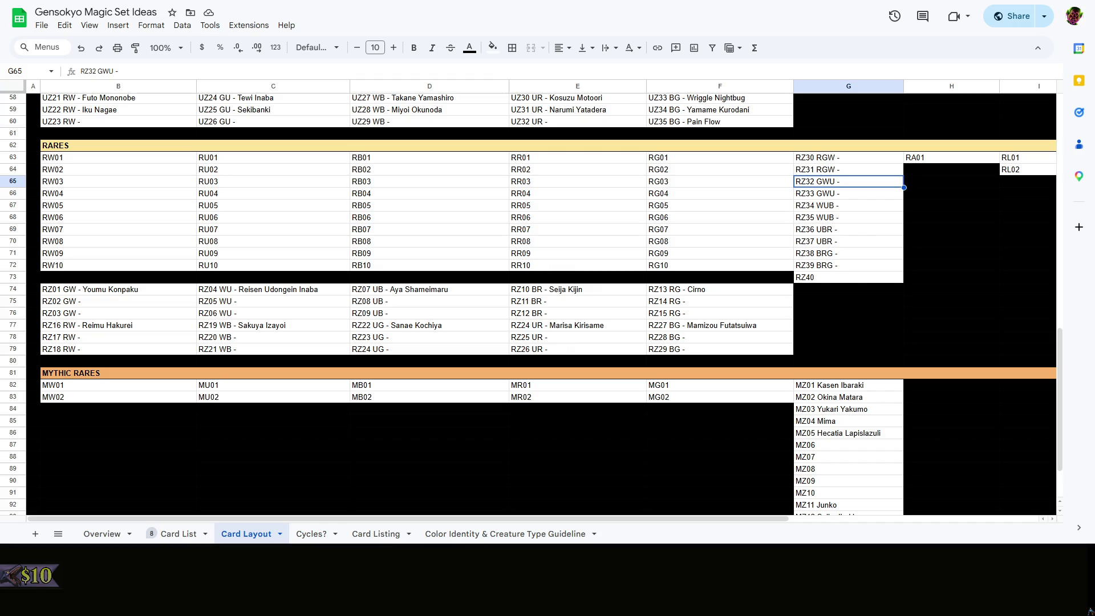
{"action": "left_click", "coordinate": [836, 346]}
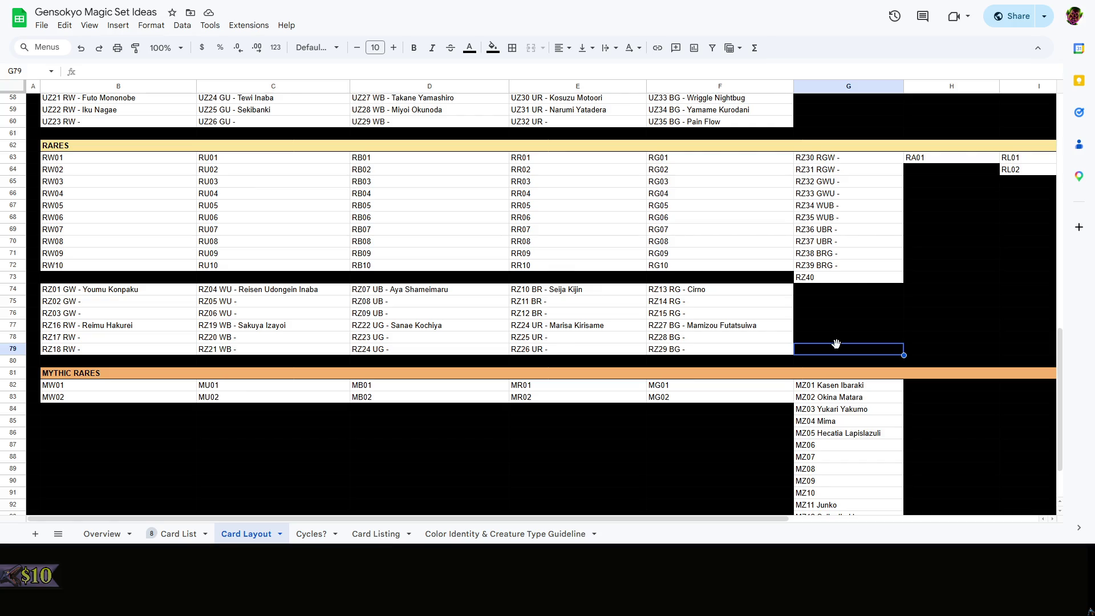
{"action": "right_click", "coordinate": [828, 330]}
{"action": "key", "text": "Escape"}
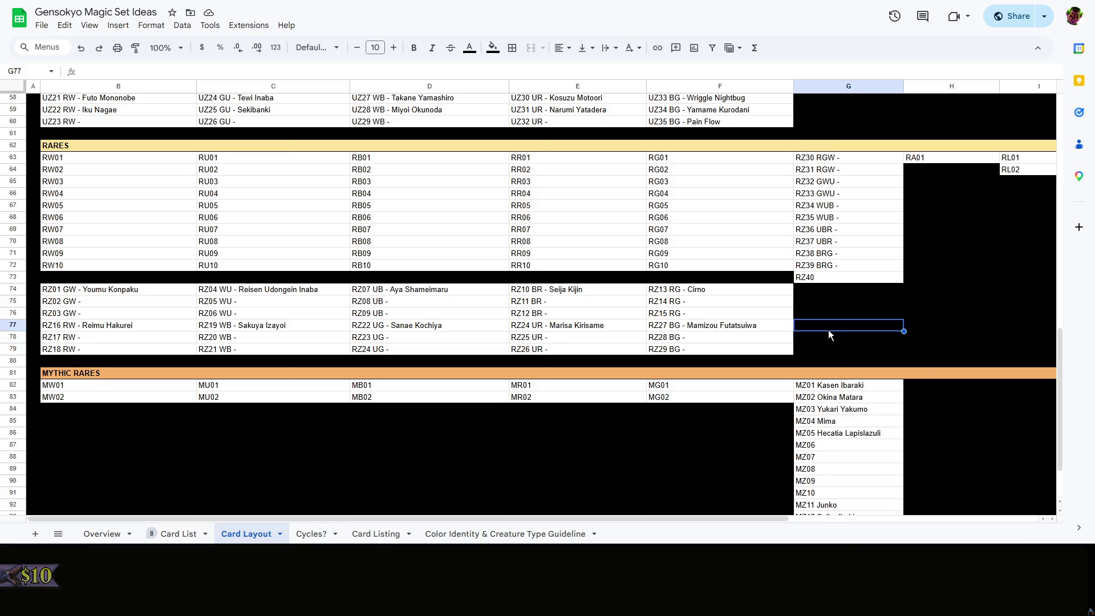
{"action": "right_click", "coordinate": [828, 329]}
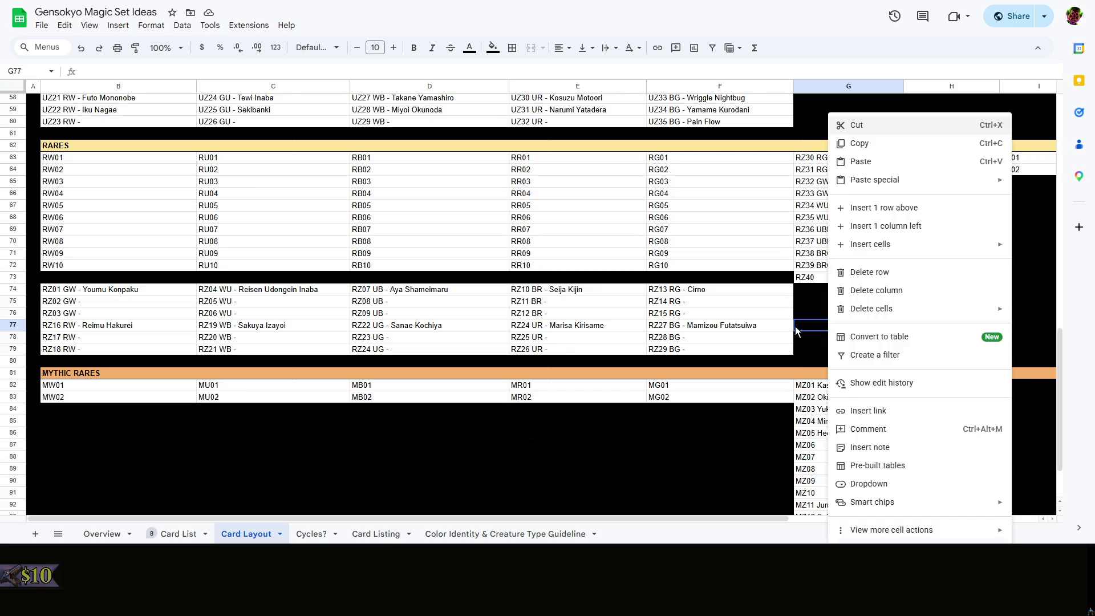
{"action": "key", "text": "Escape"}
{"action": "right_click", "coordinate": [817, 327]}
{"action": "key", "text": "Escape"}
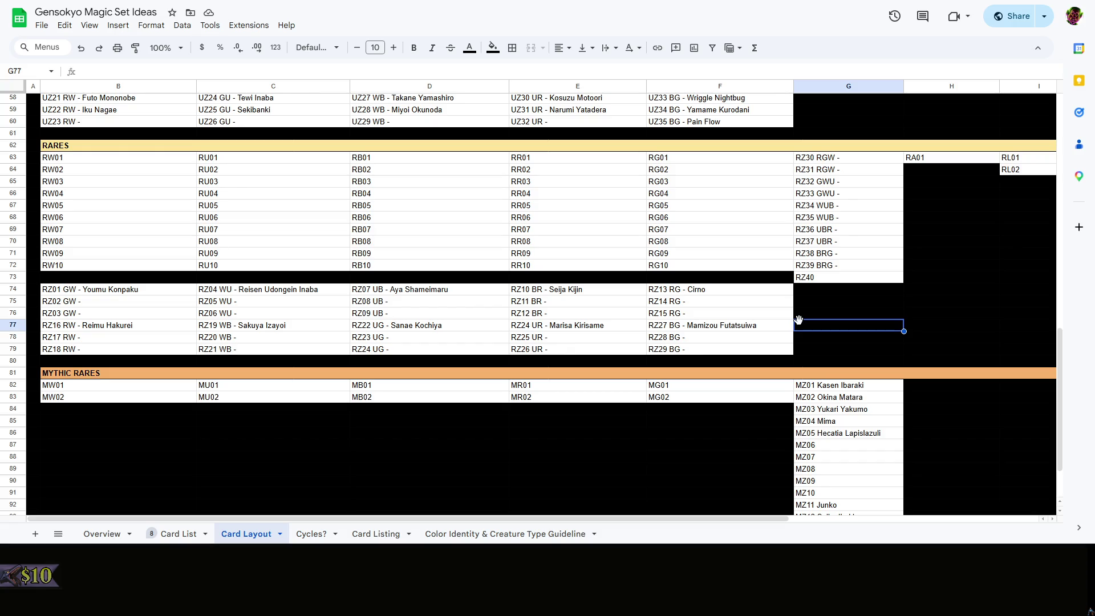
{"action": "left_click", "coordinate": [376, 350]}
Renumber the UR Marisa Kirisame rares from RZ24–RZ26 to RZ25–RZ27
{"action": "left_click", "coordinate": [554, 326]}
{"action": "double_click", "coordinate": [524, 325]}
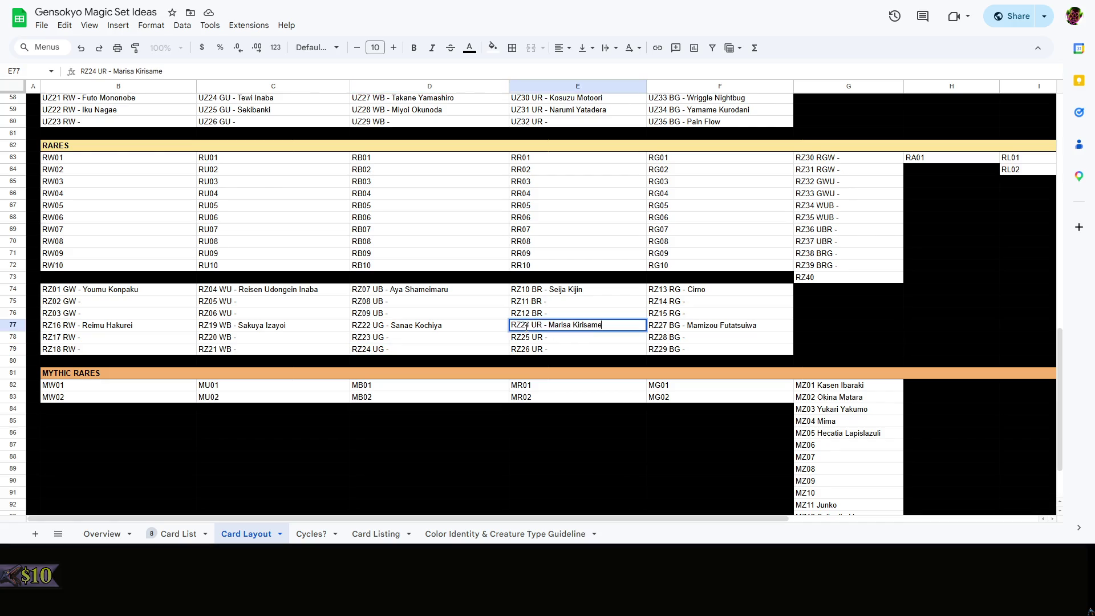
{"action": "key", "text": "BackSpace"}
{"action": "type", "text": "5"}
{"action": "key", "text": "Return"}
{"action": "double_click", "coordinate": [528, 338]}
{"action": "key", "text": "BackSpace"}
{"action": "type", "text": "6"}
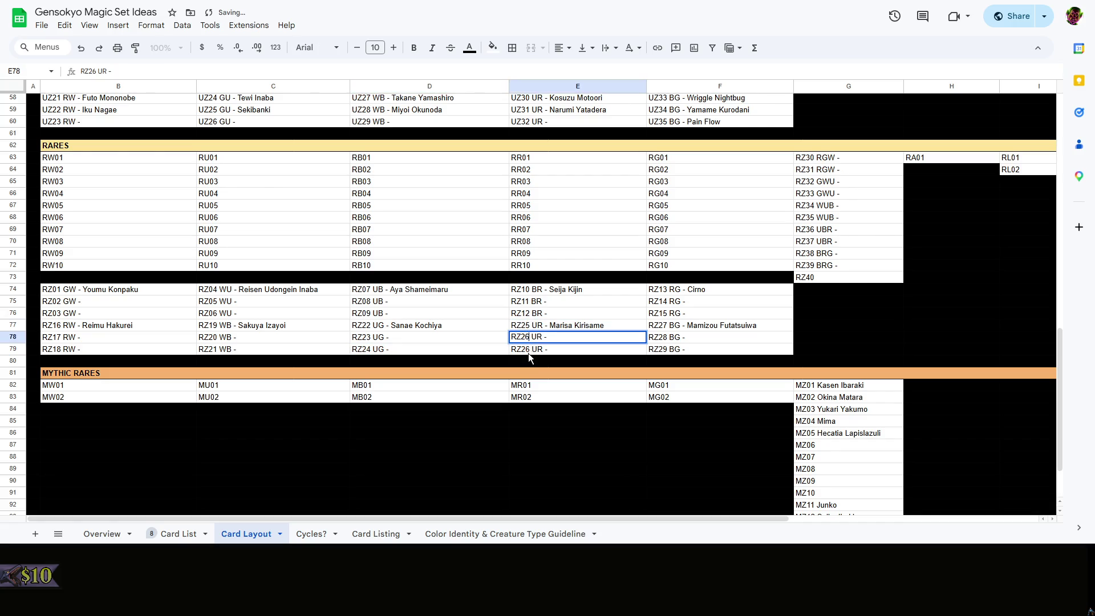
{"action": "key", "text": "Return"}
{"action": "double_click", "coordinate": [528, 349]}
{"action": "key", "text": "BackSpace"}
{"action": "type", "text": "7"}
Renumber the BG Mamizou Futatsuiwa rares to RZ28–RZ30, fixing the RZ39 typo to RZ30
{"action": "left_click", "coordinate": [672, 329]}
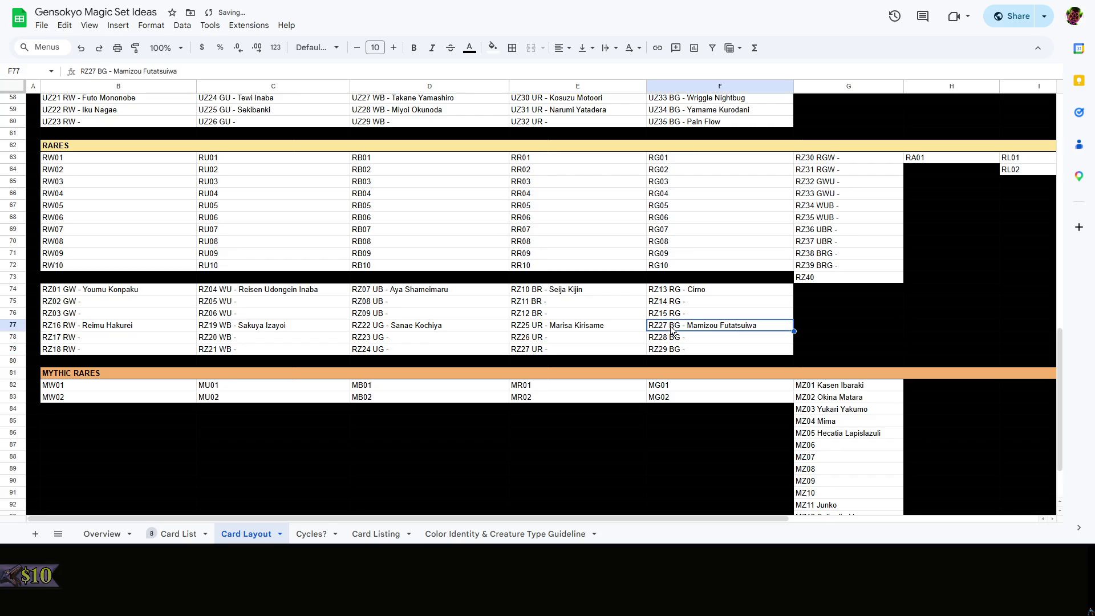
{"action": "double_click", "coordinate": [672, 329]}
{"action": "key", "text": "BackSpace"}
{"action": "type", "text": "8"}
{"action": "key", "text": "Return"}
{"action": "double_click", "coordinate": [665, 337]}
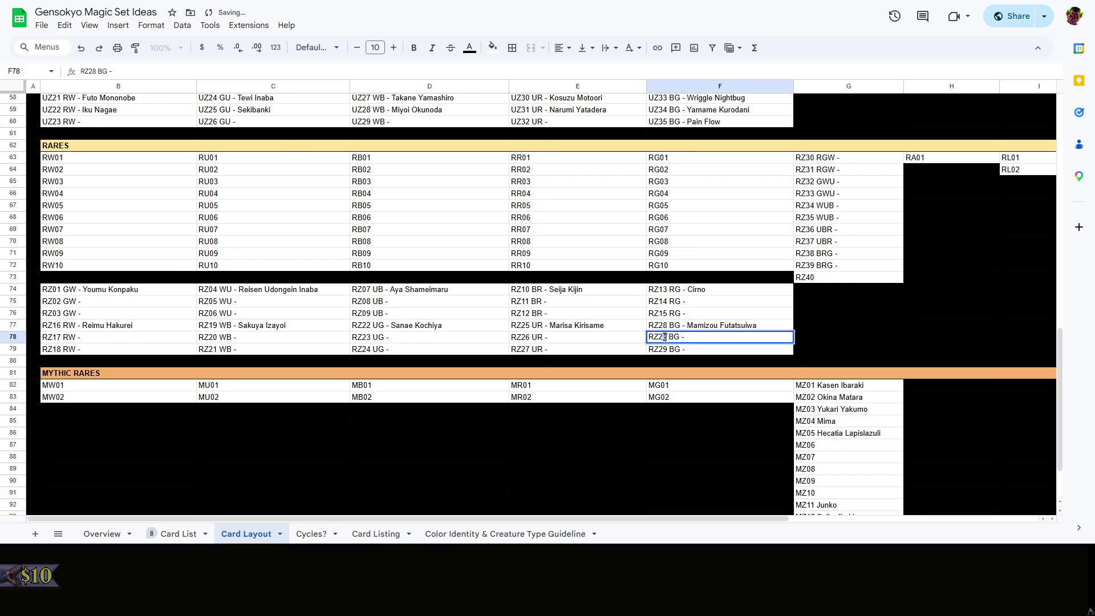
{"action": "key", "text": "BackSpace"}
{"action": "type", "text": "9"}
{"action": "key", "text": "Return"}
{"action": "double_click", "coordinate": [663, 349]}
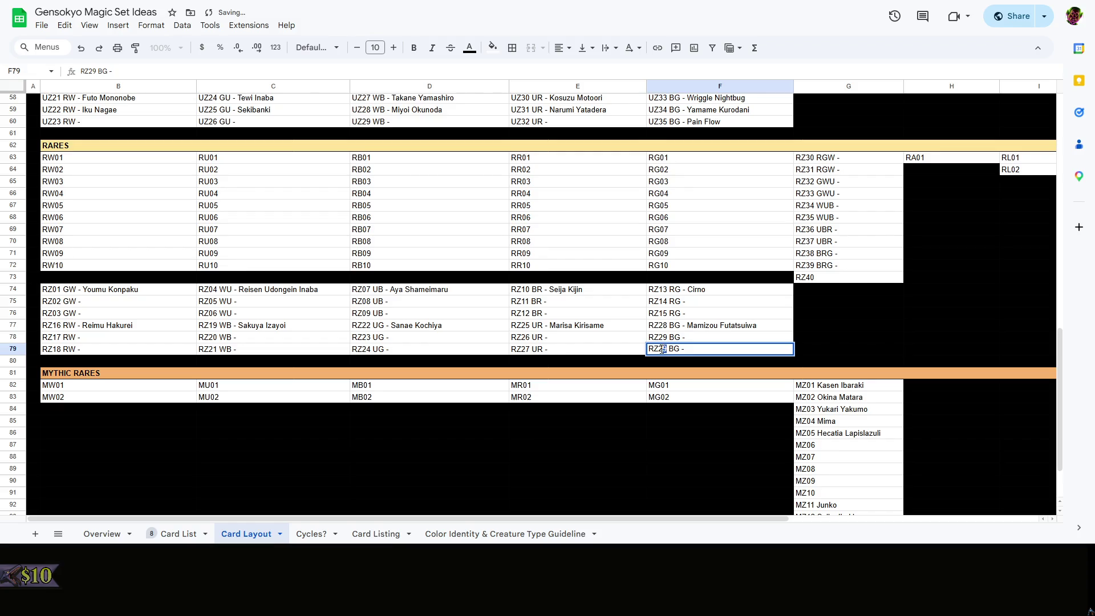
{"action": "key", "text": "BackSpace"}
{"action": "type", "text": "3"}
{"action": "key", "text": "Return"}
{"action": "double_click", "coordinate": [665, 349]}
{"action": "key", "text": "BackSpace"}
{"action": "type", "text": "0"}
{"action": "left_click", "coordinate": [844, 329]}
{"action": "left_click", "coordinate": [835, 162]}
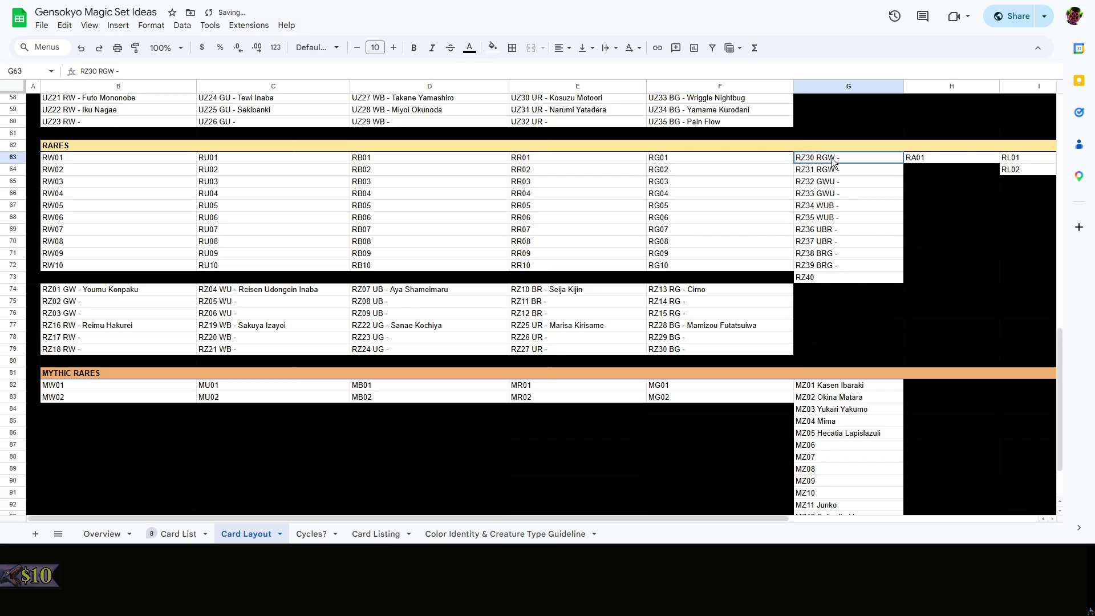
Renumber the RGW, GWU and first WUB rares one higher, RZ31 through RZ35
{"action": "double_click", "coordinate": [821, 159]}
{"action": "key", "text": "BackSpace"}
{"action": "type", "text": "1"}
{"action": "double_click", "coordinate": [812, 170]}
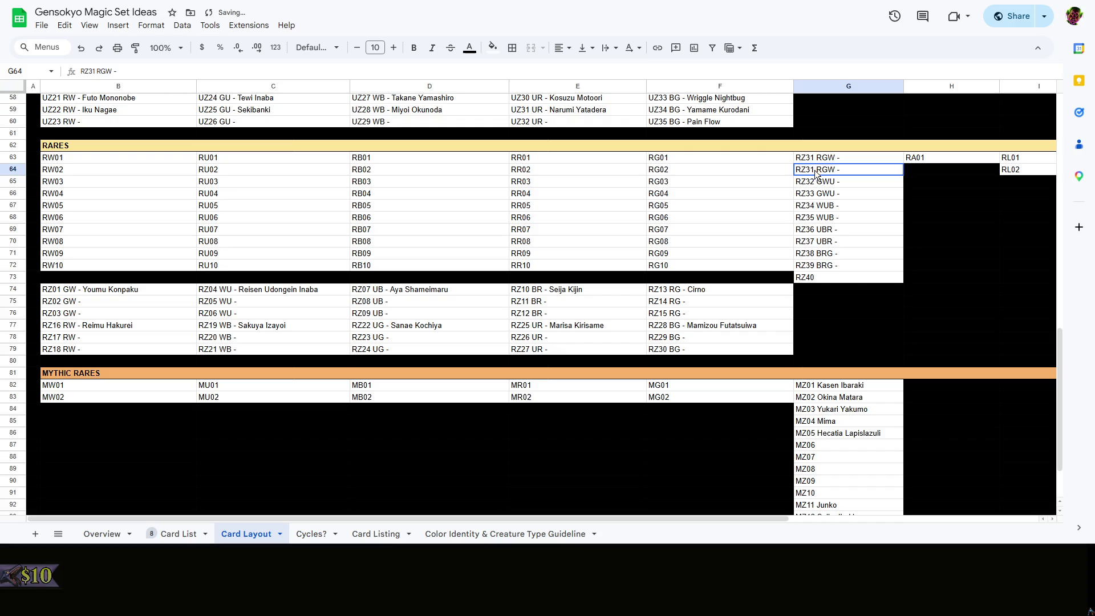
{"action": "key", "text": "BackSpace"}
{"action": "type", "text": "2"}
{"action": "double_click", "coordinate": [815, 180]}
{"action": "key", "text": "BackSpace"}
{"action": "type", "text": "3"}
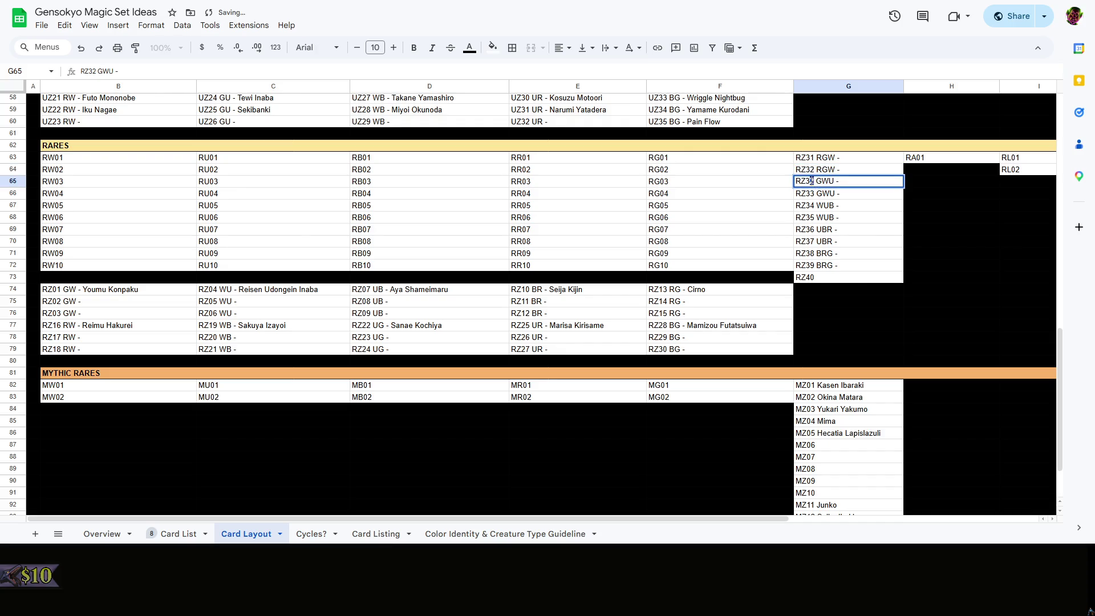
{"action": "double_click", "coordinate": [815, 193]}
{"action": "key", "text": "BackSpace"}
{"action": "type", "text": "4"}
{"action": "left_click", "coordinate": [817, 218]}
{"action": "double_click", "coordinate": [815, 205]}
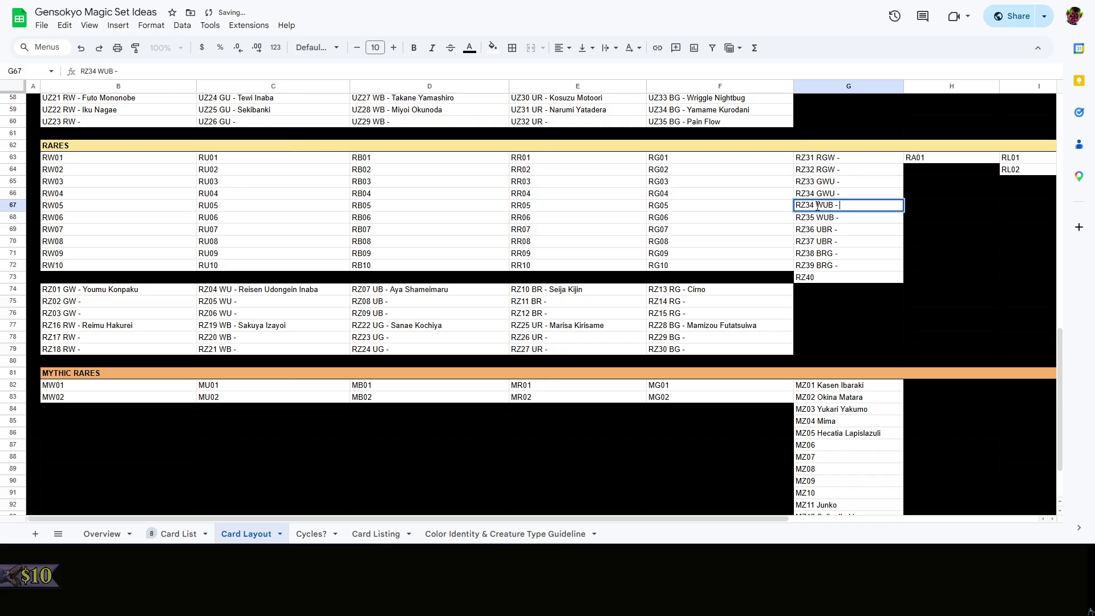
{"action": "key", "text": "BackSpace"}
{"action": "type", "text": "5"}
Renumber the remaining WUB, UBR and BRG rares one higher, RZ36 through RZ40
{"action": "double_click", "coordinate": [813, 218]}
{"action": "key", "text": "BackSpace"}
{"action": "type", "text": "6"}
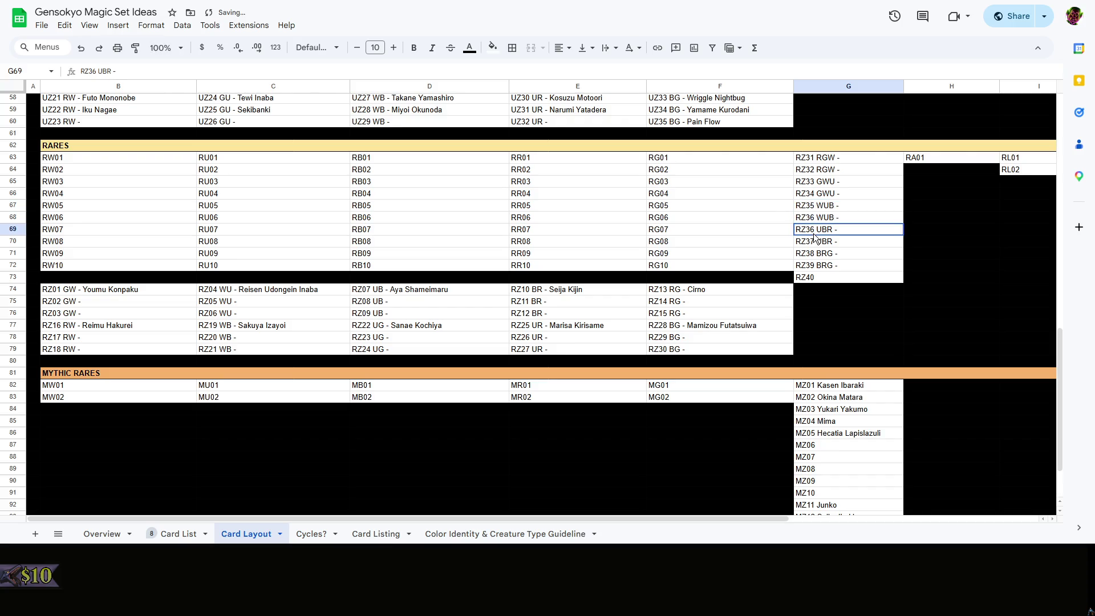
{"action": "double_click", "coordinate": [815, 229]}
{"action": "key", "text": "BackSpace"}
{"action": "type", "text": "7"}
{"action": "double_click", "coordinate": [815, 242]}
{"action": "key", "text": "BackSpace"}
{"action": "type", "text": "8"}
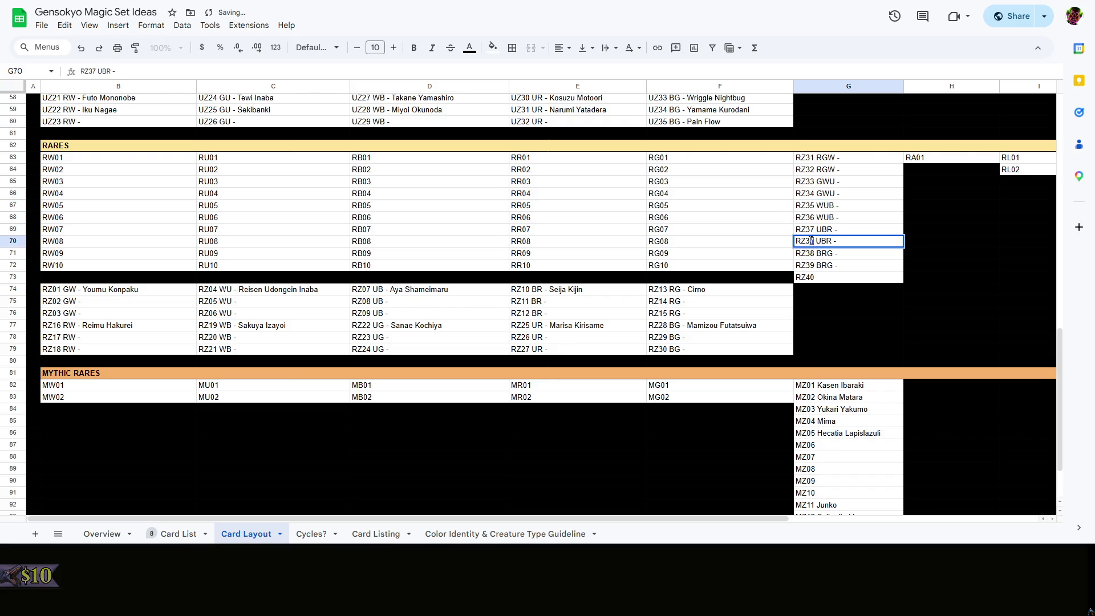
{"action": "double_click", "coordinate": [815, 253]}
{"action": "type", "text": "9"}
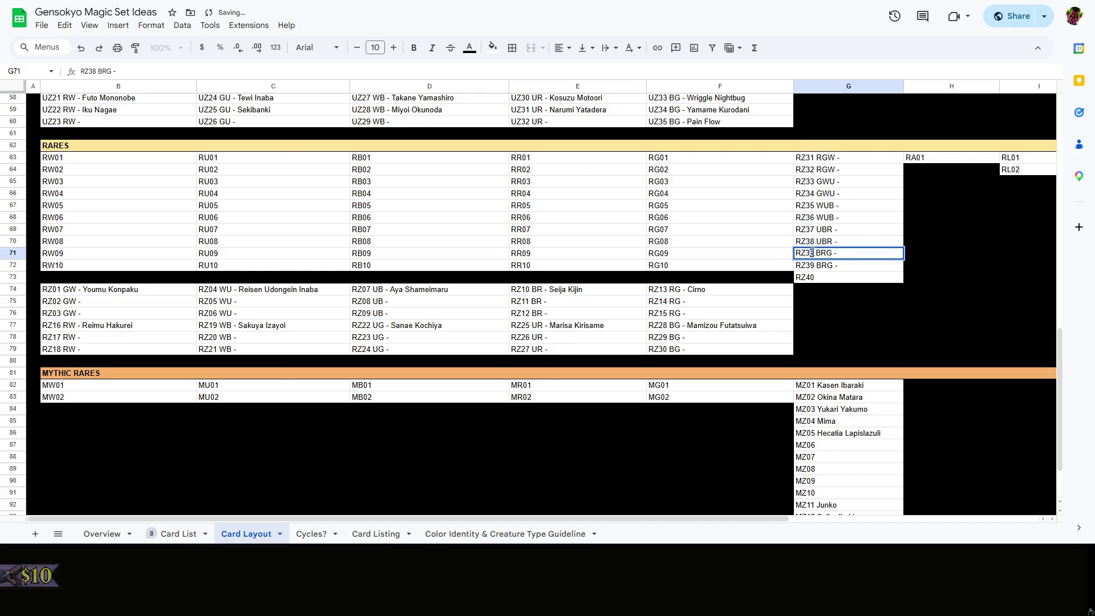
{"action": "key", "text": "Return"}
{"action": "double_click", "coordinate": [817, 265]}
{"action": "left_click_drag", "start_coordinate": [818, 264], "coordinate": [806, 264]}
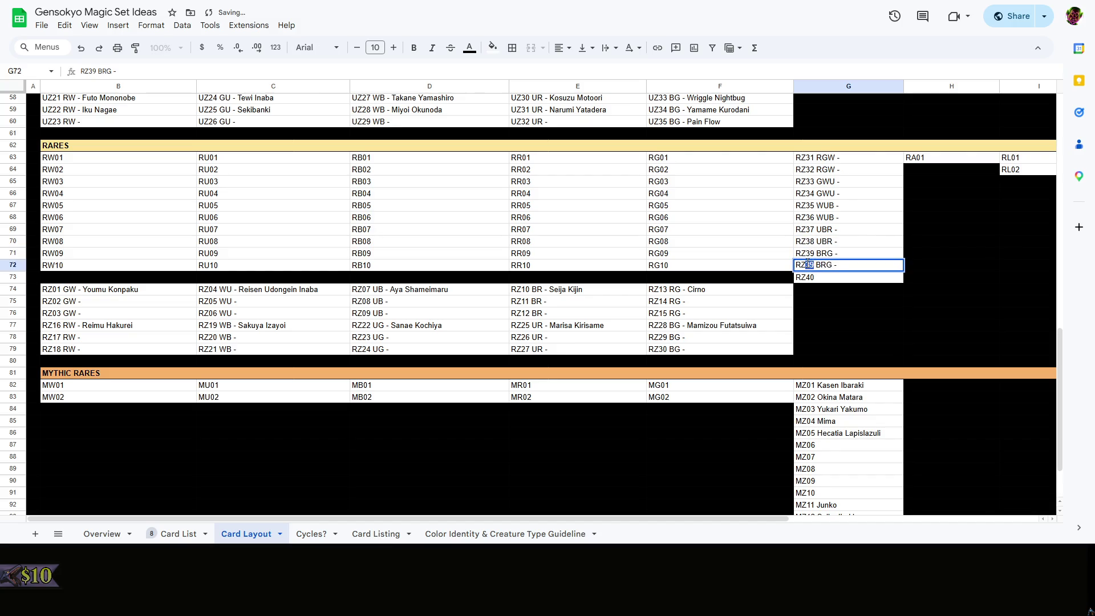
{"action": "type", "text": "40"}
{"action": "key", "text": "Return"}
{"action": "right_click", "coordinate": [837, 279]}
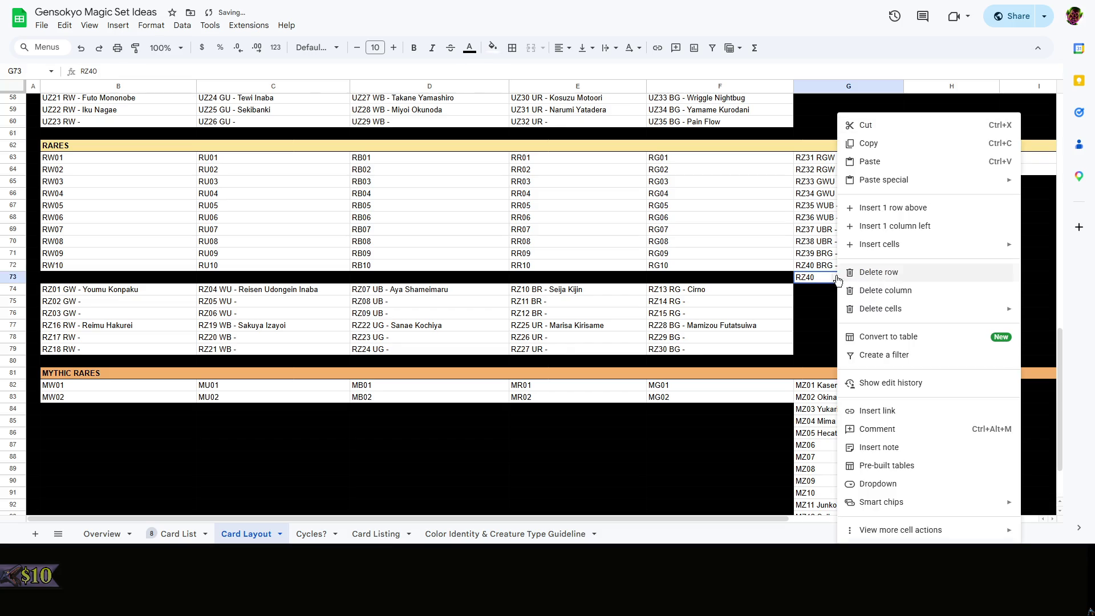
Clear the leftover RZ40 text in G73 and fill the cell black
{"action": "left_click", "coordinate": [795, 280]}
{"action": "key", "text": "Delete"}
{"action": "left_click", "coordinate": [492, 48]}
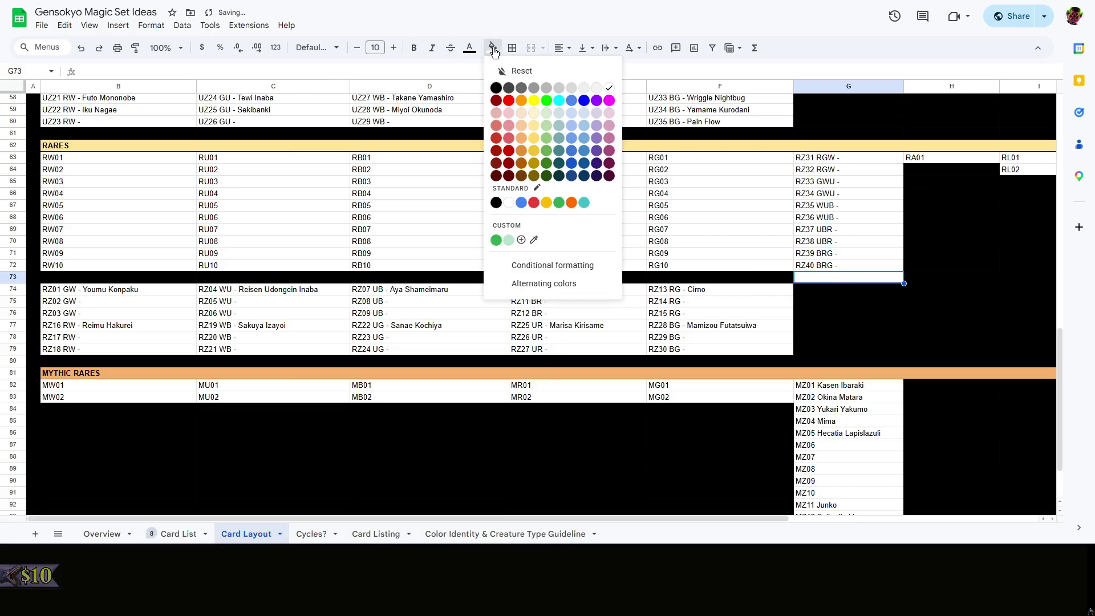
{"action": "left_click", "coordinate": [495, 88]}
{"action": "left_click", "coordinate": [914, 301]}
{"action": "left_click", "coordinate": [841, 301]}
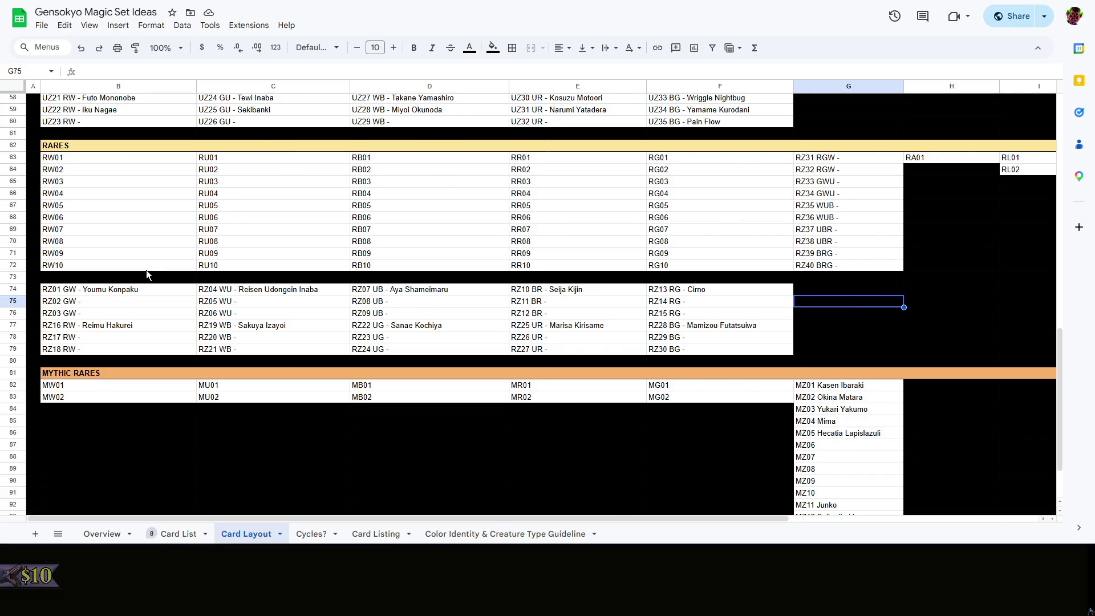
{"action": "scroll", "coordinate": [146, 270], "scroll_direction": "up", "scroll_amount": 3}
Enter a name in the RW01 rare slot, then undo it so the slot stays unnamed
{"action": "double_click", "coordinate": [123, 272]}
{"action": "type", "text": "-"}
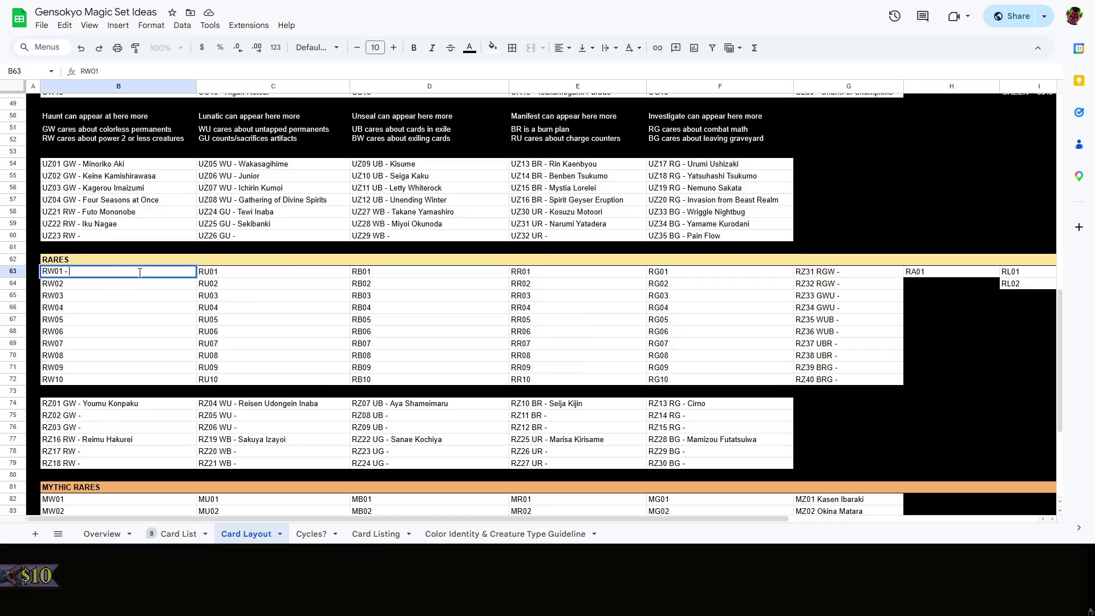
{"action": "type", "text": "Mayumi"}
{"action": "key", "text": "BackSpace"}
{"action": "type", "text": "Jouto"}
{"action": "type", "text": "guu"}
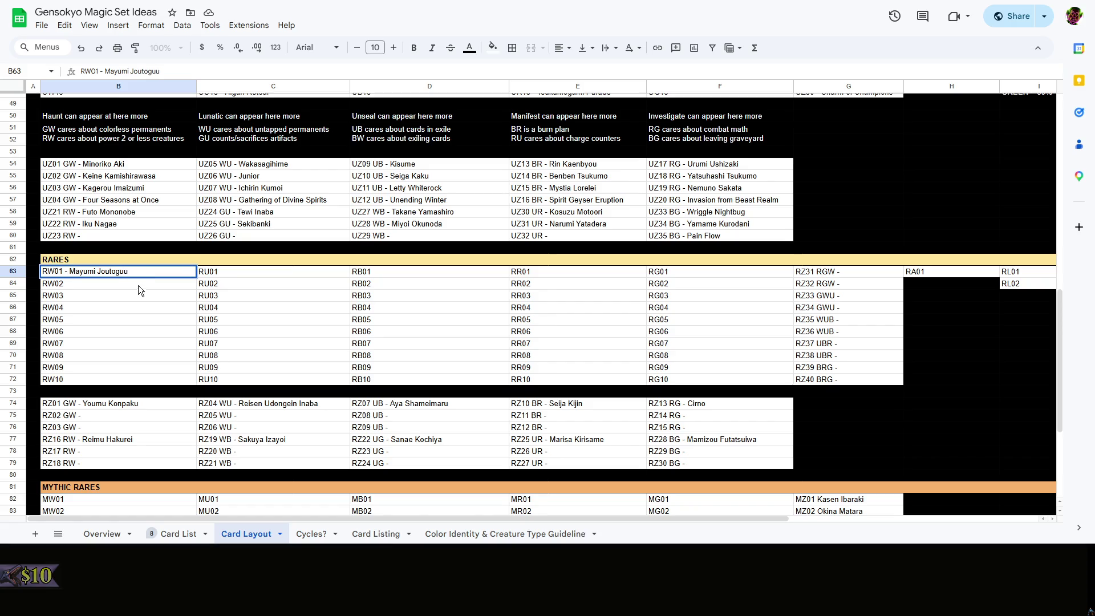
{"action": "key", "text": "Return"}
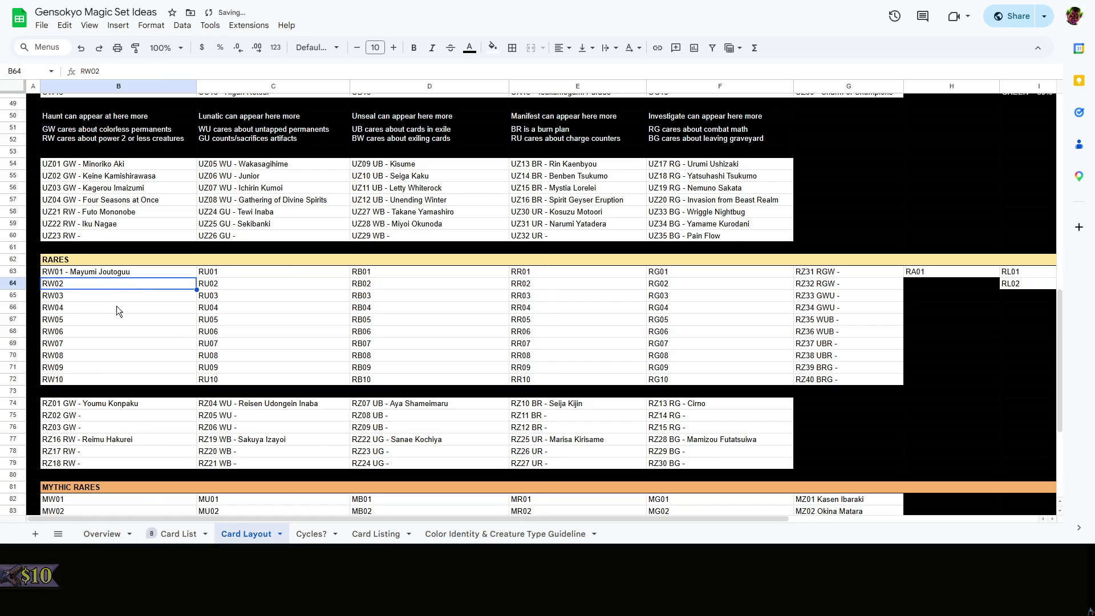
{"action": "scroll", "coordinate": [154, 321], "scroll_direction": "up", "scroll_amount": 3}
{"action": "scroll", "coordinate": [178, 335], "scroll_direction": "down", "scroll_amount": 3}
{"action": "key", "text": "ctrl+z"}
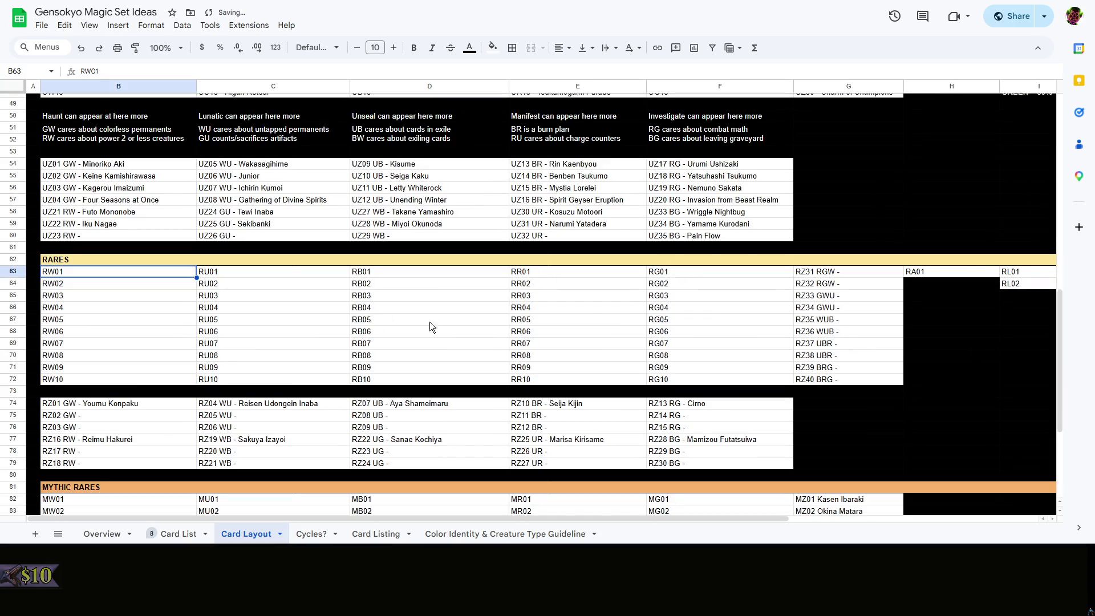
Review Card Layout down through the mythic rares, then switch to the Card List sheet
{"action": "left_click", "coordinate": [843, 188]}
{"action": "scroll", "coordinate": [842, 187], "scroll_direction": "up", "scroll_amount": 5}
{"action": "scroll", "coordinate": [817, 337], "scroll_direction": "up", "scroll_amount": 2}
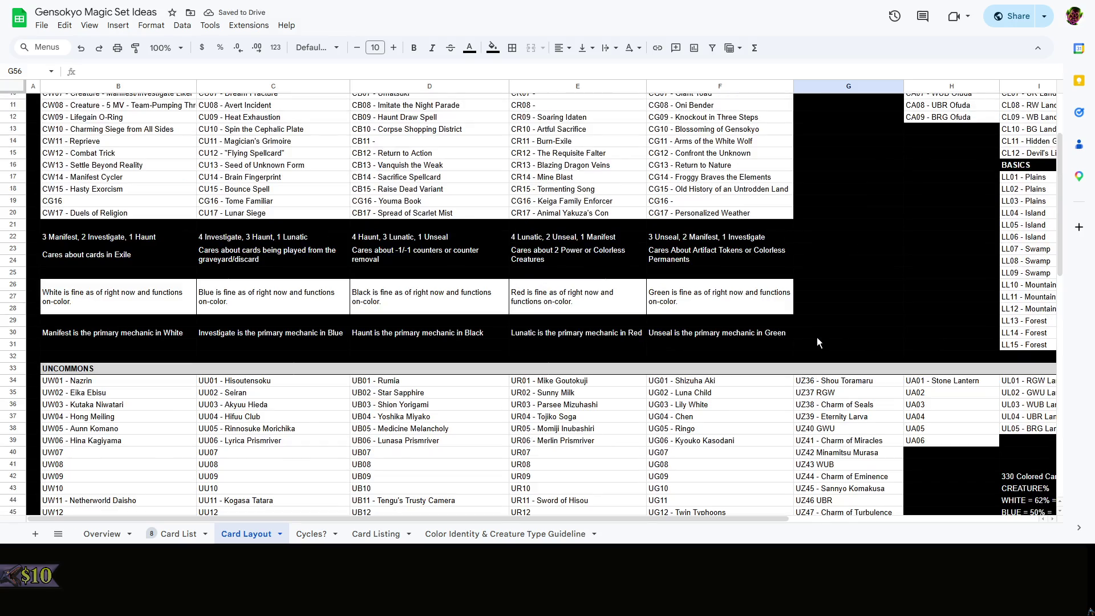
{"action": "left_click_drag", "start_coordinate": [617, 521], "coordinate": [981, 493]}
{"action": "scroll", "coordinate": [845, 417], "scroll_direction": "down", "scroll_amount": 5}
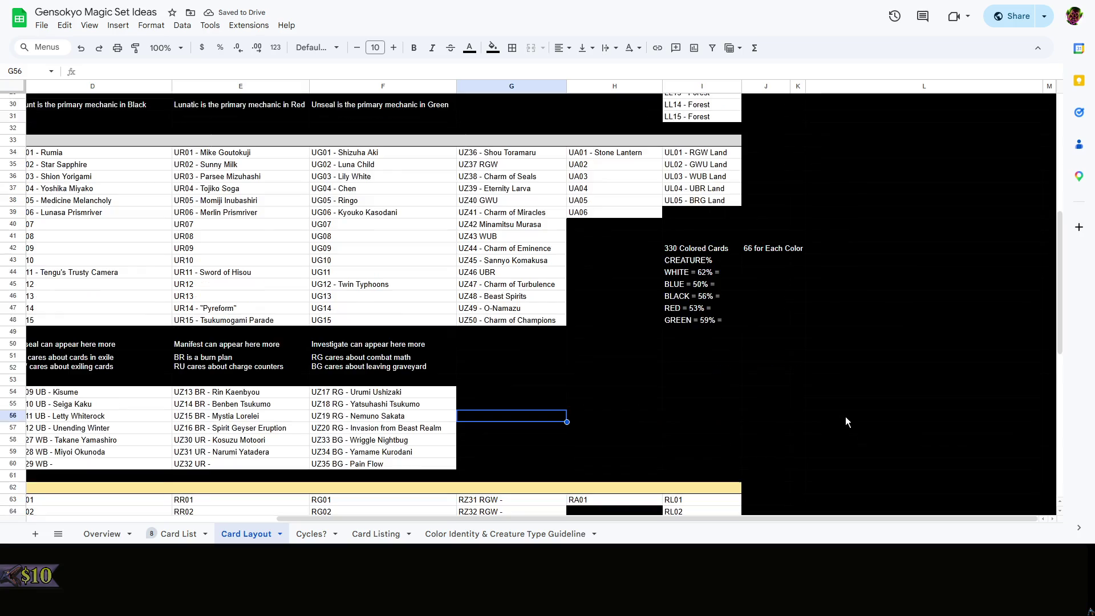
{"action": "left_click", "coordinate": [845, 417]}
{"action": "scroll", "coordinate": [844, 417], "scroll_direction": "down", "scroll_amount": 4}
{"action": "scroll", "coordinate": [845, 417], "scroll_direction": "down", "scroll_amount": 1}
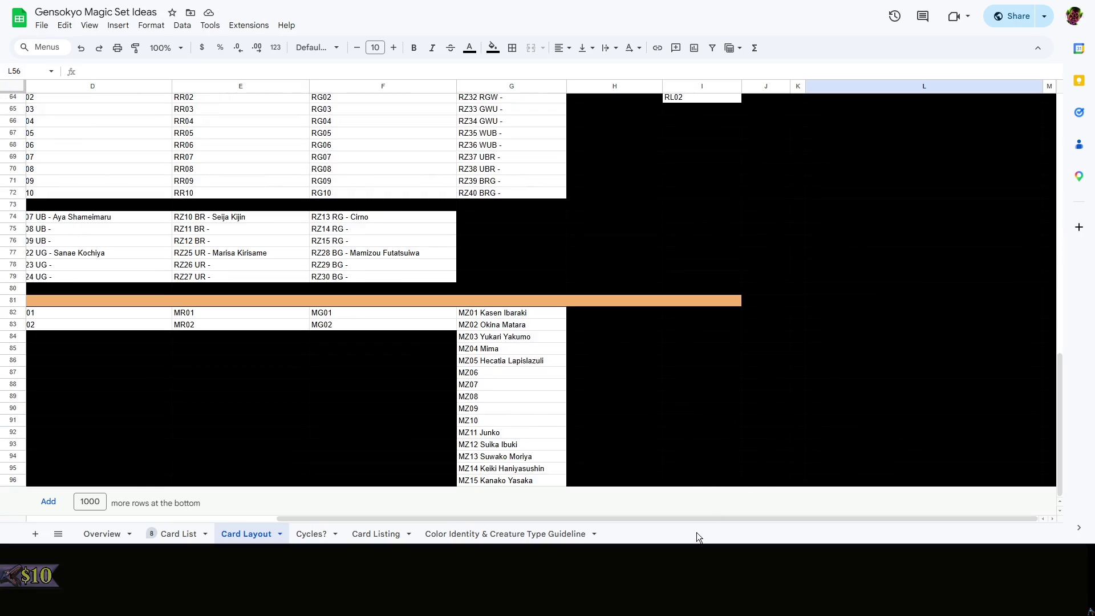
{"action": "left_click", "coordinate": [769, 384]}
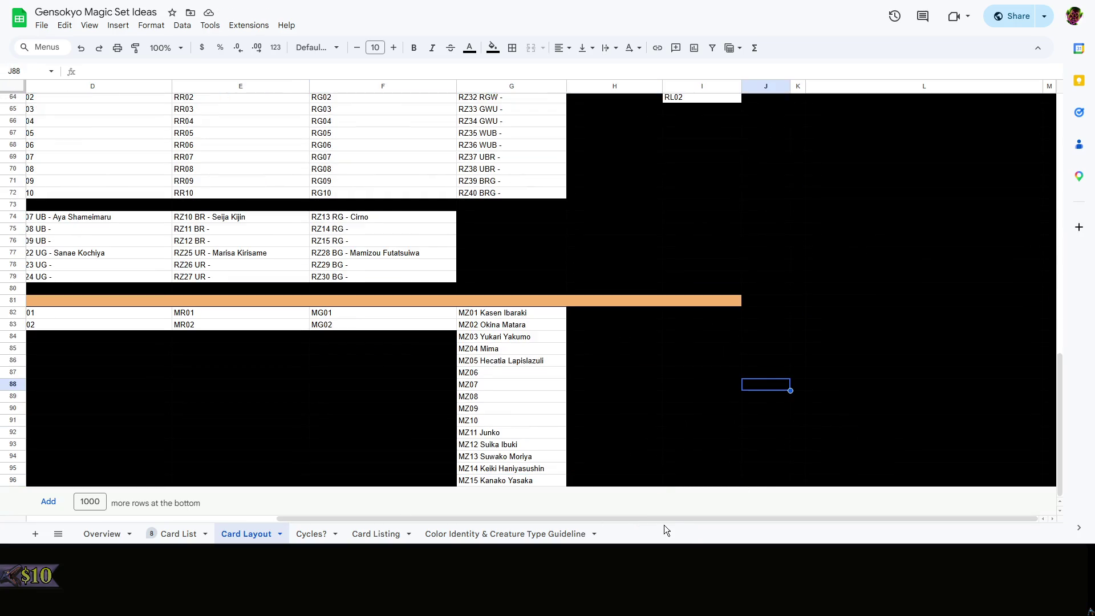
{"action": "left_click_drag", "start_coordinate": [633, 519], "coordinate": [305, 492]}
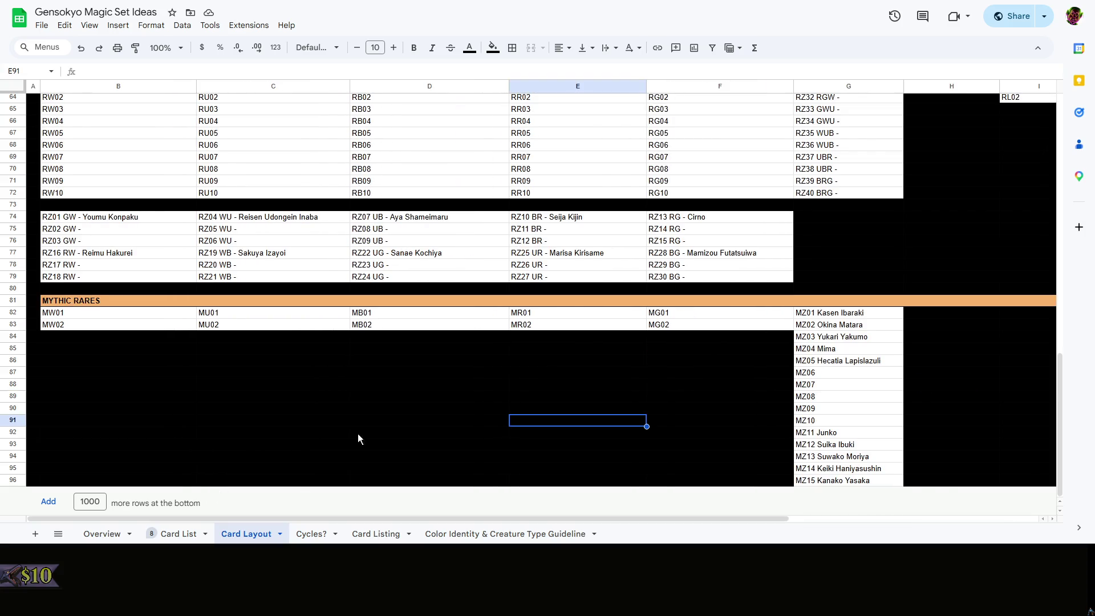
{"action": "left_click", "coordinate": [102, 533]}
{"action": "left_click", "coordinate": [178, 532]}
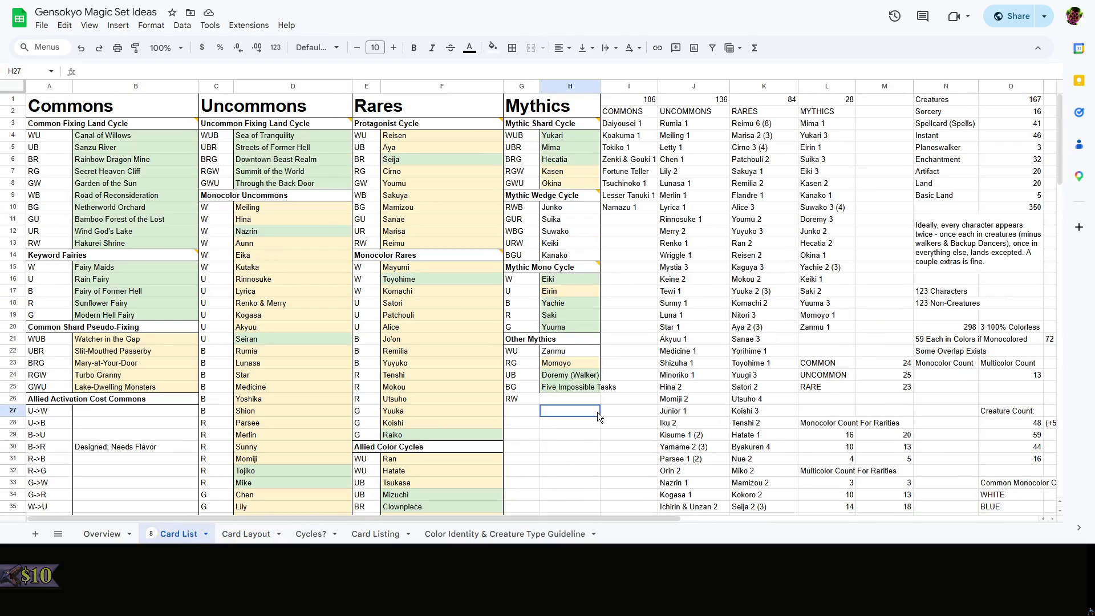
Review the mythic cycle and Other Mythics names on Card List, copying the Eirin entry
{"action": "left_click_drag", "start_coordinate": [574, 254], "coordinate": [535, 130]}
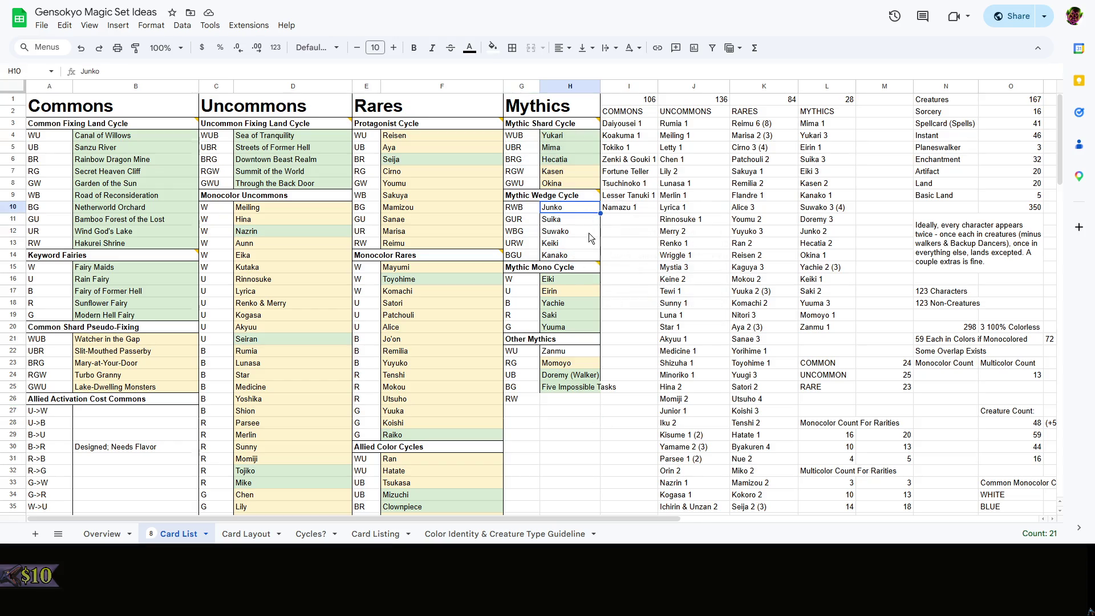
{"action": "scroll", "coordinate": [588, 233], "scroll_direction": "down", "scroll_amount": 1}
{"action": "left_click", "coordinate": [579, 280]}
{"action": "key", "text": "ctrl+c"}
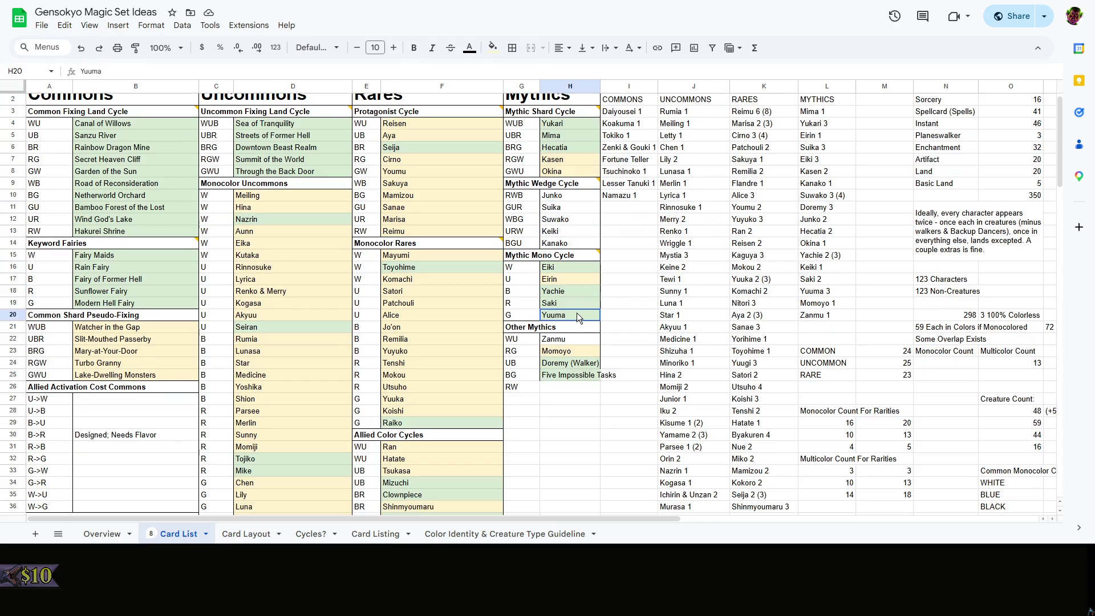
{"action": "left_click_drag", "start_coordinate": [570, 340], "coordinate": [573, 390]}
{"action": "left_click", "coordinate": [571, 401]}
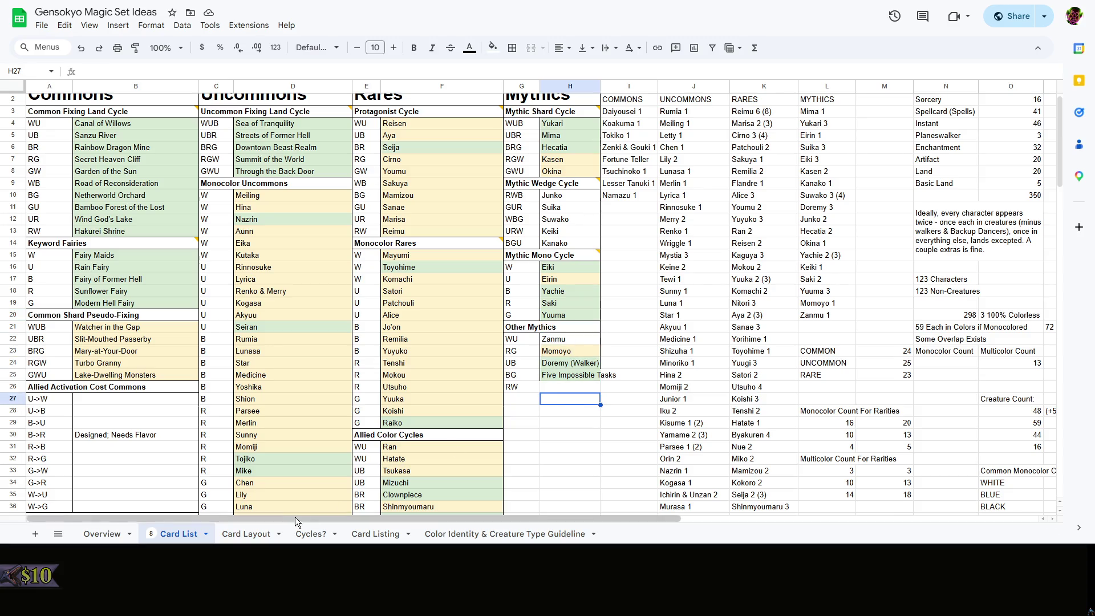
{"action": "left_click", "coordinate": [592, 441]}
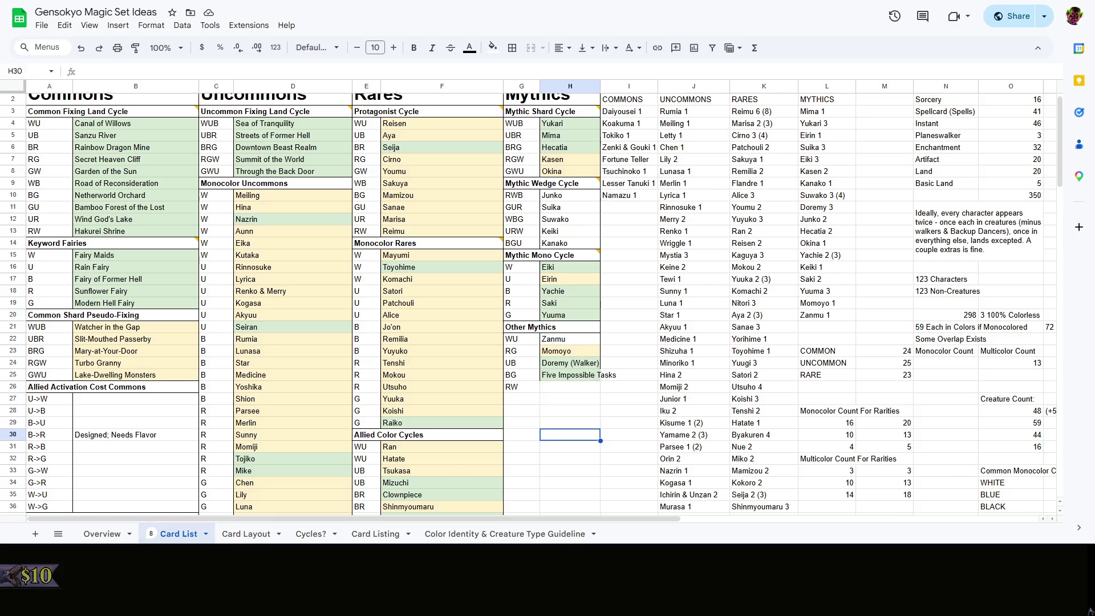
Return to the Card Layout sheet's mythic rares section
{"action": "left_click", "coordinate": [246, 532]}
{"action": "left_click", "coordinate": [611, 398]}
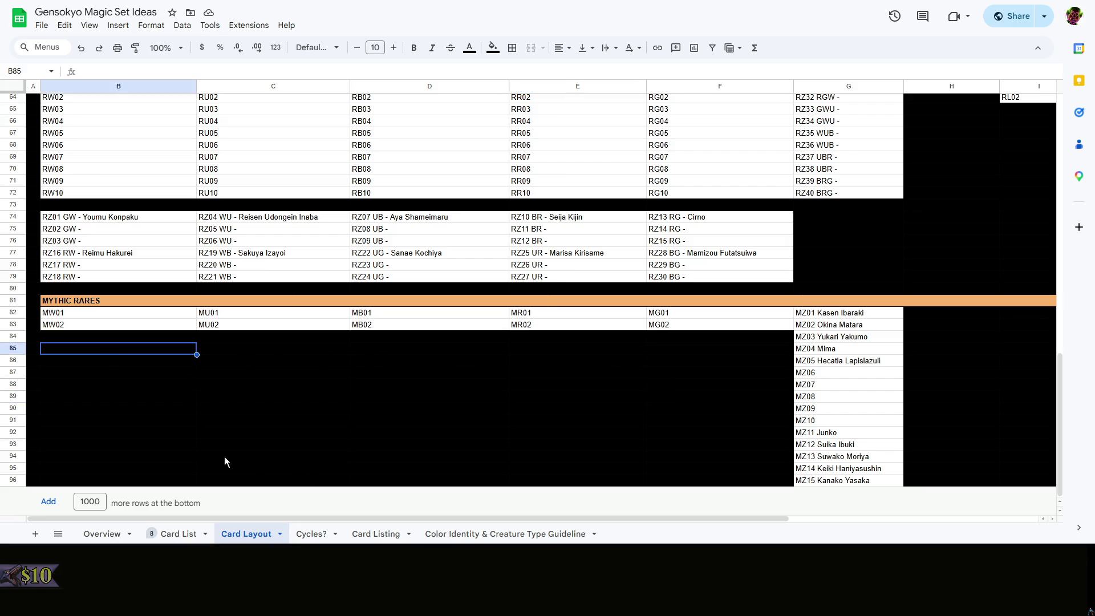
Copy the MU02 slot into cell C85 below the mythic rares
{"action": "left_click", "coordinate": [197, 533]}
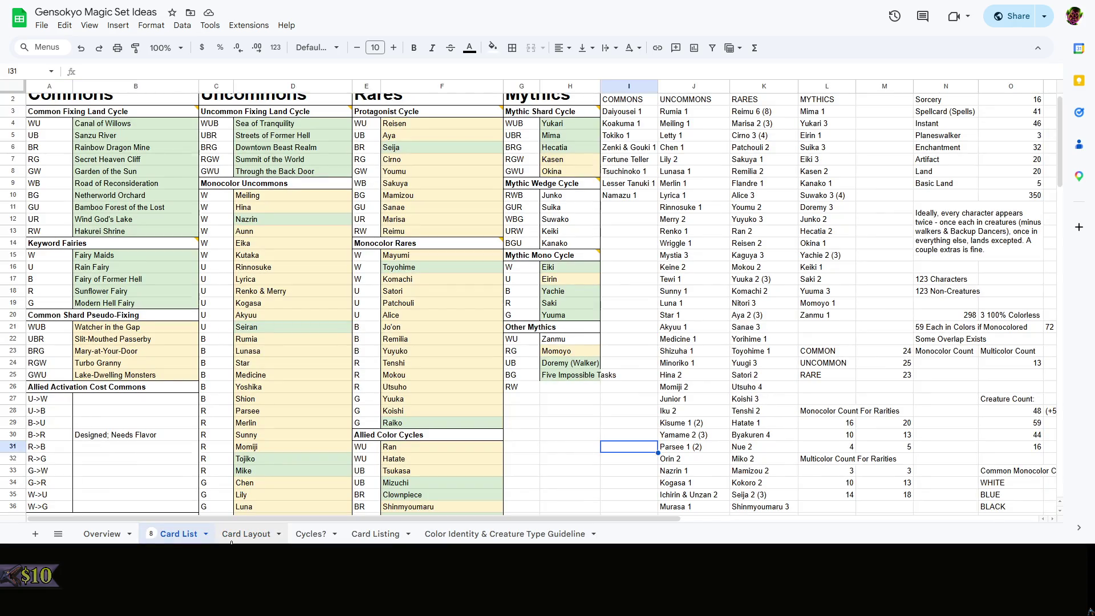
{"action": "left_click", "coordinate": [232, 539]}
{"action": "left_click", "coordinate": [236, 352]}
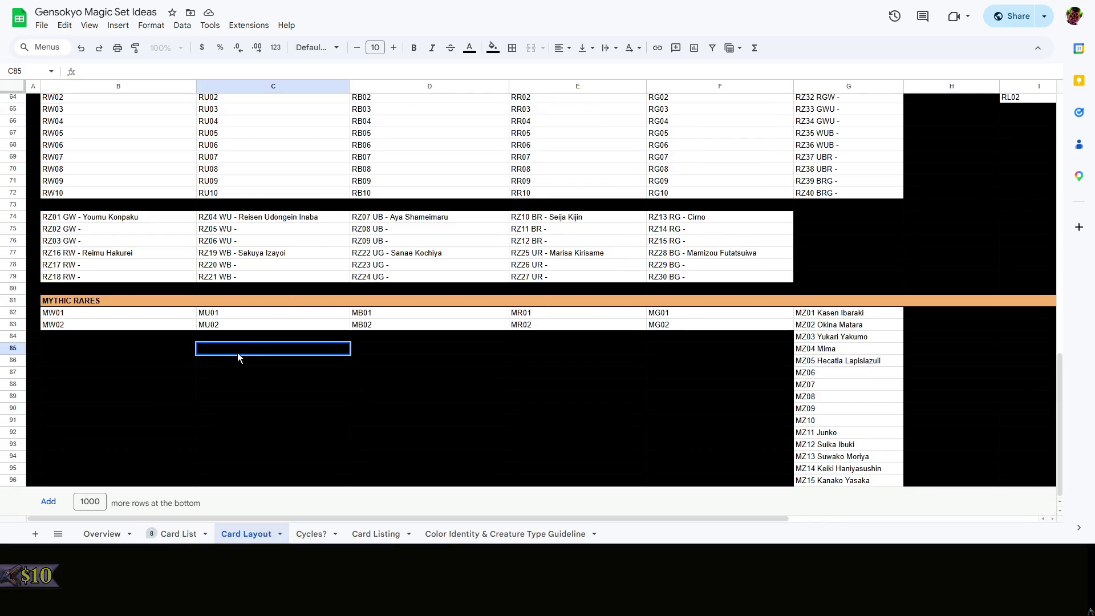
{"action": "left_click", "coordinate": [313, 329]}
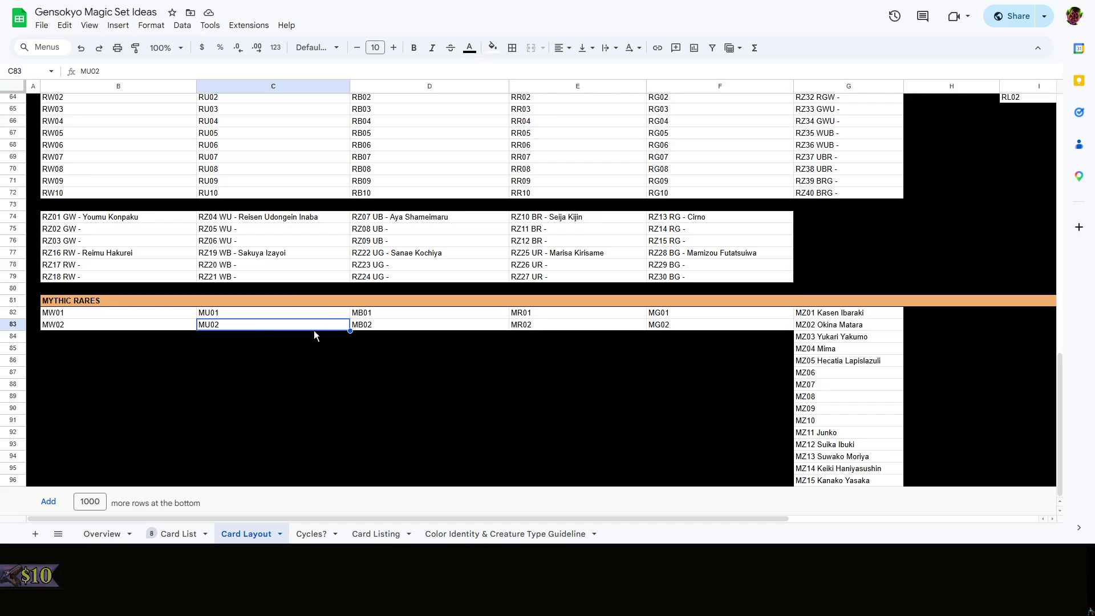
{"action": "key", "text": "ctrl+c"}
{"action": "left_click", "coordinate": [289, 349]}
{"action": "key", "text": "ctrl+v"}
Edit the pasted C85 entry from MU02 to MZ02
{"action": "double_click", "coordinate": [212, 350]}
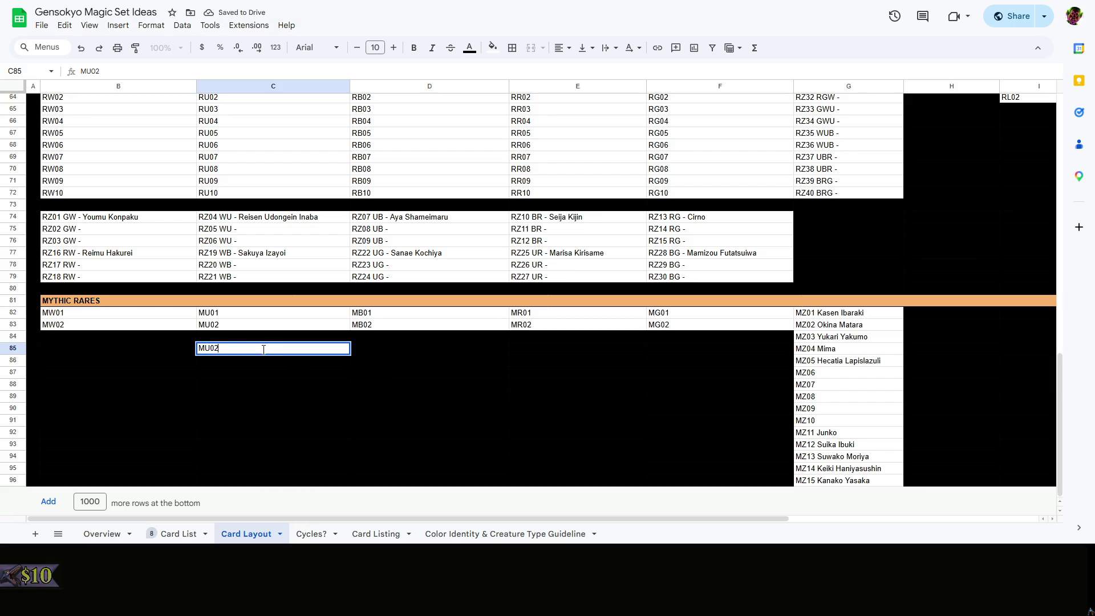
{"action": "key", "text": "Return"}
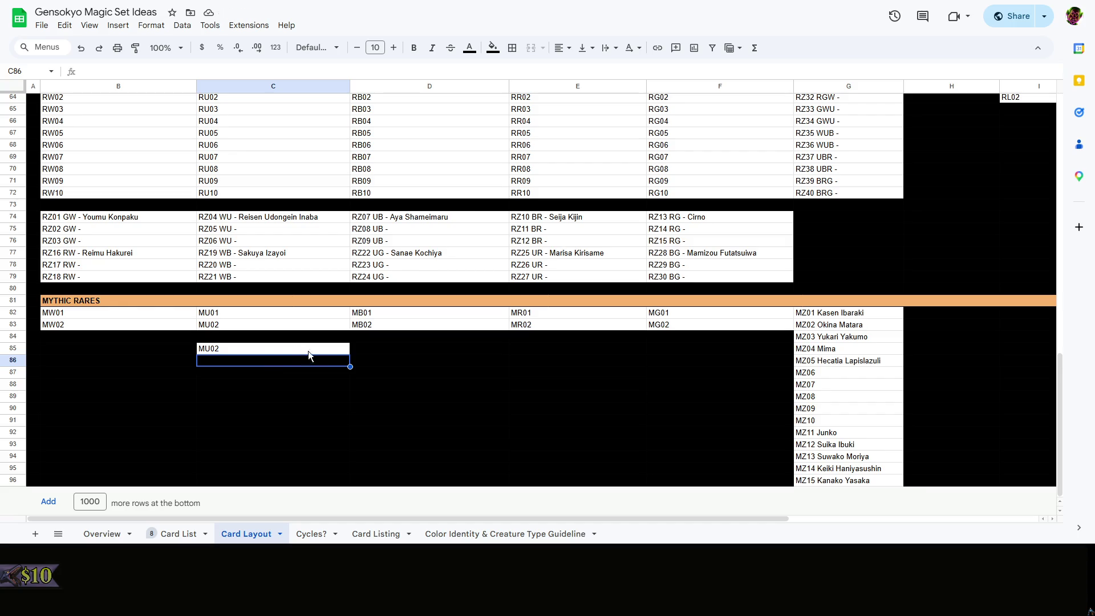
{"action": "double_click", "coordinate": [236, 349]}
{"action": "left_click_drag", "start_coordinate": [220, 349], "coordinate": [215, 348]}
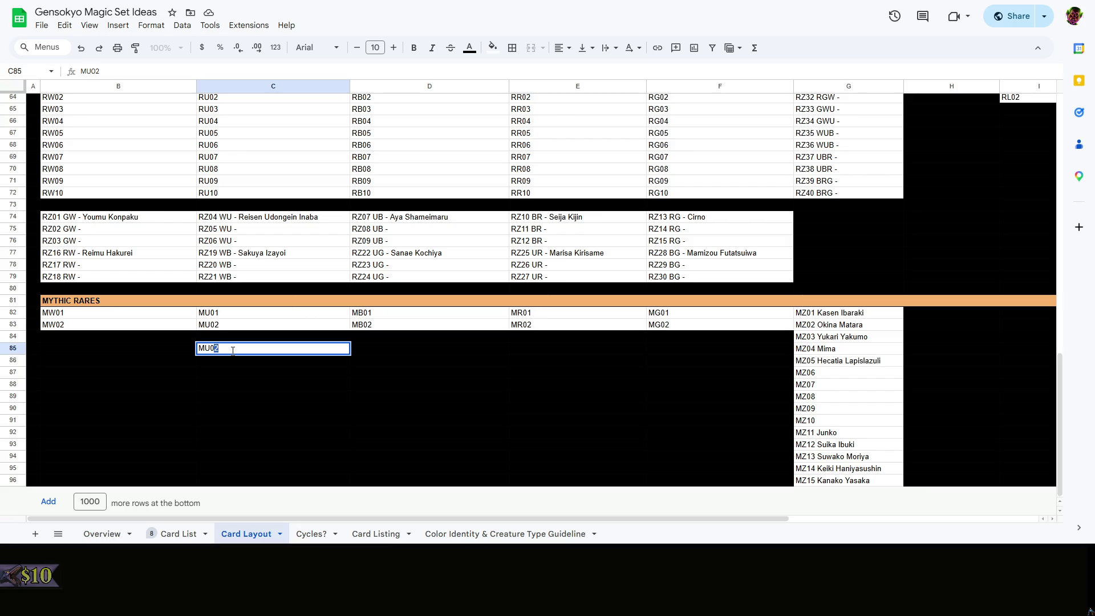
{"action": "left_click", "coordinate": [143, 328]}
{"action": "double_click", "coordinate": [247, 349]}
{"action": "left_click", "coordinate": [210, 348]}
{"action": "key", "text": "BackSpace"}
{"action": "type", "text": "Z"}
{"action": "left_click", "coordinate": [727, 349]}
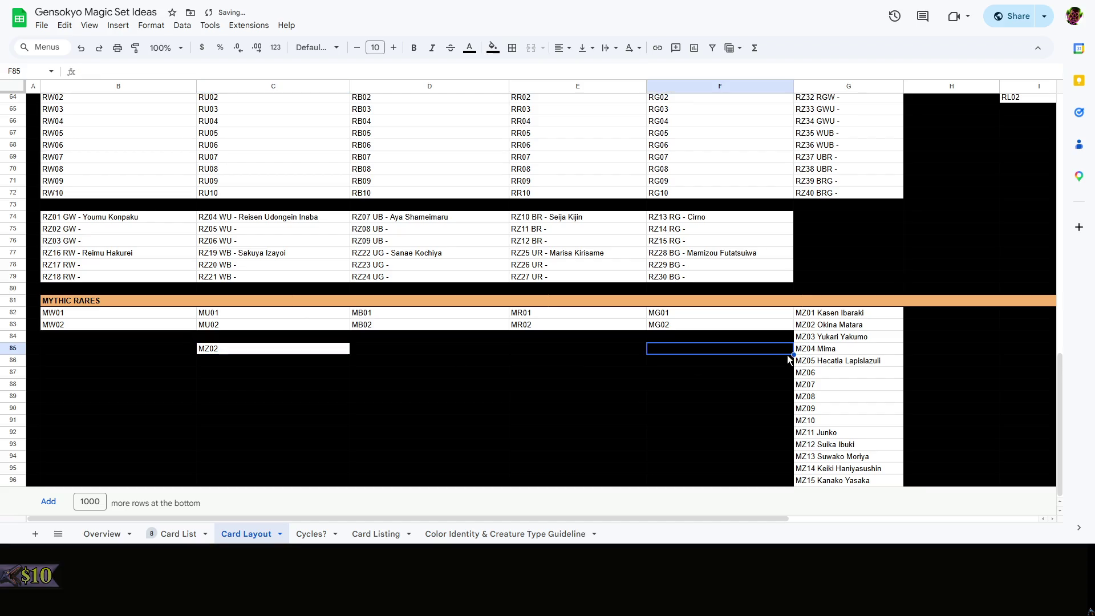
{"action": "left_click", "coordinate": [846, 361]}
{"action": "left_click", "coordinate": [826, 323]}
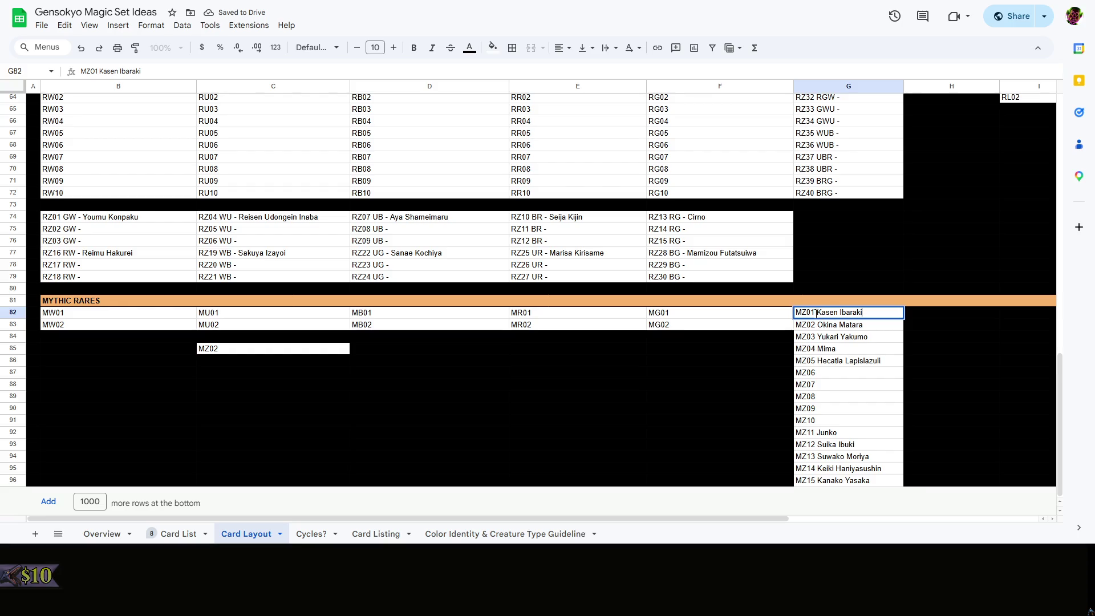
Renumber the Kasen Ibaraki through Hecatia Lapislazuli mythic slots as MZ10–MZ14
{"action": "double_click", "coordinate": [816, 312]}
{"action": "left_click_drag", "start_coordinate": [815, 313], "coordinate": [806, 312]}
{"action": "type", "text": "10"}
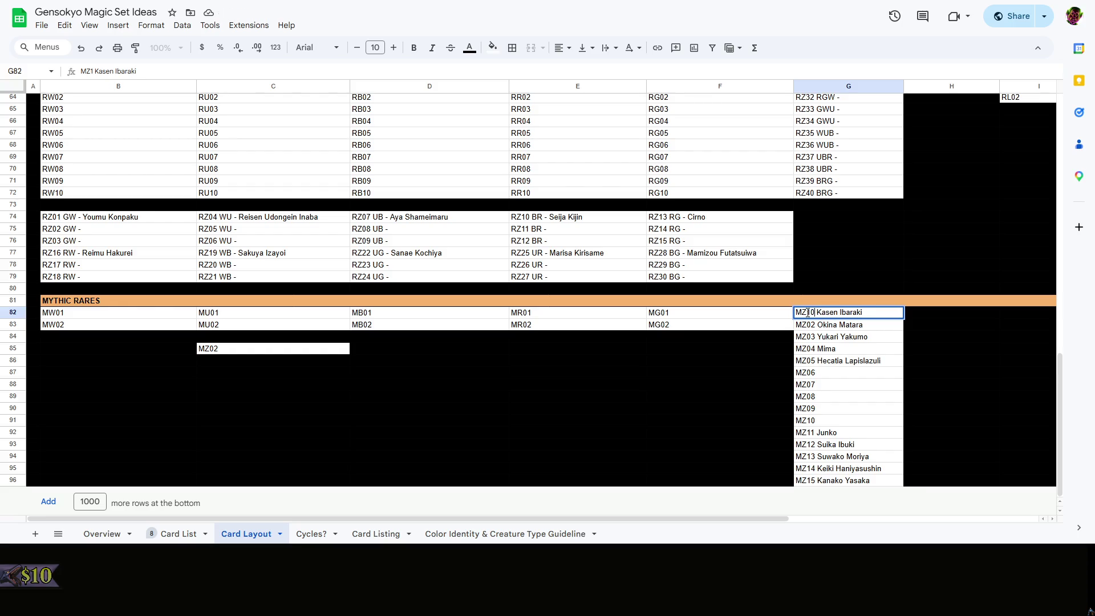
{"action": "key", "text": "Return"}
{"action": "double_click", "coordinate": [813, 324]}
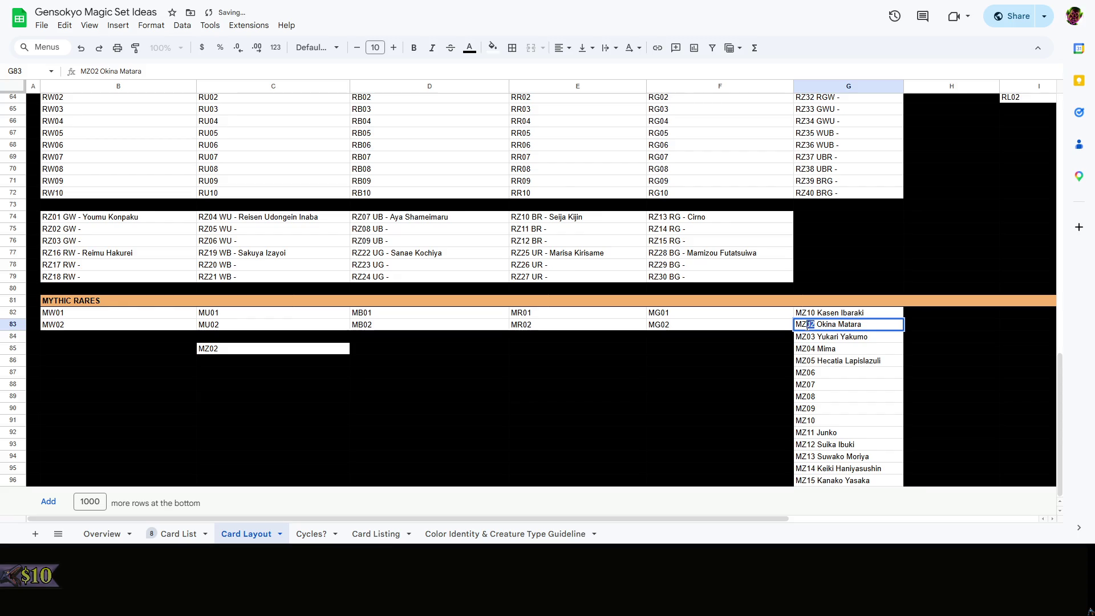
{"action": "type", "text": "11"}
{"action": "key", "text": "Return"}
{"action": "double_click", "coordinate": [814, 335]}
{"action": "type", "text": "12"}
{"action": "key", "text": "Return"}
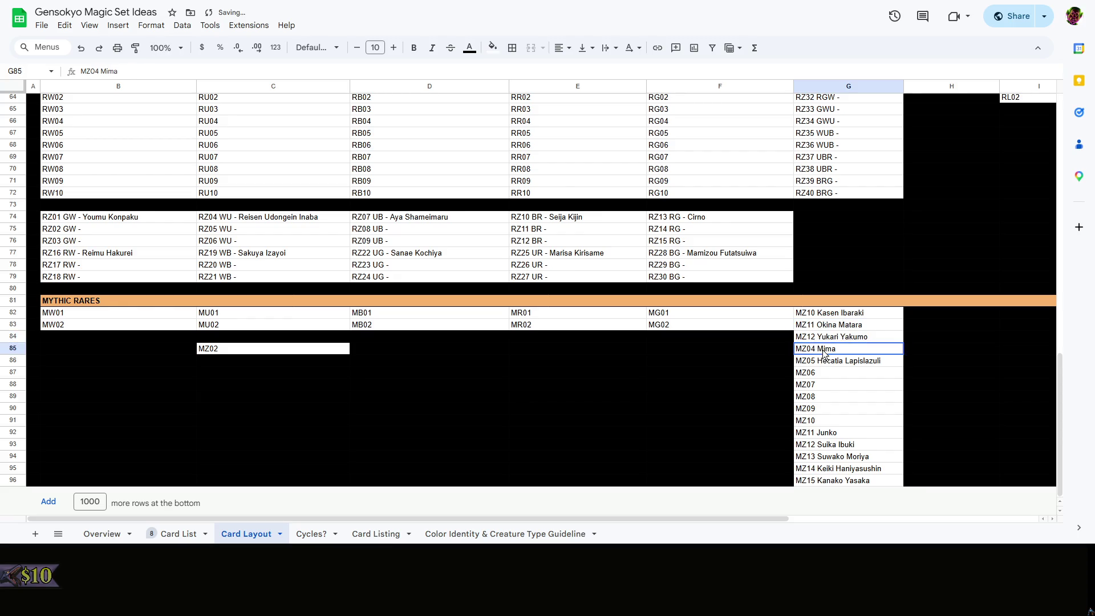
{"action": "double_click", "coordinate": [808, 348]}
{"action": "type", "text": "3"}
{"action": "key", "text": "Return"}
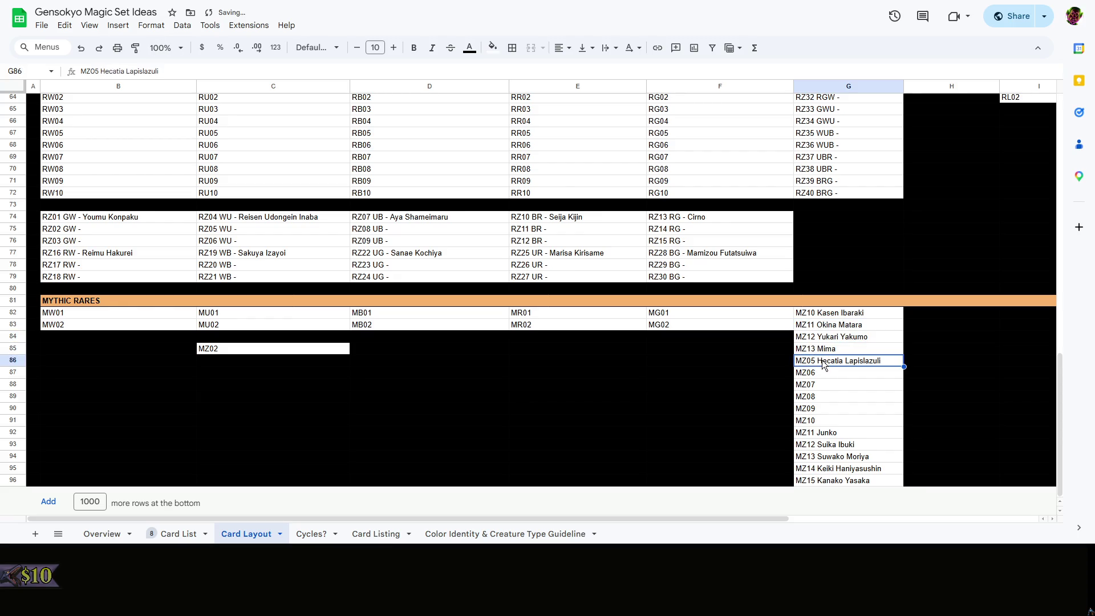
{"action": "double_click", "coordinate": [806, 361]}
{"action": "type", "text": "14"}
{"action": "key", "text": "Return"}
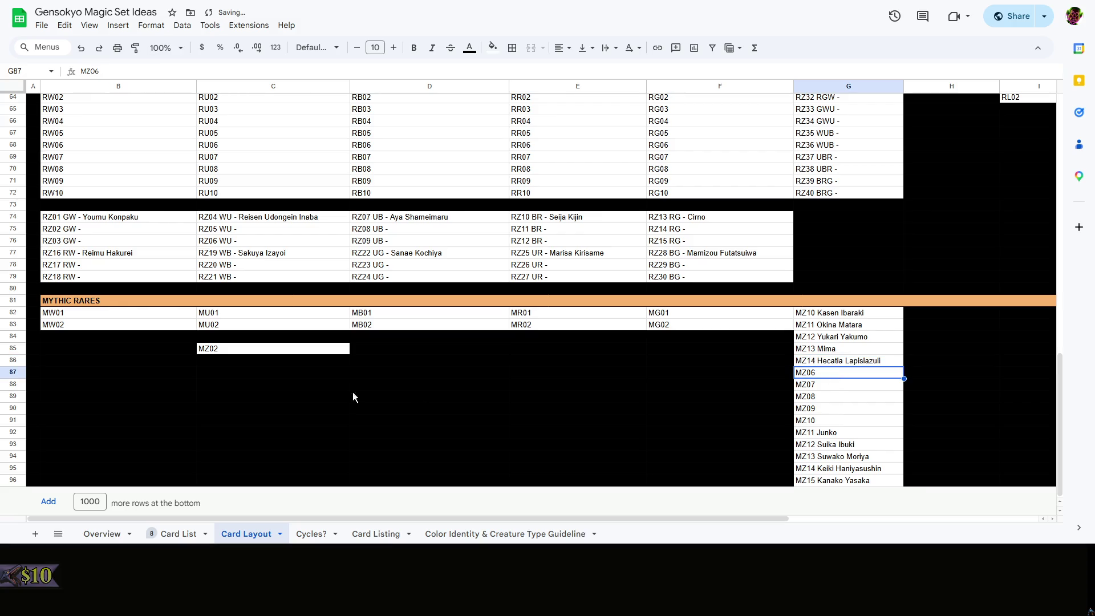
Reopen cell C85 to add the WU Zanmu entry after MZ02
{"action": "double_click", "coordinate": [327, 348]}
{"action": "type", "text": "-"}
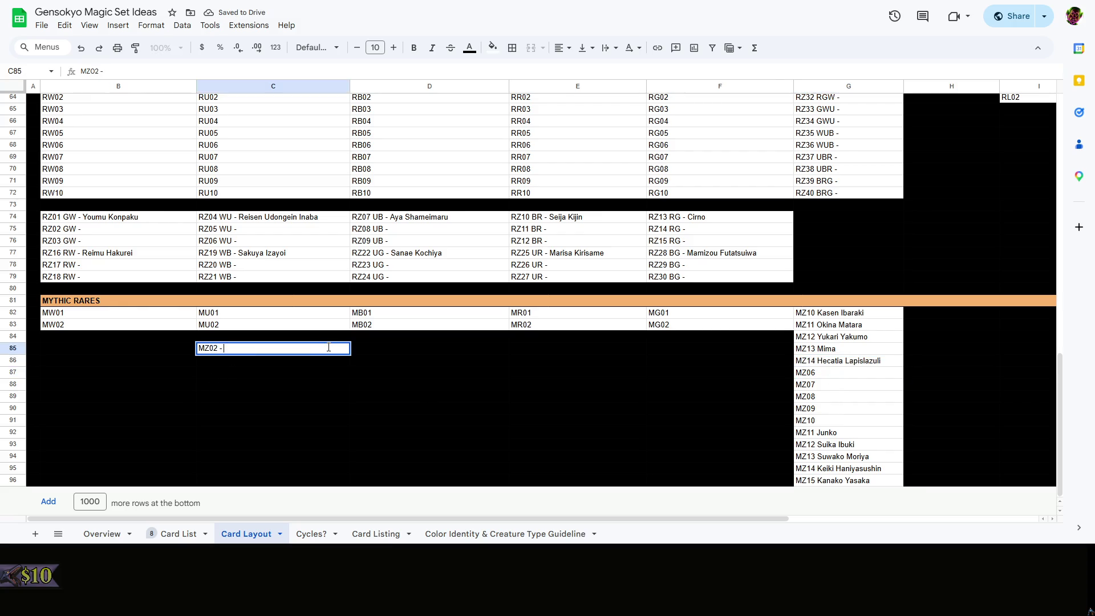
{"action": "type", "text": " WU - Z"}
{"action": "type", "text": "anmu N"}
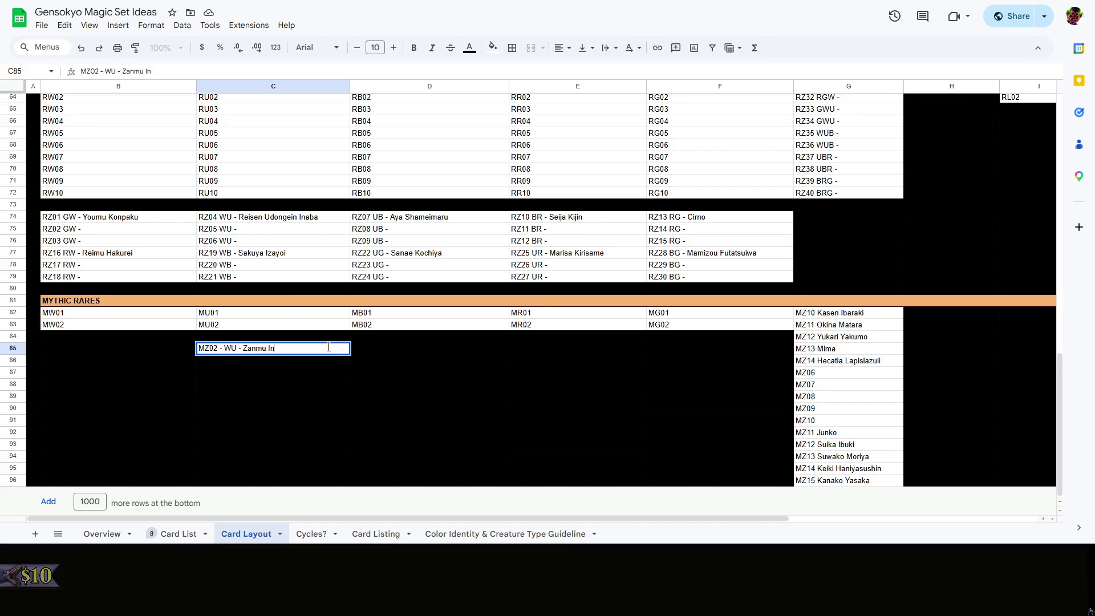
{"action": "type", "text": "ippaku"}
Finish the Zanmu entry, then name MU01 Eirin Yagokoro and MB01 Yachie Kicchou
{"action": "left_click", "coordinate": [143, 317]}
{"action": "double_click", "coordinate": [144, 312]}
{"action": "type", "text": "-"}
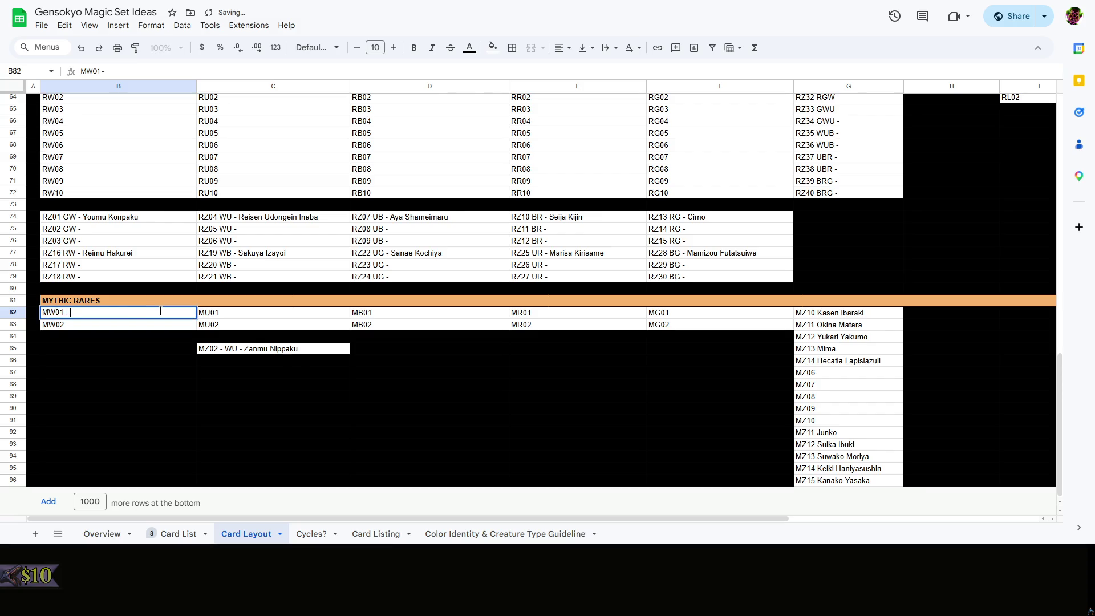
{"action": "type", "text": "Eiki Shiki"}
{"action": "double_click", "coordinate": [249, 316]}
{"action": "type", "text": "- Eirin "}
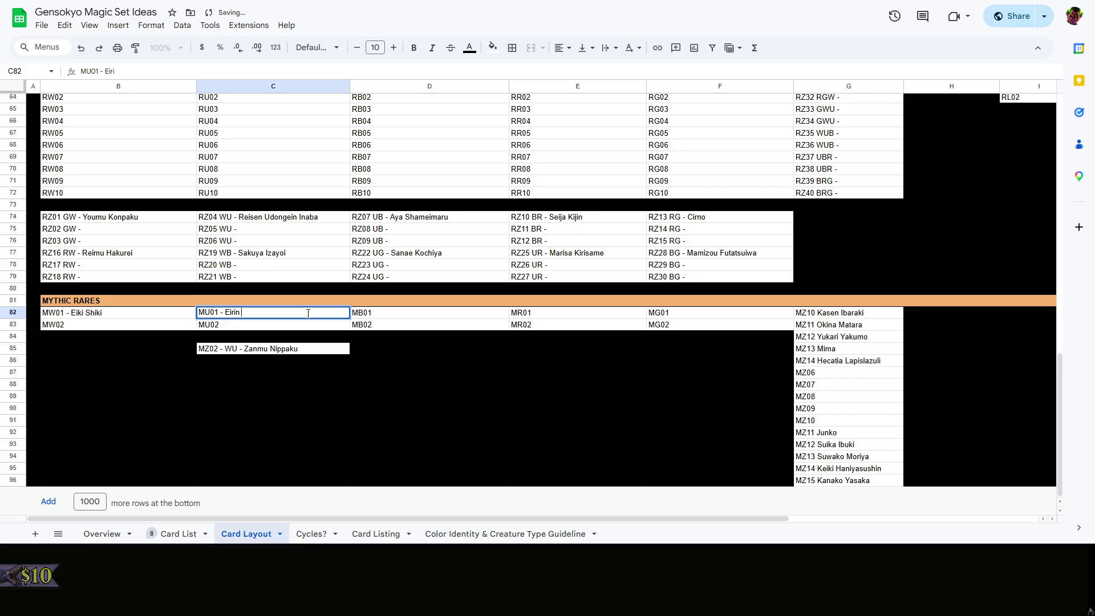
{"action": "type", "text": "Yagokoro"}
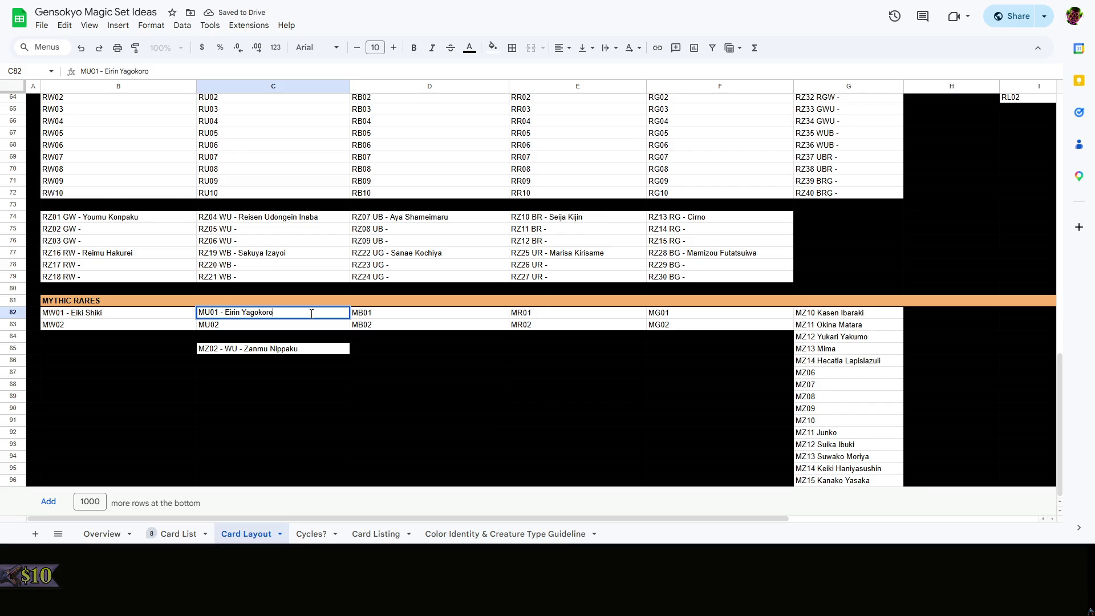
{"action": "double_click", "coordinate": [462, 313]}
{"action": "type", "text": "- Y"}
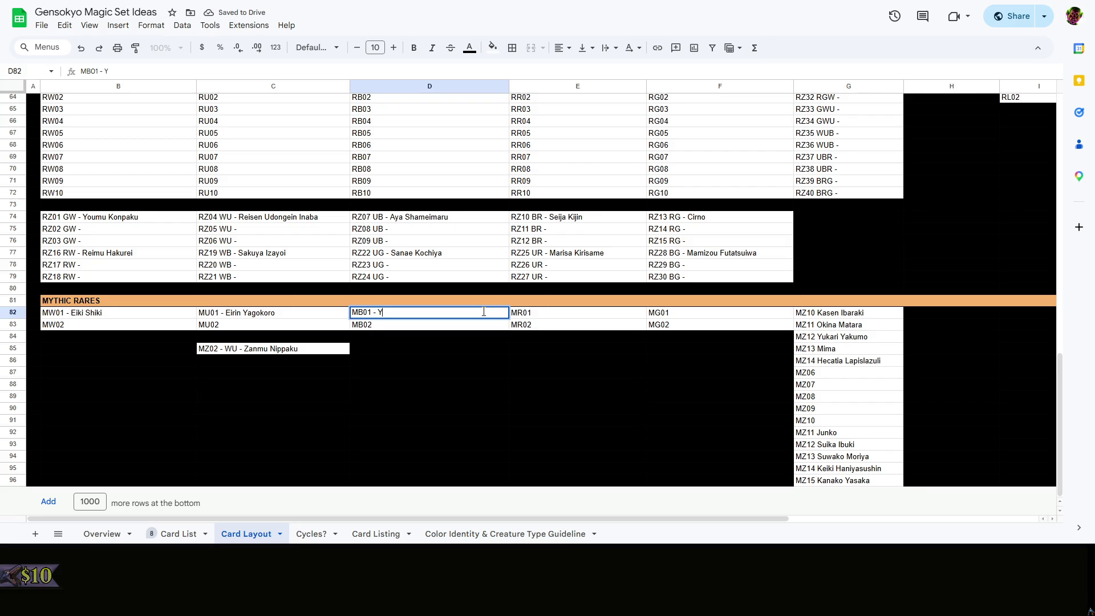
{"action": "type", "text": "achie Ki"}
{"action": "type", "text": "cchou"}
{"action": "key", "text": "Tab"}
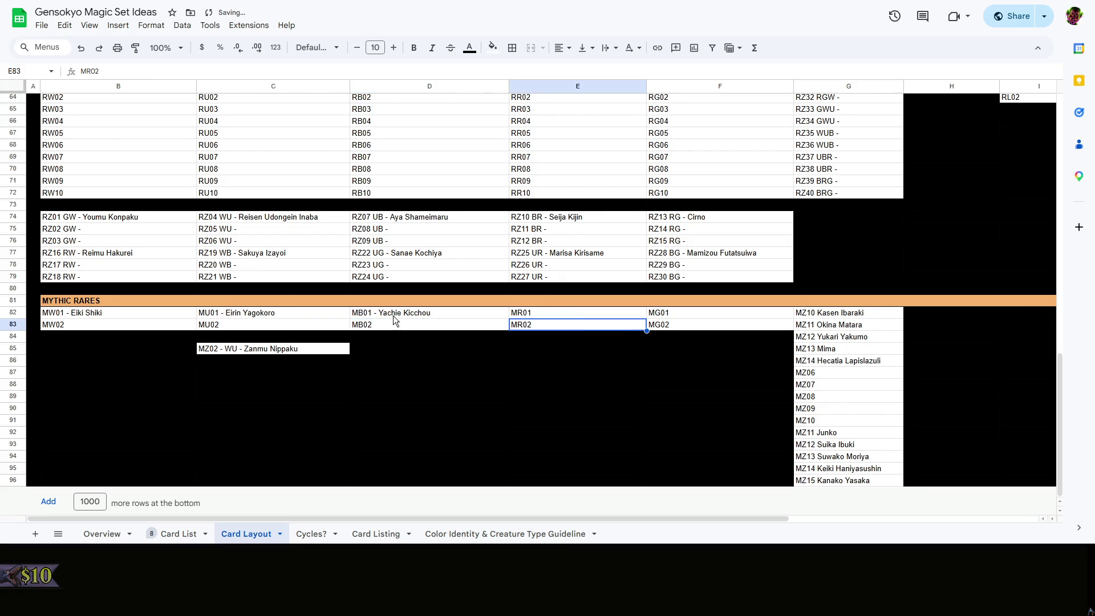
Name MR01 Saki Kurokoma and MG01 Yuuma Toutetsu, correcting a mistyped Seiga
{"action": "double_click", "coordinate": [595, 314]}
{"action": "type", "text": "-"}
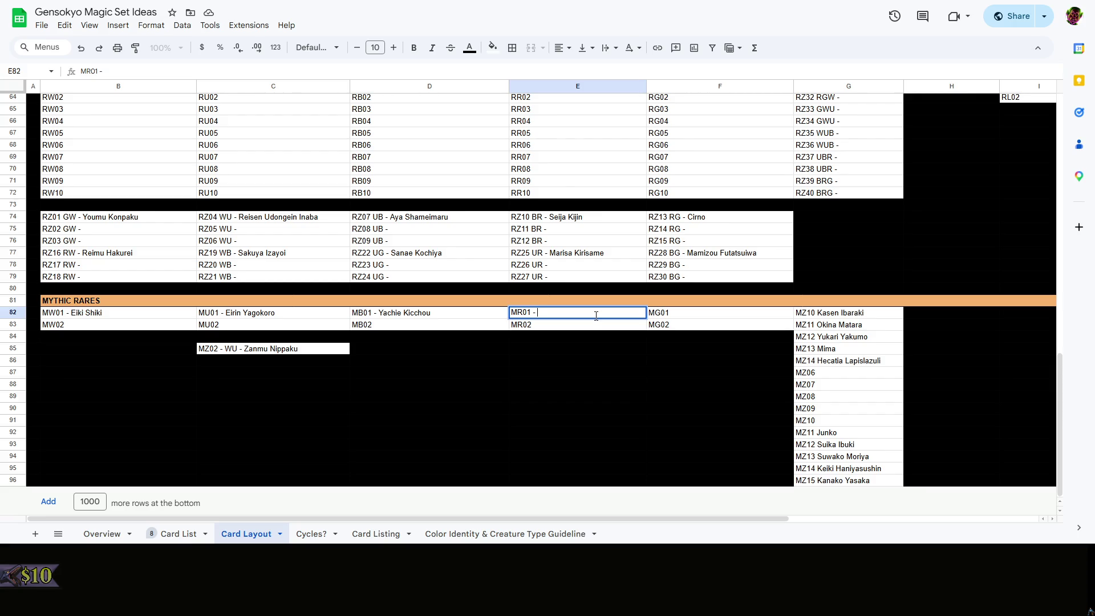
{"action": "type", "text": "eiga K"}
{"action": "key", "text": "BackSpace"}
{"action": "key", "text": "BackSpace"}
{"action": "key", "text": "BackSpace"}
{"action": "key", "text": "BackSpace"}
{"action": "key", "text": "BackSpace"}
{"action": "type", "text": "Saki K"}
{"action": "type", "text": "urokoma"}
{"action": "double_click", "coordinate": [702, 313]}
{"action": "type", "text": "uuma"}
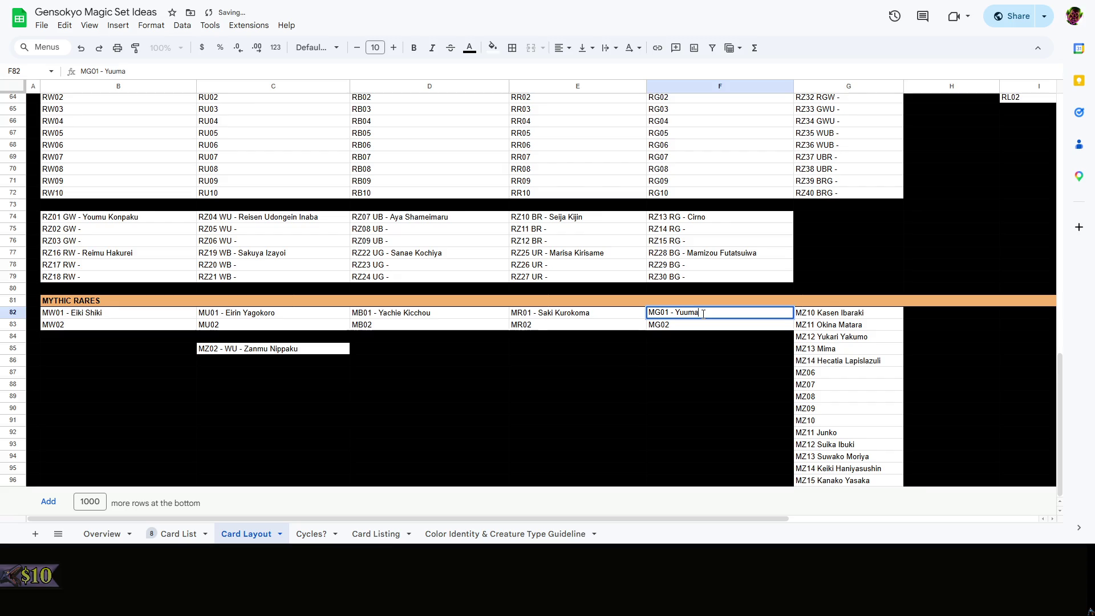
{"action": "type", "text": " Toutetsu"}
{"action": "left_click", "coordinate": [693, 353]}
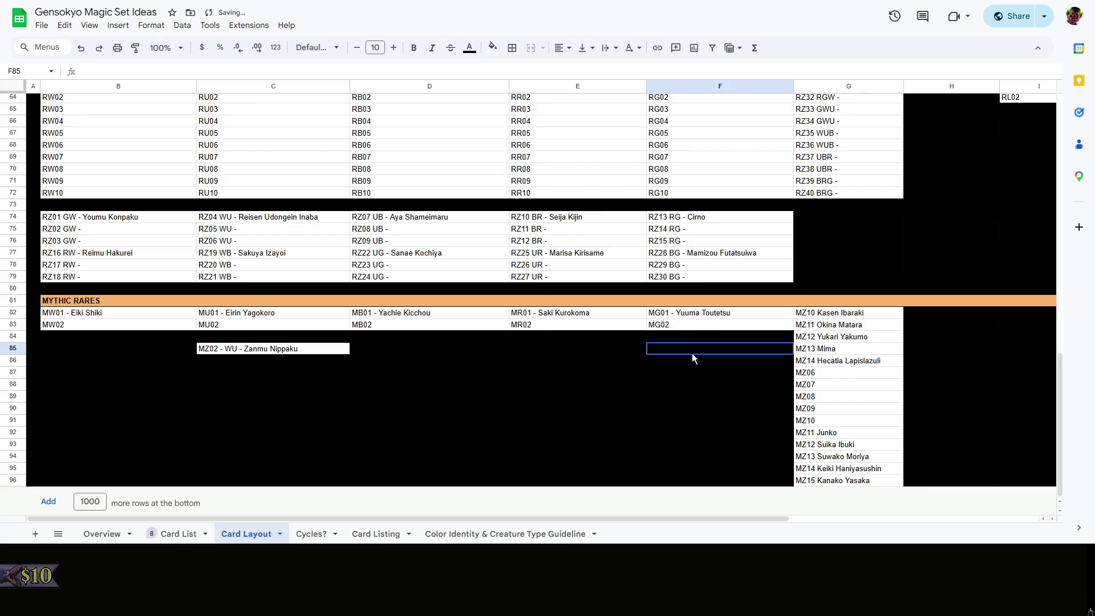
{"action": "left_click", "coordinate": [551, 364]}
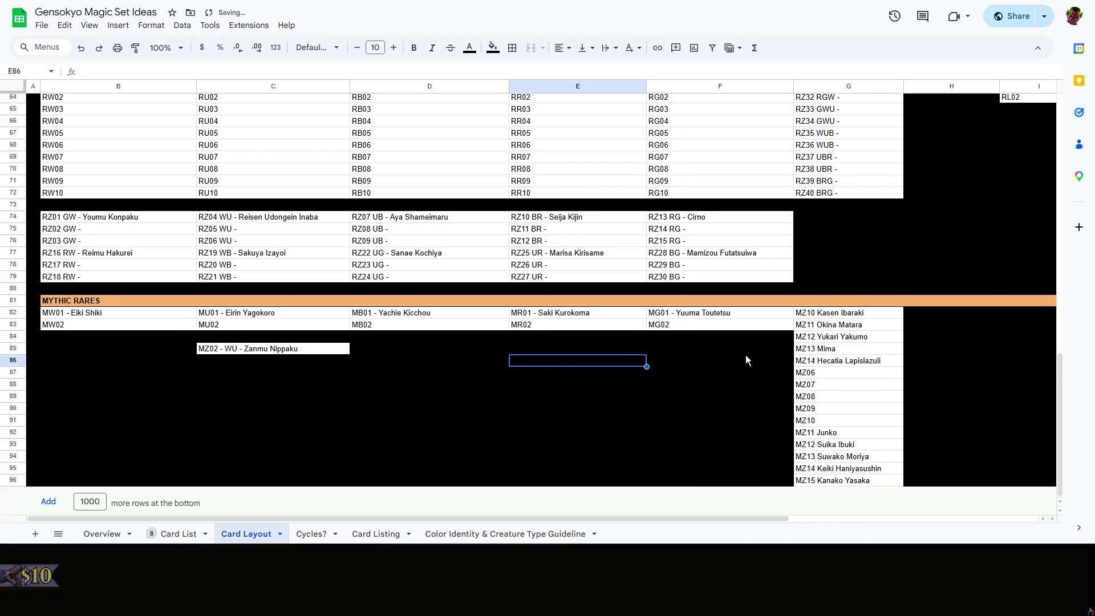
{"action": "left_click", "coordinate": [863, 377]}
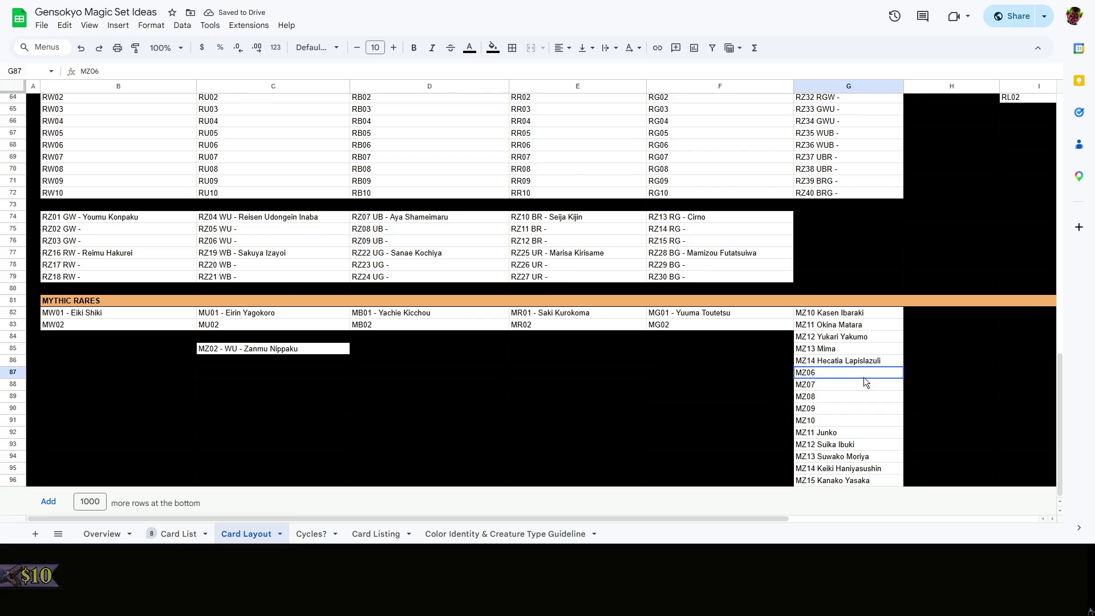
Inspect the MZ06–MZ09 entries and the MZ10 Kasen Ibaraki slot without changing them
{"action": "left_click", "coordinate": [848, 411], "text": "shift"}
{"action": "left_click", "coordinate": [949, 374]}
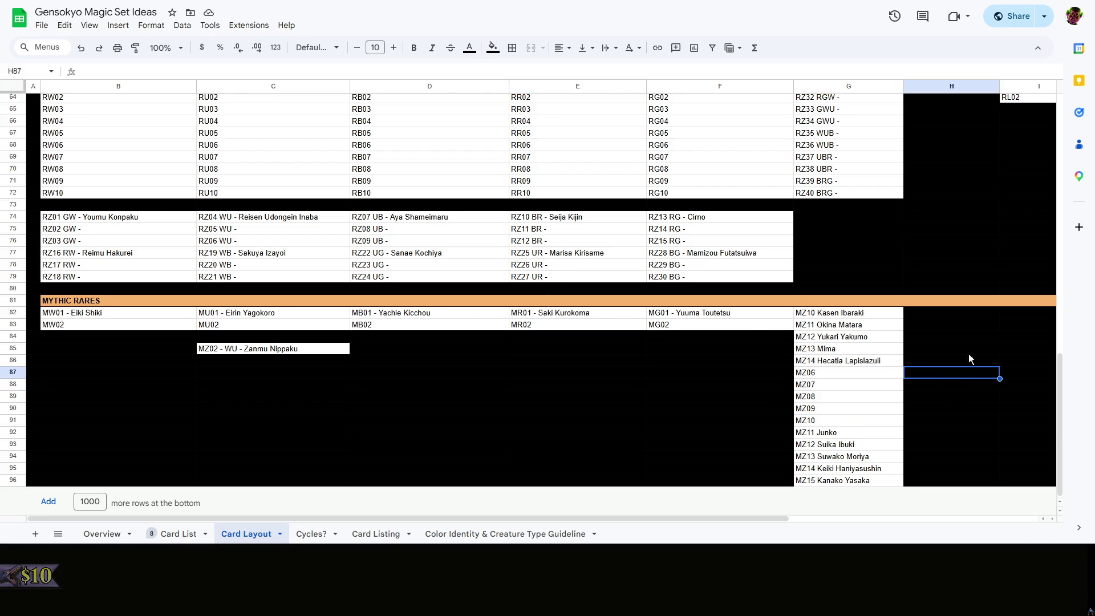
{"action": "right_click", "coordinate": [969, 354]}
{"action": "left_click", "coordinate": [847, 374]}
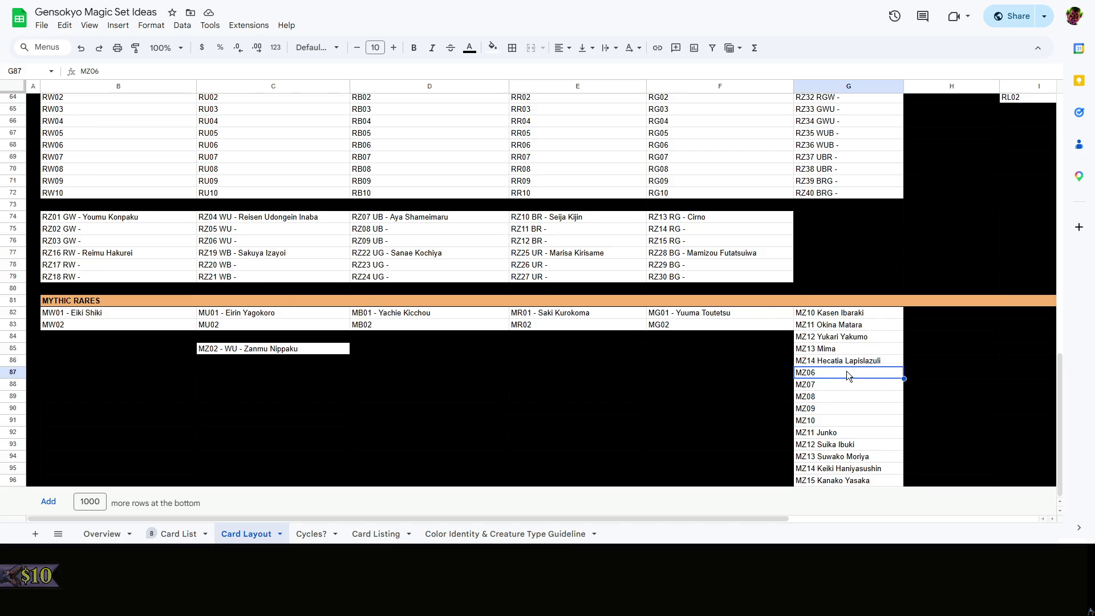
{"action": "left_click", "coordinate": [653, 395]}
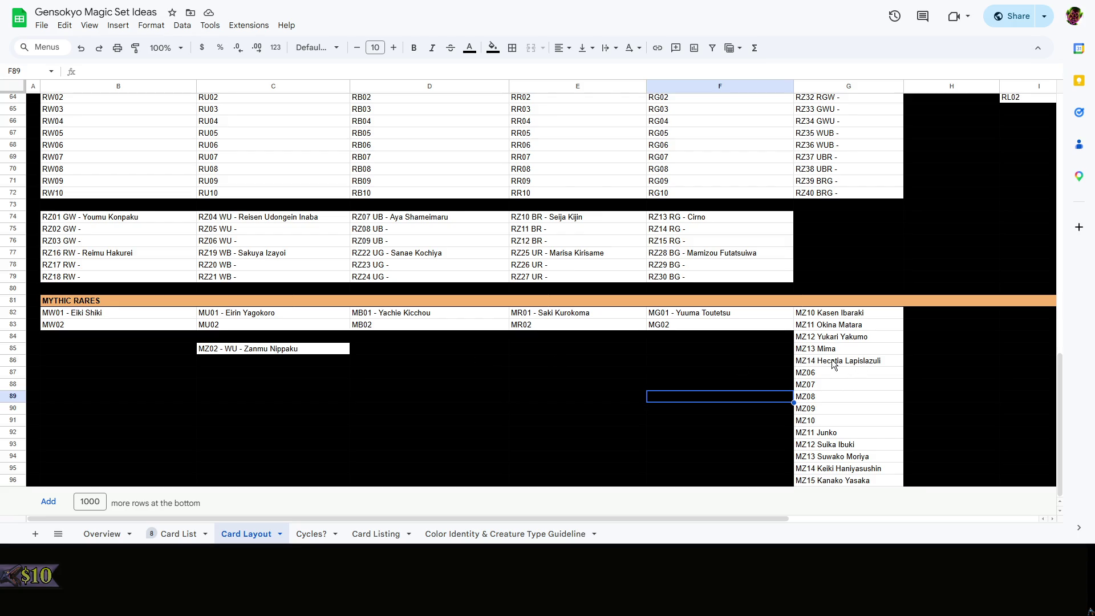
{"action": "left_click", "coordinate": [815, 312]}
{"action": "double_click", "coordinate": [815, 311]}
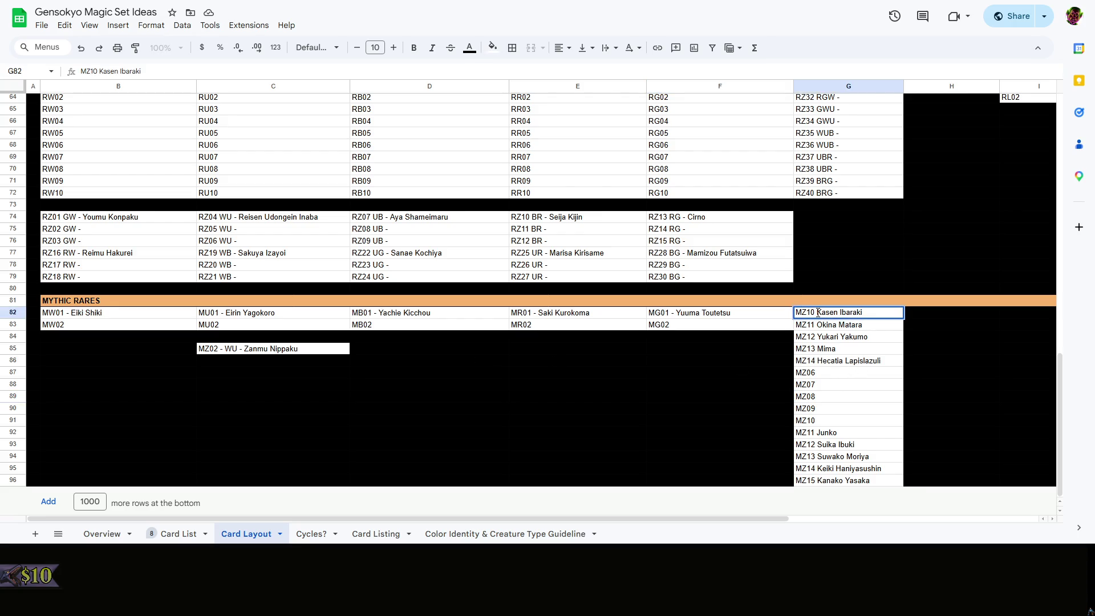
Paste the MZ02 WU Zanmu Nippaku entry into B85, D85, E85 and F85, undoing a misplaced paste
{"action": "left_click", "coordinate": [218, 350]}
{"action": "left_click", "coordinate": [115, 348]}
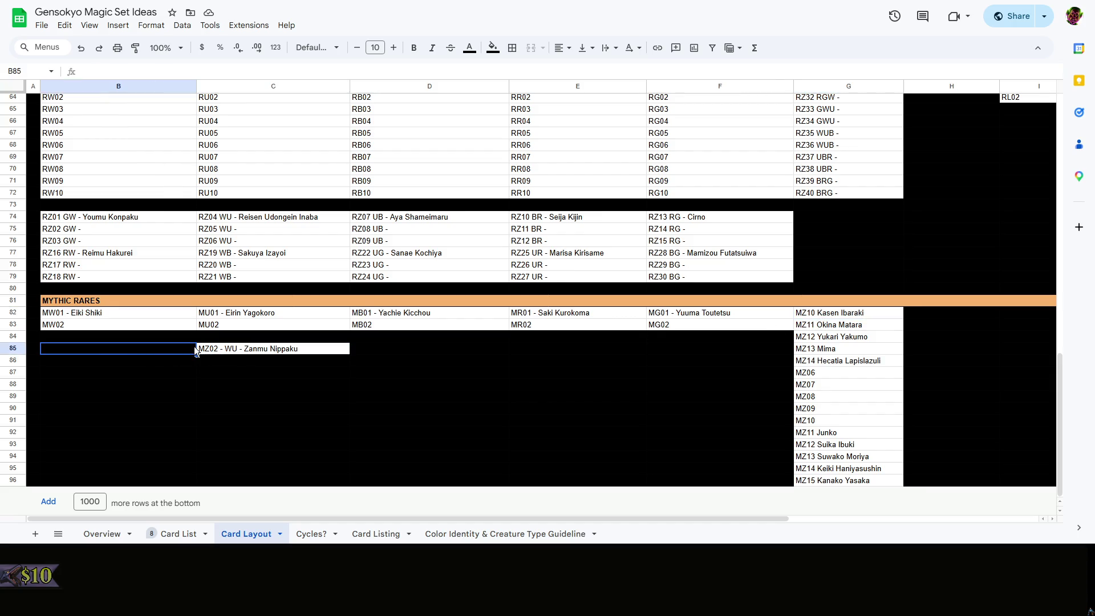
{"action": "left_click", "coordinate": [255, 347]}
{"action": "left_click", "coordinate": [148, 351]}
{"action": "type", "text": "MZ02 - WU - Zanmu Nippaku"}
{"action": "left_click", "coordinate": [391, 350]}
{"action": "type", "text": "MZ02 - WU - Zanmu Nippaku"}
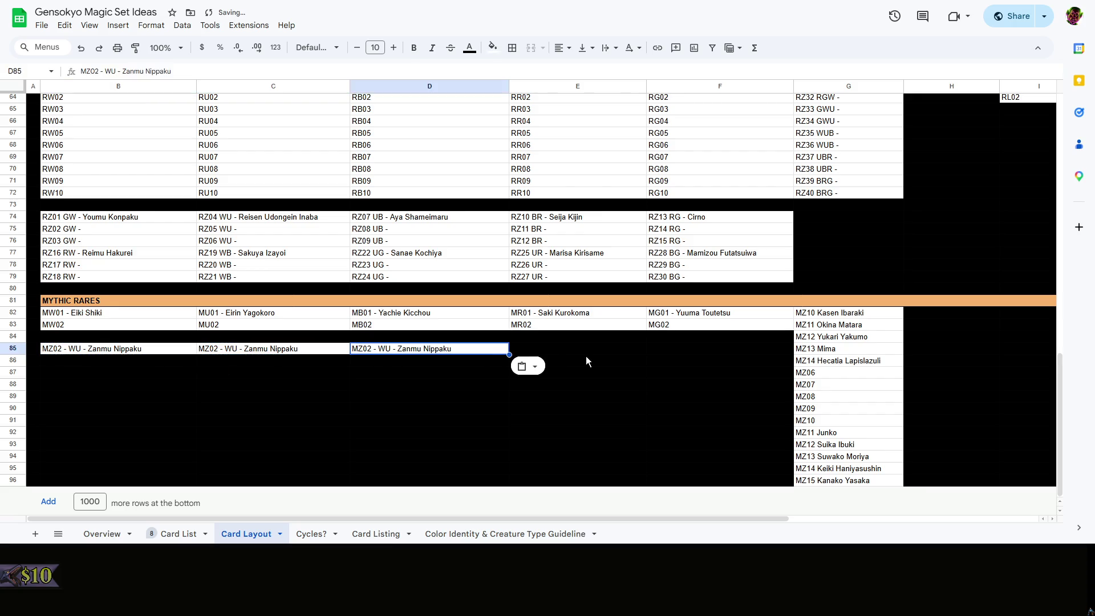
{"action": "left_click", "coordinate": [591, 358]}
{"action": "type", "text": "MZ02 - WU - Zanmu Nippaku"}
{"action": "key", "text": "ctrl+z"}
{"action": "type", "text": "MZ02 - WU - Zanmu Nippaku"}
{"action": "left_click", "coordinate": [696, 352]}
{"action": "type", "text": "MZ02 - WU - Zanmu Nippaku"}
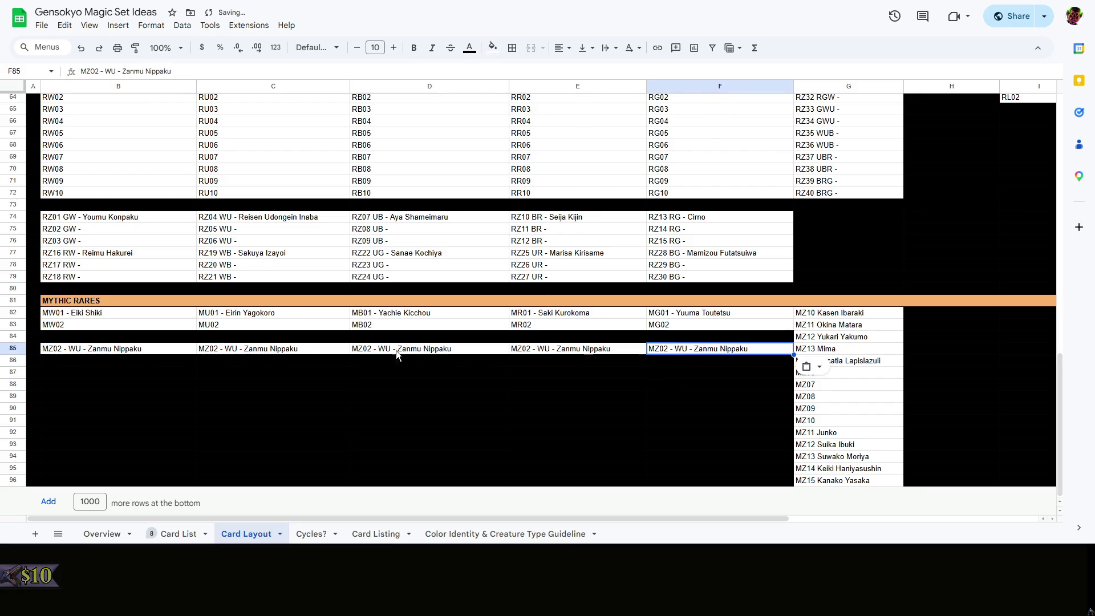
Strip the copies in B85 and D85 down to placeholder slots MZ01 and MZ03
{"action": "left_click", "coordinate": [115, 351]}
{"action": "double_click", "coordinate": [116, 351]}
{"action": "double_click", "coordinate": [74, 348]}
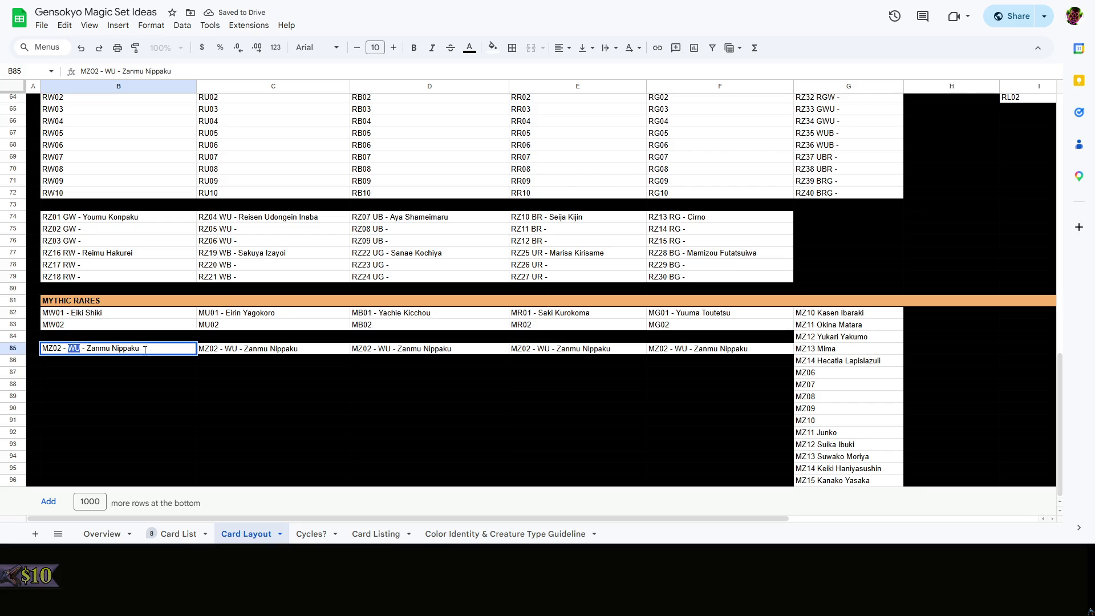
{"action": "left_click_drag", "start_coordinate": [155, 349], "coordinate": [86, 349]}
{"action": "key", "text": "BackSpace"}
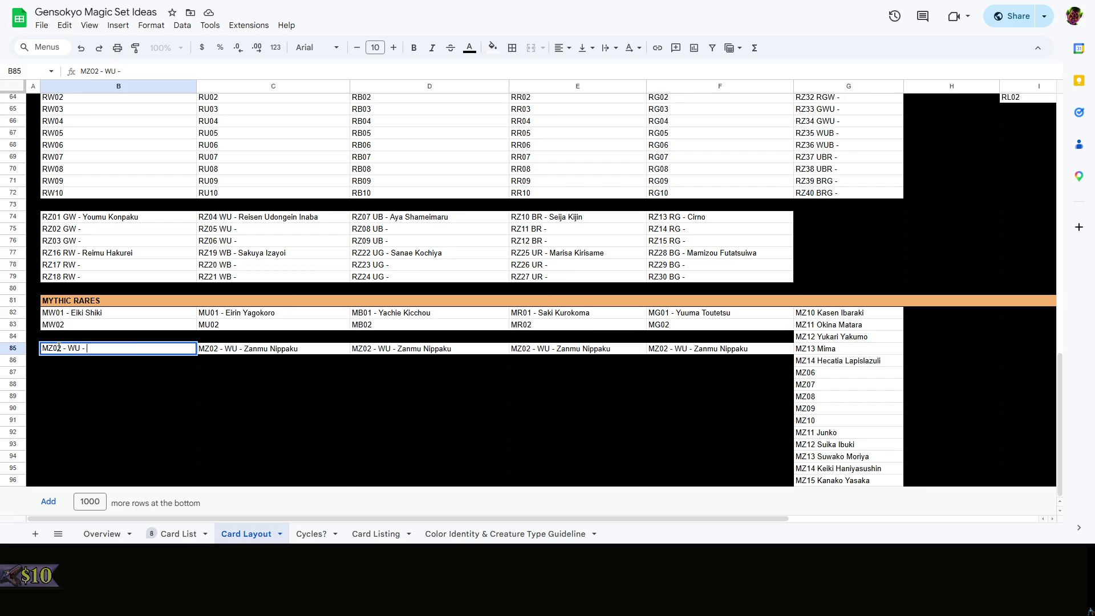
{"action": "key", "text": "BackSpace"}
{"action": "type", "text": "1"}
{"action": "left_click", "coordinate": [268, 351]}
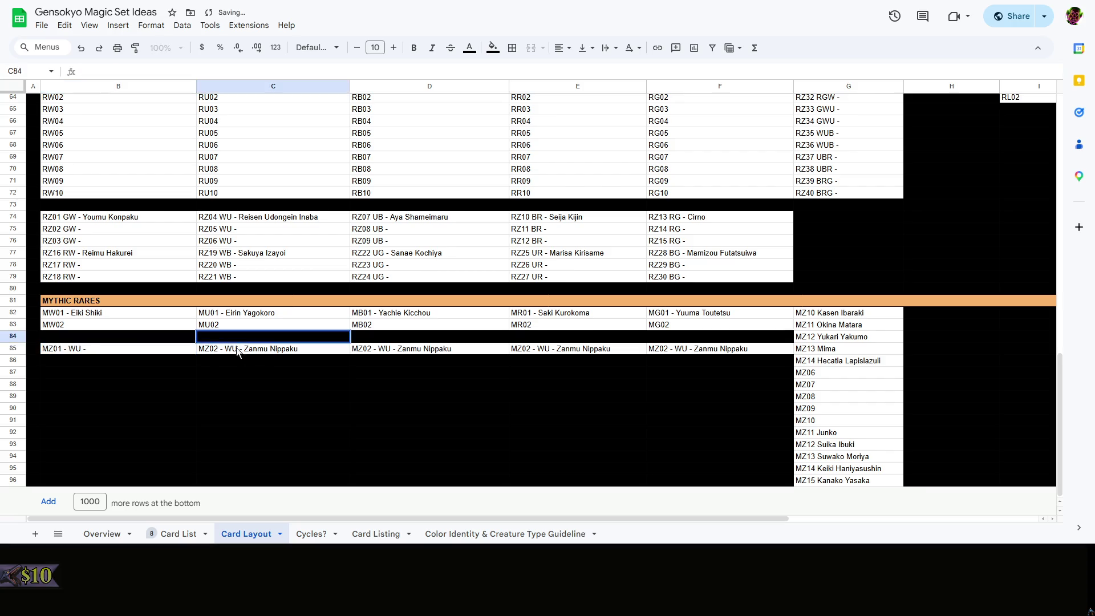
{"action": "left_click", "coordinate": [369, 349]}
{"action": "key", "text": "BackSpace"}
{"action": "type", "text": "3"}
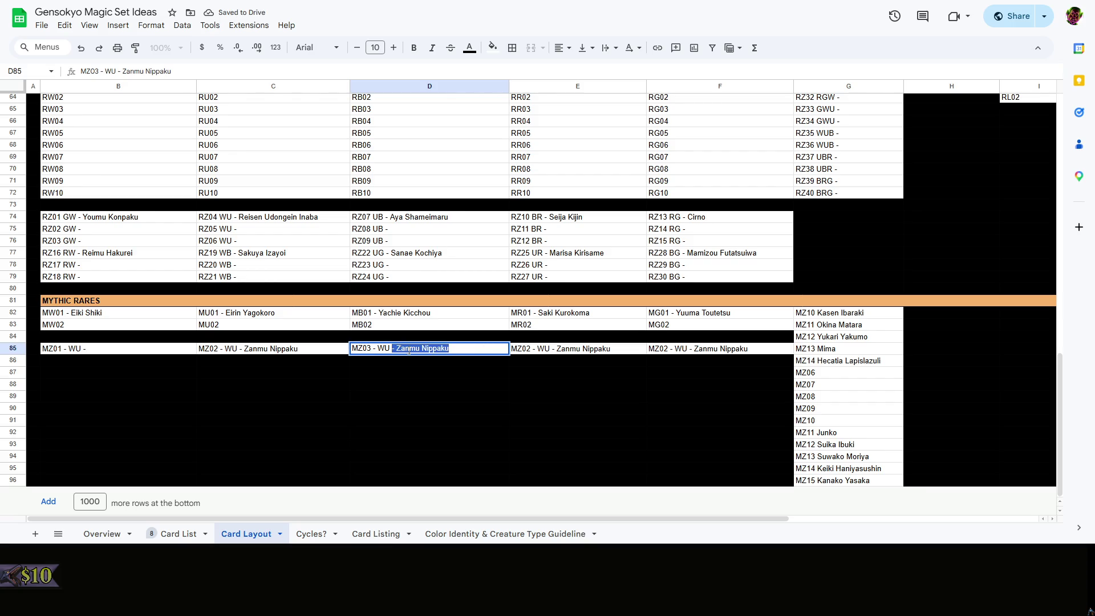
{"action": "left_click_drag", "start_coordinate": [378, 348], "coordinate": [563, 353]}
{"action": "key", "text": "BackSpace"}
{"action": "double_click", "coordinate": [79, 347]}
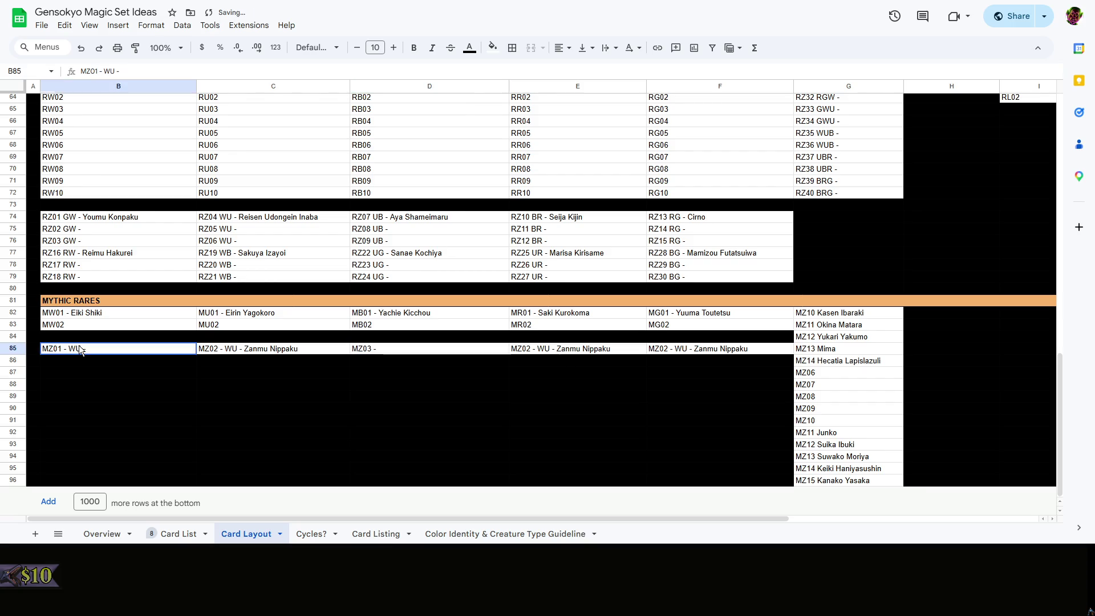
{"action": "key", "text": "BackSpace"}
{"action": "key", "text": "BackSpace"}
{"action": "key", "text": "BackSpace"}
Strip the copies in E85 and F85 down to placeholder slots MZ04 and MZ05
{"action": "double_click", "coordinate": [542, 347]}
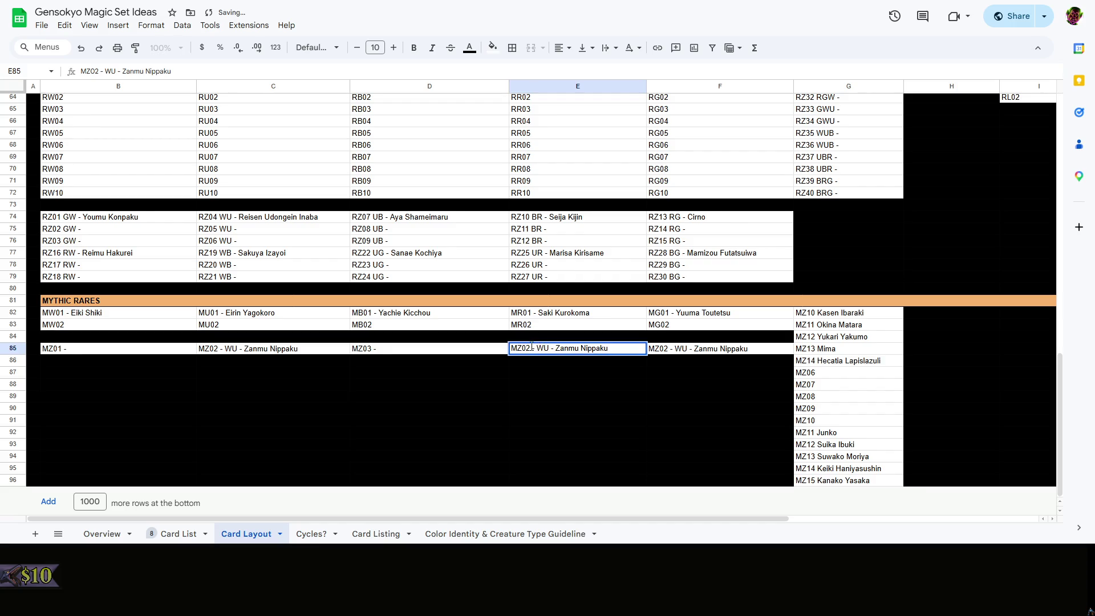
{"action": "left_click_drag", "start_coordinate": [532, 346], "coordinate": [609, 348]}
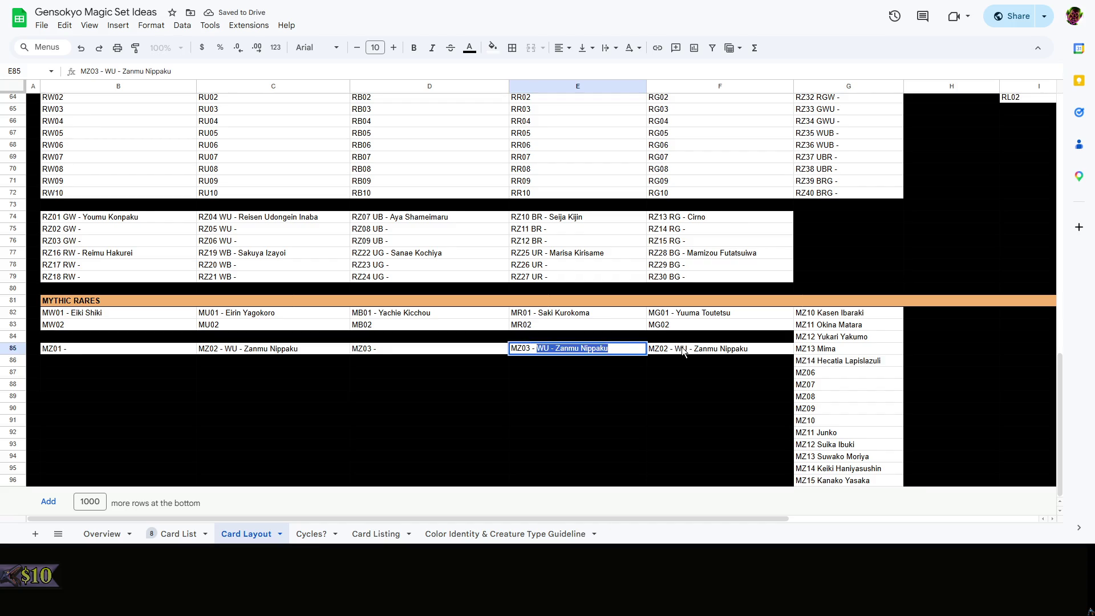
{"action": "key", "text": "BackSpace"}
{"action": "double_click", "coordinate": [662, 349]}
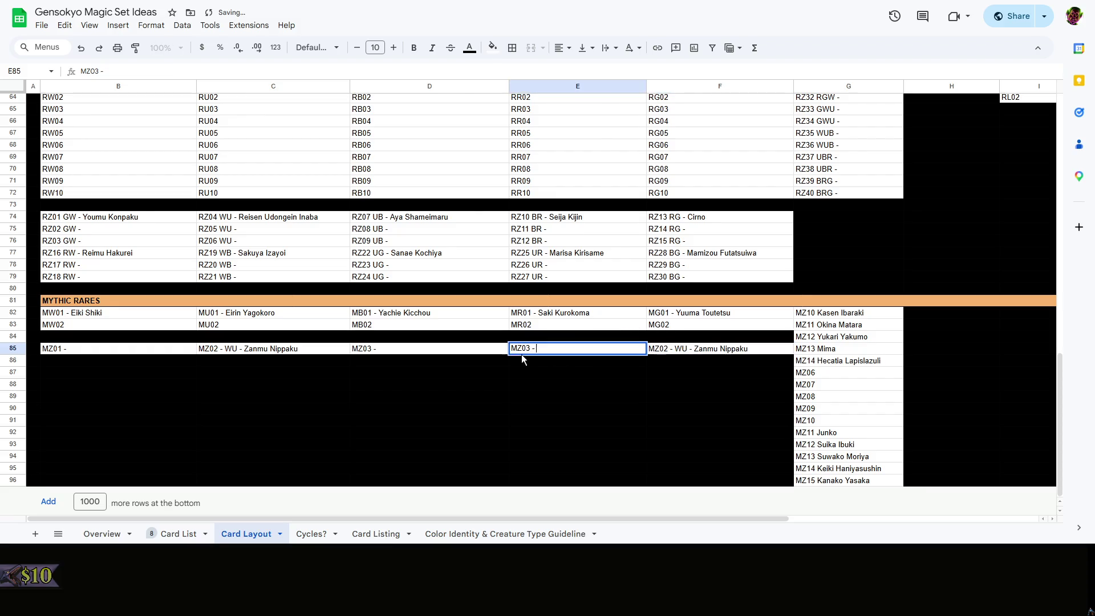
{"action": "double_click", "coordinate": [524, 349]}
{"action": "left_click_drag", "start_coordinate": [532, 348], "coordinate": [525, 347]}
{"action": "type", "text": "4"}
{"action": "left_click", "coordinate": [679, 348]}
{"action": "double_click", "coordinate": [680, 348]}
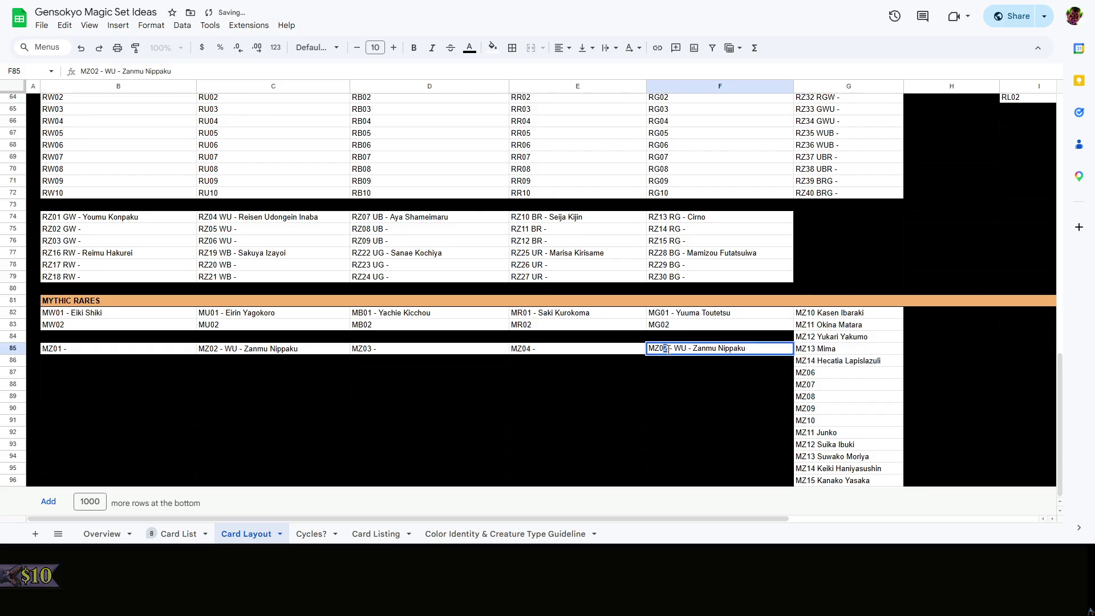
{"action": "type", "text": "5"}
{"action": "left_click_drag", "start_coordinate": [671, 348], "coordinate": [872, 342]}
{"action": "key", "text": "BackSpace"}
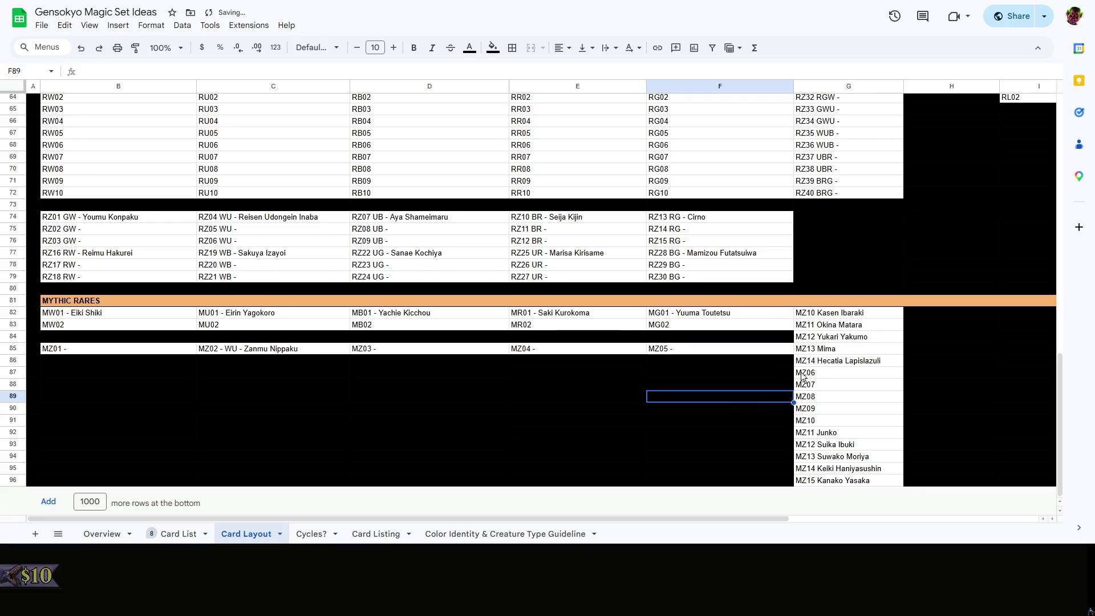
{"action": "double_click", "coordinate": [811, 313]}
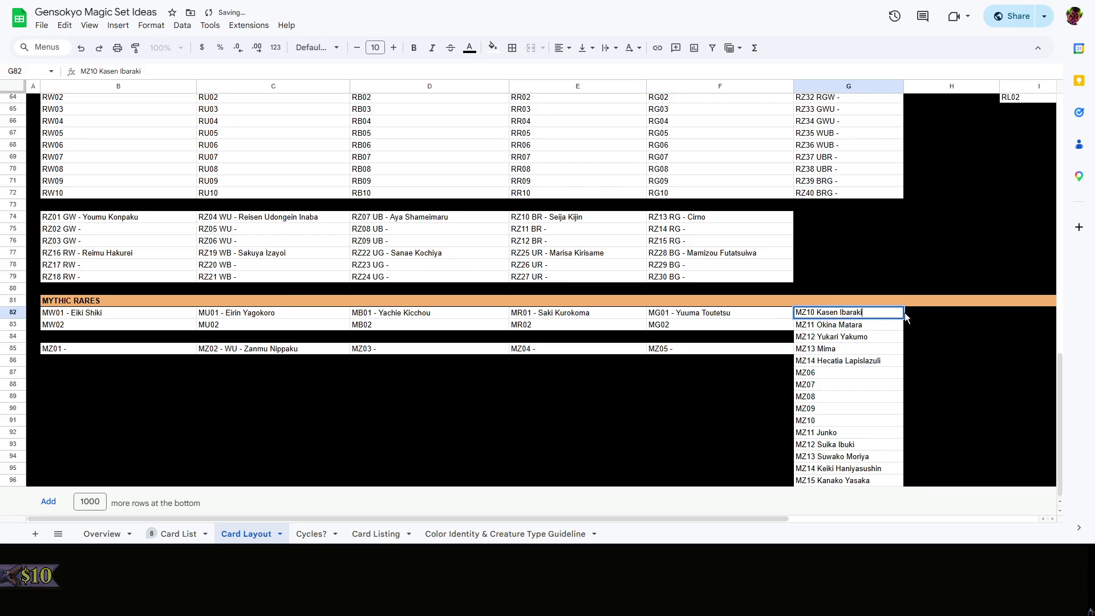
Add colour codes and names to MZ06 and MZ07, with MZ07 as Okina Matara
{"action": "left_click", "coordinate": [906, 316]}
{"action": "double_click", "coordinate": [841, 372]}
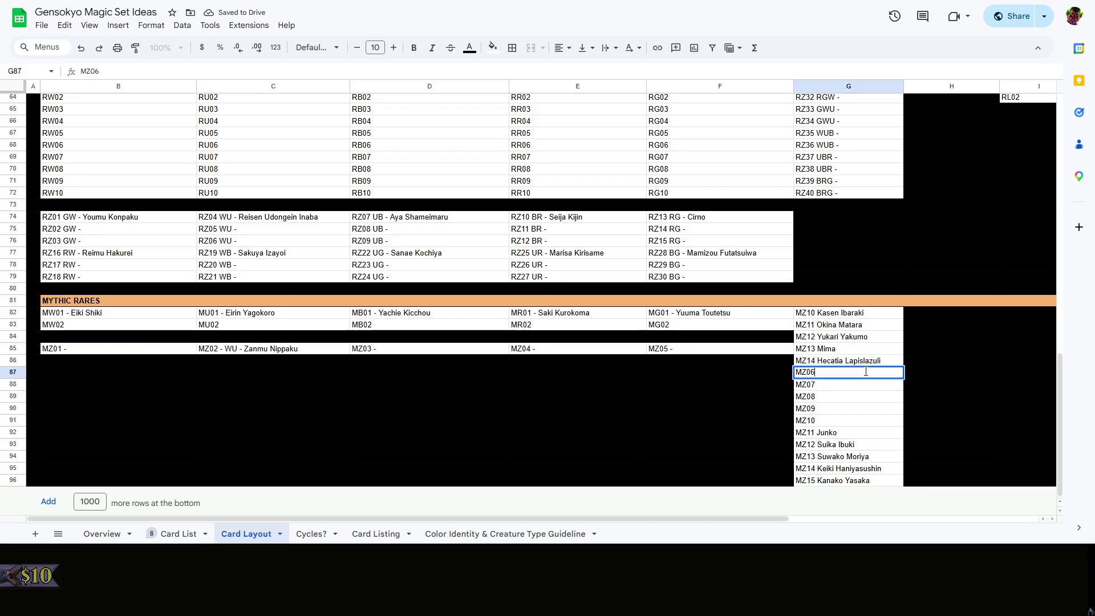
{"action": "type", "text": " - Kasen Ibara"}
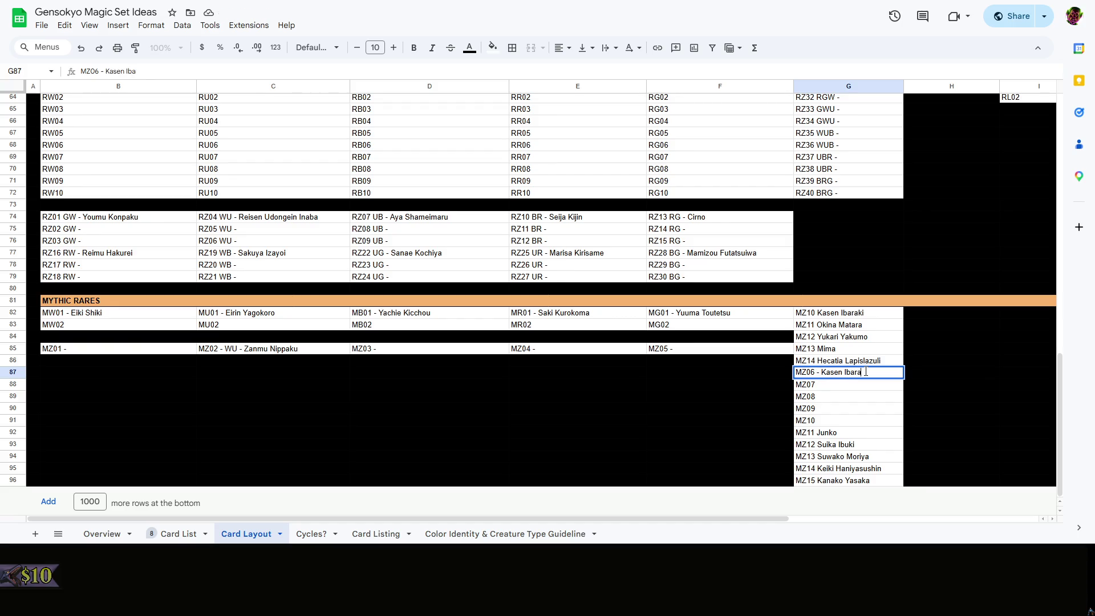
{"action": "type", "text": "ki"}
{"action": "left_click", "coordinate": [819, 373]}
{"action": "type", "text": "R"}
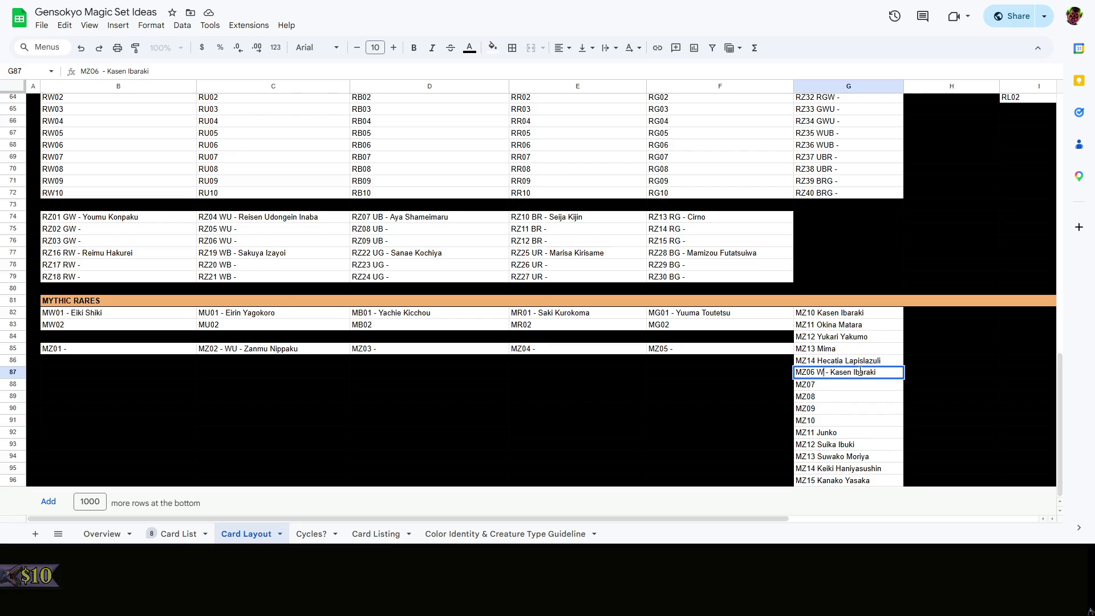
{"action": "type", "text": "GW"}
{"action": "double_click", "coordinate": [857, 385]}
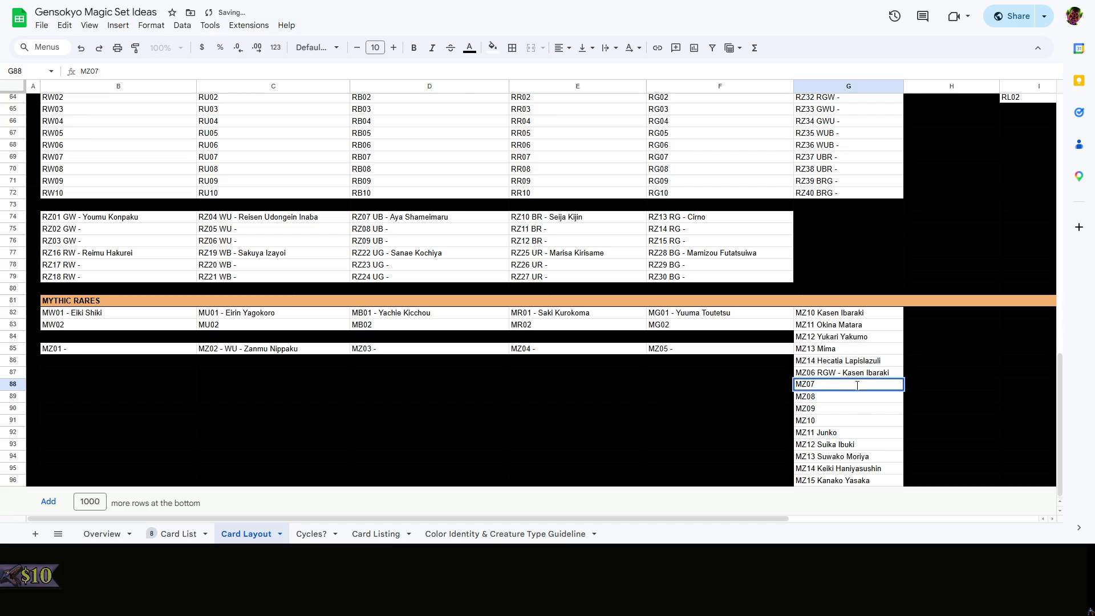
{"action": "type", "text": "GWY"}
{"action": "key", "text": "BackSpace"}
{"action": "type", "text": "- Okina Matara"}
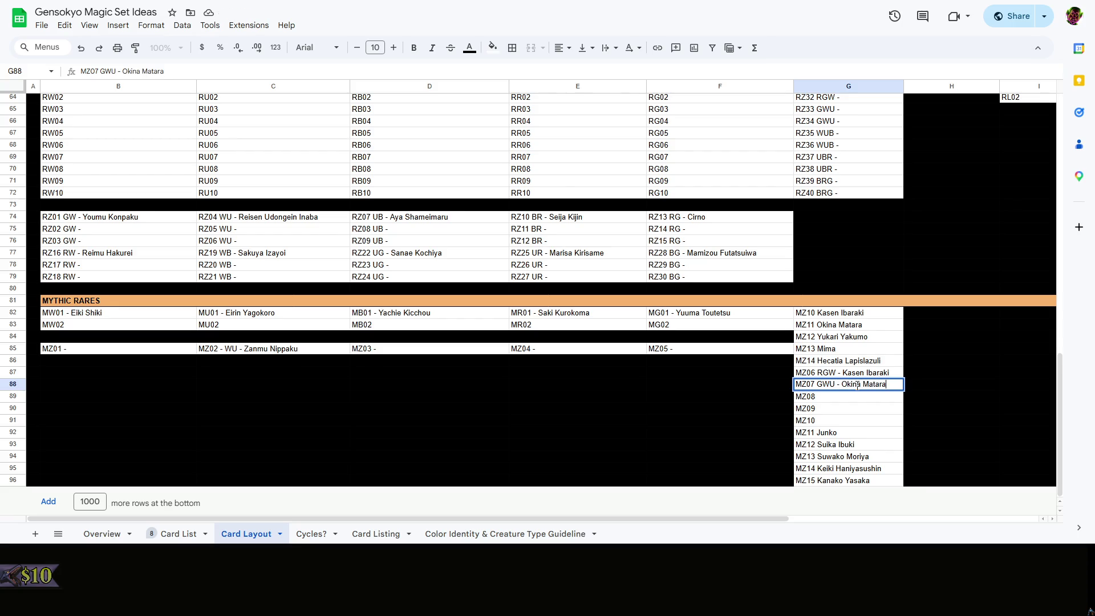
{"action": "key", "text": "Return"}
Fill MZ08–MZ10 with Yukari Yakumo, Mima (UBR) and Hecatia Lapislazuli (BRG)
{"action": "double_click", "coordinate": [845, 400]}
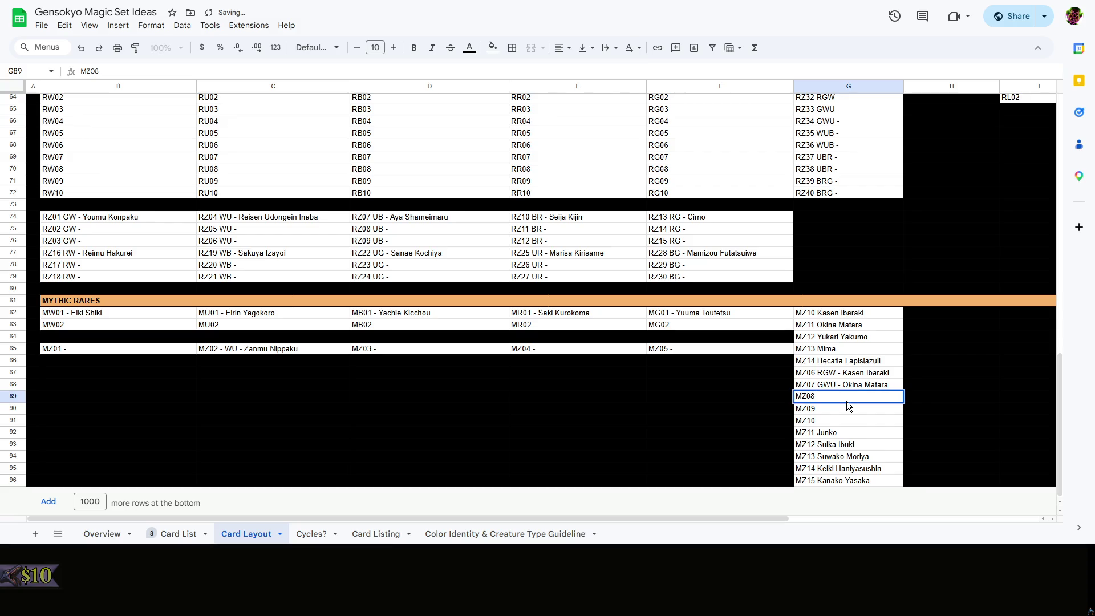
{"action": "type", "text": "W"}
{"action": "key", "text": "Escape"}
{"action": "type", "text": "ari"}
{"action": "type", "text": " Yakumo"}
{"action": "key", "text": "Return"}
{"action": "double_click", "coordinate": [850, 407]}
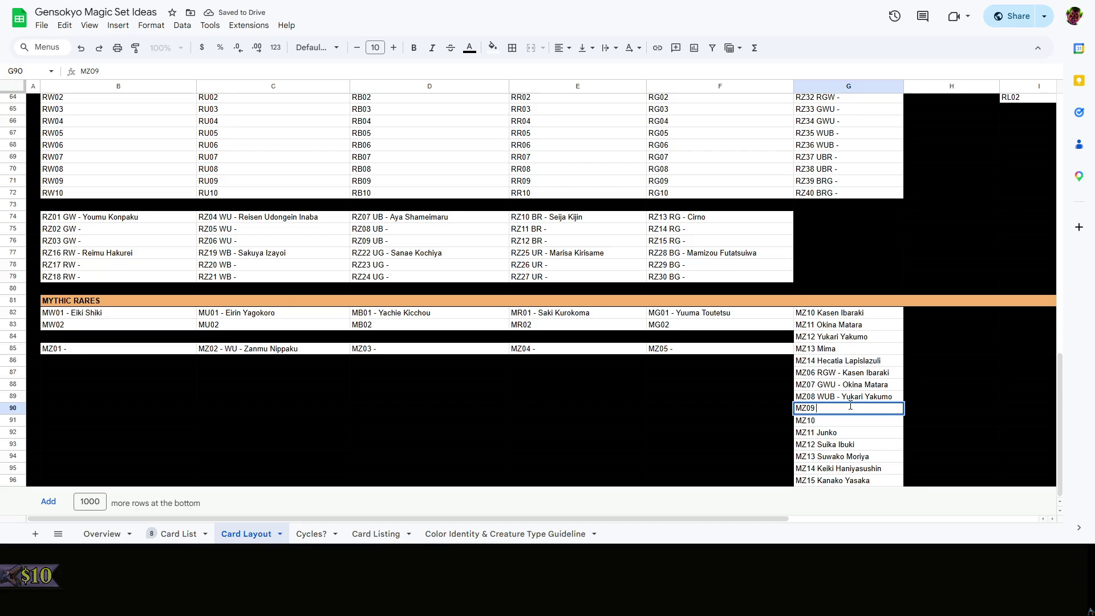
{"action": "type", "text": "UBR - Mima"}
{"action": "double_click", "coordinate": [848, 420]}
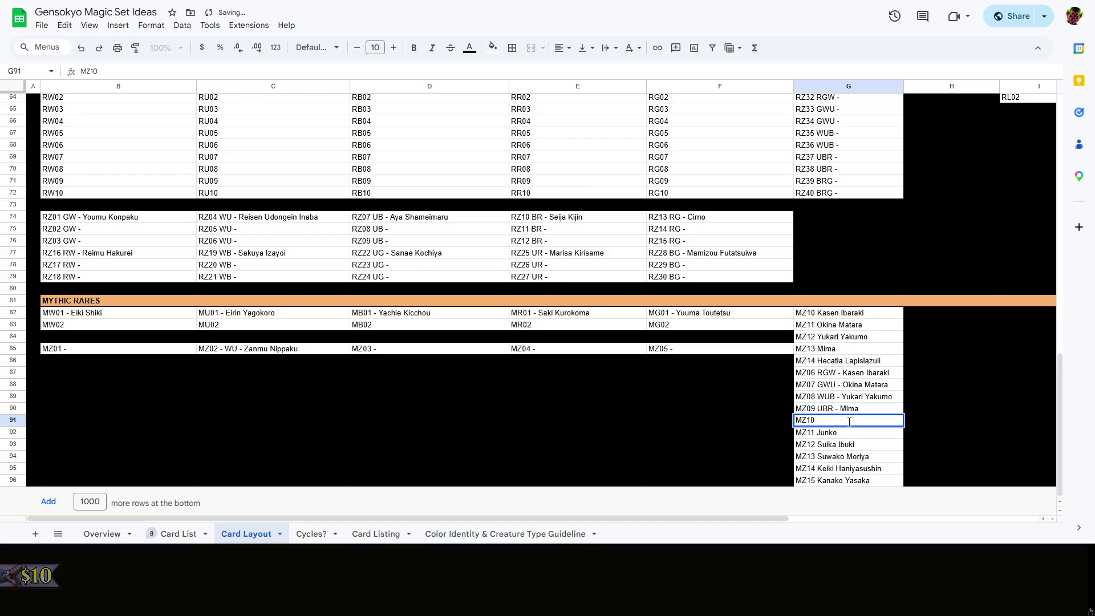
{"action": "type", "text": " BRG - "}
{"action": "type", "text": "Hecatia Lap"}
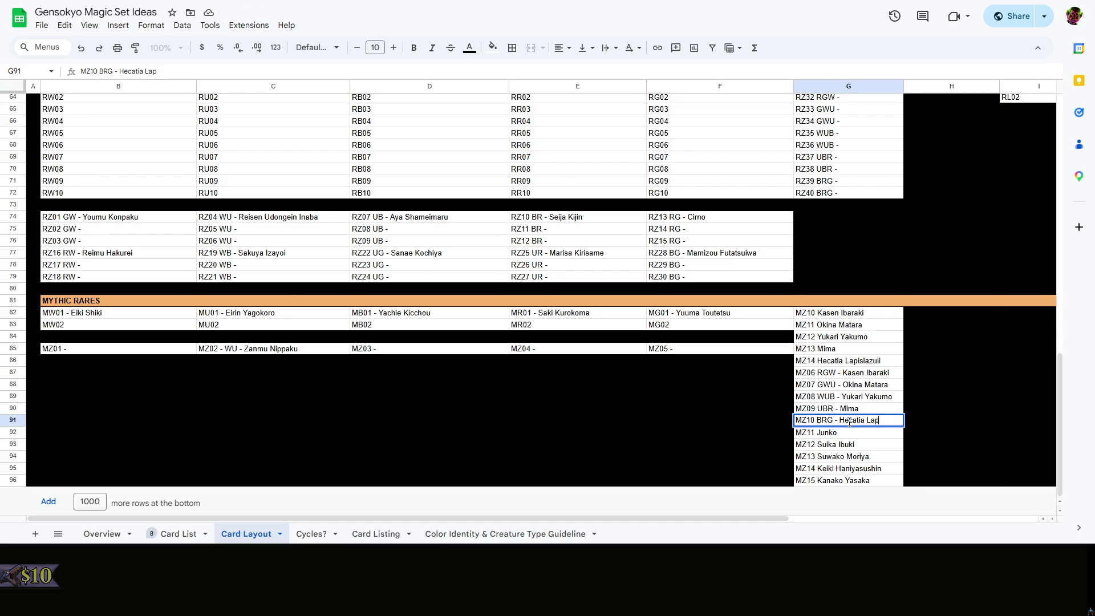
{"action": "type", "text": "si"}
{"action": "type", "text": "lazuli"}
{"action": "key", "text": "Return"}
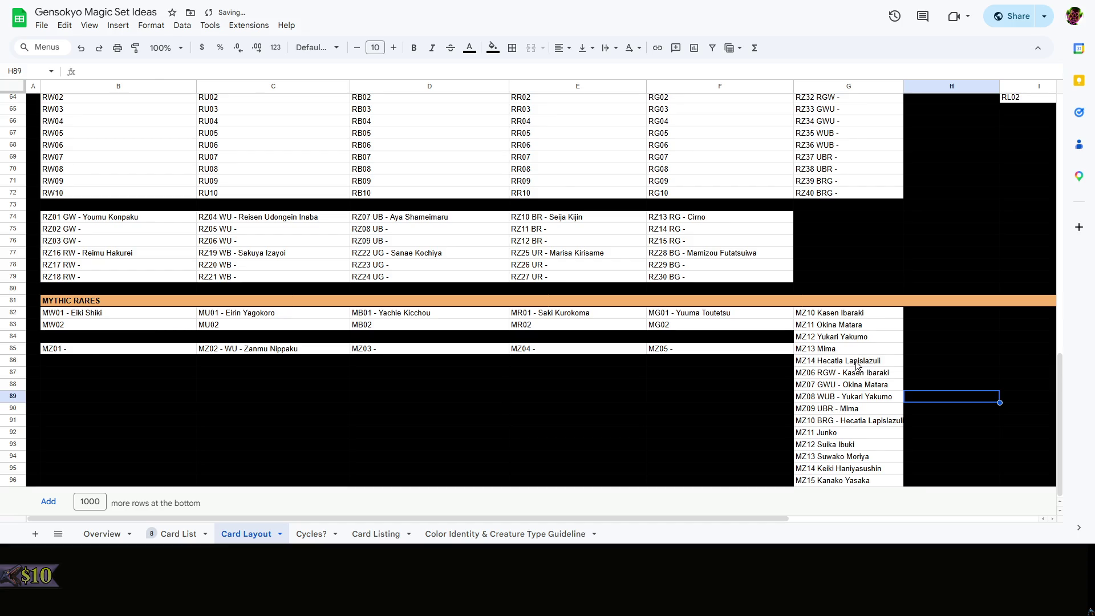
Clear the outdated MZ10–MZ14 entries above the new list
{"action": "left_click", "coordinate": [860, 361]}
{"action": "left_click_drag", "start_coordinate": [850, 319], "coordinate": [845, 486]}
{"action": "key", "text": "Delete"}
{"action": "scroll", "coordinate": [848, 442], "scroll_direction": "right", "scroll_amount": 3}
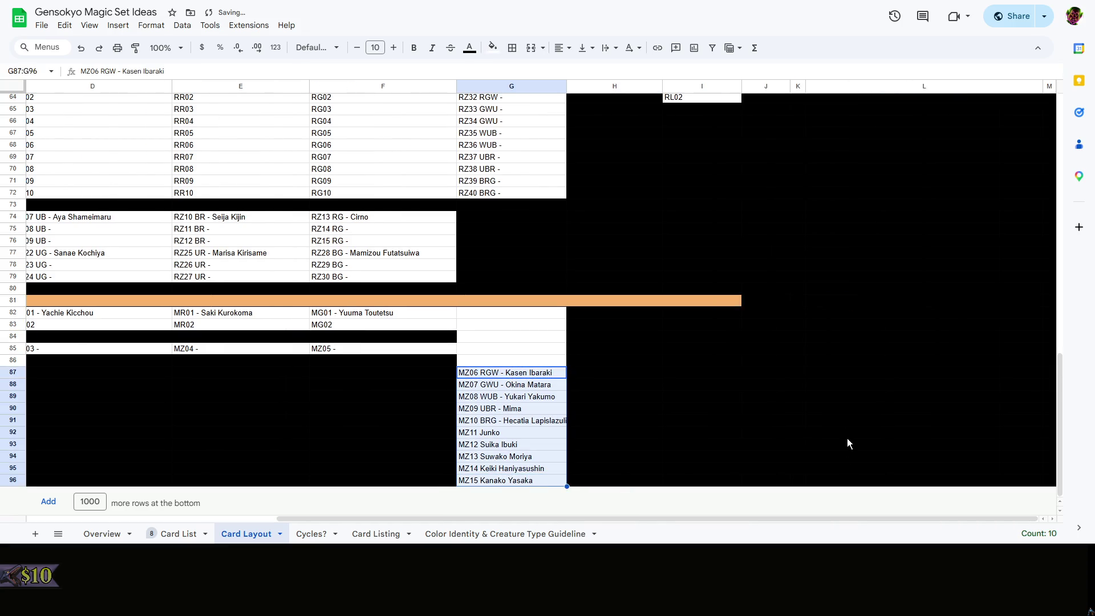
Cut the MZ06–MZ15 list and paste it beside the first mythic row
{"action": "key", "text": "ctrl+x"}
{"action": "left_click", "coordinate": [486, 324]}
{"action": "key", "text": "ctrl+v"}
{"action": "scroll", "coordinate": [598, 343], "scroll_direction": "left", "scroll_amount": 3}
Set MZ05 to BG - Five Impossible Tasks, then switch to the Overview sheet
{"action": "double_click", "coordinate": [711, 396]}
{"action": "type", "text": "BG - "}
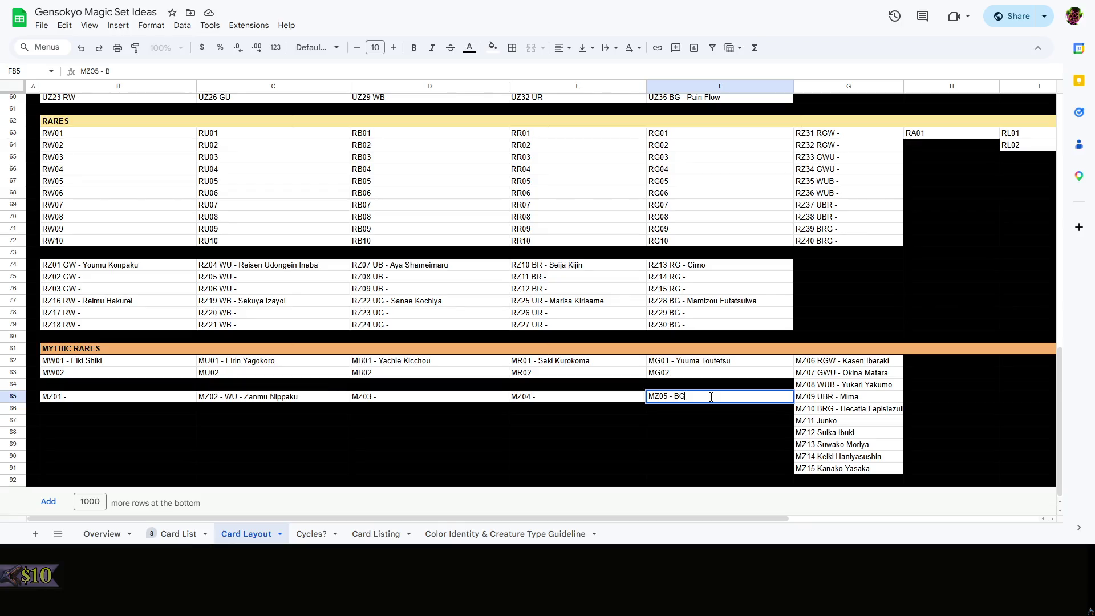
{"action": "type", "text": "Five Imposs"}
{"action": "type", "text": "ible Tasks"}
{"action": "left_click", "coordinate": [596, 393]}
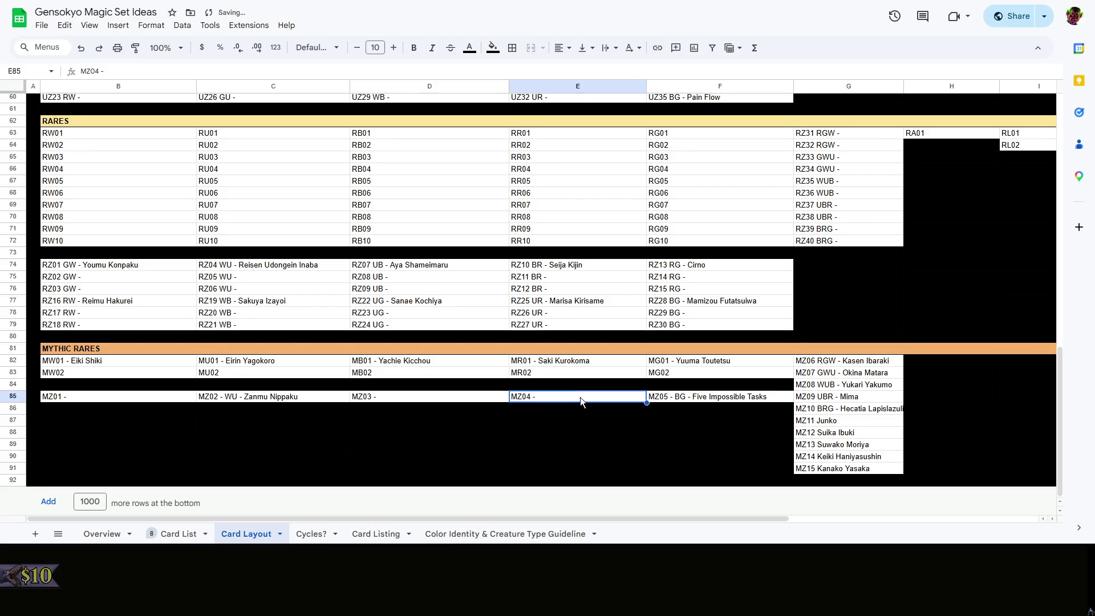
{"action": "left_click", "coordinate": [102, 534]}
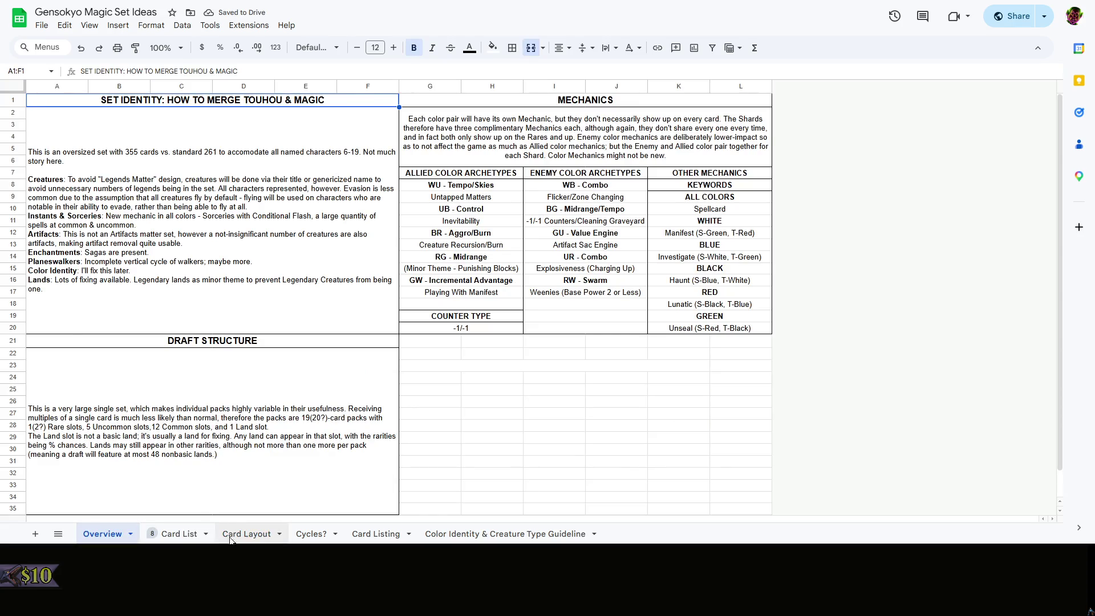
Check Card List, then set MZ04 to RG - Momoyo Himemushi
{"action": "left_click", "coordinate": [178, 533]}
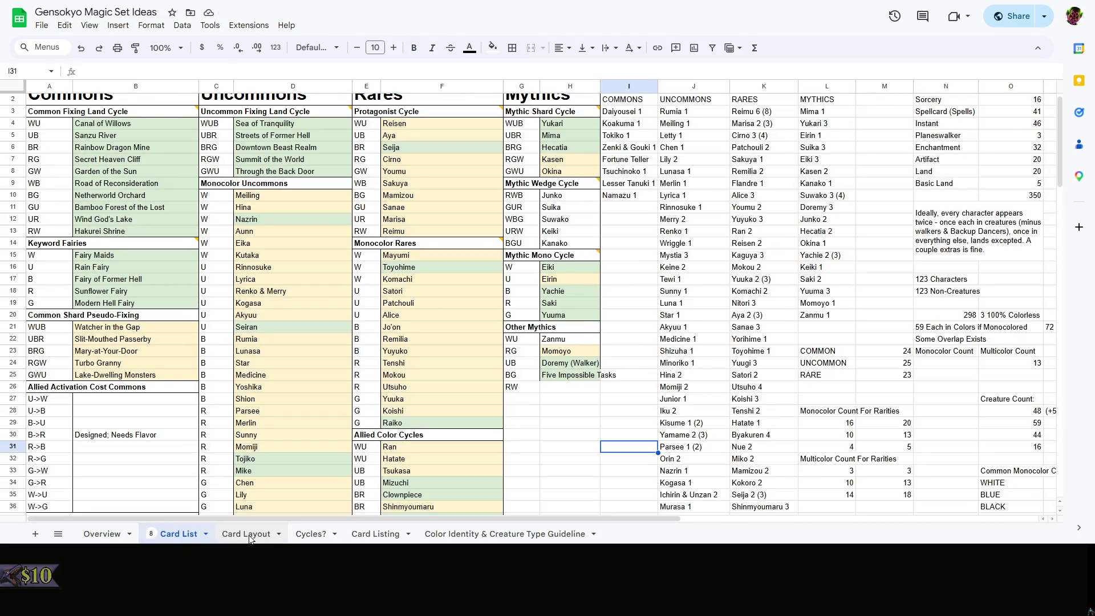
{"action": "left_click", "coordinate": [249, 535]}
{"action": "double_click", "coordinate": [570, 394]}
{"action": "type", "text": "RG"}
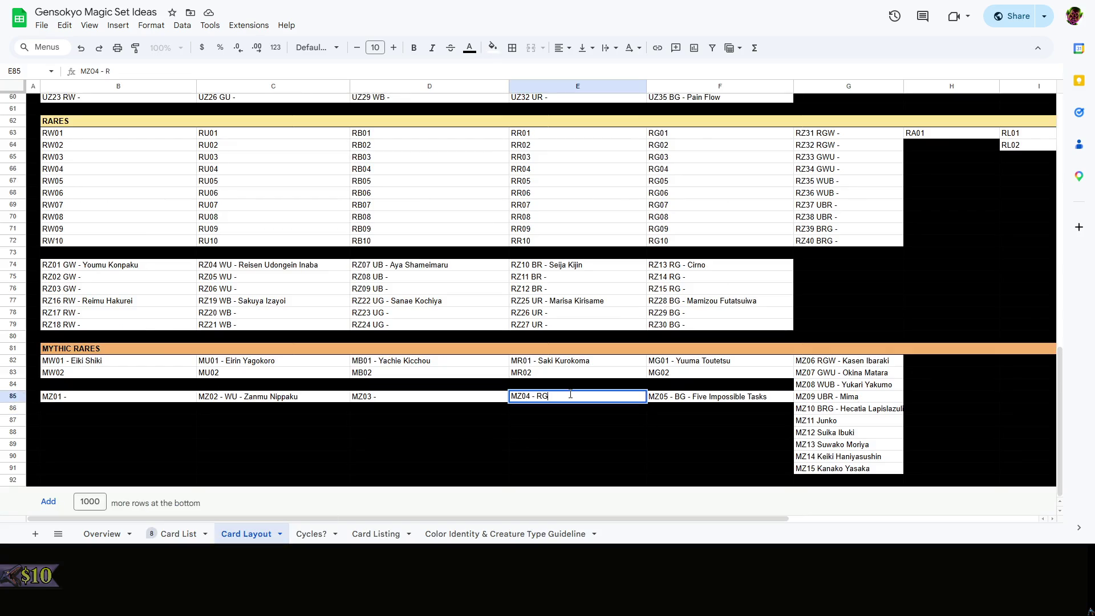
{"action": "type", "text": " - Momoyo Hime"}
{"action": "type", "text": "mushi"}
{"action": "left_click", "coordinate": [489, 398]}
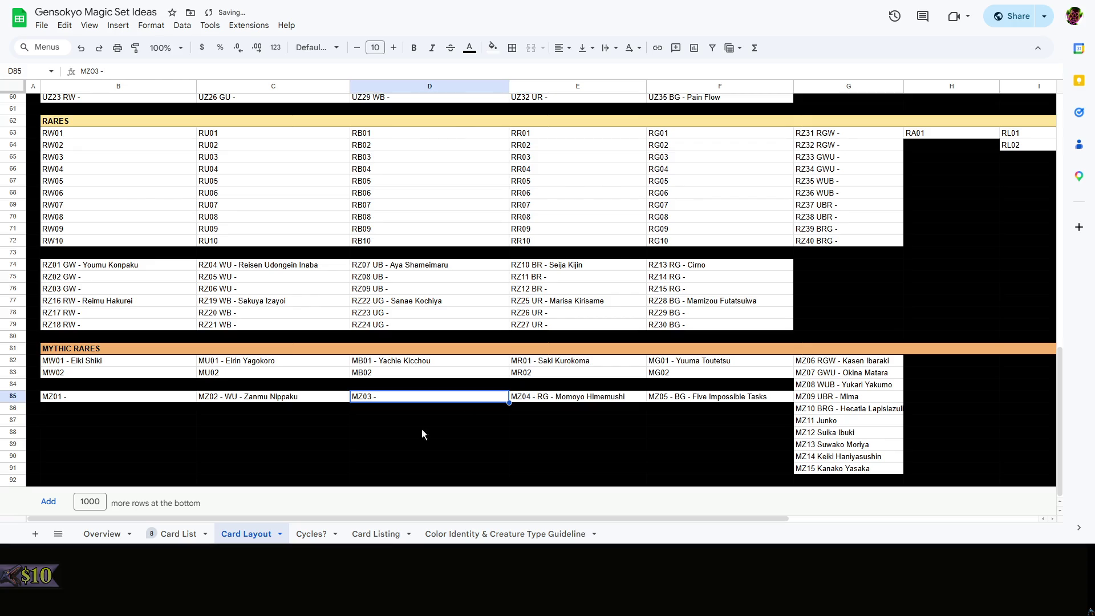
Set MZ03 to UB - Doremy Sweet and tag MZ01 as RW after another Card List check
{"action": "left_click", "coordinate": [184, 533]}
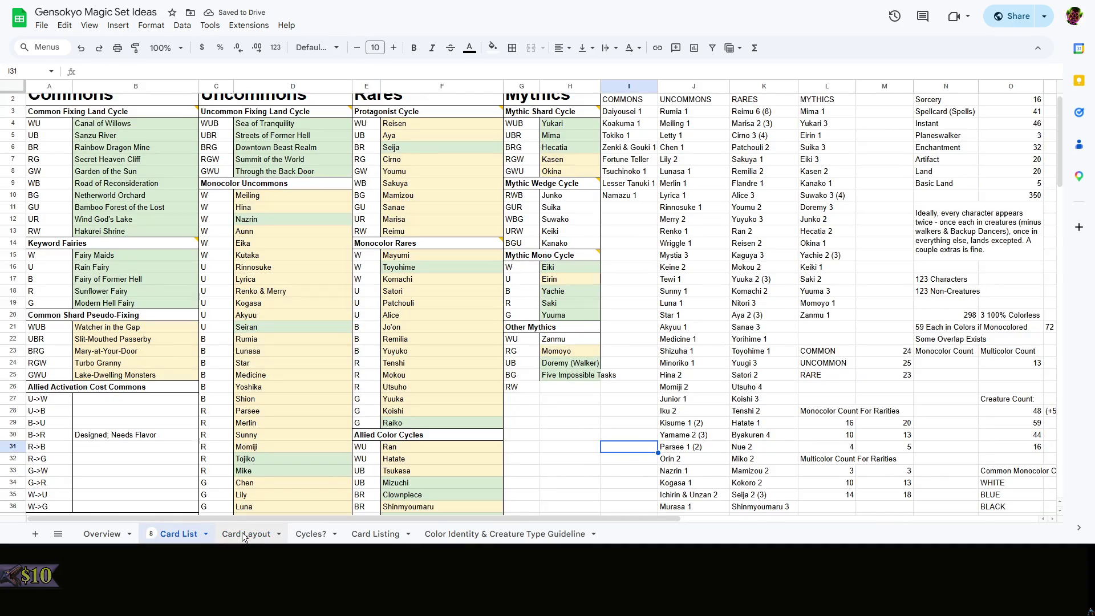
{"action": "left_click", "coordinate": [244, 534]}
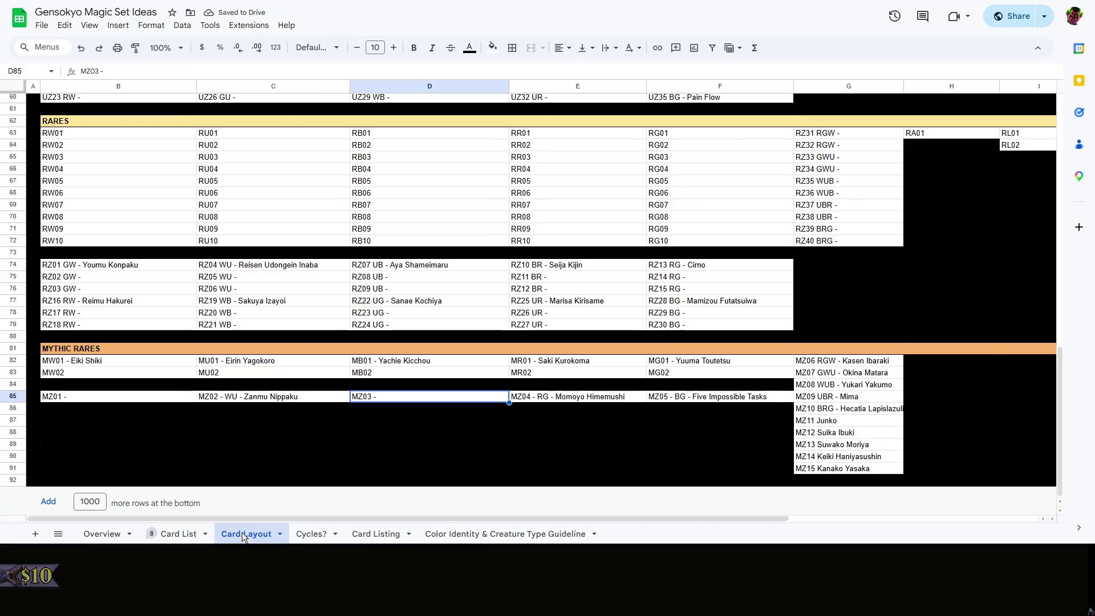
{"action": "double_click", "coordinate": [410, 395]}
{"action": "type", "text": "UB - "}
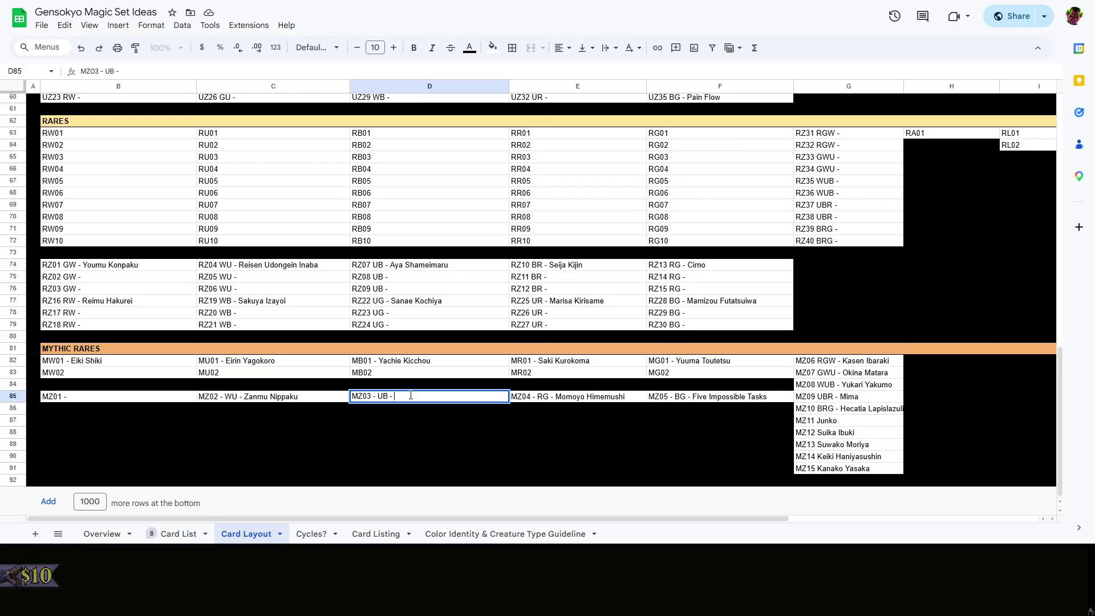
{"action": "type", "text": "Doremy Sweet"}
{"action": "key", "text": "Return"}
{"action": "double_click", "coordinate": [136, 396]}
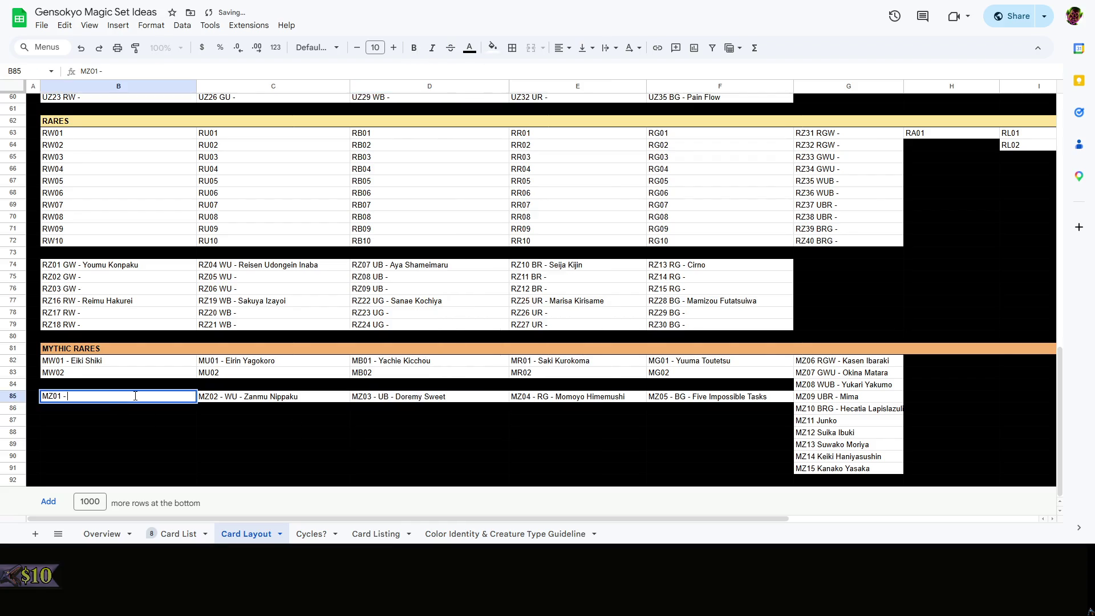
{"action": "type", "text": "RW -"}
{"action": "left_click", "coordinate": [217, 429]}
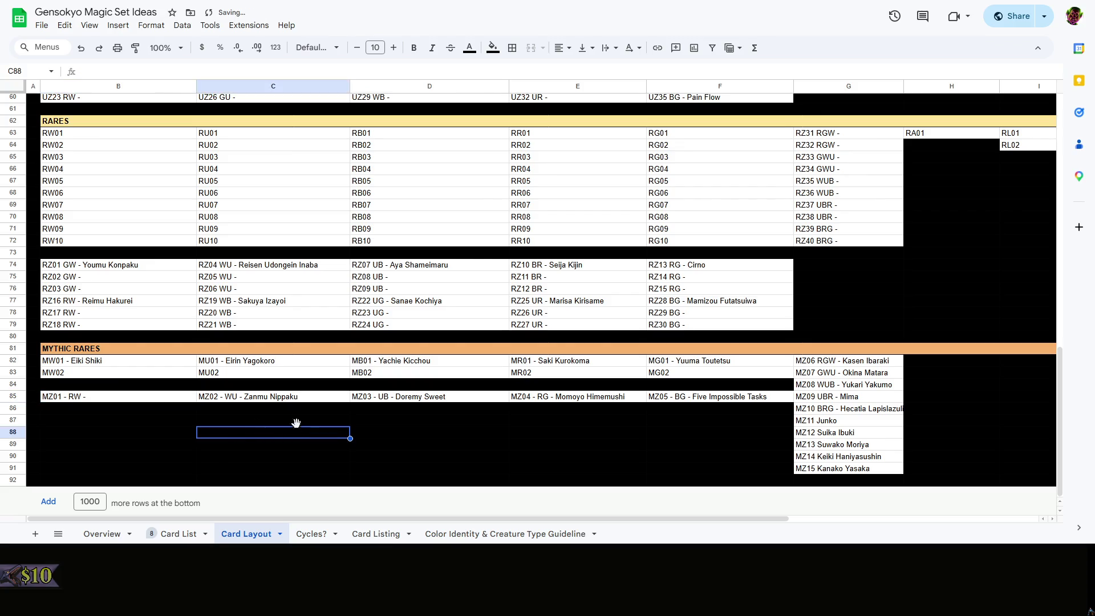
{"action": "left_click_drag", "start_coordinate": [290, 426], "coordinate": [313, 426]}
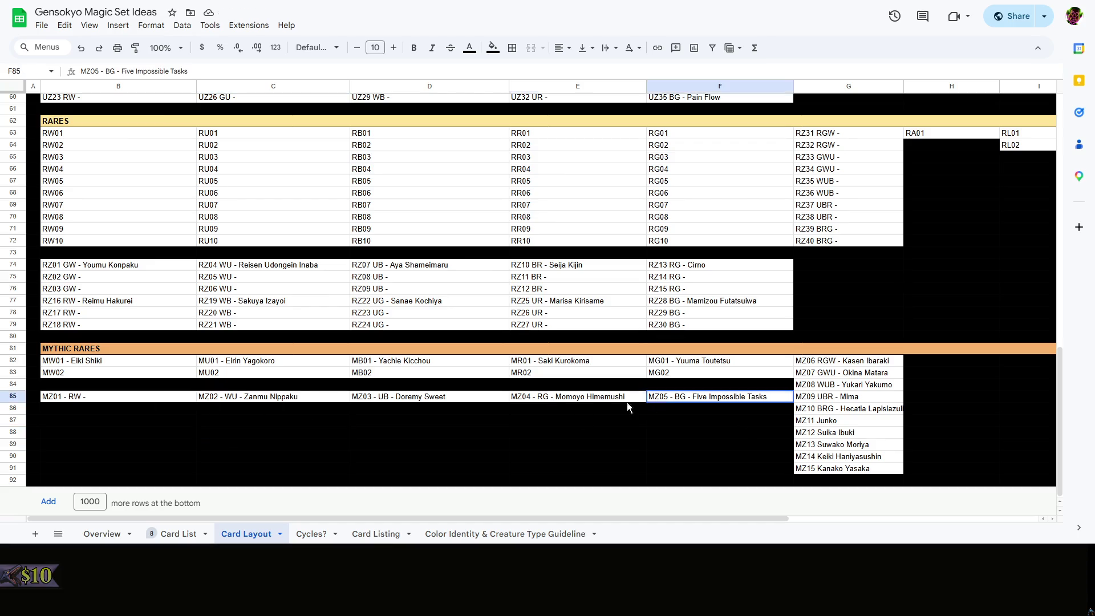
{"action": "left_click_drag", "start_coordinate": [687, 397], "coordinate": [139, 390]}
{"action": "key", "text": "Down"}
{"action": "key", "text": "Down"}
{"action": "left_click", "coordinate": [176, 425]}
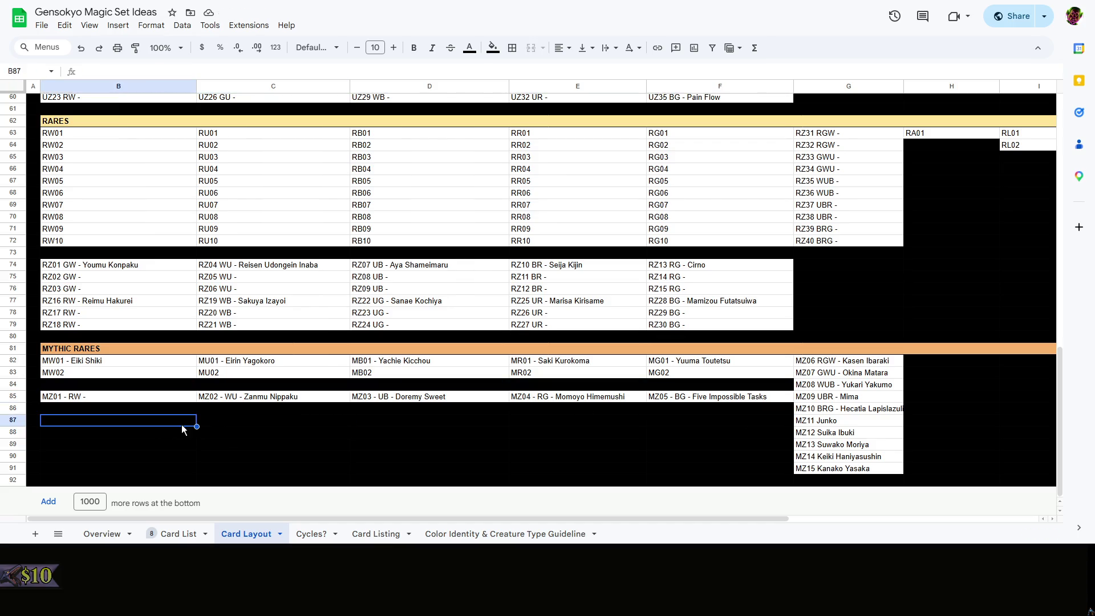
{"action": "left_click", "coordinate": [111, 398]}
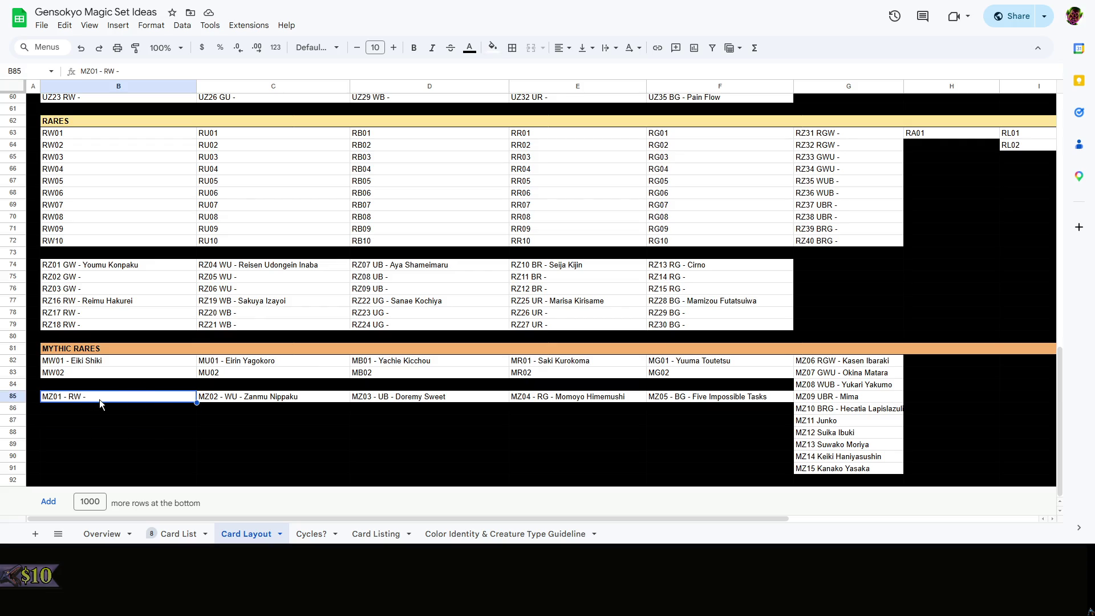
{"action": "left_click", "coordinate": [239, 399]}
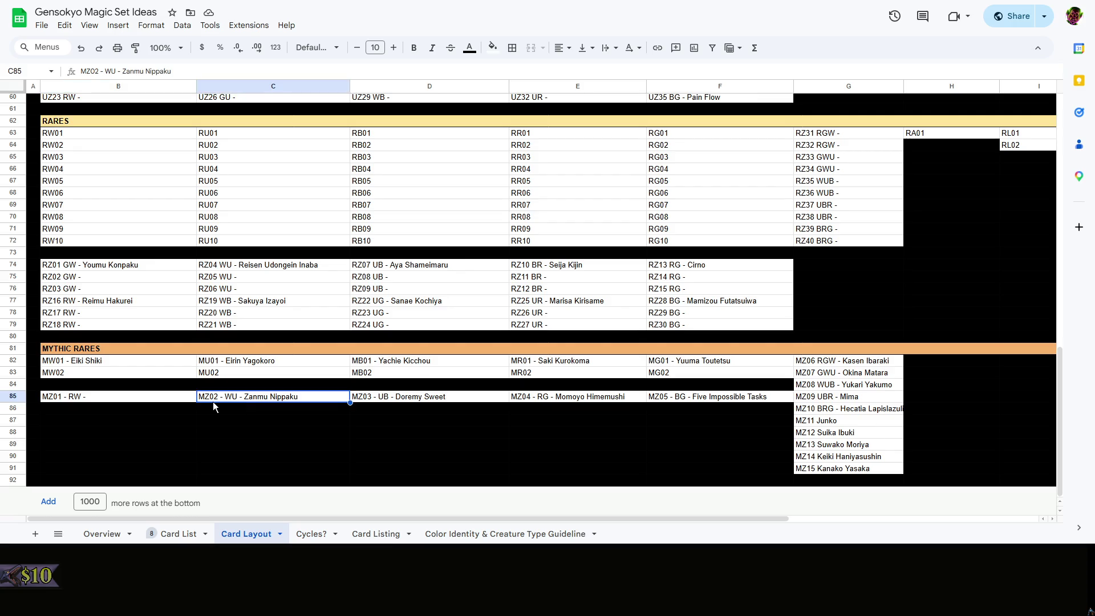
{"action": "left_click", "coordinate": [447, 398]}
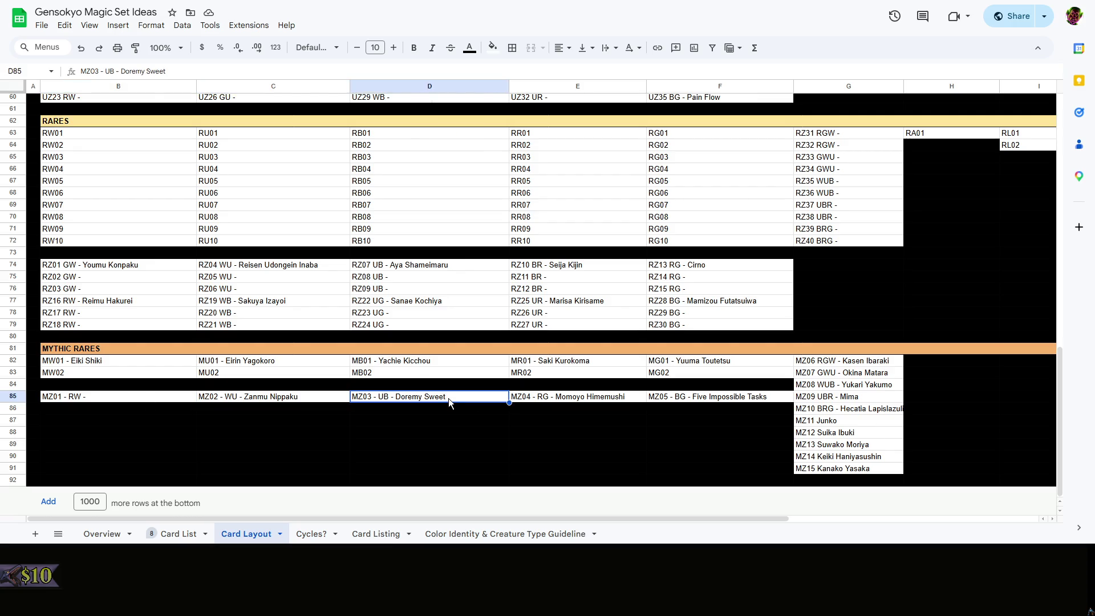
{"action": "key", "text": "Left"}
{"action": "key", "text": "Left"}
{"action": "left_click", "coordinate": [549, 400]}
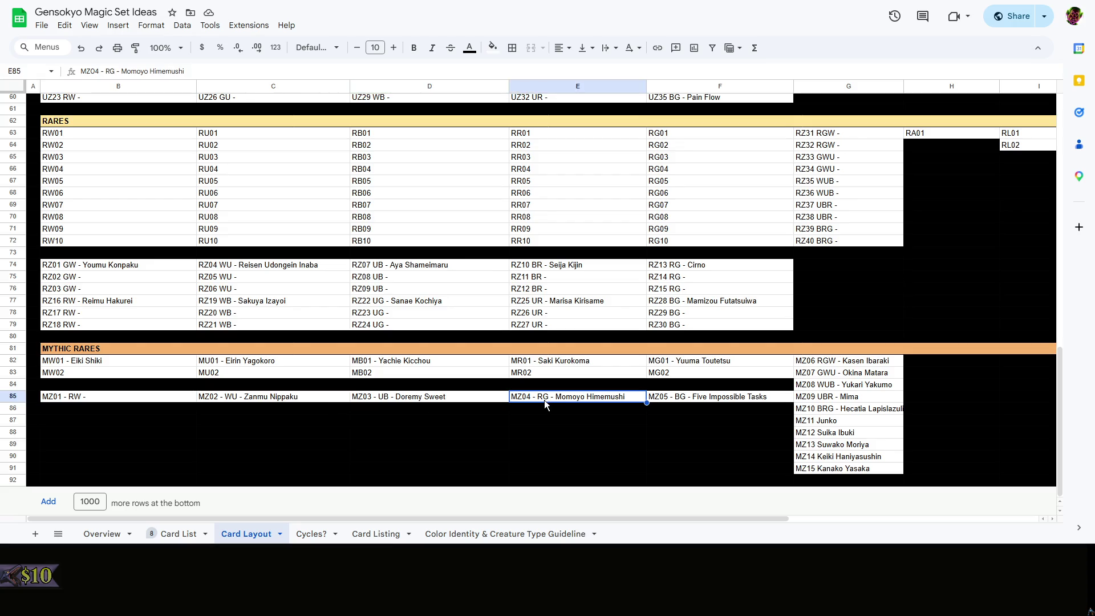
{"action": "left_click", "coordinate": [437, 400]}
{"action": "left_click", "coordinate": [702, 400]}
{"action": "left_click", "coordinate": [607, 400]}
{"action": "left_click", "coordinate": [578, 446]}
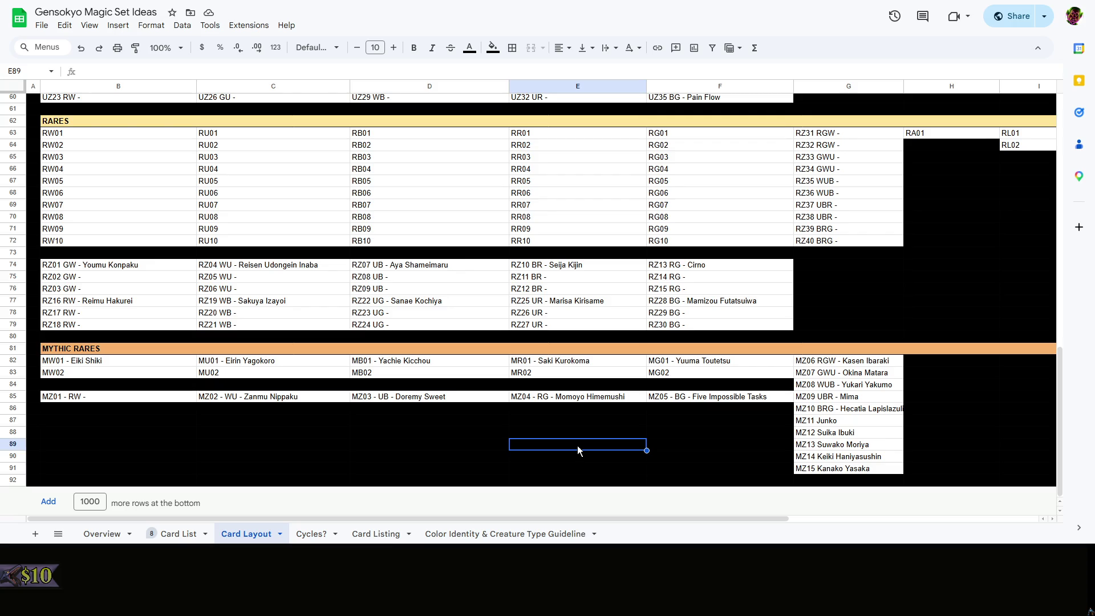
Add a trailing " -" to MW02, MU02, MB02, MR02 and MG02 in row 83
{"action": "double_click", "coordinate": [120, 374]}
{"action": "type", "text": "-"}
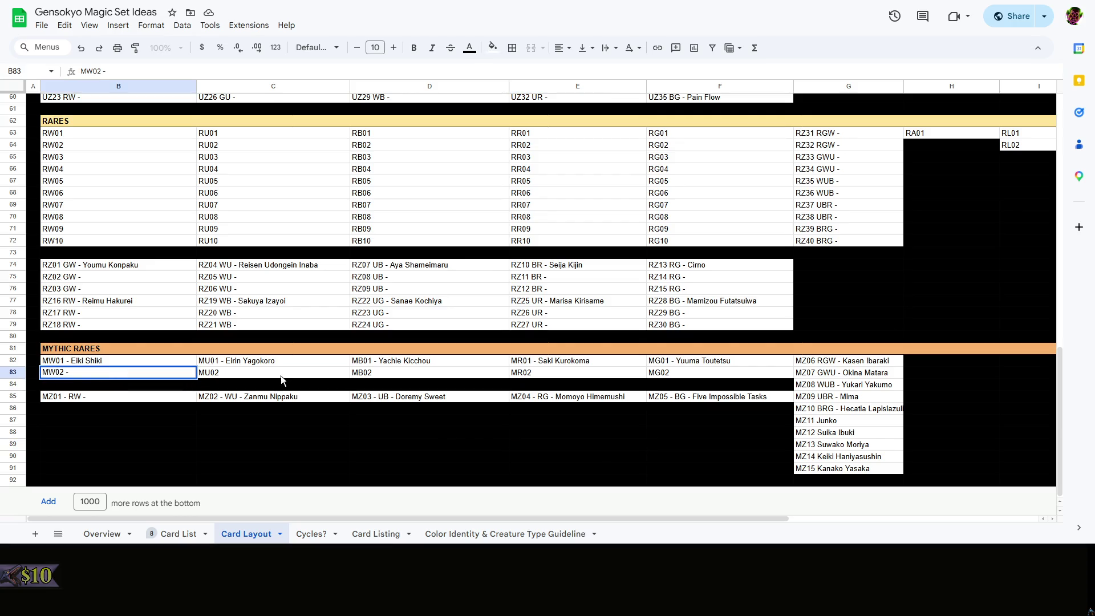
{"action": "double_click", "coordinate": [282, 374]}
{"action": "type", "text": "-"}
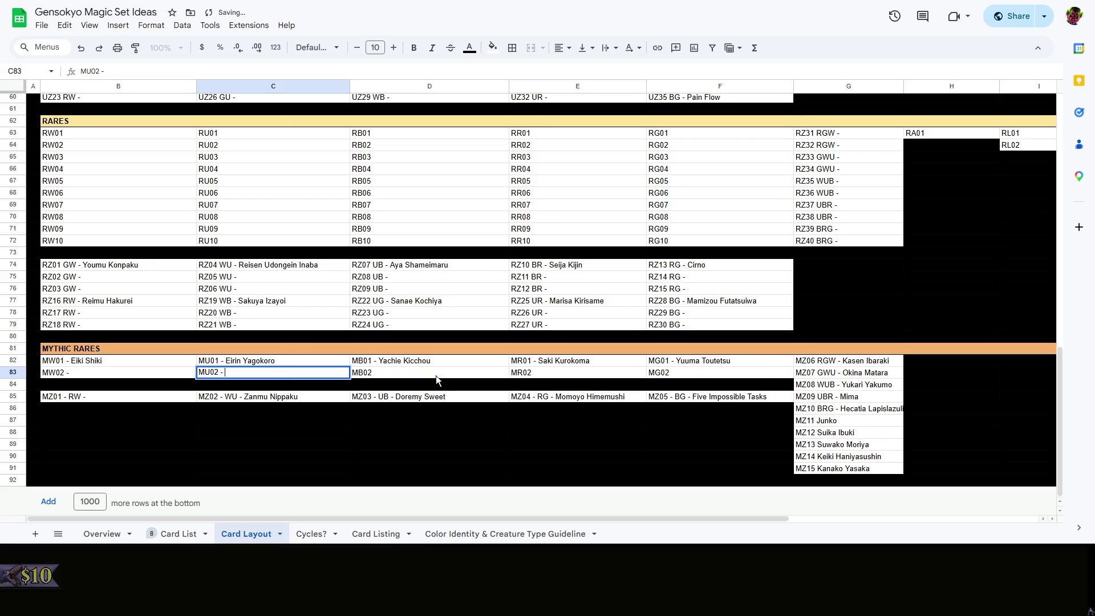
{"action": "double_click", "coordinate": [436, 374]}
{"action": "double_click", "coordinate": [618, 374]}
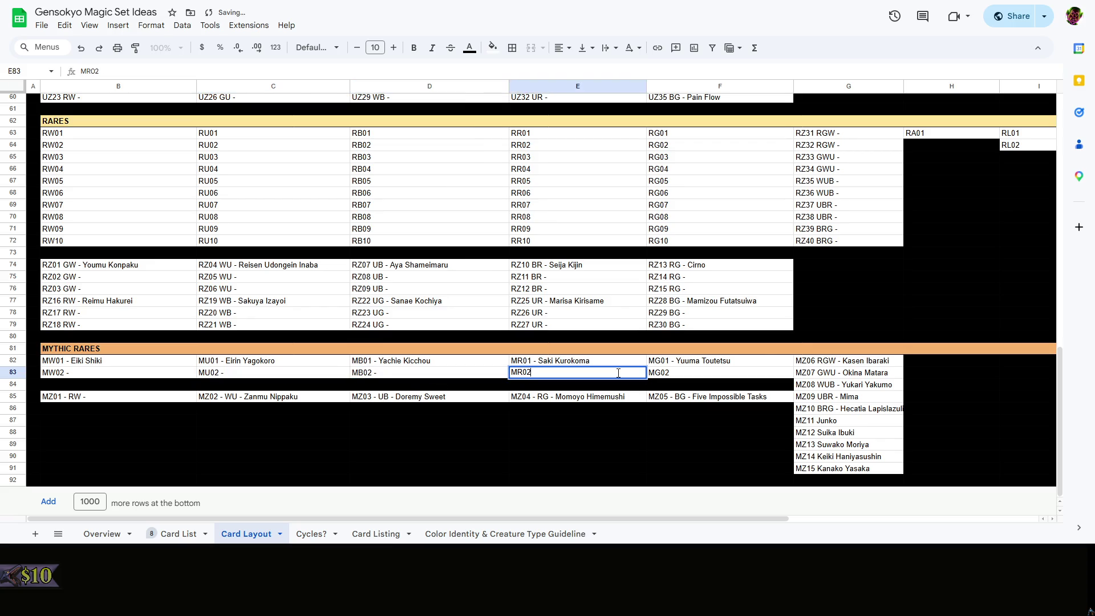
{"action": "type", "text": "-"}
{"action": "double_click", "coordinate": [716, 372]}
{"action": "type", "text": "-"}
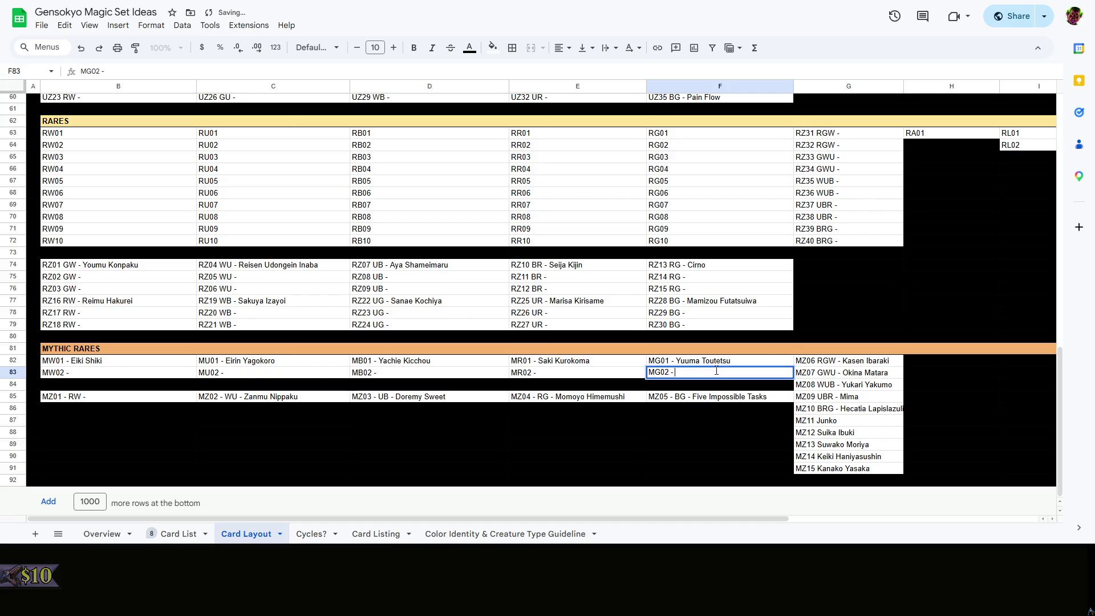
{"action": "left_click", "coordinate": [722, 433]}
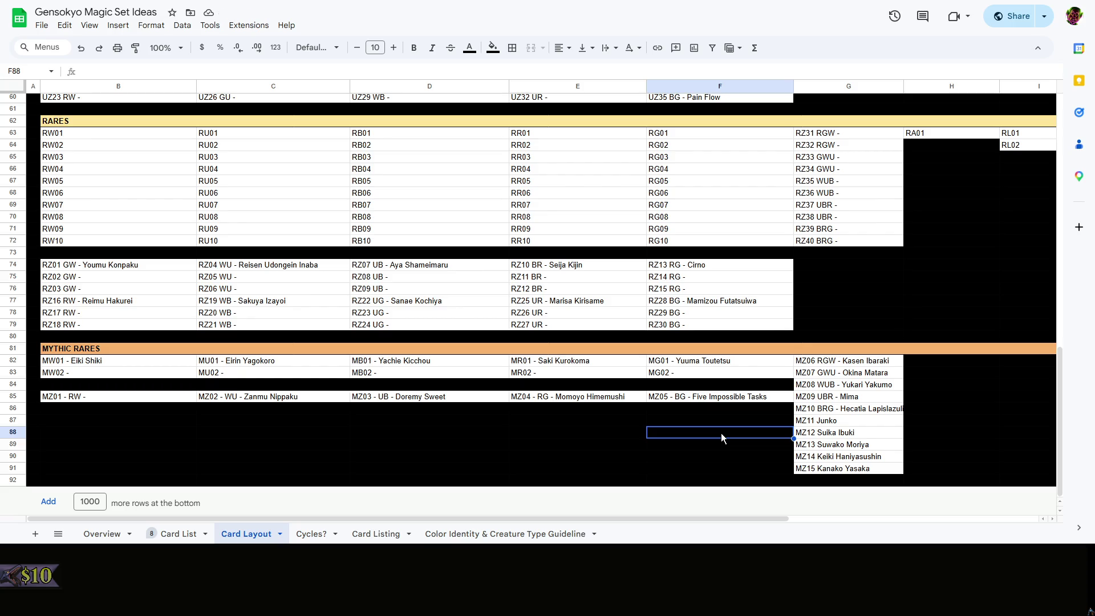
Copy the trailing dash from RW01 and append it to the white rare slots RW02–RW10
{"action": "double_click", "coordinate": [103, 132]}
{"action": "type", "text": "-"}
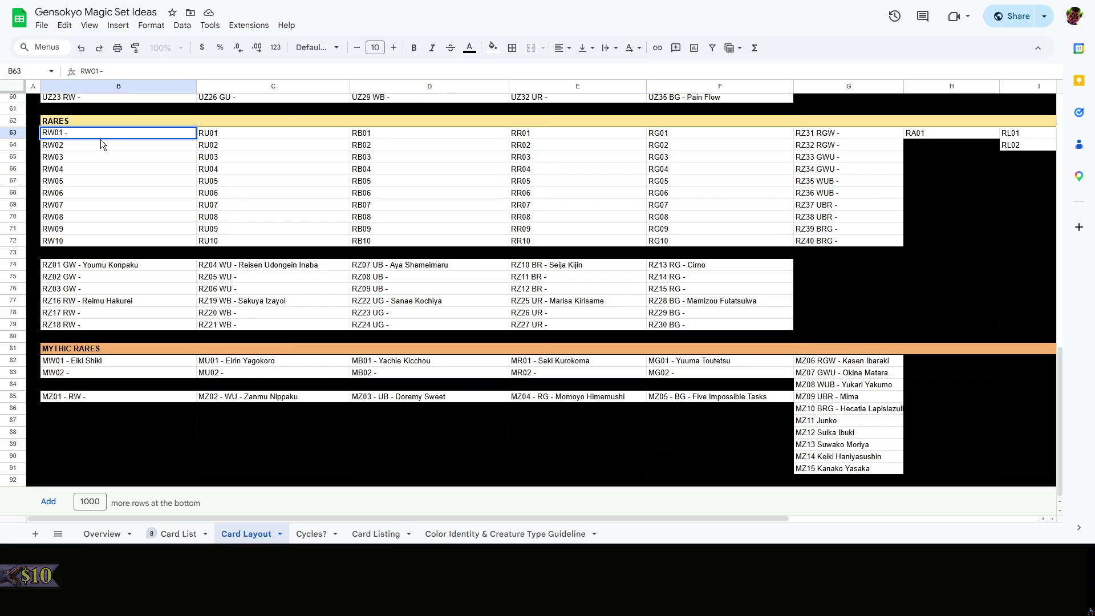
{"action": "left_click_drag", "start_coordinate": [92, 133], "coordinate": [66, 134]}
{"action": "key", "text": "ctrl+c"}
{"action": "double_click", "coordinate": [105, 150]}
{"action": "key", "text": "ctrl+v"}
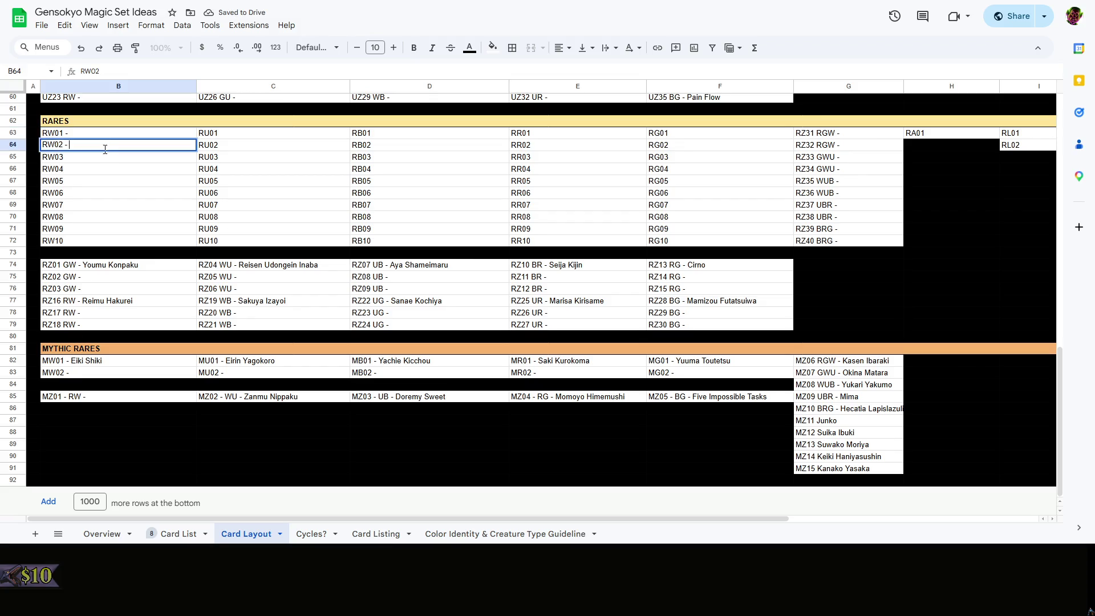
{"action": "double_click", "coordinate": [100, 158]}
{"action": "key", "text": "ctrl+v"}
{"action": "key", "text": "ctrl+v"}
{"action": "double_click", "coordinate": [97, 181]}
{"action": "key", "text": "ctrl+v"}
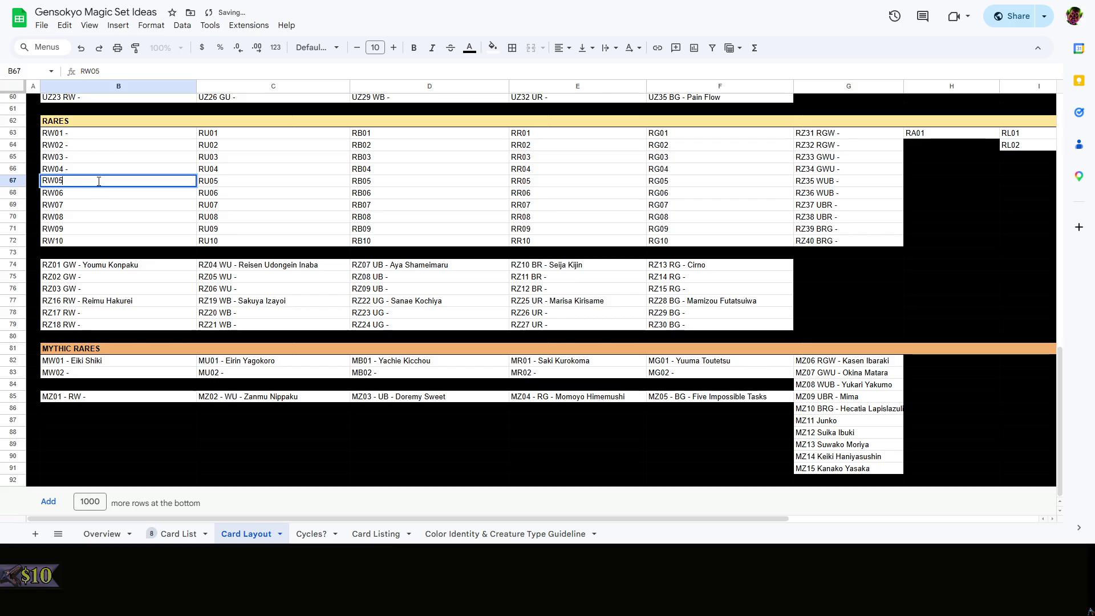
{"action": "key", "text": "ctrl+v"}
{"action": "double_click", "coordinate": [97, 204]}
{"action": "key", "text": "ctrl+v"}
{"action": "left_click", "coordinate": [95, 218]}
{"action": "key", "text": "ctrl+v"}
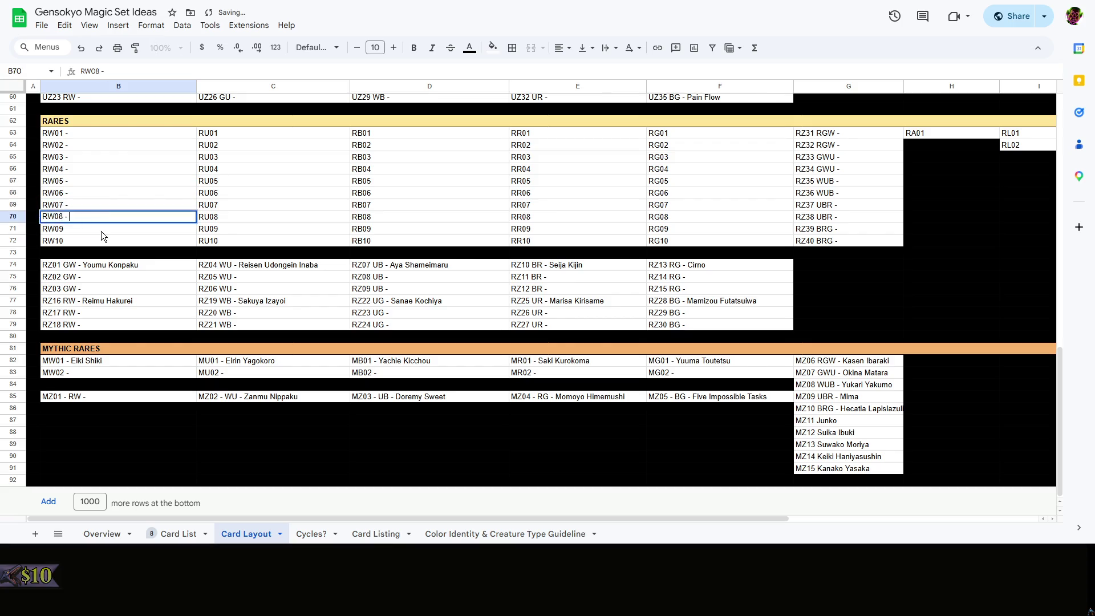
{"action": "double_click", "coordinate": [101, 231]}
{"action": "key", "text": "ctrl+v"}
{"action": "key", "text": "ctrl+v"}
Append the trailing dash to the blue rare slot codes RU01–RU10
{"action": "left_click", "coordinate": [272, 135]}
{"action": "double_click", "coordinate": [273, 134]}
{"action": "key", "text": "ctrl+v"}
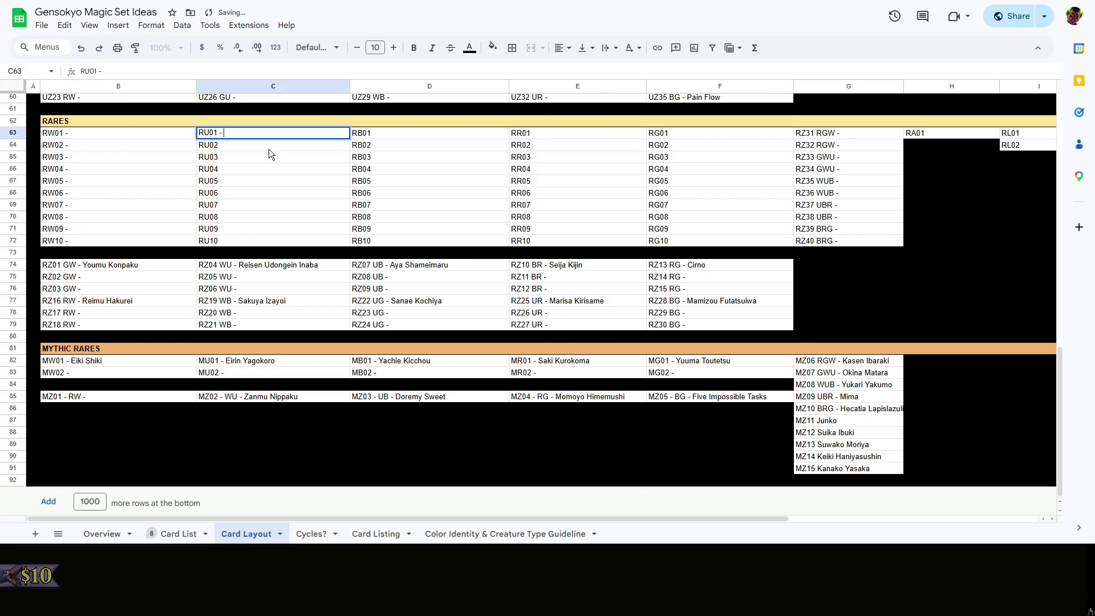
{"action": "key", "text": "ctrl+v"}
{"action": "double_click", "coordinate": [269, 161]}
{"action": "key", "text": "ctrl+v"}
{"action": "key", "text": "ctrl+v"}
{"action": "double_click", "coordinate": [271, 180]}
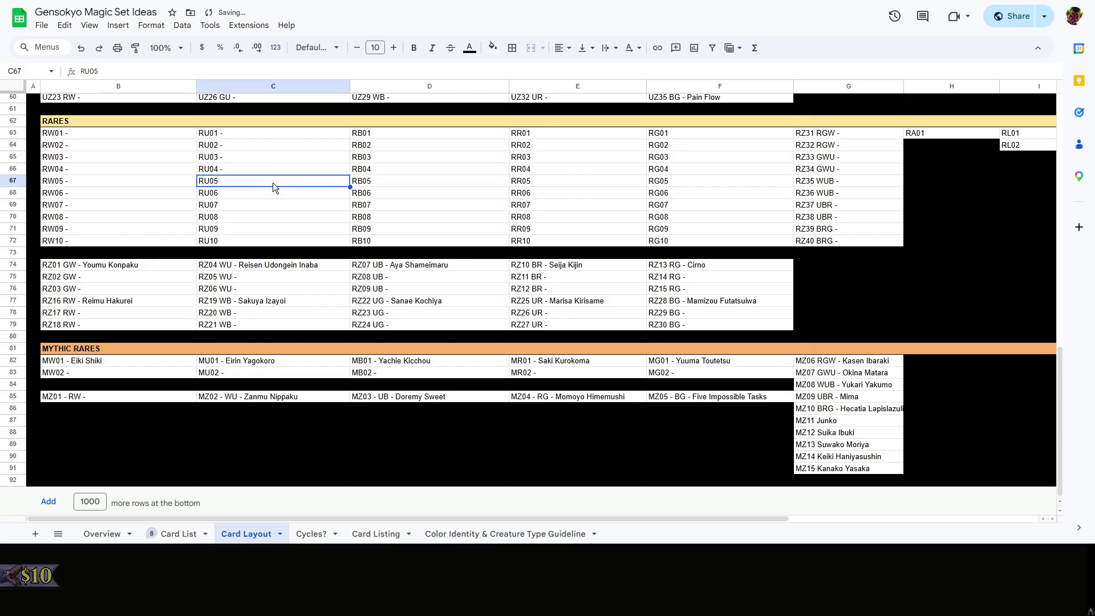
{"action": "key", "text": "ctrl+v"}
{"action": "double_click", "coordinate": [271, 193]}
{"action": "key", "text": "ctrl+v"}
{"action": "double_click", "coordinate": [263, 216]}
{"action": "key", "text": "ctrl+v"}
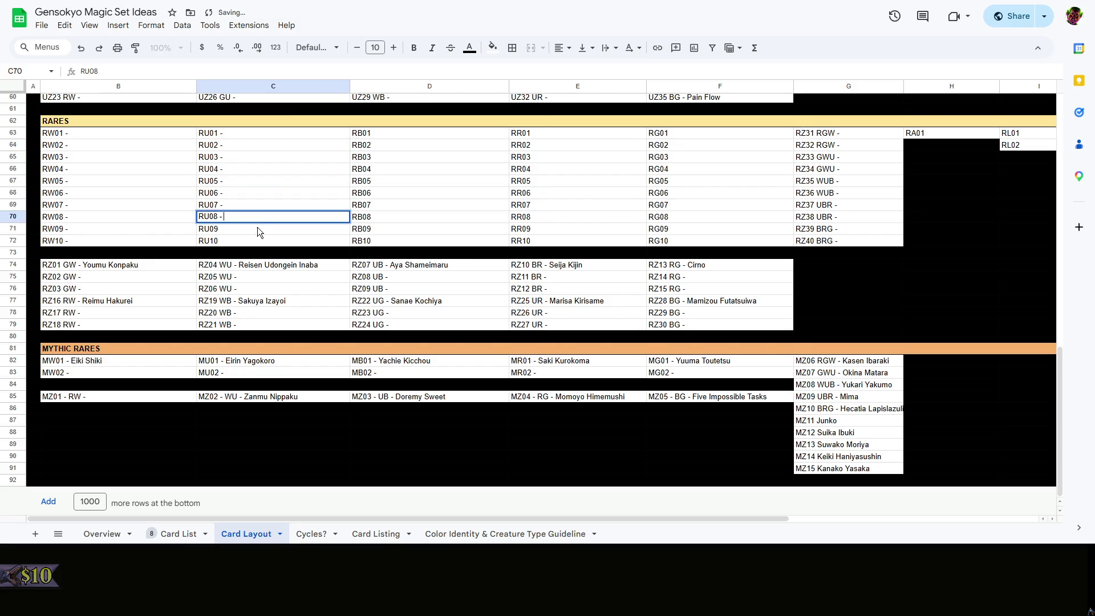
{"action": "key", "text": "ctrl+v"}
{"action": "double_click", "coordinate": [258, 241]}
{"action": "key", "text": "ctrl+v"}
Append the trailing dash to the black rare slot codes RB01–RB10
{"action": "double_click", "coordinate": [429, 135]}
{"action": "key", "text": "ctrl+v"}
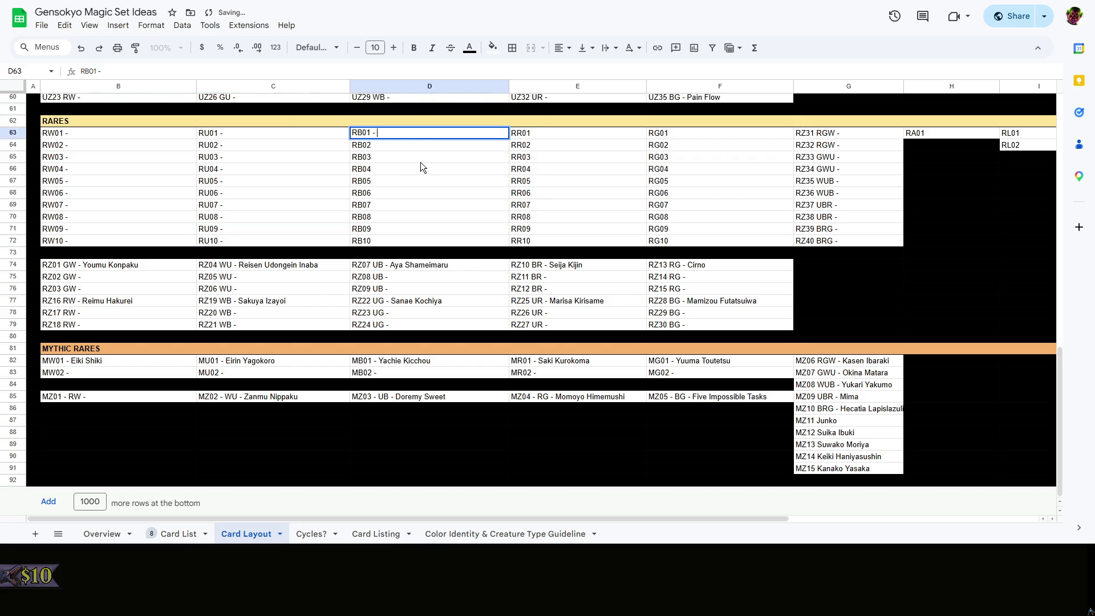
{"action": "key", "text": "Return"}
{"action": "key", "text": "Return"}
{"action": "key", "text": "ctrl+v"}
{"action": "key", "text": "Return"}
{"action": "key", "text": "Return"}
{"action": "key", "text": "ctrl+v"}
{"action": "key", "text": "Return"}
{"action": "key", "text": "Return"}
{"action": "key", "text": "ctrl+v"}
{"action": "key", "text": "Return"}
{"action": "key", "text": "Return"}
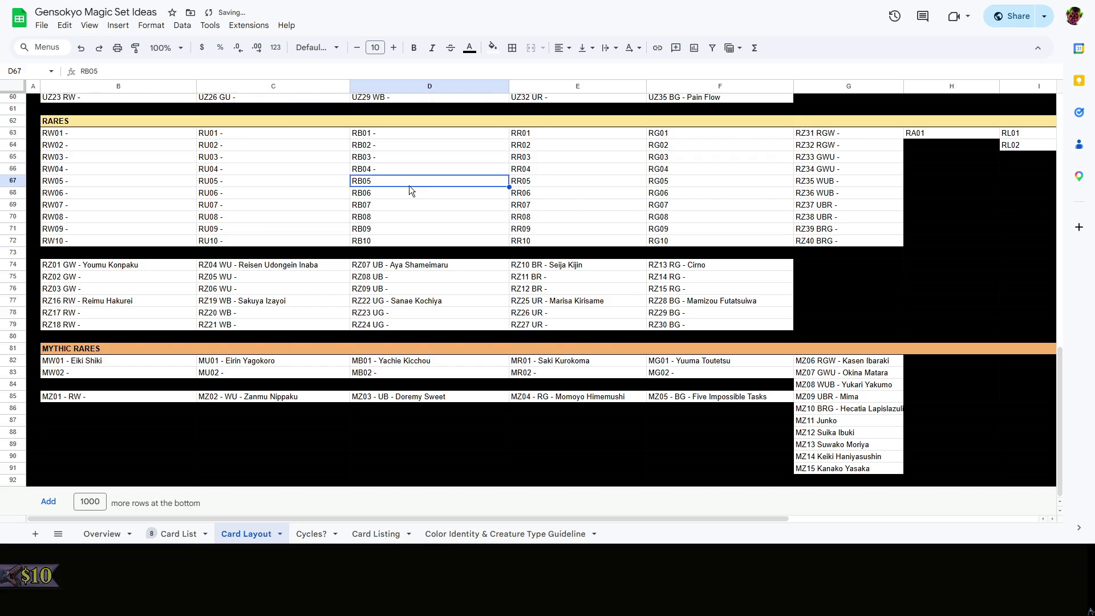
{"action": "key", "text": "ctrl+v"}
{"action": "key", "text": "Return"}
{"action": "key", "text": "Return"}
{"action": "key", "text": "ctrl+v"}
{"action": "key", "text": "Return"}
{"action": "key", "text": "Return"}
{"action": "key", "text": "ctrl+v"}
{"action": "key", "text": "Return"}
{"action": "key", "text": "Return"}
{"action": "key", "text": "ctrl+v"}
{"action": "key", "text": "Return"}
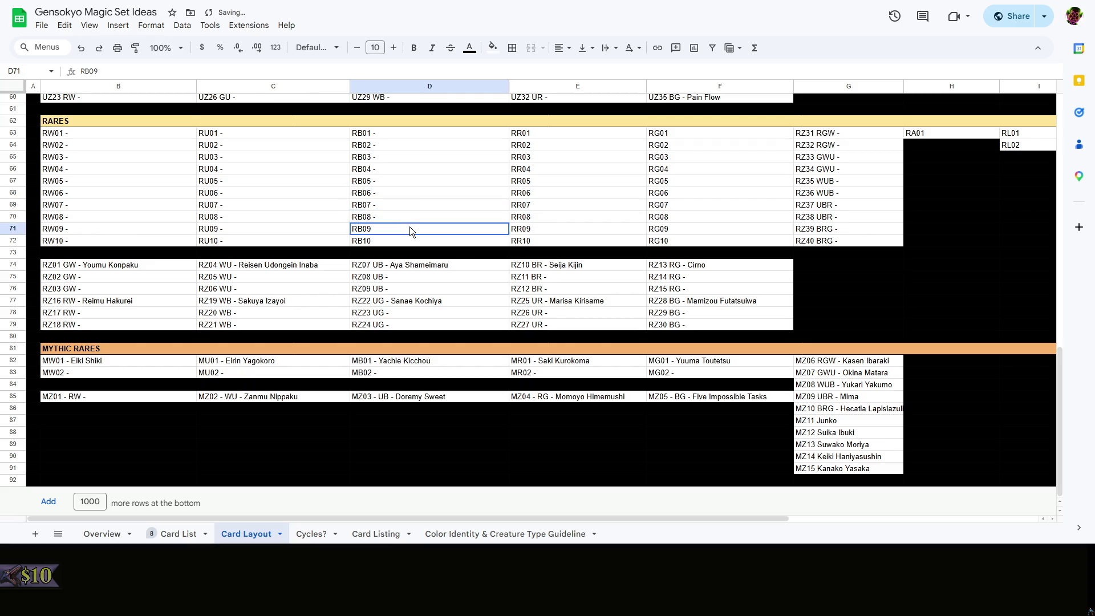
{"action": "key", "text": "Return"}
{"action": "key", "text": "ctrl+v"}
{"action": "key", "text": "Return"}
{"action": "key", "text": "Return"}
{"action": "key", "text": "ctrl+v"}
Append the trailing dash to the red rare slot codes RR01–RR10
{"action": "double_click", "coordinate": [579, 138]}
{"action": "key", "text": "ctrl+v"}
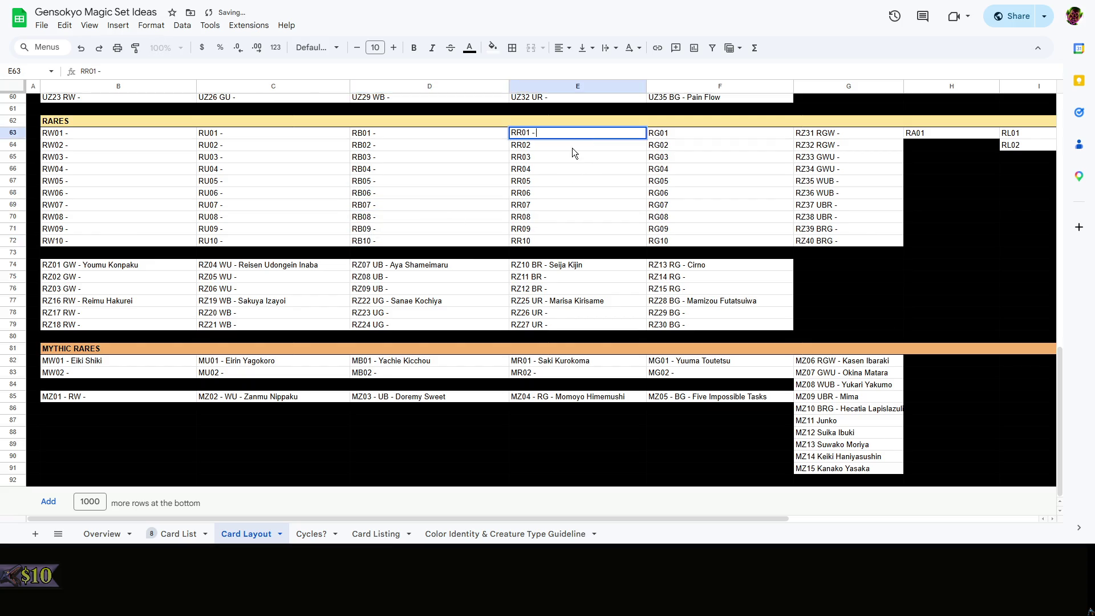
{"action": "key", "text": "Return"}
{"action": "key", "text": "Return"}
{"action": "key", "text": "ctrl+v"}
{"action": "key", "text": "Return"}
{"action": "key", "text": "Return"}
{"action": "key", "text": "ctrl+v"}
{"action": "key", "text": "Return"}
{"action": "key", "text": "Return"}
{"action": "key", "text": "ctrl+v"}
{"action": "key", "text": "Return"}
{"action": "key", "text": "Return"}
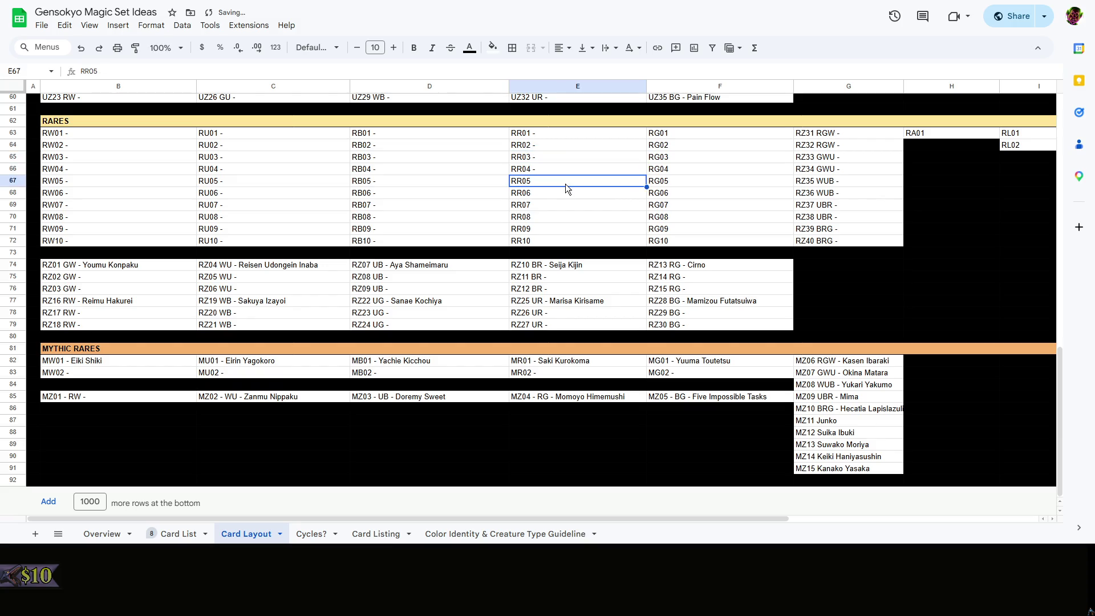
{"action": "key", "text": "ctrl+v"}
{"action": "key", "text": "Return"}
{"action": "key", "text": "Return"}
{"action": "key", "text": "ctrl+v"}
{"action": "key", "text": "Return"}
{"action": "key", "text": "Return"}
{"action": "key", "text": "ctrl+v"}
{"action": "key", "text": "Return"}
{"action": "key", "text": "Return"}
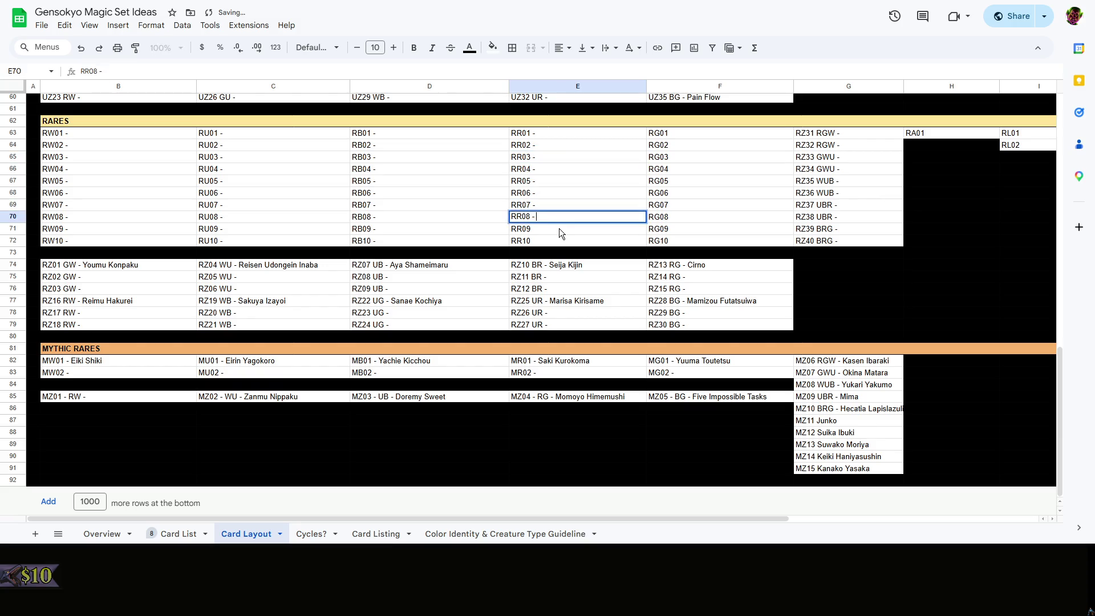
{"action": "key", "text": "ctrl+v"}
{"action": "key", "text": "Return"}
{"action": "key", "text": "Return"}
{"action": "key", "text": "ctrl+v"}
{"action": "key", "text": "Return"}
{"action": "key", "text": "Return"}
Append the trailing dash to the green rare slot codes RG01–RG10
{"action": "left_click", "coordinate": [706, 155]}
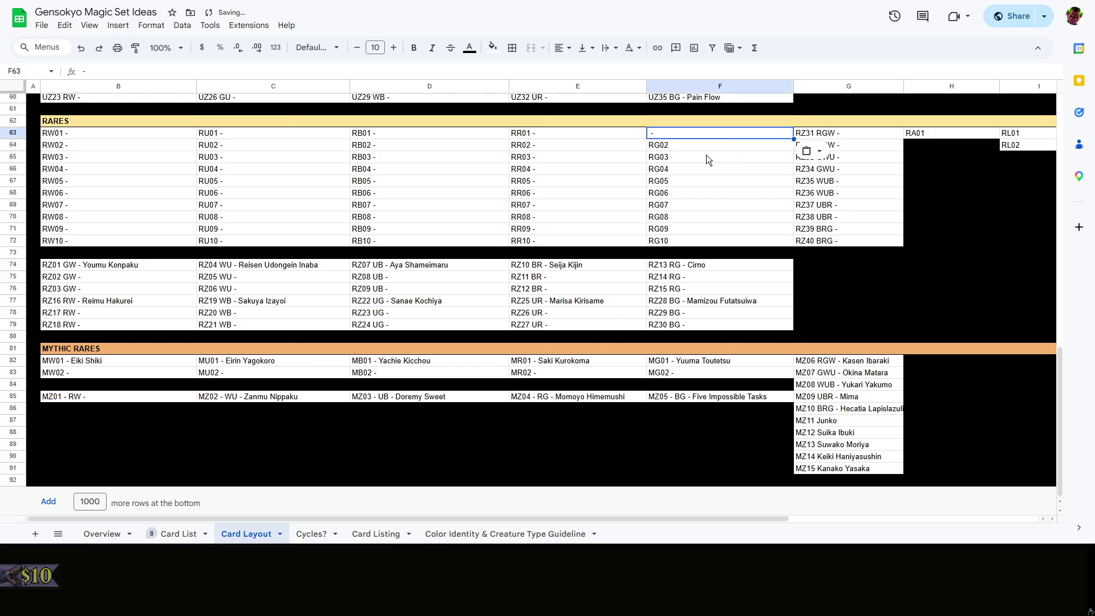
{"action": "double_click", "coordinate": [703, 136]}
{"action": "key", "text": "ctrl+v"}
{"action": "key", "text": "Return"}
{"action": "key", "text": "Return"}
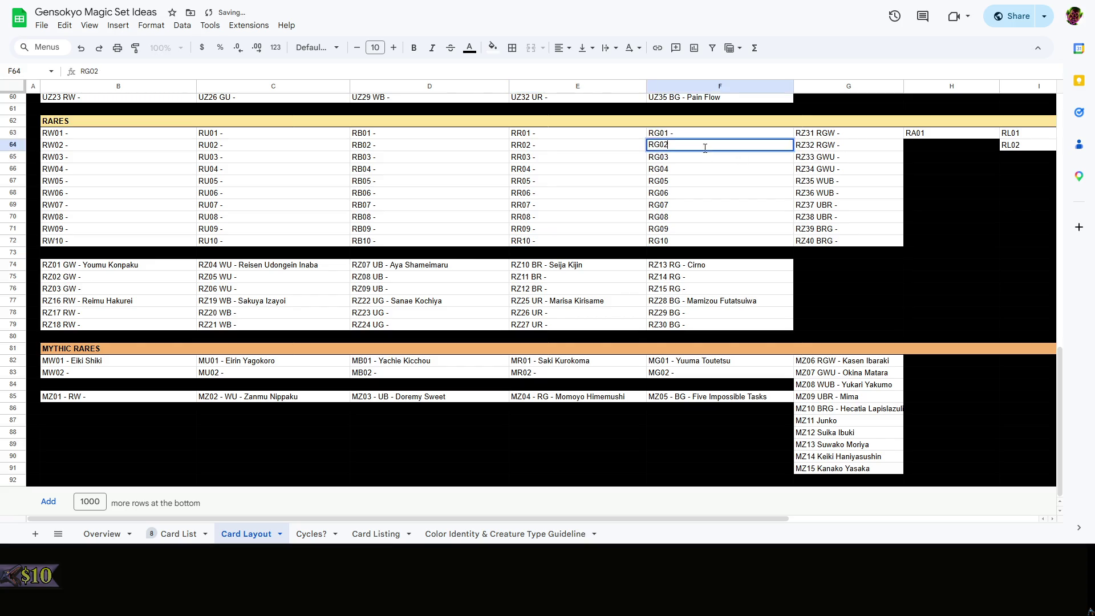
{"action": "key", "text": "ctrl+v"}
{"action": "key", "text": "Return"}
{"action": "key", "text": "Return"}
{"action": "key", "text": "ctrl+v"}
{"action": "key", "text": "Return"}
{"action": "key", "text": "Return"}
{"action": "key", "text": "ctrl+v"}
{"action": "key", "text": "Return"}
{"action": "key", "text": "Return"}
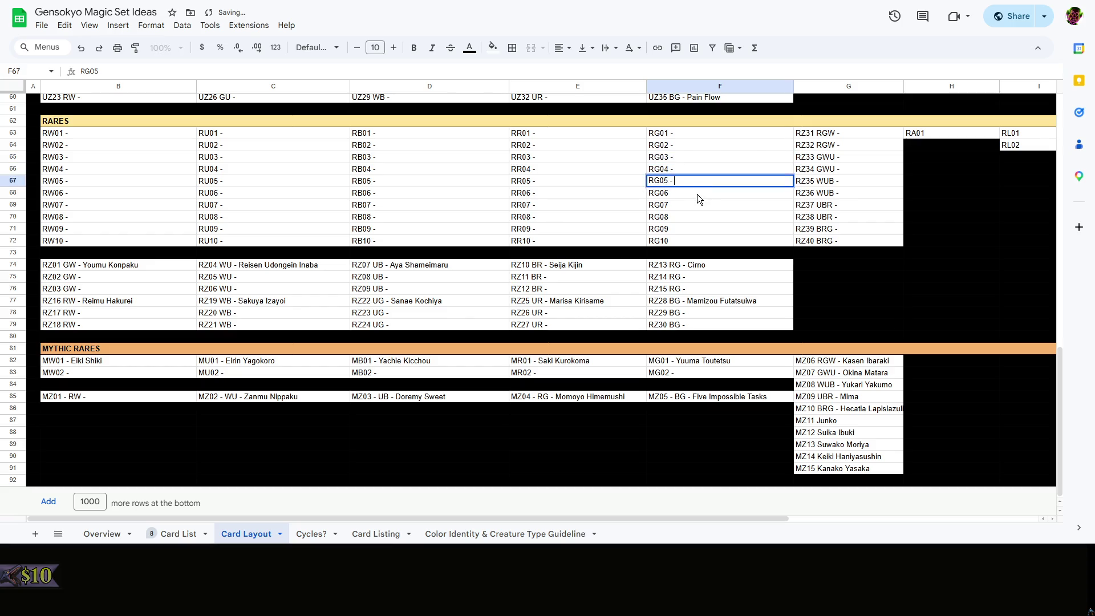
{"action": "key", "text": "ctrl+v"}
{"action": "key", "text": "Return"}
{"action": "key", "text": "Return"}
{"action": "key", "text": "ctrl+v"}
{"action": "key", "text": "Return"}
{"action": "key", "text": "Return"}
{"action": "key", "text": "ctrl+v"}
{"action": "key", "text": "Return"}
{"action": "key", "text": "Return"}
{"action": "key", "text": "ctrl+v"}
{"action": "key", "text": "Return"}
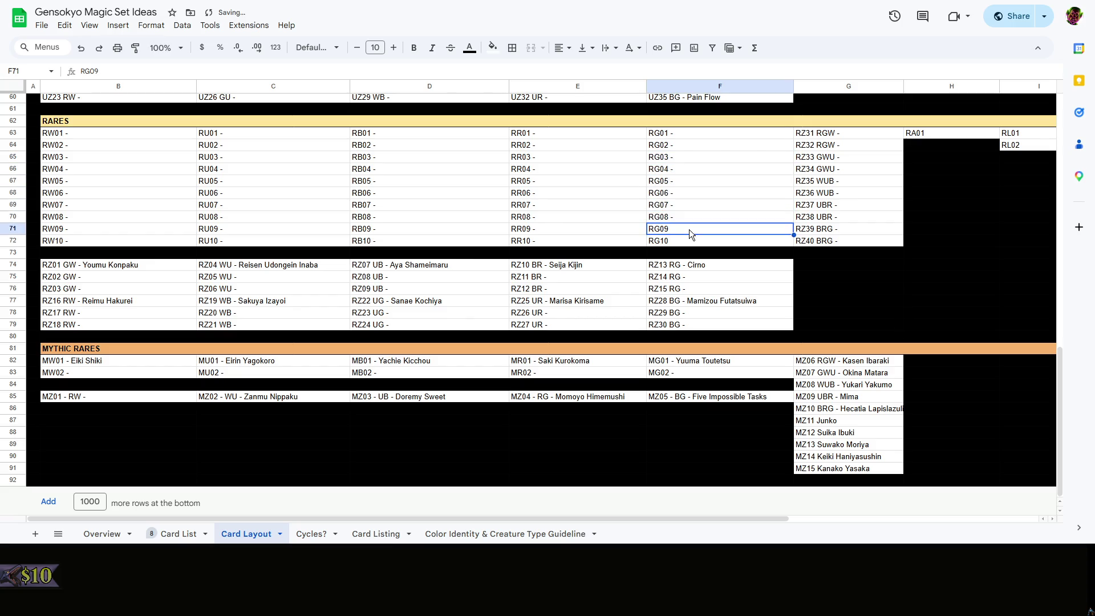
{"action": "key", "text": "Return"}
{"action": "key", "text": "ctrl+v"}
{"action": "key", "text": "Return"}
{"action": "key", "text": "Return"}
{"action": "key", "text": "ctrl+v"}
{"action": "left_click", "coordinate": [871, 269]}
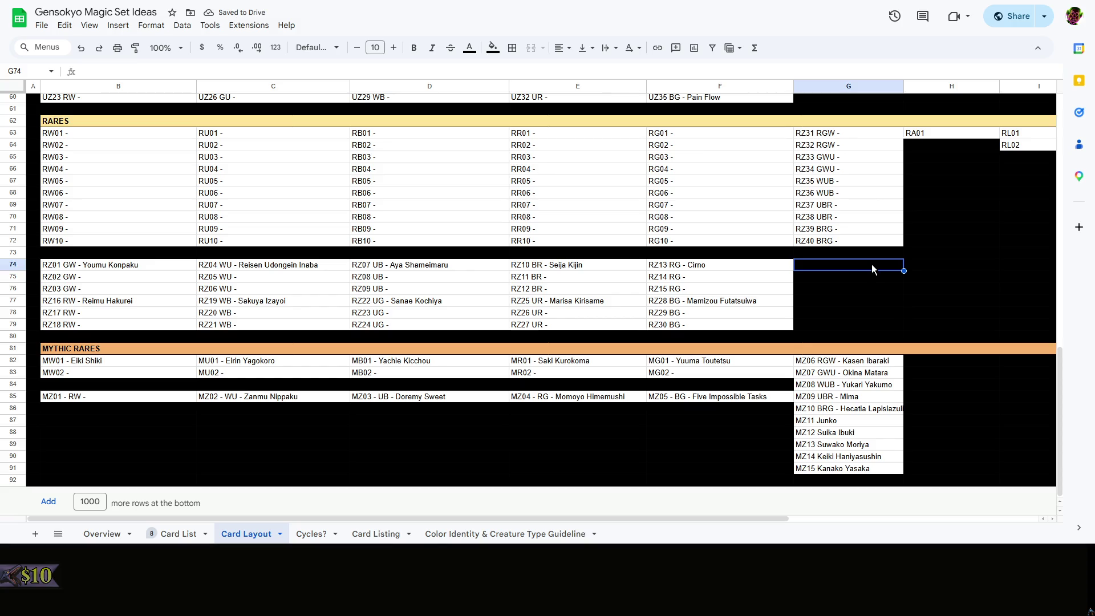
{"action": "scroll", "coordinate": [250, 247], "scroll_direction": "up", "scroll_amount": 3}
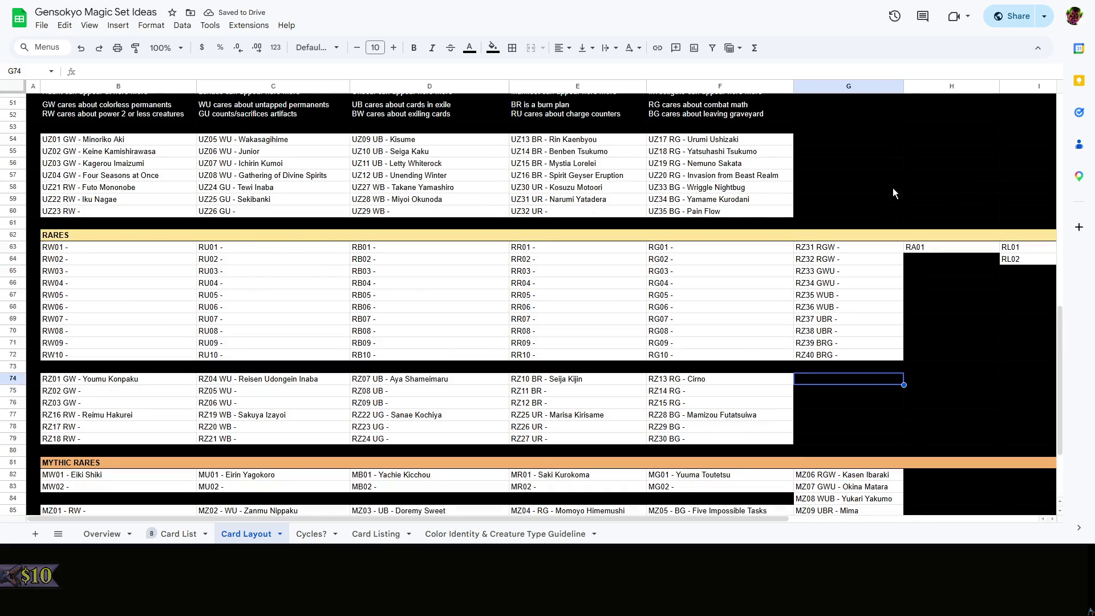
{"action": "scroll", "coordinate": [718, 209], "scroll_direction": "down", "scroll_amount": 3}
{"action": "left_click", "coordinate": [293, 265]}
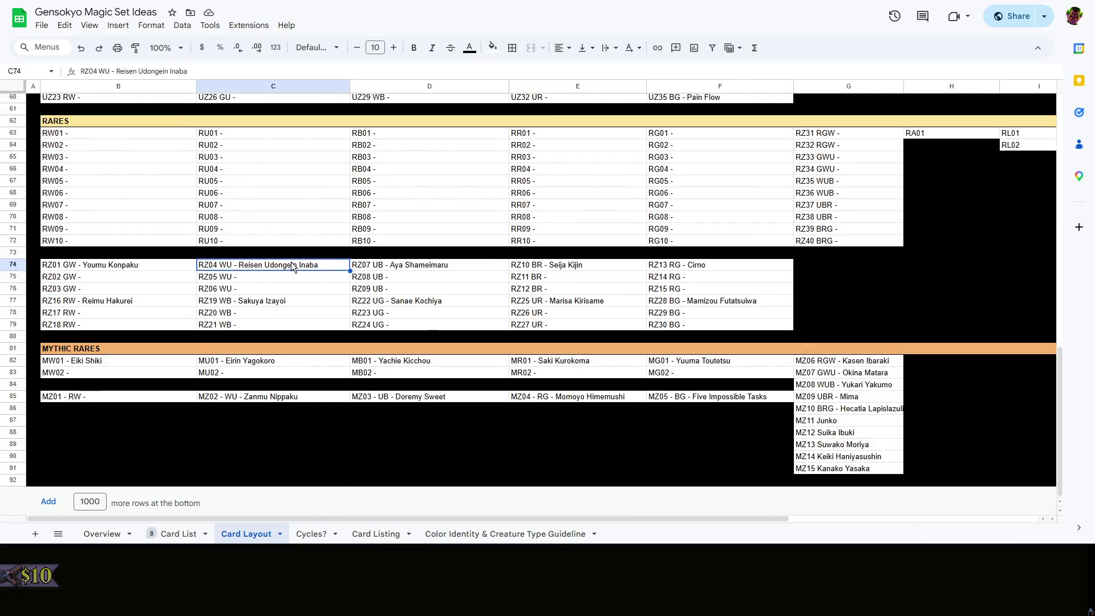
{"action": "scroll", "coordinate": [294, 267], "scroll_direction": "up", "scroll_amount": 3}
{"action": "left_click", "coordinate": [117, 248]}
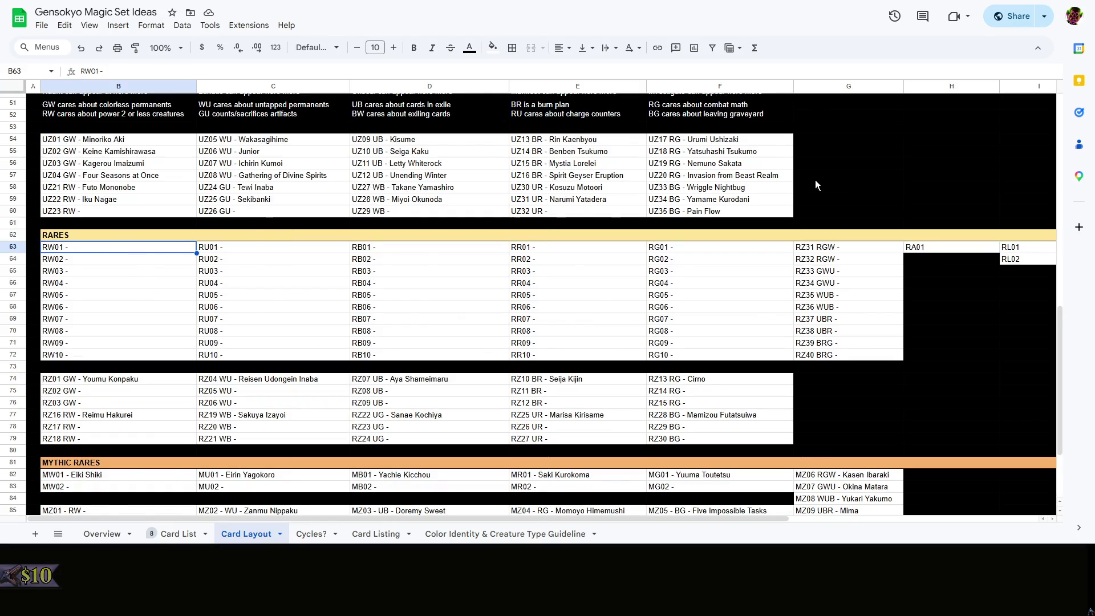
{"action": "scroll", "coordinate": [843, 248], "scroll_direction": "up", "scroll_amount": 3}
{"action": "scroll", "coordinate": [843, 249], "scroll_direction": "down", "scroll_amount": 3}
{"action": "scroll", "coordinate": [842, 248], "scroll_direction": "up", "scroll_amount": 5}
{"action": "scroll", "coordinate": [829, 246], "scroll_direction": "down", "scroll_amount": 3}
{"action": "scroll", "coordinate": [829, 246], "scroll_direction": "down", "scroll_amount": 2}
{"action": "scroll", "coordinate": [913, 179], "scroll_direction": "up", "scroll_amount": 3}
{"action": "scroll", "coordinate": [912, 179], "scroll_direction": "up", "scroll_amount": 6}
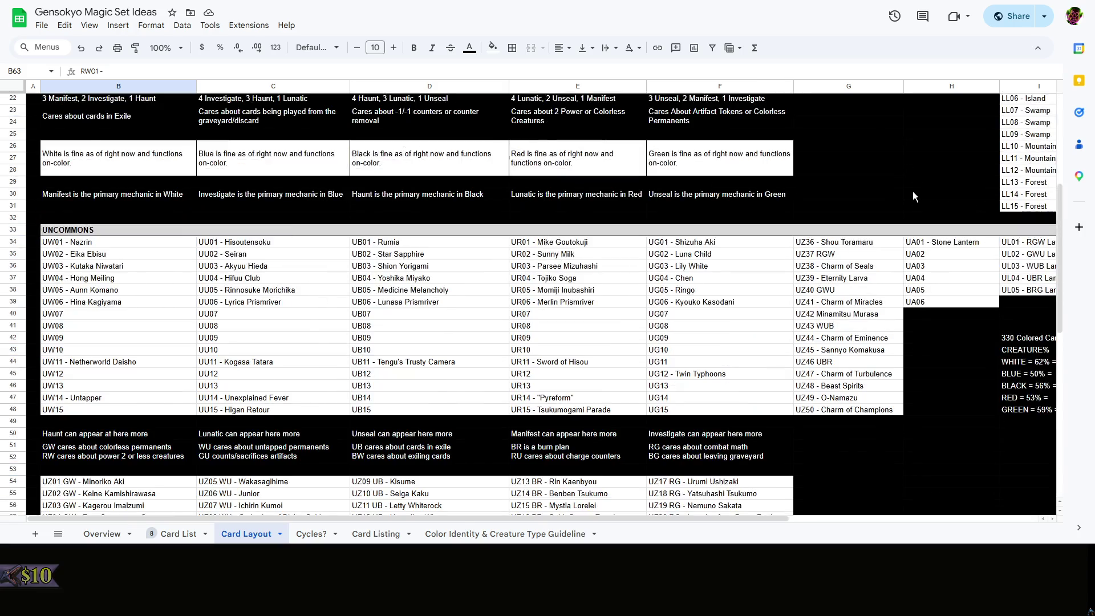
{"action": "scroll", "coordinate": [913, 191], "scroll_direction": "down", "scroll_amount": 9}
{"action": "left_click", "coordinate": [911, 199]}
{"action": "left_click", "coordinate": [124, 247]}
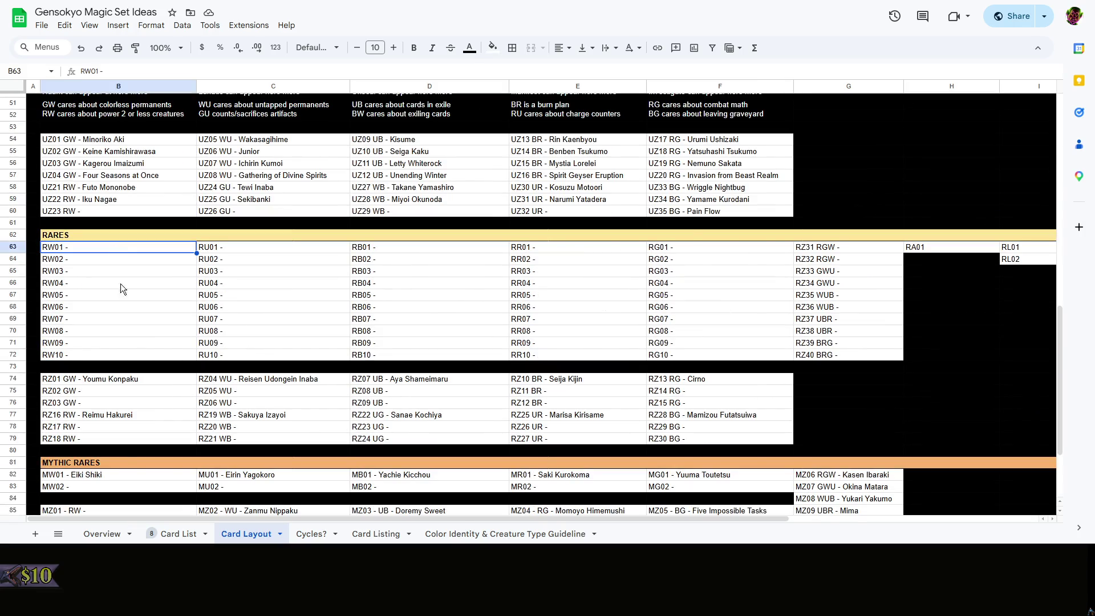
{"action": "left_click", "coordinate": [188, 534]}
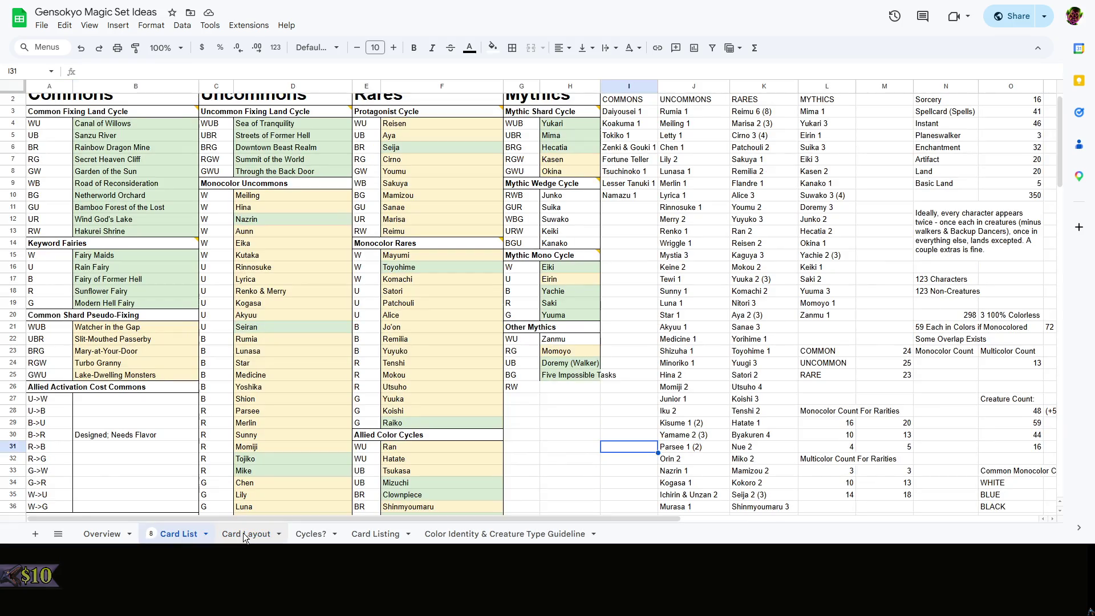
{"action": "left_click", "coordinate": [243, 532]}
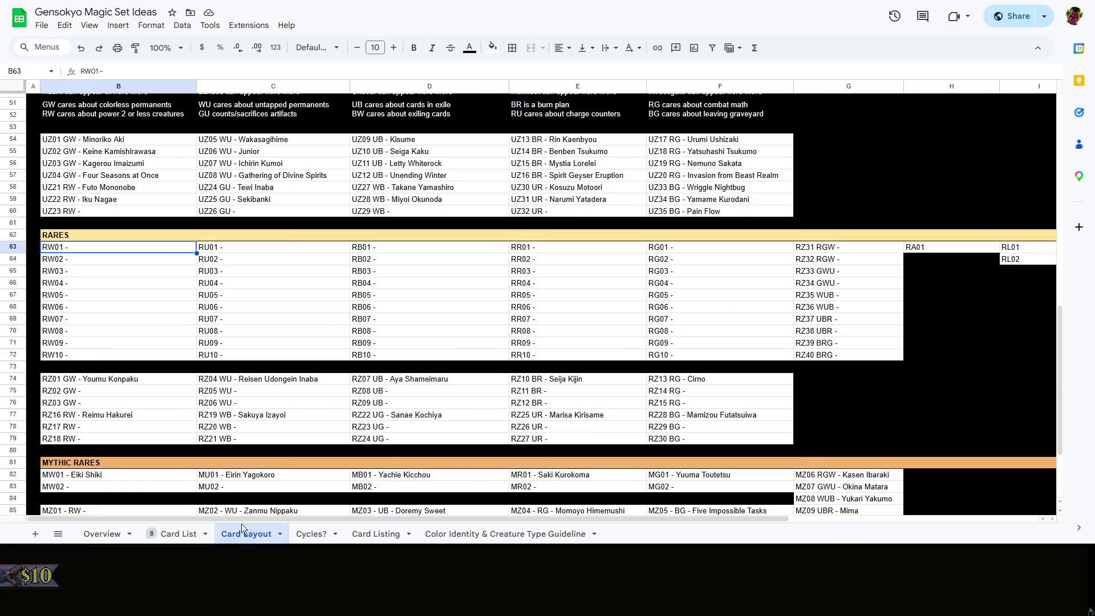
Name RW01–RW03 Mayumi Joutouguu, Komachi Onozuka and Toyohime Watatsuki, then view the Card List sheet
{"action": "double_click", "coordinate": [130, 248]}
{"action": "type", "text": "Mayu"}
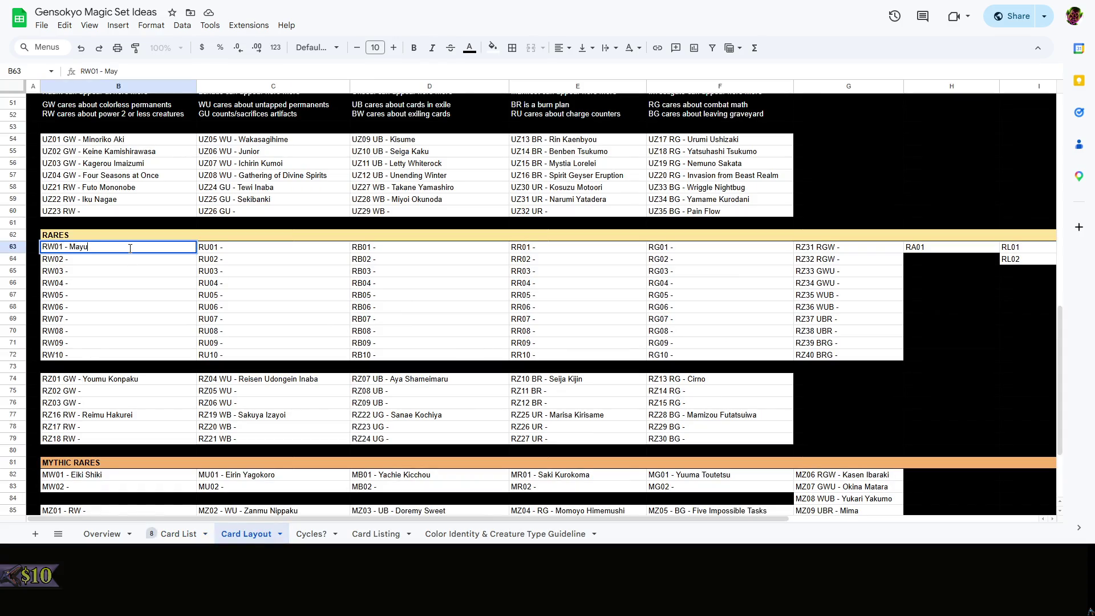
{"action": "type", "text": "mi Joutou"}
{"action": "type", "text": "guu"}
{"action": "double_click", "coordinate": [128, 260]}
{"action": "type", "text": "Komach"}
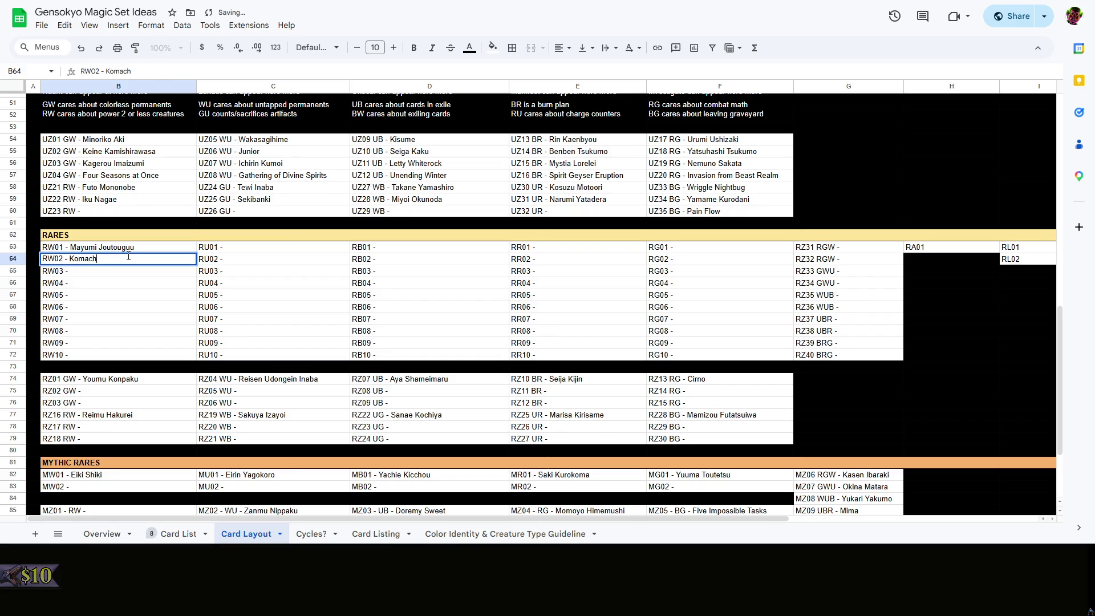
{"action": "type", "text": "i Onozuka"}
{"action": "double_click", "coordinate": [125, 271]}
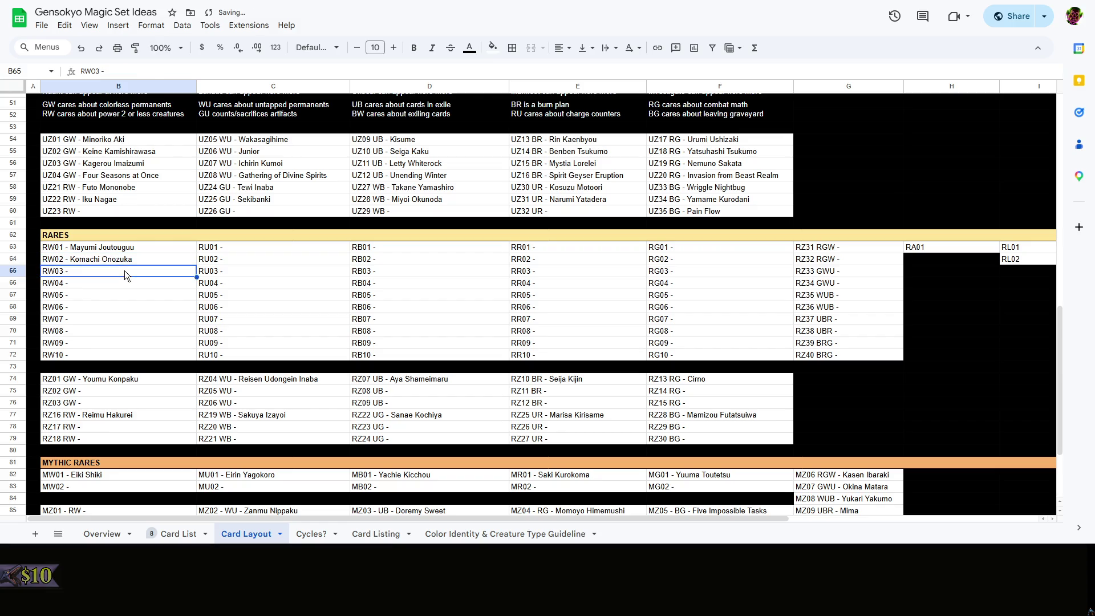
{"action": "type", "text": "Toy"}
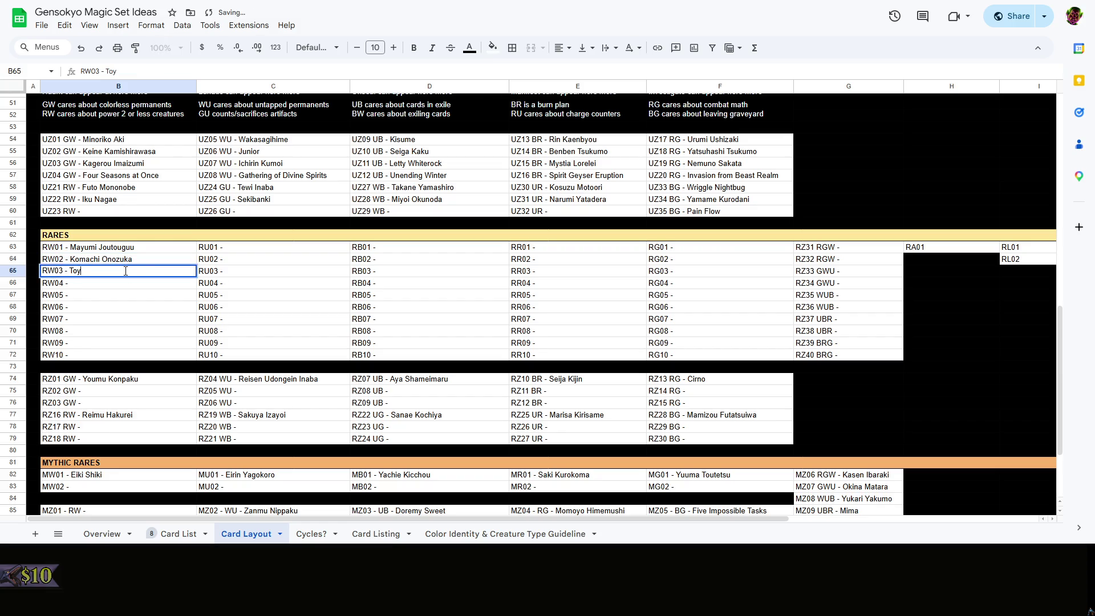
{"action": "type", "text": "ohime"}
{"action": "type", "text": " Watatsuki"}
{"action": "left_click", "coordinate": [243, 248]}
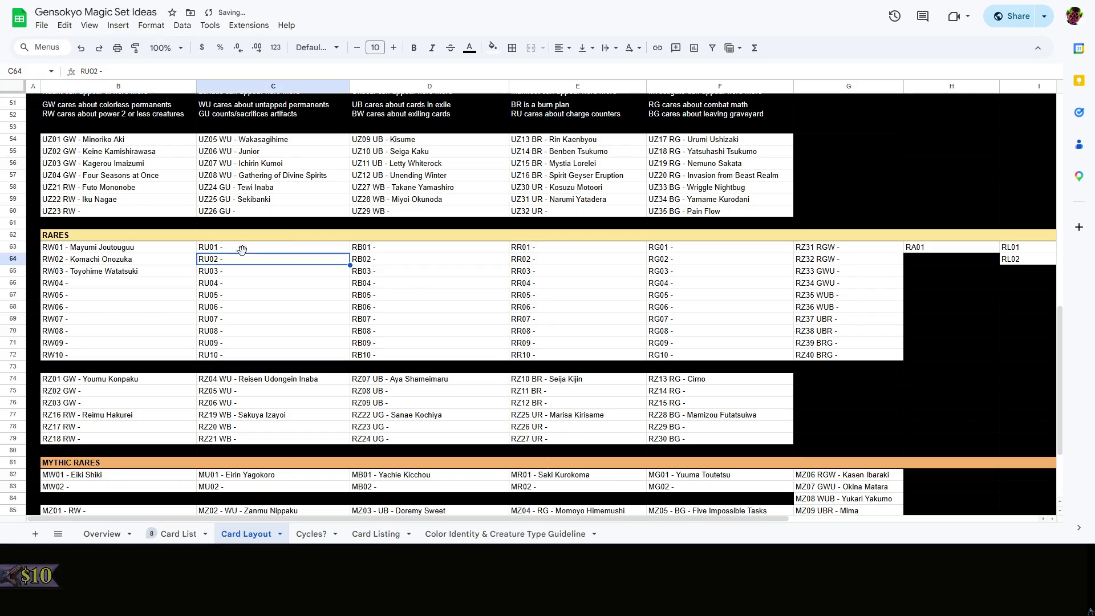
{"action": "left_click", "coordinate": [195, 532]}
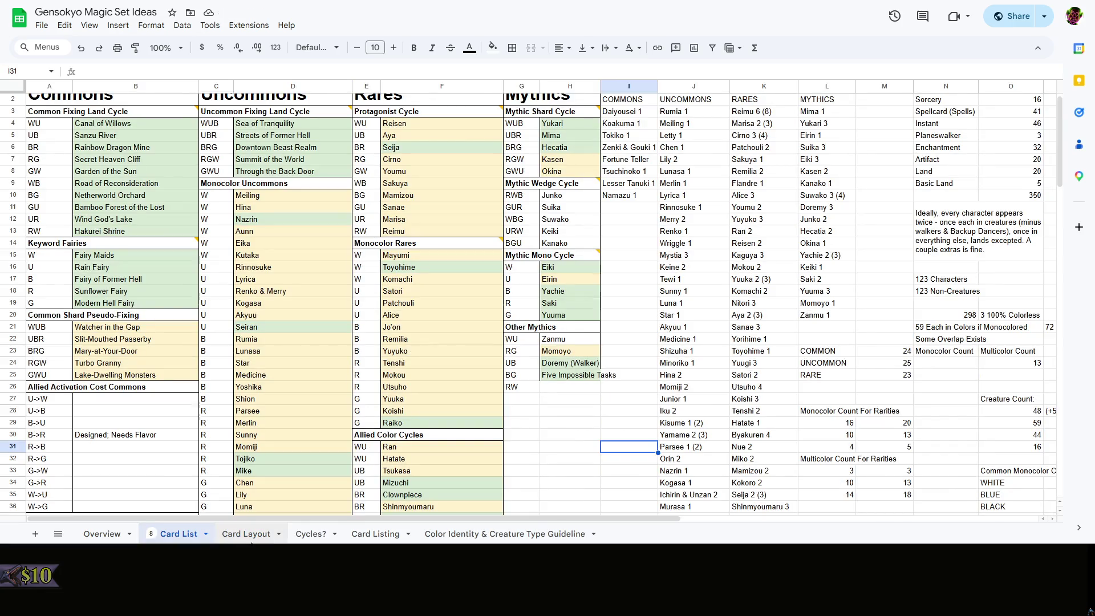
Name the RU01 slot Satori Komeiji on Card Layout and check the Card List sheet
{"action": "left_click", "coordinate": [246, 533]}
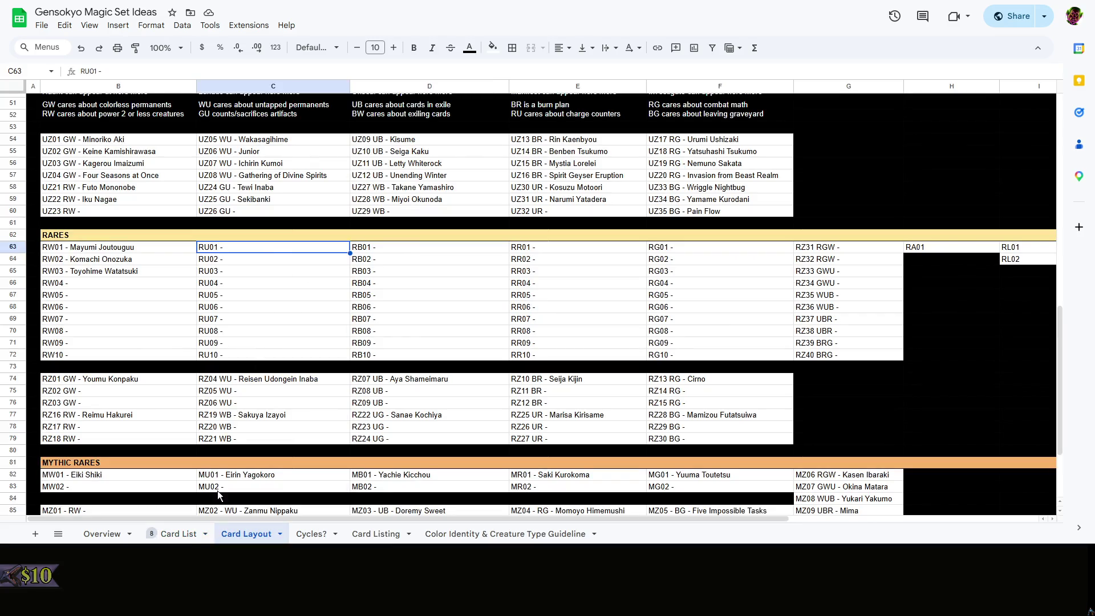
{"action": "left_click", "coordinate": [180, 532]}
{"action": "left_click", "coordinate": [241, 530]}
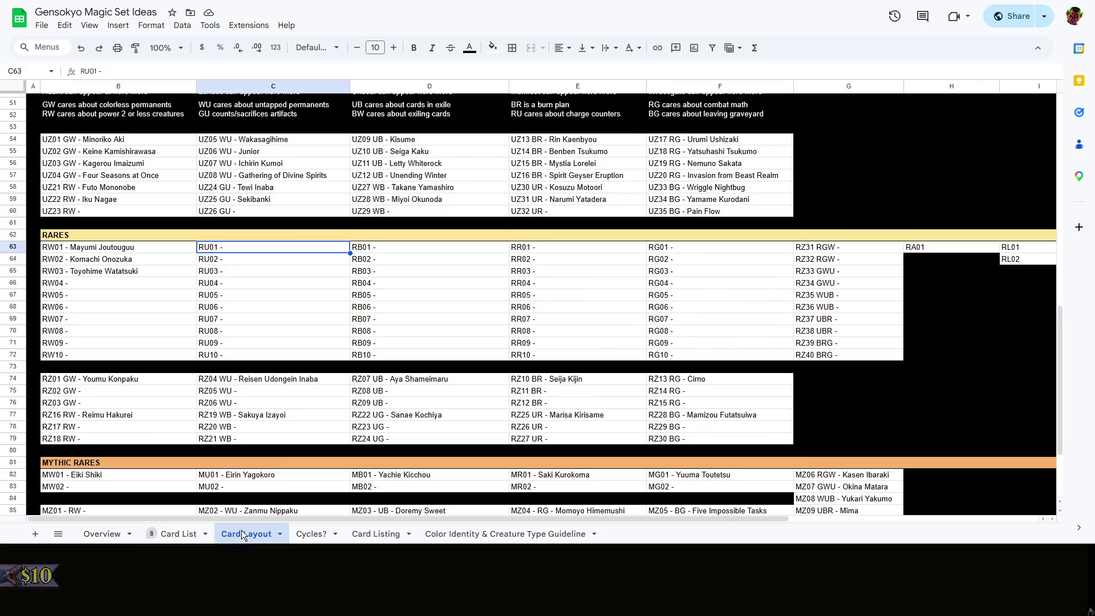
{"action": "double_click", "coordinate": [288, 246]}
{"action": "type", "text": "Sto"}
{"action": "type", "text": "tori"}
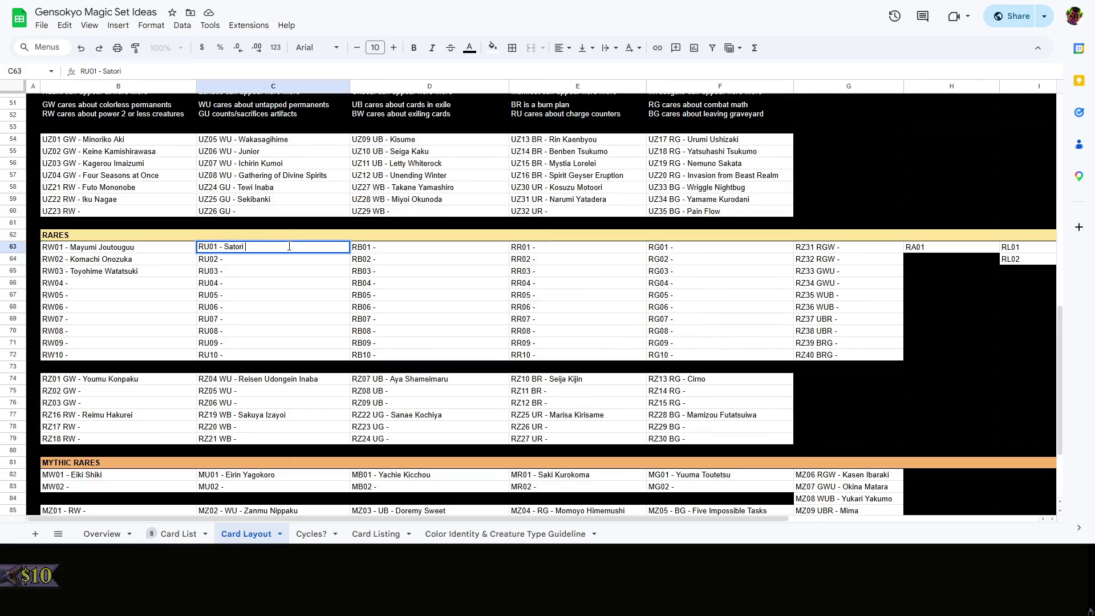
{"action": "type", "text": " Komeiji"}
{"action": "key", "text": "Return"}
{"action": "left_click", "coordinate": [205, 531]}
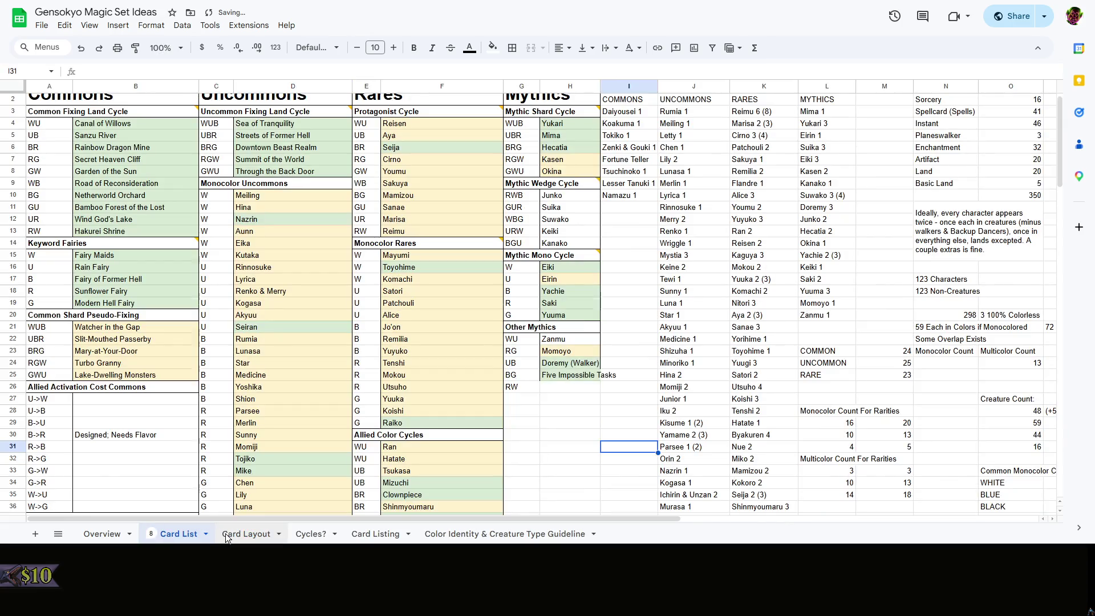
Name RU02 Patchouli Knowledge and RU03 Alice Margatroid
{"action": "double_click", "coordinate": [276, 259]}
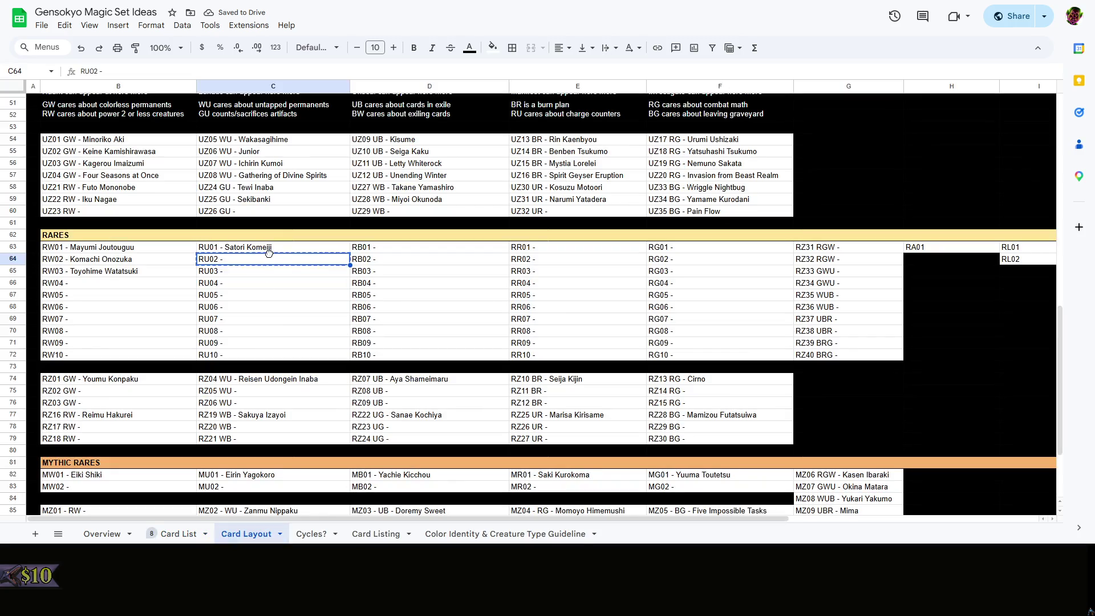
{"action": "type", "text": " Patcho"}
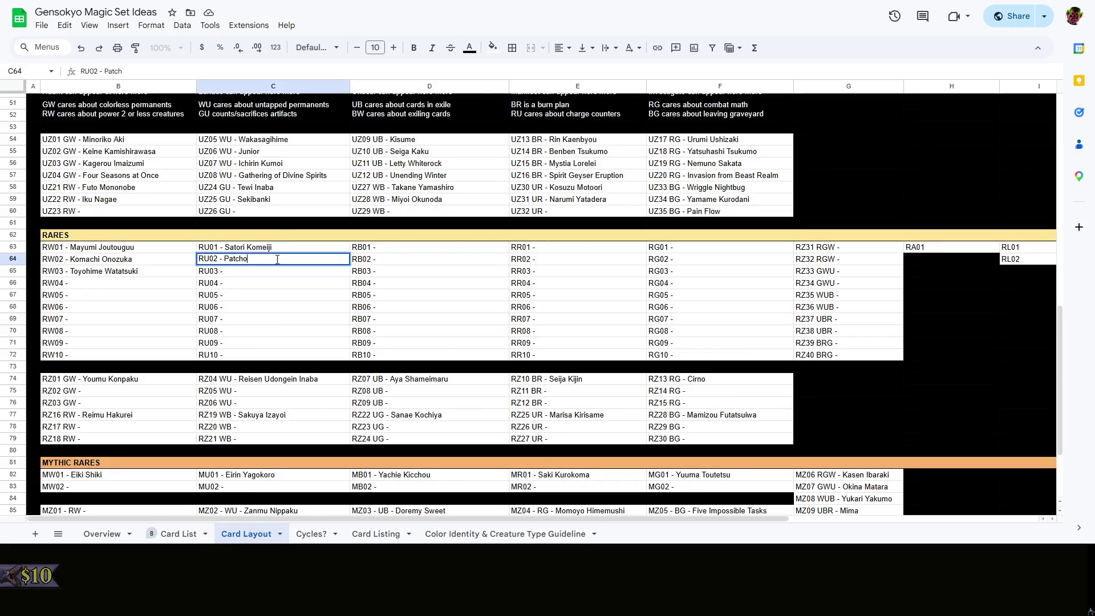
{"action": "type", "text": "uli Knowledge"}
{"action": "double_click", "coordinate": [280, 271]}
{"action": "type", "text": "Alice "}
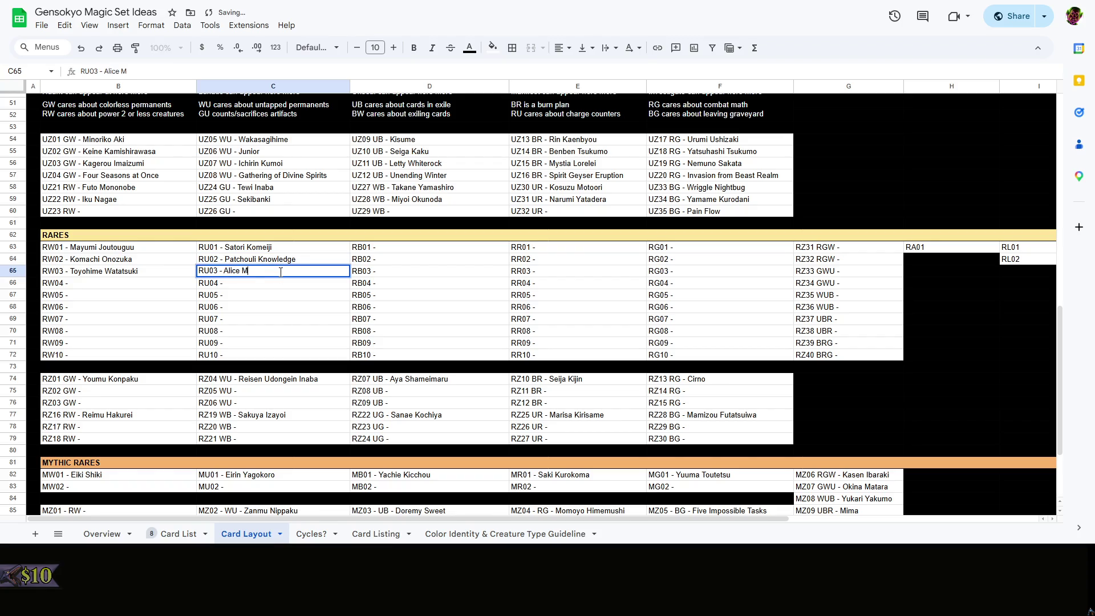
{"action": "type", "text": "Margatroid"}
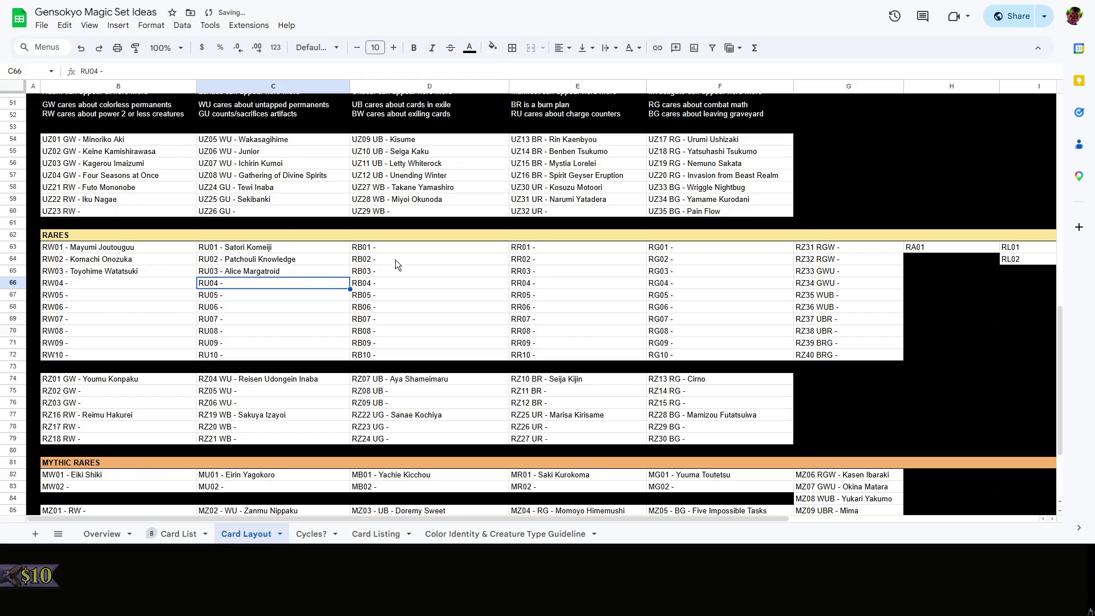
{"action": "left_click", "coordinate": [404, 249]}
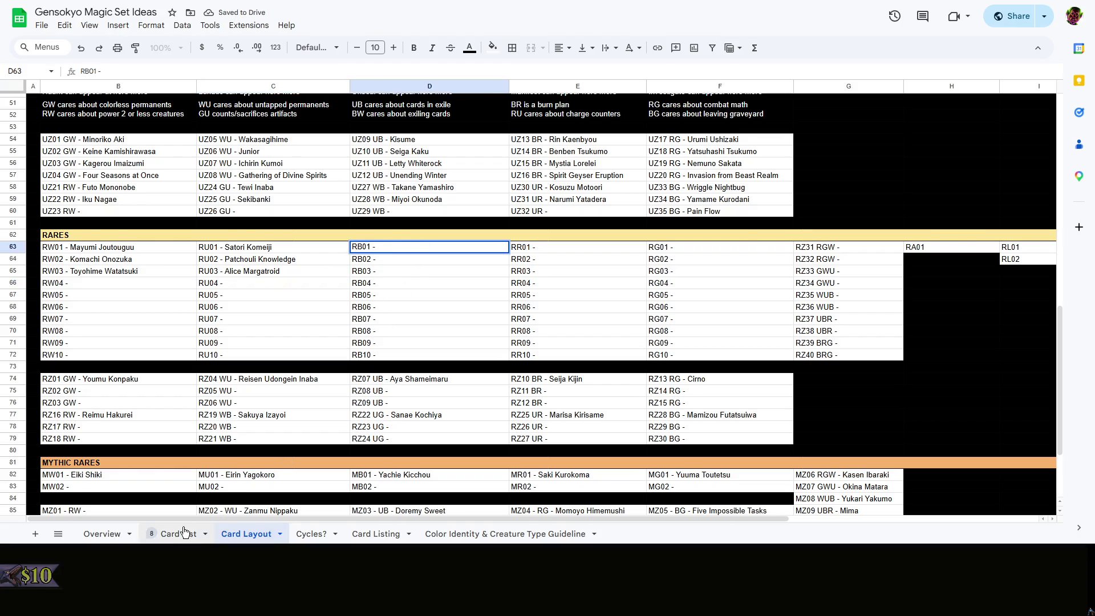
Check the Card List, then name the RB01 slot Jo'on Yorigami
{"action": "left_click", "coordinate": [180, 532]}
{"action": "left_click", "coordinate": [233, 536]}
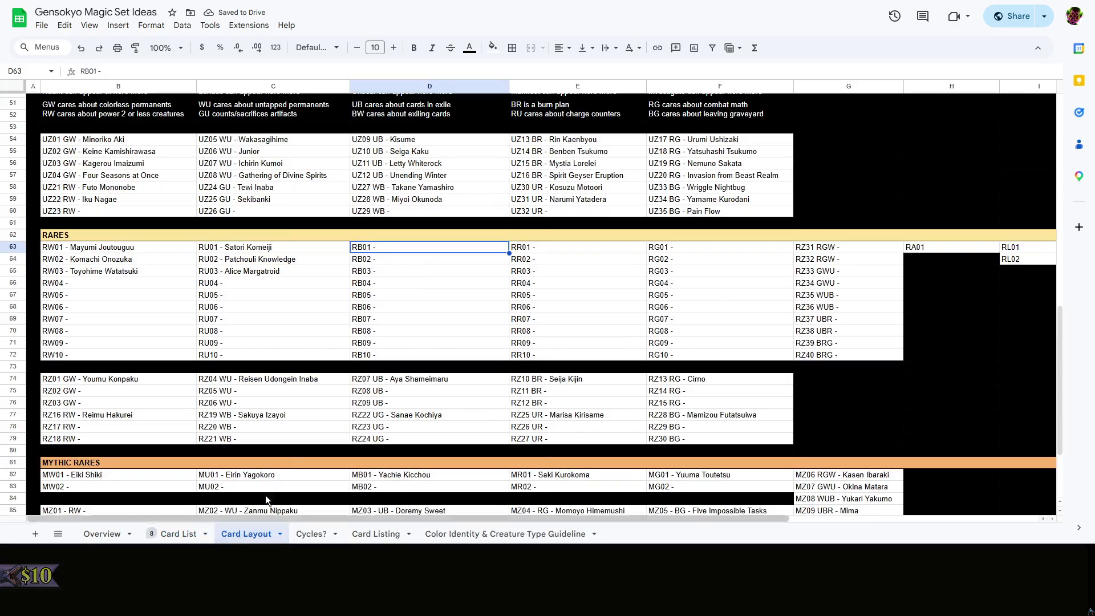
{"action": "double_click", "coordinate": [428, 246]}
{"action": "type", "text": "Jo'on"}
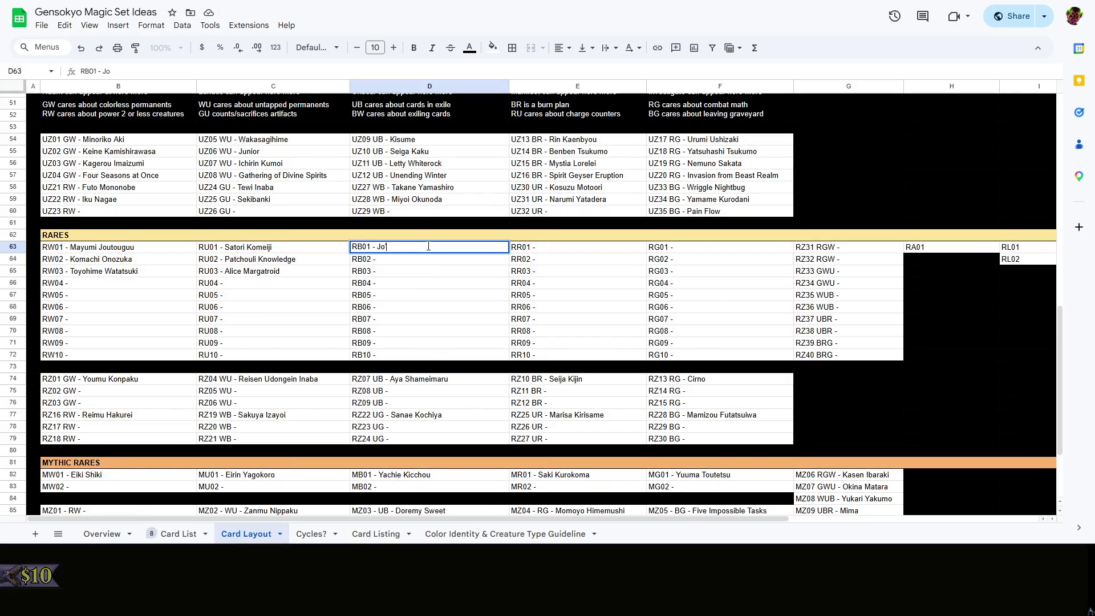
{"action": "type", "text": " Yo"}
{"action": "type", "text": "rigami"}
{"action": "double_click", "coordinate": [418, 260]}
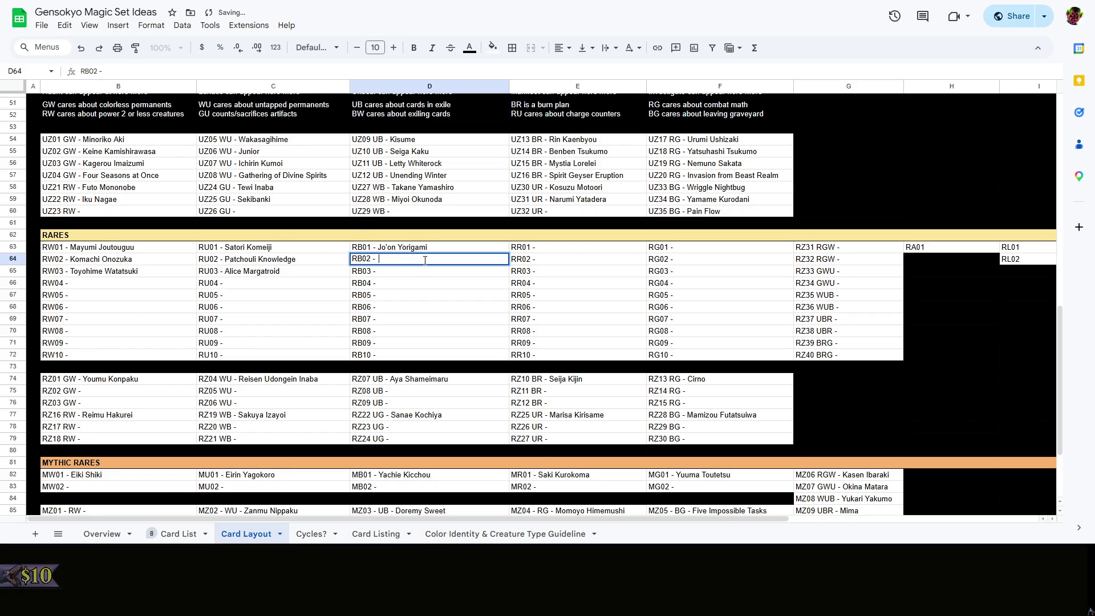
{"action": "left_click", "coordinate": [419, 272]}
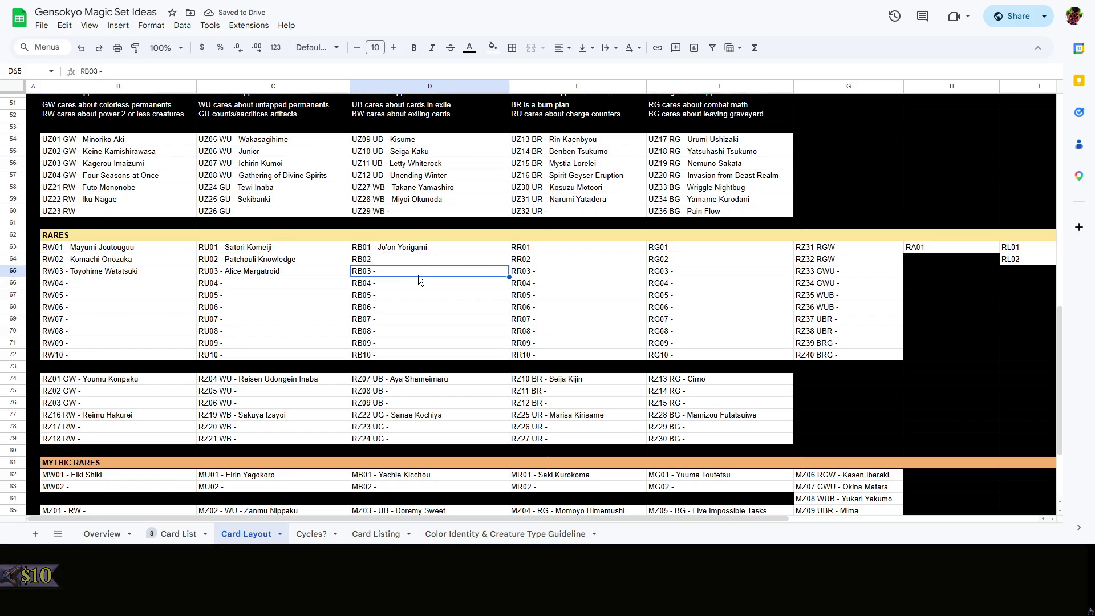
After checking the Card List, name RB02 Yuyuko Saigyouji and RB03 Remilia Scarlet
{"action": "left_click", "coordinate": [179, 533]}
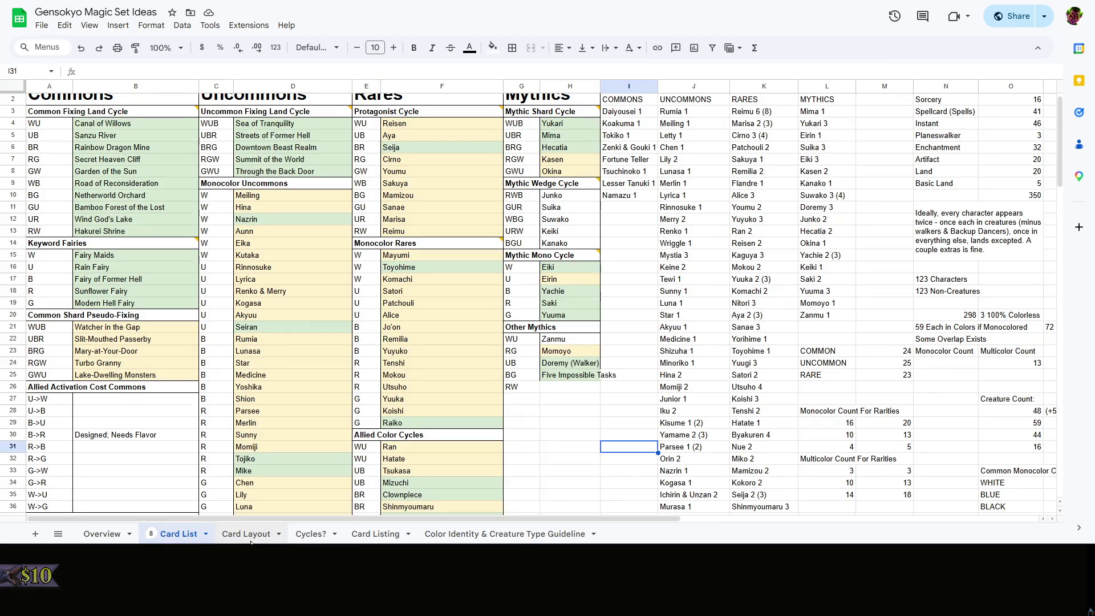
{"action": "left_click", "coordinate": [251, 538]}
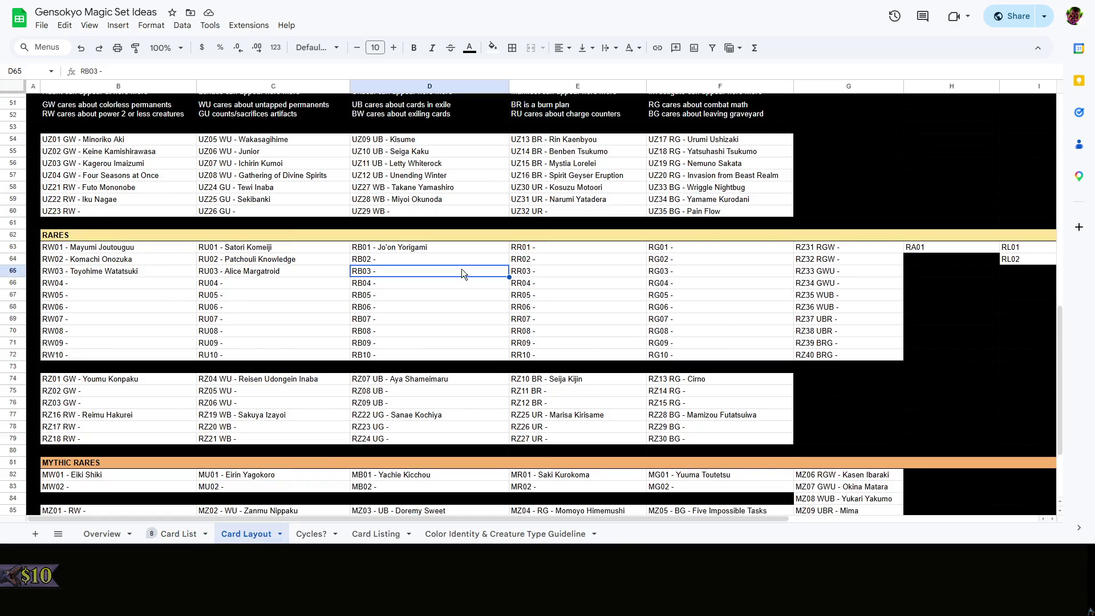
{"action": "left_click", "coordinate": [409, 261]}
{"action": "type", "text": "Yuyuko"}
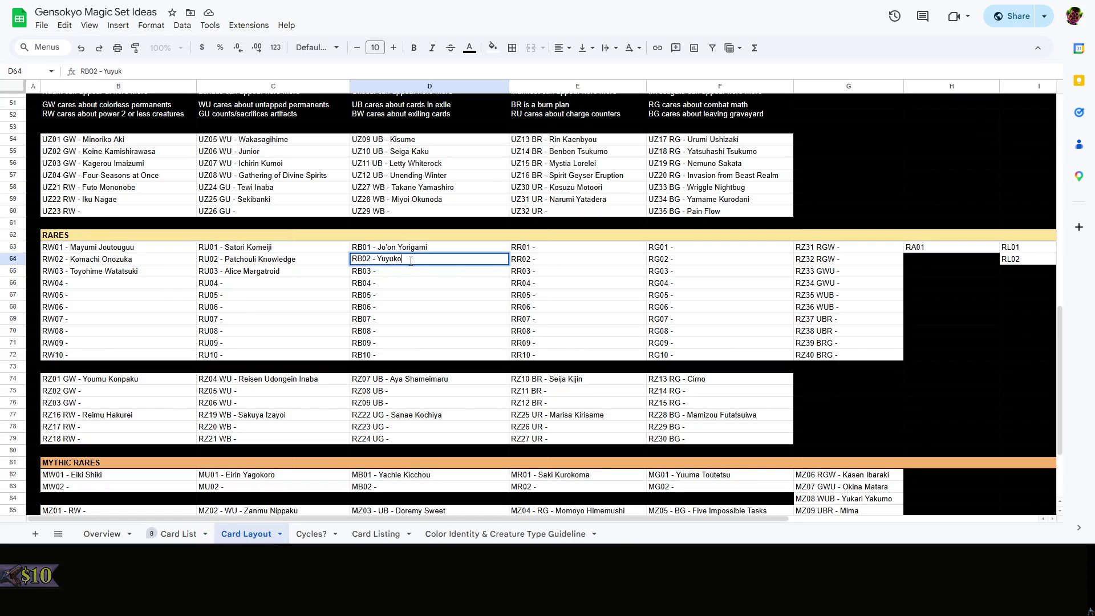
{"action": "type", "text": "Saigy"}
{"action": "key", "text": "BackSpace"}
{"action": "type", "text": "youji"}
{"action": "double_click", "coordinate": [411, 274]}
{"action": "type", "text": "Remil"}
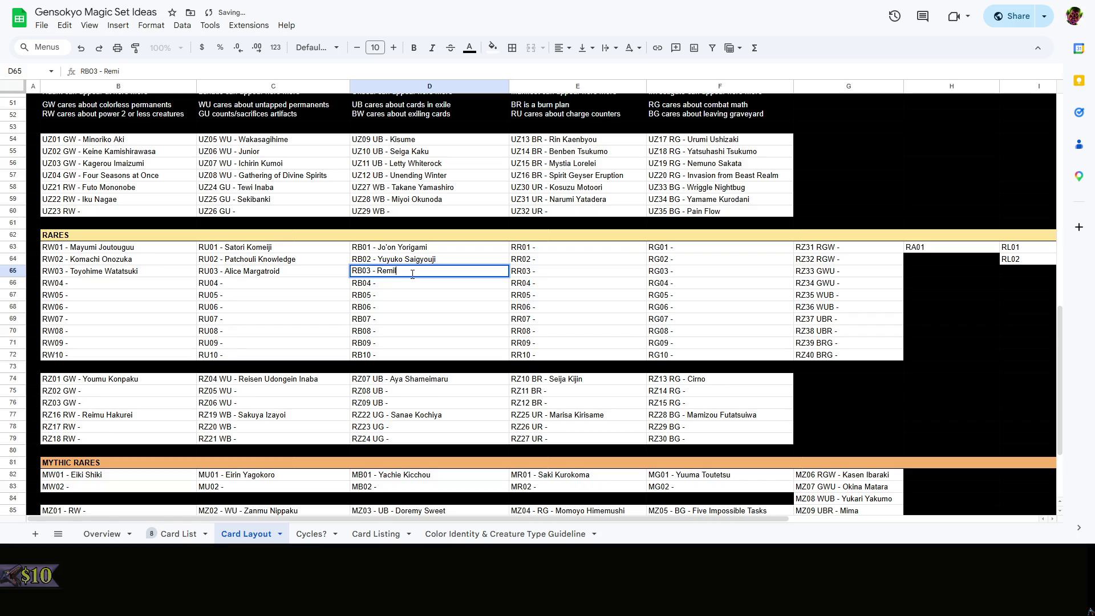
{"action": "type", "text": "ia Scarlet"}
{"action": "double_click", "coordinate": [567, 248]}
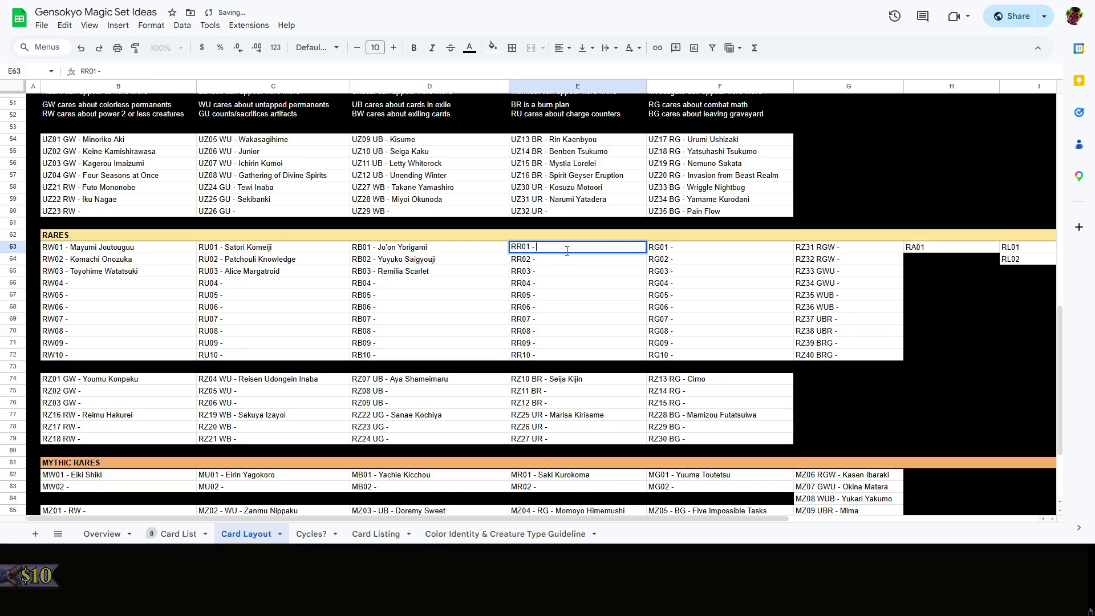
Check the Card List, then name the RR01 slot Tenshi Hinanawi
{"action": "left_click", "coordinate": [183, 535]}
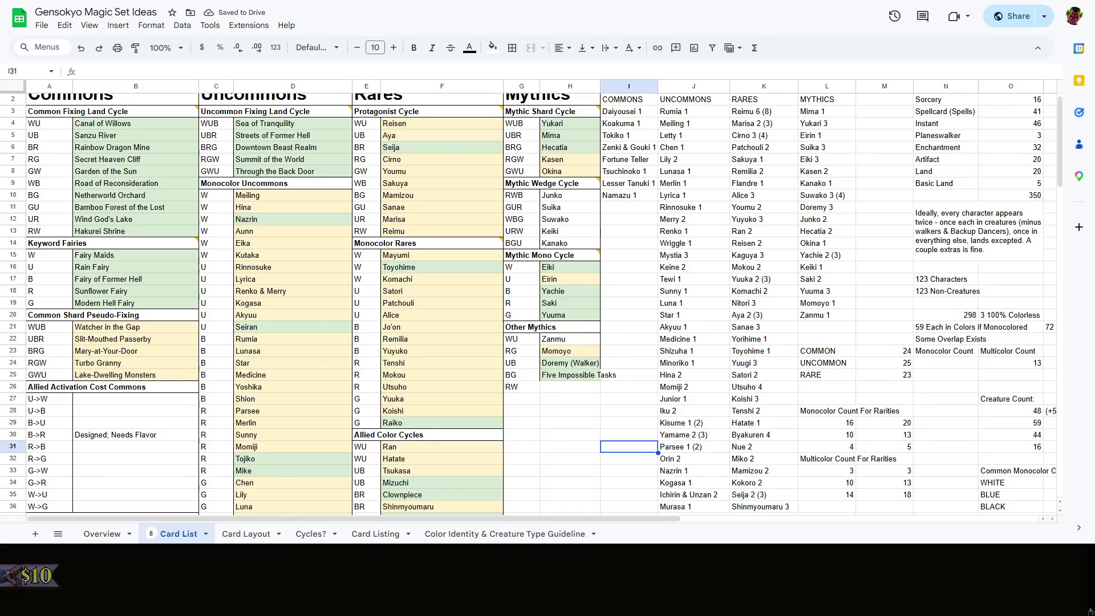
{"action": "left_click", "coordinate": [246, 534]}
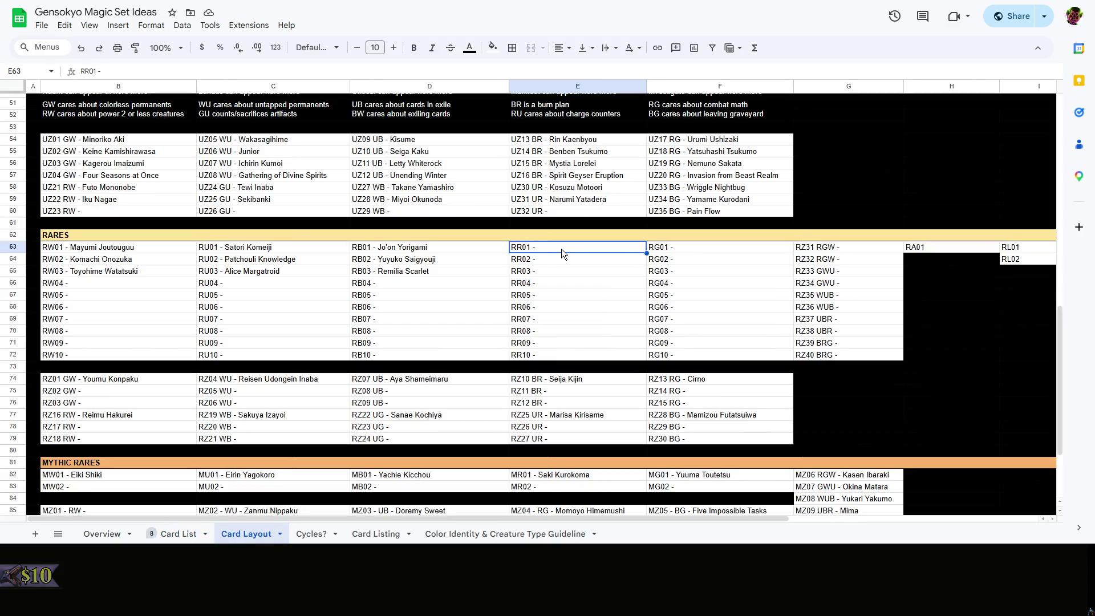
{"action": "double_click", "coordinate": [561, 249]}
{"action": "type", "text": "T"}
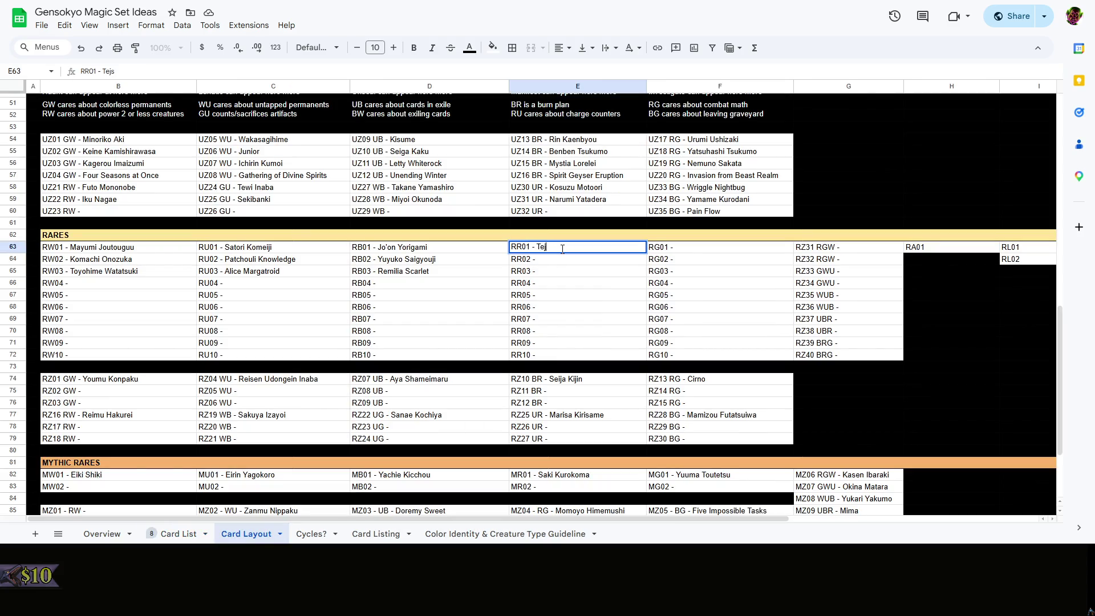
{"action": "type", "text": "enshi Hi"}
{"action": "type", "text": "nanawi"}
Name RR02 Mokou Fujiwara and RR03 Utsuho Reiuji
{"action": "double_click", "coordinate": [574, 257]}
{"action": "type", "text": "Mokou"}
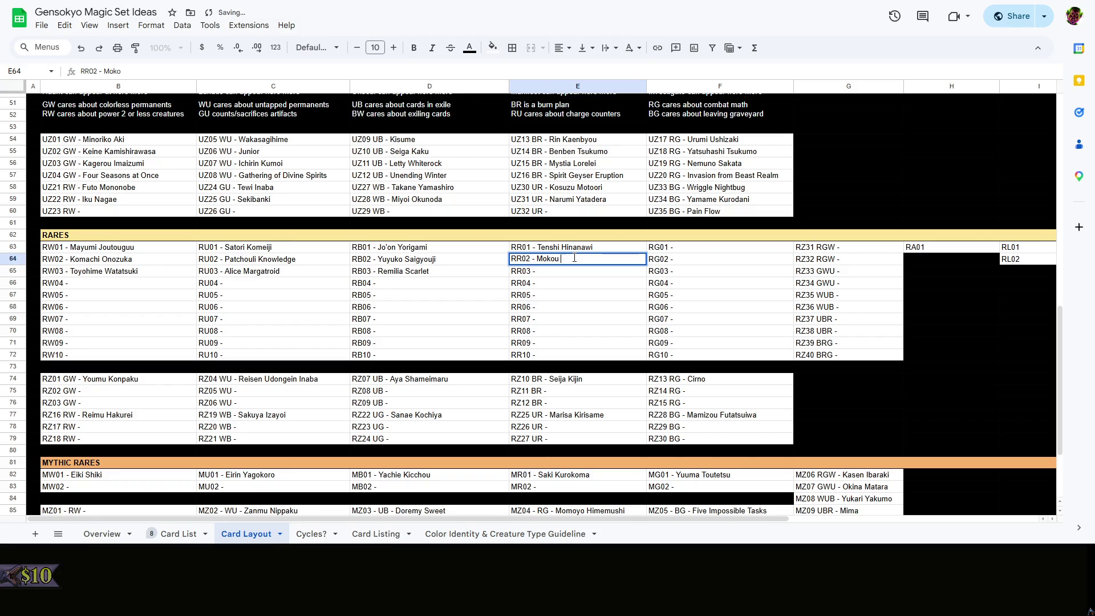
{"action": "type", "text": " J"}
{"action": "key", "text": "BackSpace"}
{"action": "type", "text": "Fuji"}
{"action": "type", "text": "wara"}
{"action": "key", "text": "Return"}
{"action": "double_click", "coordinate": [574, 275]}
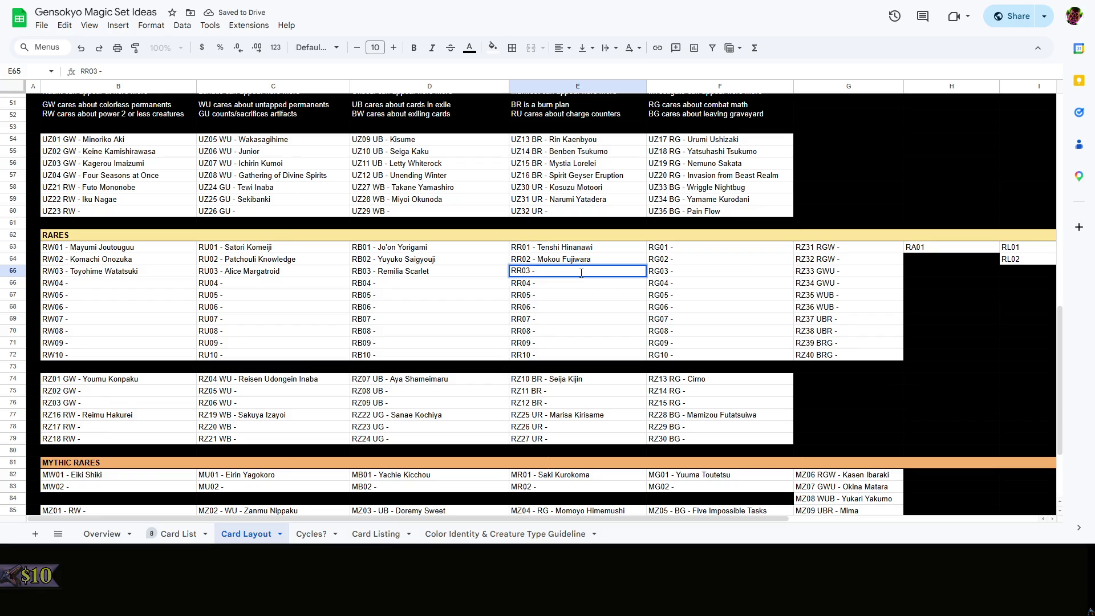
{"action": "type", "text": "Utsuh"}
{"action": "type", "text": "o Rei"}
{"action": "type", "text": "uji"}
{"action": "double_click", "coordinate": [723, 247]}
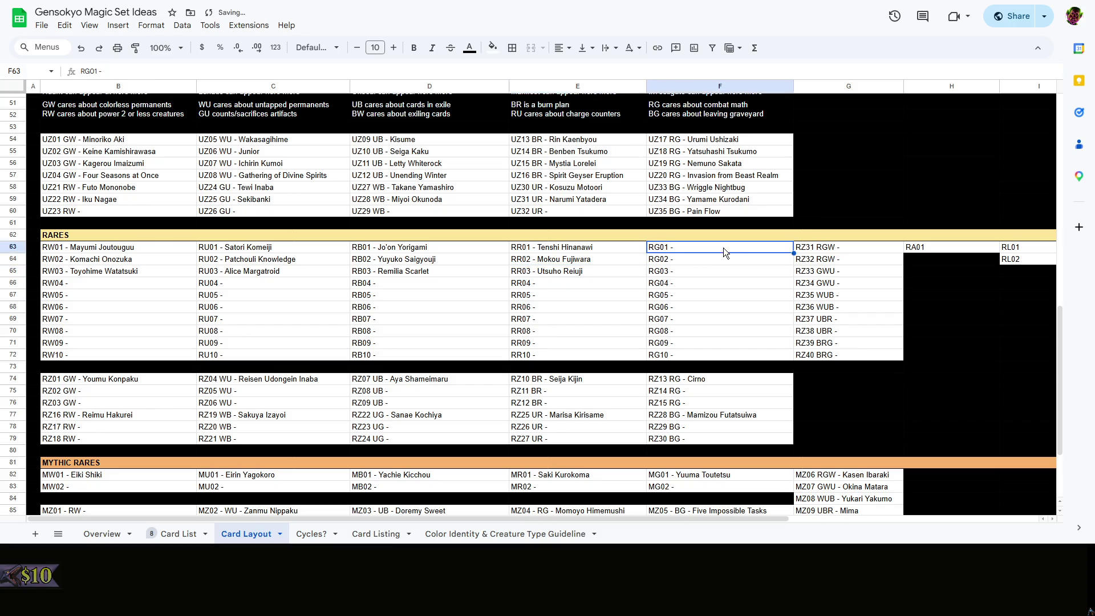
Check the Card List, then name the RG01 slot Koishi Komeiji
{"action": "left_click", "coordinate": [178, 533]}
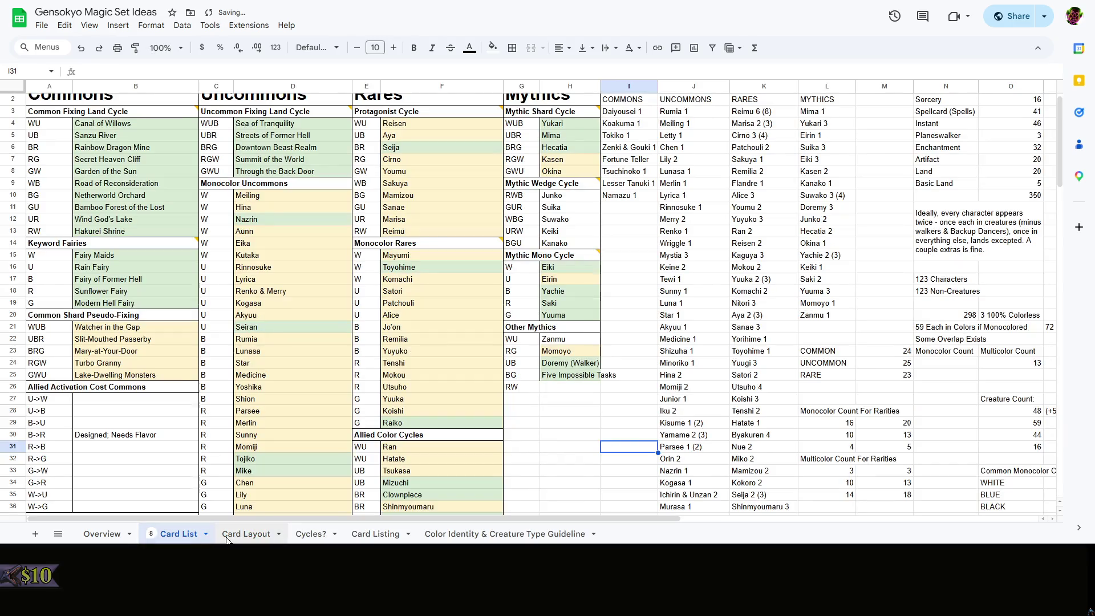
{"action": "left_click", "coordinate": [237, 537]}
{"action": "left_click", "coordinate": [178, 533]}
{"action": "left_click", "coordinate": [243, 535]}
{"action": "double_click", "coordinate": [704, 248]}
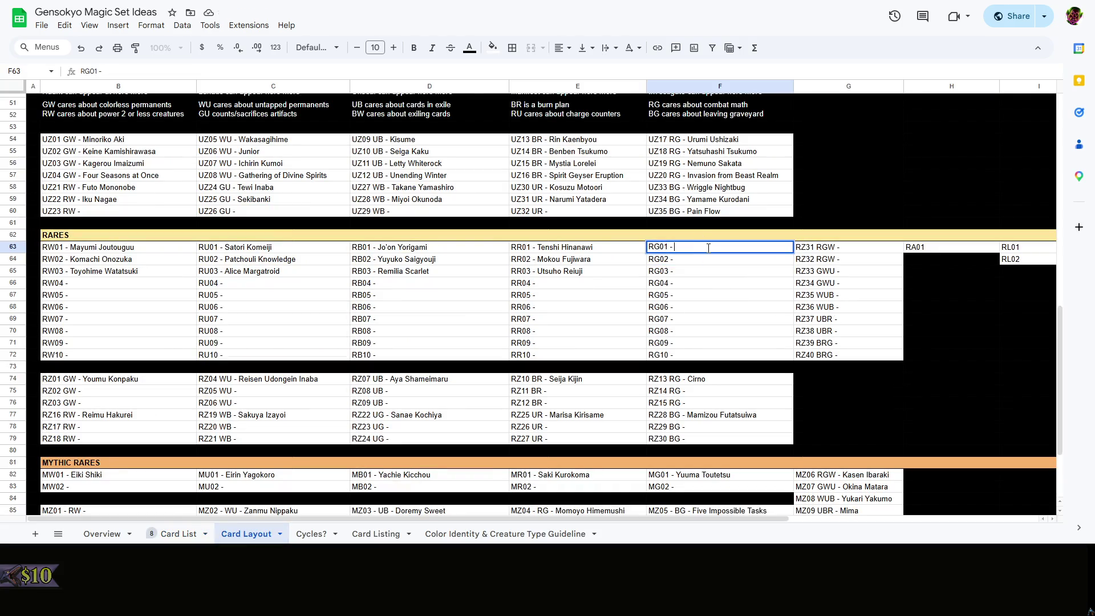
{"action": "type", "text": "J"}
{"action": "key", "text": "BackSpace"}
{"action": "key", "text": "BackSpace"}
{"action": "type", "text": "Koishi"}
{"action": "type", "text": " Komeiji"}
Name RG02 Raiko Horikawa and RG03 Yuuka Kazami
{"action": "double_click", "coordinate": [712, 257]}
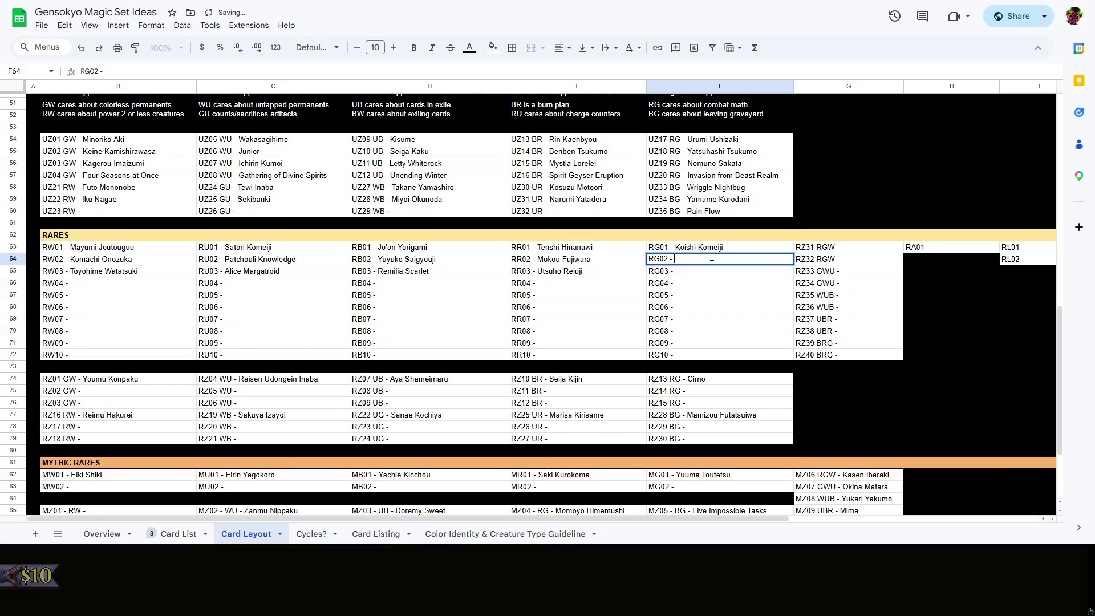
{"action": "type", "text": "Rai"}
{"action": "type", "text": "jo"}
{"action": "key", "text": "BackSpace"}
{"action": "key", "text": "BackSpace"}
{"action": "type", "text": "ko Hoi"}
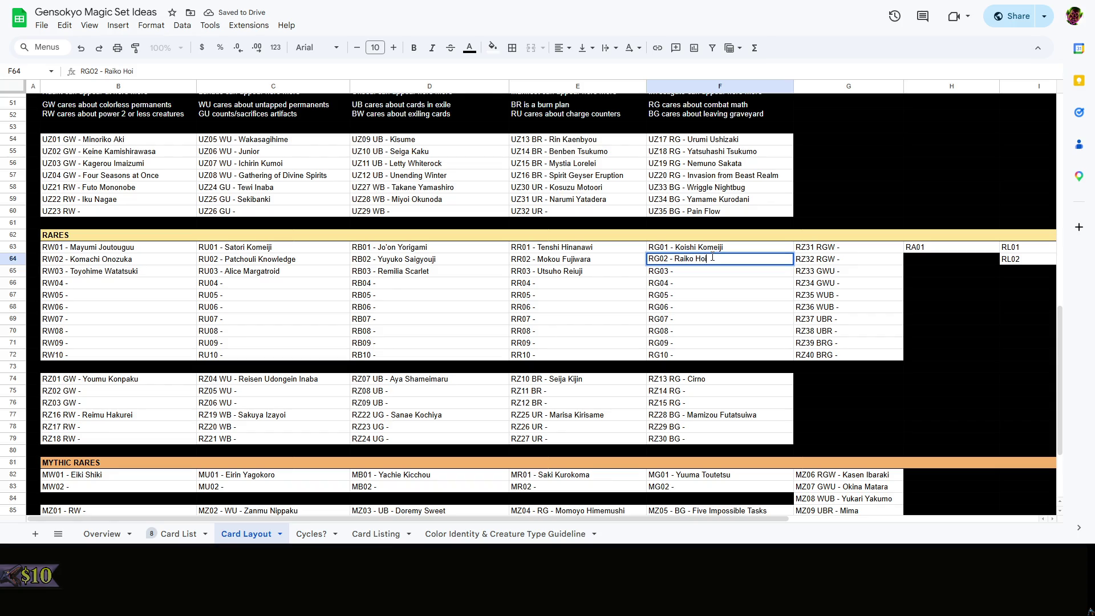
{"action": "key", "text": "BackSpace"}
{"action": "type", "text": "rikawa"}
{"action": "double_click", "coordinate": [740, 270]}
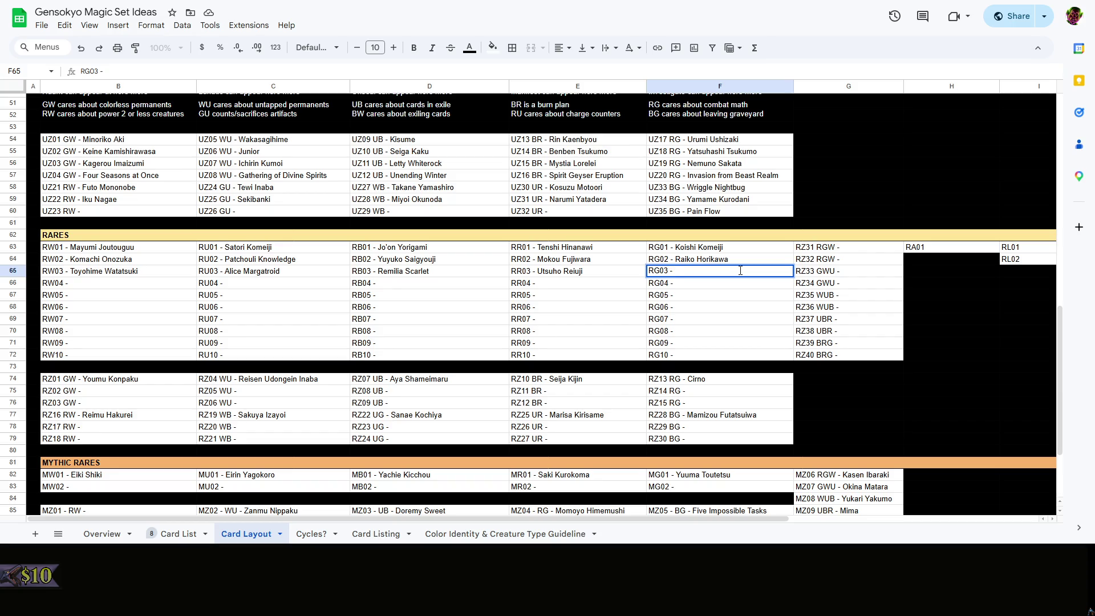
{"action": "type", "text": "Yu"}
{"action": "type", "text": "uka Kazami"}
{"action": "double_click", "coordinate": [861, 248]}
Look up the next names on the Card List sheet and return to Card Layout
{"action": "left_click", "coordinate": [179, 533]}
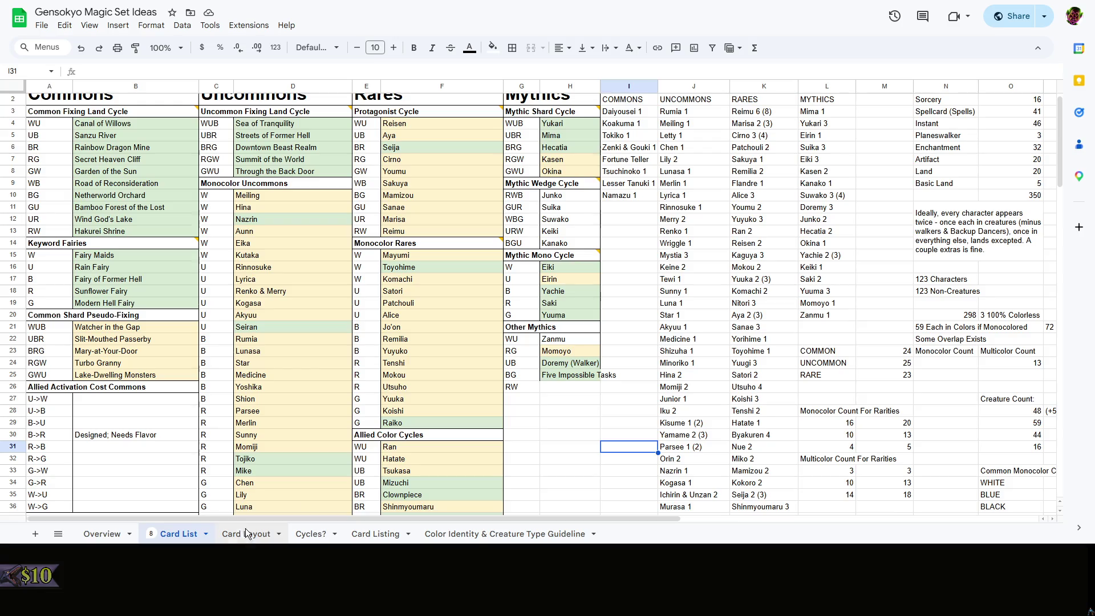
{"action": "scroll", "coordinate": [648, 378], "scroll_direction": "down", "scroll_amount": 3}
{"action": "scroll", "coordinate": [592, 390], "scroll_direction": "down", "scroll_amount": 2}
{"action": "scroll", "coordinate": [601, 406], "scroll_direction": "down", "scroll_amount": 3}
{"action": "left_click", "coordinate": [598, 407]}
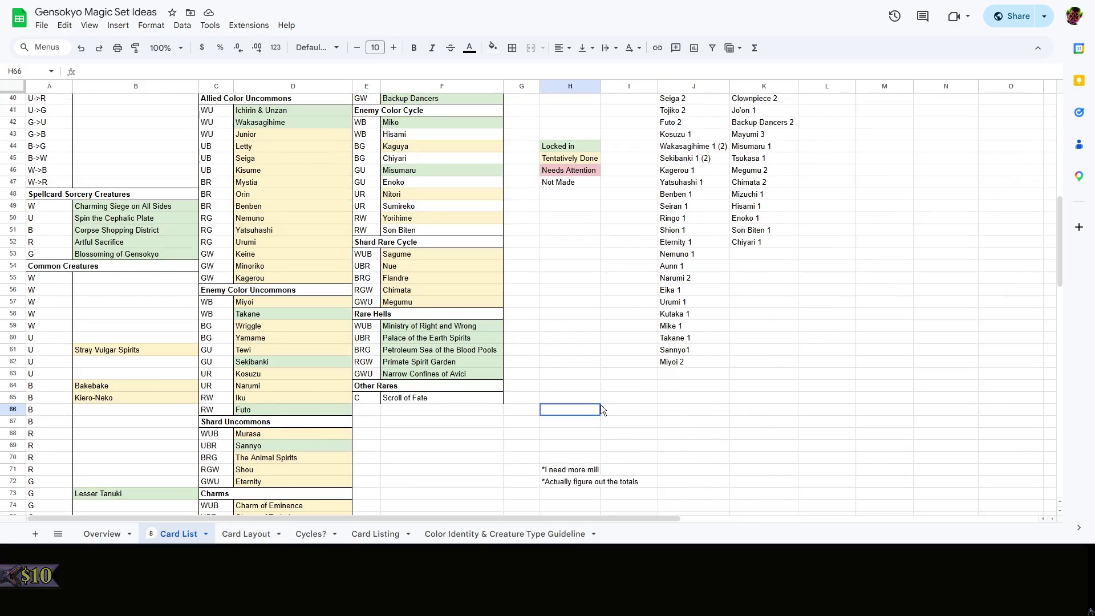
{"action": "scroll", "coordinate": [600, 406], "scroll_direction": "up", "scroll_amount": 3}
{"action": "scroll", "coordinate": [601, 405], "scroll_direction": "down", "scroll_amount": 3}
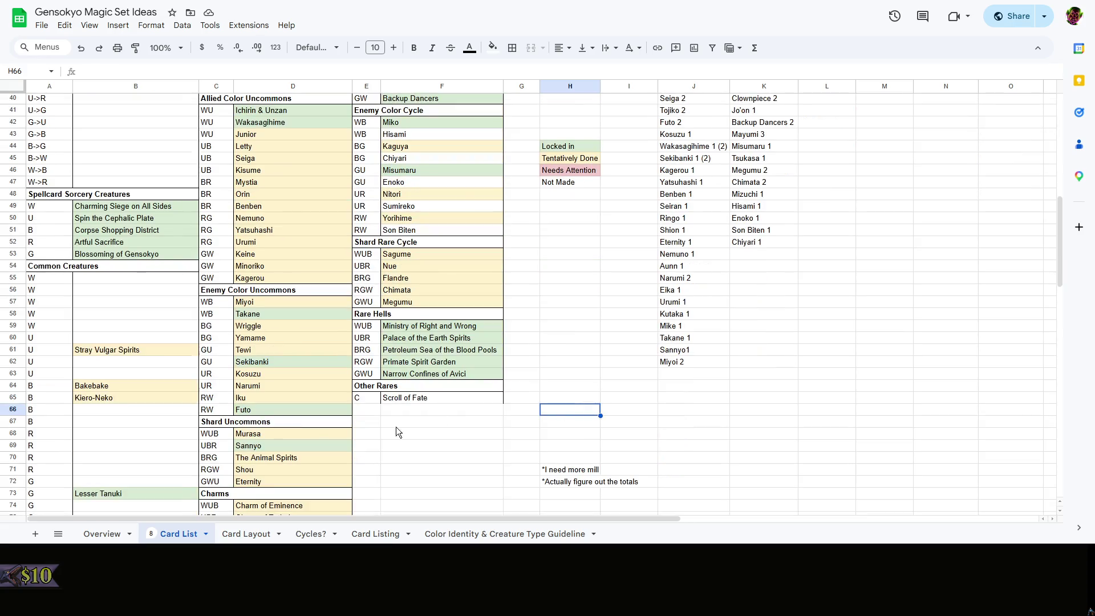
{"action": "left_click", "coordinate": [238, 534]}
Edit the RZ31 slot, widen column G, and check names on the Card List sheet
{"action": "double_click", "coordinate": [862, 248]}
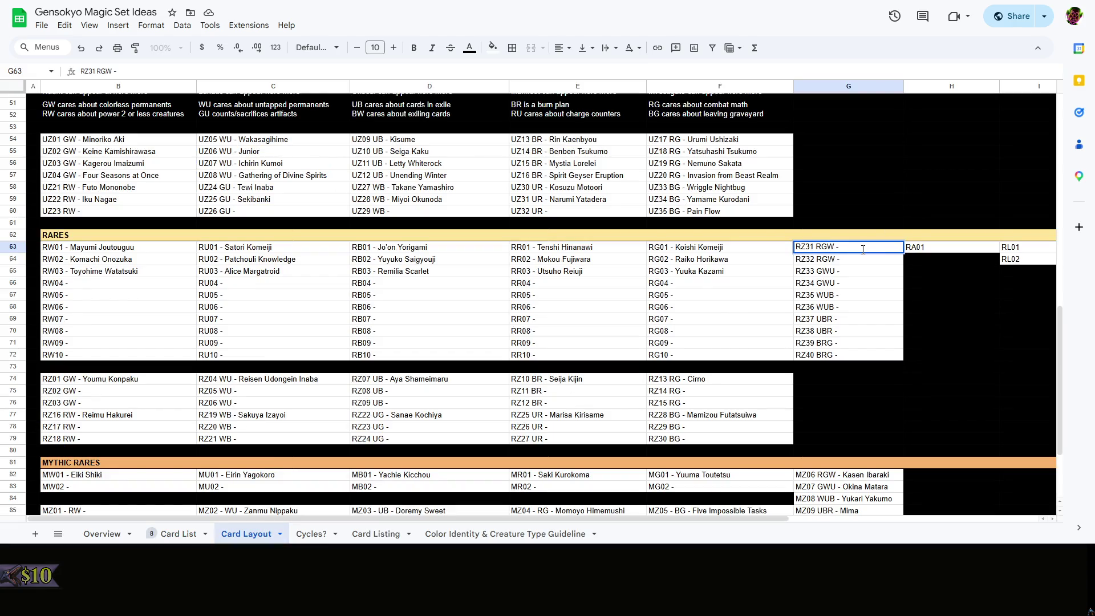
{"action": "type", "text": "Megumu Iizunam"}
{"action": "type", "text": "aru"}
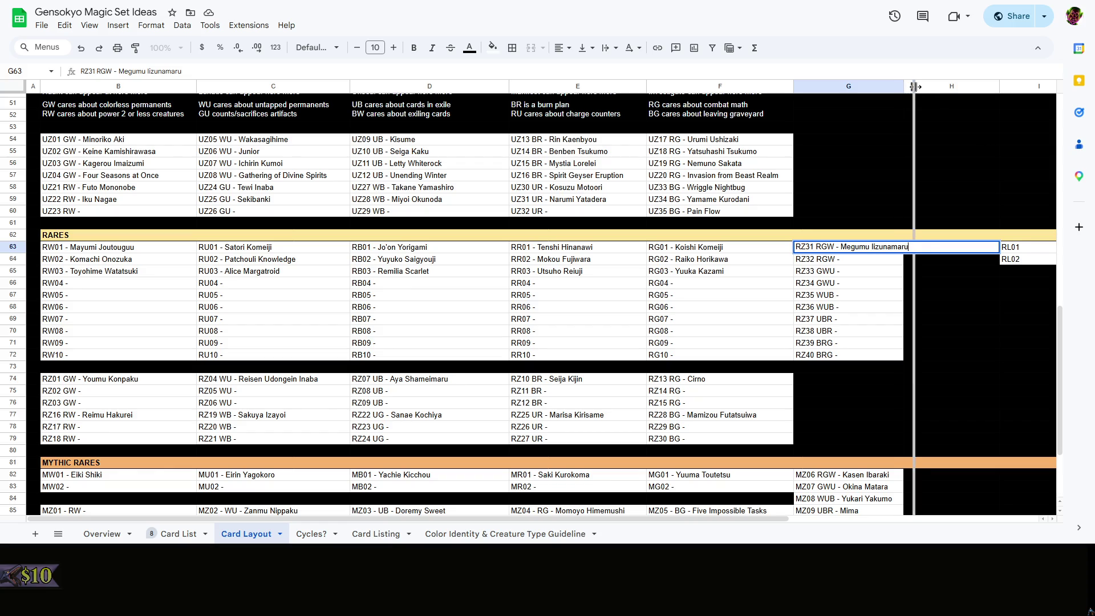
{"action": "left_click_drag", "start_coordinate": [904, 87], "coordinate": [915, 86]}
{"action": "left_click", "coordinate": [885, 259]}
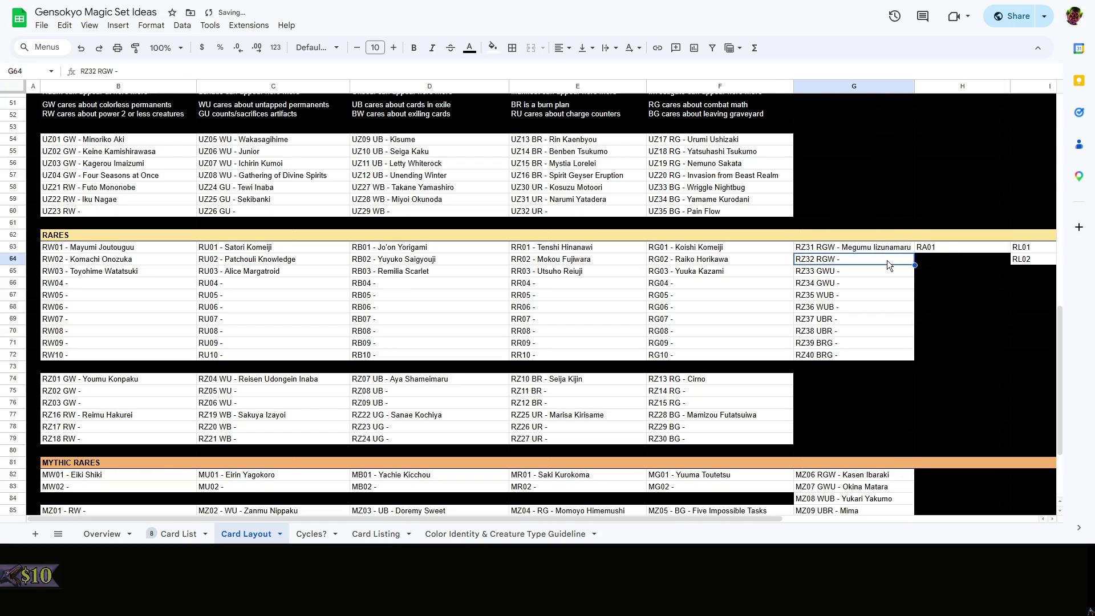
{"action": "left_click", "coordinate": [179, 533]}
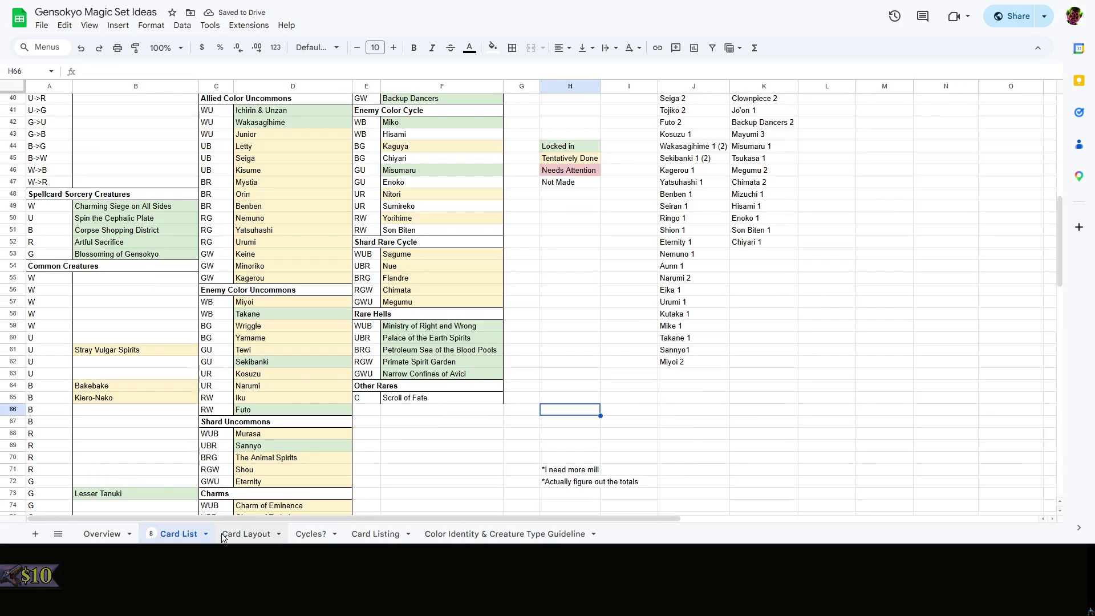
{"action": "left_click", "coordinate": [224, 533]}
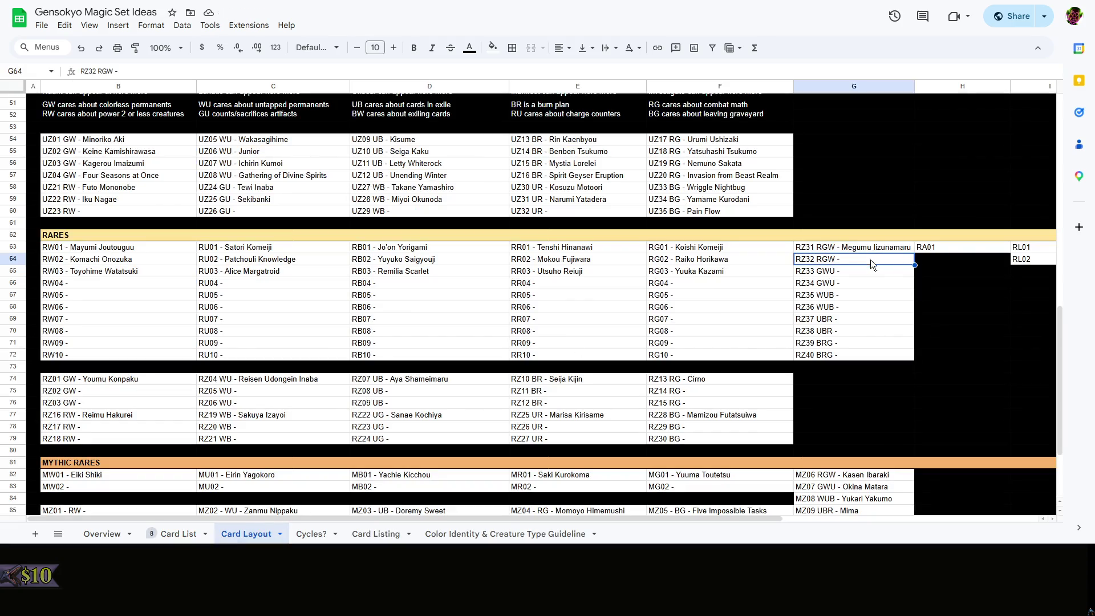
{"action": "left_click", "coordinate": [196, 535]}
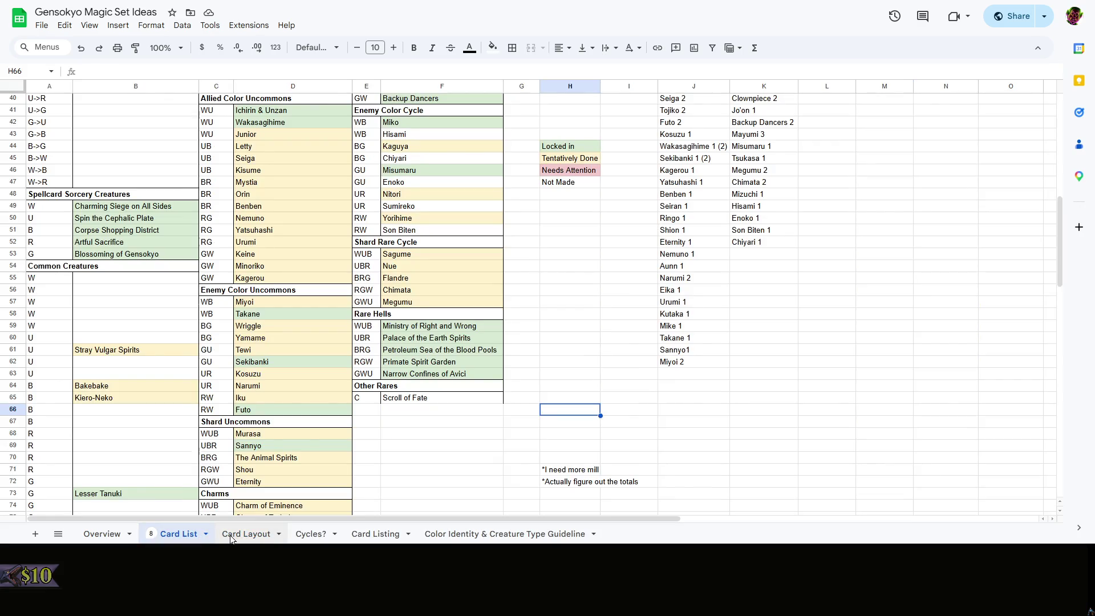
{"action": "left_click", "coordinate": [231, 534]}
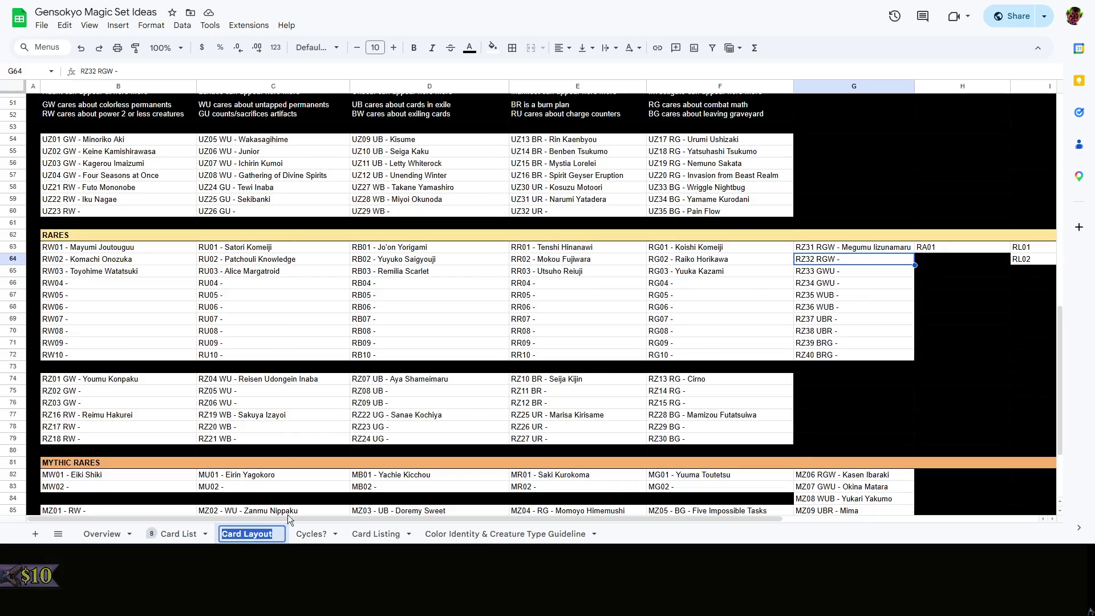
Fill the RZ32 RGW slot with Primate Spirit Garden and auto-fit column G
{"action": "double_click", "coordinate": [883, 259]}
{"action": "type", "text": "Primate S"}
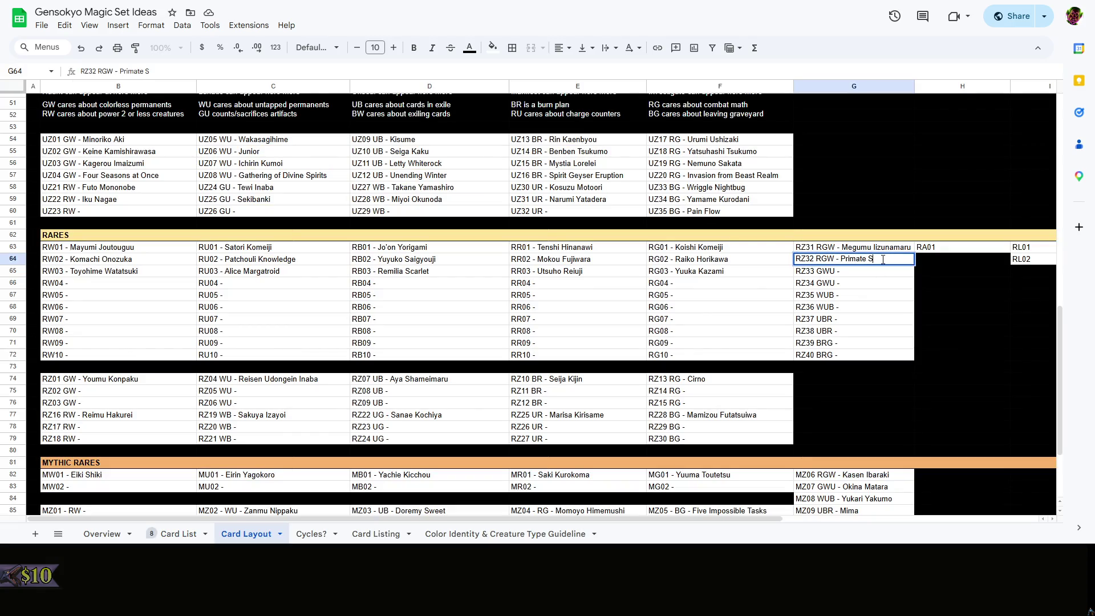
{"action": "type", "text": "pirit Garden"}
{"action": "key", "text": "Return"}
{"action": "right_click", "coordinate": [923, 86]}
{"action": "key", "text": "Escape"}
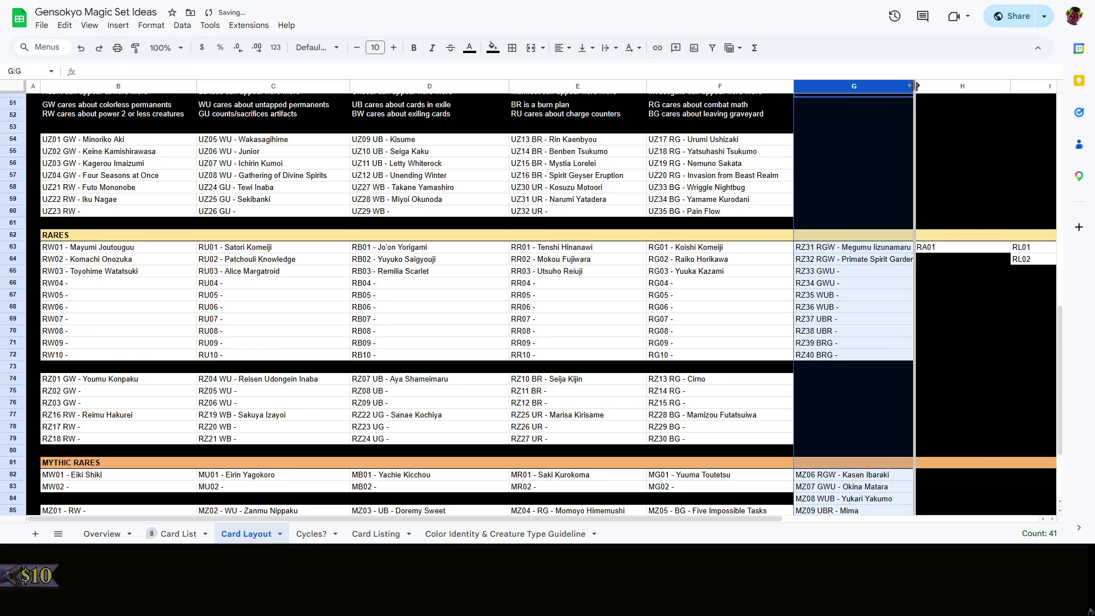
{"action": "double_click", "coordinate": [916, 87]}
{"action": "left_click", "coordinate": [965, 294]}
{"action": "left_click", "coordinate": [856, 273]}
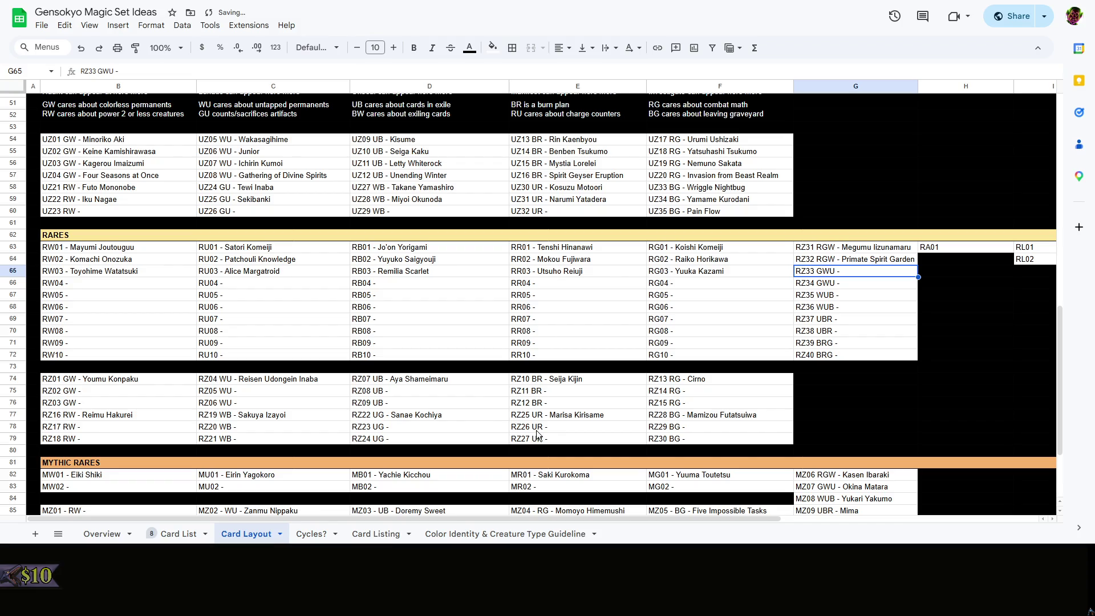
Move Megumu Iizunamaru from the RZ31 RGW slot to the RZ33 GWU slot
{"action": "left_click", "coordinate": [178, 534]}
{"action": "double_click", "coordinate": [178, 534]}
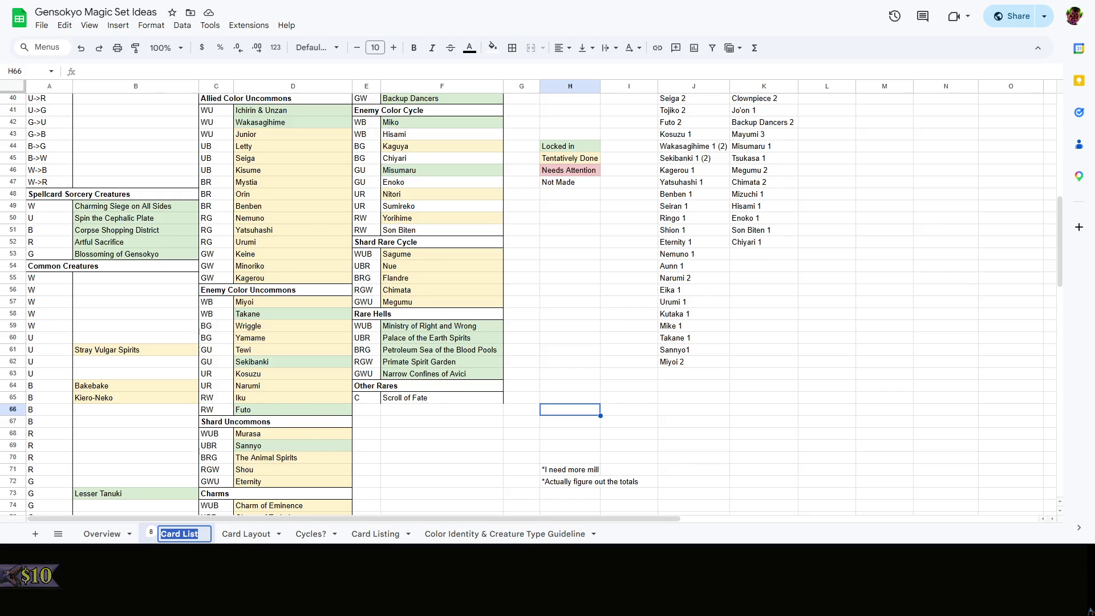
{"action": "left_click", "coordinate": [589, 424]}
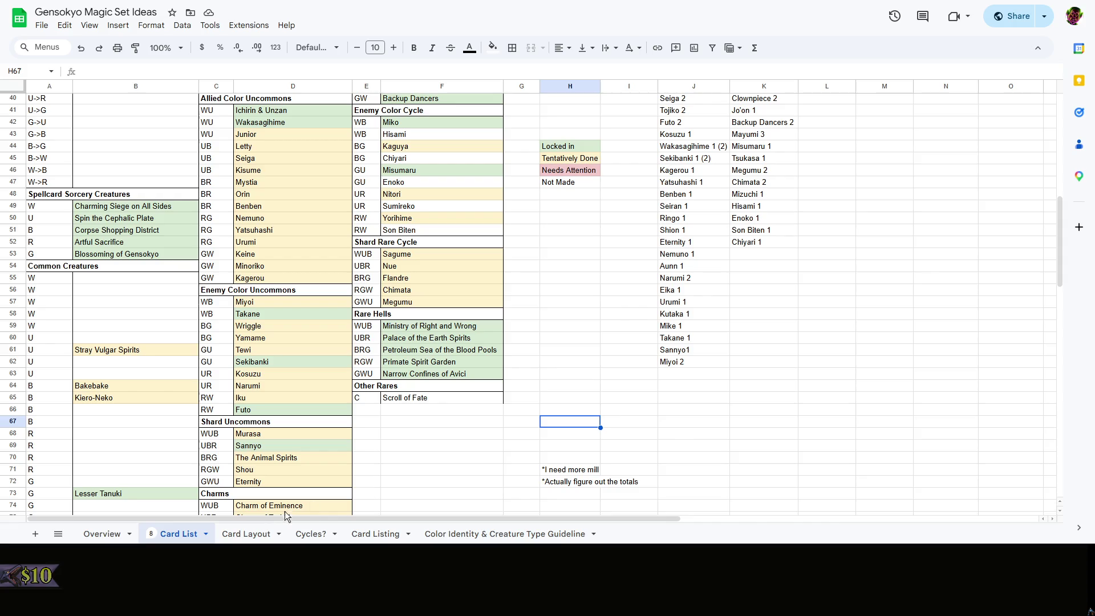
{"action": "left_click", "coordinate": [257, 532]}
{"action": "left_click", "coordinate": [881, 248]}
{"action": "double_click", "coordinate": [890, 248]}
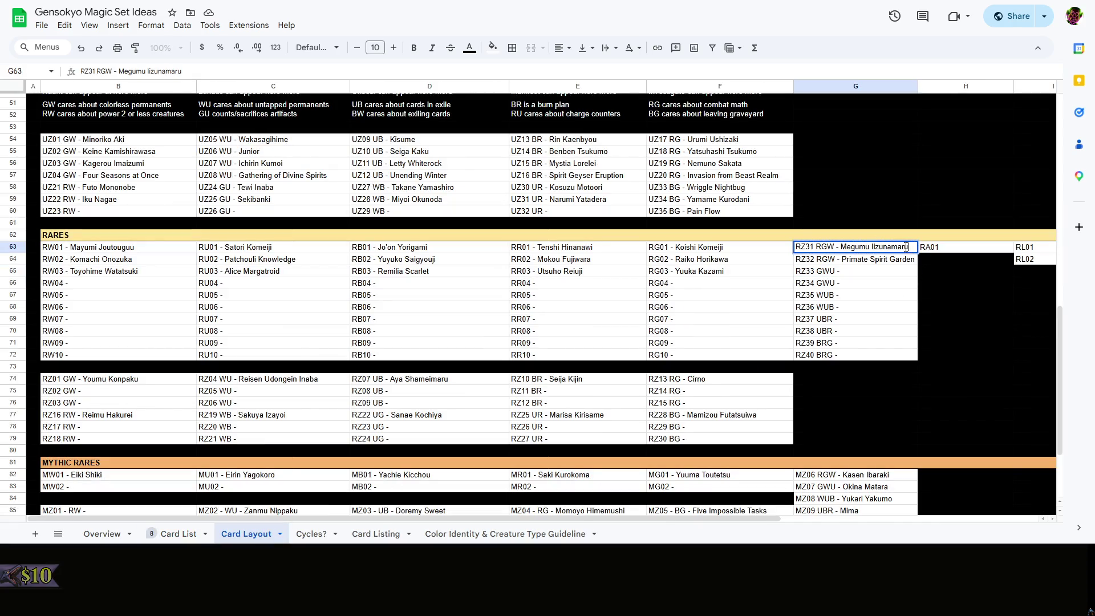
{"action": "key", "text": "BackSpace"}
{"action": "key", "text": "BackSpace"}
{"action": "key", "text": "BackSpace"}
{"action": "key", "text": "BackSpace"}
{"action": "key", "text": "BackSpace"}
{"action": "key", "text": "BackSpace"}
{"action": "key", "text": "BackSpace"}
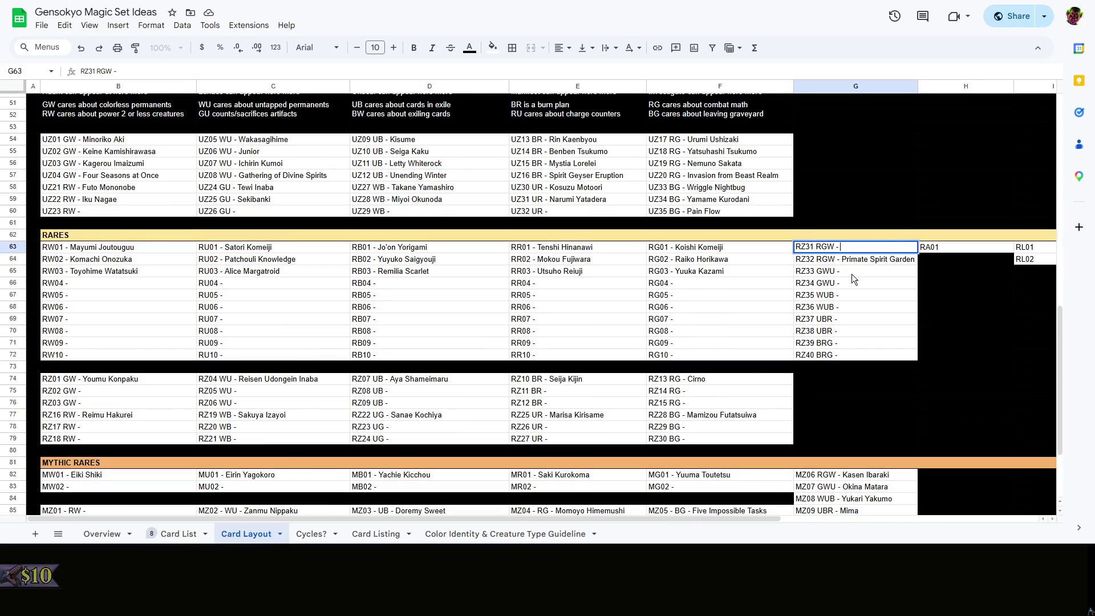
{"action": "left_click", "coordinate": [855, 273]}
{"action": "type", "text": "Megumu Iizunamaru"}
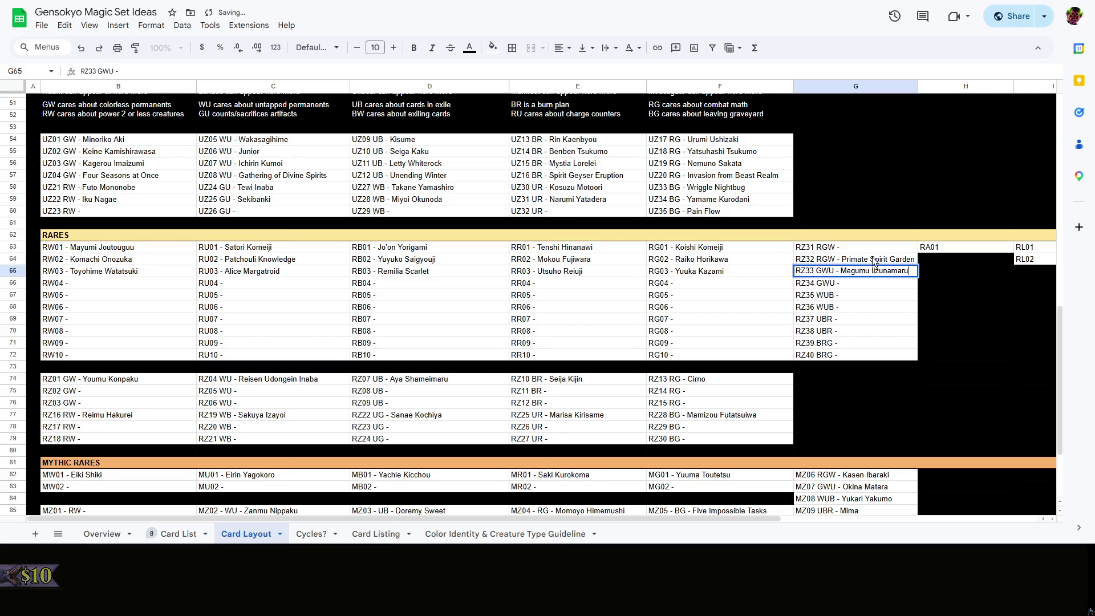
{"action": "left_click", "coordinate": [178, 533]}
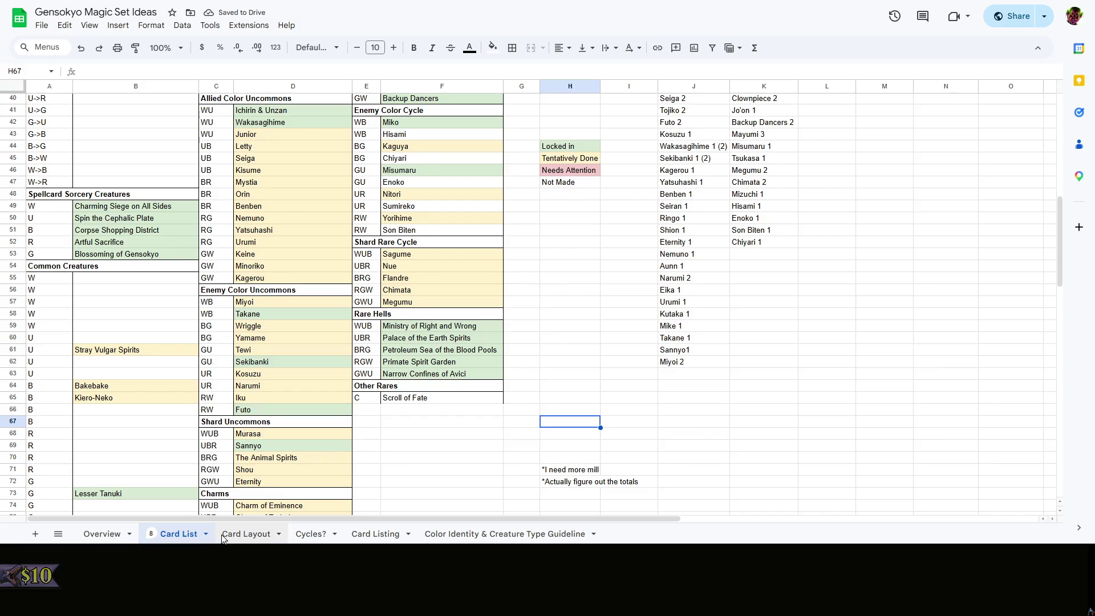
{"action": "left_click", "coordinate": [224, 534]}
Name RZ31 RGW Chimata Tenkyuu and RZ34 GWU Narrow Confines of Avici
{"action": "double_click", "coordinate": [870, 249]}
{"action": "type", "text": "Ch"}
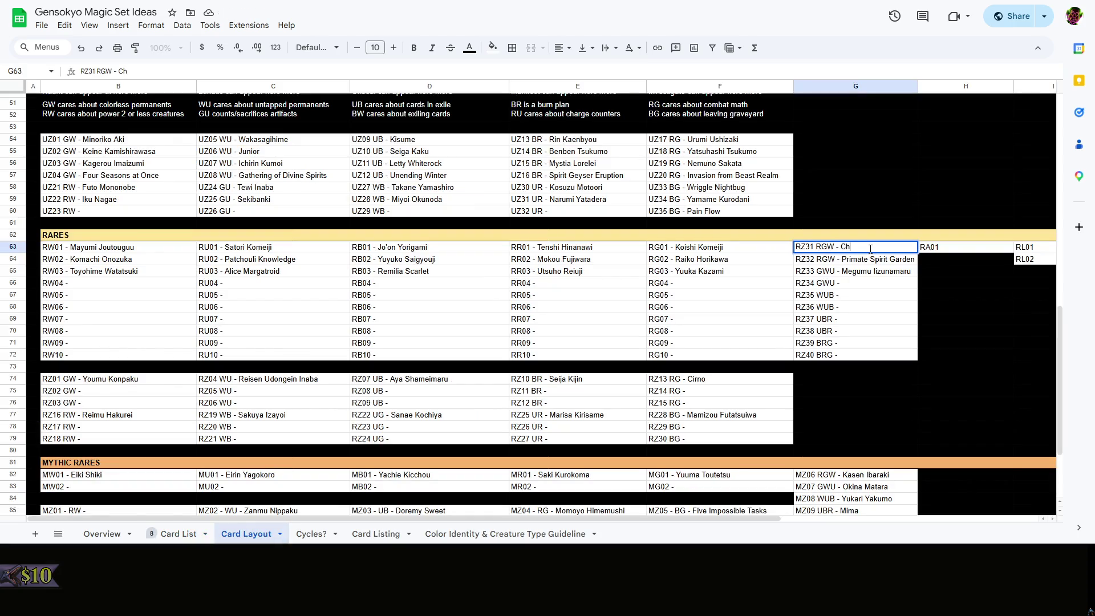
{"action": "type", "text": "imata"}
{"action": "type", "text": " Tenkyuu"}
{"action": "left_click", "coordinate": [823, 278]}
{"action": "double_click", "coordinate": [899, 283]}
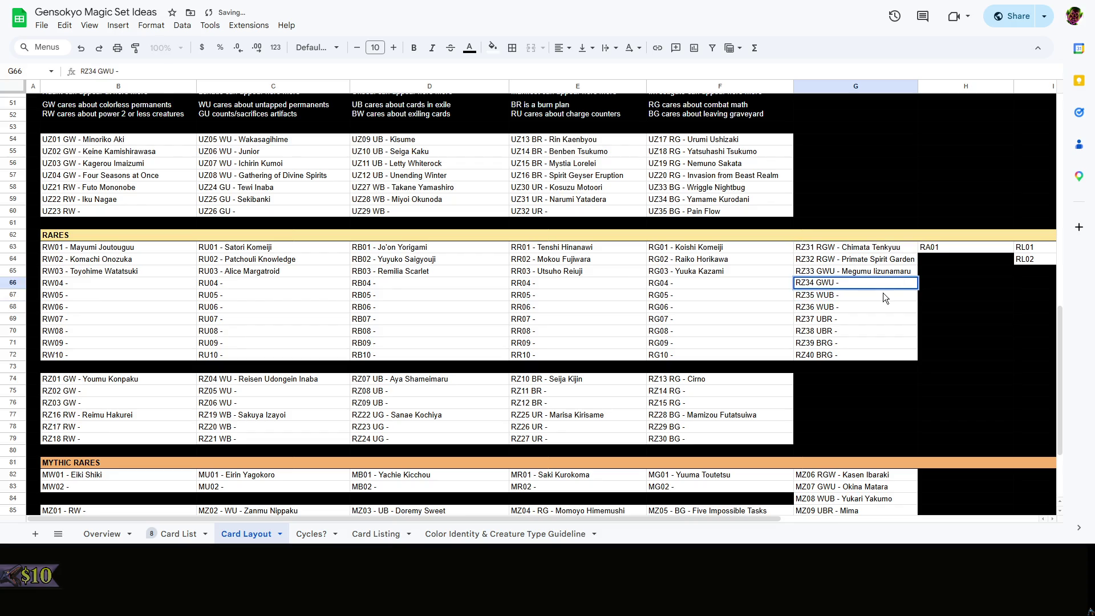
{"action": "type", "text": "Narrow Co"}
{"action": "type", "text": "nfines of Avici"}
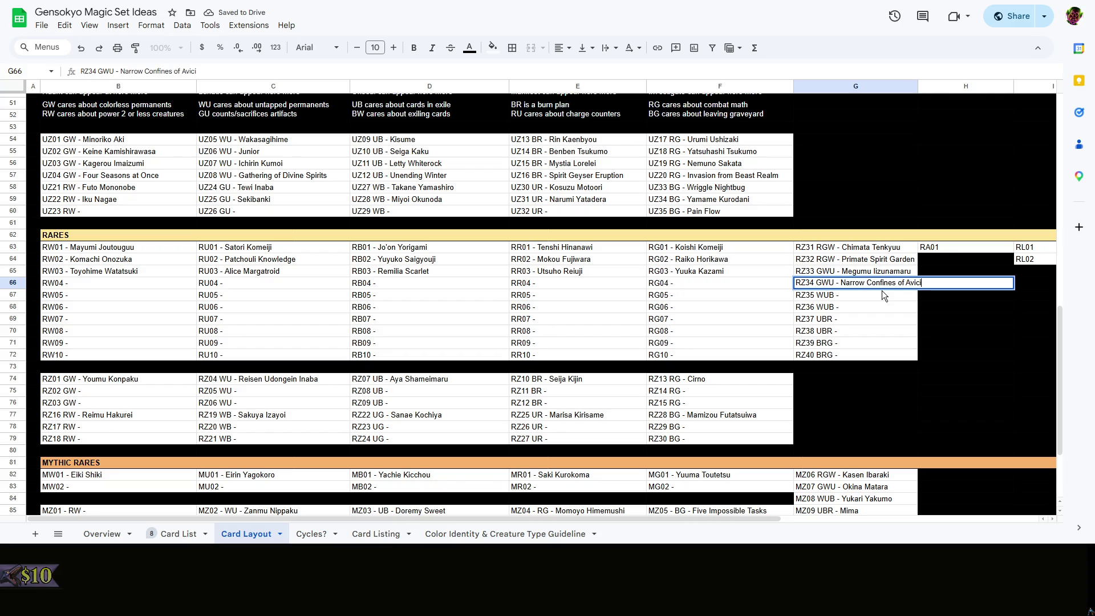
{"action": "left_click", "coordinate": [195, 533]}
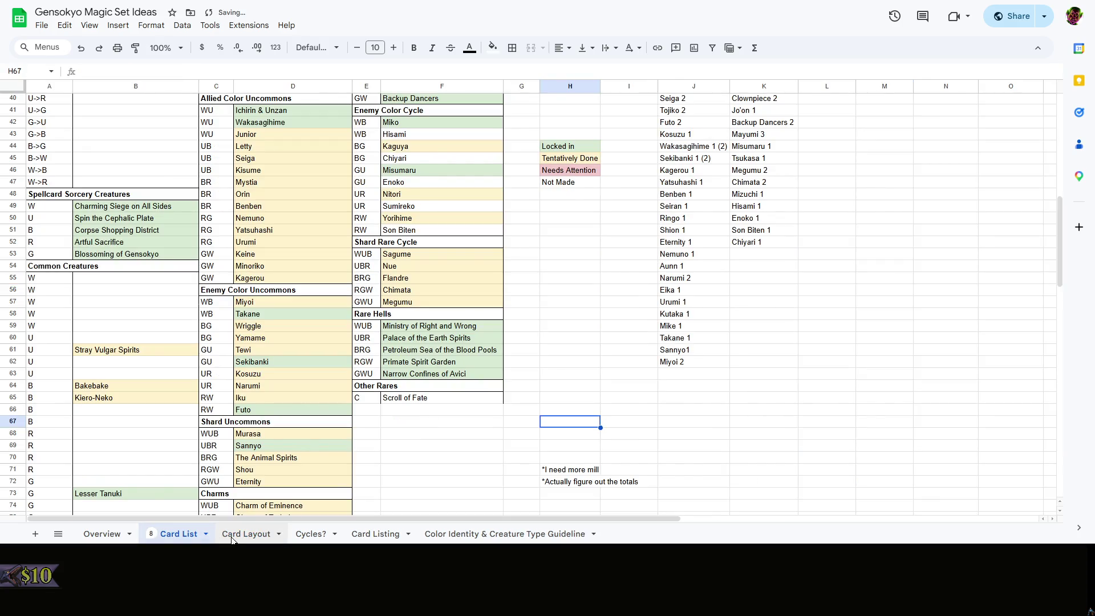
{"action": "left_click", "coordinate": [245, 533]}
Widen column G, select the RZ35 WUB slot and consult the Card List for its name
{"action": "left_click", "coordinate": [948, 285]}
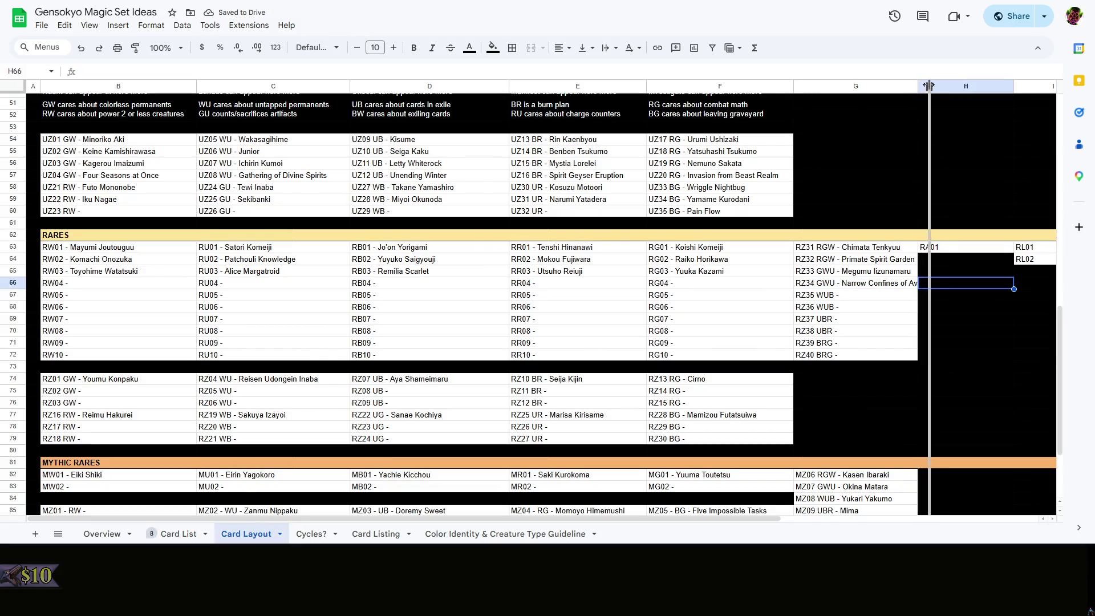
{"action": "left_click_drag", "start_coordinate": [917, 86], "coordinate": [931, 86]}
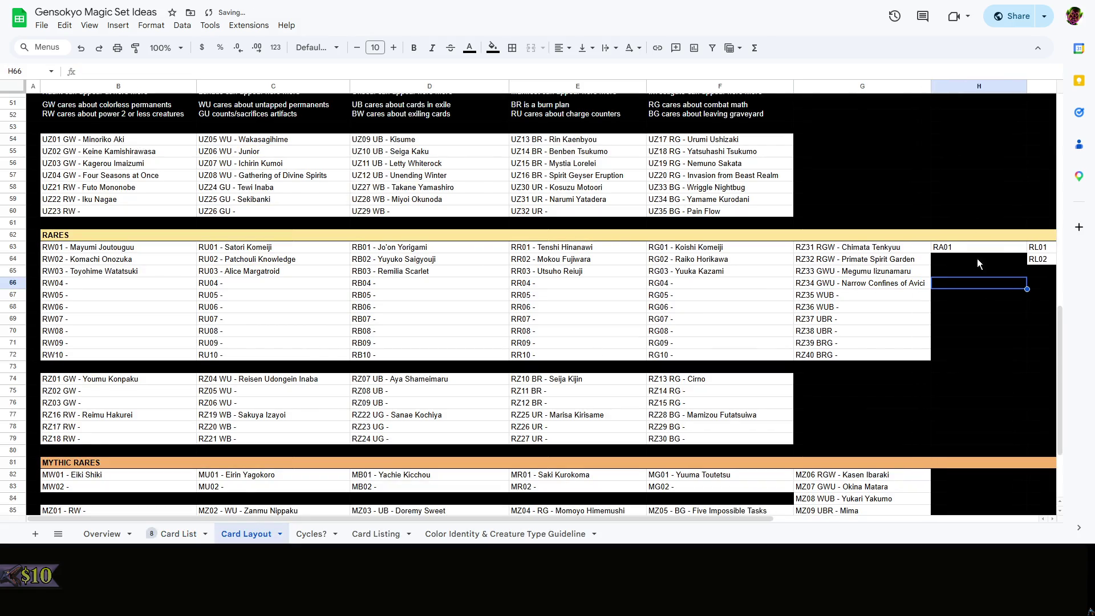
{"action": "left_click", "coordinate": [891, 293]}
{"action": "left_click", "coordinate": [180, 534]}
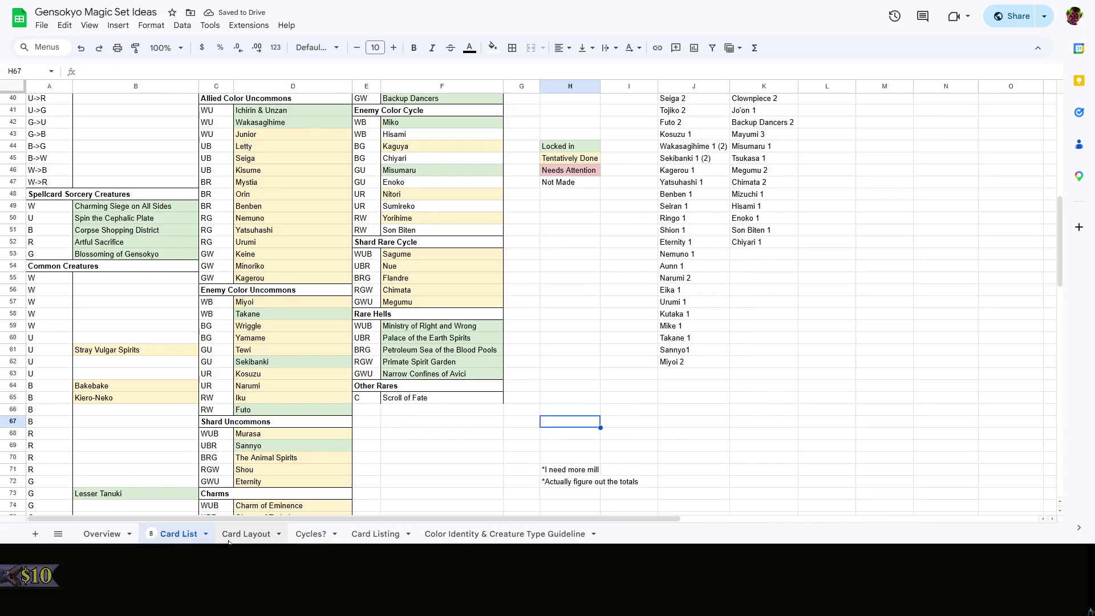
{"action": "left_click", "coordinate": [246, 534]}
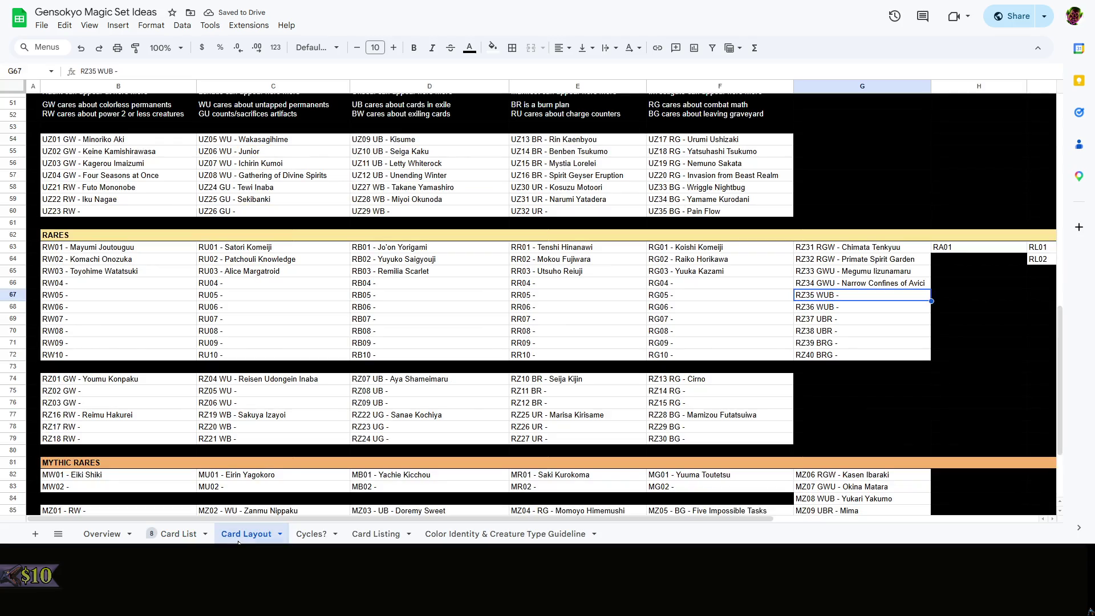
{"action": "left_click", "coordinate": [184, 535]}
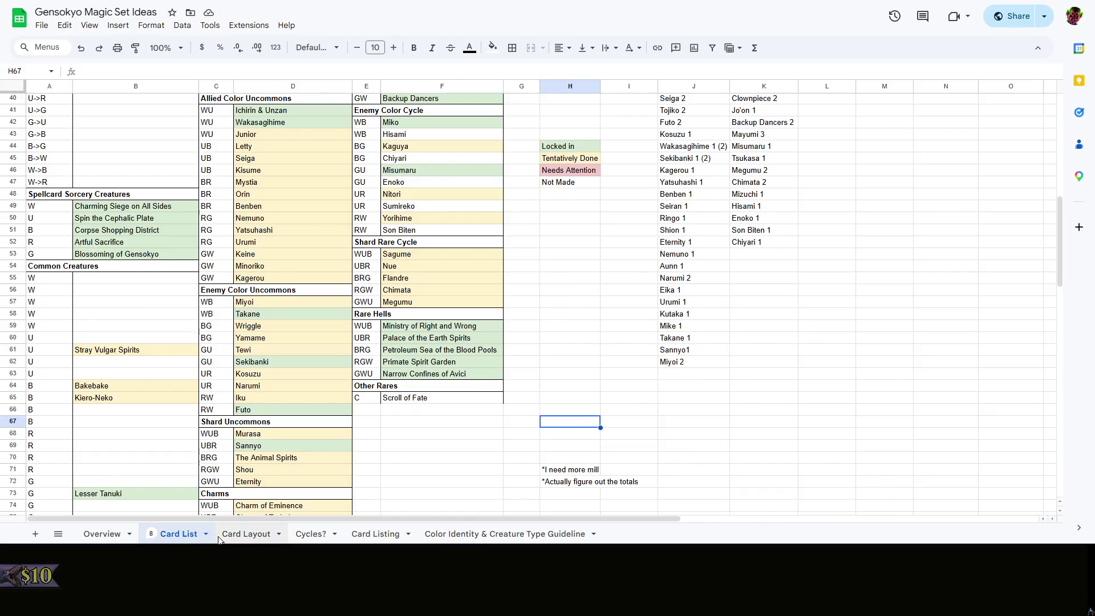
{"action": "left_click", "coordinate": [231, 535]}
Name RZ35 Sagume Kishin and RZ36 Ministry of Right and Wrong, auto-fitting column G
{"action": "double_click", "coordinate": [883, 295]}
{"action": "type", "text": "Sa"}
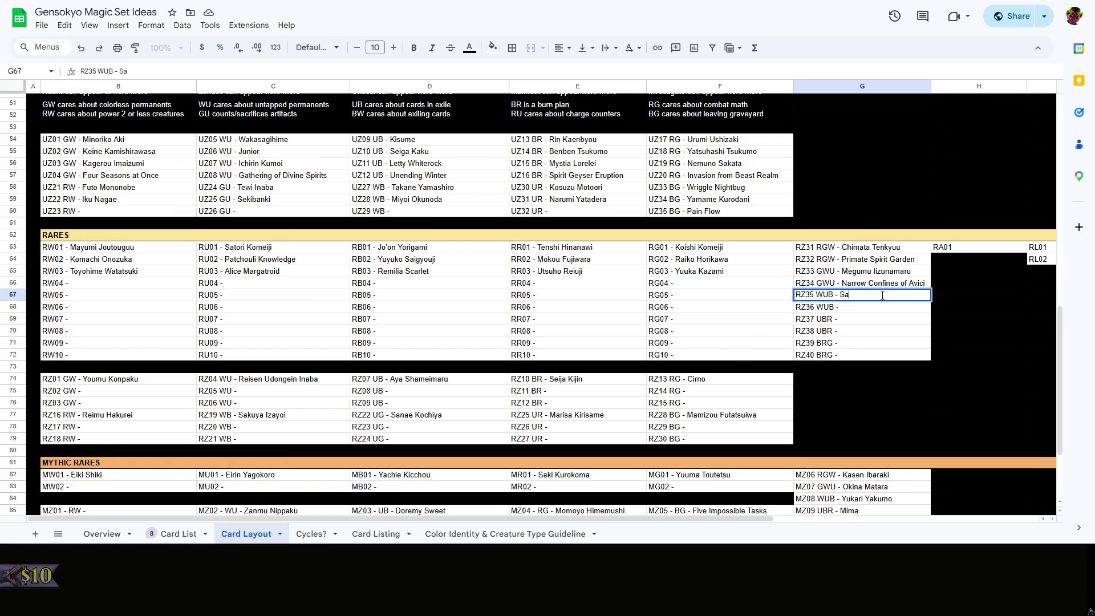
{"action": "type", "text": "gume K"}
{"action": "type", "text": "ishin"}
{"action": "key", "text": "Return"}
{"action": "double_click", "coordinate": [895, 307]}
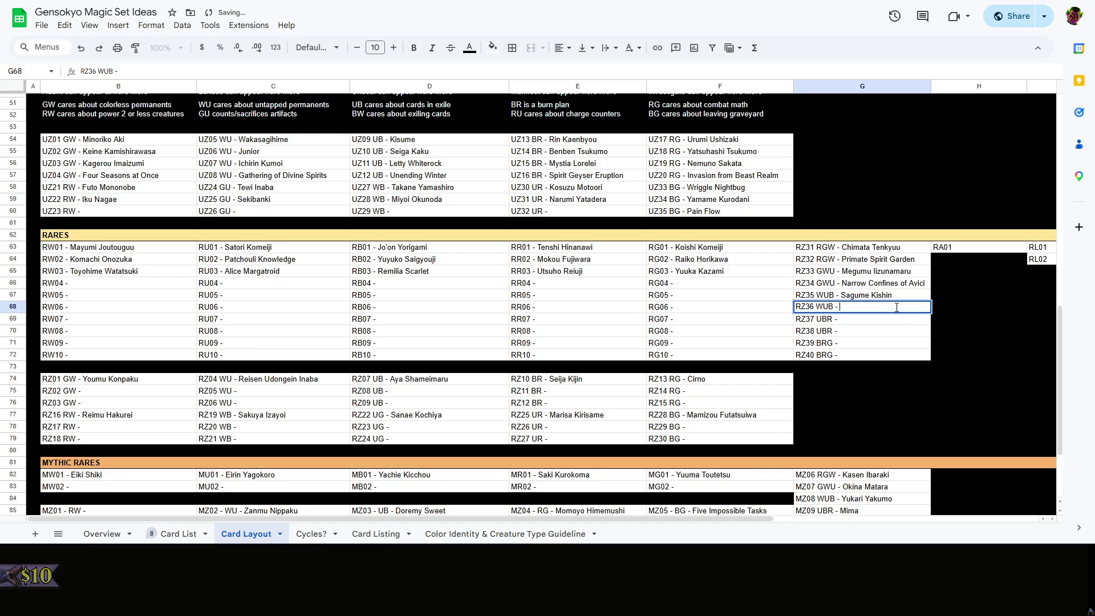
{"action": "type", "text": "Ministry"}
{"action": "type", "text": " of Right and Wron"}
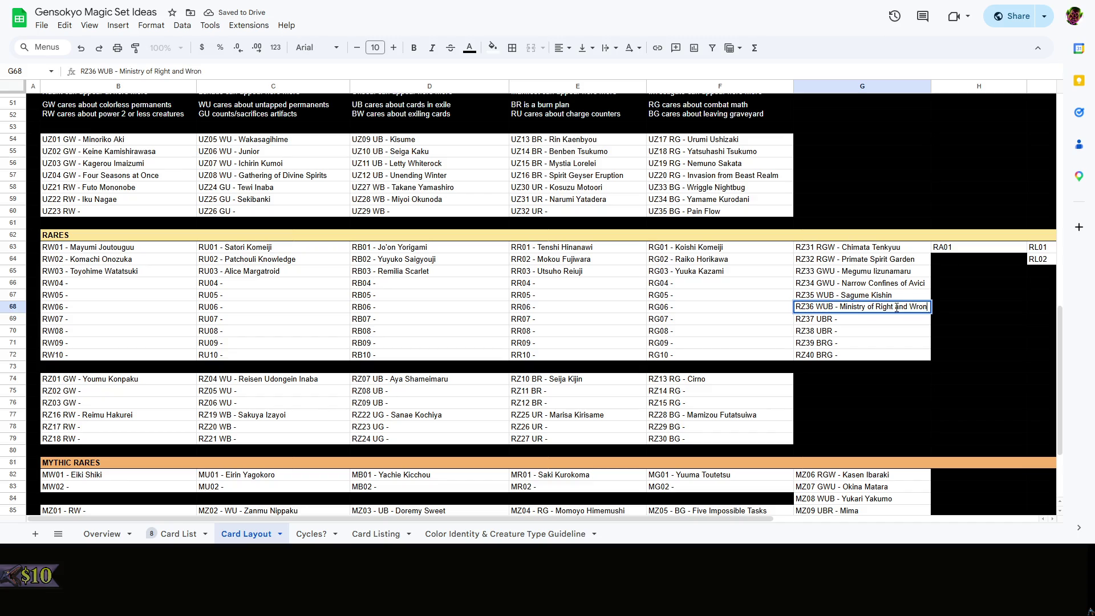
{"action": "type", "text": "g"}
{"action": "double_click", "coordinate": [930, 87]}
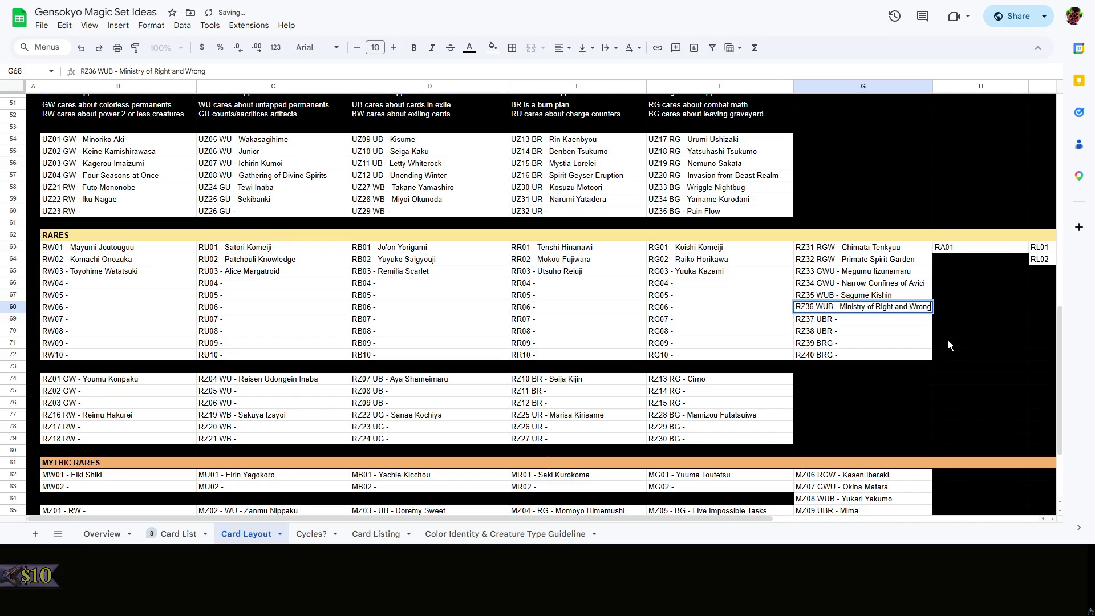
{"action": "left_click", "coordinate": [948, 340]}
{"action": "double_click", "coordinate": [931, 85]}
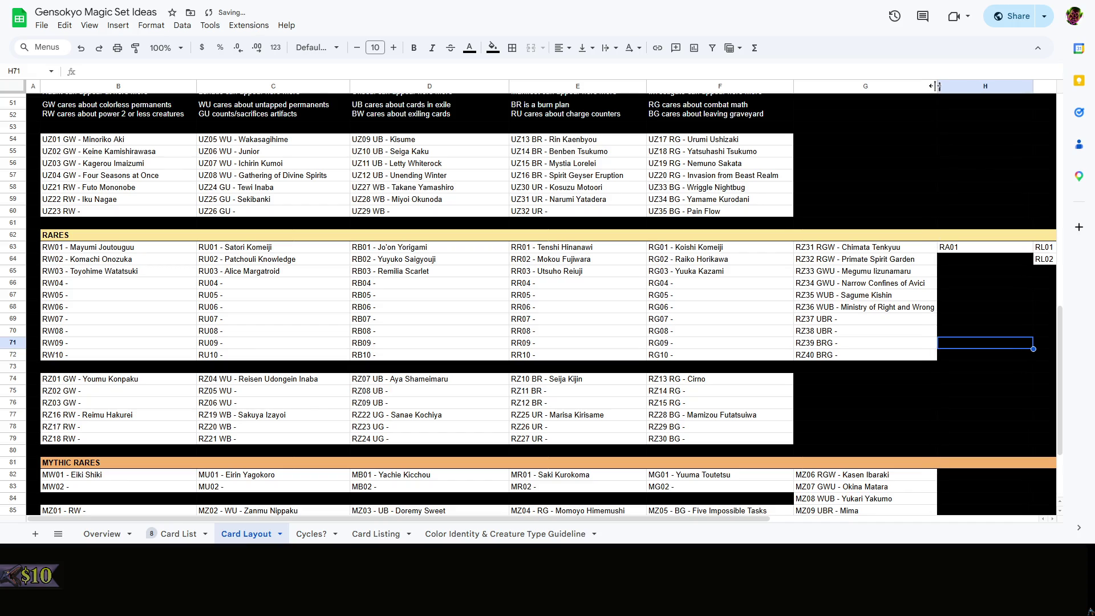
{"action": "left_click", "coordinate": [850, 322]}
{"action": "left_click", "coordinate": [179, 534]}
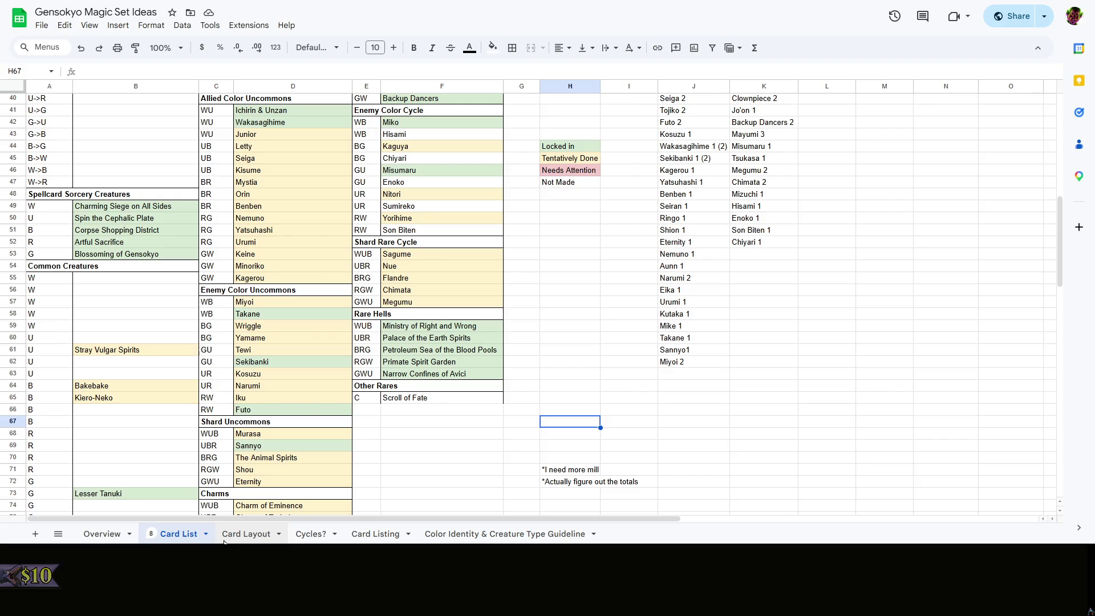
{"action": "left_click", "coordinate": [246, 534]}
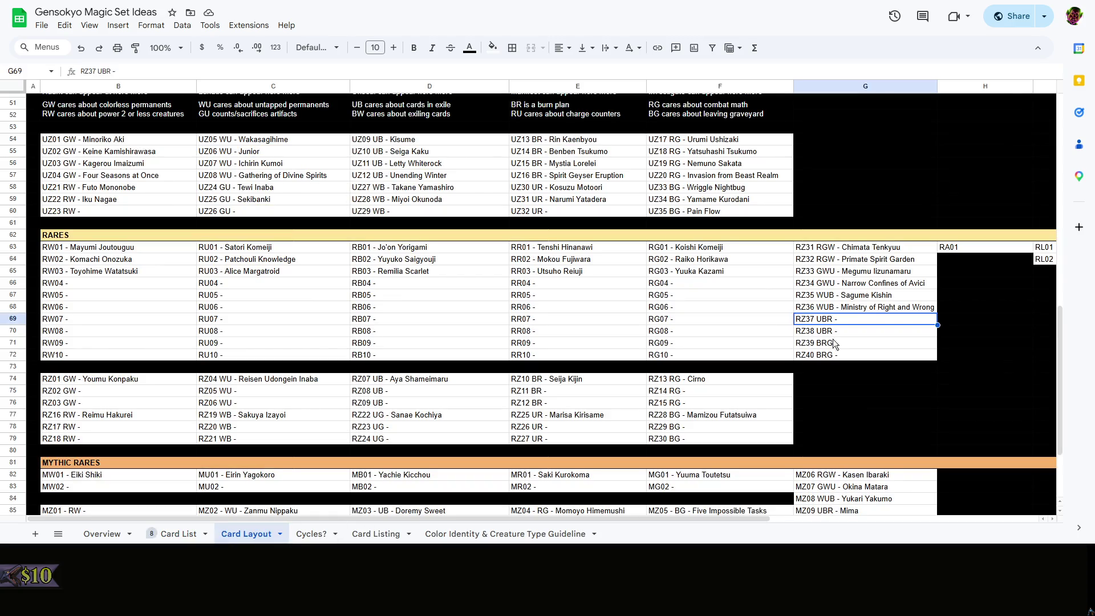
Name RZ37 Nue Houjuu and RZ38 Palace of the Earth Spirits
{"action": "double_click", "coordinate": [879, 319]}
{"action": "type", "text": "N"}
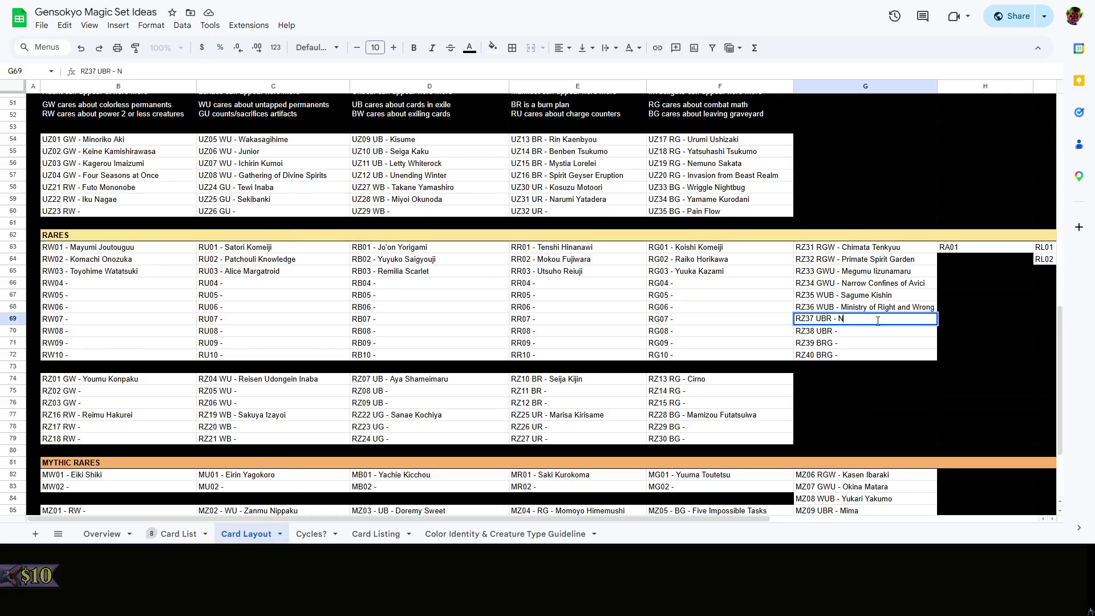
{"action": "type", "text": "ue Houji"}
{"action": "key", "text": "BackSpace"}
{"action": "key", "text": "BackSpace"}
{"action": "type", "text": "uu"}
{"action": "key", "text": "Return"}
{"action": "key", "text": "Return"}
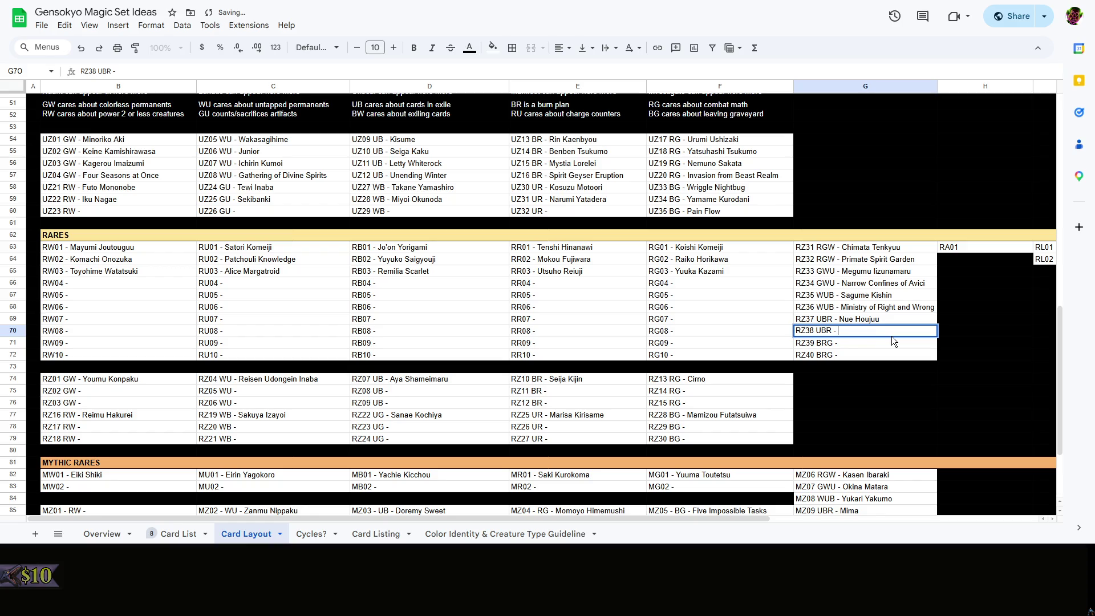
{"action": "type", "text": "Palace of the"}
{"action": "type", "text": "Earth Spirits"}
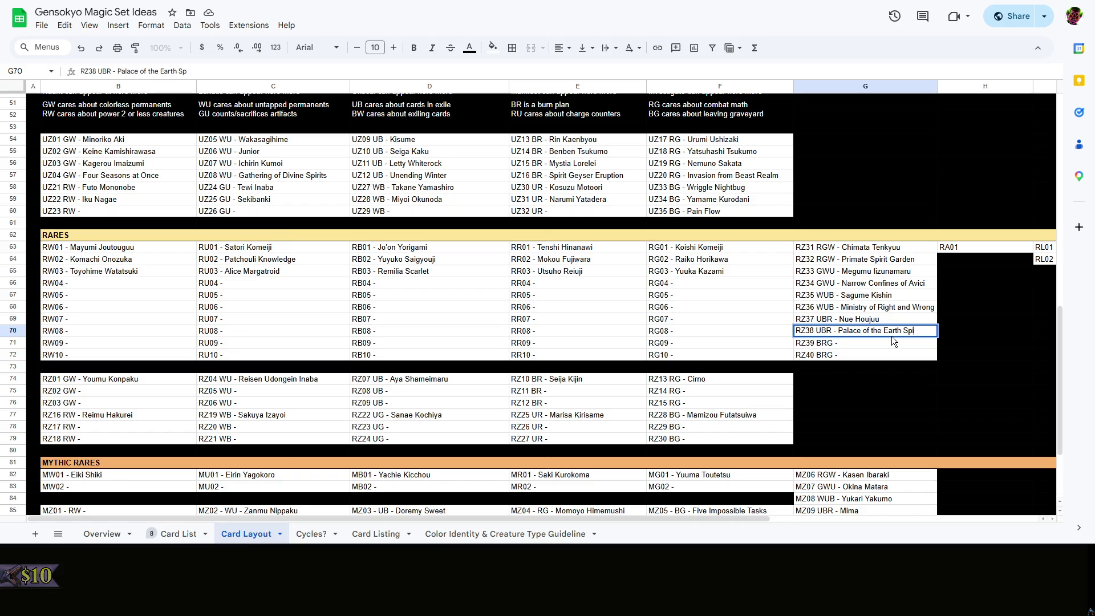
{"action": "key", "text": "Return"}
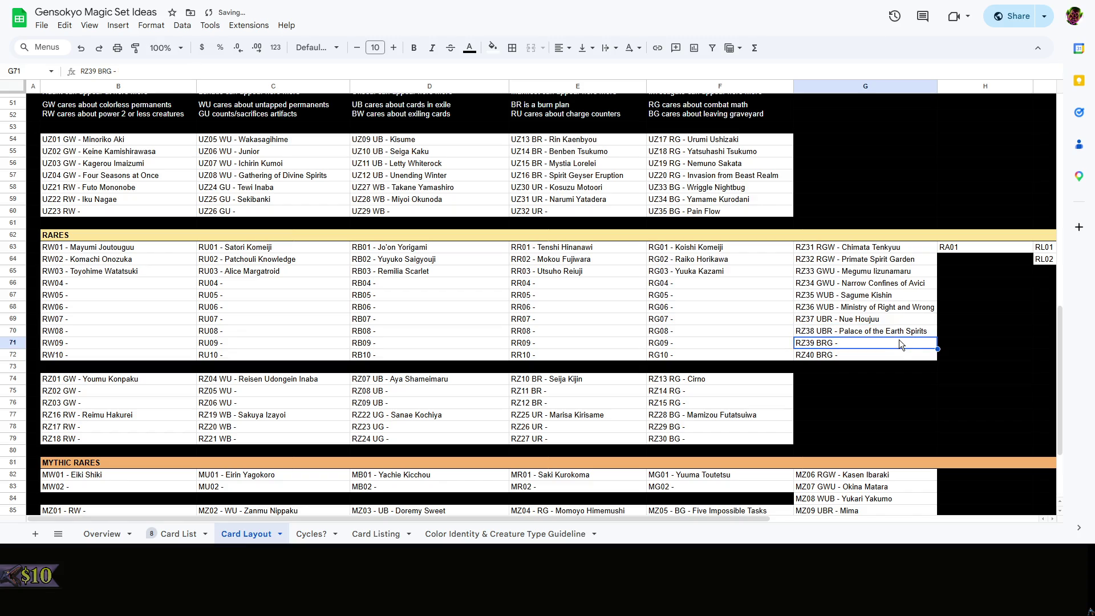
{"action": "double_click", "coordinate": [888, 343]}
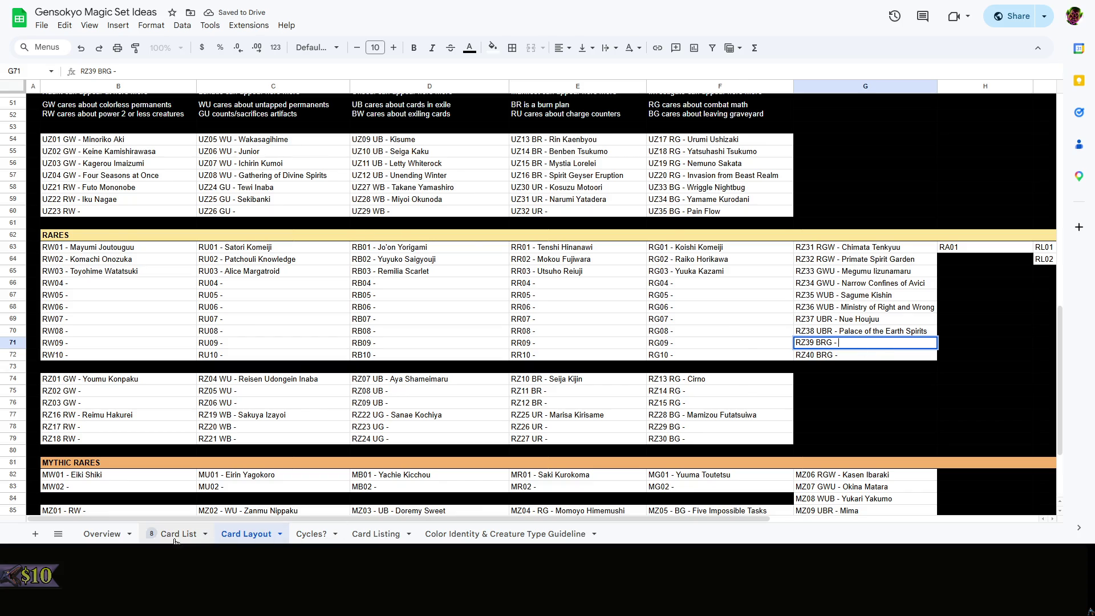
{"action": "left_click", "coordinate": [176, 534]}
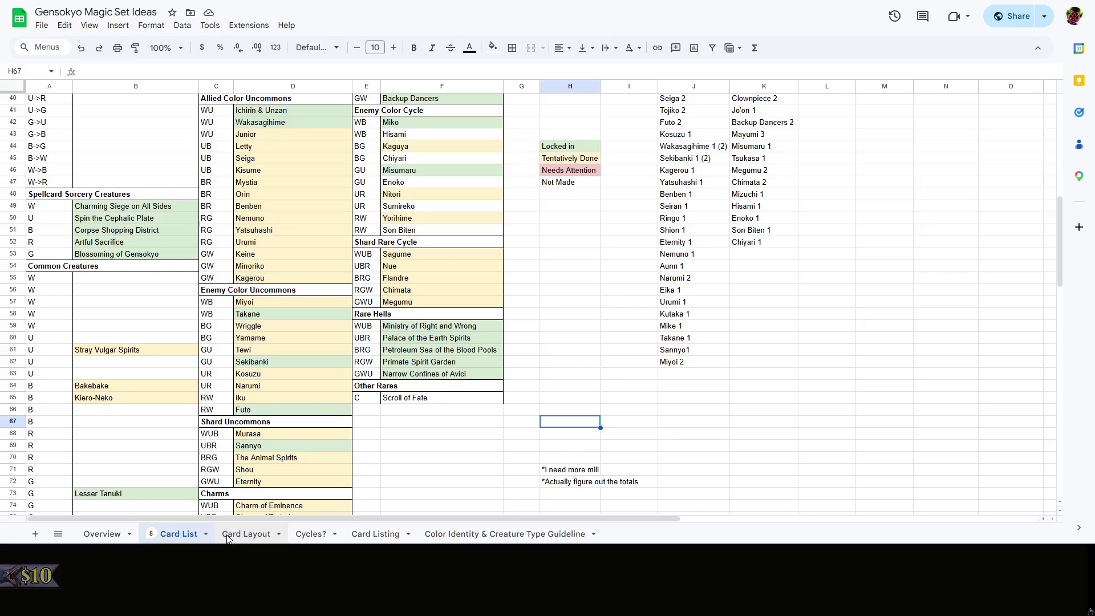
Rename RZ39 to Flandre Scarlet and RZ40 to Petroleum Sea of the Blood Pools, widening column G
{"action": "left_click", "coordinate": [227, 535]}
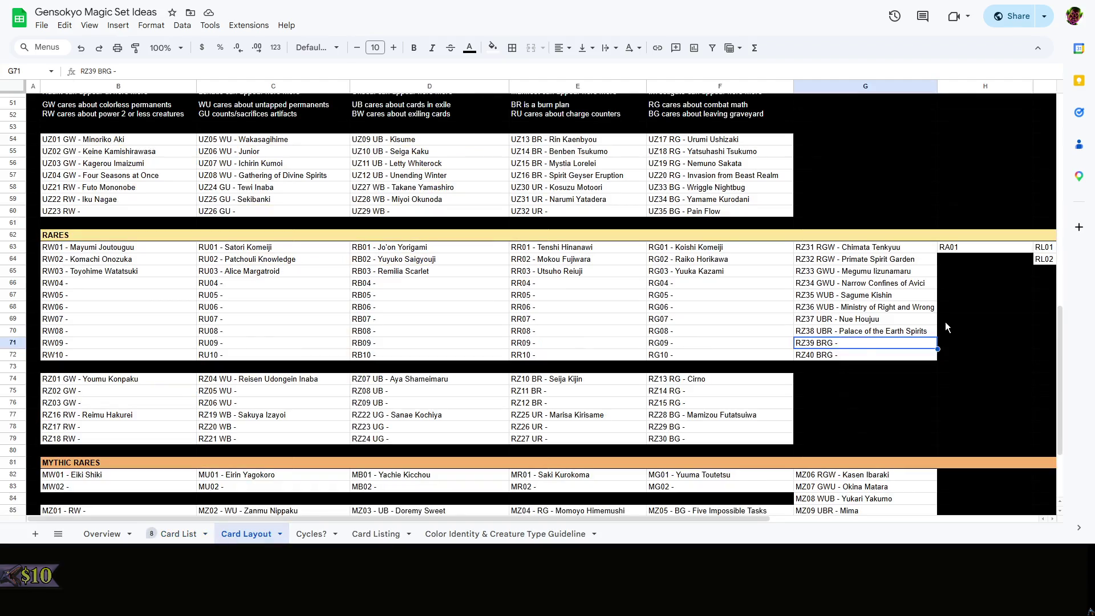
{"action": "double_click", "coordinate": [859, 348]}
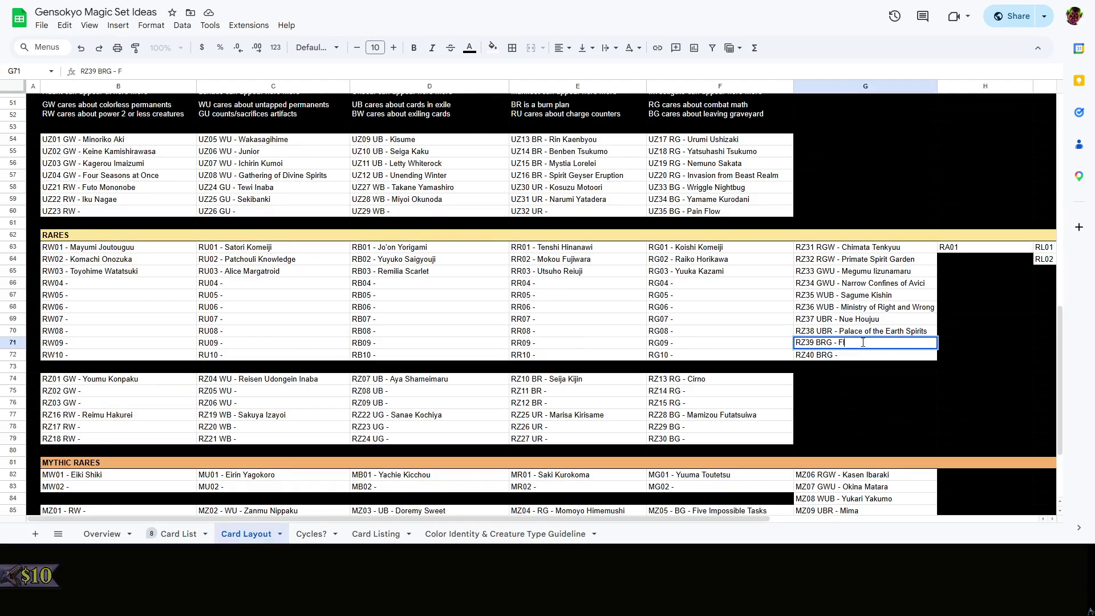
{"action": "type", "text": "Flandre Scarlet"}
{"action": "double_click", "coordinate": [870, 355]}
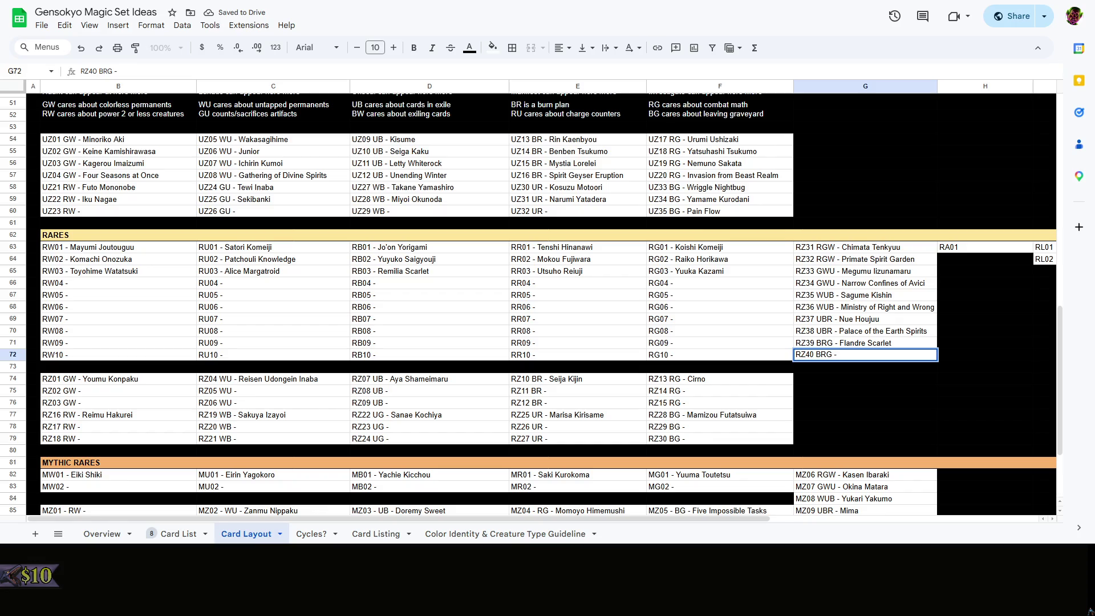
{"action": "left_click", "coordinate": [179, 534]}
{"action": "left_click", "coordinate": [224, 536]}
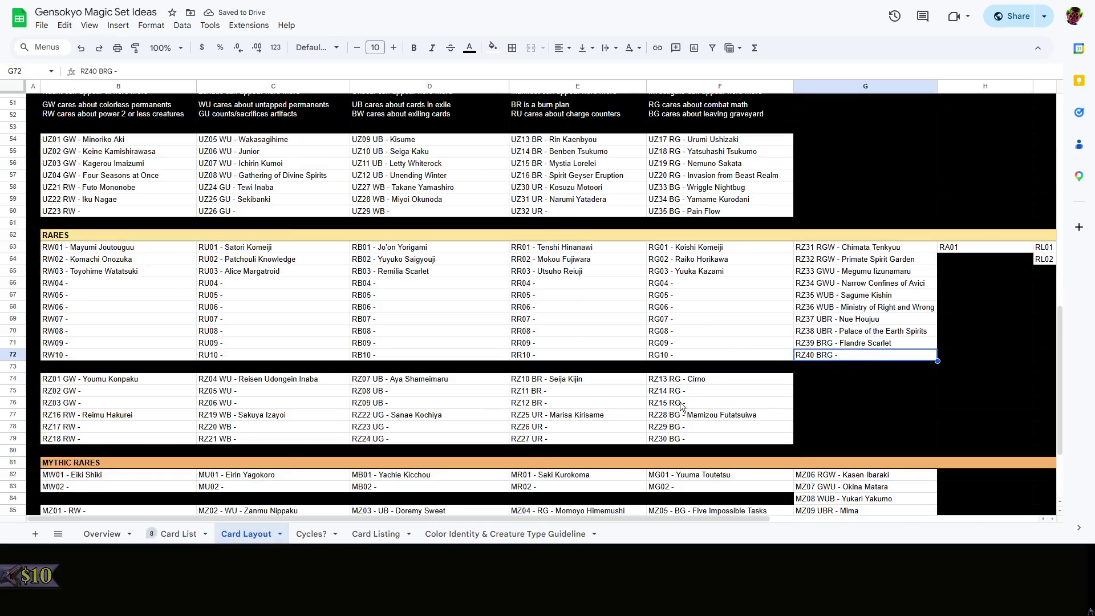
{"action": "double_click", "coordinate": [859, 355]}
{"action": "type", "text": "Petro"}
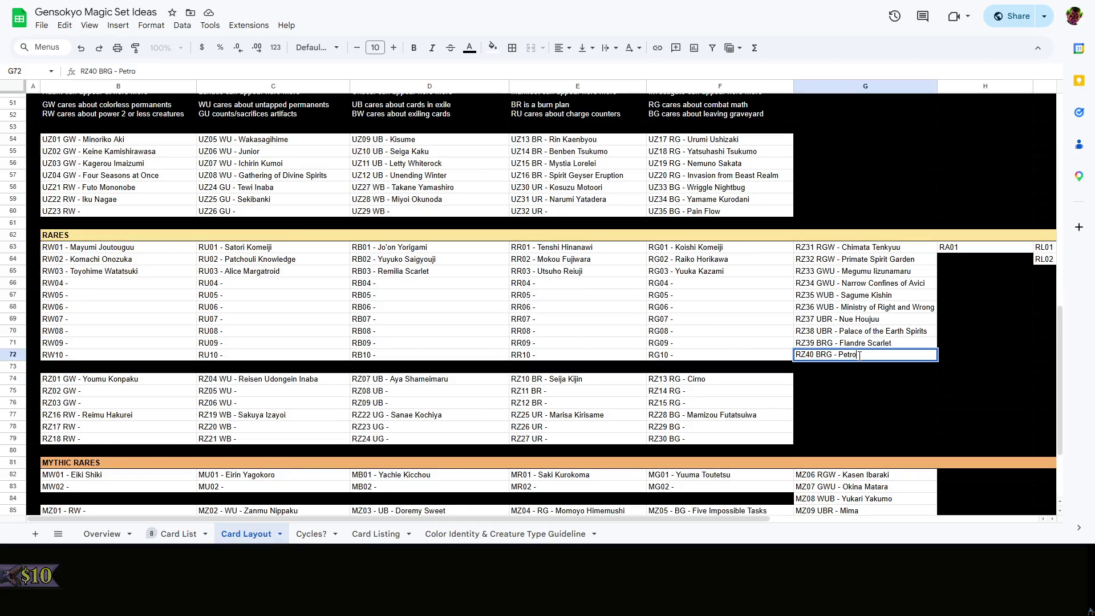
{"action": "type", "text": "leum Sea of the Bl"}
{"action": "type", "text": "ood Pools"}
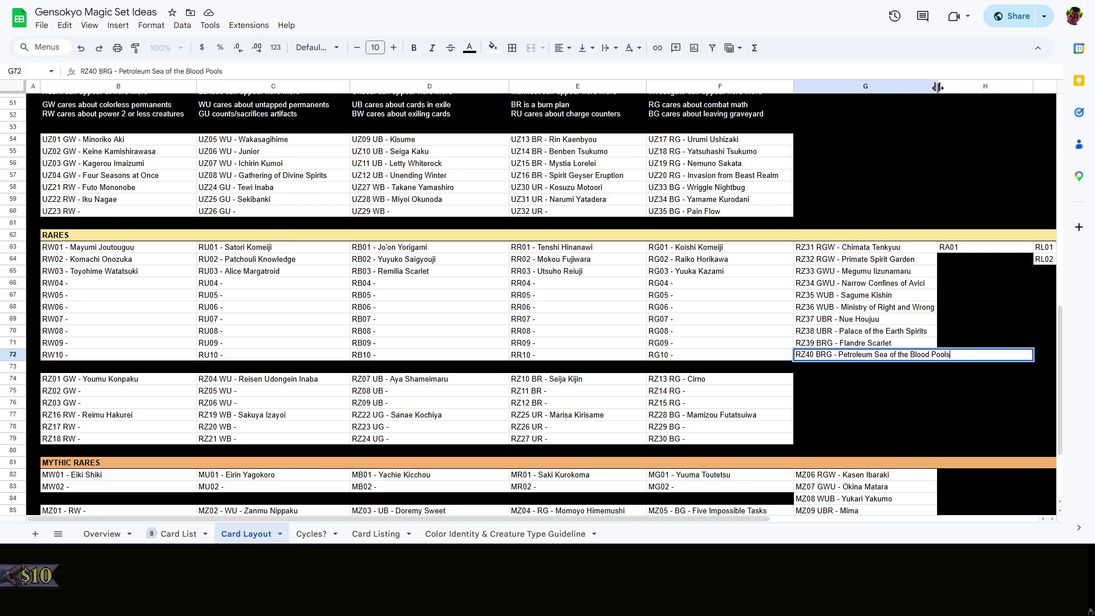
{"action": "left_click_drag", "start_coordinate": [937, 86], "coordinate": [958, 86]}
{"action": "right_click", "coordinate": [914, 380]}
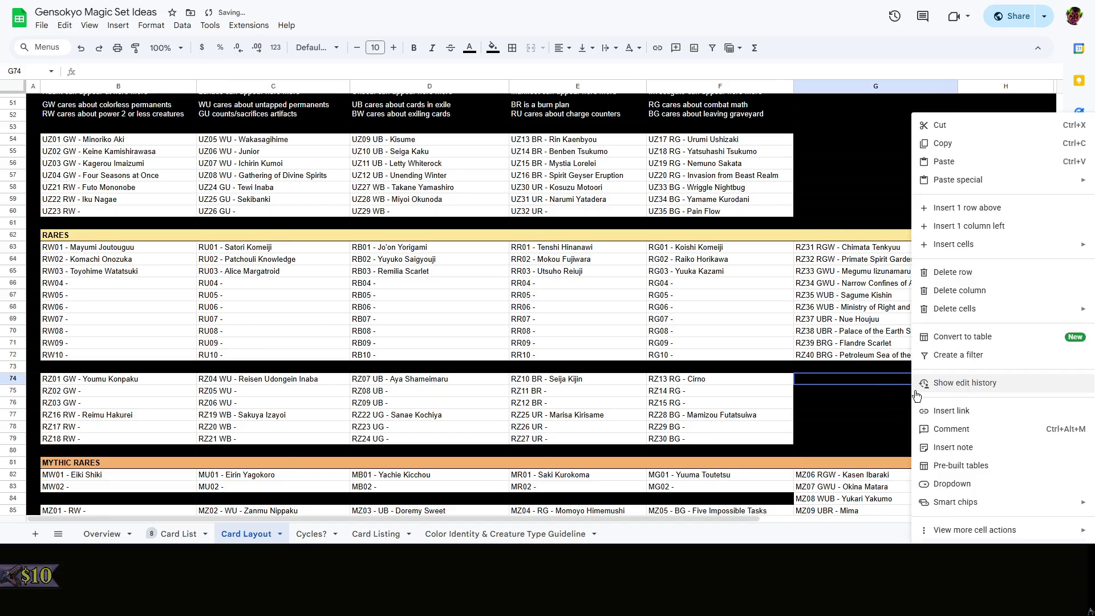
{"action": "left_click", "coordinate": [877, 392]}
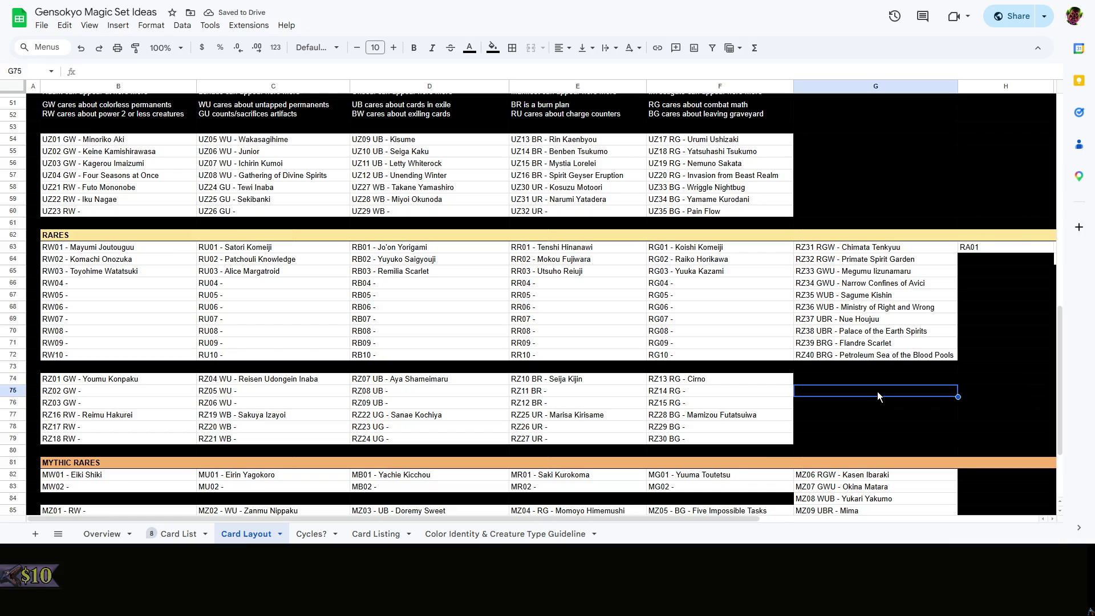
{"action": "left_click_drag", "start_coordinate": [680, 516], "coordinate": [894, 515]}
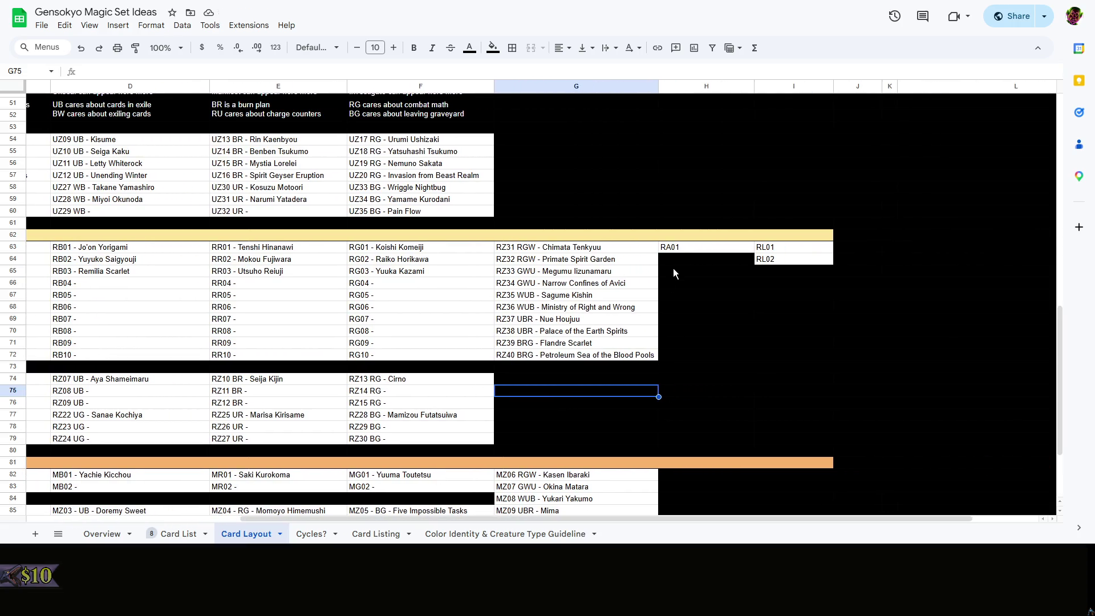
Rename the RA01 slot in H63 to Scroll of Fate, then switch to the Scryfall search
{"action": "double_click", "coordinate": [708, 246]}
{"action": "type", "text": "Scroll o"}
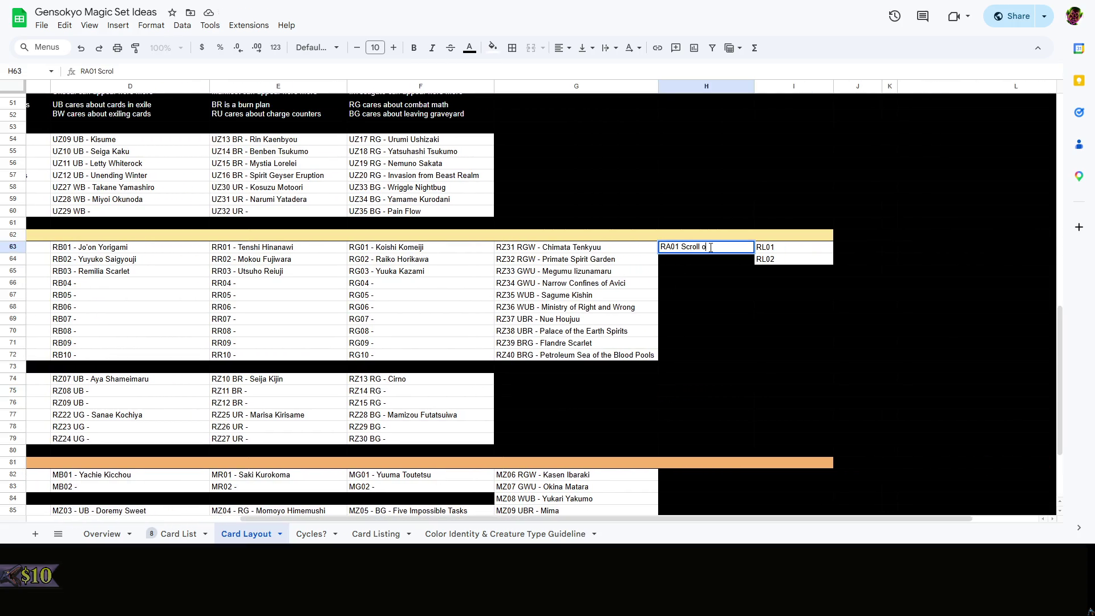
{"action": "type", "text": "f Fate"}
{"action": "right_click", "coordinate": [723, 271]}
{"action": "left_click", "coordinate": [710, 283]}
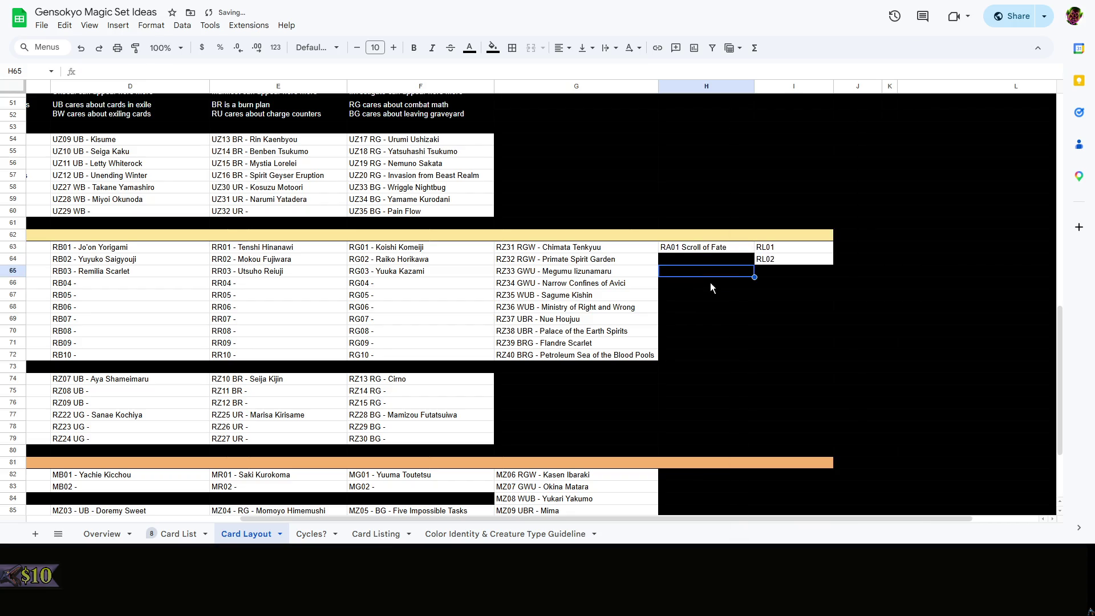
{"action": "right_click", "coordinate": [711, 282]}
{"action": "left_click", "coordinate": [700, 280]}
{"action": "key", "text": "alt+Tab"}
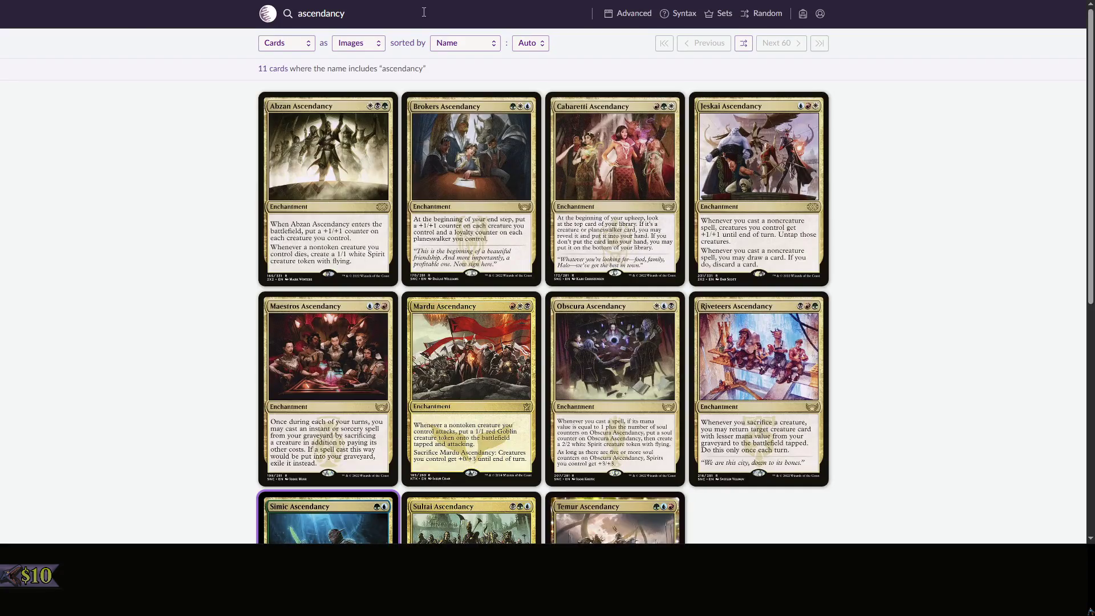
Search Scryfall for 'scroll of fate' to view its card page, then return to the sheet
{"action": "key", "text": "ctrl+a"}
{"action": "type", "text": "sv"}
{"action": "key", "text": "BackSpace"}
{"action": "type", "text": "croll o"}
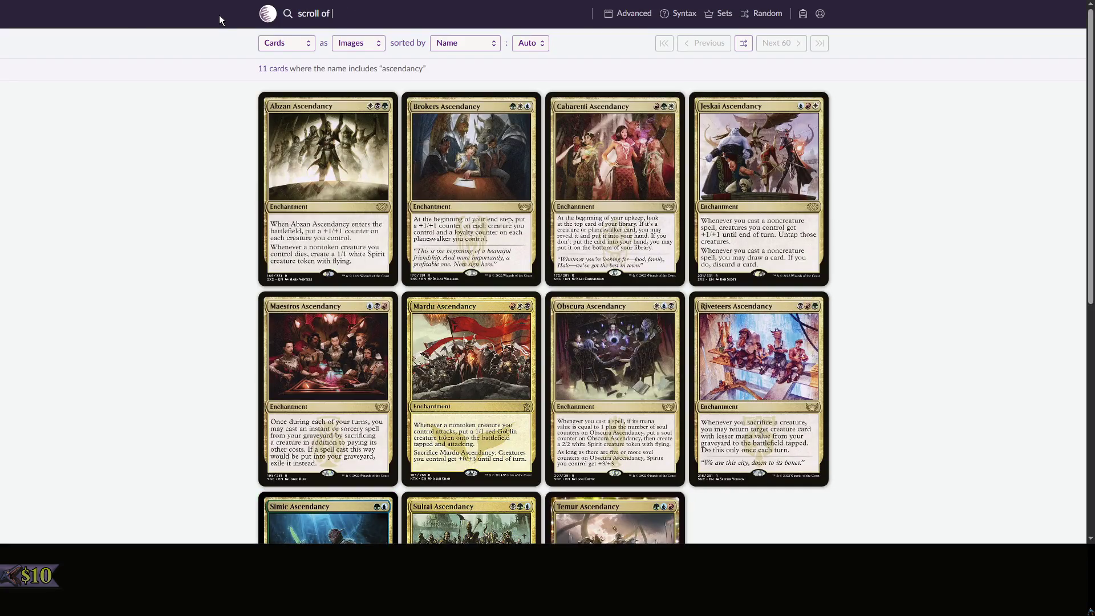
{"action": "type", "text": "f fate"}
{"action": "key", "text": "Return"}
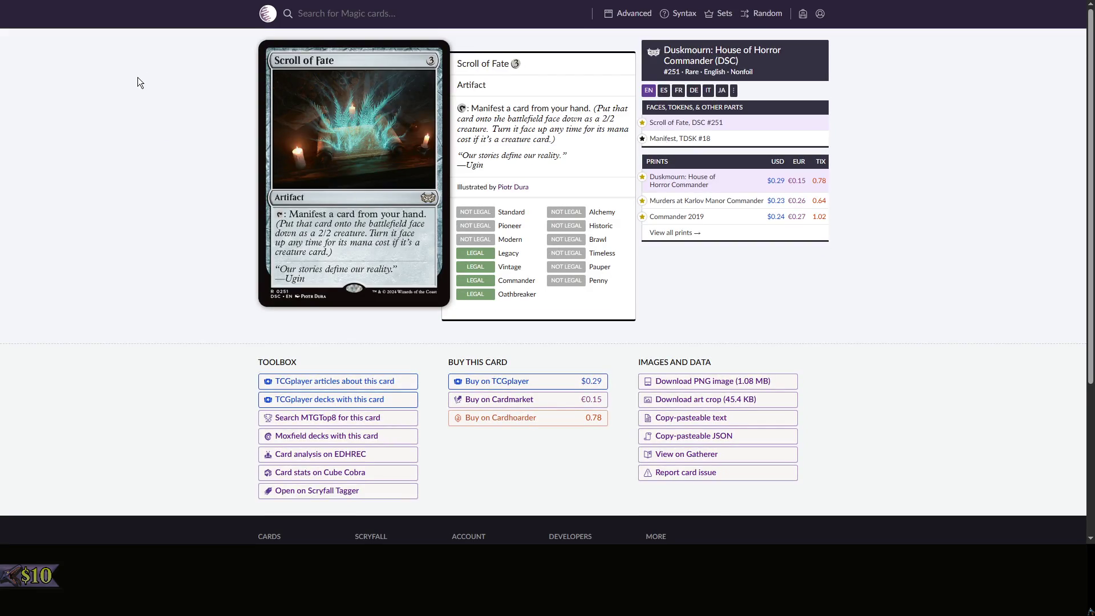
{"action": "left_click", "coordinate": [64, 0]}
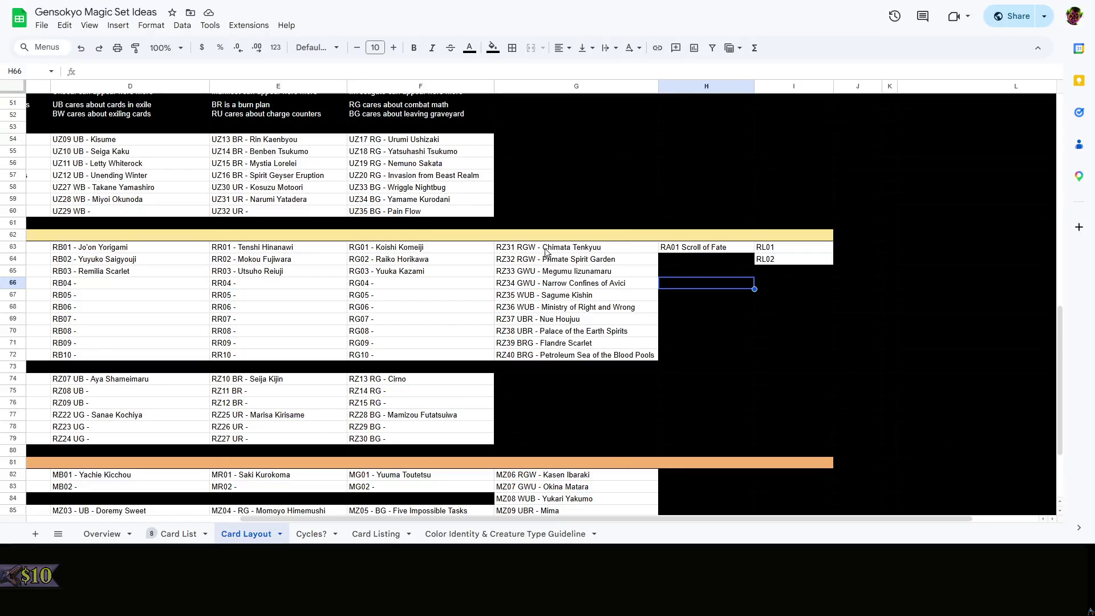
Select the RL01 cell I63 and check the Card List and Cycles? tabs for the land names
{"action": "right_click", "coordinate": [710, 164]}
{"action": "left_click", "coordinate": [675, 170]}
{"action": "left_click", "coordinate": [785, 247]}
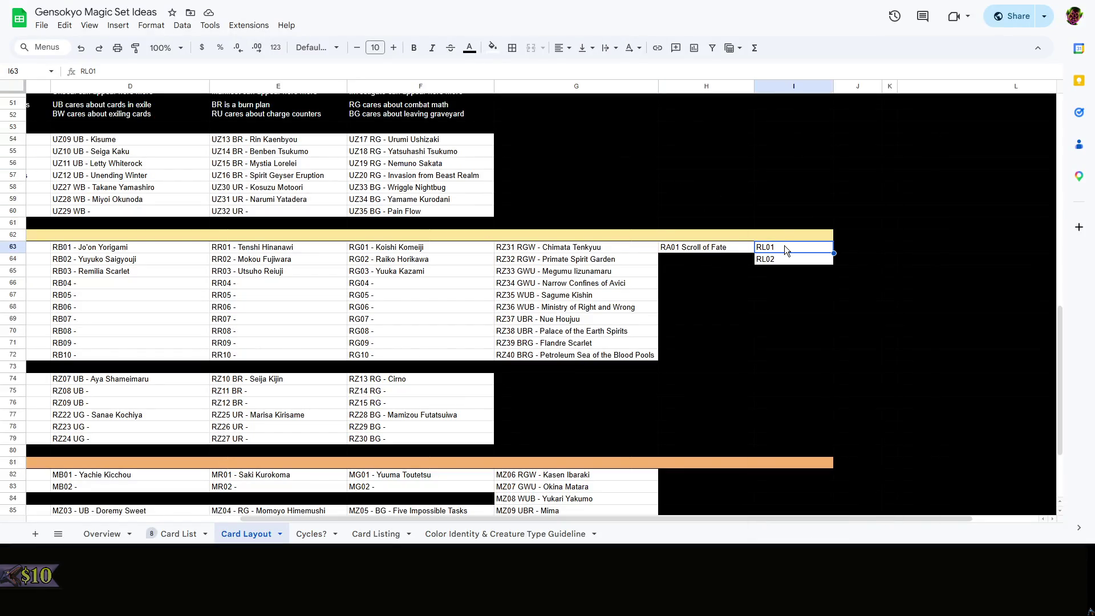
{"action": "left_click", "coordinate": [177, 535]}
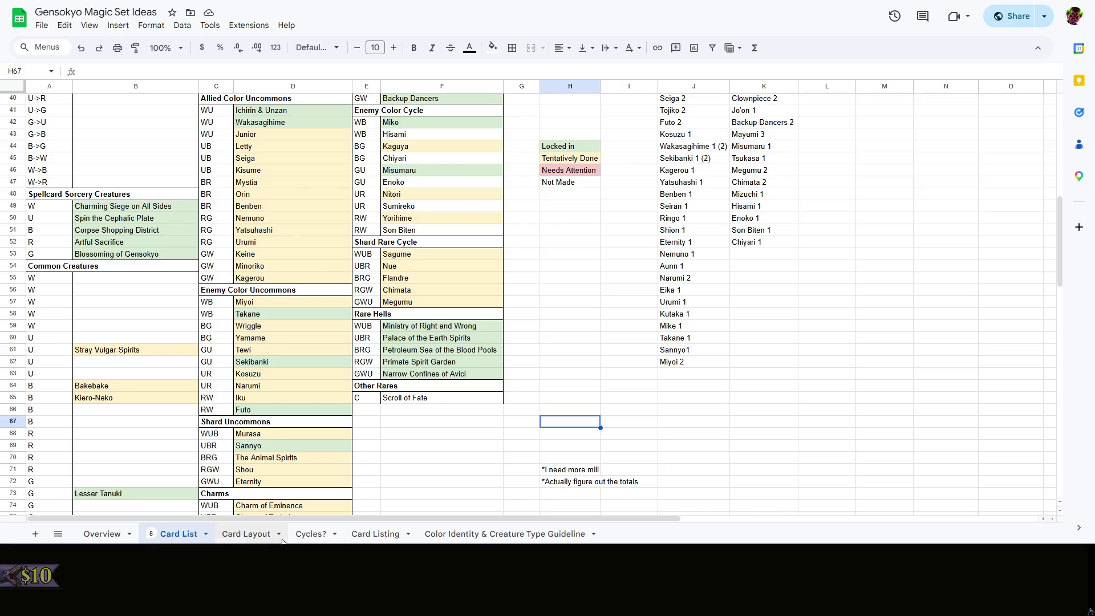
{"action": "left_click", "coordinate": [269, 536]}
{"action": "left_click", "coordinate": [309, 536]}
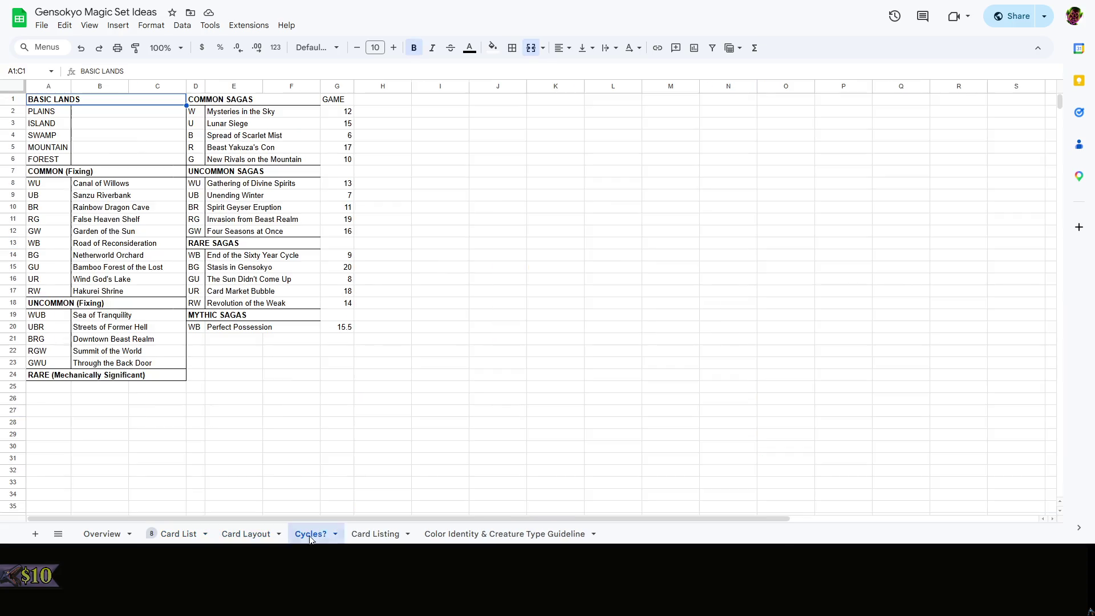
{"action": "left_click", "coordinate": [246, 533]}
{"action": "type", "text": "RL01 Fo"}
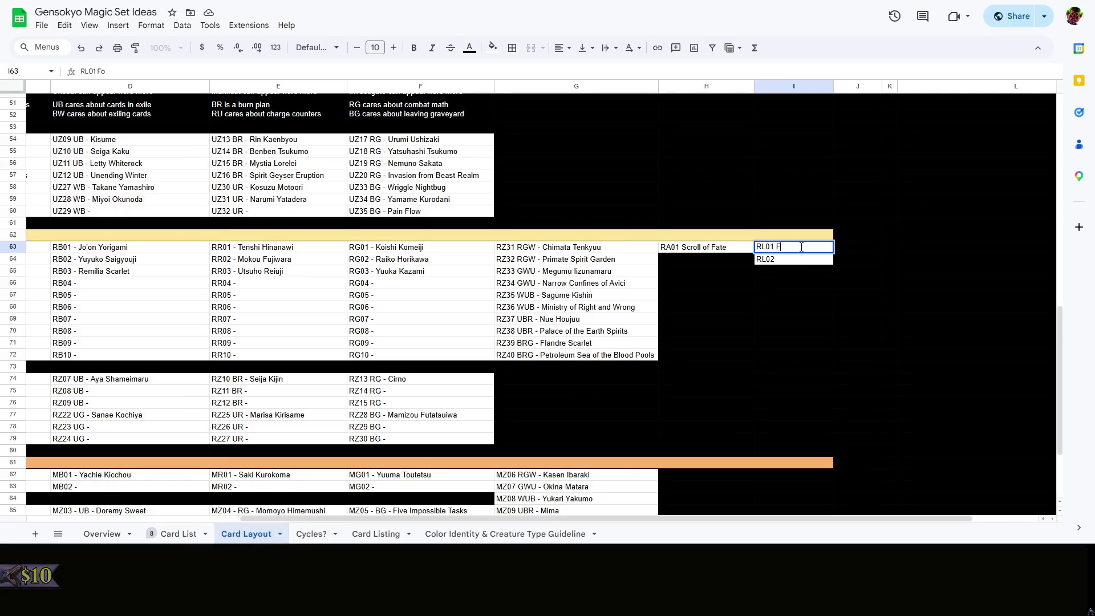
Rename RL01 to Old Hell of Blazing Fires and RL02 to New Hell of Deep Shadows, widening column I
{"action": "key", "text": "BackSpace"}
{"action": "type", "text": "Ol"}
{"action": "type", "text": "d Hell of Blazing Fires"}
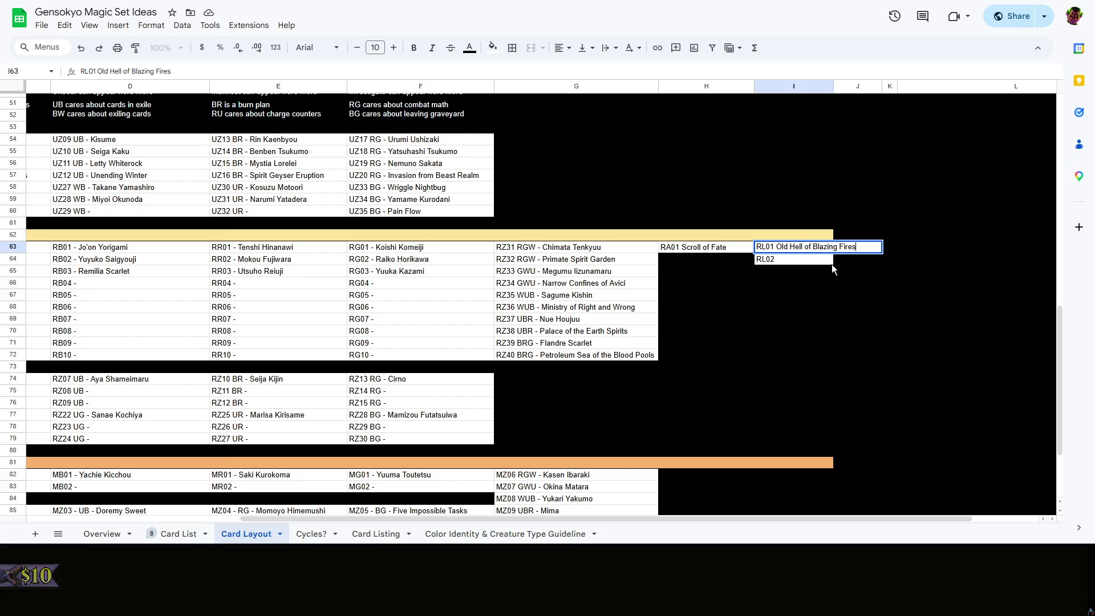
{"action": "key", "text": "Return"}
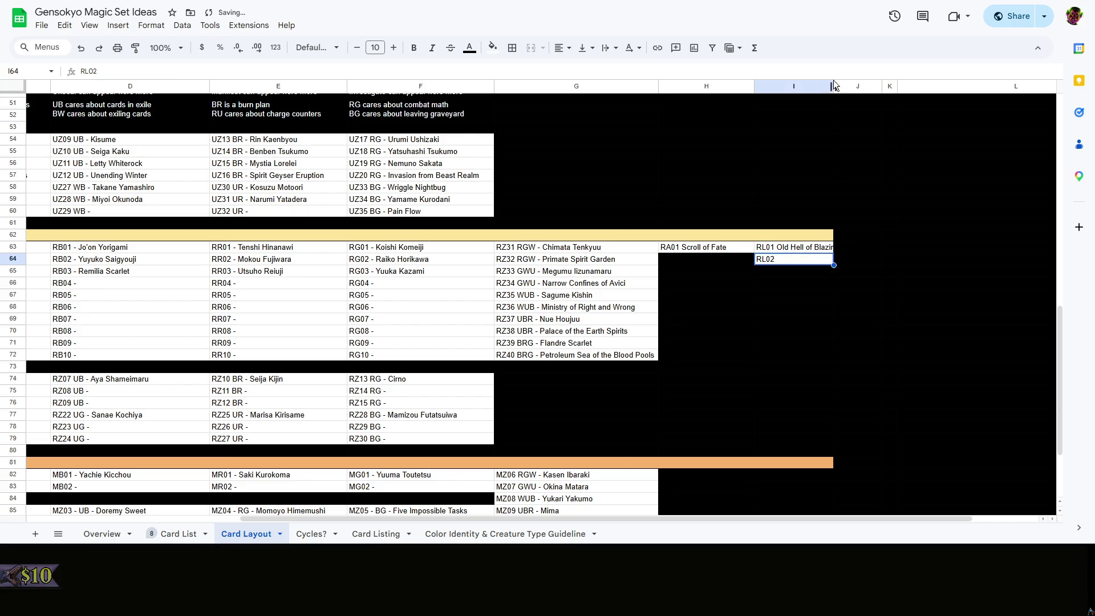
{"action": "left_click_drag", "start_coordinate": [834, 86], "coordinate": [860, 85]}
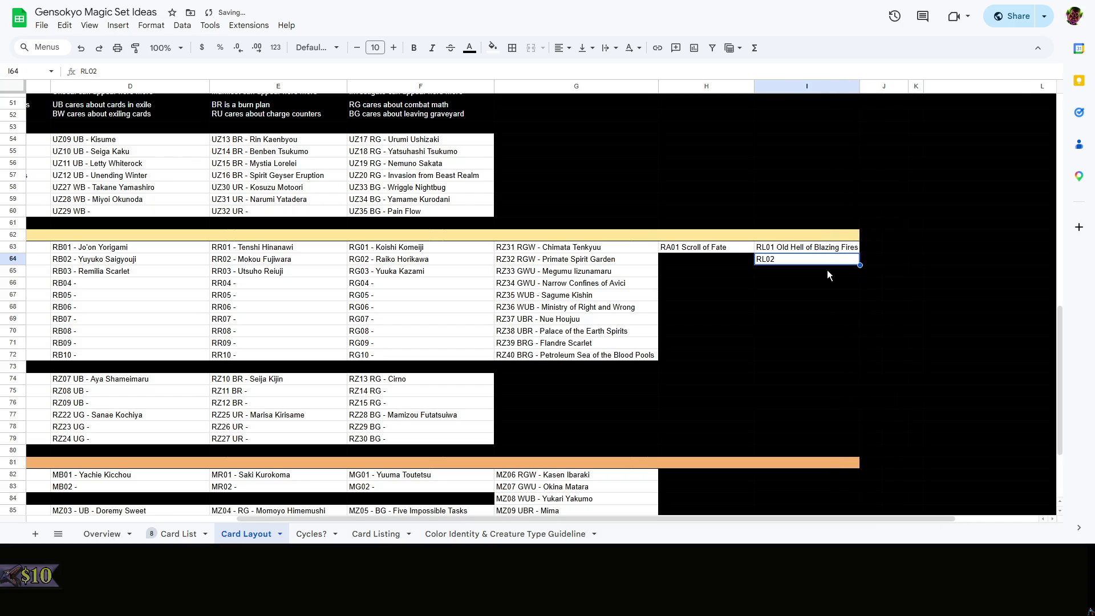
{"action": "double_click", "coordinate": [808, 258]}
{"action": "type", "text": "New Hel"}
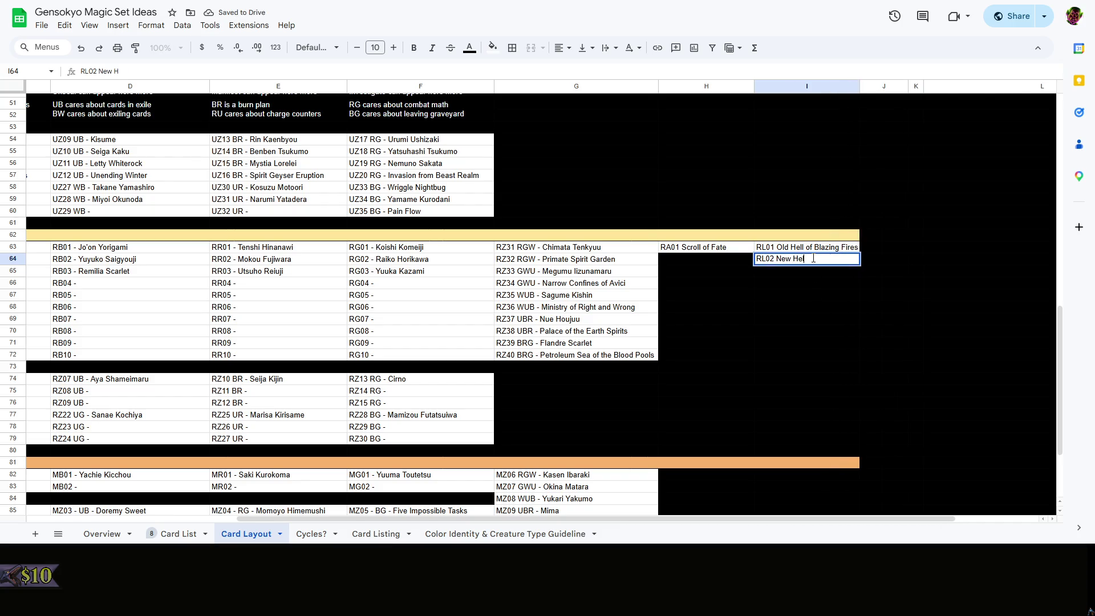
{"action": "type", "text": "l of Deep Shadows"}
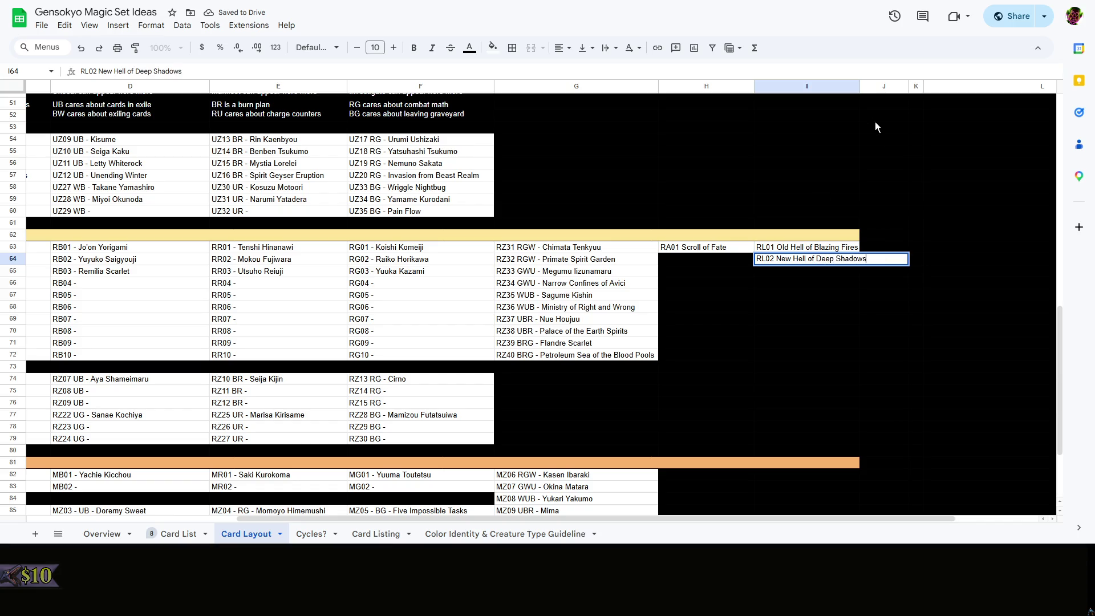
{"action": "left_click_drag", "start_coordinate": [859, 86], "coordinate": [871, 86]}
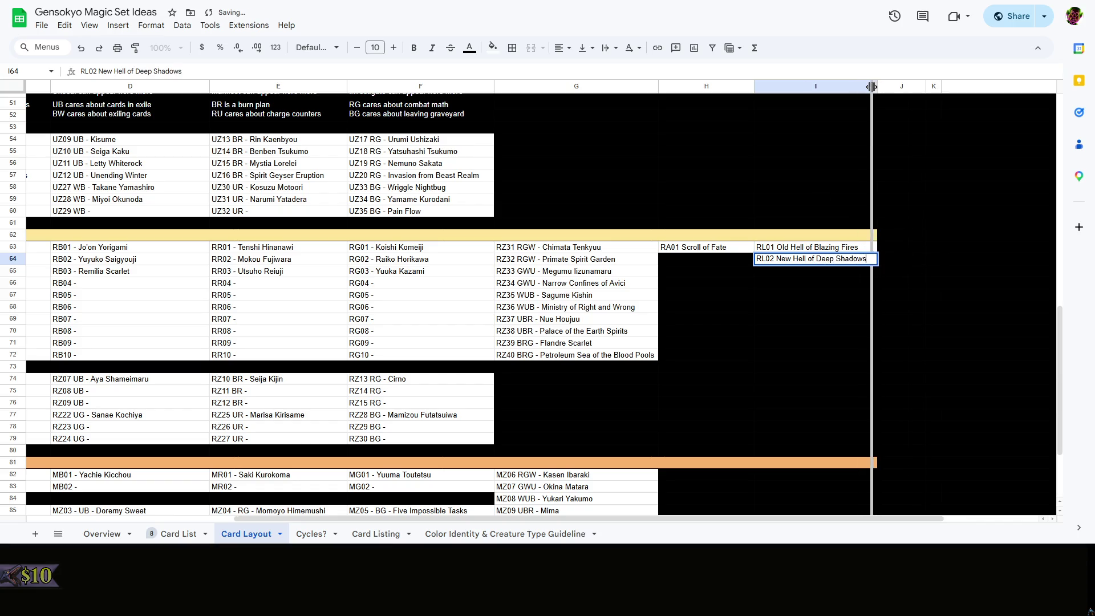
{"action": "left_click", "coordinate": [899, 234]}
{"action": "right_click", "coordinate": [921, 235]}
{"action": "left_click", "coordinate": [833, 183]}
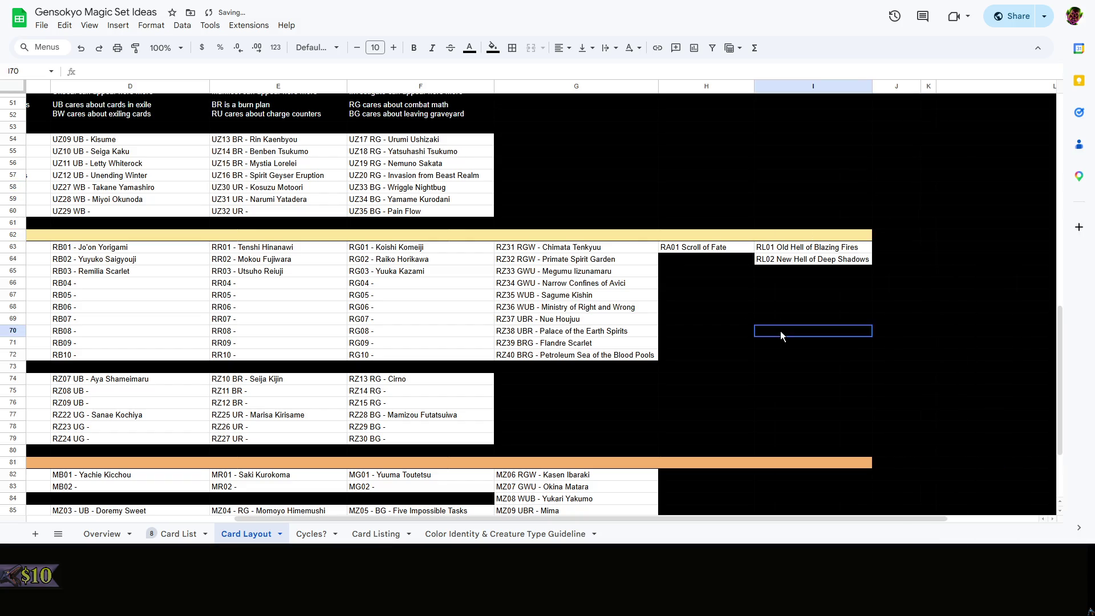
{"action": "left_click", "coordinate": [703, 322]}
{"action": "scroll", "coordinate": [582, 511], "scroll_direction": "left", "scroll_amount": 5}
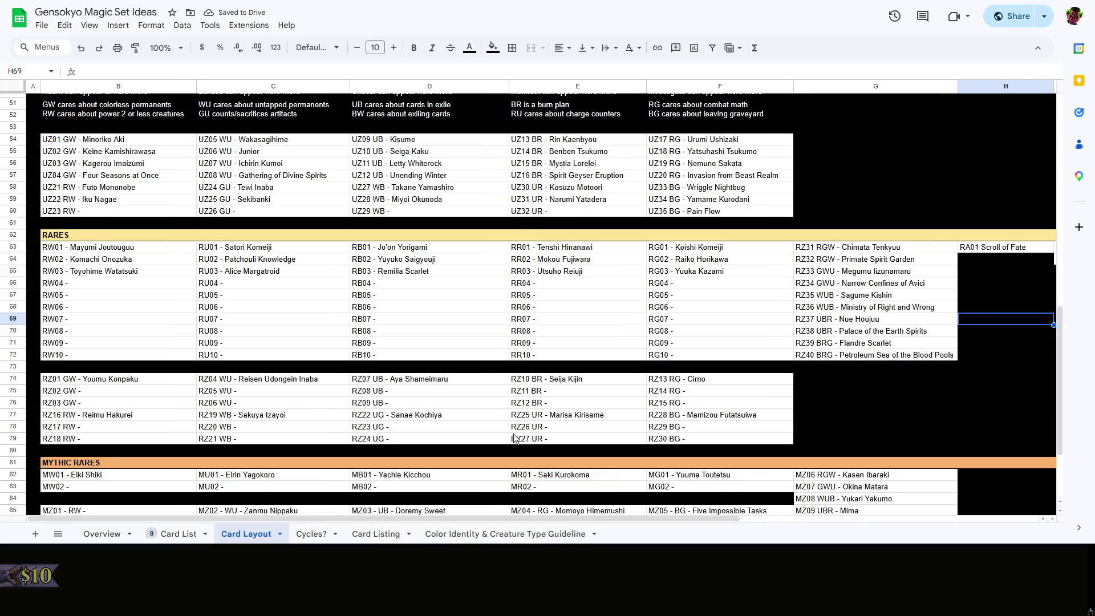
{"action": "scroll", "coordinate": [889, 332], "scroll_direction": "down", "scroll_amount": 3}
Rename UL01 to Summit of the World and replace UL02's GWU Land text with Through the Back Door
{"action": "left_click", "coordinate": [914, 315]}
{"action": "scroll", "coordinate": [914, 316], "scroll_direction": "up", "scroll_amount": 3}
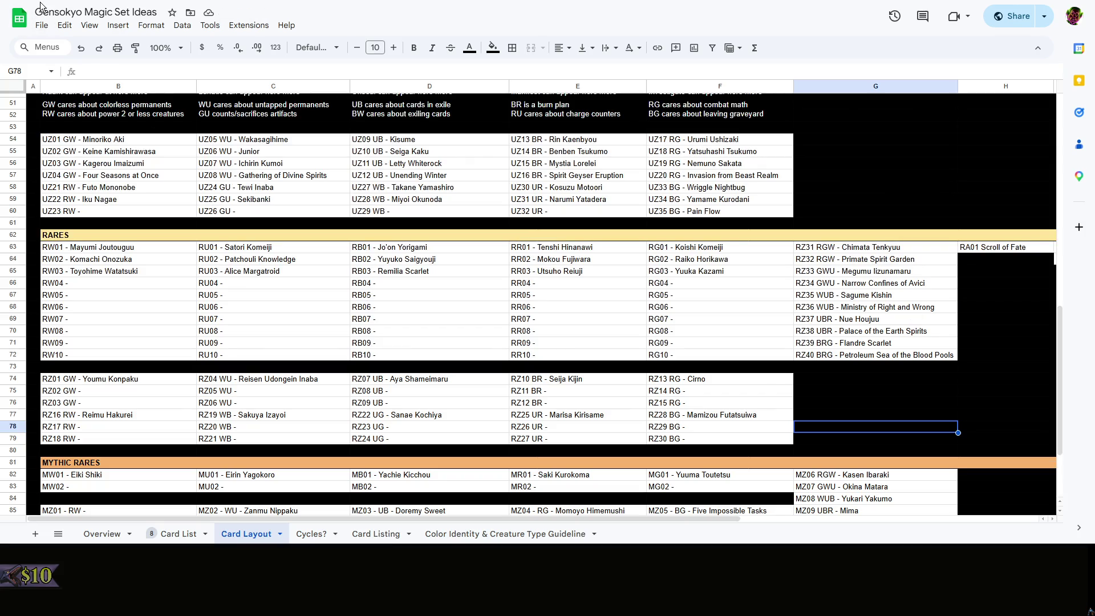
{"action": "right_click", "coordinate": [873, 411]}
{"action": "left_click", "coordinate": [838, 389]}
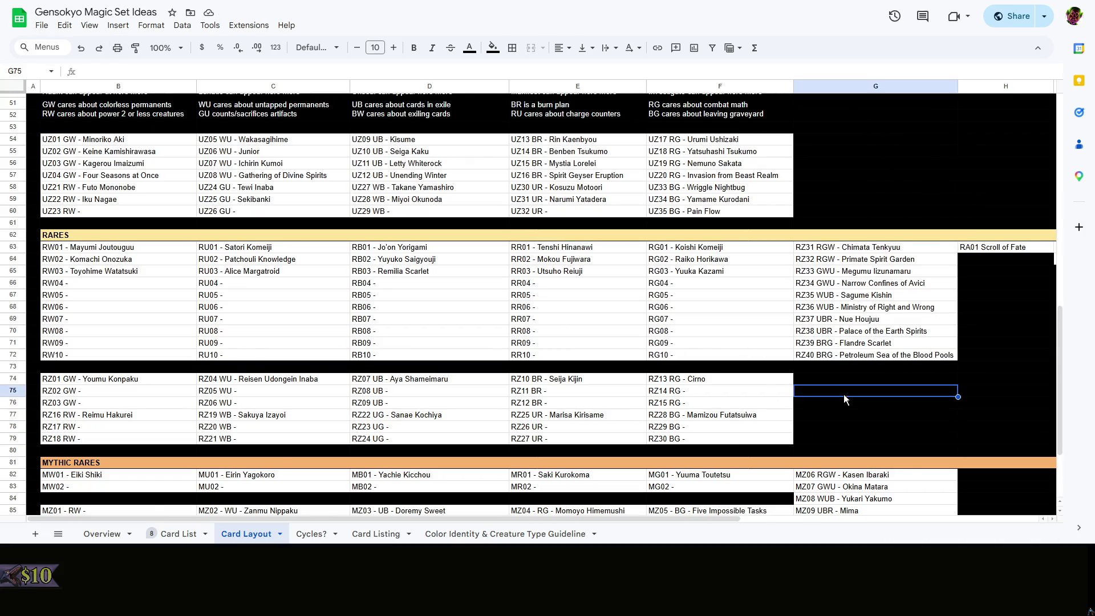
{"action": "scroll", "coordinate": [807, 433], "scroll_direction": "up", "scroll_amount": 5}
{"action": "left_click_drag", "start_coordinate": [719, 519], "coordinate": [826, 519]}
{"action": "scroll", "coordinate": [843, 477], "scroll_direction": "down", "scroll_amount": 3}
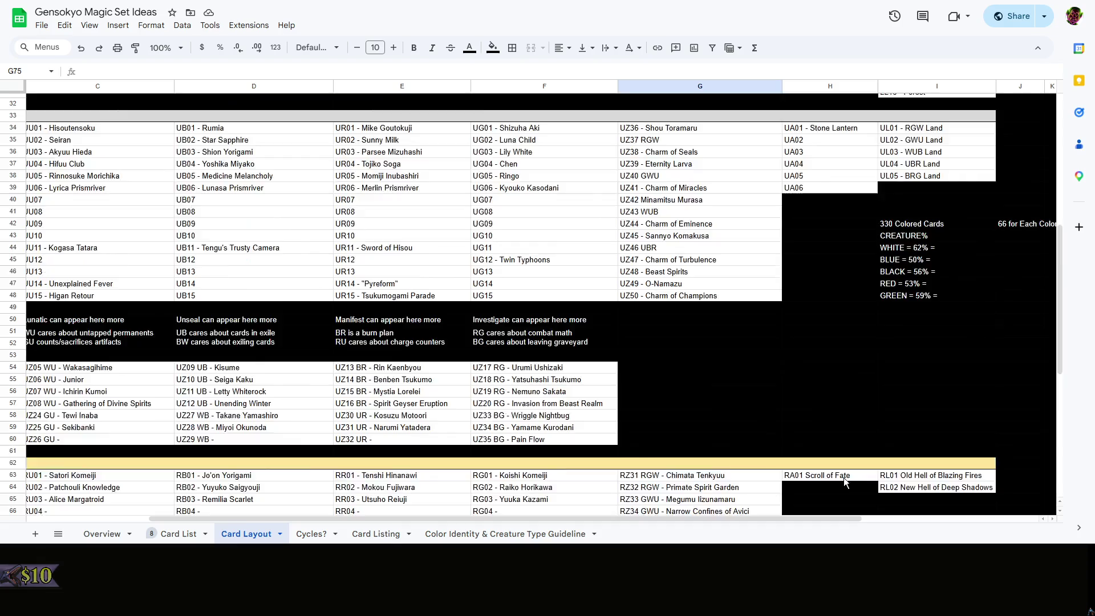
{"action": "scroll", "coordinate": [852, 469], "scroll_direction": "up", "scroll_amount": 5}
{"action": "left_click_drag", "start_coordinate": [684, 520], "coordinate": [860, 514]}
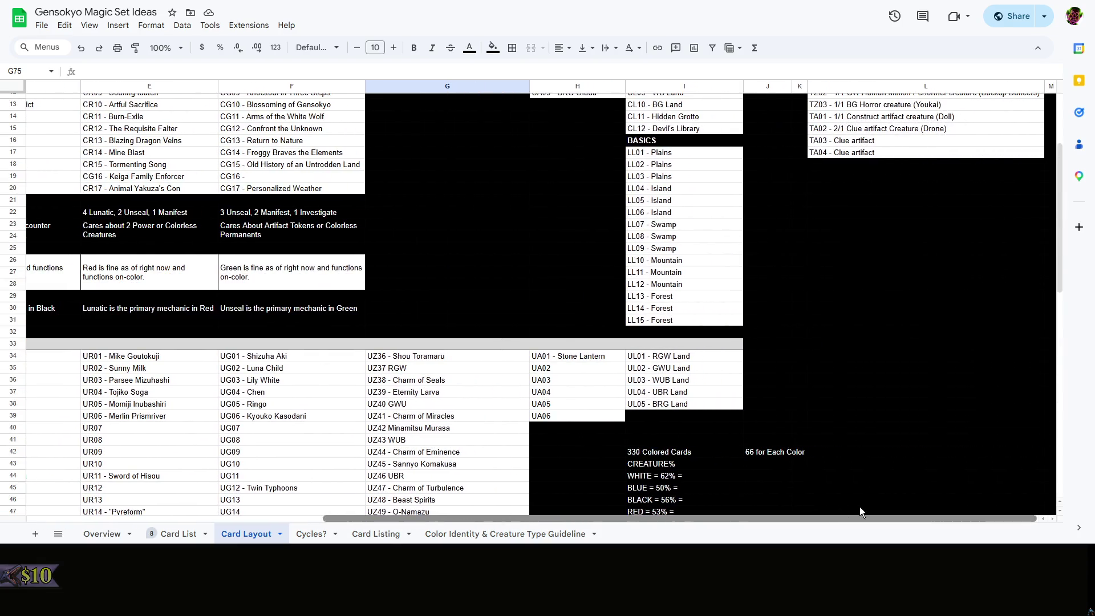
{"action": "left_click", "coordinate": [722, 359]}
{"action": "double_click", "coordinate": [688, 356]}
{"action": "left_click_drag", "start_coordinate": [689, 356], "coordinate": [648, 358]}
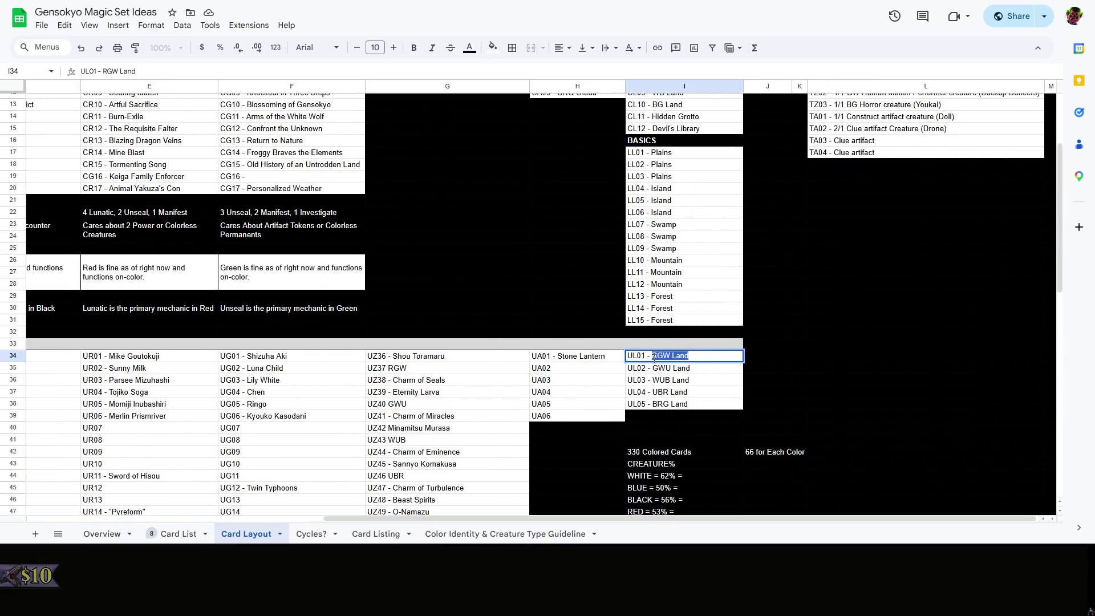
{"action": "type", "text": "Summit of the Wor"}
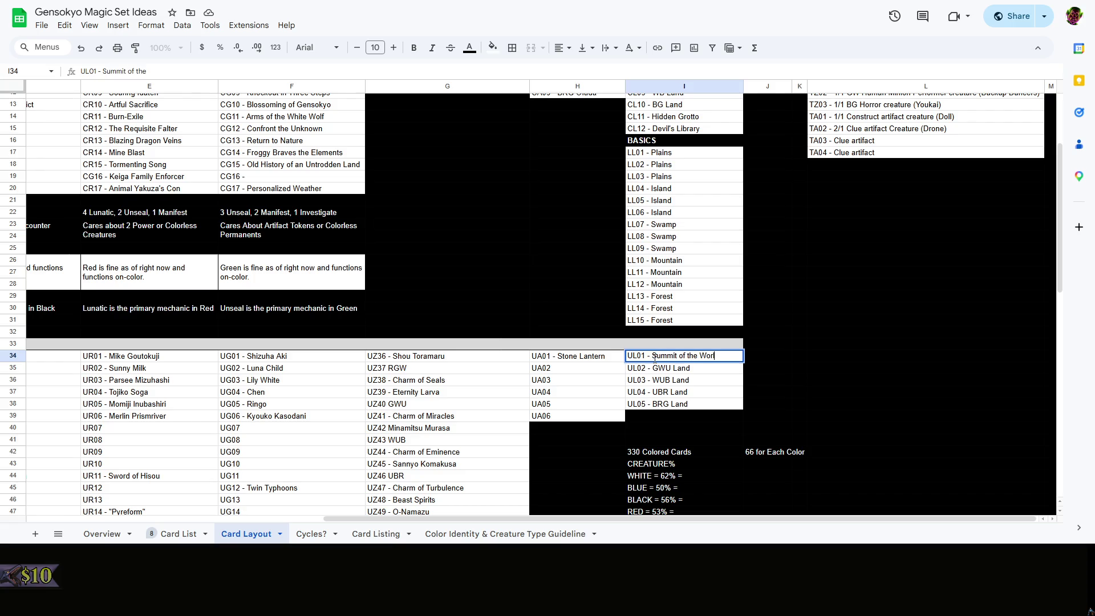
{"action": "type", "text": "ld"}
{"action": "key", "text": "Return"}
{"action": "double_click", "coordinate": [670, 368]}
{"action": "left_click_drag", "start_coordinate": [690, 368], "coordinate": [652, 368]}
{"action": "type", "text": "T"}
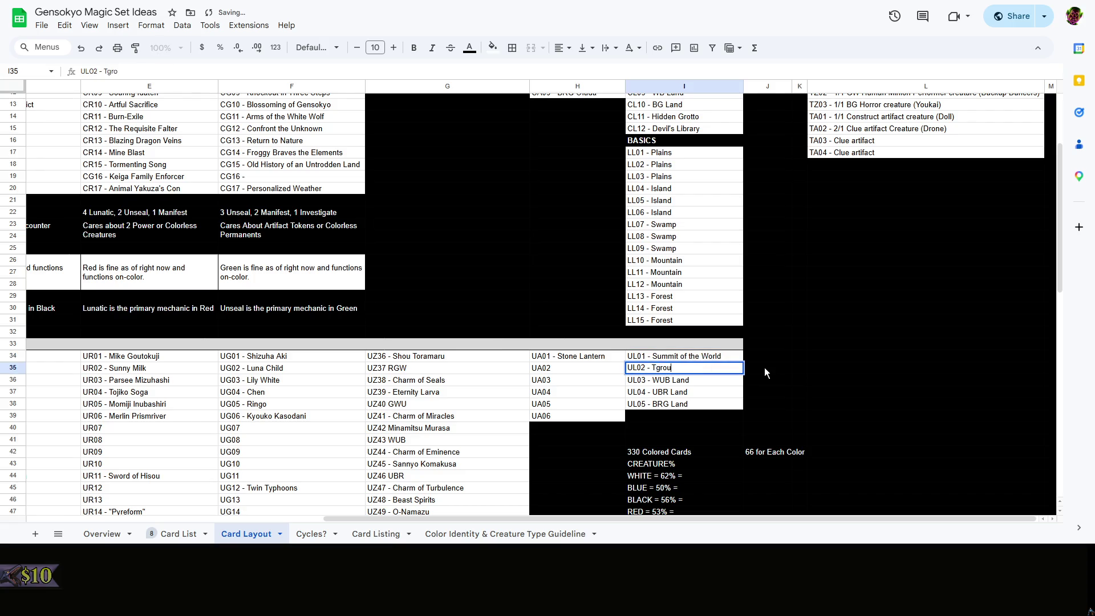
{"action": "type", "text": "hrough the Ba"}
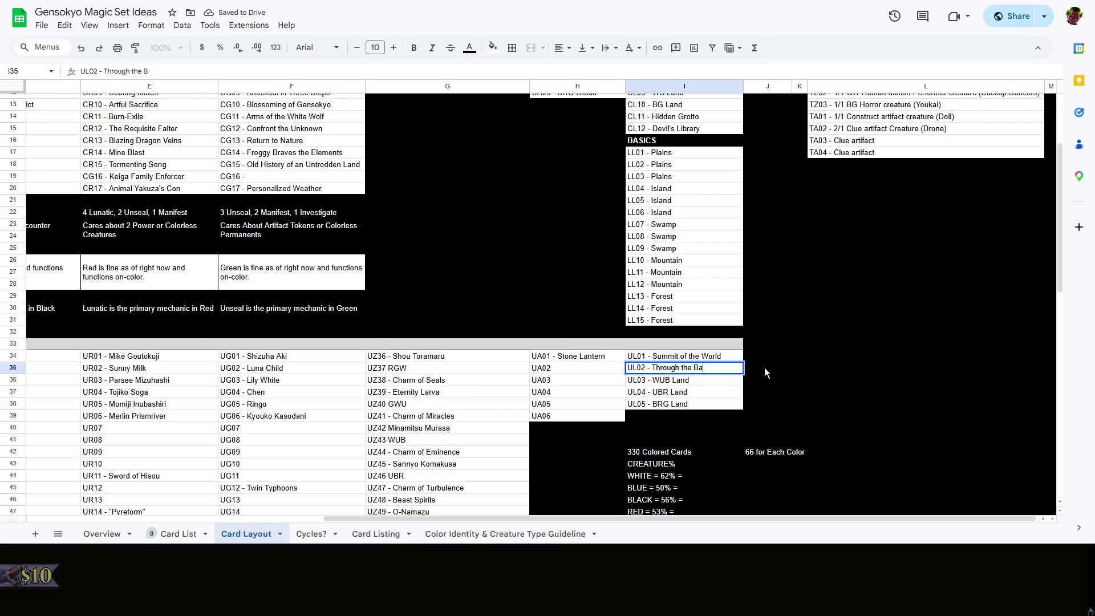
{"action": "type", "text": "ck Door"}
Rename UL05 to Downtown Beast Realm and select the UL03 placeholder text for renaming
{"action": "double_click", "coordinate": [691, 403]}
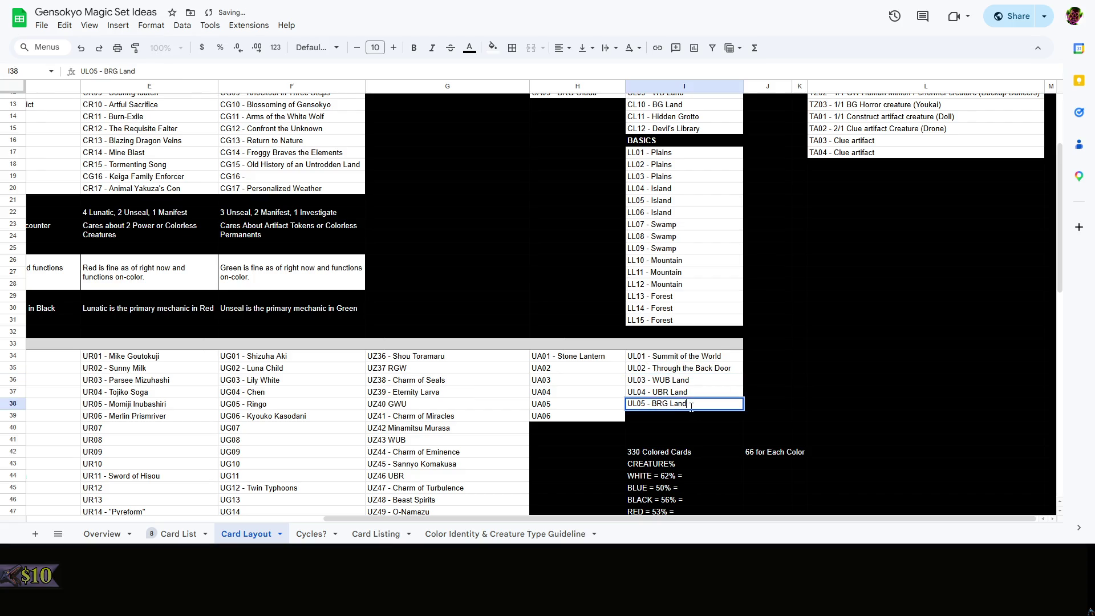
{"action": "left_click_drag", "start_coordinate": [690, 402], "coordinate": [652, 404]}
{"action": "type", "text": "Downtown"}
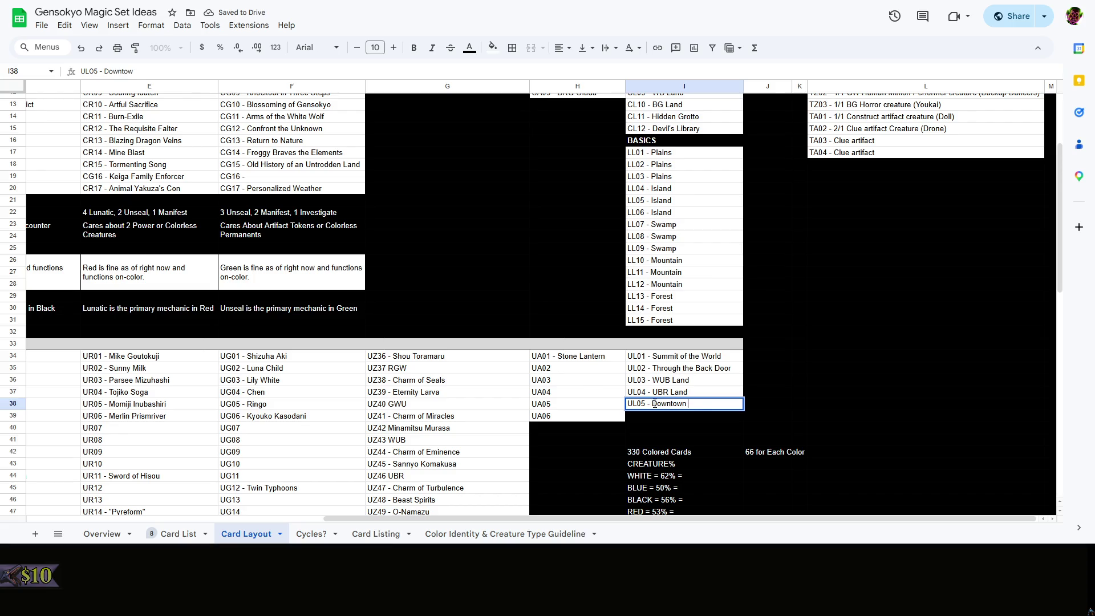
{"action": "type", "text": " Beast Realm"}
{"action": "left_click", "coordinate": [703, 382]}
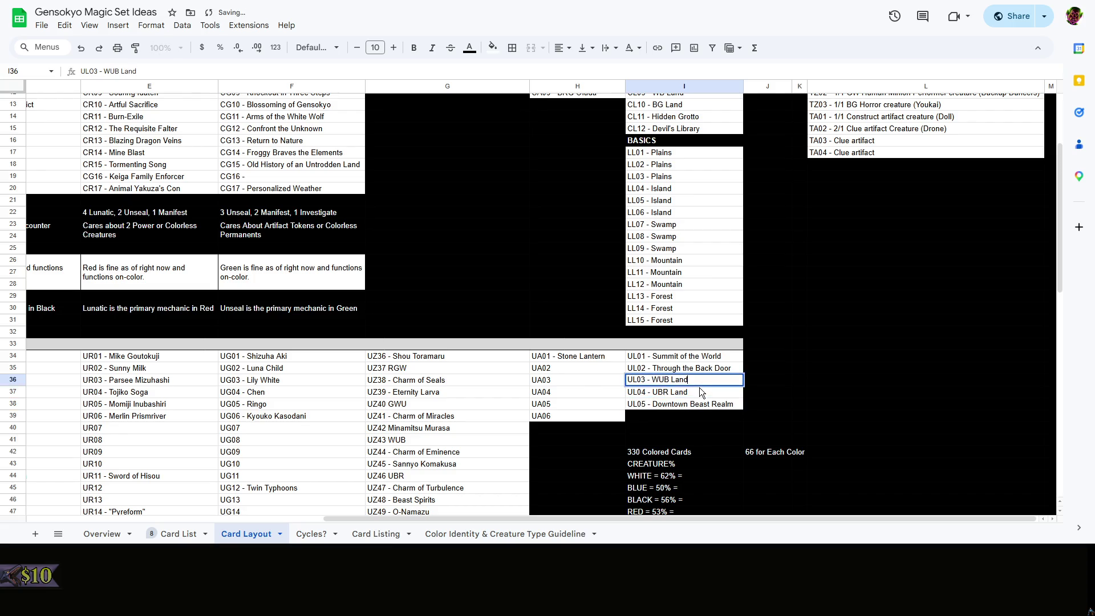
{"action": "double_click", "coordinate": [707, 384]}
{"action": "key", "text": "ctrl+a"}
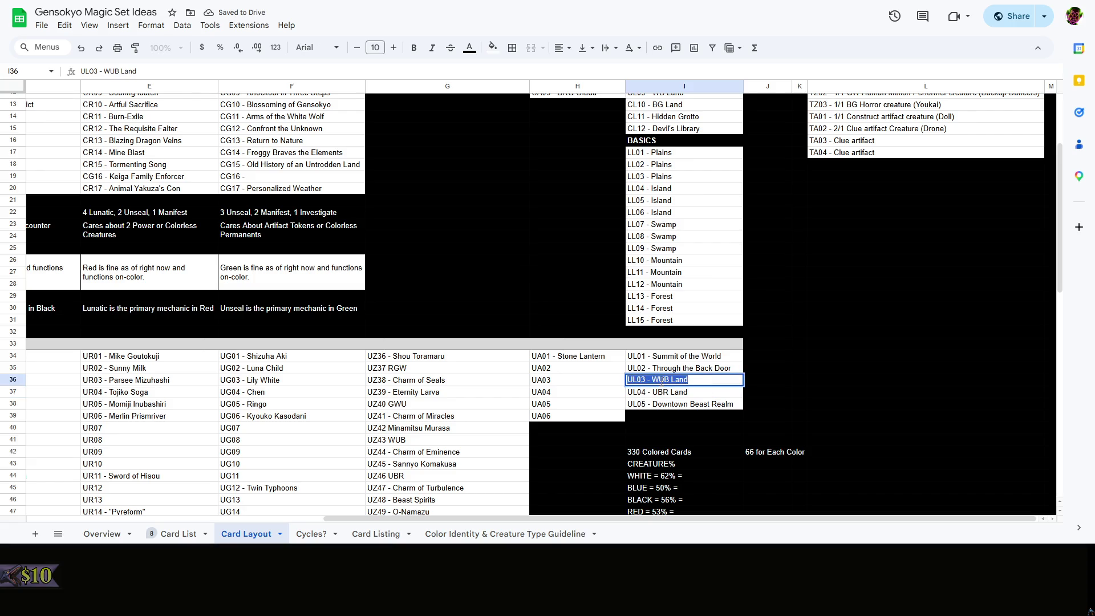
{"action": "left_click", "coordinate": [656, 380]}
{"action": "key", "text": "alt+Tab"}
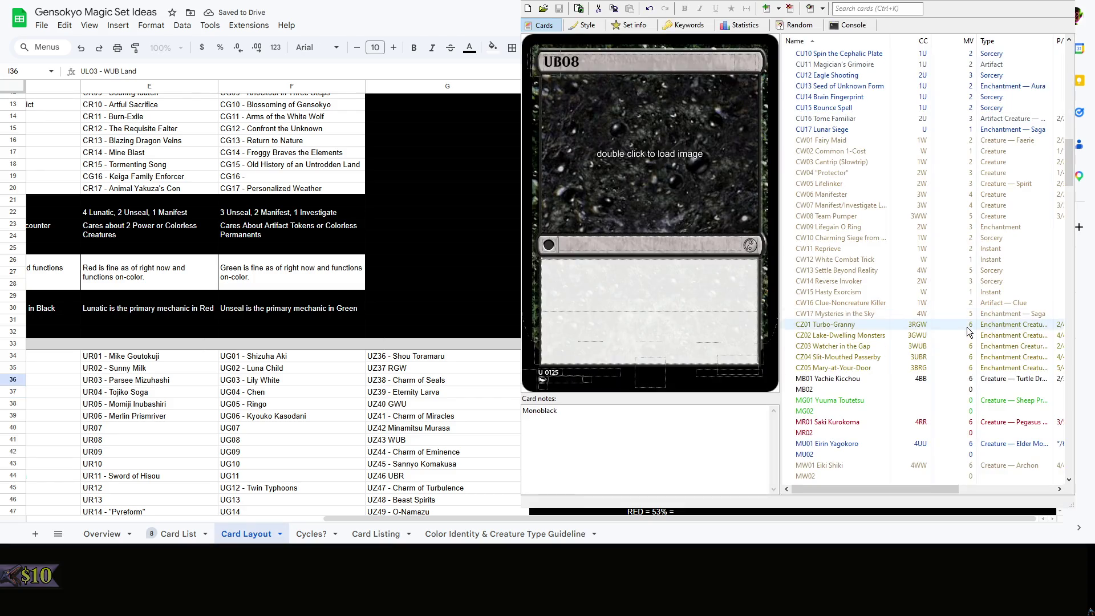
{"action": "scroll", "coordinate": [970, 316], "scroll_direction": "down", "scroll_amount": 5}
{"action": "scroll", "coordinate": [971, 316], "scroll_direction": "down", "scroll_amount": 2}
{"action": "scroll", "coordinate": [971, 316], "scroll_direction": "up", "scroll_amount": 4}
{"action": "scroll", "coordinate": [892, 240], "scroll_direction": "up", "scroll_amount": 5}
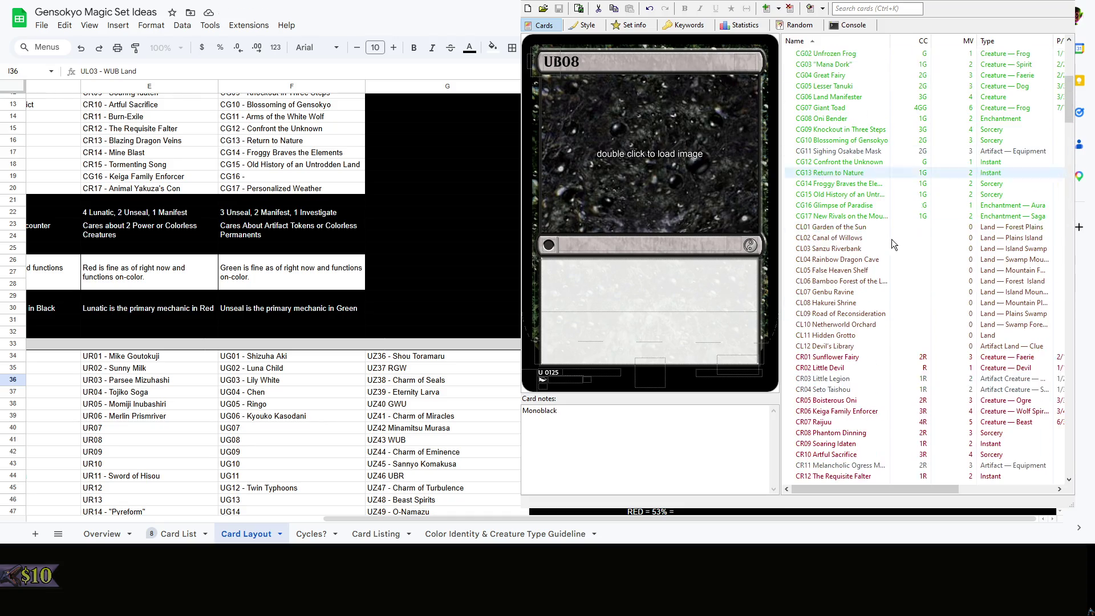
{"action": "scroll", "coordinate": [899, 304], "scroll_direction": "up", "scroll_amount": 3}
{"action": "scroll", "coordinate": [899, 304], "scroll_direction": "down", "scroll_amount": 10}
{"action": "scroll", "coordinate": [899, 305], "scroll_direction": "down", "scroll_amount": 10}
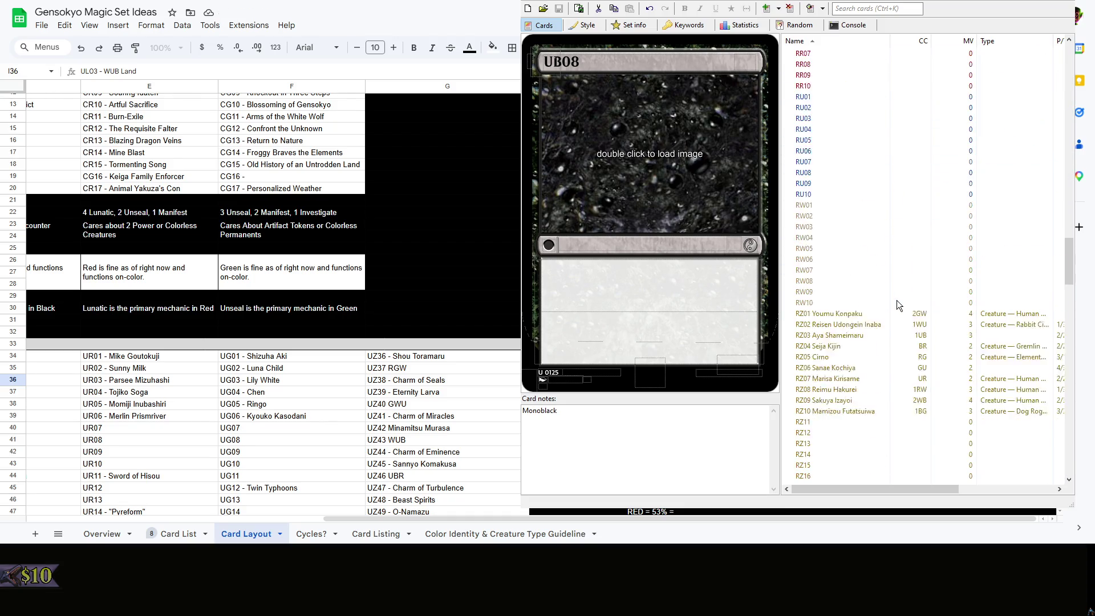
{"action": "scroll", "coordinate": [898, 305], "scroll_direction": "down", "scroll_amount": 10}
{"action": "scroll", "coordinate": [898, 305], "scroll_direction": "down", "scroll_amount": 10}
{"action": "scroll", "coordinate": [897, 305], "scroll_direction": "down", "scroll_amount": 5}
{"action": "scroll", "coordinate": [897, 306], "scroll_direction": "down", "scroll_amount": 5}
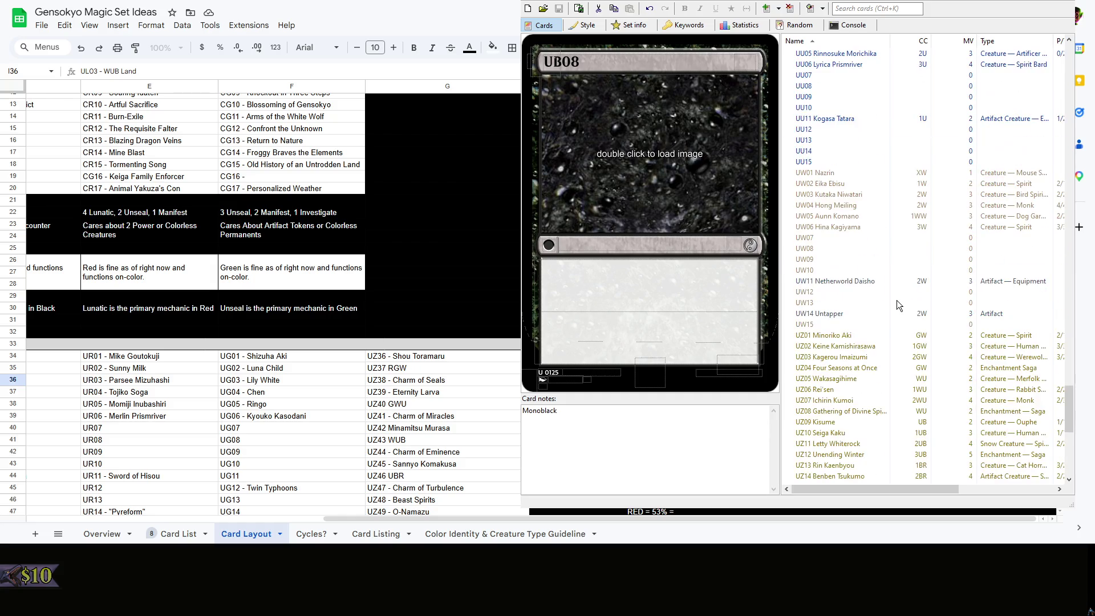
{"action": "scroll", "coordinate": [898, 305], "scroll_direction": "down", "scroll_amount": 5}
{"action": "scroll", "coordinate": [897, 305], "scroll_direction": "down", "scroll_amount": 5}
{"action": "scroll", "coordinate": [897, 306], "scroll_direction": "up", "scroll_amount": 3}
{"action": "scroll", "coordinate": [898, 305], "scroll_direction": "up", "scroll_amount": 3}
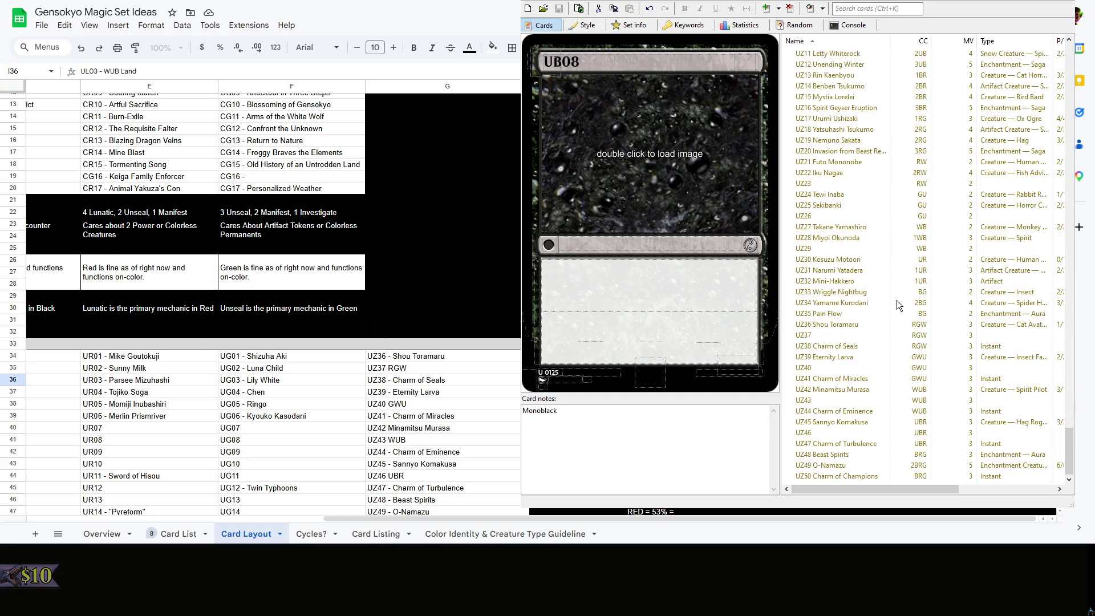
{"action": "scroll", "coordinate": [897, 305], "scroll_direction": "up", "scroll_amount": 4}
{"action": "scroll", "coordinate": [897, 306], "scroll_direction": "up", "scroll_amount": 4}
Show the UL03 Sea of Tranquility land card in Magic Set Editor
{"action": "left_click", "coordinate": [877, 205]}
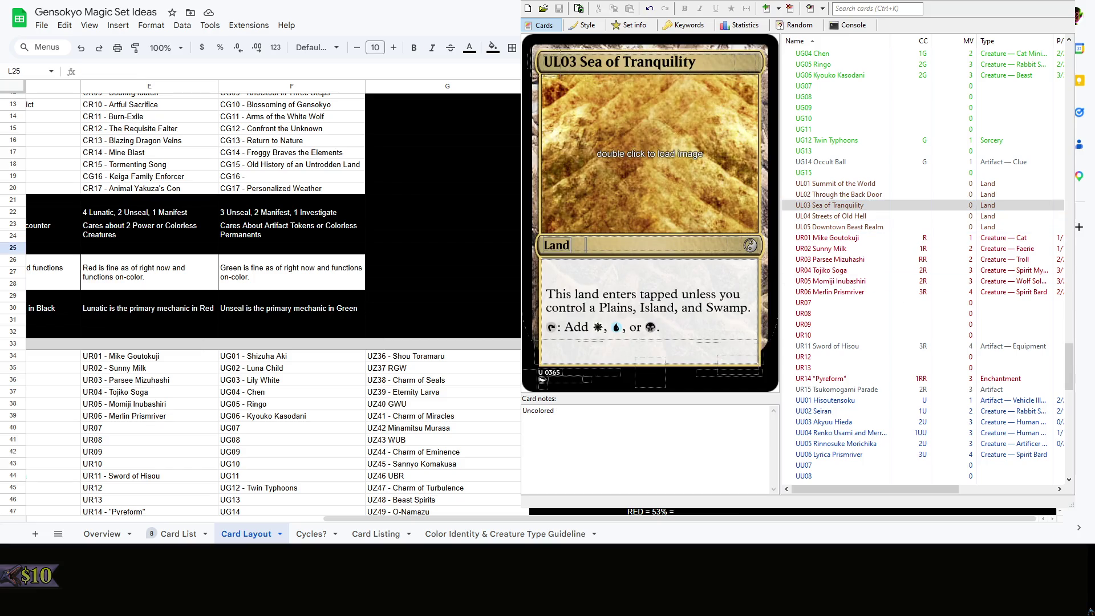
Rename UL03 to Sea of Tranquility and UL04 to Streets of Old Hell, checking each card in the editor
{"action": "key", "text": "BackSpace"}
{"action": "key", "text": "BackSpace"}
{"action": "key", "text": "BackSpace"}
{"action": "type", "text": "Sea"}
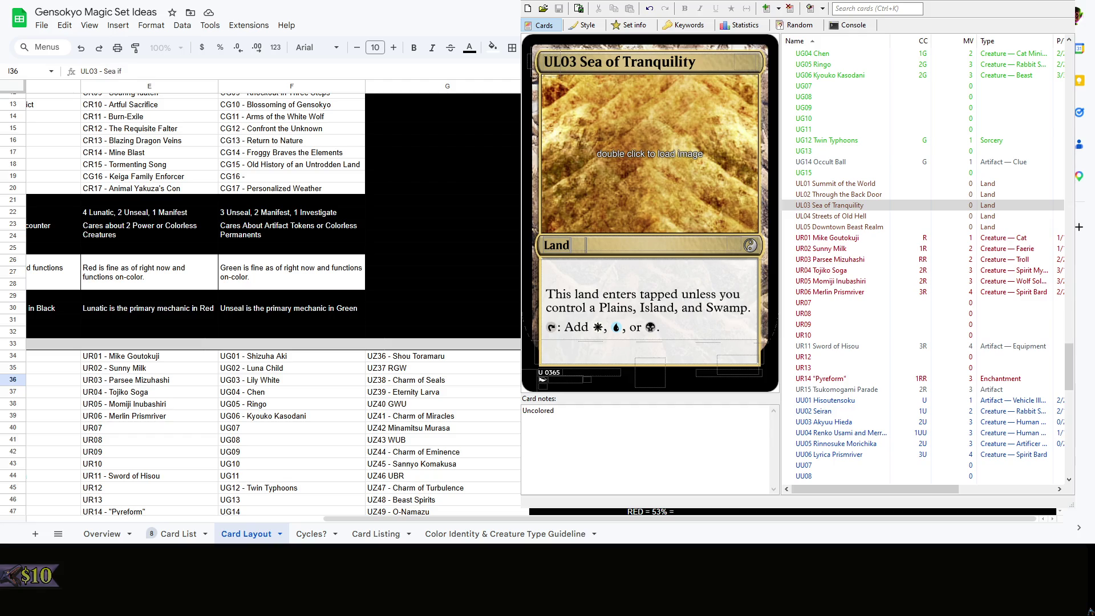
{"action": "type", "text": " of Tranquility"}
{"action": "key", "text": "Return"}
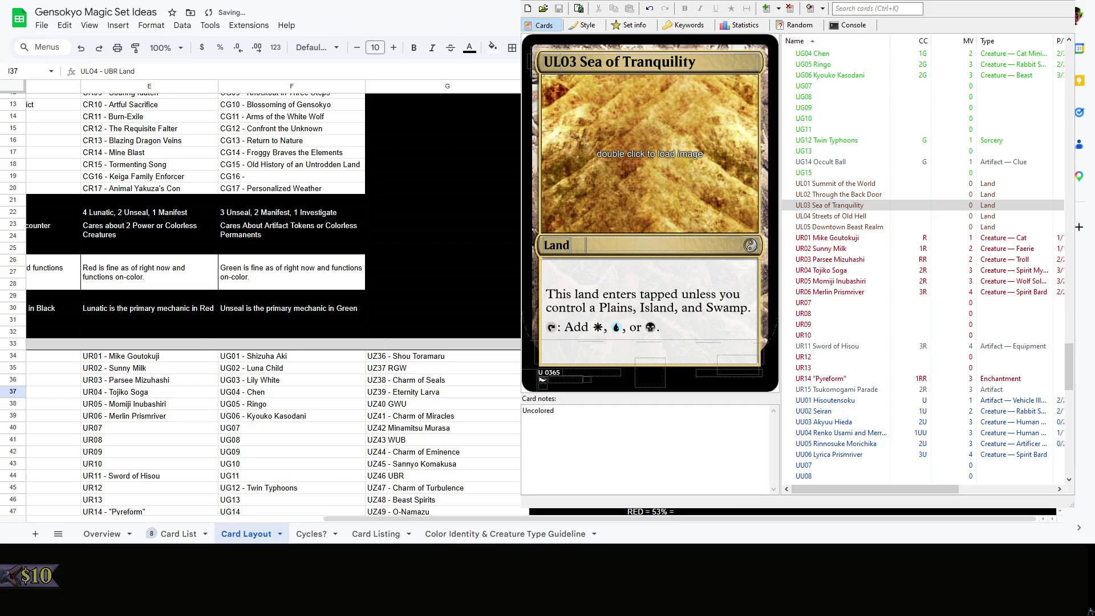
{"action": "left_click", "coordinate": [855, 216]}
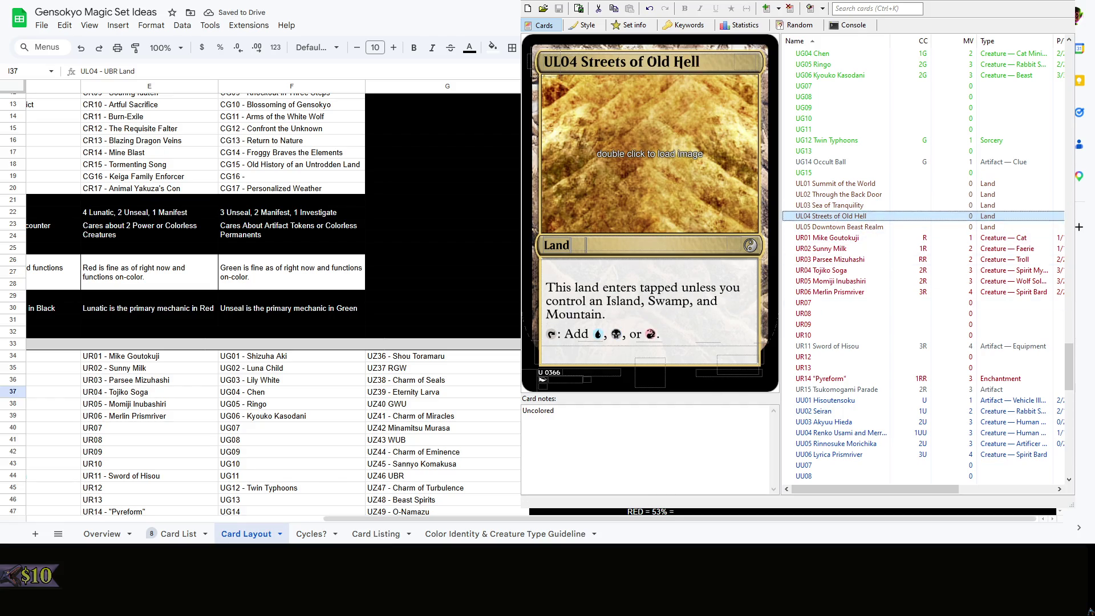
{"action": "type", "text": "Streets"}
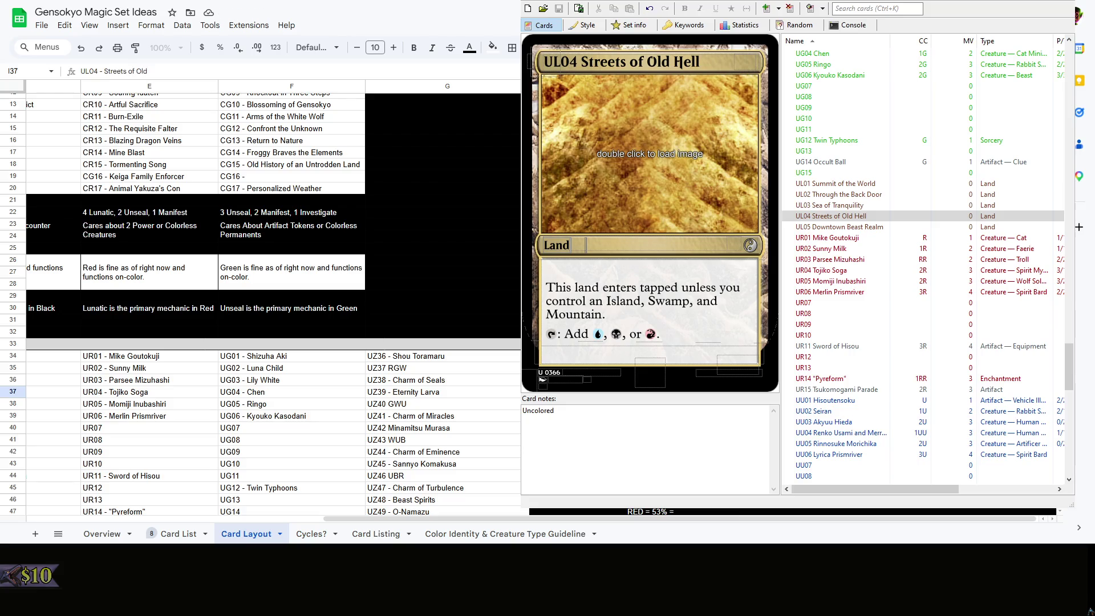
{"action": "key", "text": "Return"}
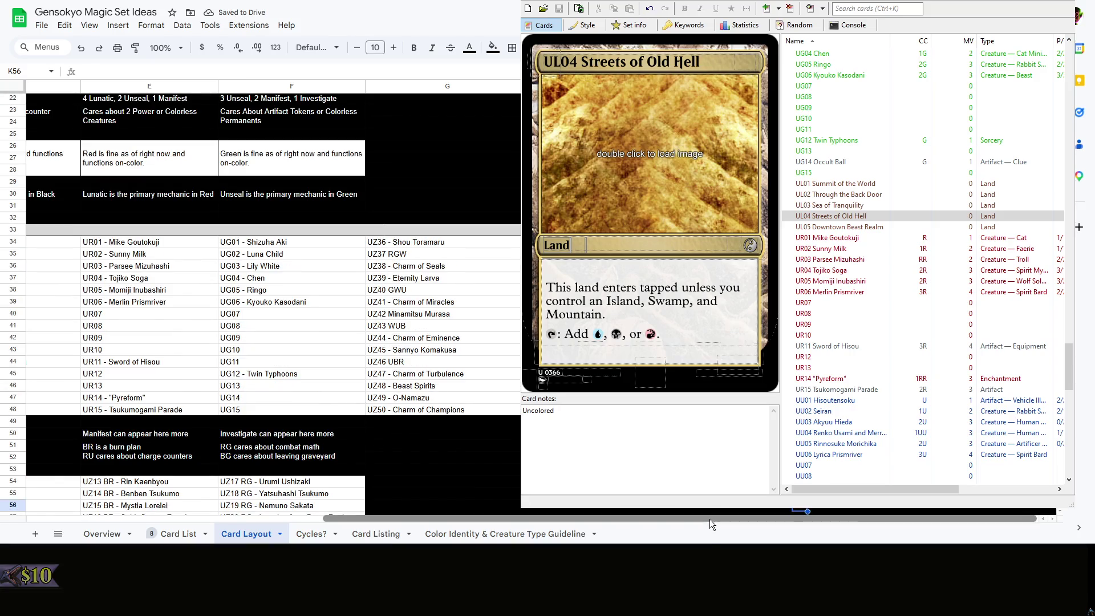
{"action": "left_click_drag", "start_coordinate": [709, 520], "coordinate": [396, 521]}
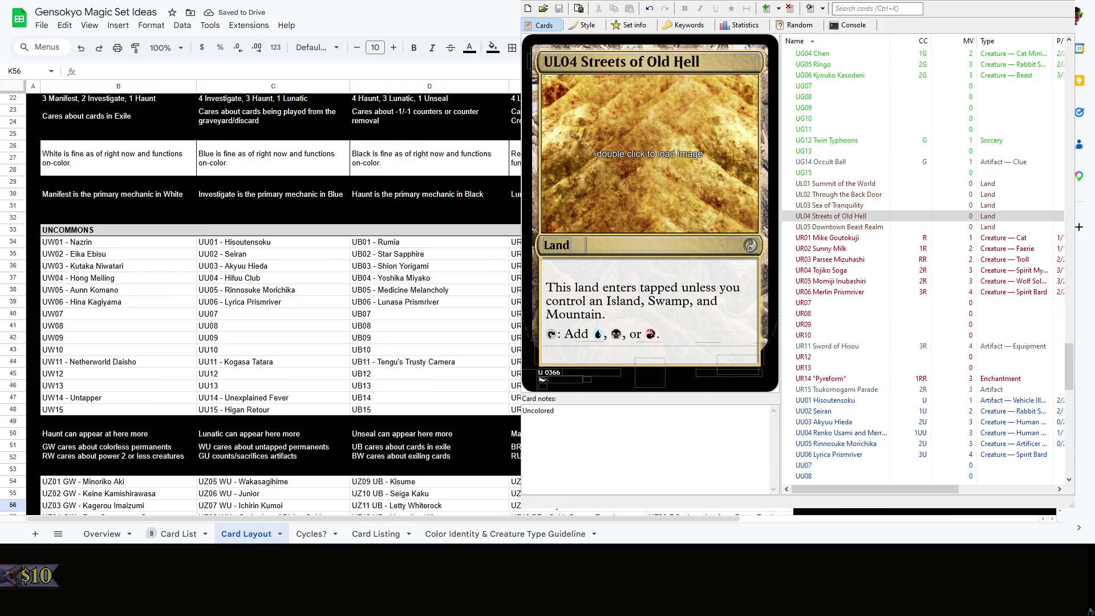
{"action": "scroll", "coordinate": [281, 299], "scroll_direction": "down", "scroll_amount": 3}
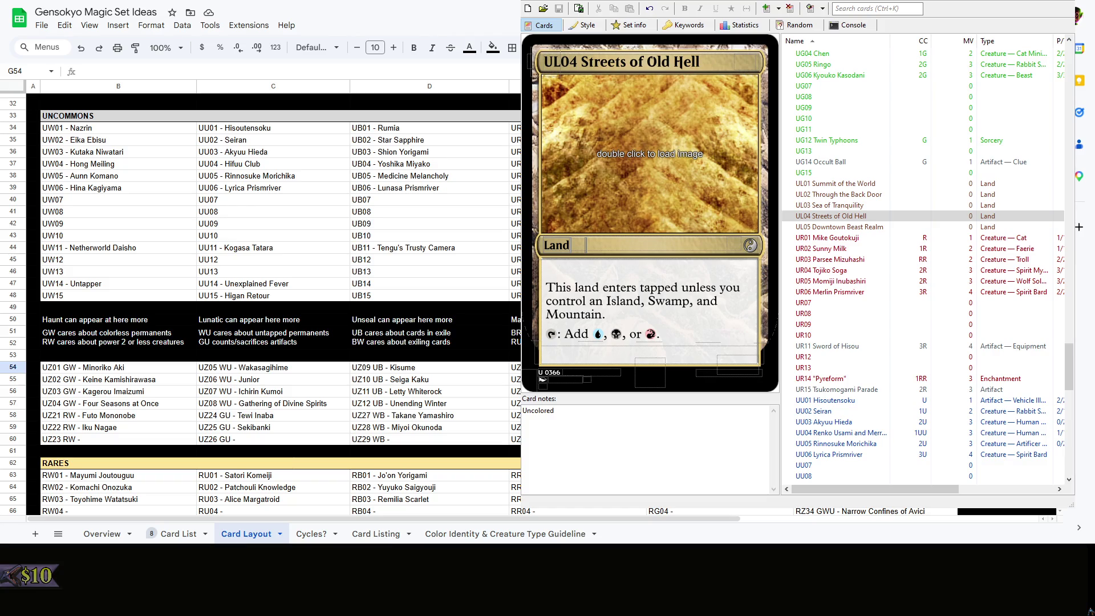
Add colour codes RGW to UZ36 Shou Toramaru and UZ38, and GWU to UZ41 Charm of Miracles
{"action": "key", "text": "ctrl+Up"}
{"action": "key", "text": "Up"}
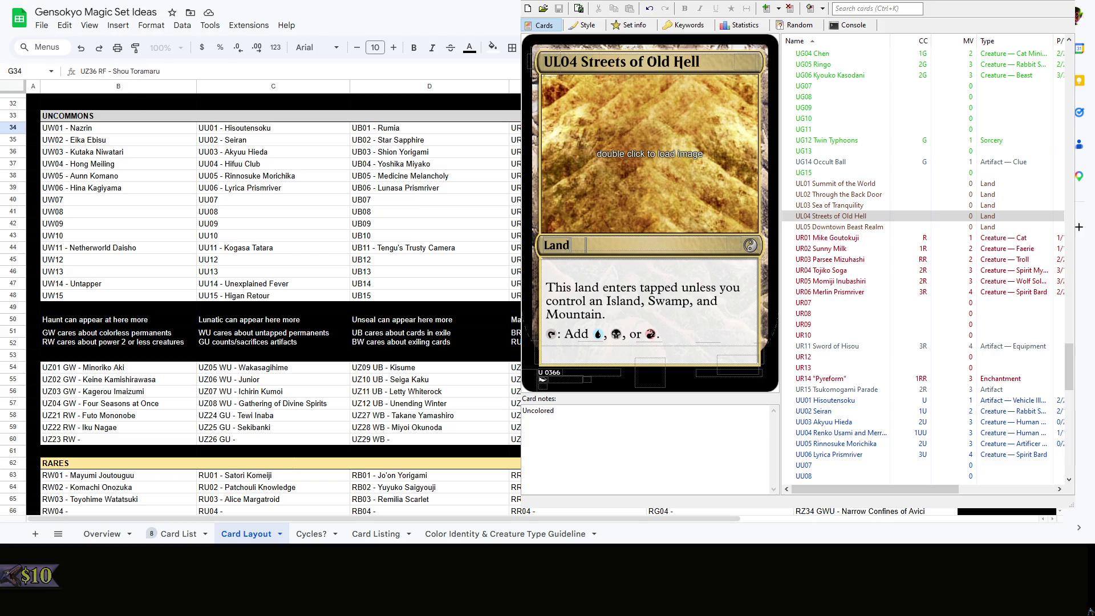
{"action": "type", "text": "RGW"}
{"action": "key", "text": "Return"}
{"action": "key", "text": "Down"}
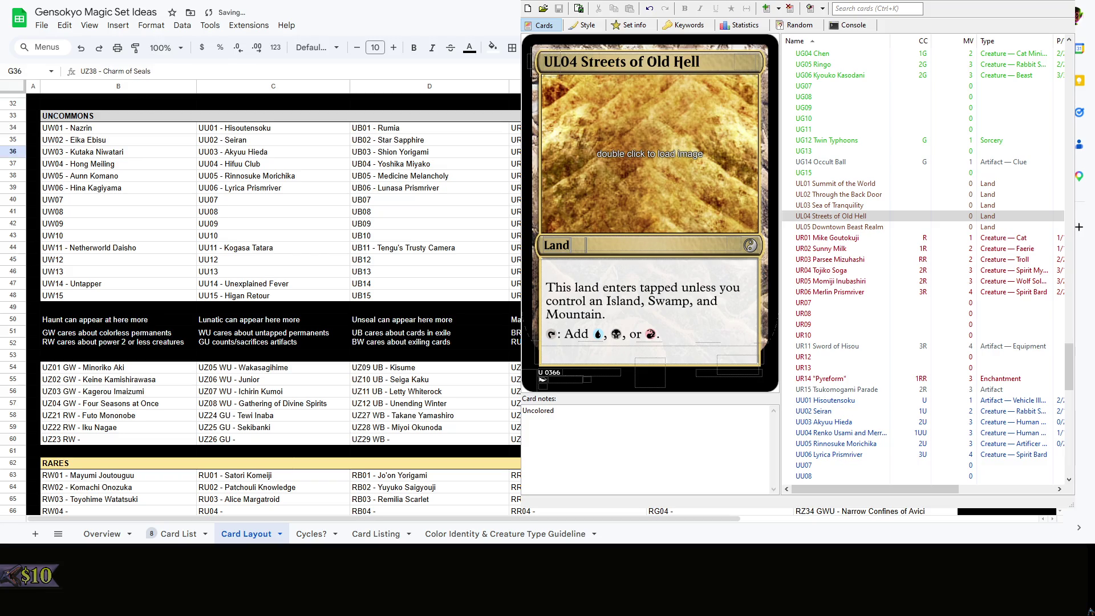
{"action": "type", "text": "G"}
{"action": "key", "text": "Left"}
{"action": "type", "text": "R"}
{"action": "key", "text": "Right"}
{"action": "type", "text": "W"}
{"action": "key", "text": "Return"}
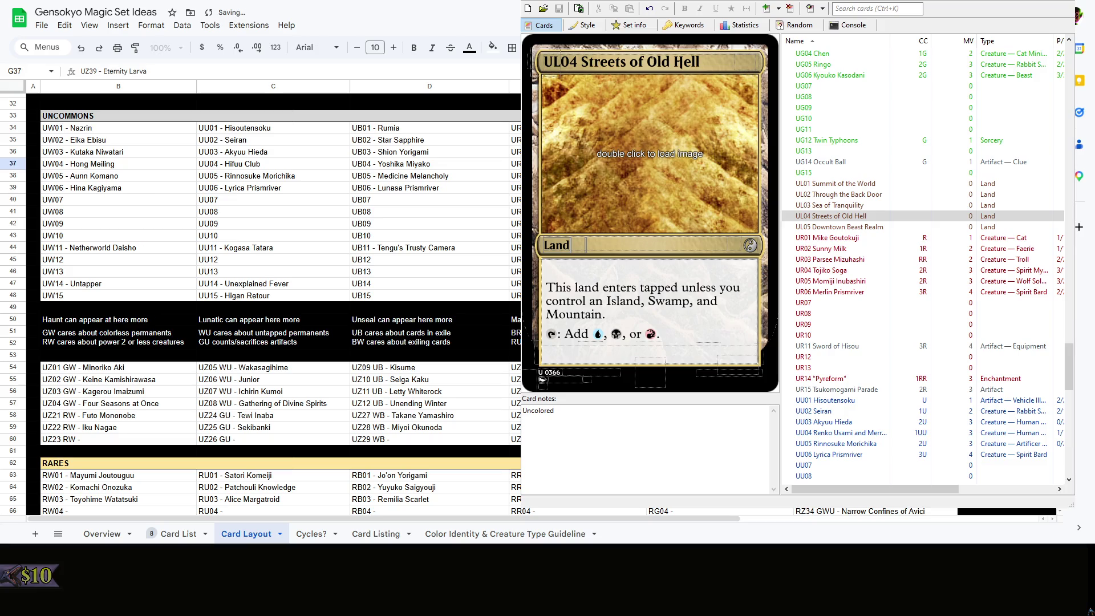
{"action": "key", "text": "Down"}
{"action": "key", "text": "Down"}
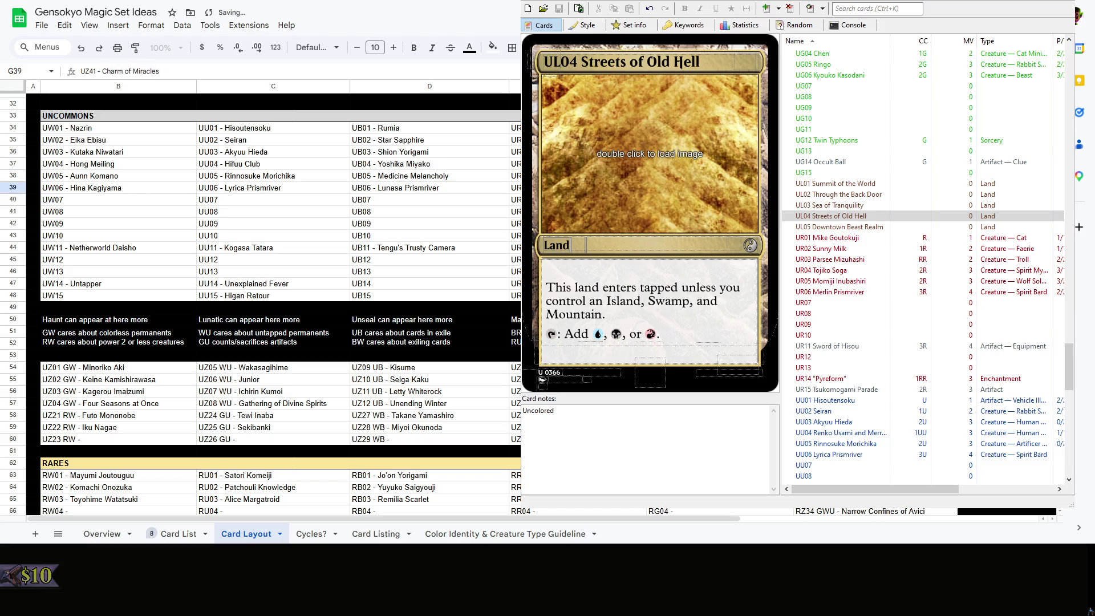
{"action": "type", "text": "GWU"}
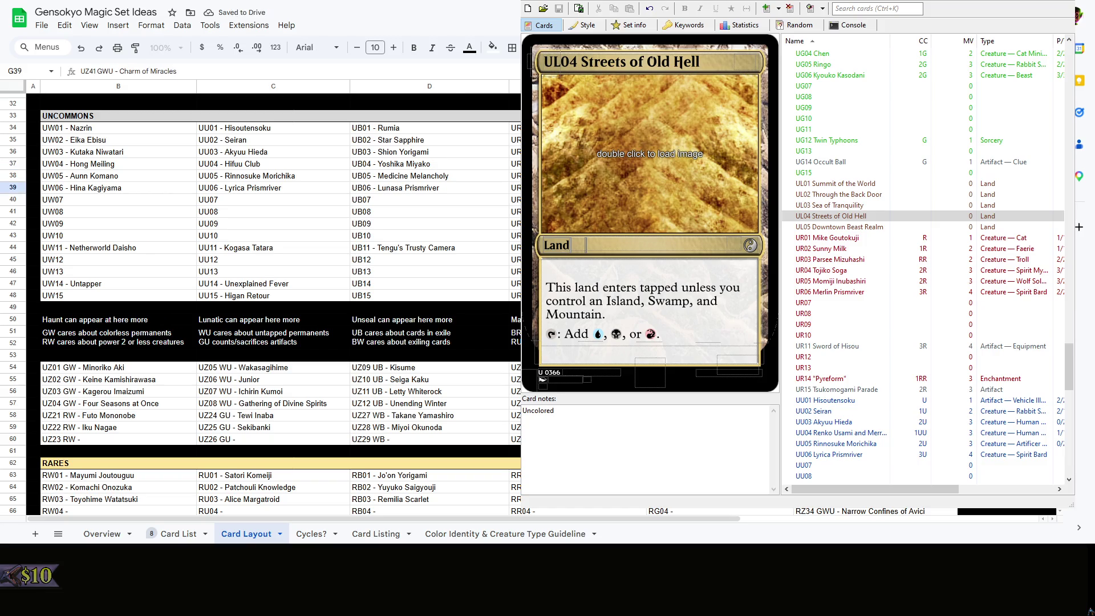
{"action": "key", "text": "Down"}
{"action": "key", "text": "Down"}
{"action": "key", "text": "Down"}
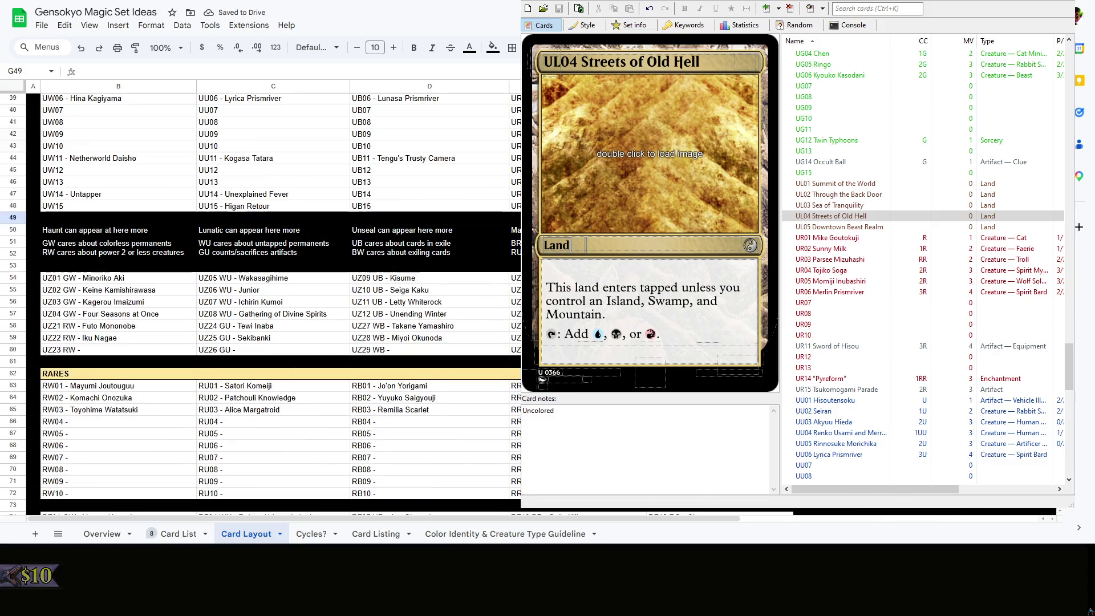
Add colour codes to the UZ42 Minamitsu Murasa and UZ45 Sannyo Komakusa uncommons
{"action": "key", "text": "Up"}
{"action": "key", "text": "Up"}
{"action": "key", "text": "Up"}
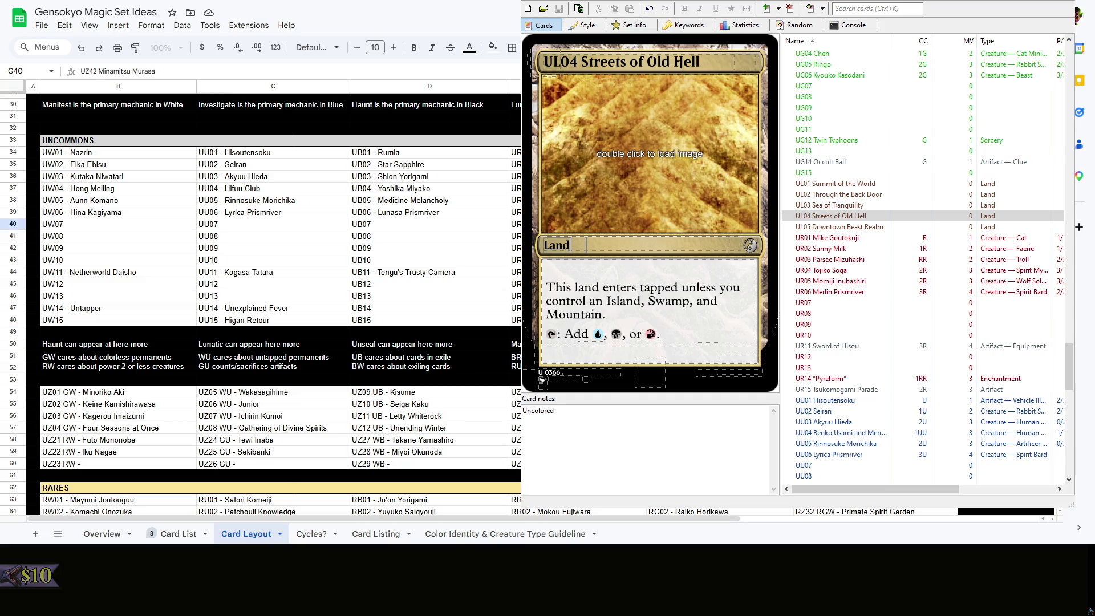
{"action": "key", "text": "F2"}
{"action": "type", "text": "WYB"}
{"action": "key", "text": "Return"}
{"action": "key", "text": "Down"}
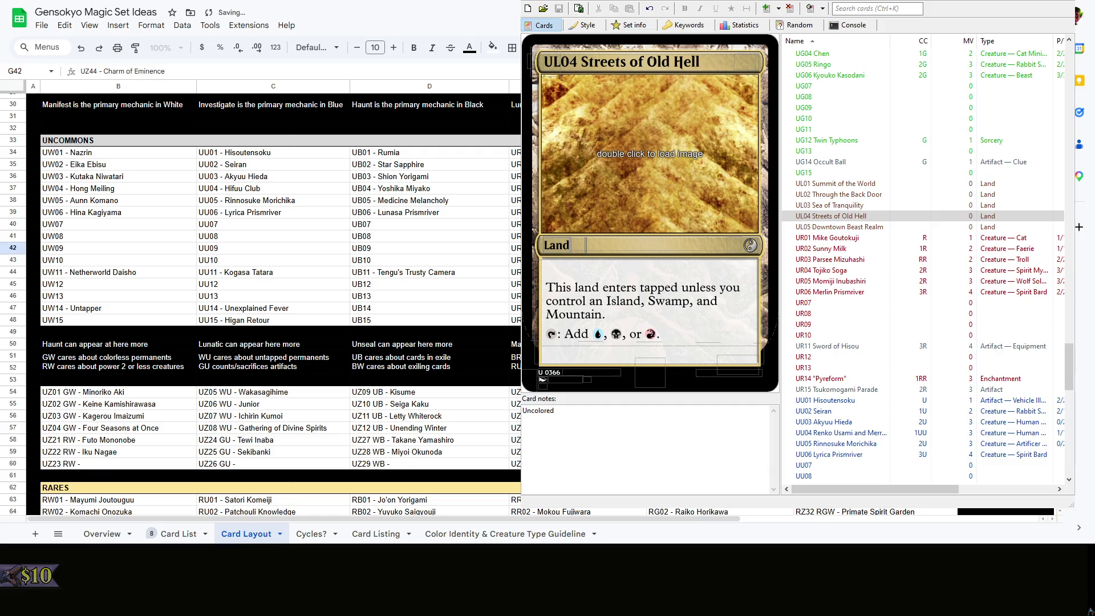
{"action": "key", "text": "Down"}
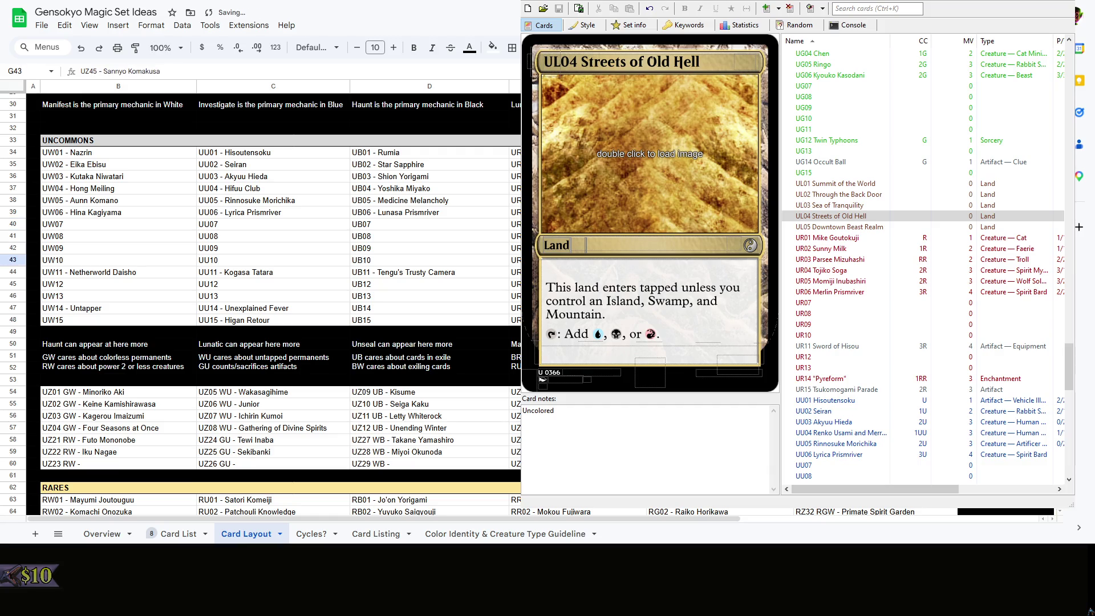
{"action": "key", "text": "F2"}
{"action": "type", "text": "UBR"}
{"action": "key", "text": "Return"}
{"action": "key", "text": "Down"}
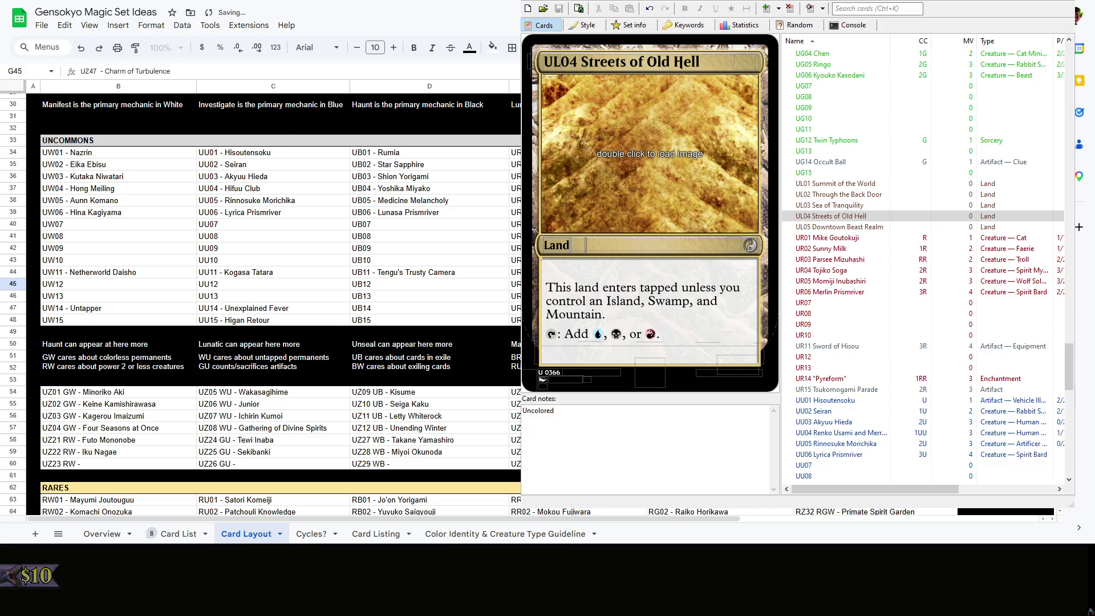
Insert the BRG code into UZ48 Beast Spirits, UZ49 O-Namazu and UZ50 Charm of Champions
{"action": "key", "text": "Down"}
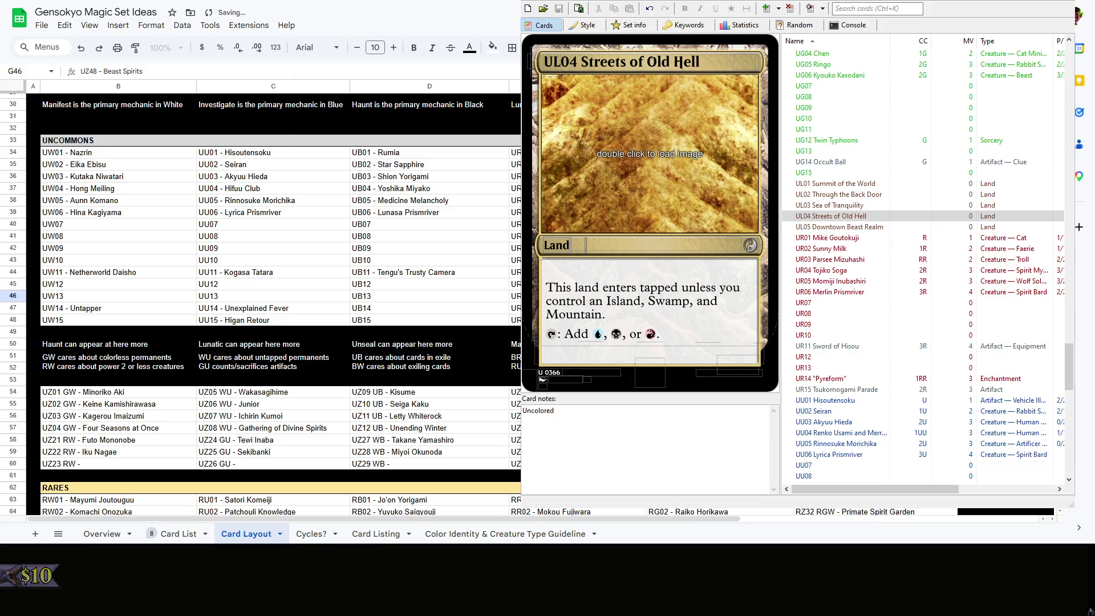
{"action": "key", "text": "F2"}
{"action": "type", "text": "BRG"}
{"action": "key", "text": "Down"}
{"action": "key", "text": "F2"}
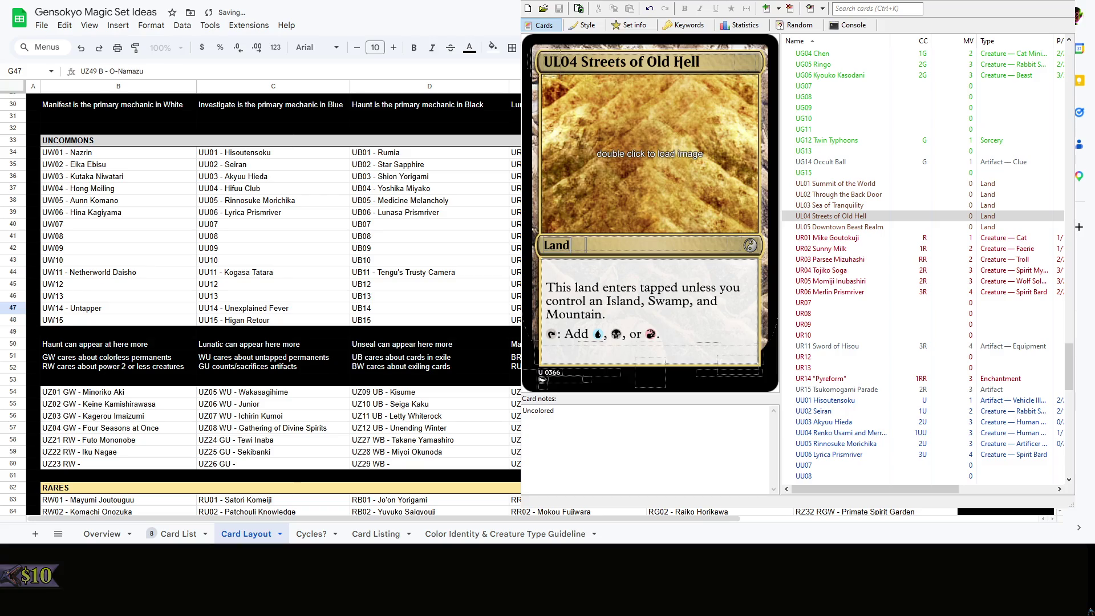
{"action": "type", "text": "BRG"}
{"action": "key", "text": "Down"}
{"action": "key", "text": "F2"}
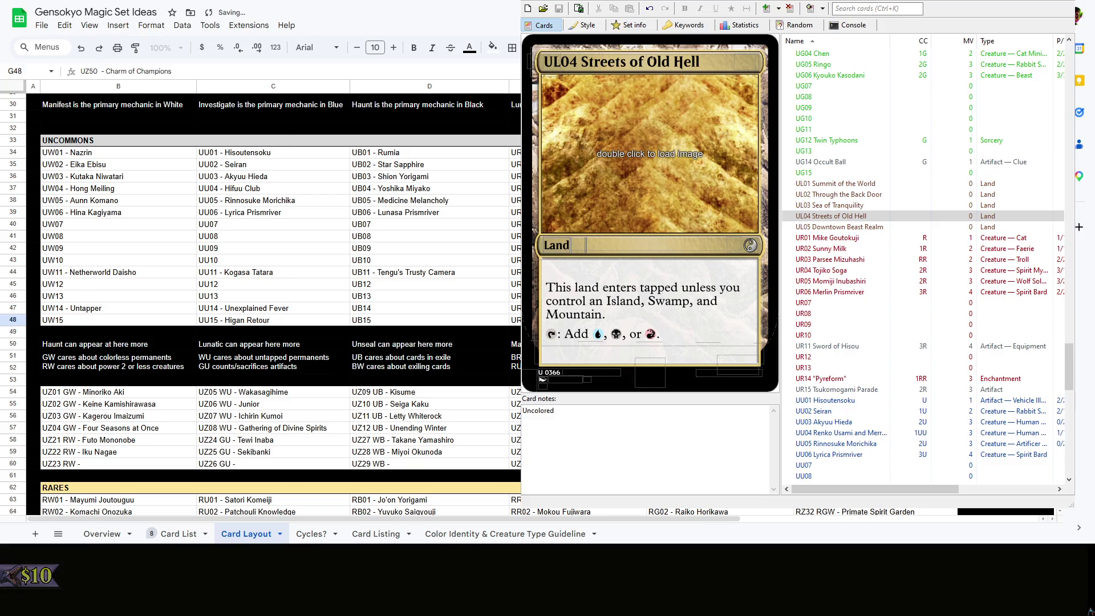
{"action": "type", "text": "BRG"}
{"action": "key", "text": "Down"}
{"action": "key", "text": "Down"}
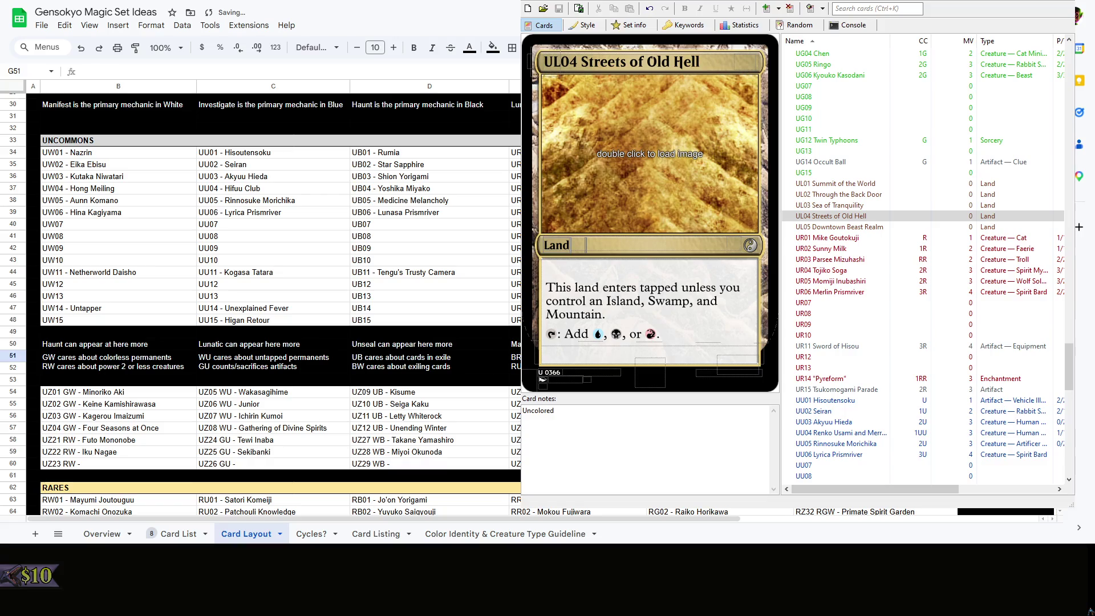
{"action": "key", "text": "Down"}
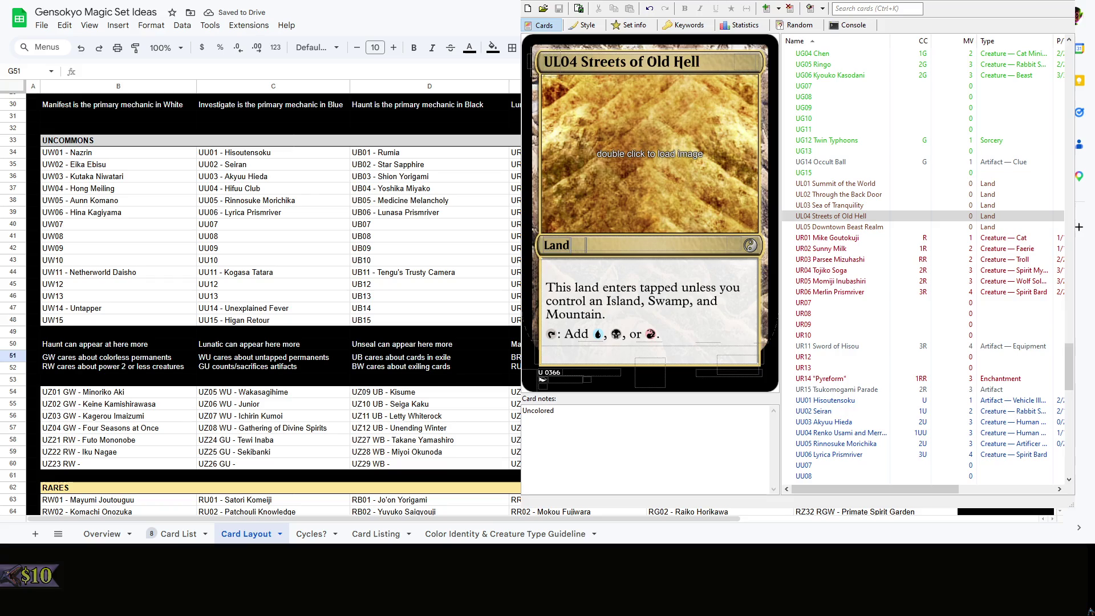
Review the UZ40 and UZ43 codes, then move across the unnamed uncommon placeholders to UB07
{"action": "key", "text": "Up"}
{"action": "key", "text": "Up"}
{"action": "key", "text": "Up"}
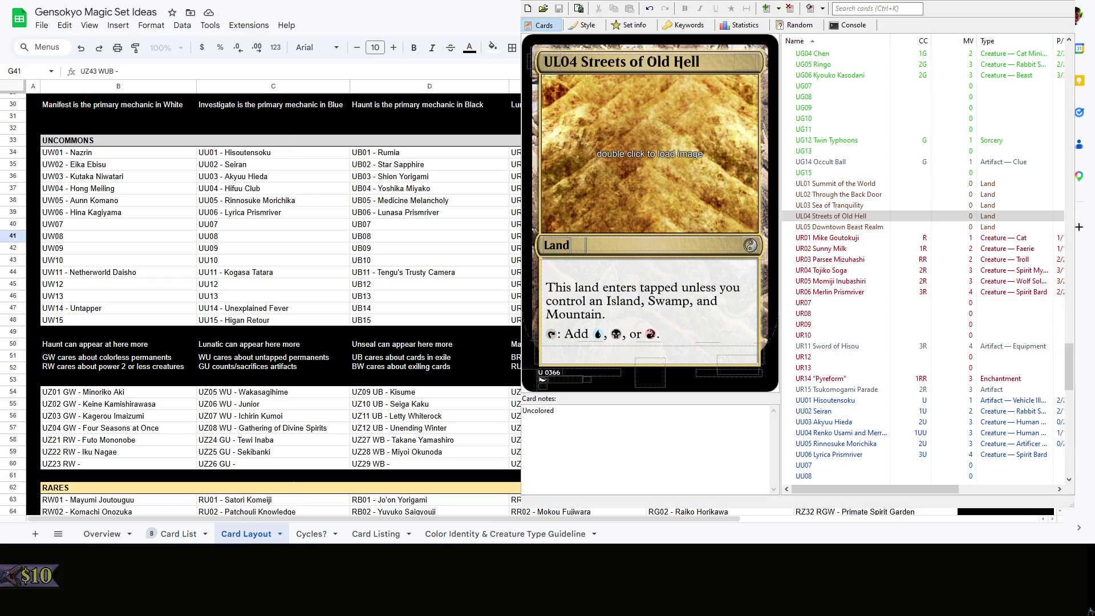
{"action": "key", "text": "Up"}
{"action": "key", "text": "Up"}
{"action": "key", "text": "Up"}
{"action": "key", "text": "Down"}
{"action": "key", "text": "Down"}
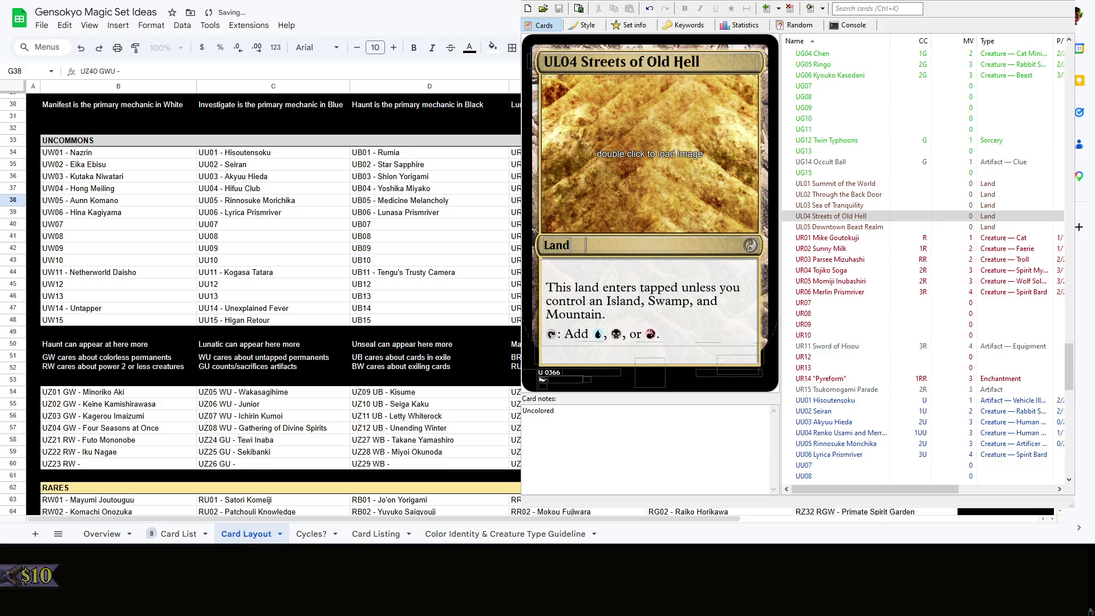
{"action": "key", "text": "Down"}
{"action": "key", "text": "Down"}
{"action": "key", "text": "Down"}
{"action": "key", "text": "Up"}
{"action": "key", "text": "Up"}
{"action": "key", "text": "Up"}
{"action": "key", "text": "Down"}
{"action": "key", "text": "Left"}
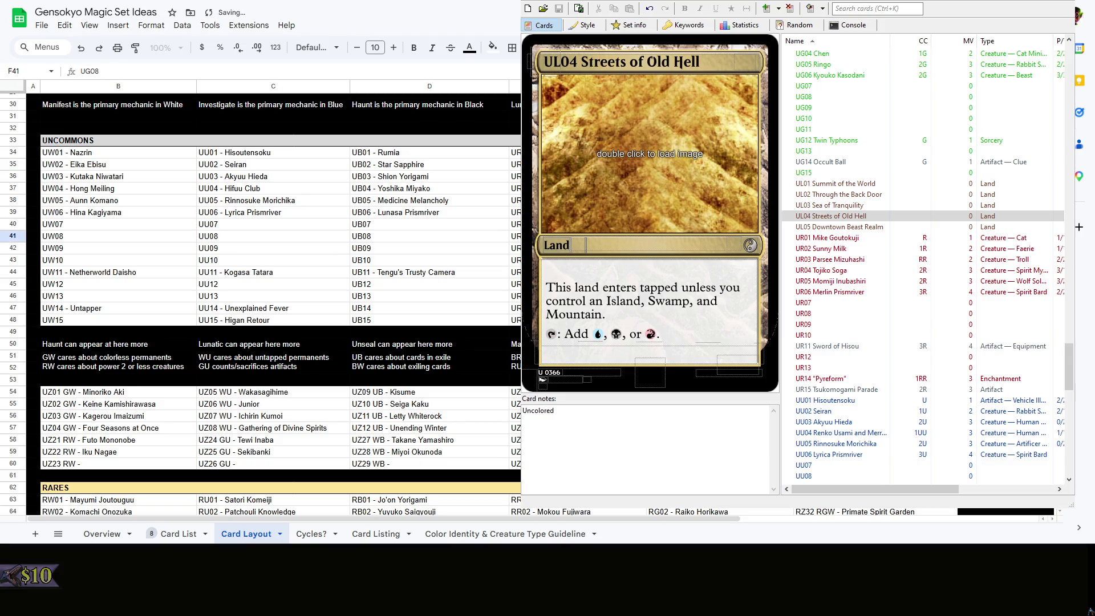
{"action": "key", "text": "Down"}
{"action": "key", "text": "Down"}
{"action": "key", "text": "Down"}
{"action": "key", "text": "Down"}
{"action": "key", "text": "Down"}
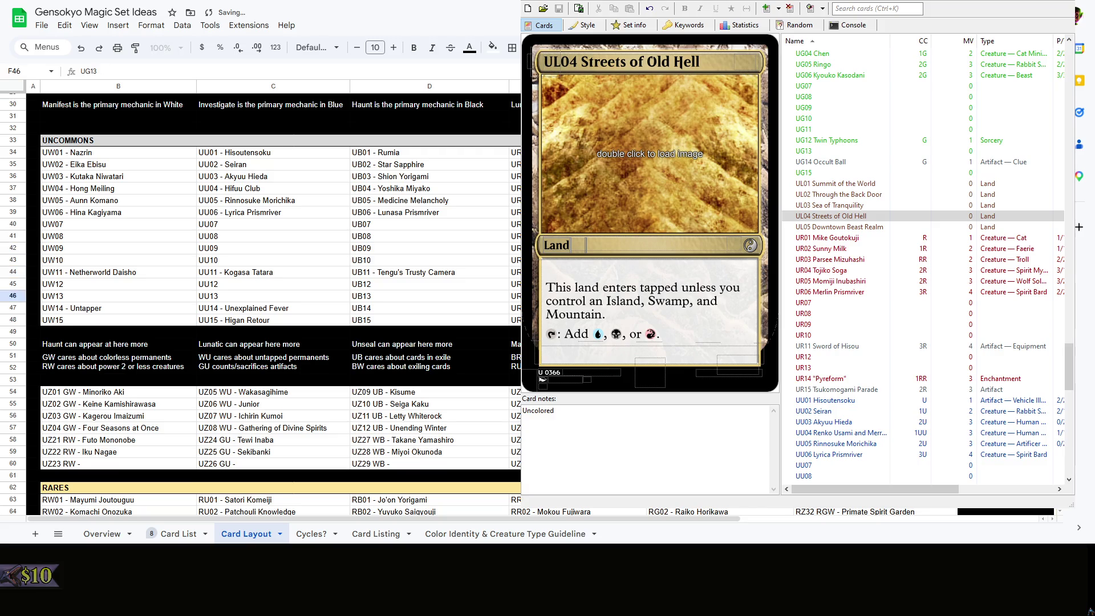
{"action": "key", "text": "Down"}
{"action": "key", "text": "Down"}
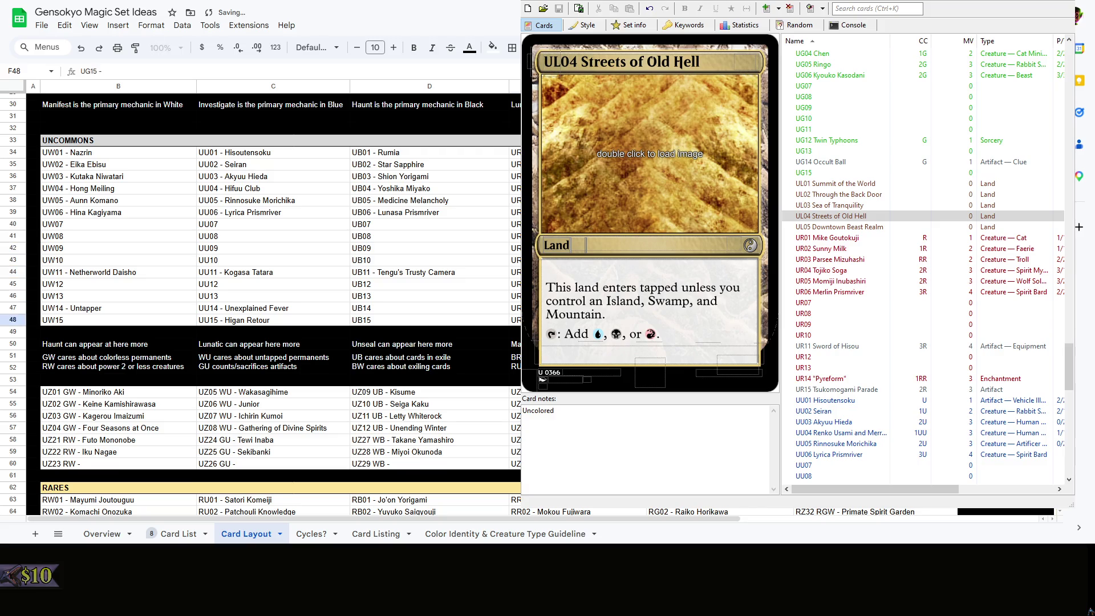
{"action": "key", "text": "Up"}
{"action": "key", "text": "Up"}
{"action": "key", "text": "Up"}
{"action": "key", "text": "Up"}
{"action": "key", "text": "Up"}
{"action": "key", "text": "Up"}
{"action": "key", "text": "Left"}
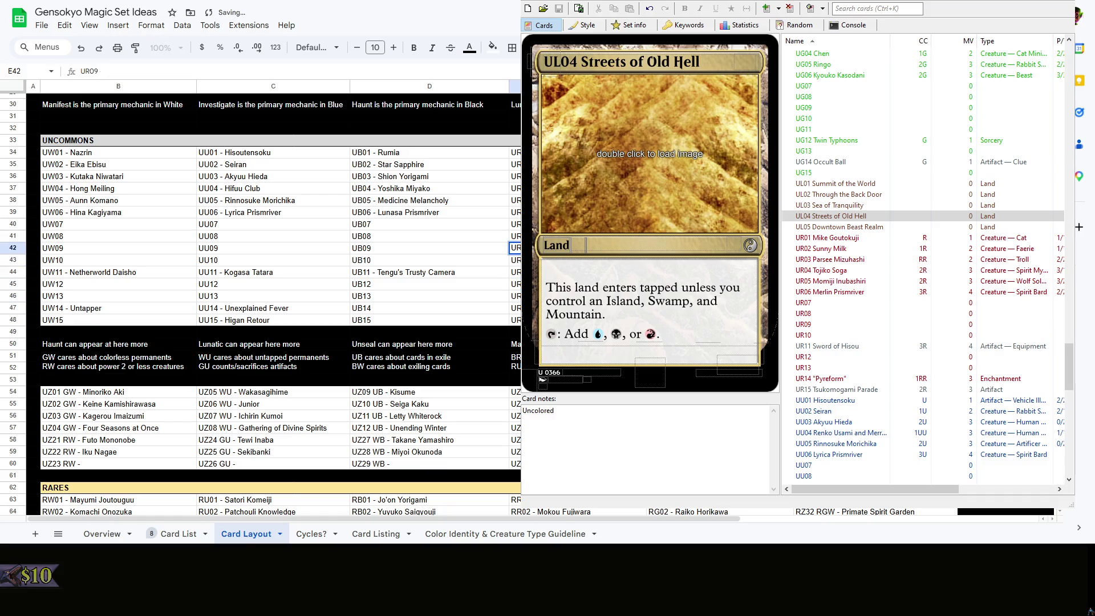
{"action": "key", "text": "Up"}
{"action": "key", "text": "Up"}
{"action": "double_click", "coordinate": [402, 224]}
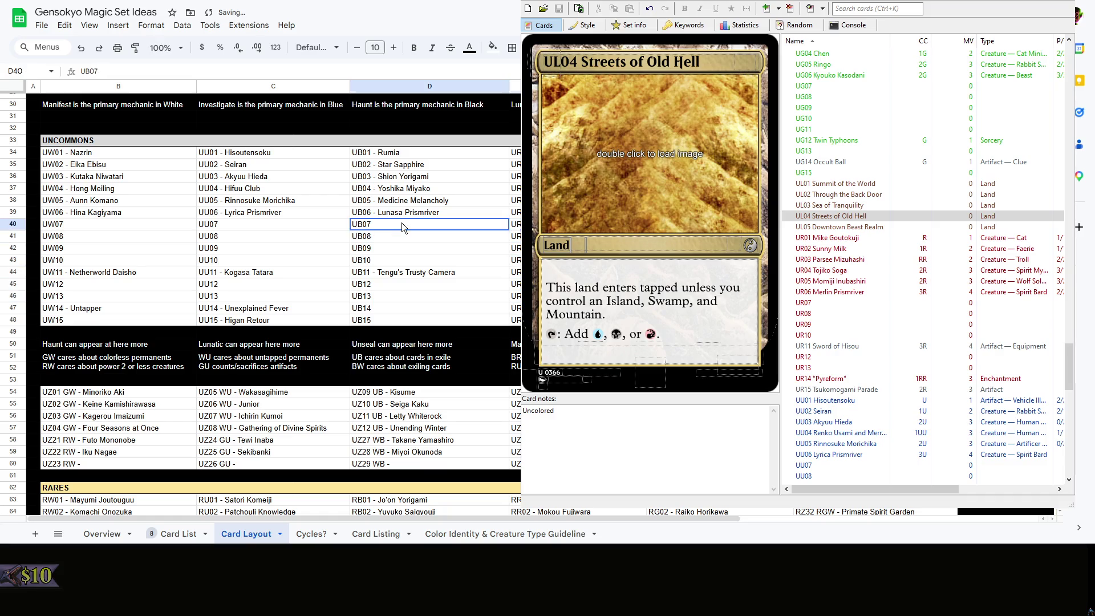
{"action": "type", "text": " -"}
Append a trailing dash to the empty black placeholders UB07–UB10 and UB12–UB15
{"action": "key", "text": "Return"}
{"action": "key", "text": "Return"}
{"action": "type", "text": "-"}
{"action": "key", "text": "Return"}
{"action": "key", "text": "Return"}
{"action": "type", "text": "-"}
{"action": "key", "text": "Return"}
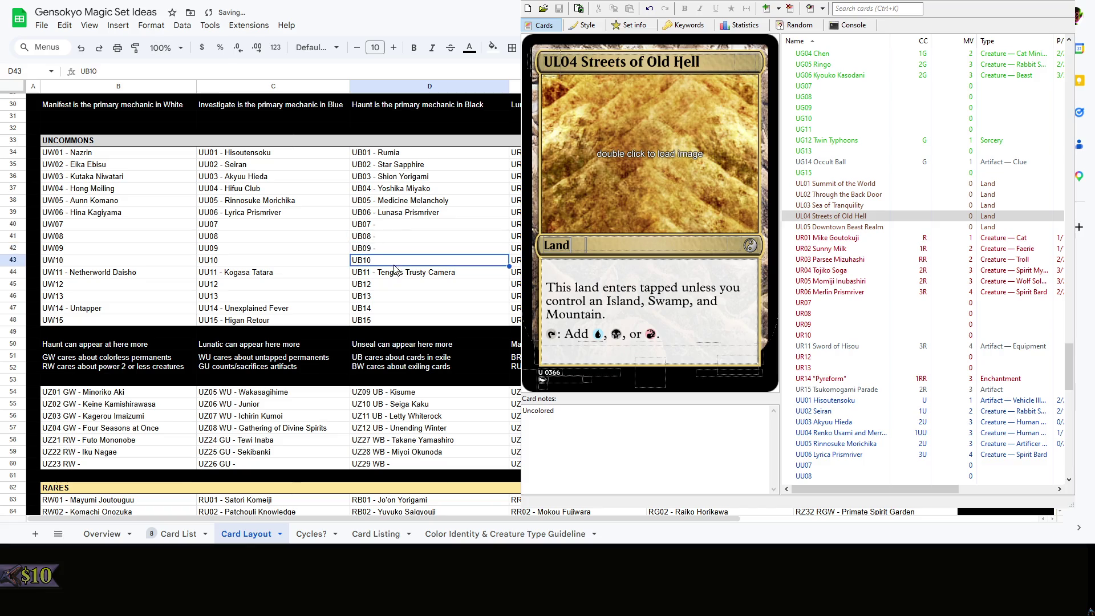
{"action": "key", "text": "Return"}
{"action": "type", "text": "-"}
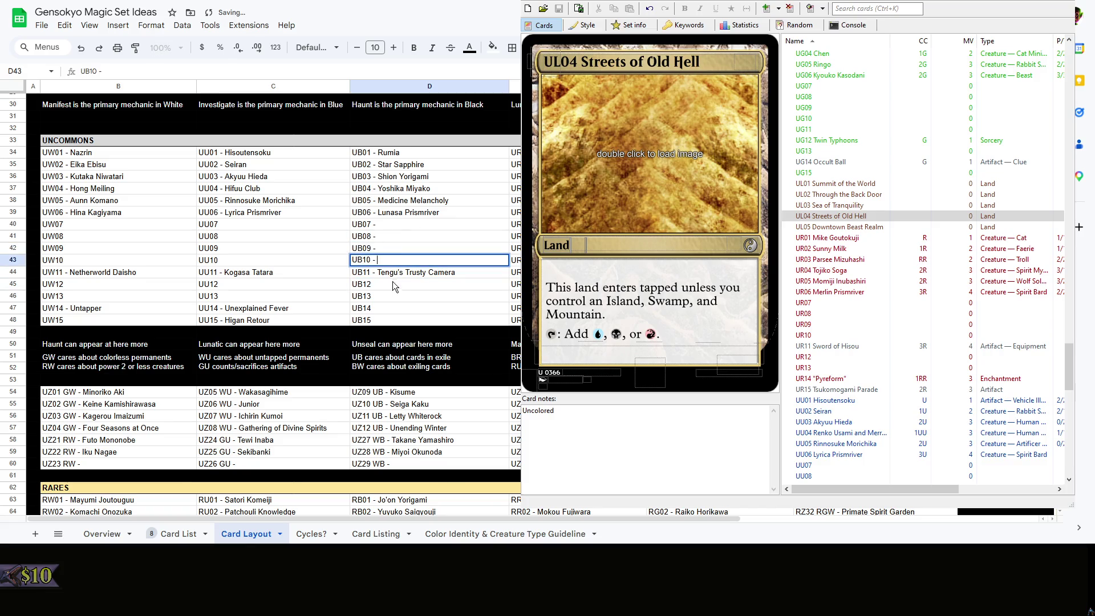
{"action": "key", "text": "Return"}
{"action": "key", "text": "Down"}
{"action": "key", "text": "Return"}
{"action": "type", "text": "-"}
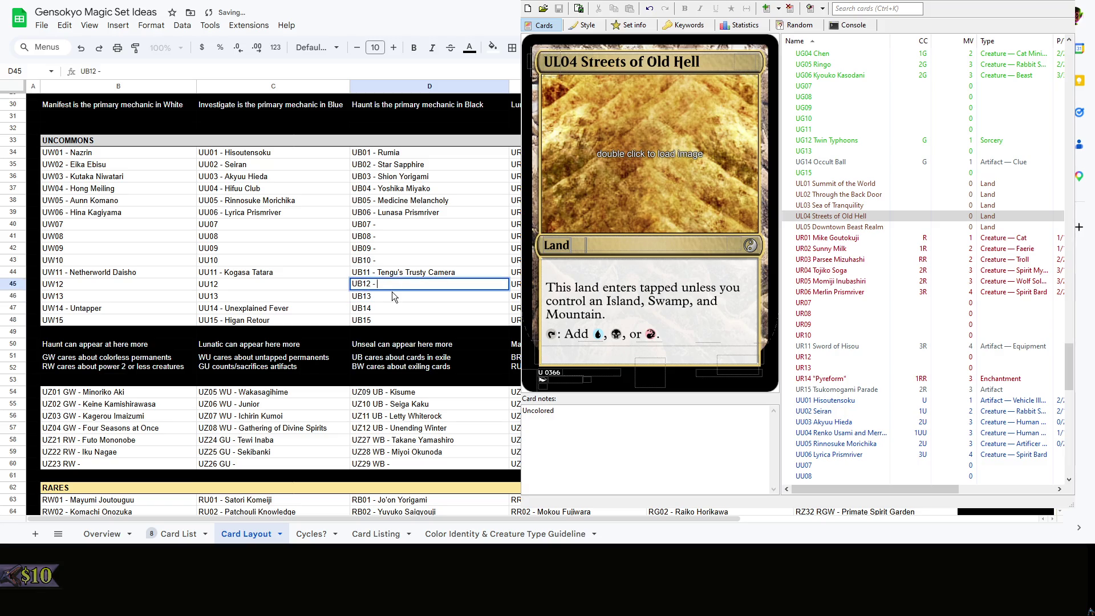
{"action": "key", "text": "Return"}
{"action": "type", "text": "-"}
{"action": "key", "text": "Return"}
{"action": "type", "text": "-"}
{"action": "key", "text": "Return"}
{"action": "type", "text": "-"}
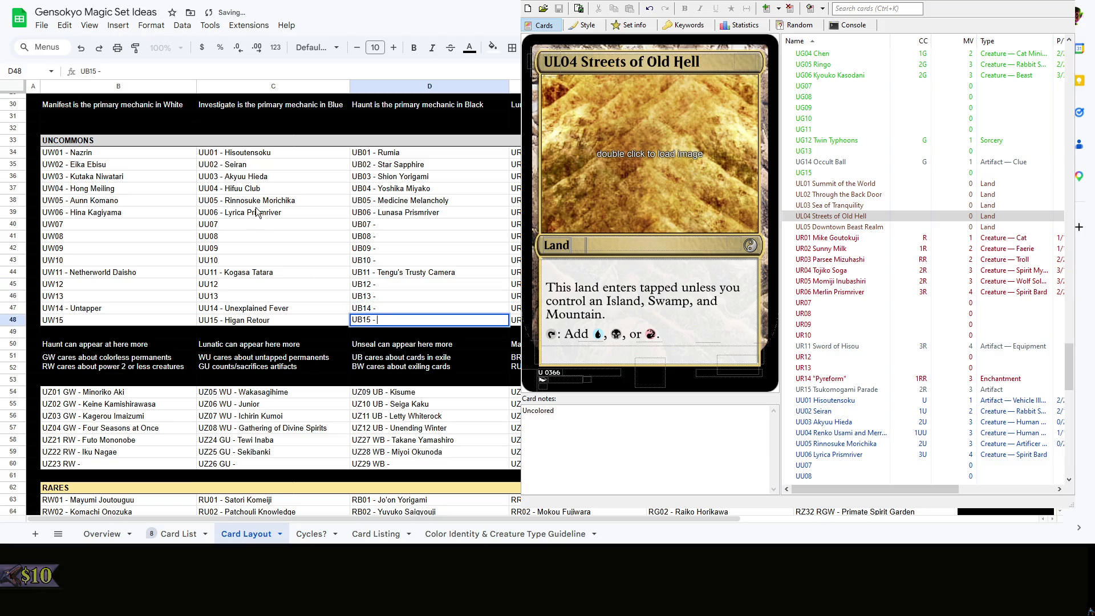
Append a trailing dash to the empty blue placeholders UU07–UU10, UU12 and UU13
{"action": "left_click", "coordinate": [240, 225]}
{"action": "key", "text": "Return"}
{"action": "type", "text": "-   -"}
{"action": "key", "text": "Return"}
{"action": "key", "text": "Return"}
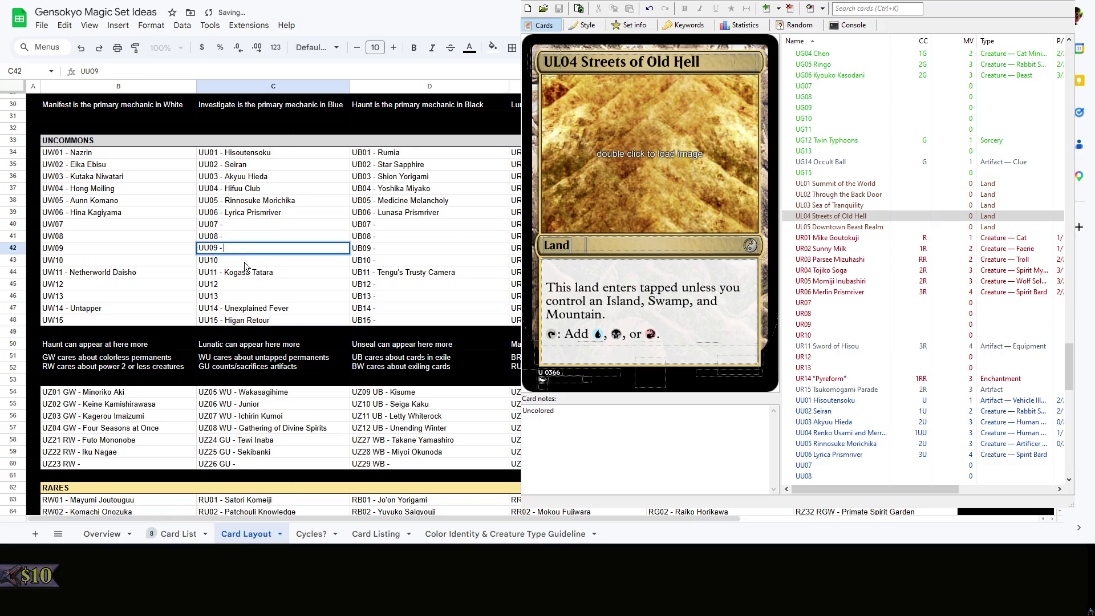
{"action": "type", "text": "-"}
{"action": "key", "text": "Return"}
{"action": "type", "text": "-"}
{"action": "key", "text": "Down"}
{"action": "key", "text": "Return"}
{"action": "type", "text": "-"}
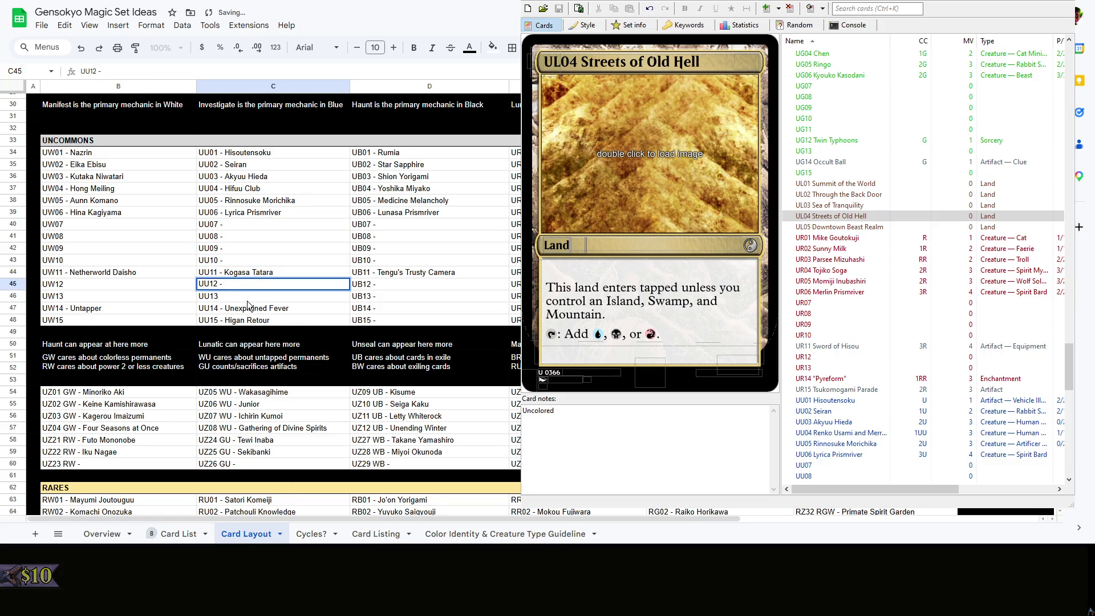
{"action": "key", "text": "Return"}
{"action": "key", "text": "Return"}
{"action": "type", "text": "-"}
Dash the empty white slots UW12, UW13, UW15 and UW07–UW10, removing Untapper's extra dash
{"action": "left_click", "coordinate": [91, 284]}
{"action": "key", "text": "Return"}
{"action": "type", "text": "-"}
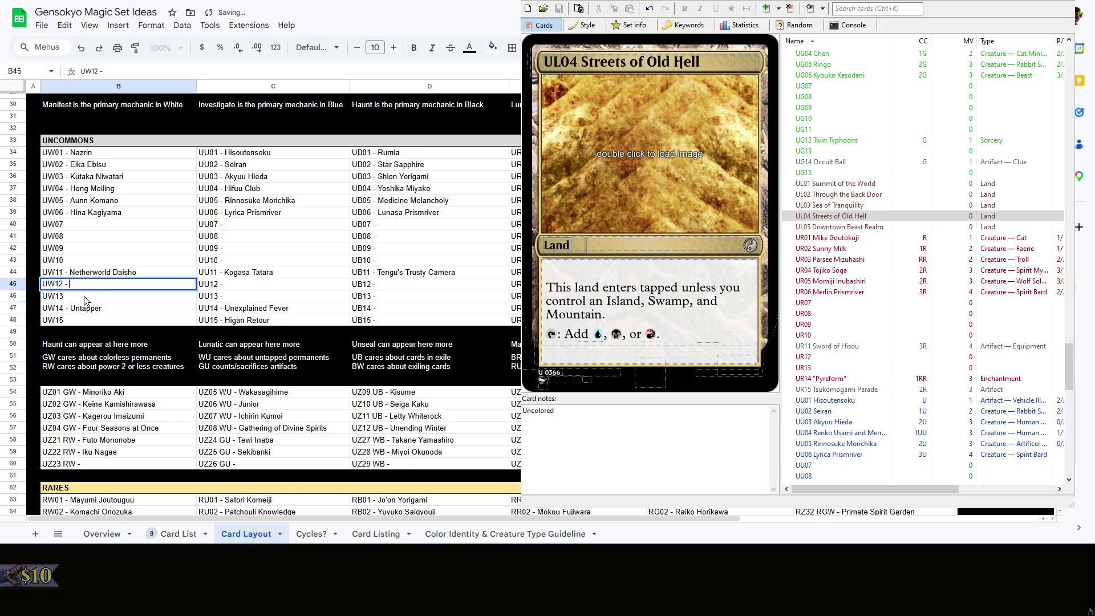
{"action": "key", "text": "Return"}
{"action": "key", "text": "Return"}
{"action": "type", "text": "-"}
{"action": "key", "text": "Return"}
{"action": "key", "text": "Return"}
{"action": "type", "text": "-"}
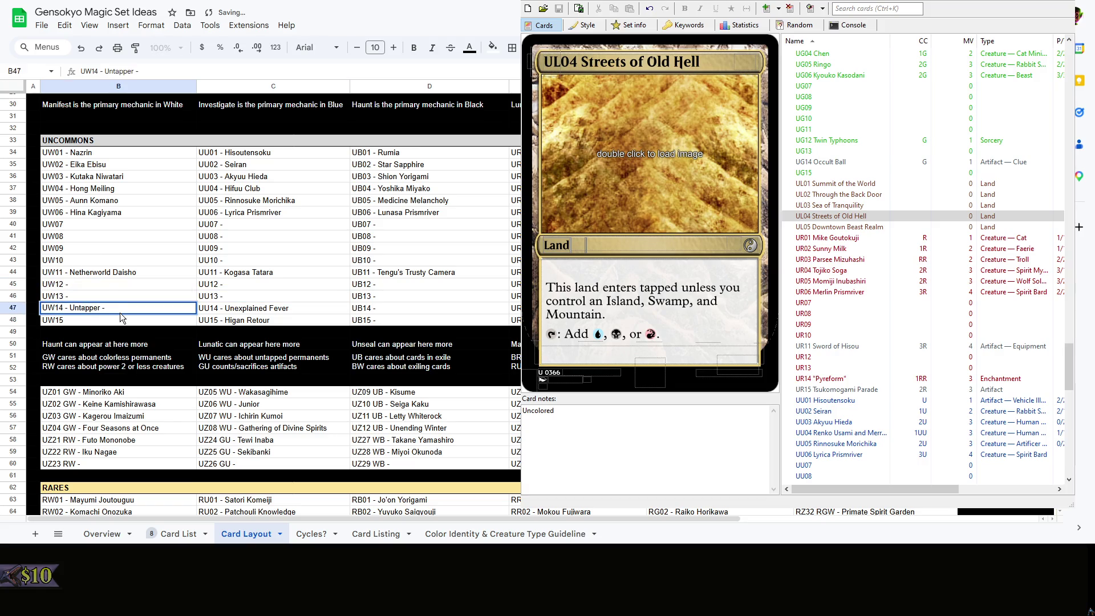
{"action": "key", "text": "BackSpace"}
{"action": "key", "text": "BackSpace"}
{"action": "key", "text": "Return"}
{"action": "key", "text": "Return"}
{"action": "type", "text": "-"}
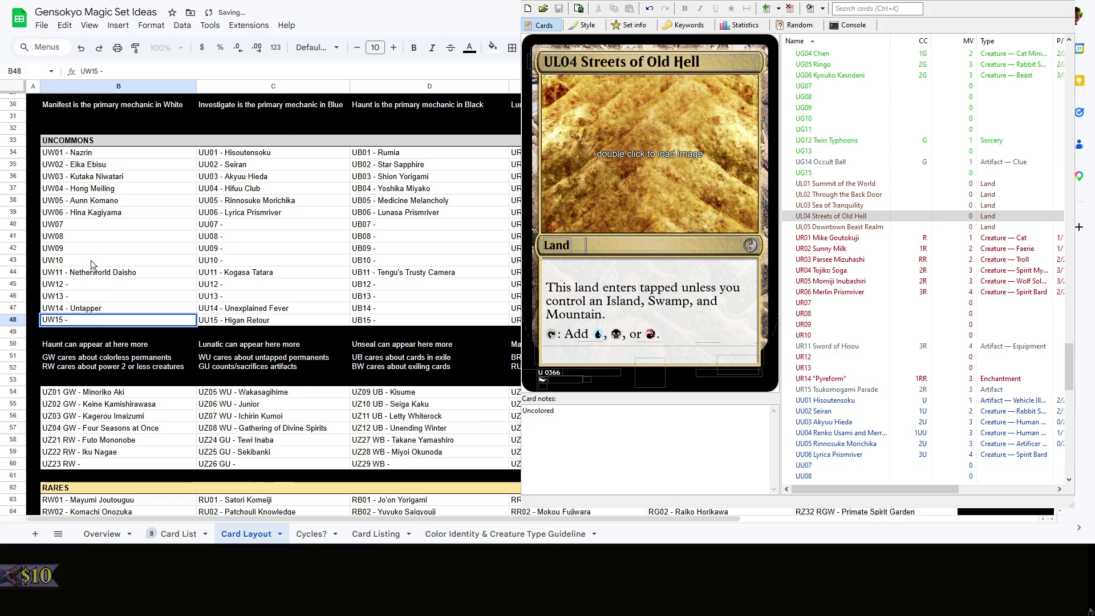
{"action": "left_click", "coordinate": [97, 261]}
{"action": "key", "text": "Return"}
{"action": "type", "text": "-"}
{"action": "double_click", "coordinate": [88, 248]}
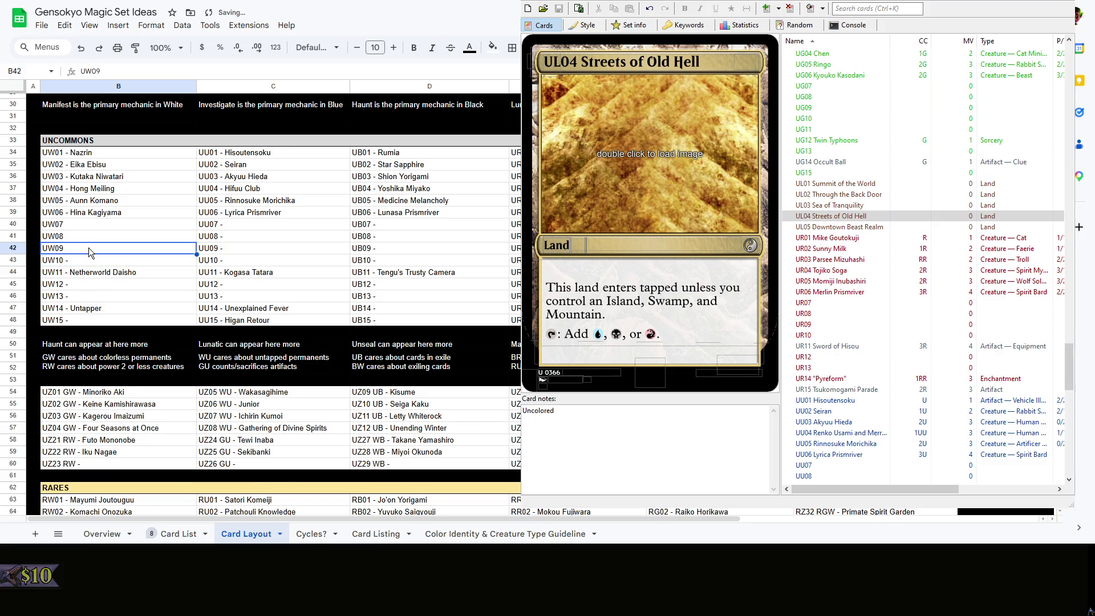
{"action": "type", "text": " -"}
{"action": "double_click", "coordinate": [83, 234]}
{"action": "type", "text": "-"}
{"action": "left_click", "coordinate": [718, 361]}
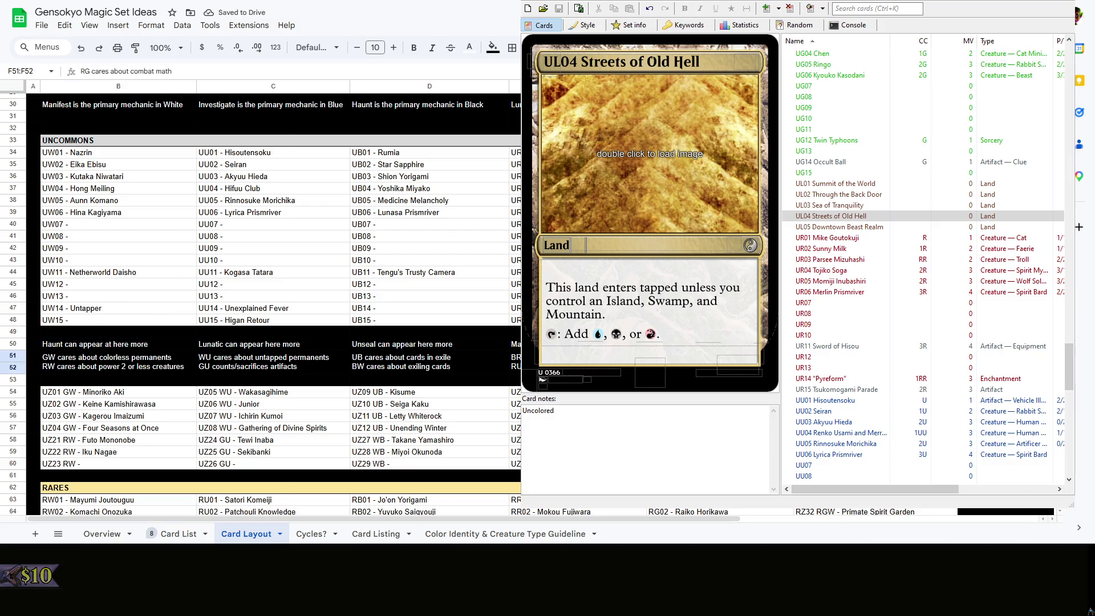
Move down the artifact column to review the UA04 and UA05 entries
{"action": "key", "text": "Down"}
{"action": "key", "text": "Down"}
{"action": "key", "text": "Up"}
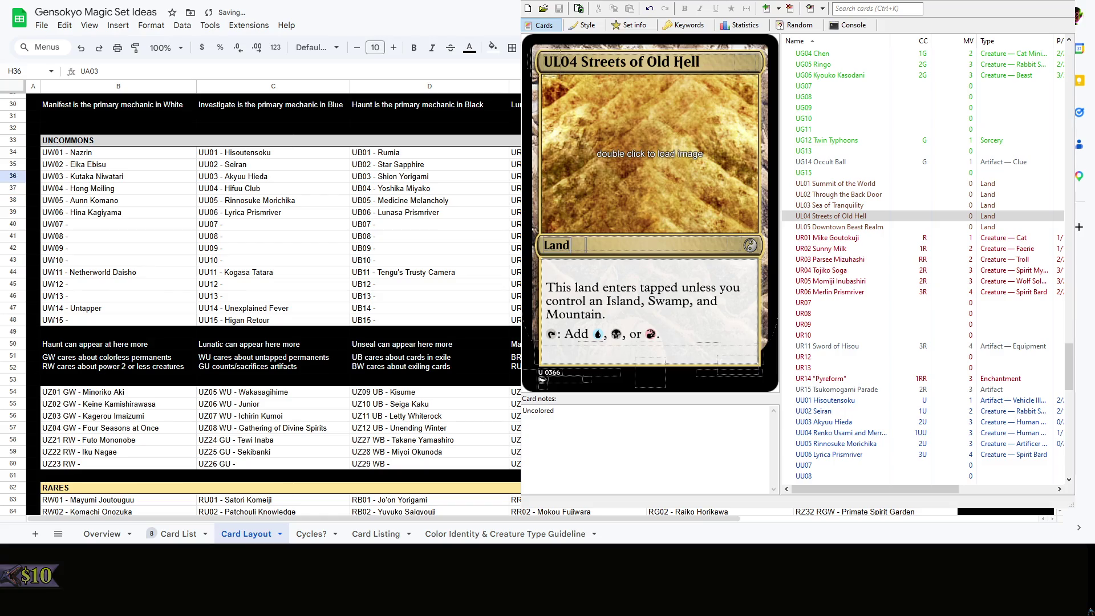
{"action": "key", "text": "Down"}
{"action": "key", "text": "Down"}
{"action": "key", "text": "Down"}
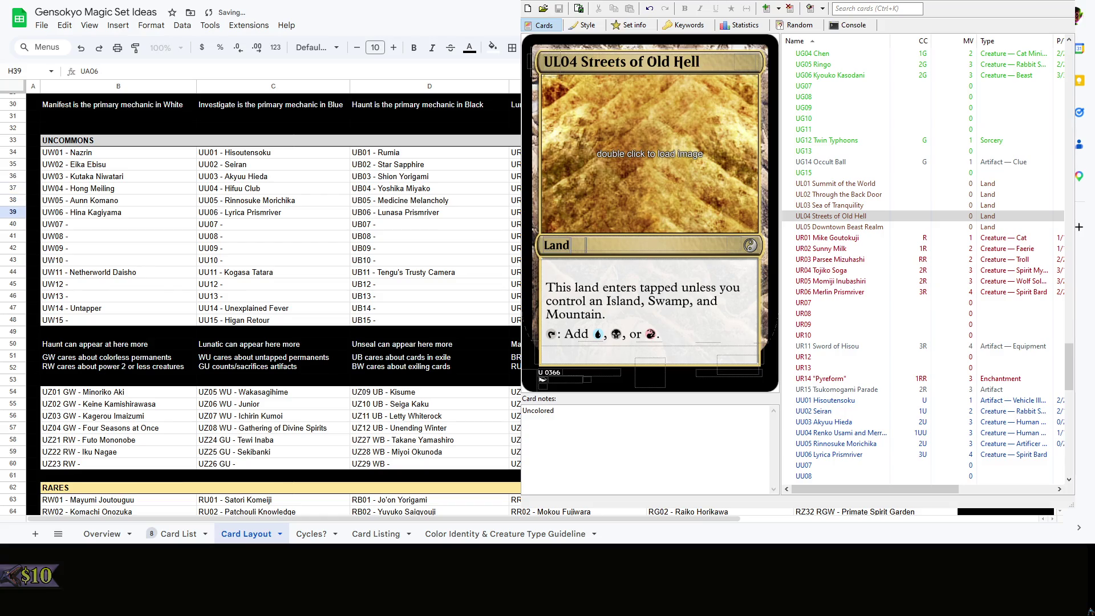
{"action": "key", "text": "Down"}
{"action": "key", "text": "Down"}
{"action": "key", "text": "Down"}
{"action": "scroll", "coordinate": [735, 518], "scroll_direction": "up", "scroll_amount": 10}
{"action": "left_click_drag", "start_coordinate": [734, 519], "coordinate": [858, 511]}
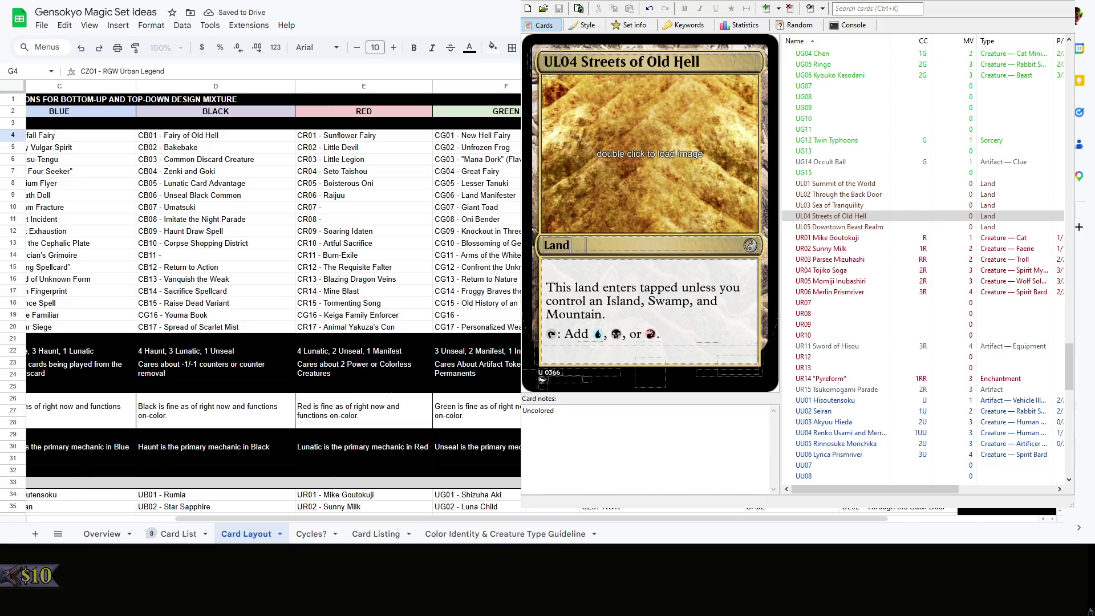
Strip 'Urban Legend' from the CZ01, CZ02 and CZ03 common entries
{"action": "key", "text": "BackSpace"}
{"action": "key", "text": "BackSpace"}
{"action": "key", "text": "BackSpace"}
{"action": "type", "text": "T"}
{"action": "key", "text": "Return"}
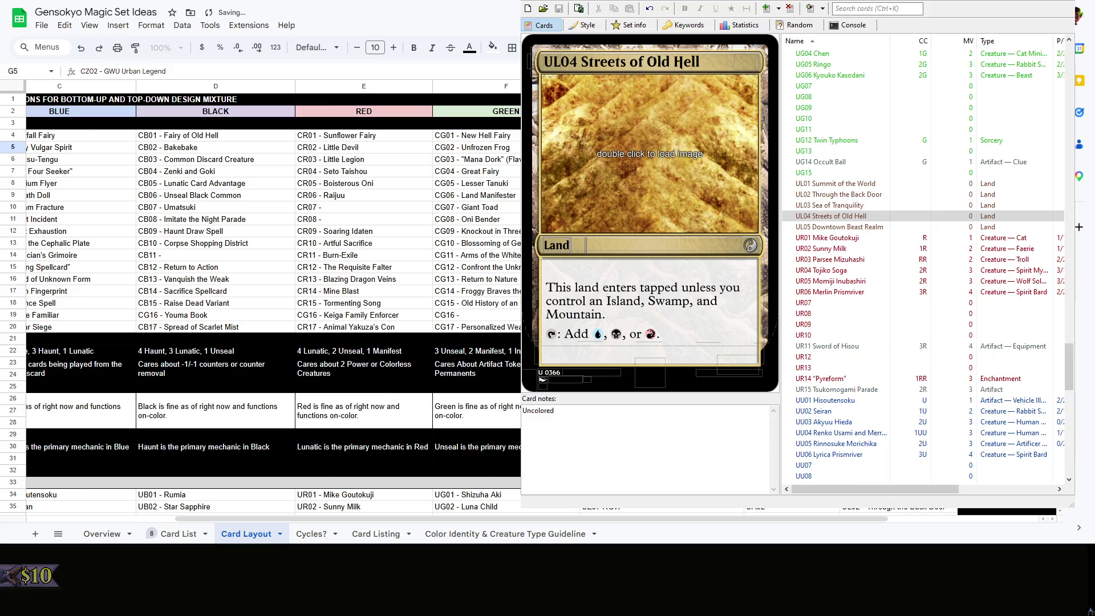
{"action": "key", "text": "BackSpace"}
{"action": "key", "text": "BackSpace"}
{"action": "key", "text": "BackSpace"}
{"action": "type", "text": "La"}
{"action": "type", "text": "ling"}
{"action": "key", "text": "Return"}
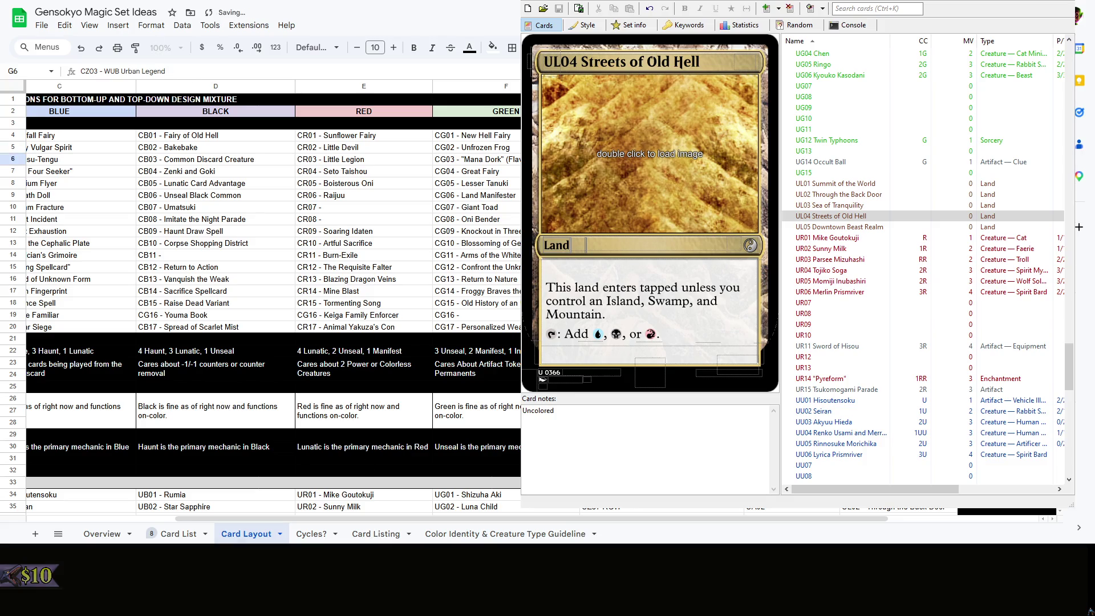
{"action": "left_click", "coordinate": [883, 9]}
{"action": "type", "text": "Urban"}
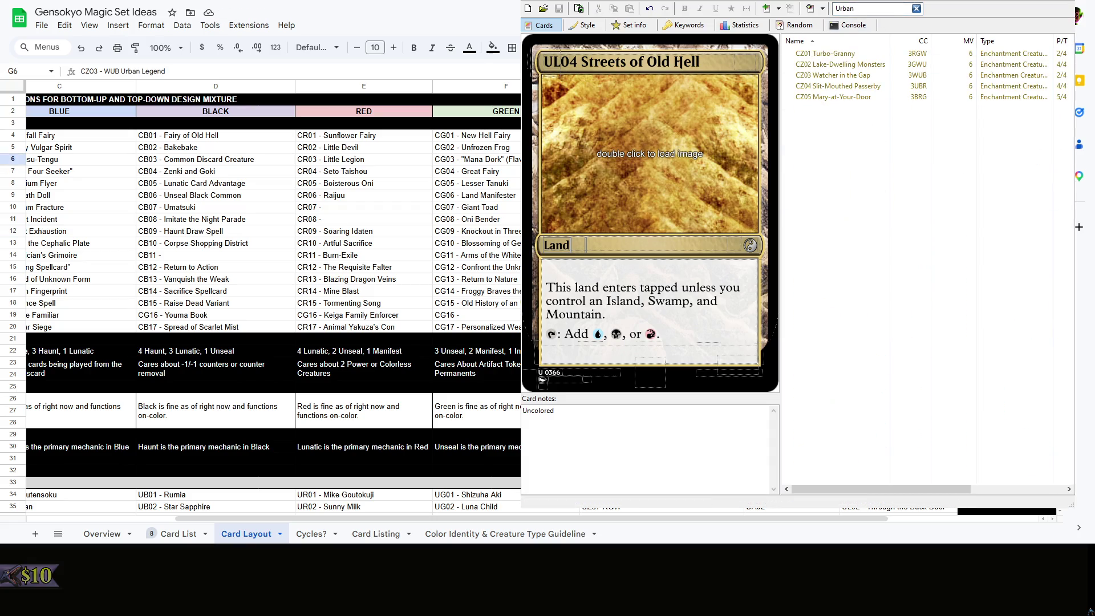
{"action": "key", "text": "F2"}
{"action": "key", "text": "ctrl+BackSpace"}
{"action": "key", "text": "ctrl+BackSpace"}
{"action": "type", "text": "Wa"}
{"action": "type", "text": " Gap"}
{"action": "key", "text": "Return"}
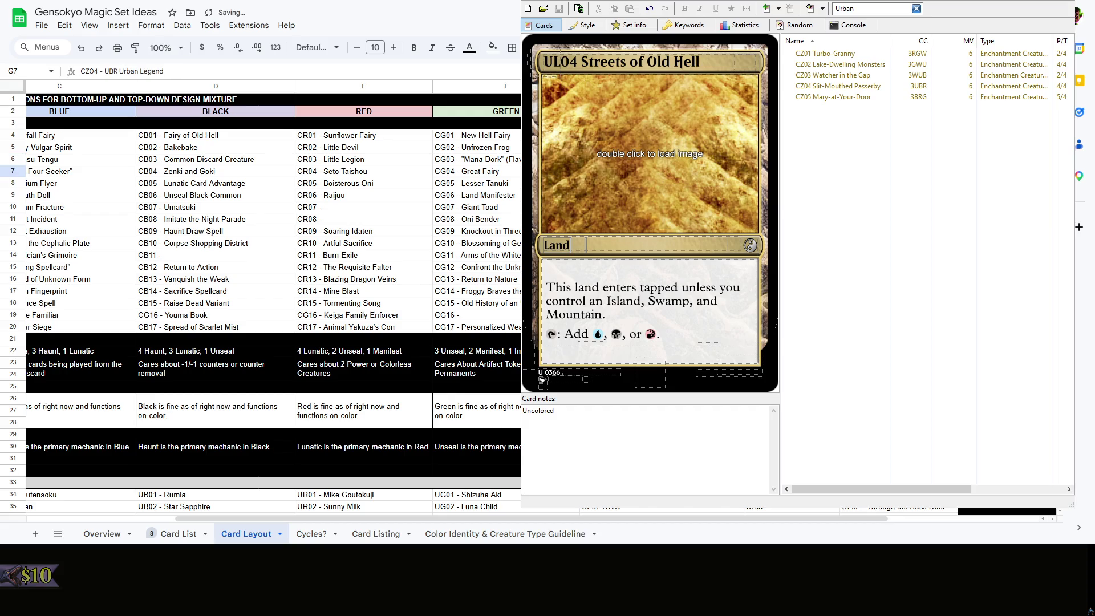
Rename CZ04 to 'UBR Slit-Mouthed Passerby' and CZ05 to 'BRG Mart-at-your-Door'
{"action": "key", "text": "F2"}
{"action": "key", "text": "ctrl+BackSpace"}
{"action": "key", "text": "ctrl+BackSpace"}
{"action": "type", "text": "Slit-M"}
{"action": "type", "text": "outhed Passerby"}
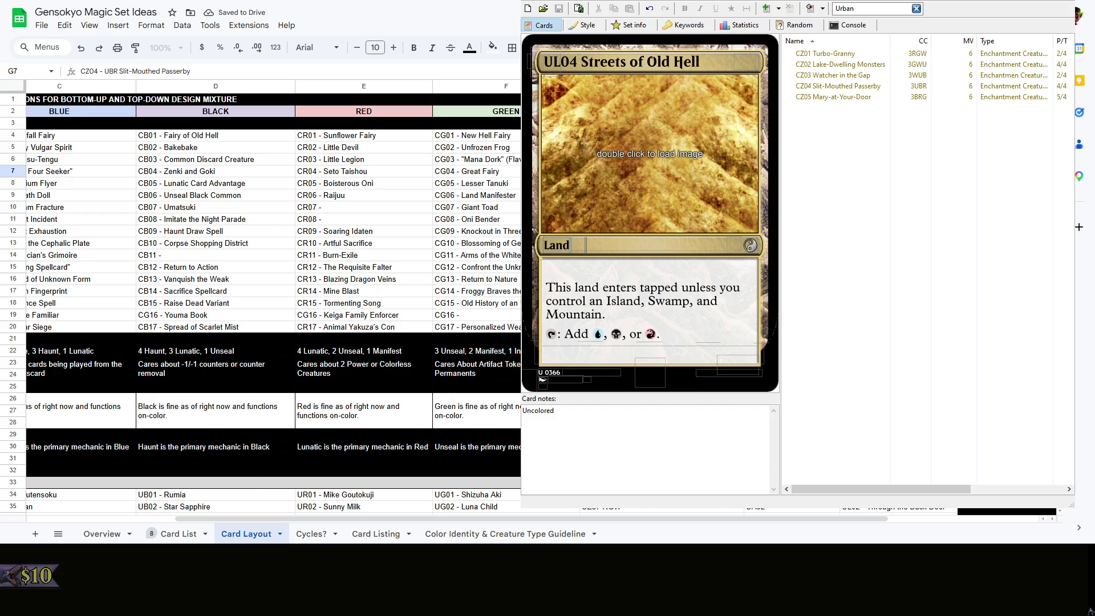
{"action": "key", "text": "Return"}
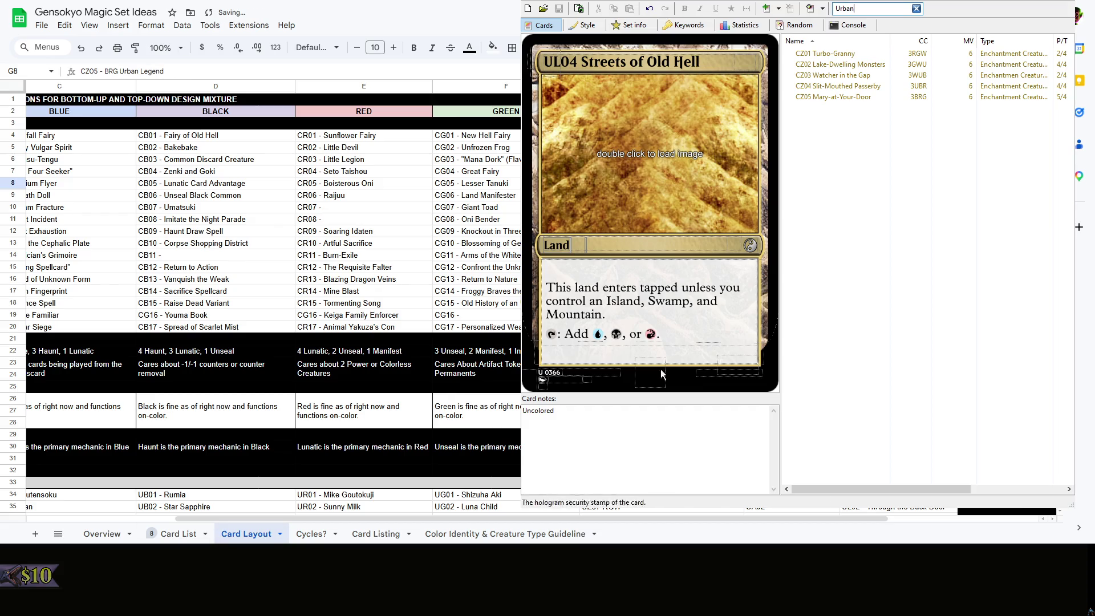
{"action": "left_click", "coordinate": [923, 351]}
{"action": "double_click", "coordinate": [590, 183]}
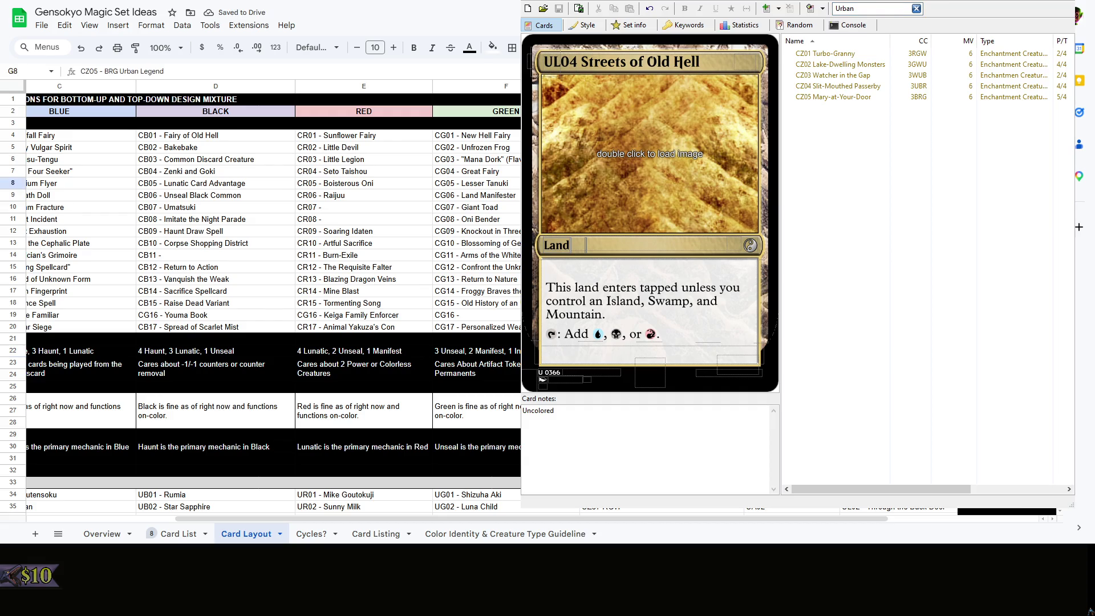
{"action": "key", "text": "BackSpace"}
{"action": "key", "text": "BackSpace"}
{"action": "key", "text": "BackSpace"}
{"action": "type", "text": "Mart-"}
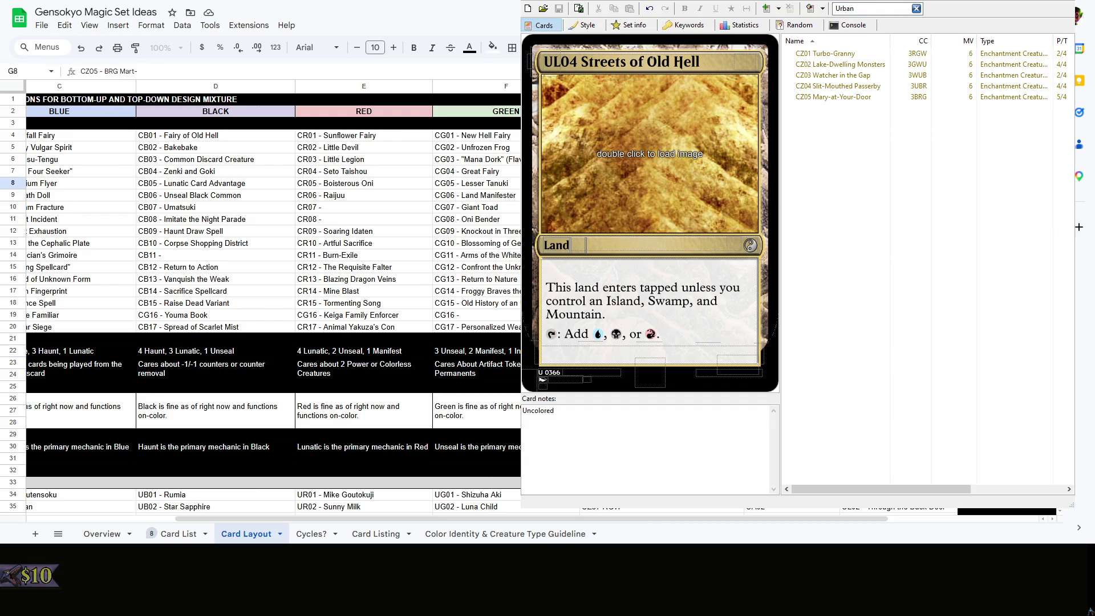
{"action": "type", "text": "at-to"}
{"action": "left_click", "coordinate": [590, 244]}
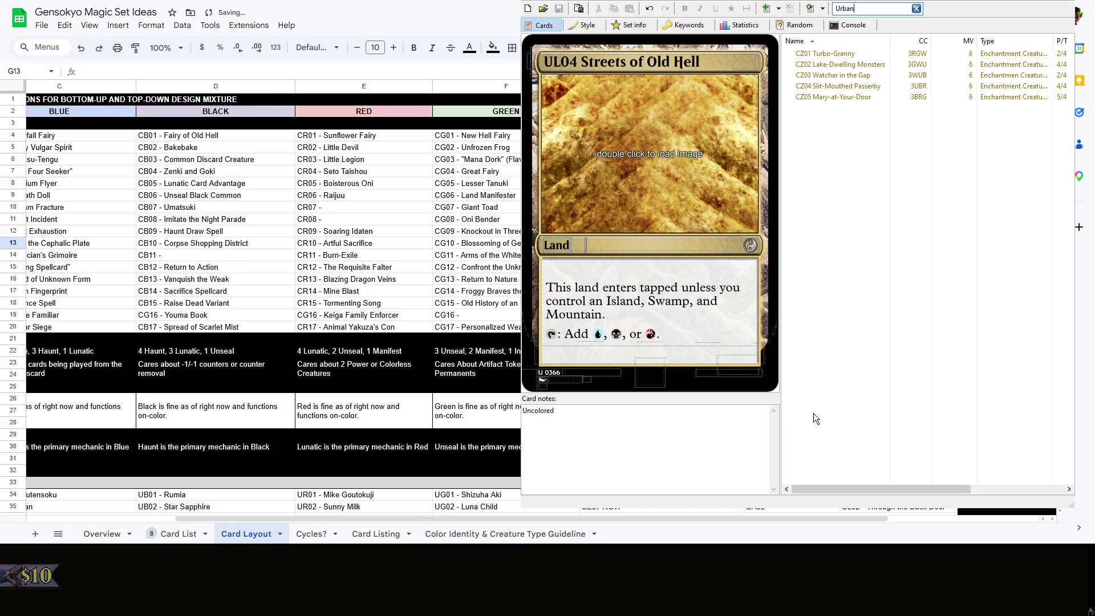
{"action": "key", "text": "Up"}
{"action": "key", "text": "Up"}
{"action": "key", "text": "Up"}
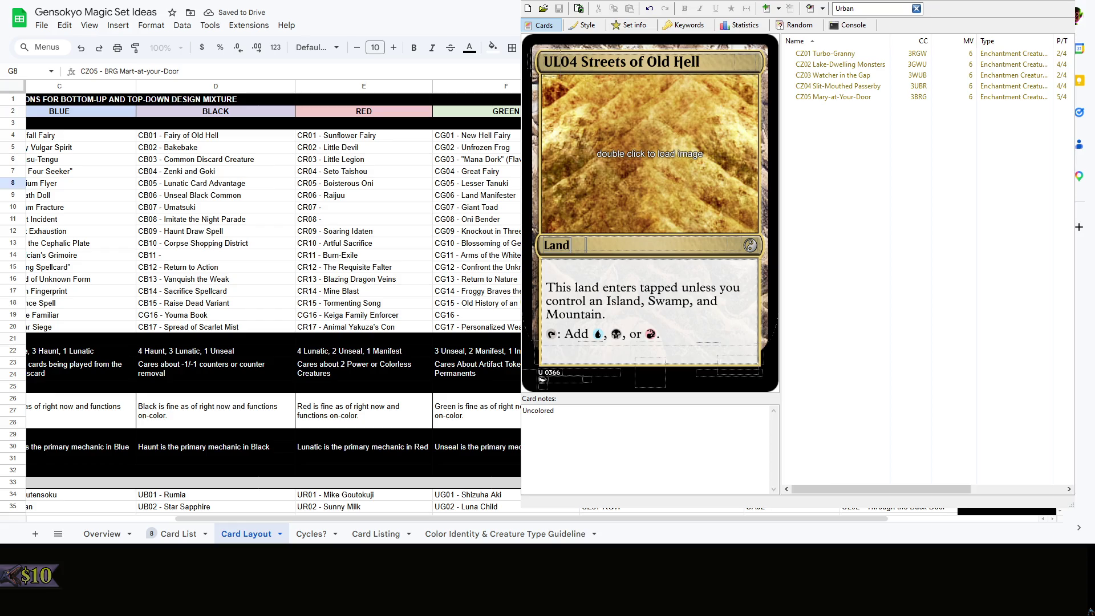
{"action": "key", "text": "Down"}
{"action": "key", "text": "Down"}
{"action": "key", "text": "Down"}
{"action": "key", "text": "Down"}
{"action": "key", "text": "Down"}
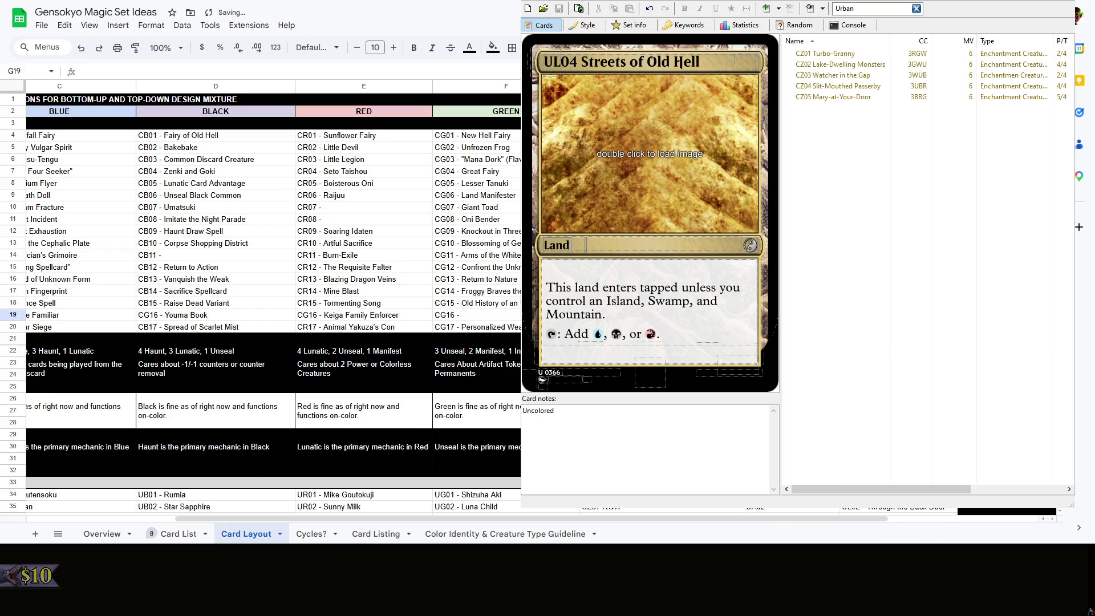
{"action": "scroll", "coordinate": [611, 514], "scroll_direction": "left", "scroll_amount": 3}
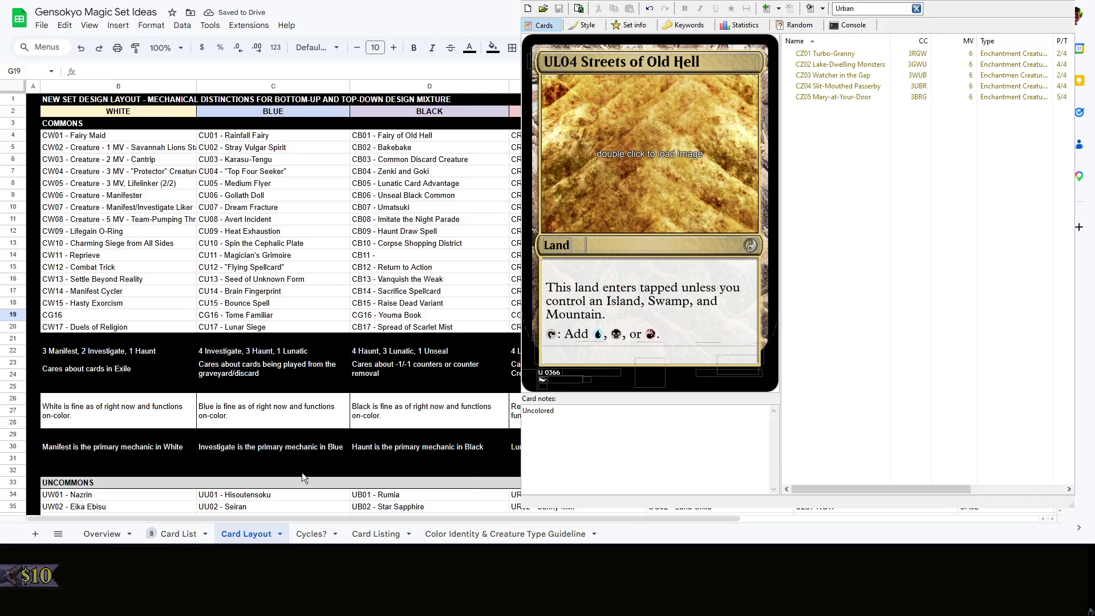
{"action": "scroll", "coordinate": [611, 514], "scroll_direction": "down", "scroll_amount": 10}
{"action": "scroll", "coordinate": [611, 515], "scroll_direction": "up", "scroll_amount": 6}
{"action": "scroll", "coordinate": [280, 300], "scroll_direction": "down", "scroll_amount": 10}
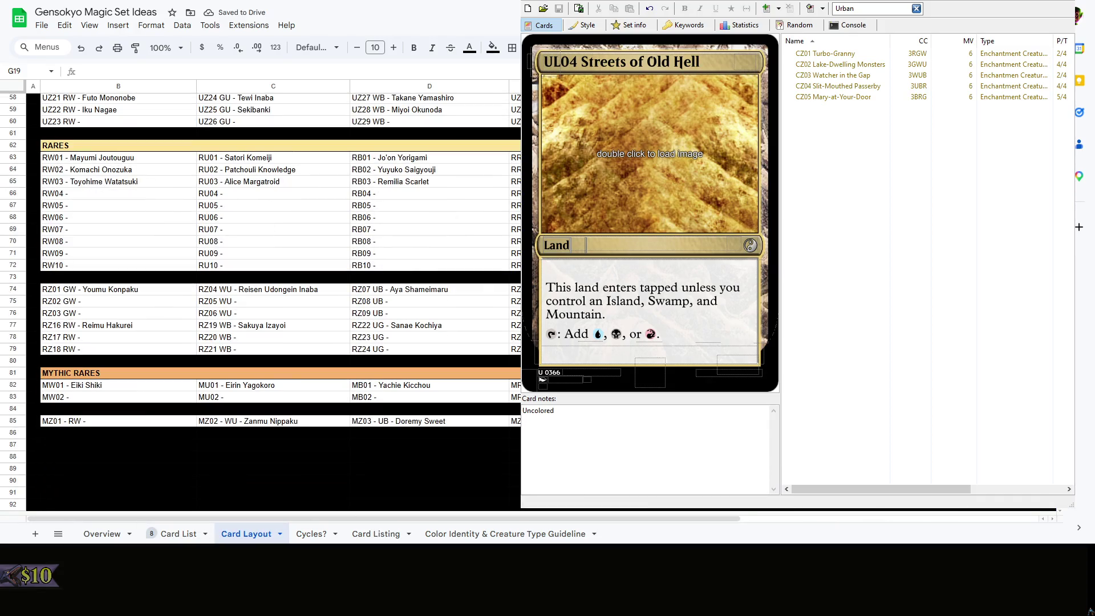
{"action": "left_click", "coordinate": [787, 307]}
{"action": "right_click", "coordinate": [788, 306]}
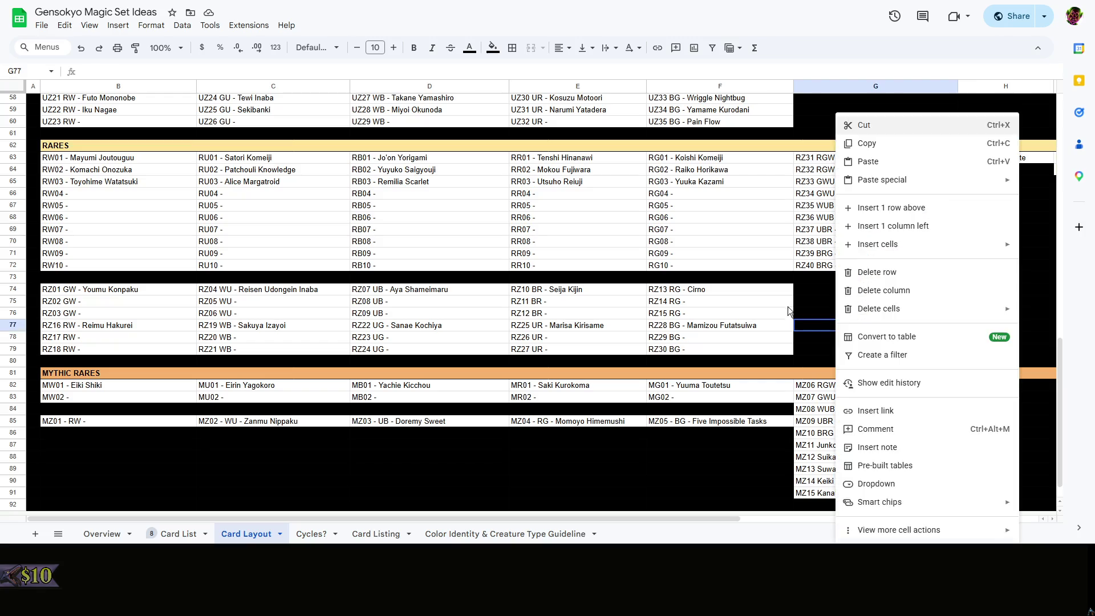
{"action": "left_click", "coordinate": [783, 306]}
{"action": "scroll", "coordinate": [418, 508], "scroll_direction": "up", "scroll_amount": 7}
{"action": "scroll", "coordinate": [560, 513], "scroll_direction": "up", "scroll_amount": 2}
{"action": "scroll", "coordinate": [560, 512], "scroll_direction": "right", "scroll_amount": 3}
{"action": "scroll", "coordinate": [747, 498], "scroll_direction": "right", "scroll_amount": 2}
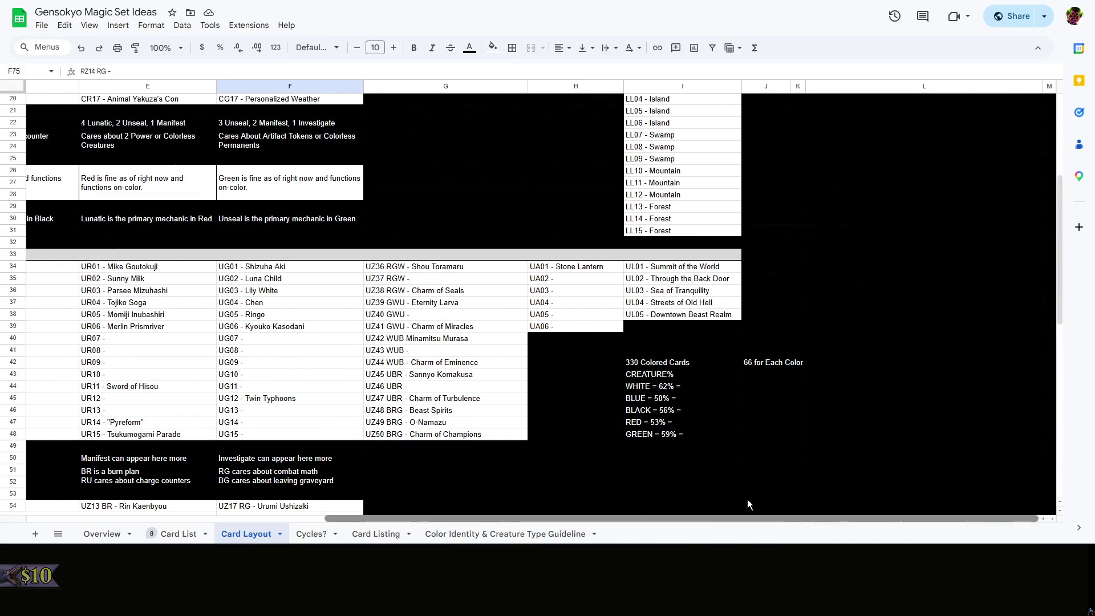
{"action": "left_click", "coordinate": [807, 333]}
{"action": "right_click", "coordinate": [818, 334]}
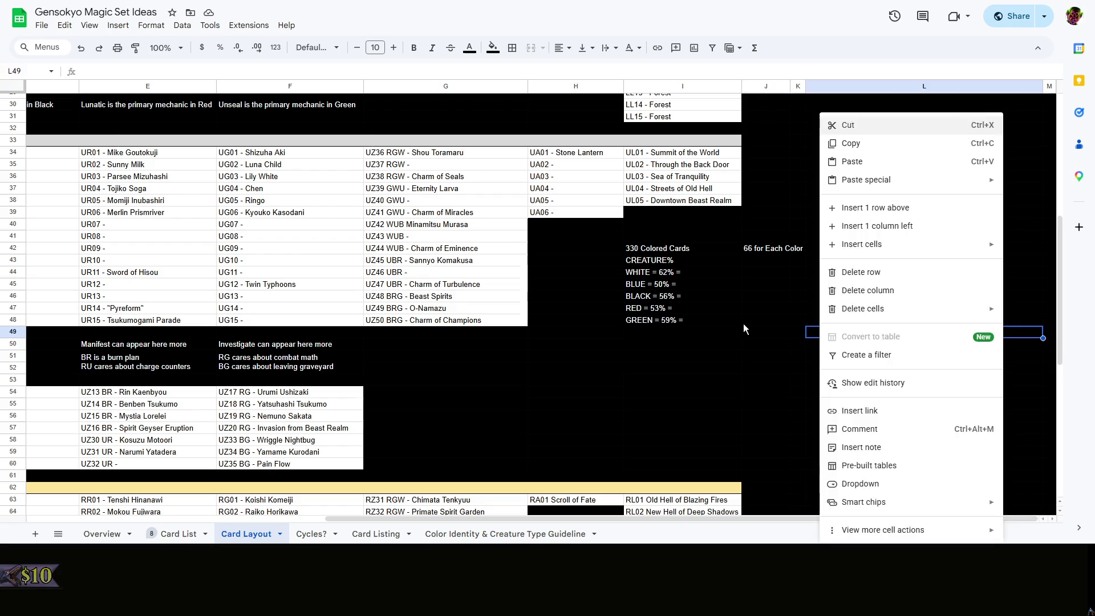
{"action": "left_click", "coordinate": [743, 322]}
{"action": "left_click", "coordinate": [766, 250]}
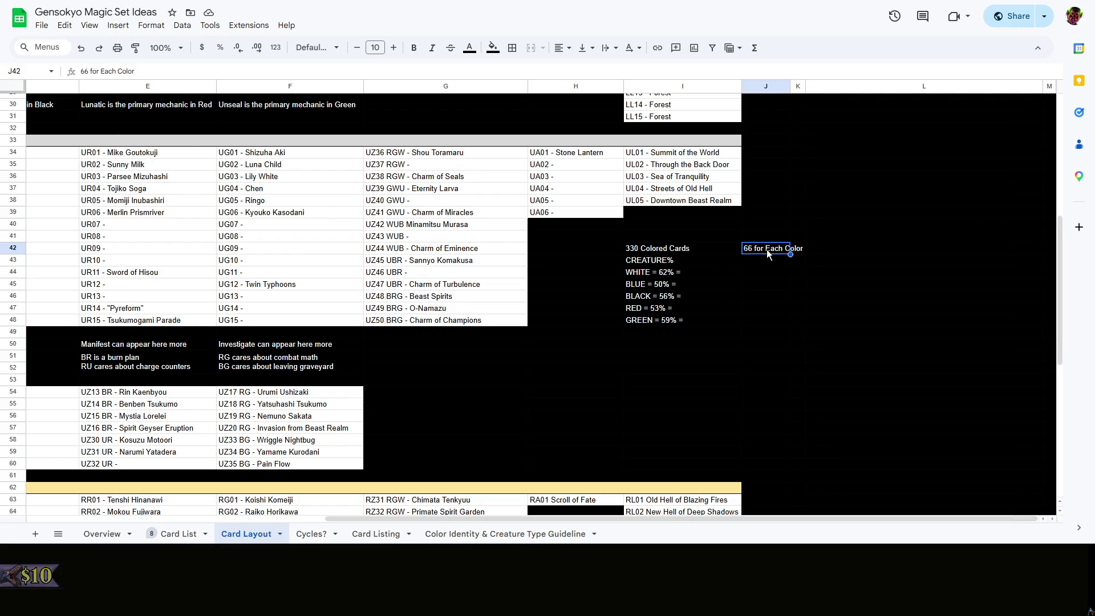
{"action": "left_click", "coordinate": [750, 270]}
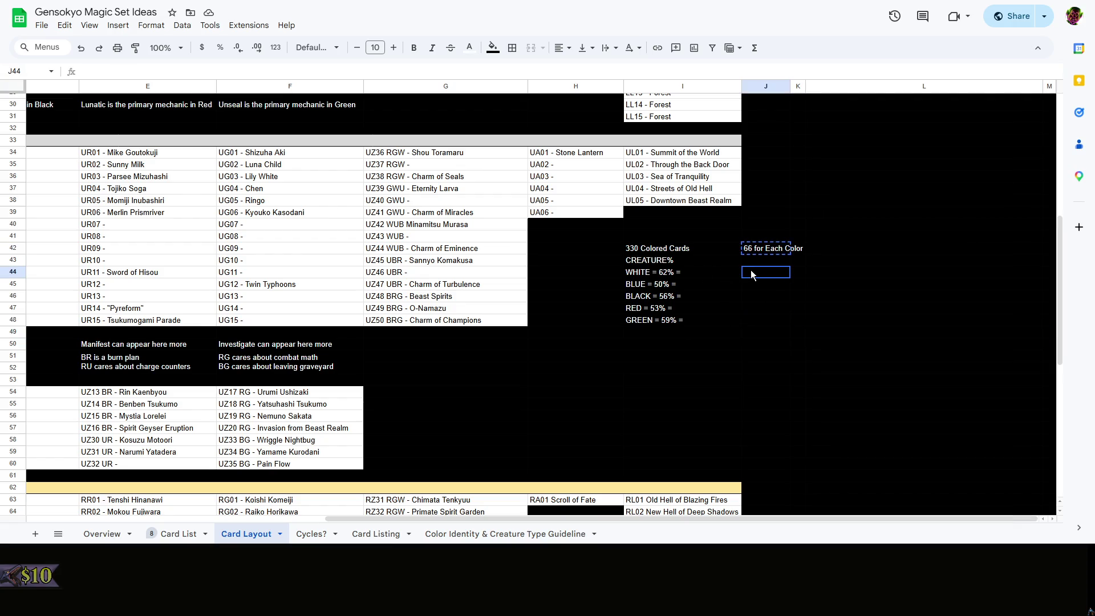
{"action": "type", "text": "66 for Each Color"}
{"action": "left_click", "coordinate": [750, 287]}
{"action": "type", "text": "66 for Each Color"}
{"action": "type", "text": "66 for Each Color"}
{"action": "left_click", "coordinate": [755, 312]}
{"action": "type", "text": "66 for Each Color"}
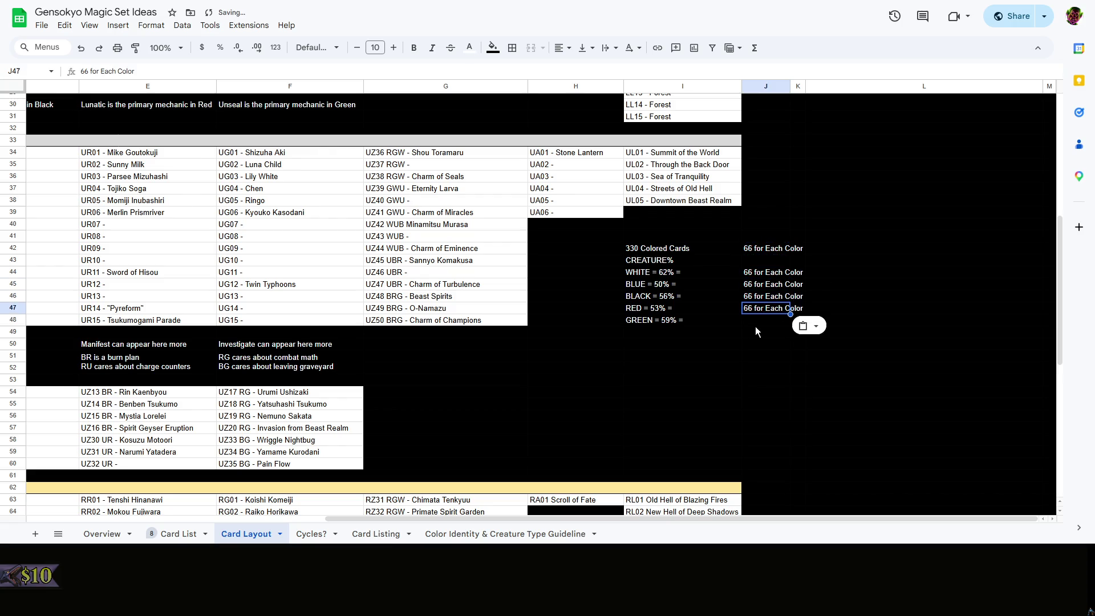
{"action": "key", "text": "Down"}
{"action": "key", "text": "Down"}
{"action": "left_click", "coordinate": [759, 320]}
{"action": "type", "text": "66 for Each Color"}
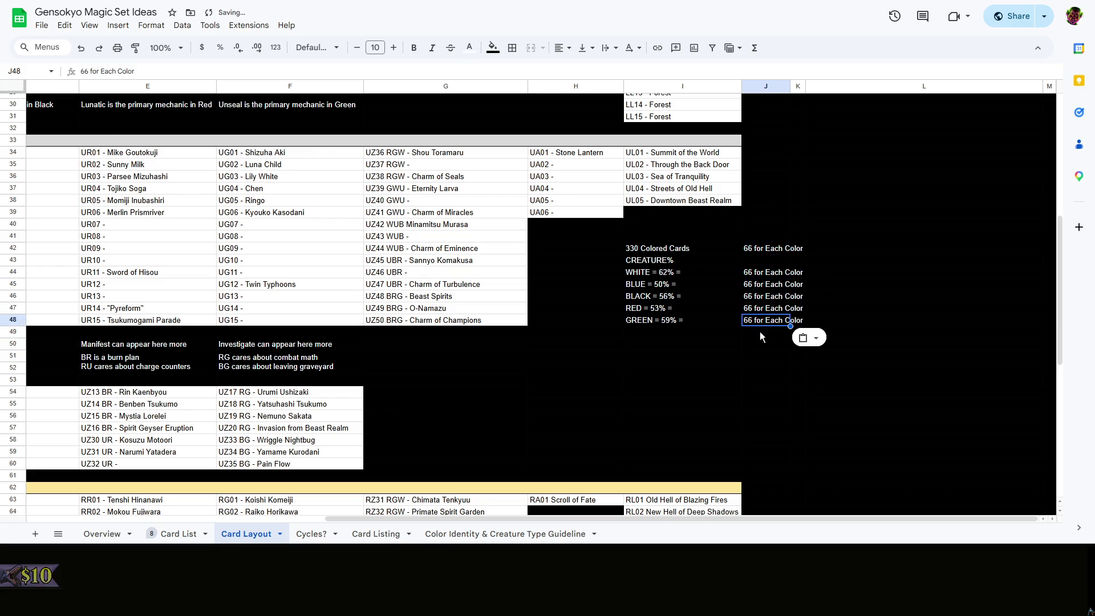
{"action": "double_click", "coordinate": [756, 319]}
{"action": "key", "text": "BackSpace"}
{"action": "key", "text": "BackSpace"}
{"action": "key", "text": "BackSpace"}
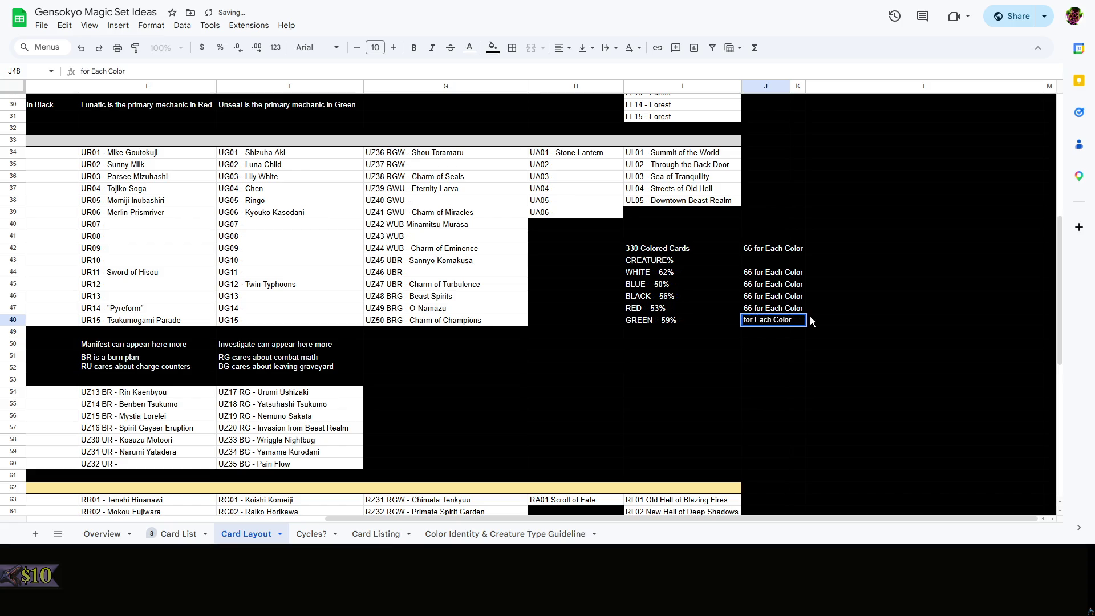
{"action": "key", "text": "Escape"}
{"action": "key", "text": "Delete"}
{"action": "left_click", "coordinate": [772, 311]}
{"action": "double_click", "coordinate": [772, 308]}
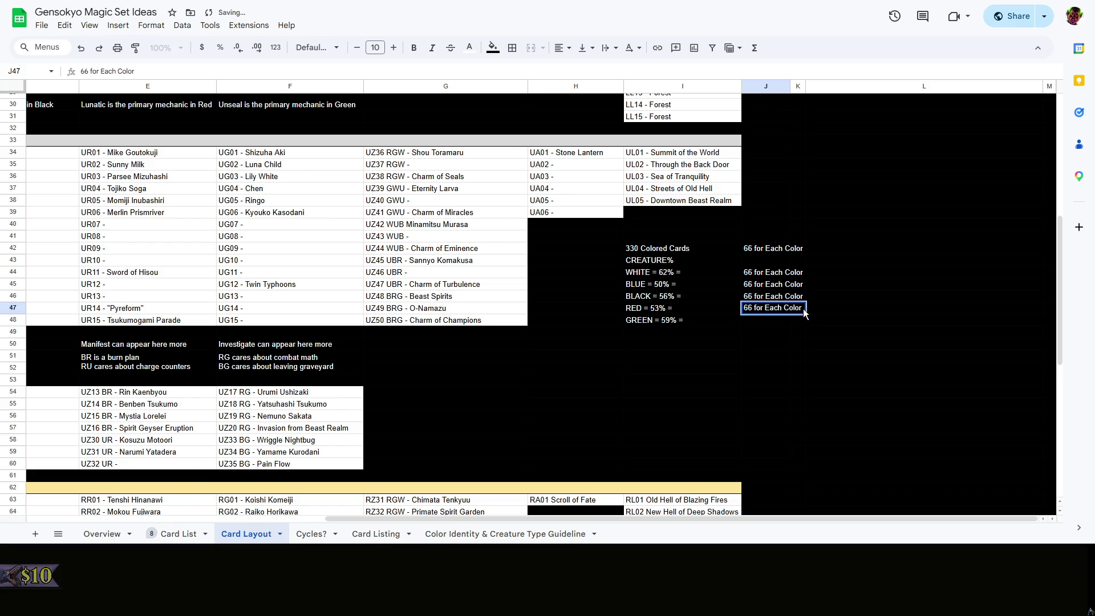
{"action": "key", "text": "Escape"}
{"action": "key", "text": "Delete"}
{"action": "left_click", "coordinate": [769, 293]}
{"action": "key", "text": "Delete"}
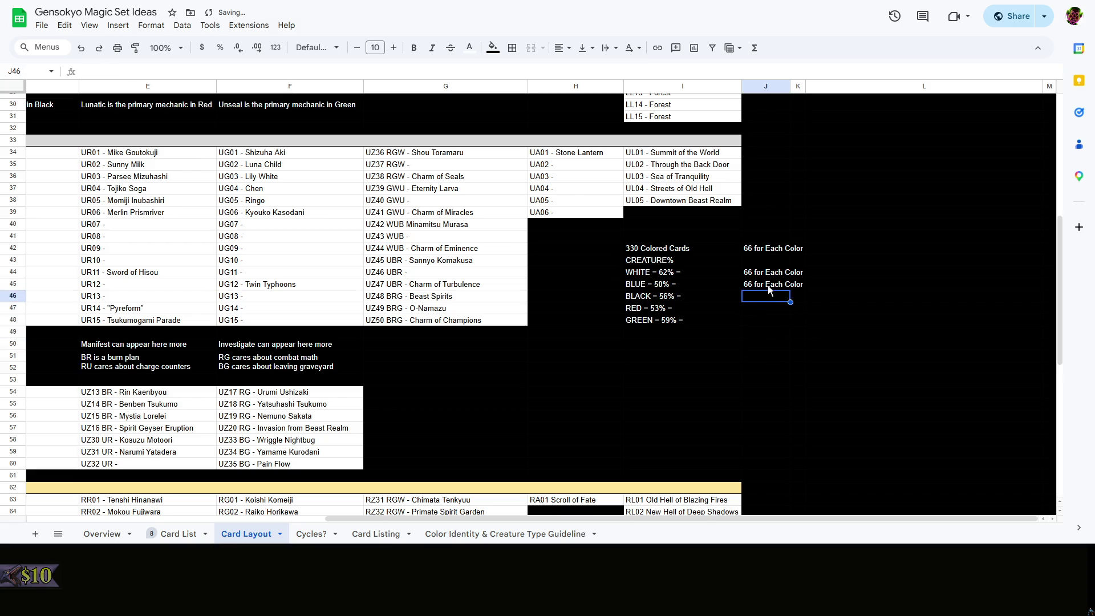
{"action": "key", "text": "Delete"}
{"action": "left_click", "coordinate": [766, 274]}
{"action": "key", "text": "Delete"}
{"action": "right_click", "coordinate": [766, 281]}
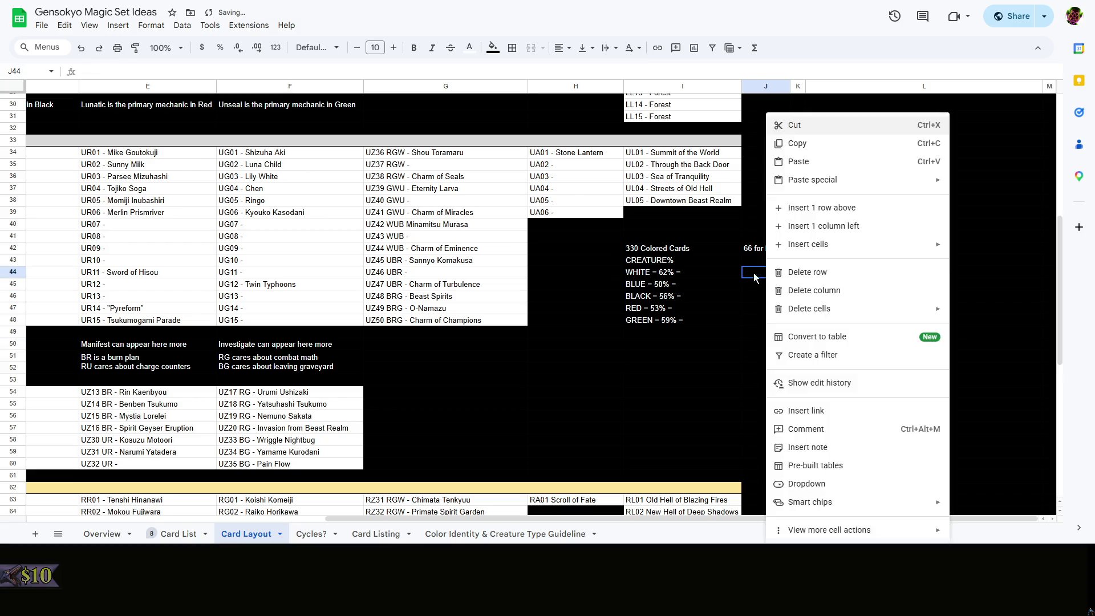
{"action": "left_click", "coordinate": [709, 273]}
{"action": "left_click", "coordinate": [775, 277]}
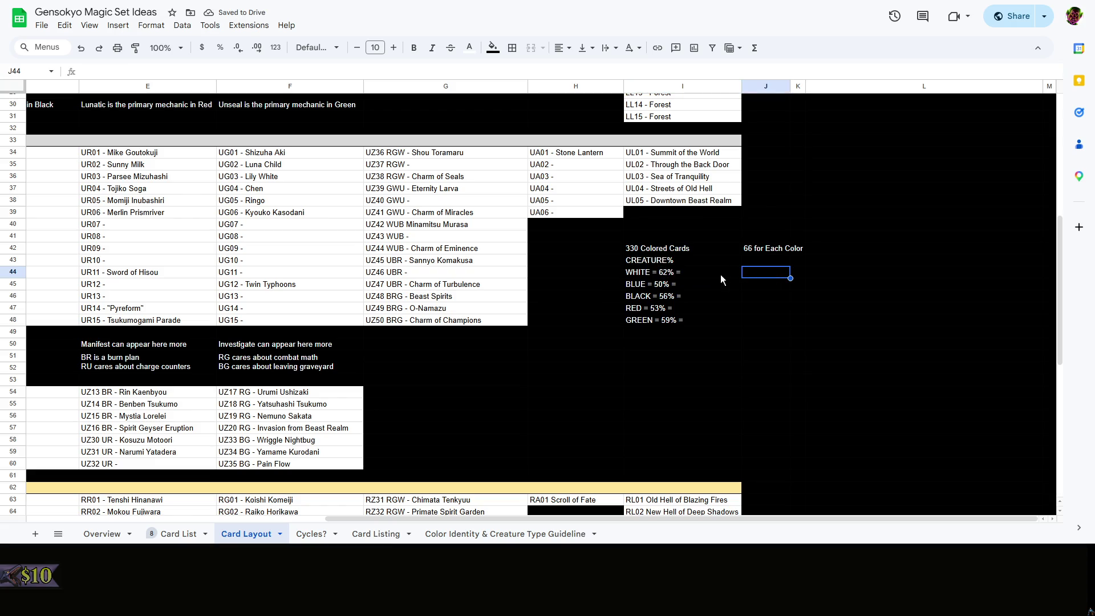
{"action": "left_click", "coordinate": [720, 274]}
Right-align the five per-color creature percentage labels (WHITE = 62% = onward)
{"action": "left_click", "coordinate": [768, 276]}
{"action": "left_click", "coordinate": [730, 276]}
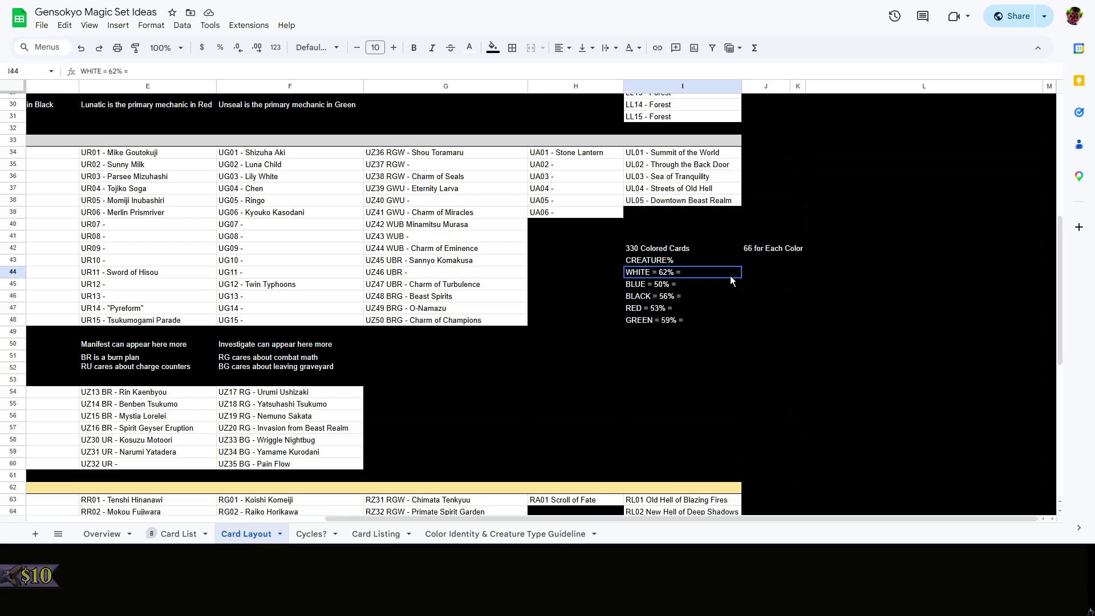
{"action": "left_click", "coordinate": [772, 274]}
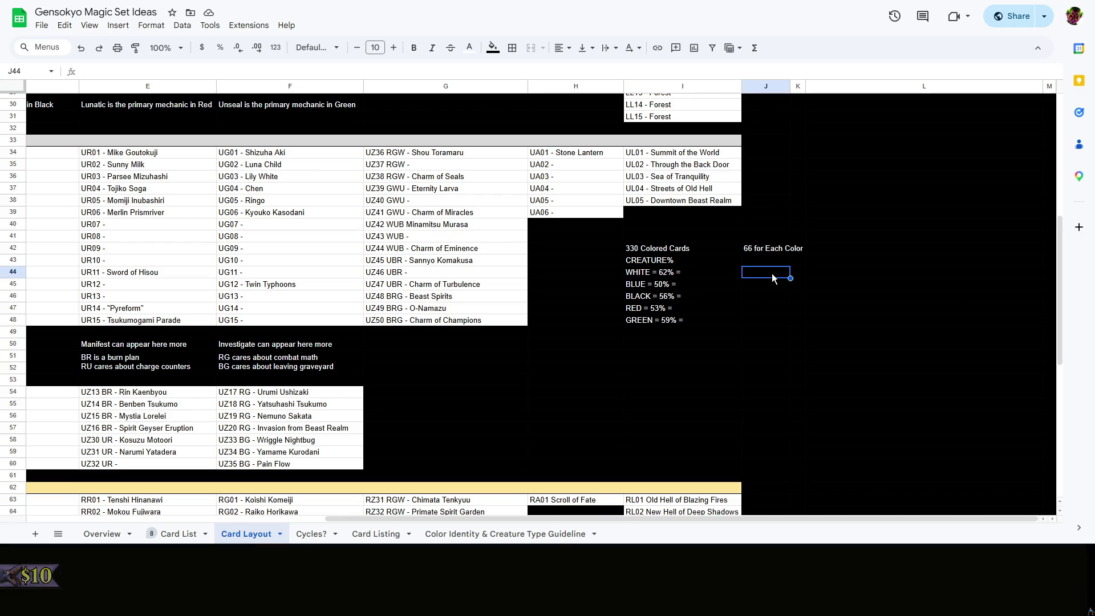
{"action": "left_click_drag", "start_coordinate": [710, 274], "coordinate": [695, 324]}
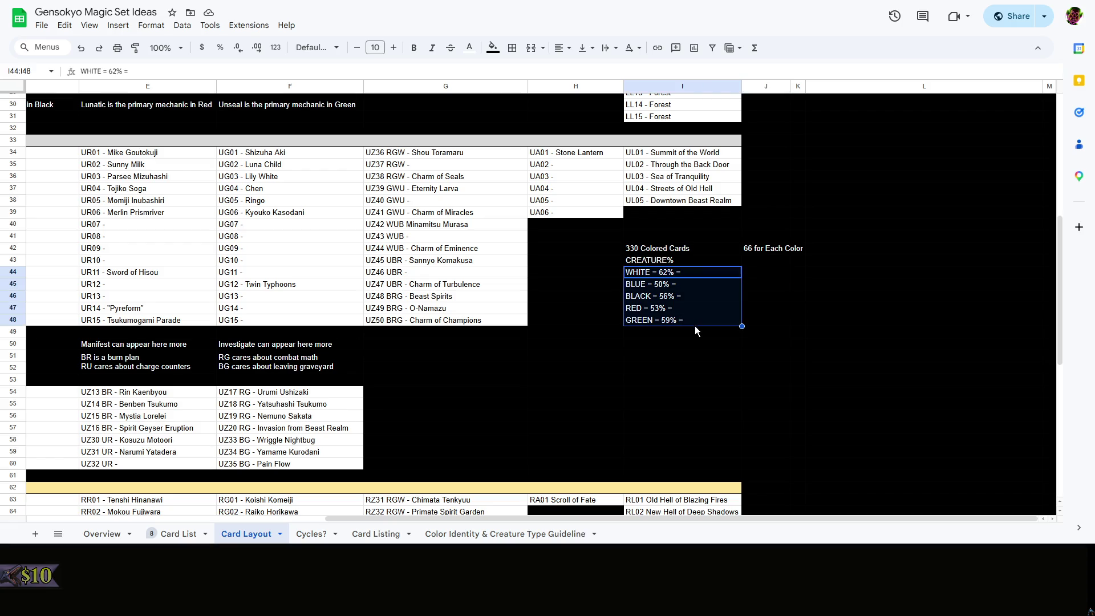
{"action": "left_click", "coordinate": [562, 48]}
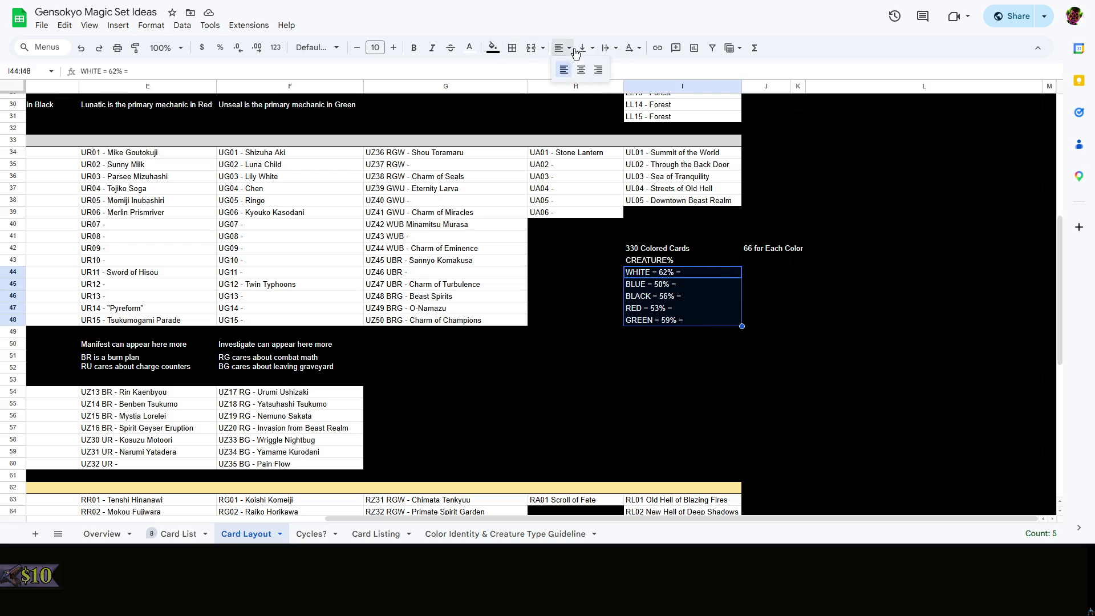
{"action": "left_click", "coordinate": [596, 70]}
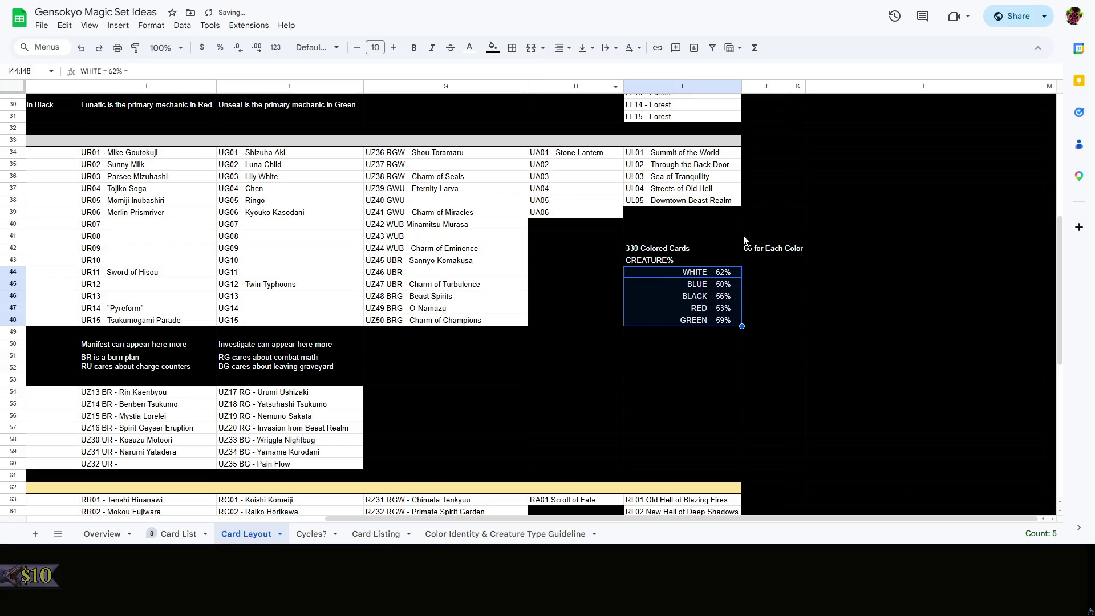
Right-align the 330 Colored Cards and CREATURE% header labels as well
{"action": "left_click_drag", "start_coordinate": [719, 260], "coordinate": [719, 250]}
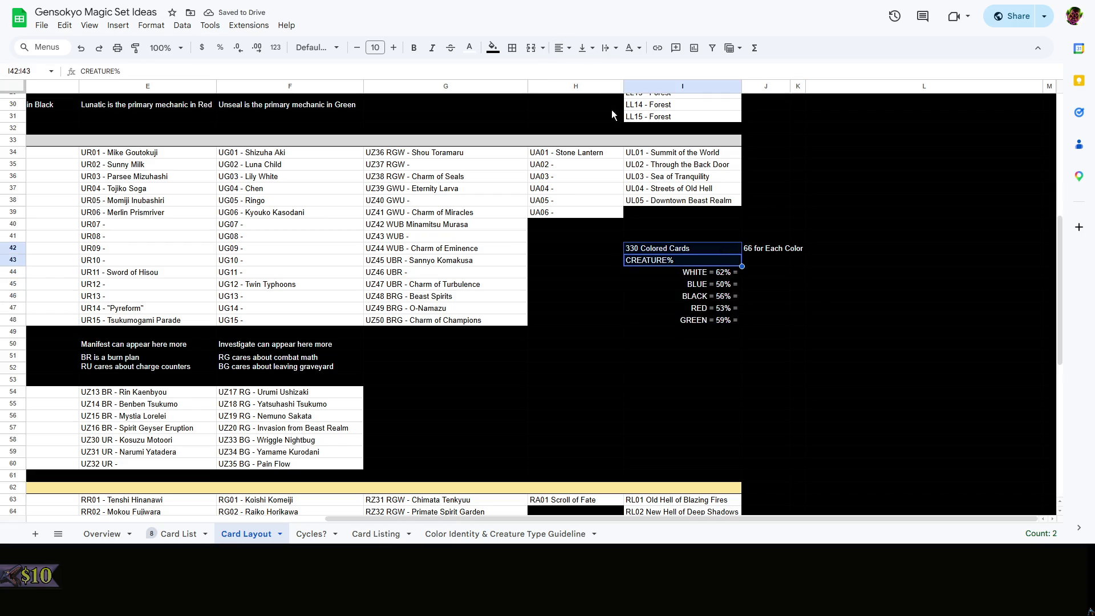
{"action": "left_click", "coordinate": [543, 49]}
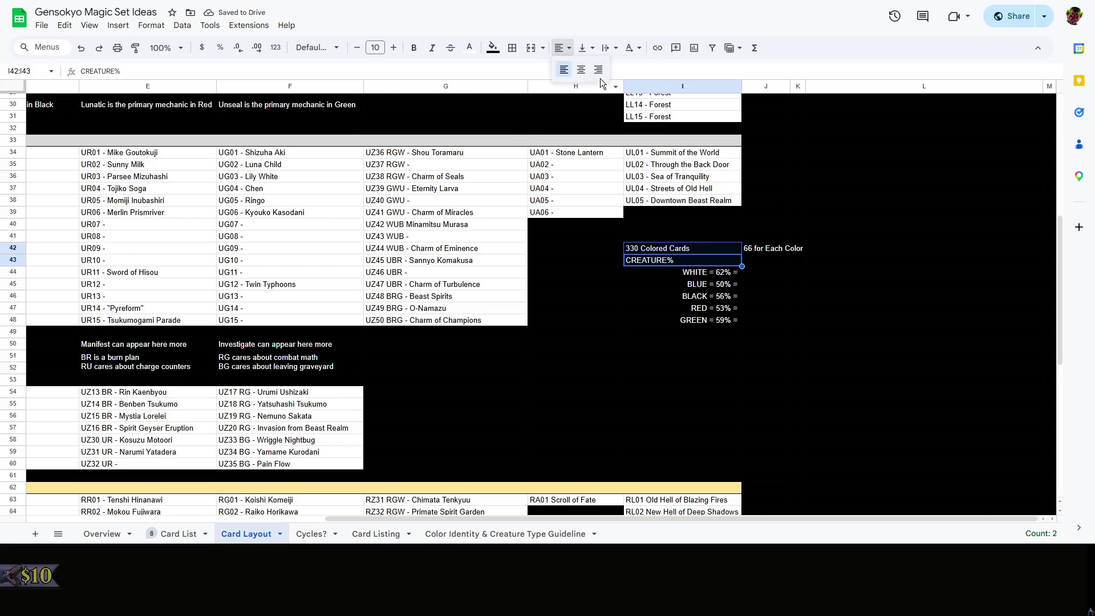
{"action": "left_click", "coordinate": [598, 69]}
{"action": "left_click_drag", "start_coordinate": [766, 272], "coordinate": [765, 323]}
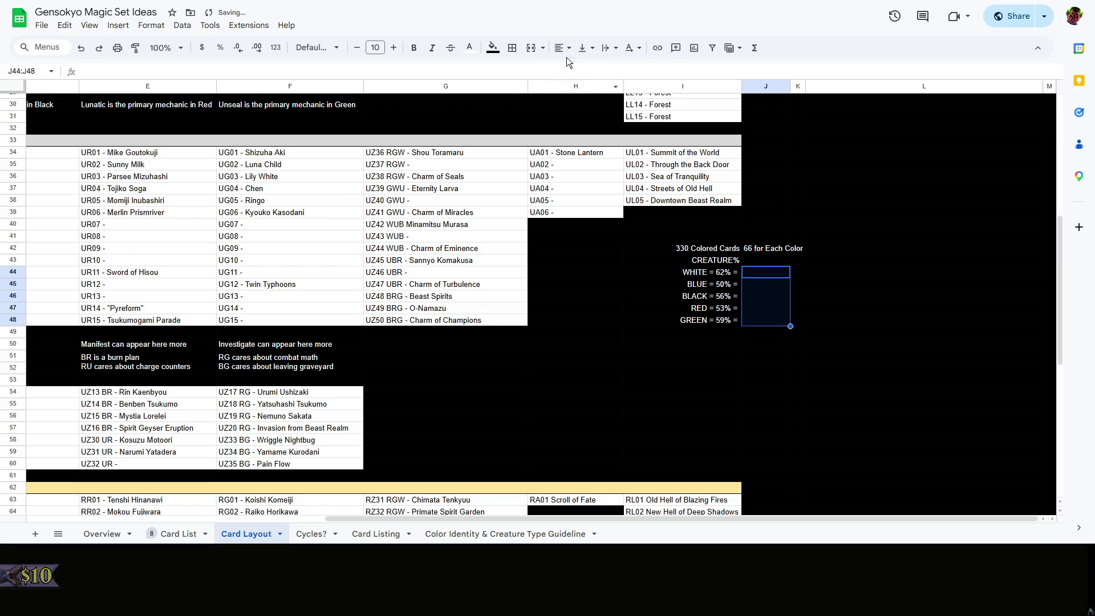
{"action": "left_click", "coordinate": [822, 333]}
{"action": "left_click", "coordinate": [754, 274]}
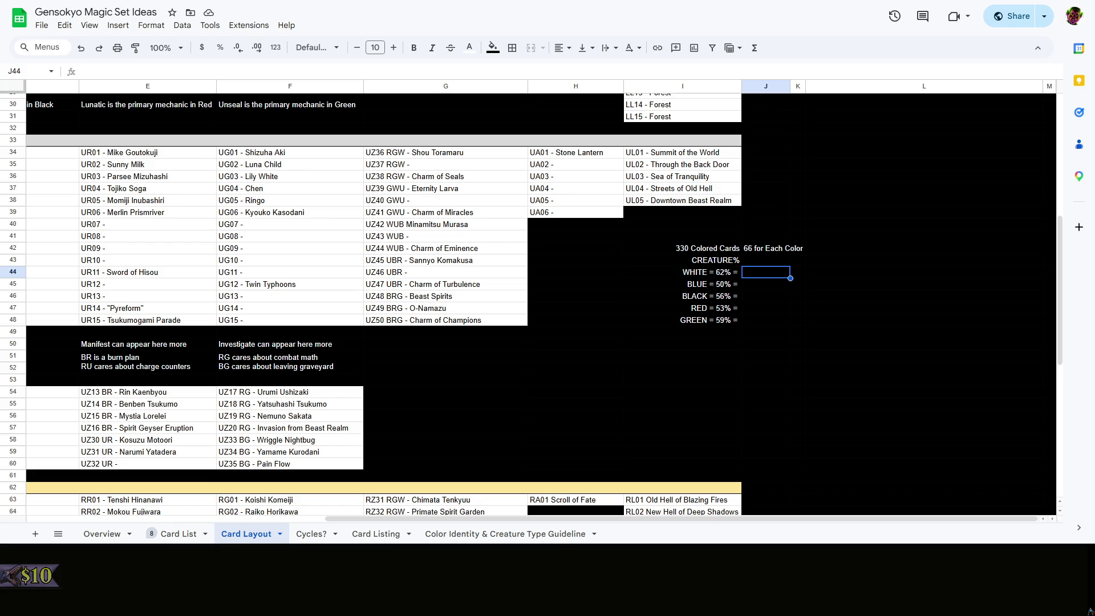
Enter common creature counts White 41, Blue 33, Black 37, Red 35 and Green 39
{"action": "double_click", "coordinate": [770, 272]}
{"action": "type", "text": "41"}
{"action": "key", "text": "Return"}
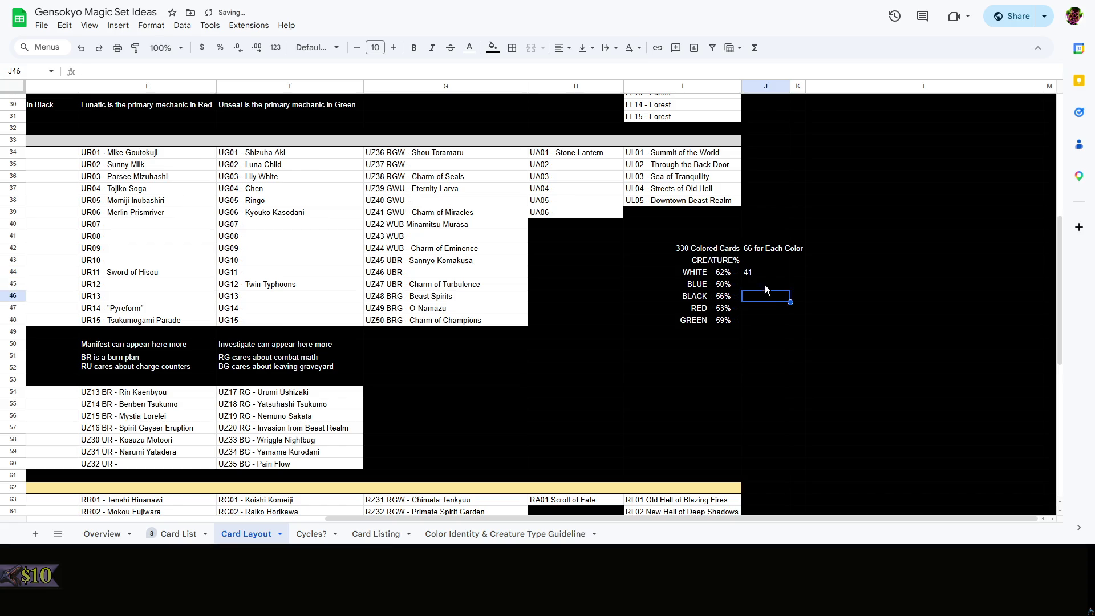
{"action": "key", "text": "Up"}
{"action": "left_click", "coordinate": [768, 286]}
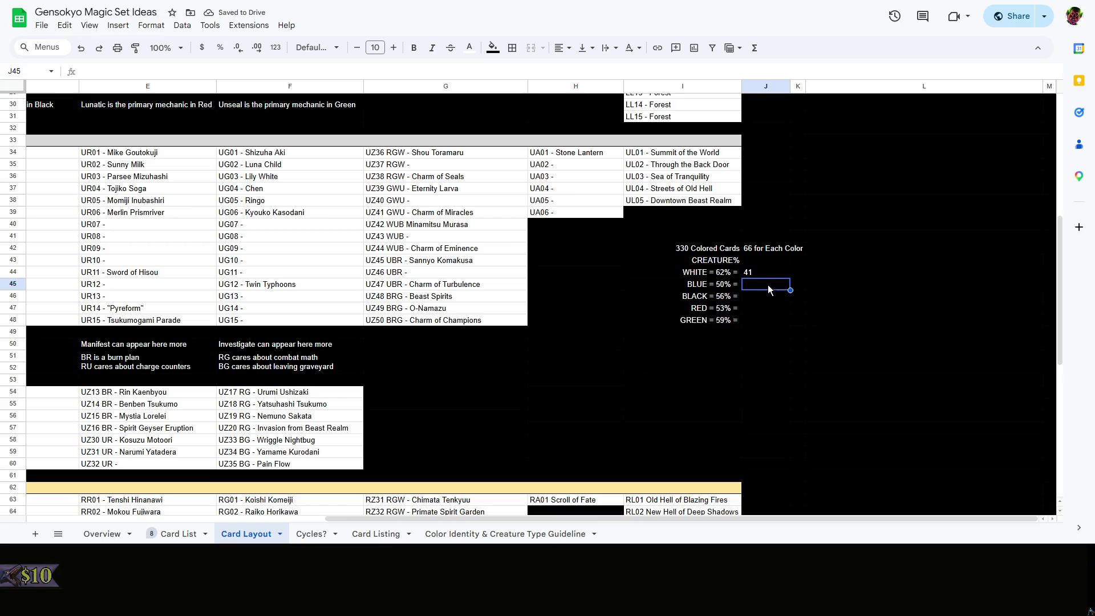
{"action": "type", "text": "33"}
{"action": "key", "text": "Return"}
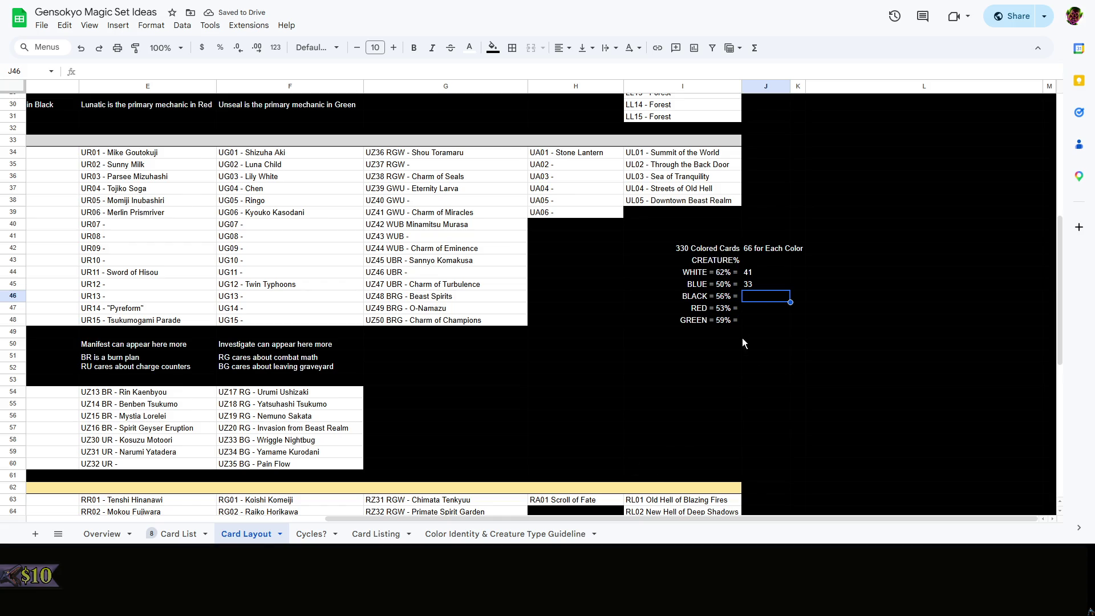
{"action": "type", "text": "37"}
{"action": "key", "text": "Return"}
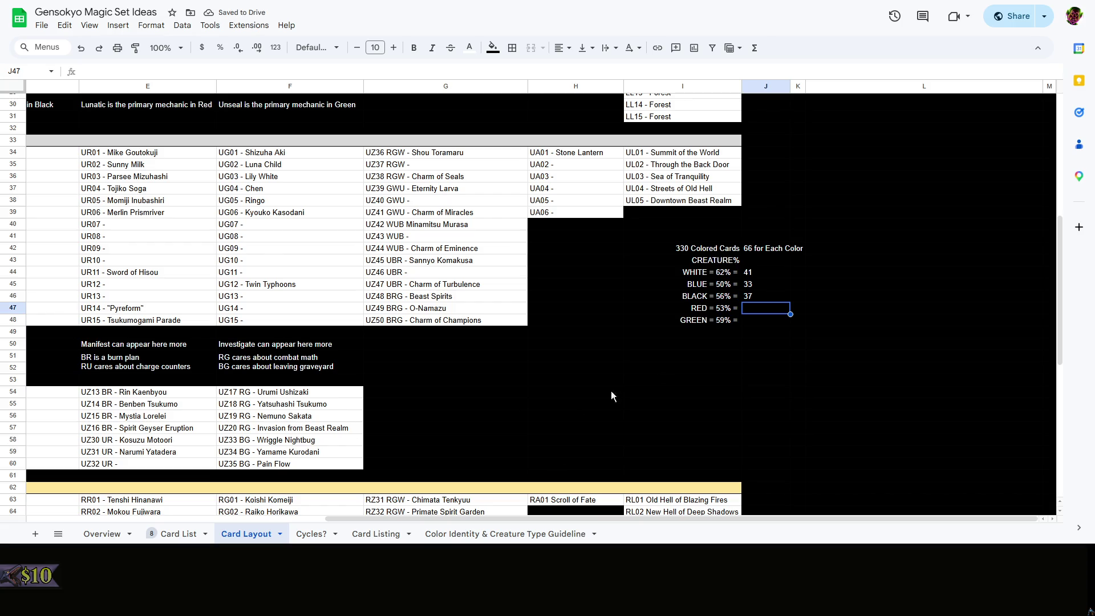
{"action": "double_click", "coordinate": [758, 308]}
{"action": "type", "text": "35"}
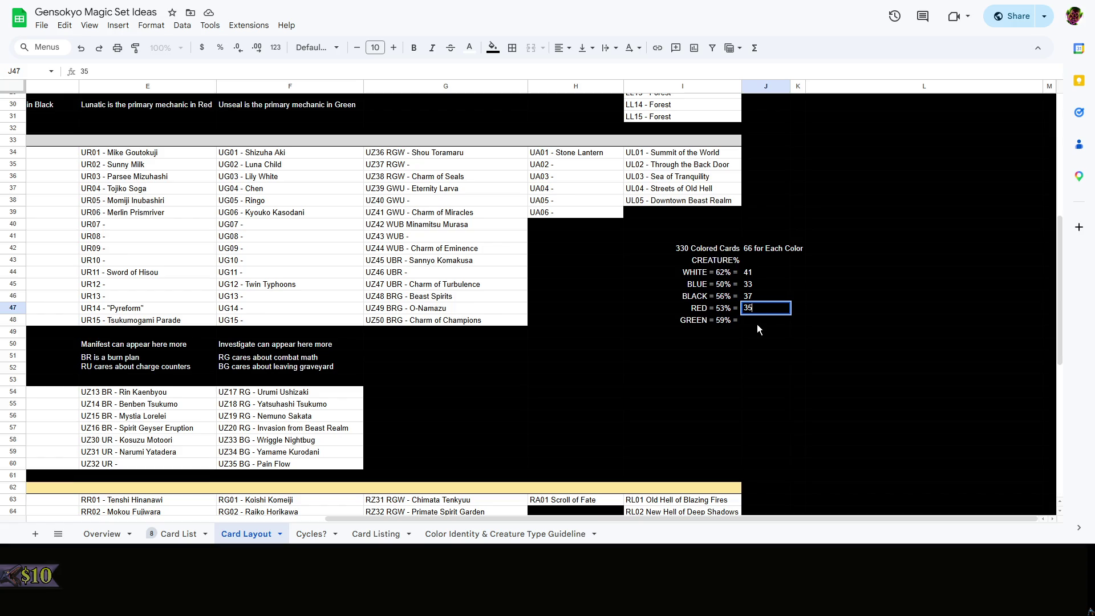
{"action": "key", "text": "Return"}
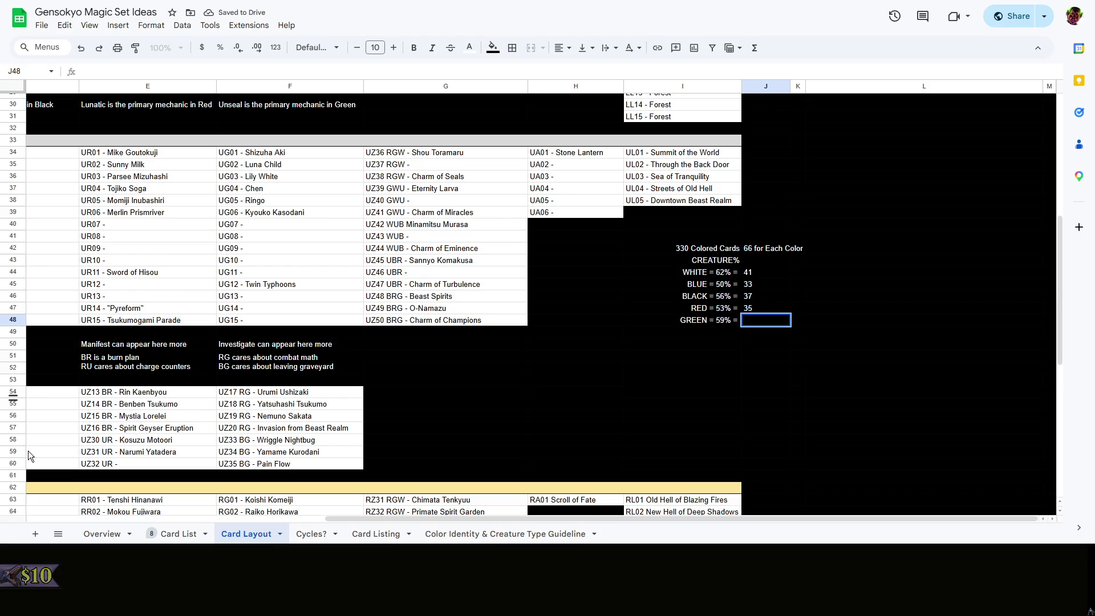
{"action": "double_click", "coordinate": [770, 320]}
{"action": "type", "text": "39"}
{"action": "left_click", "coordinate": [812, 313]}
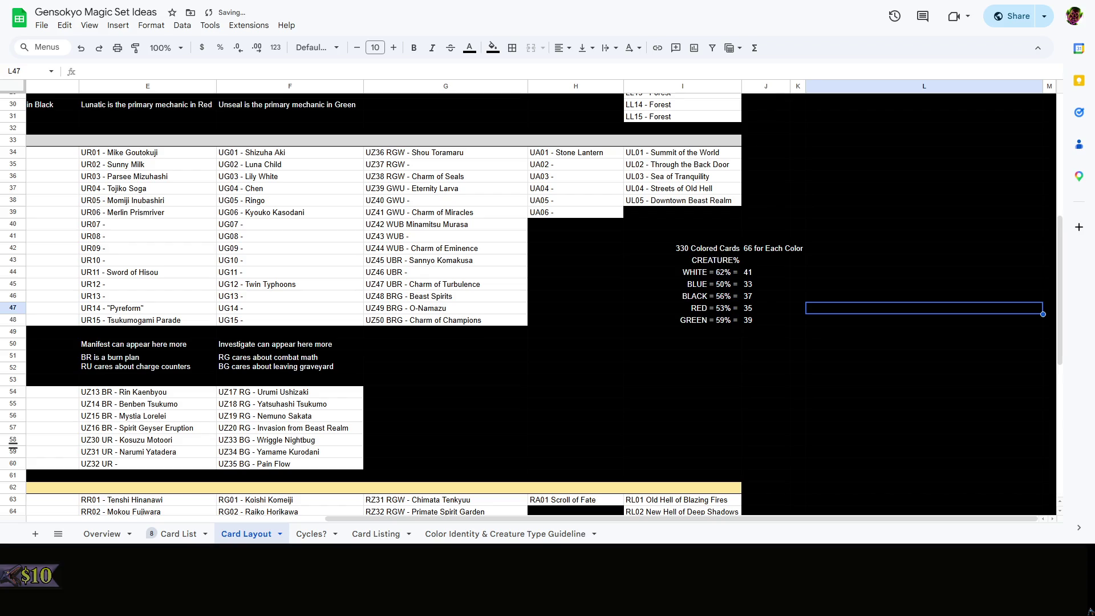
{"action": "left_click", "coordinate": [798, 273]}
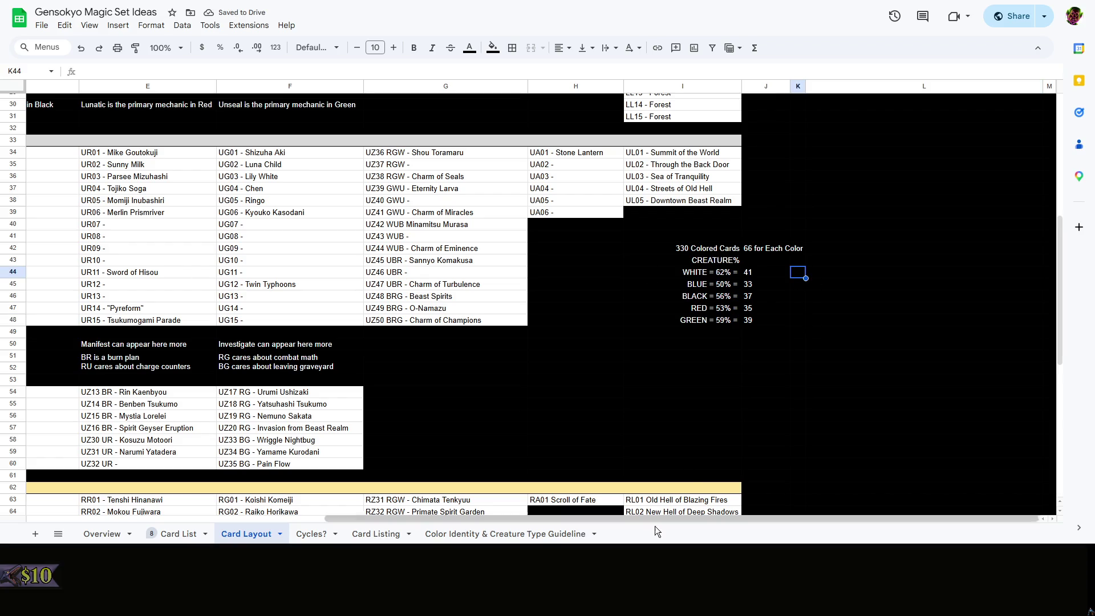
{"action": "scroll", "coordinate": [311, 393], "scroll_direction": "left", "scroll_amount": 3}
{"action": "scroll", "coordinate": [310, 393], "scroll_direction": "up", "scroll_amount": 5}
Browse the white commons CW01–CW08 and select the empty cell below the White mechanic note
{"action": "left_click", "coordinate": [512, 316]}
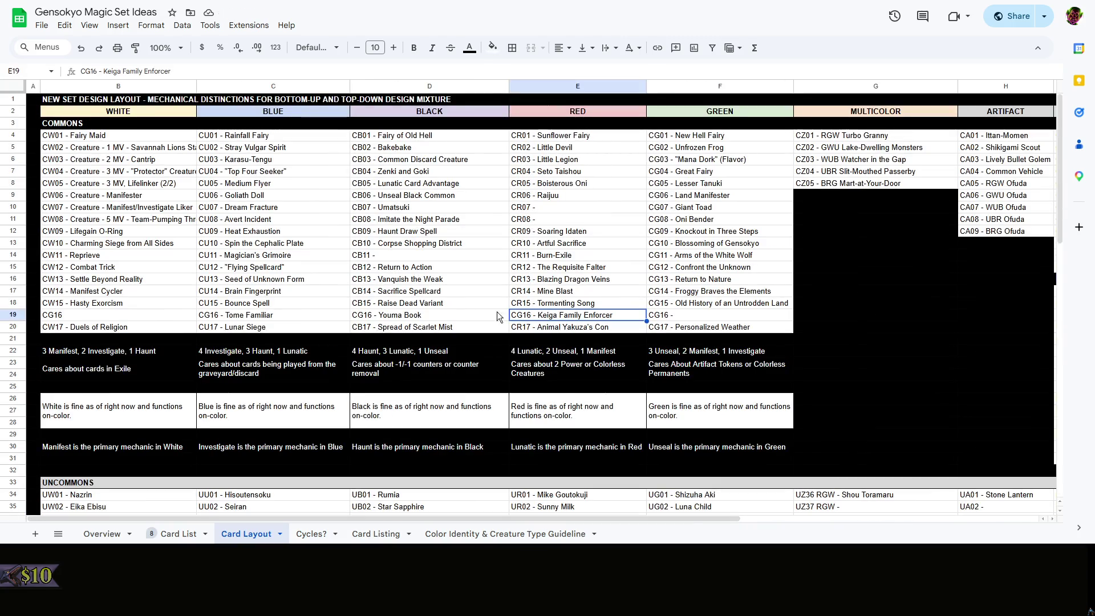
{"action": "left_click", "coordinate": [124, 148]}
{"action": "left_click", "coordinate": [113, 139]}
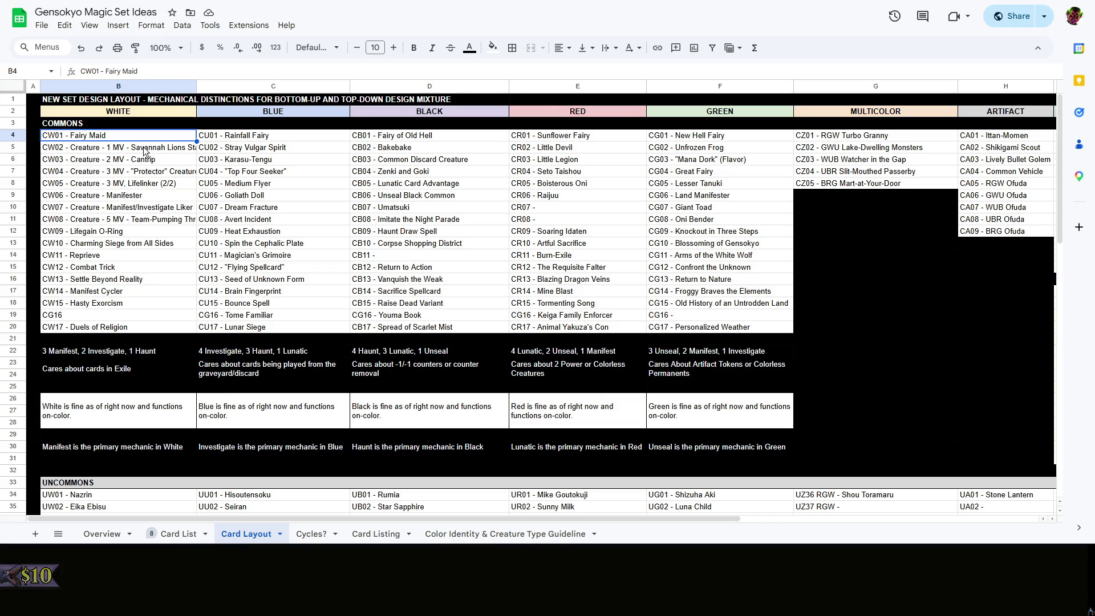
{"action": "left_click", "coordinate": [133, 225], "text": "shift"}
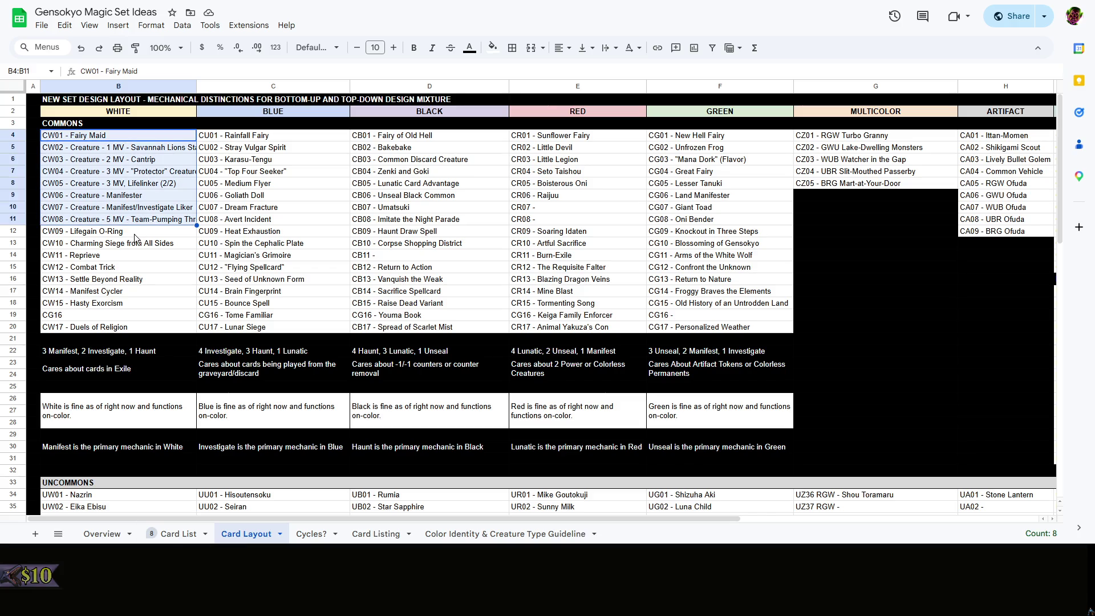
{"action": "left_click", "coordinate": [106, 375]}
{"action": "scroll", "coordinate": [107, 374], "scroll_direction": "down", "scroll_amount": 3}
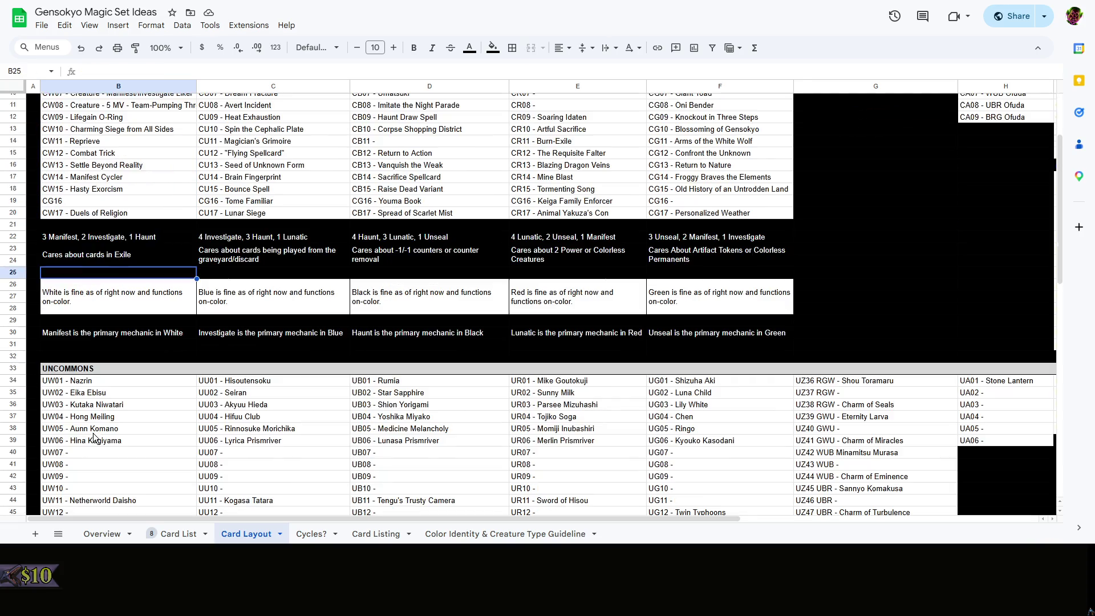
{"action": "left_click", "coordinate": [87, 347]}
Add a 'COMMON CREATURE COUNT =' label in B31 with white text on the black band
{"action": "double_click", "coordinate": [120, 343]}
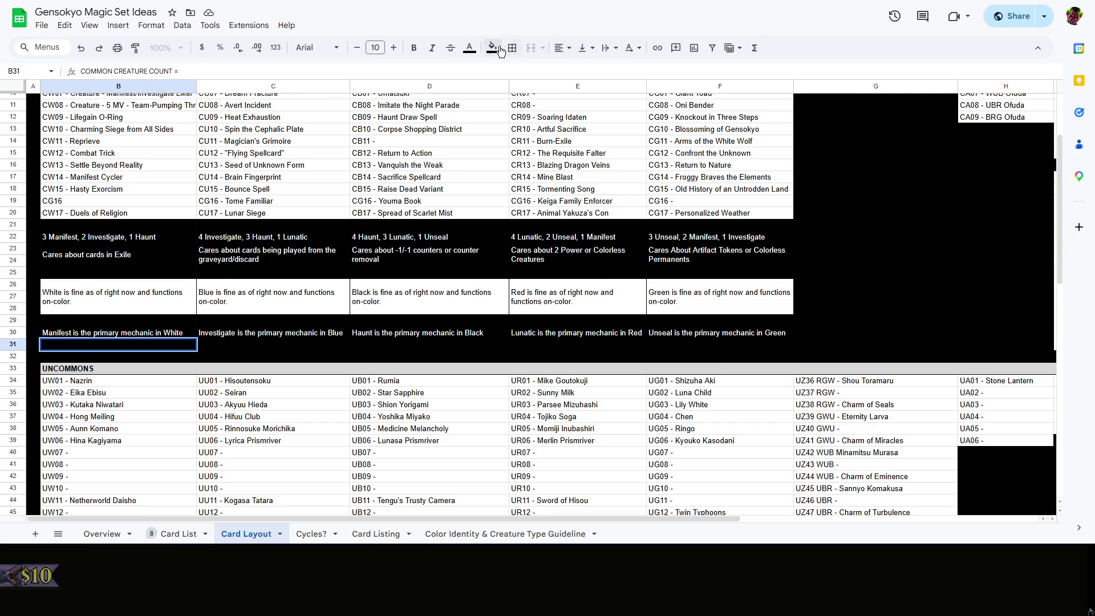
{"action": "left_click", "coordinate": [468, 48]}
{"action": "left_click", "coordinate": [587, 88]}
{"action": "triple_click", "coordinate": [179, 344]}
{"action": "left_click", "coordinate": [468, 46]}
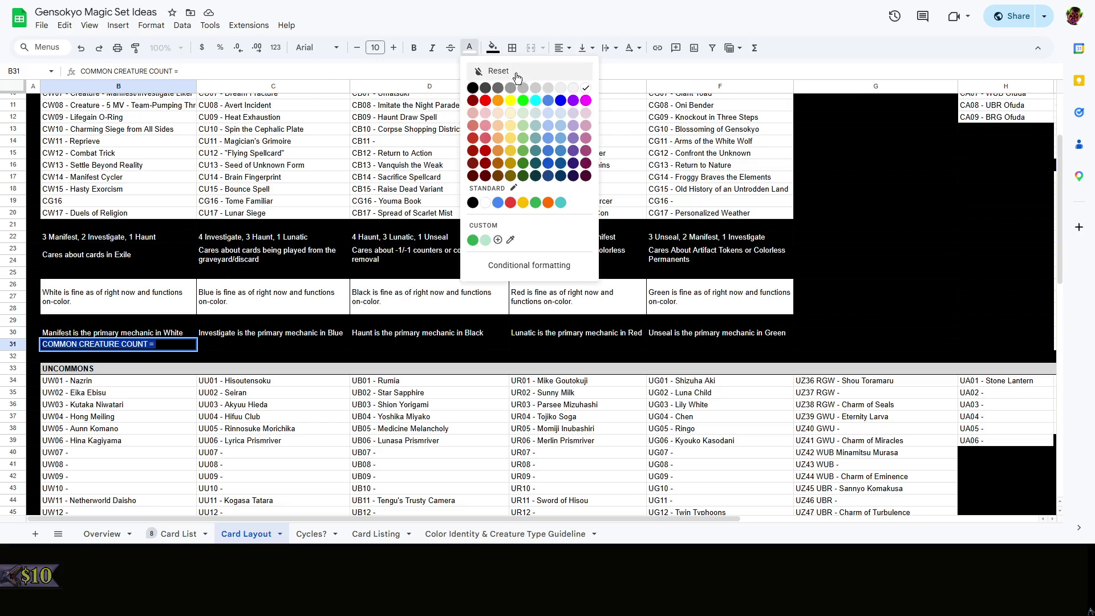
{"action": "left_click", "coordinate": [587, 88]}
{"action": "left_click", "coordinate": [158, 343]}
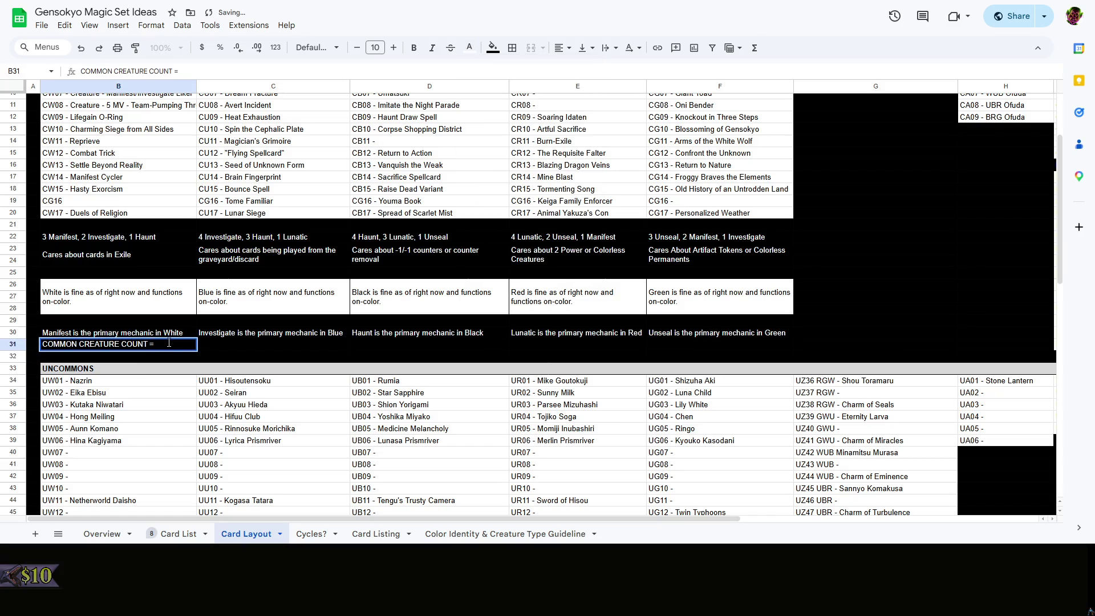
{"action": "left_click", "coordinate": [272, 272]}
{"action": "scroll", "coordinate": [274, 272], "scroll_direction": "up", "scroll_amount": 3}
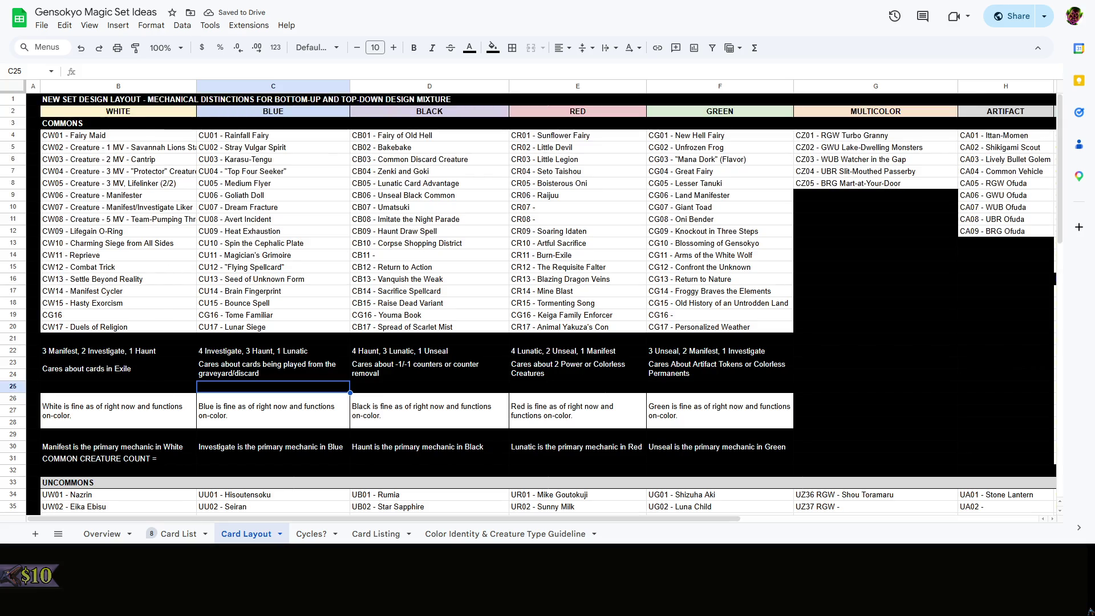
{"action": "key", "text": "alt+Tab"}
Clear the card search and display CW01 Fairy Maid, then CW02 Common 1-Cost
{"action": "left_click", "coordinate": [916, 8]}
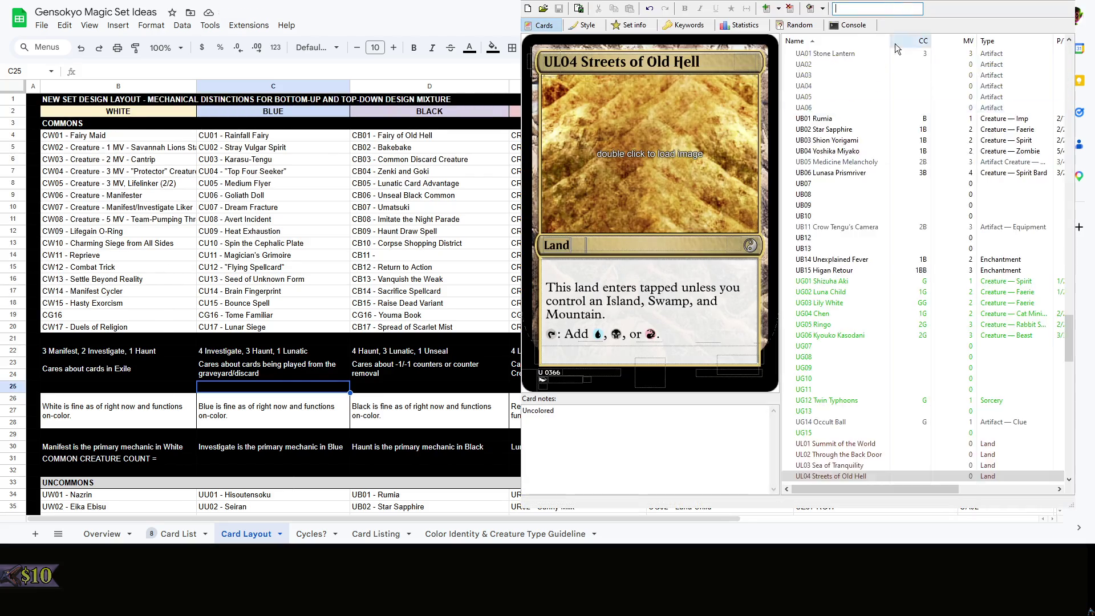
{"action": "scroll", "coordinate": [850, 192], "scroll_direction": "up", "scroll_amount": 5}
{"action": "scroll", "coordinate": [862, 200], "scroll_direction": "up", "scroll_amount": 5}
{"action": "scroll", "coordinate": [859, 208], "scroll_direction": "up", "scroll_amount": 5}
{"action": "scroll", "coordinate": [860, 209], "scroll_direction": "up", "scroll_amount": 13}
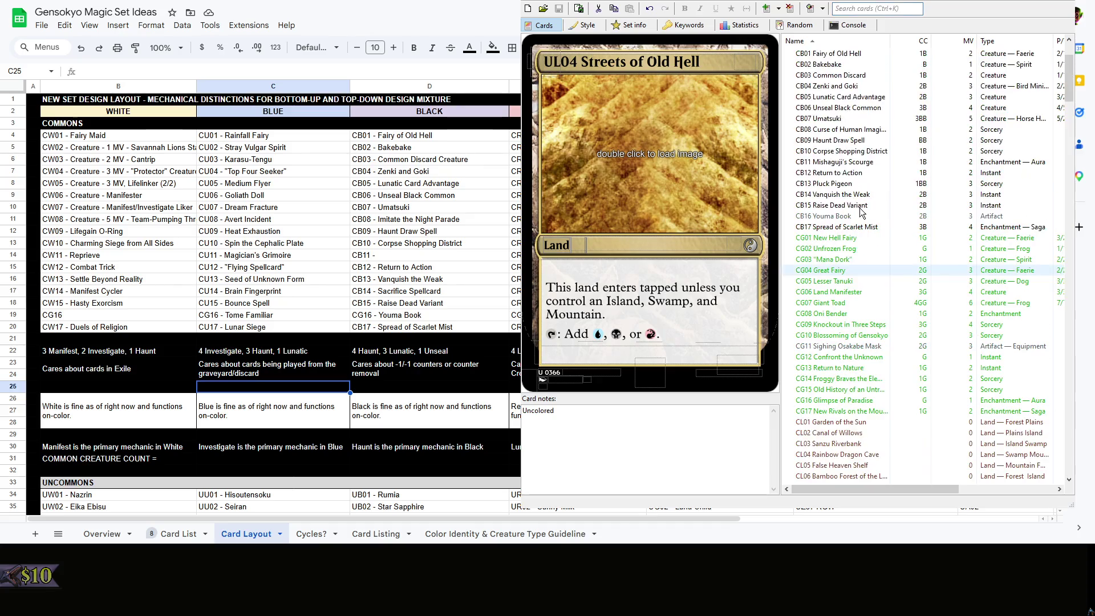
{"action": "scroll", "coordinate": [861, 214], "scroll_direction": "down", "scroll_amount": 13}
{"action": "scroll", "coordinate": [859, 213], "scroll_direction": "down", "scroll_amount": 13}
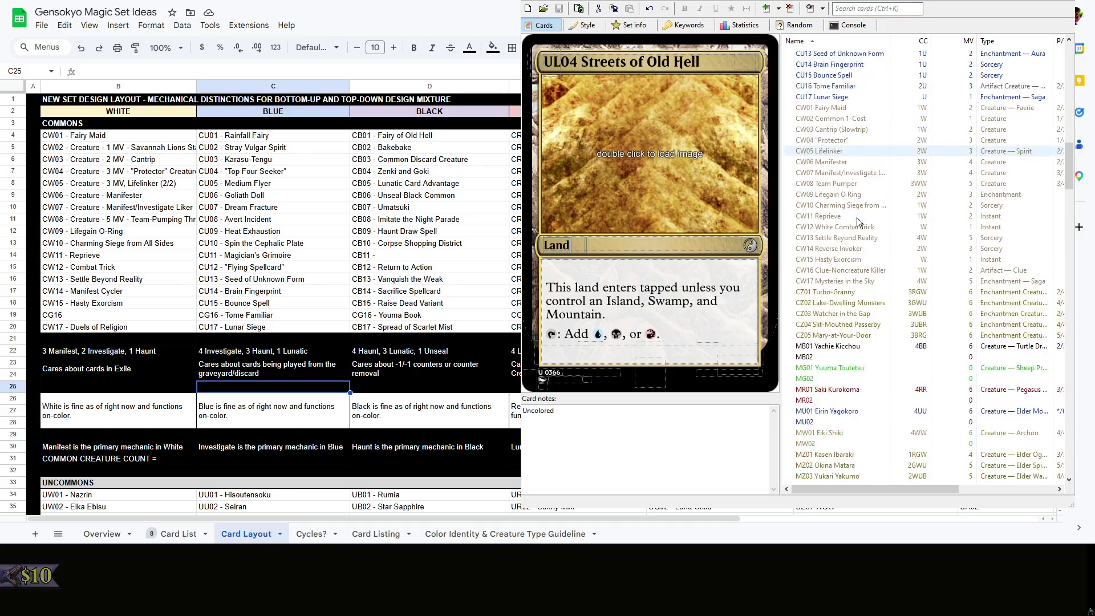
{"action": "left_click", "coordinate": [836, 108]}
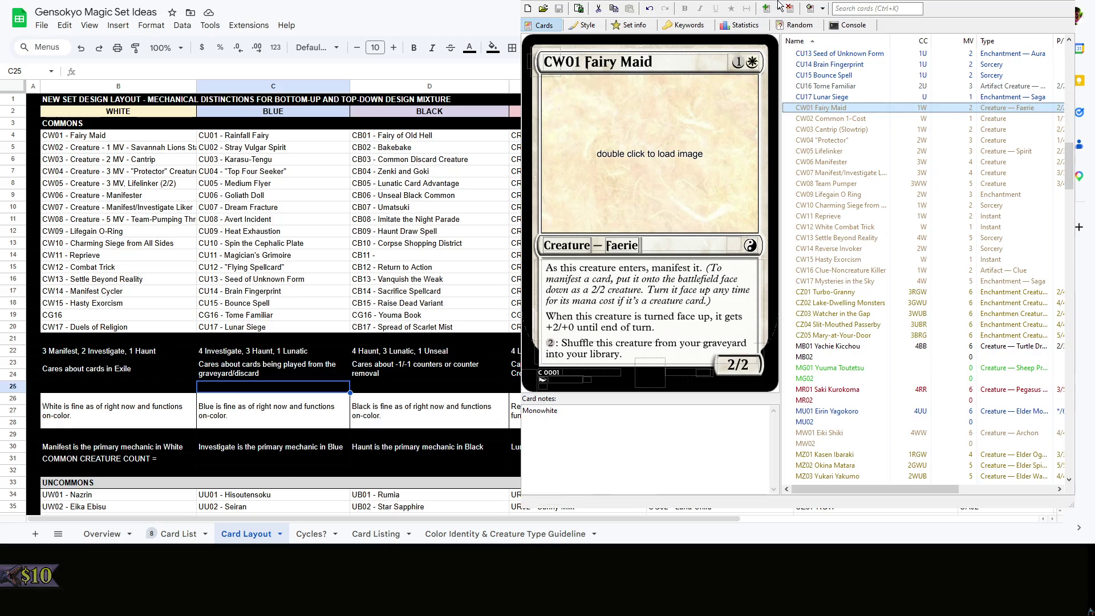
{"action": "left_click", "coordinate": [542, 378]}
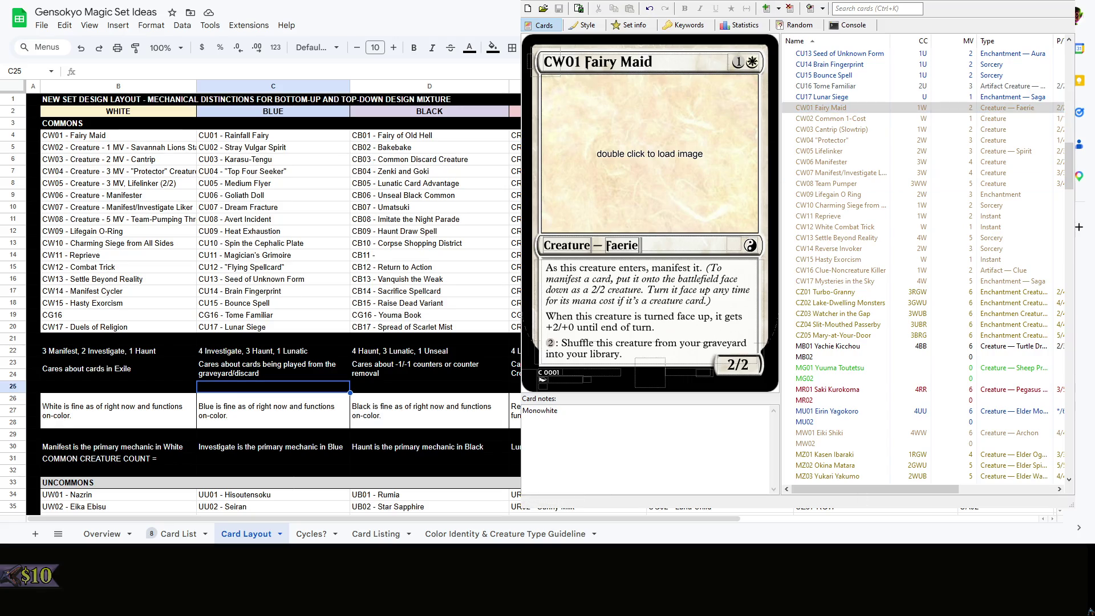
{"action": "left_click", "coordinate": [840, 121]}
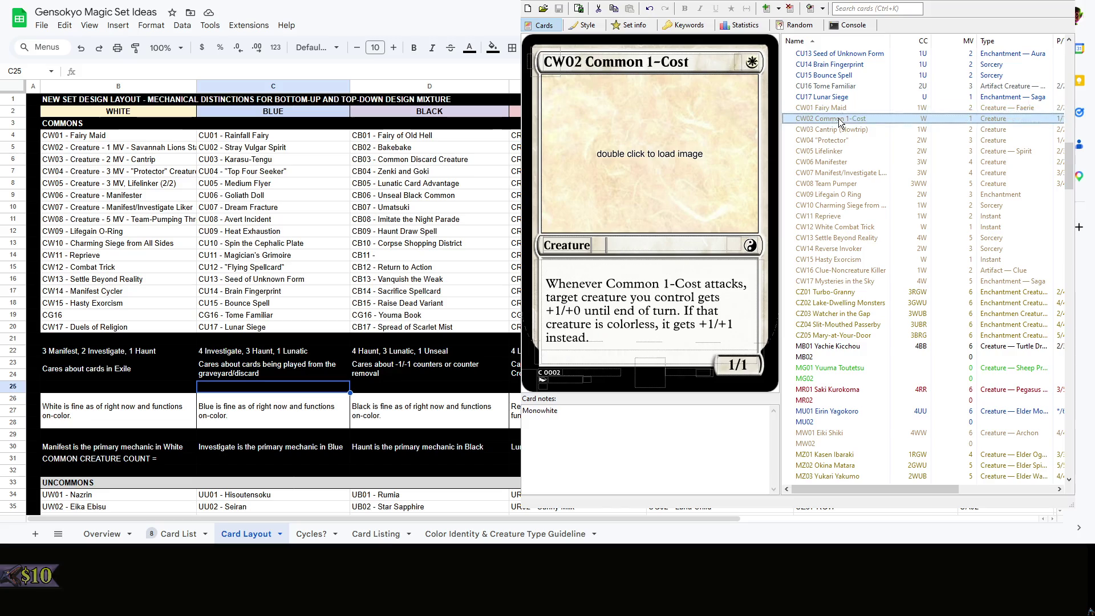
{"action": "left_click", "coordinate": [92, 147]}
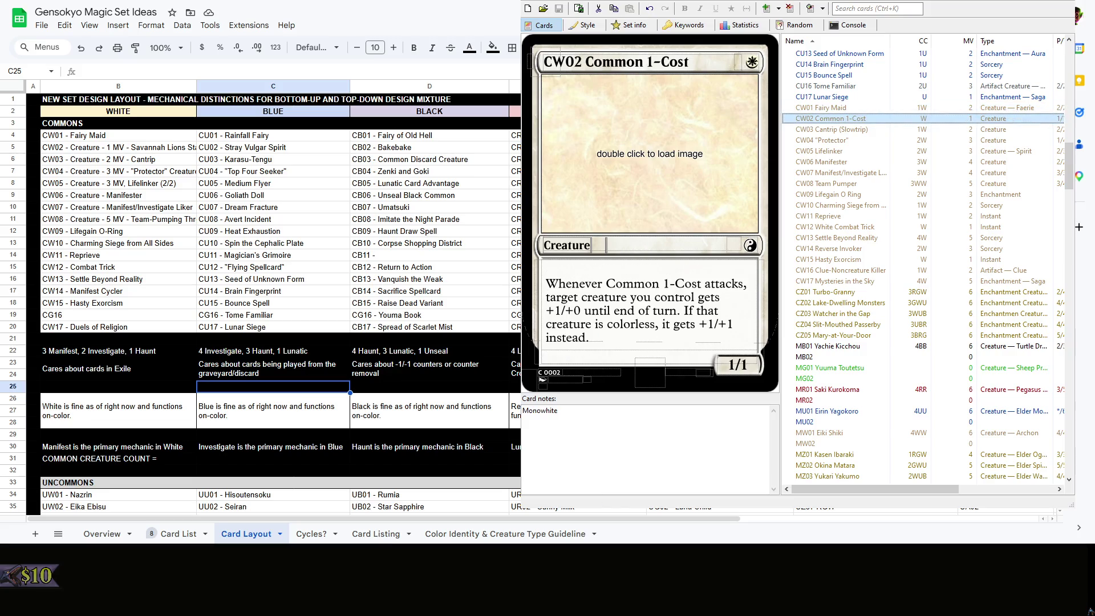
Rename the CW02 and CW03 entries to match the Common 1-Cost and Cantrip (Slowtrip) cards
{"action": "double_click", "coordinate": [74, 147]}
{"action": "key", "text": "shift+End"}
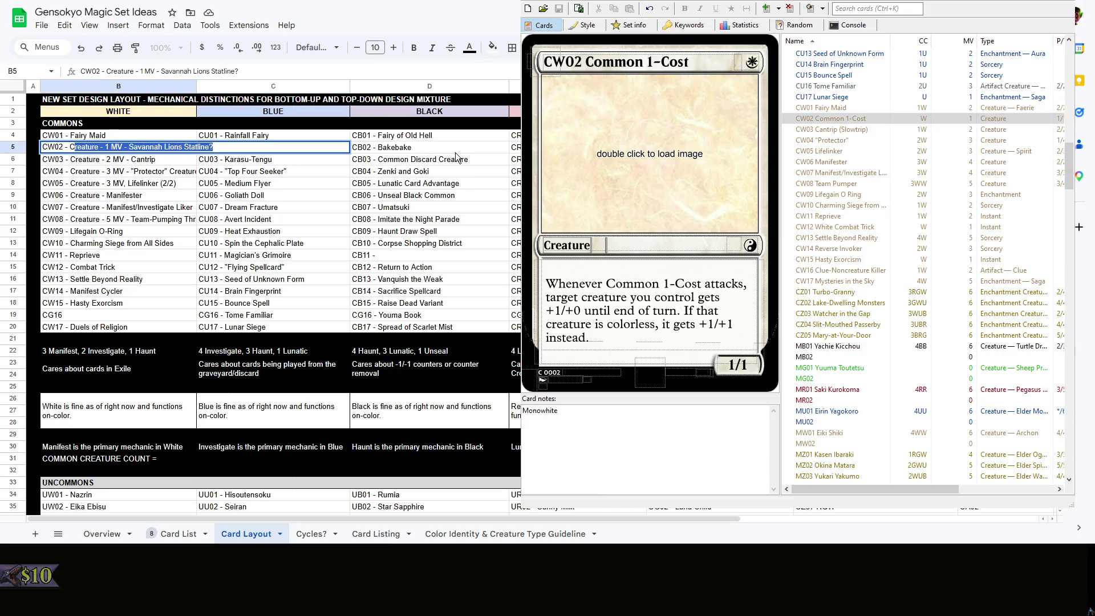
{"action": "type", "text": "ommon"}
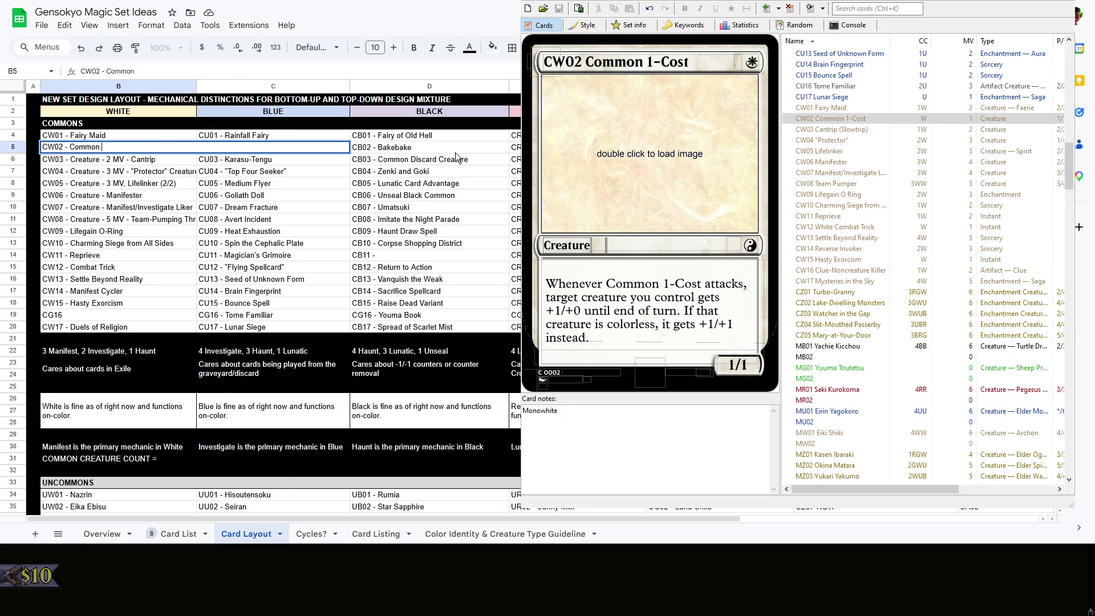
{"action": "type", "text": "-"}
{"action": "type", "text": "S"}
{"action": "type", "text": "ost"}
{"action": "left_click", "coordinate": [839, 130]}
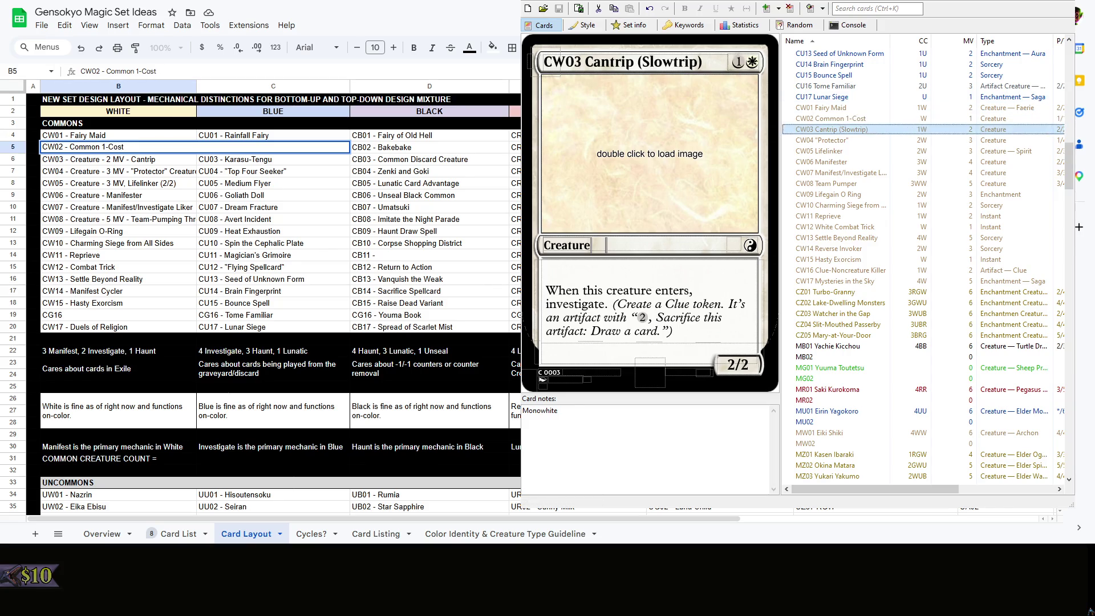
{"action": "left_click", "coordinate": [86, 159]}
{"action": "double_click", "coordinate": [86, 160]}
{"action": "left_click_drag", "start_coordinate": [70, 159], "coordinate": [212, 163]}
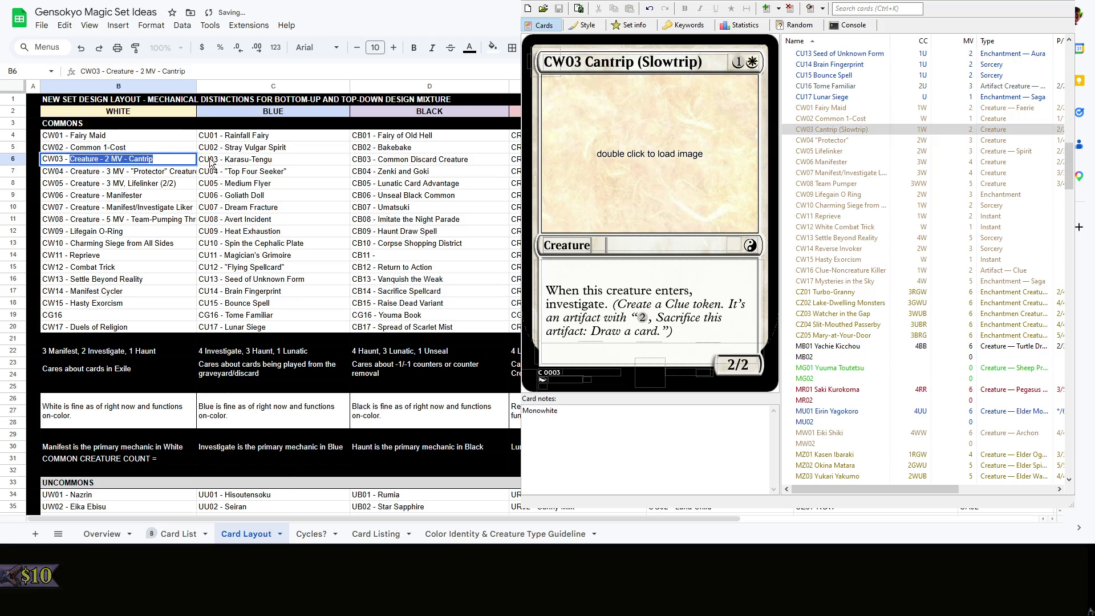
{"action": "type", "text": "Creatu"}
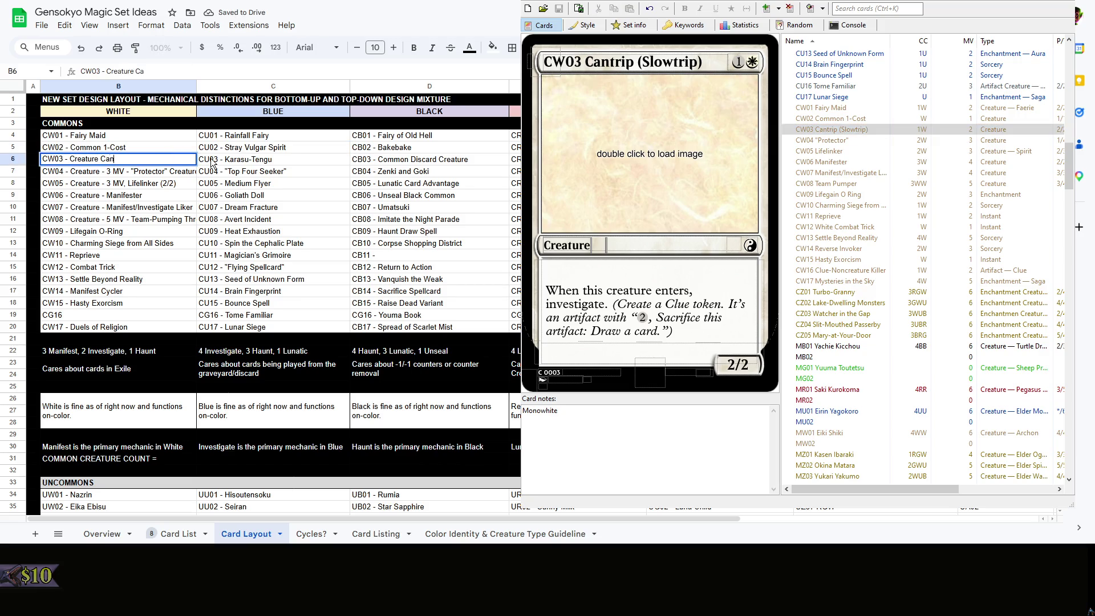
{"action": "left_click", "coordinate": [103, 170]}
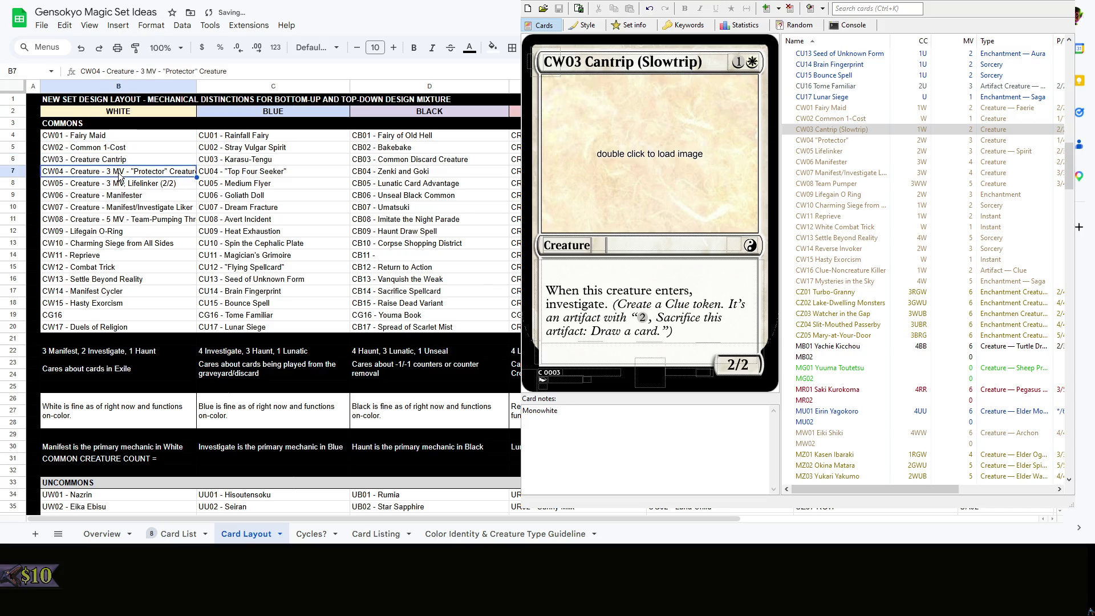
Rename CW04 to "Protector" and CW05 to Lifelinker to match the set editor
{"action": "double_click", "coordinate": [103, 170]}
{"action": "left_click_drag", "start_coordinate": [80, 172], "coordinate": [345, 177]}
{"action": "key", "text": "BackSpace"}
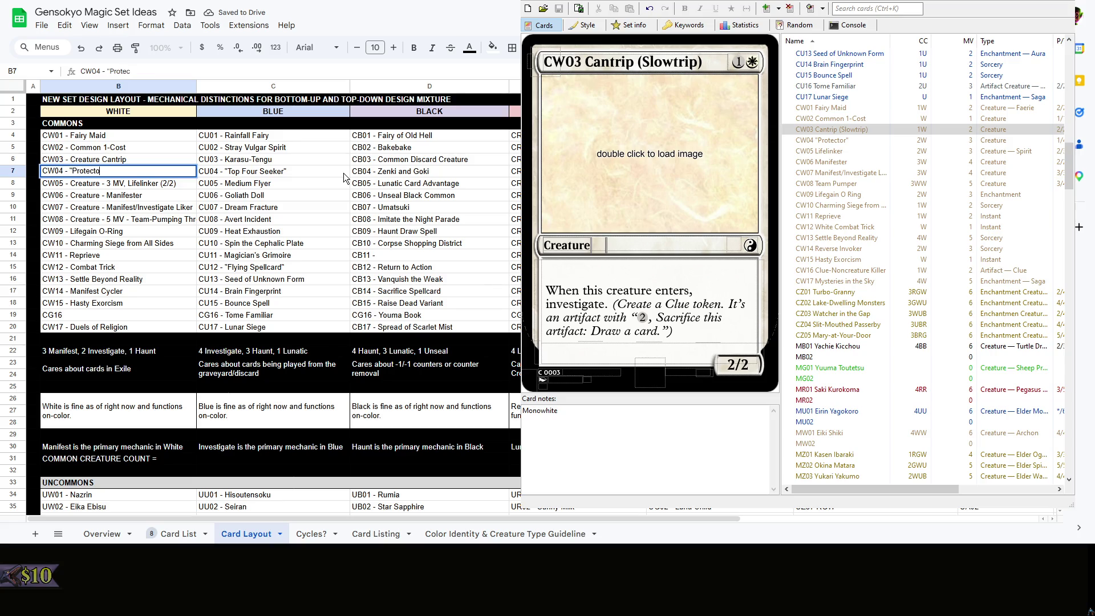
{"action": "key", "text": "Return"}
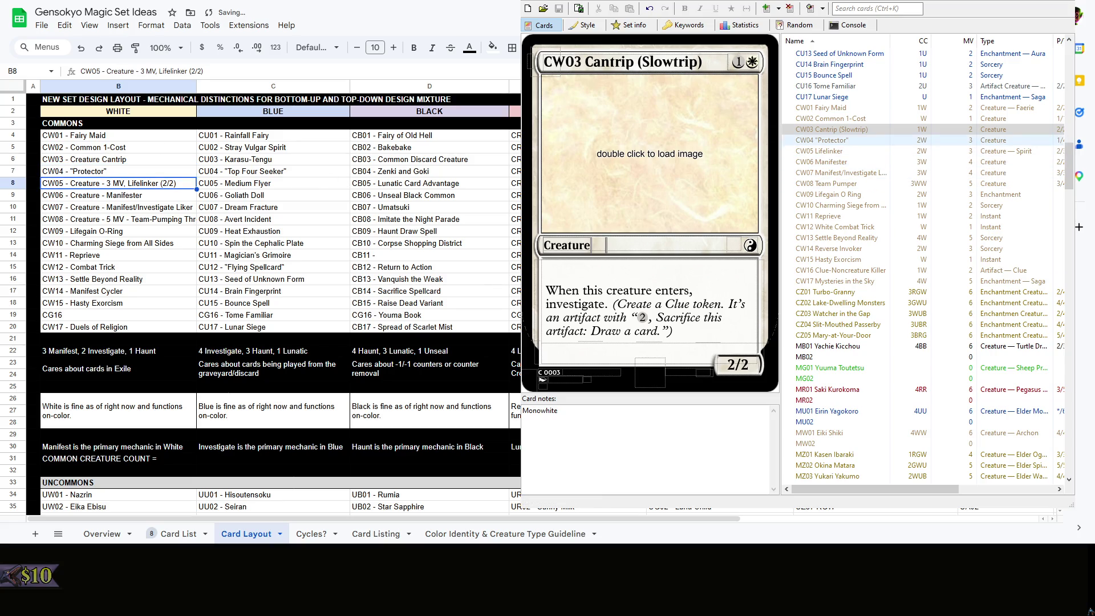
{"action": "left_click", "coordinate": [890, 141]}
{"action": "left_click", "coordinate": [892, 152]}
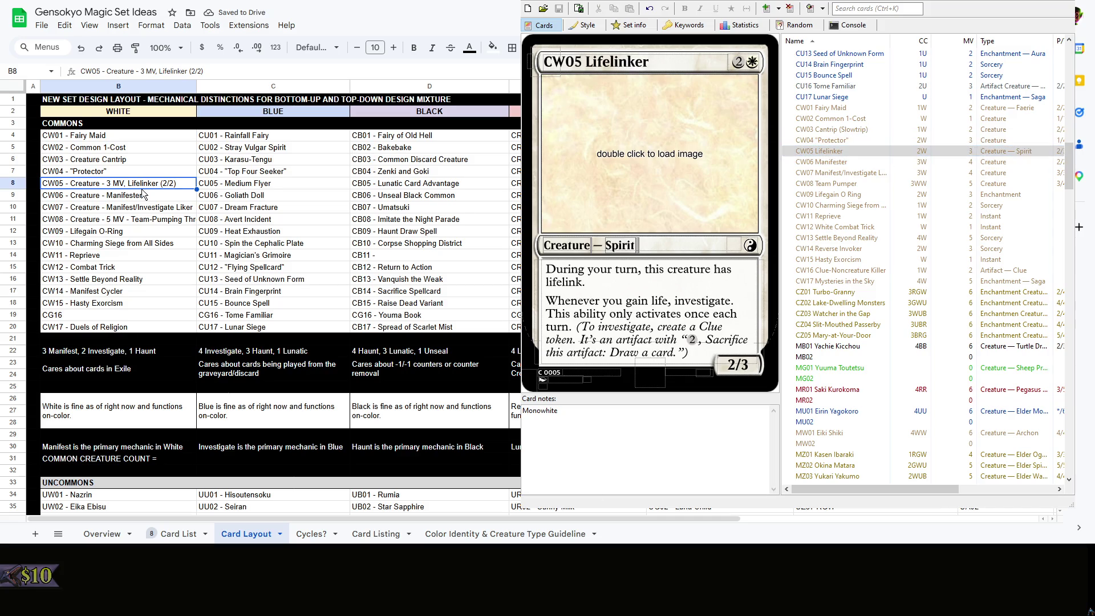
{"action": "left_click", "coordinate": [182, 182]}
{"action": "left_click_drag", "start_coordinate": [182, 182], "coordinate": [74, 185]}
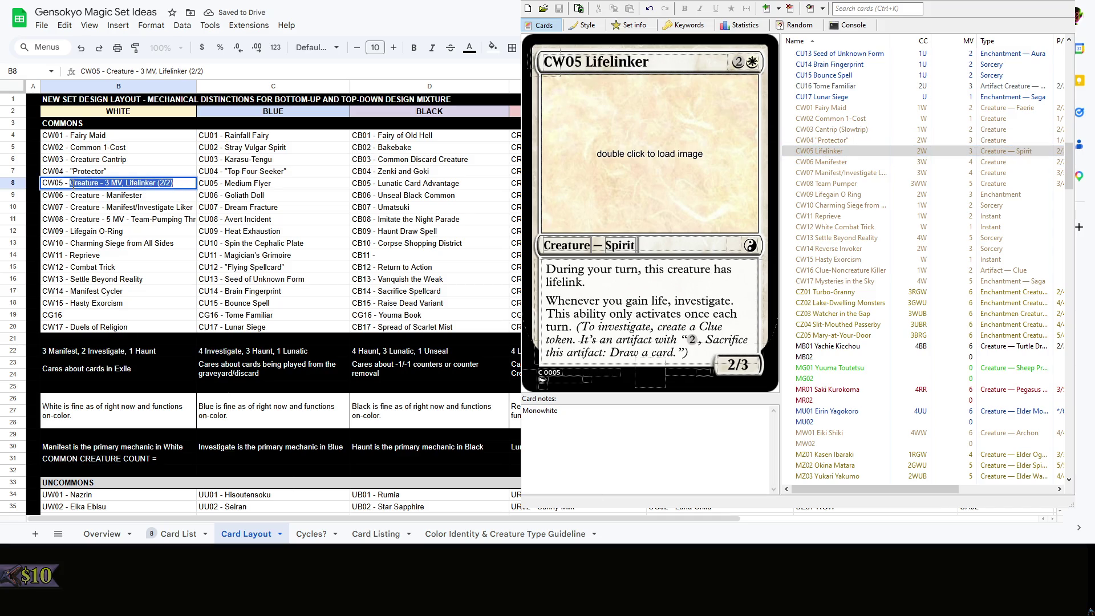
{"action": "type", "text": "Lifelinker"}
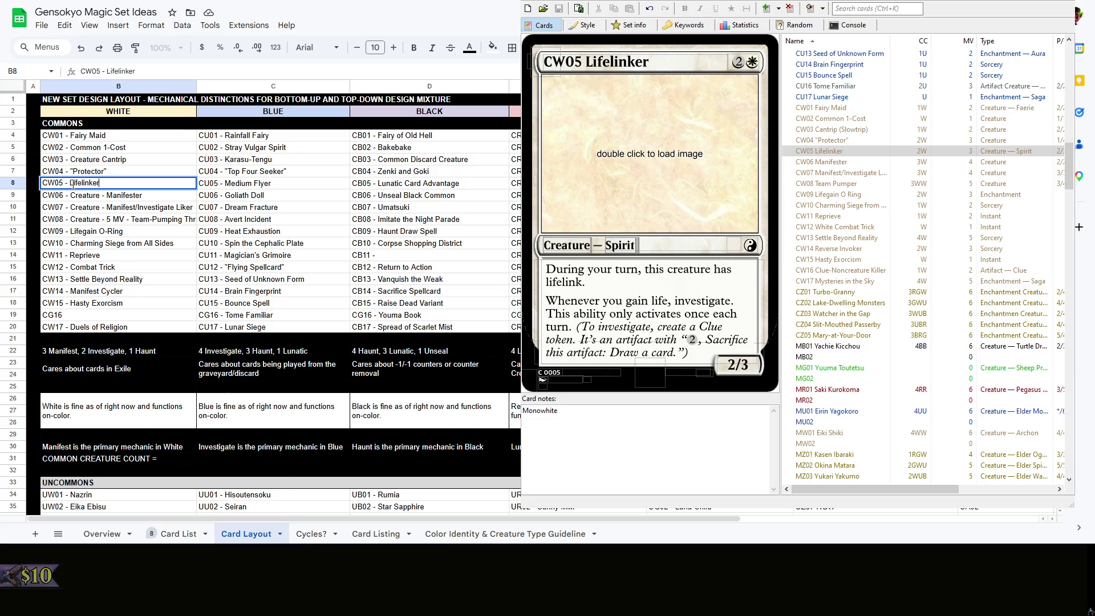
{"action": "key", "text": "Return"}
{"action": "left_click", "coordinate": [821, 161]}
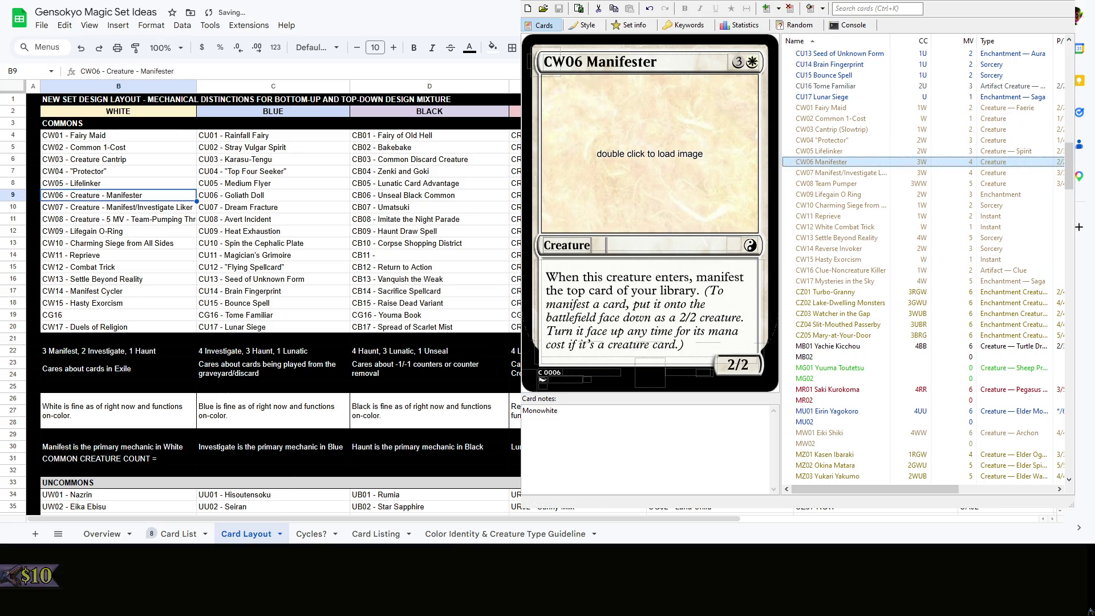
Rename CW06 to Manifester and CW07 to Manifest/Investigate Liker
{"action": "double_click", "coordinate": [139, 196]}
{"action": "left_click_drag", "start_coordinate": [140, 195], "coordinate": [70, 196]}
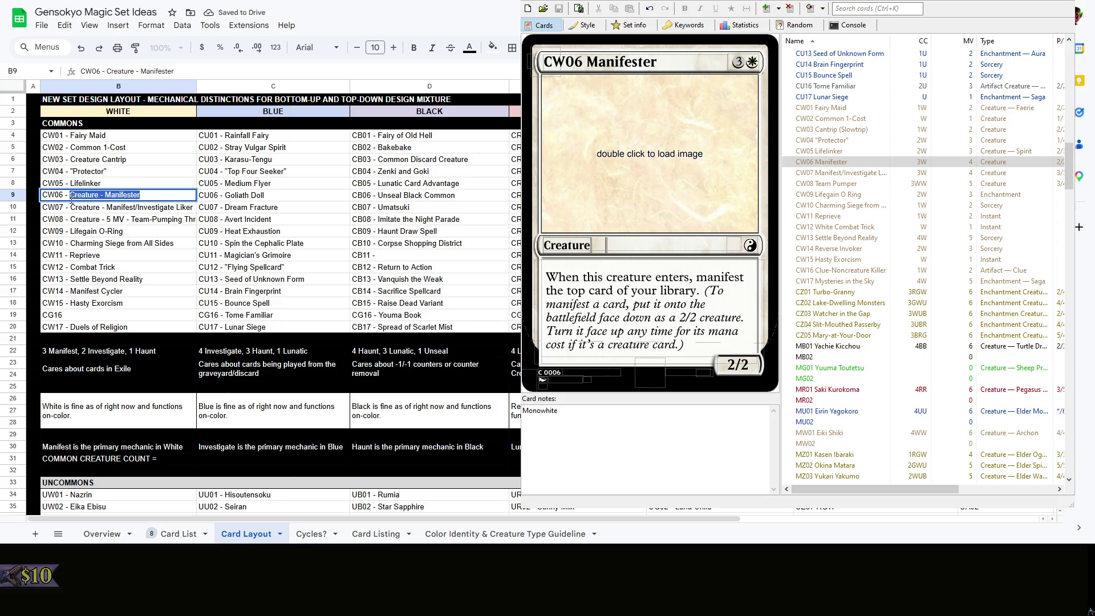
{"action": "type", "text": "Manif"}
{"action": "key", "text": "Return"}
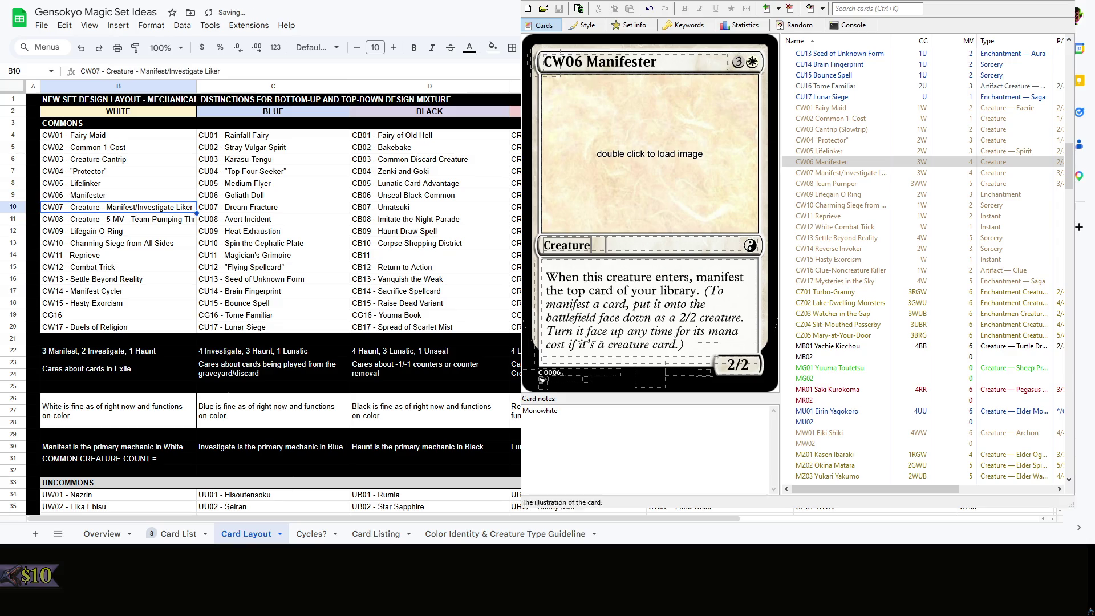
{"action": "left_click", "coordinate": [839, 172]}
{"action": "left_click", "coordinate": [153, 212]}
{"action": "double_click", "coordinate": [153, 212]}
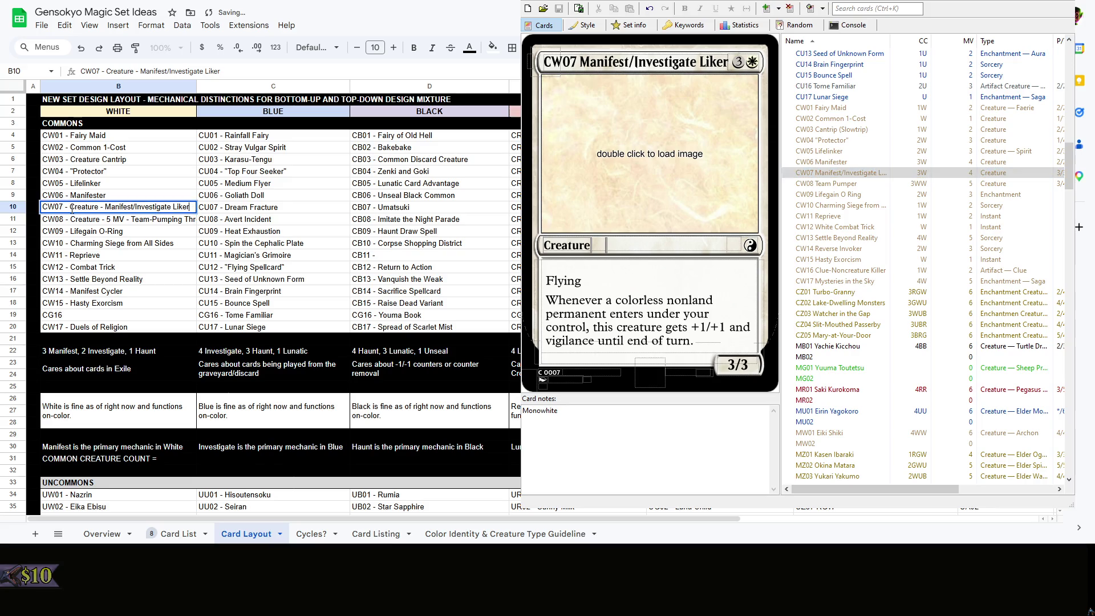
{"action": "left_click_drag", "start_coordinate": [69, 209], "coordinate": [104, 207]}
{"action": "key", "text": "BackSpace"}
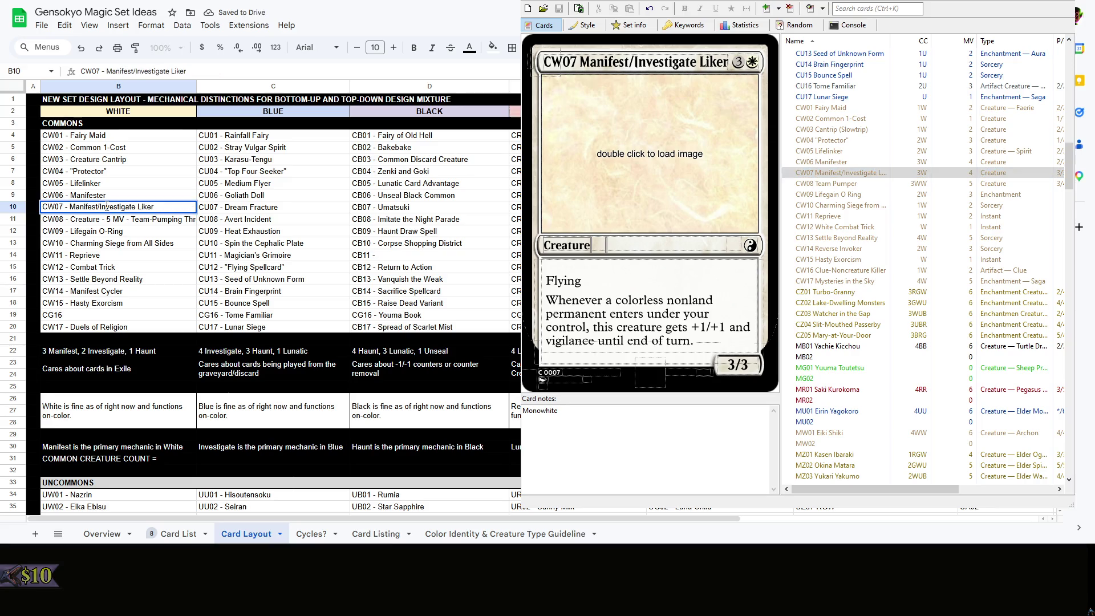
{"action": "key", "text": "Return"}
Rename CW08 to Team Pumper after checking its card
{"action": "left_click", "coordinate": [838, 184]}
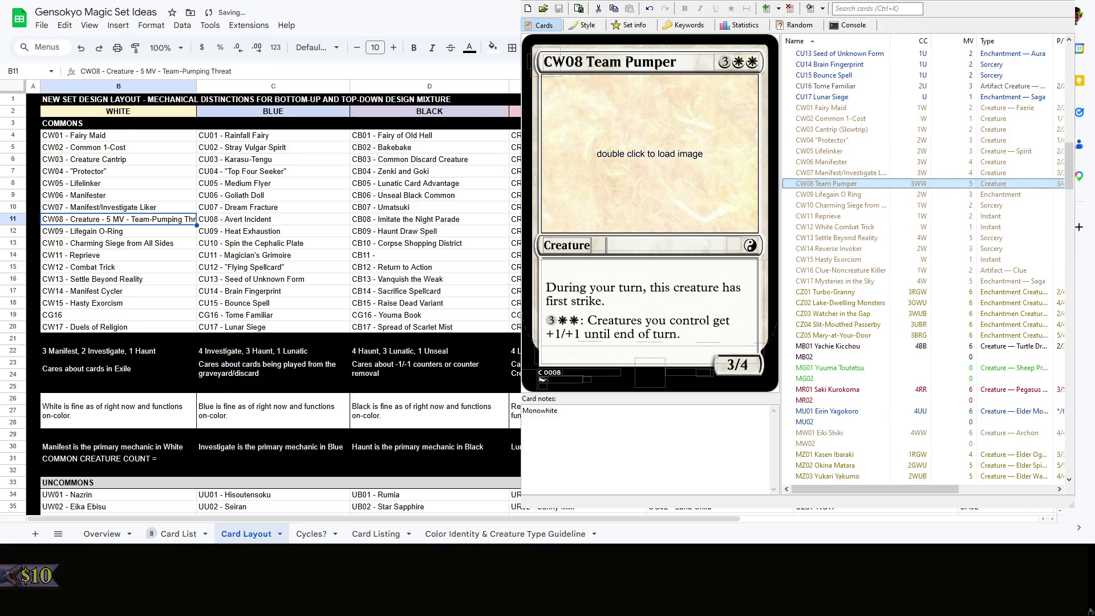
{"action": "left_click", "coordinate": [145, 221]}
{"action": "double_click", "coordinate": [141, 221]}
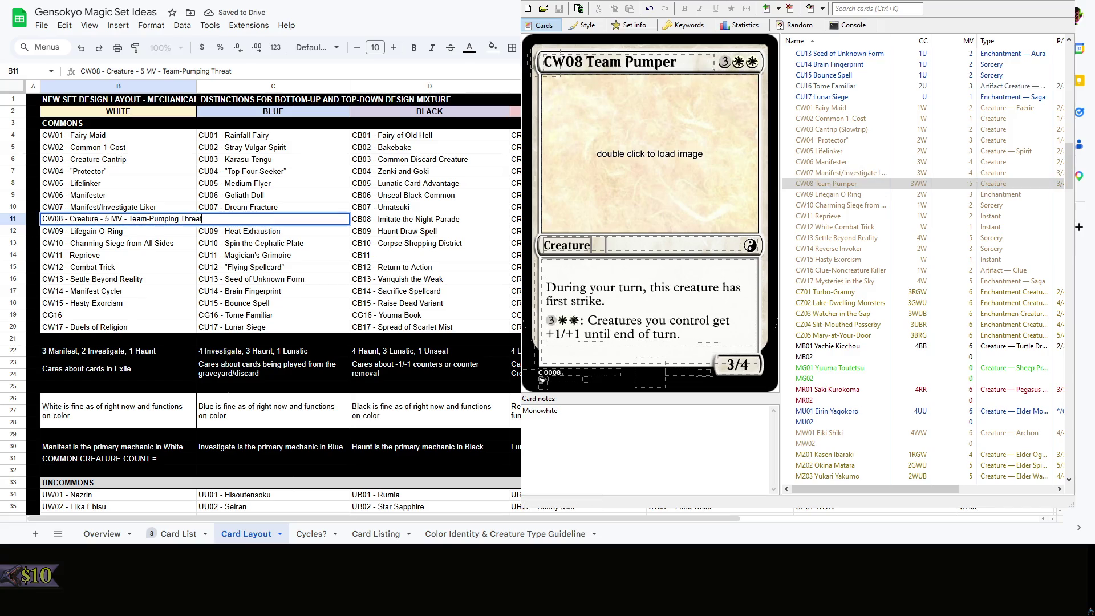
{"action": "left_click_drag", "start_coordinate": [68, 221], "coordinate": [461, 206]}
{"action": "key", "text": "BackSpace"}
{"action": "type", "text": "Teamp"}
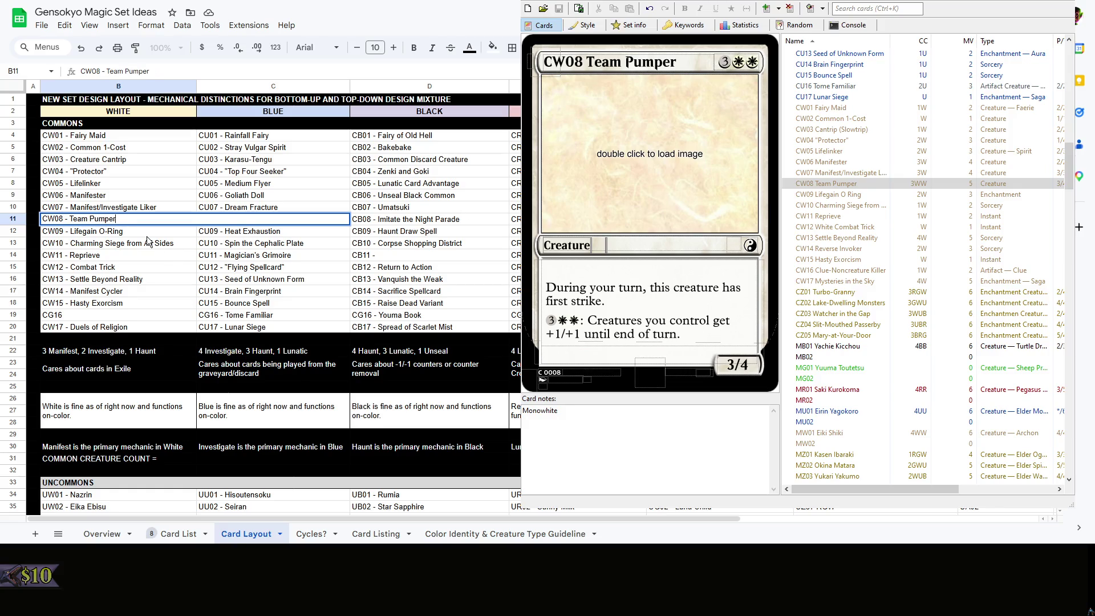
{"action": "key", "text": "Return"}
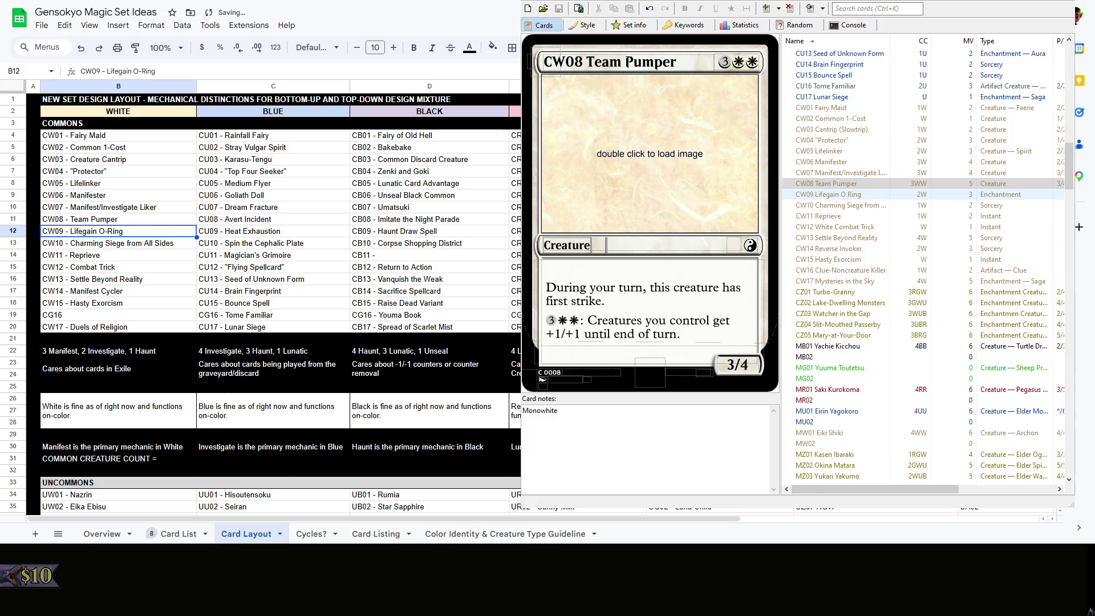
{"action": "left_click", "coordinate": [117, 244]}
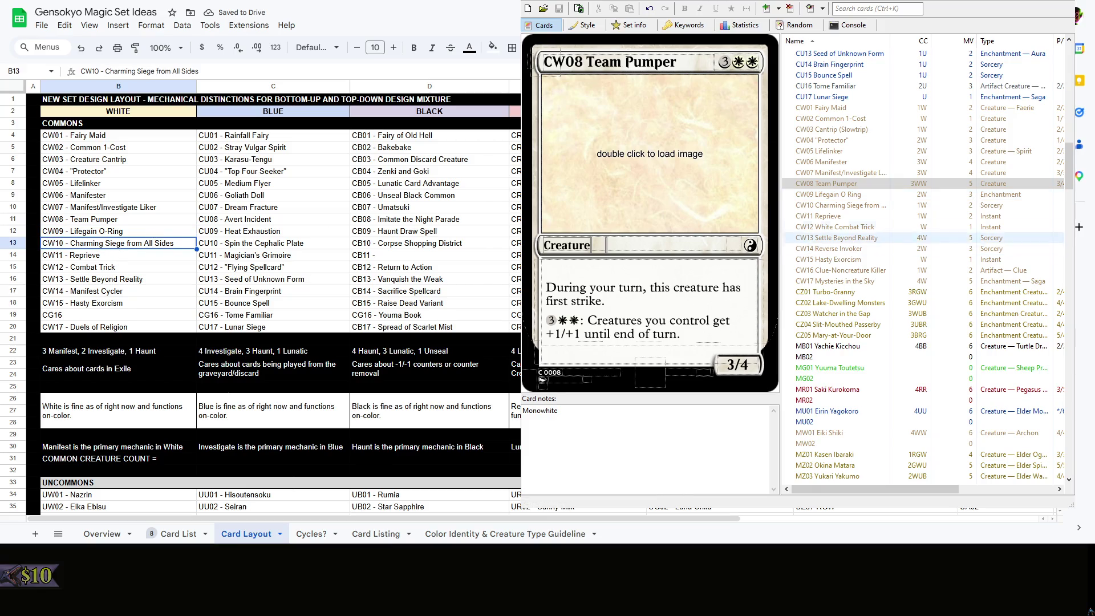
Review cards CW10 through CW17, show CW16 Clue-Noncreature Killer and start editing CG16
{"action": "left_click", "coordinate": [859, 206]}
{"action": "left_click", "coordinate": [860, 216]}
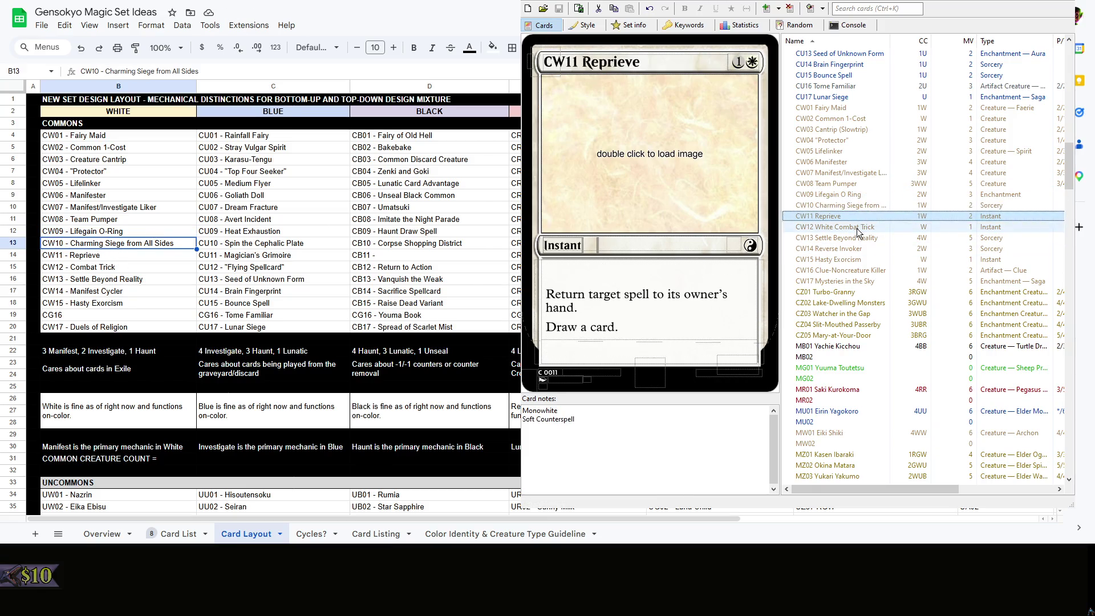
{"action": "left_click", "coordinate": [859, 238]}
{"action": "left_click", "coordinate": [858, 261]}
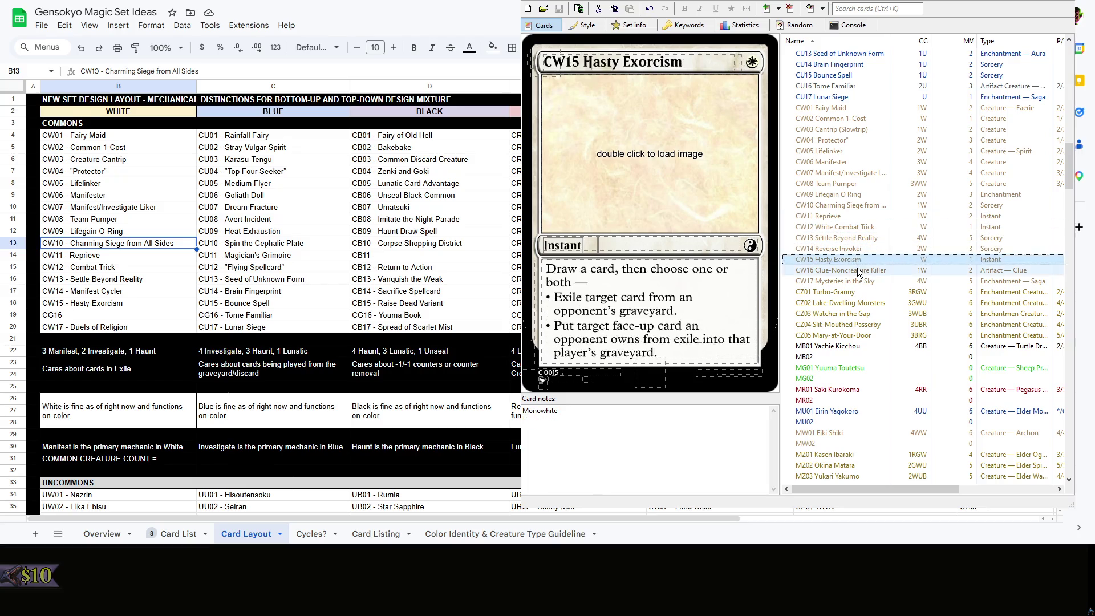
{"action": "left_click", "coordinate": [856, 280]}
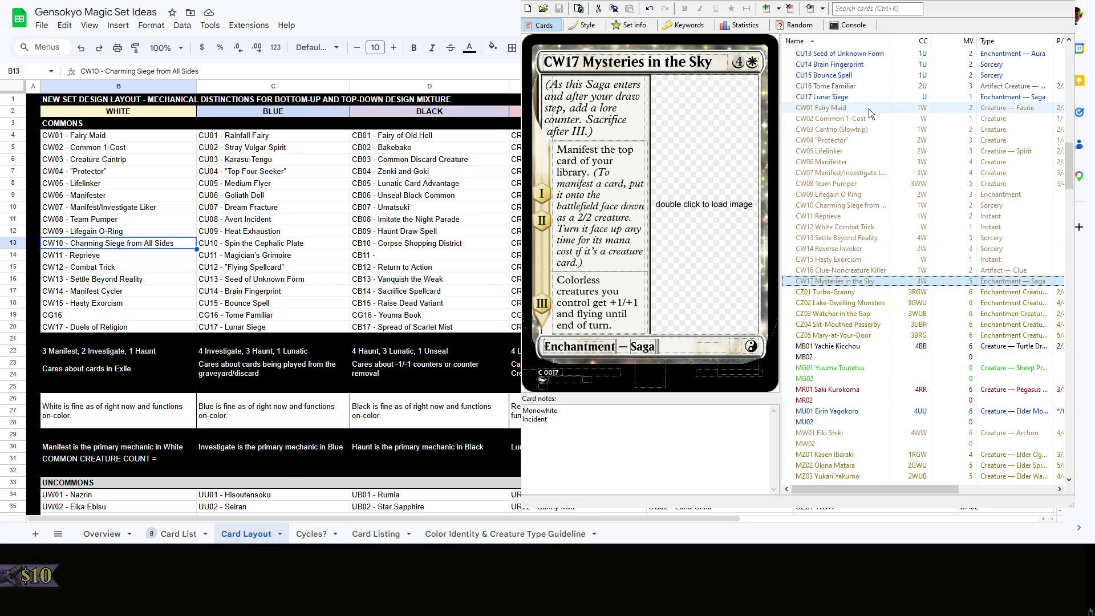
{"action": "left_click", "coordinate": [108, 316]}
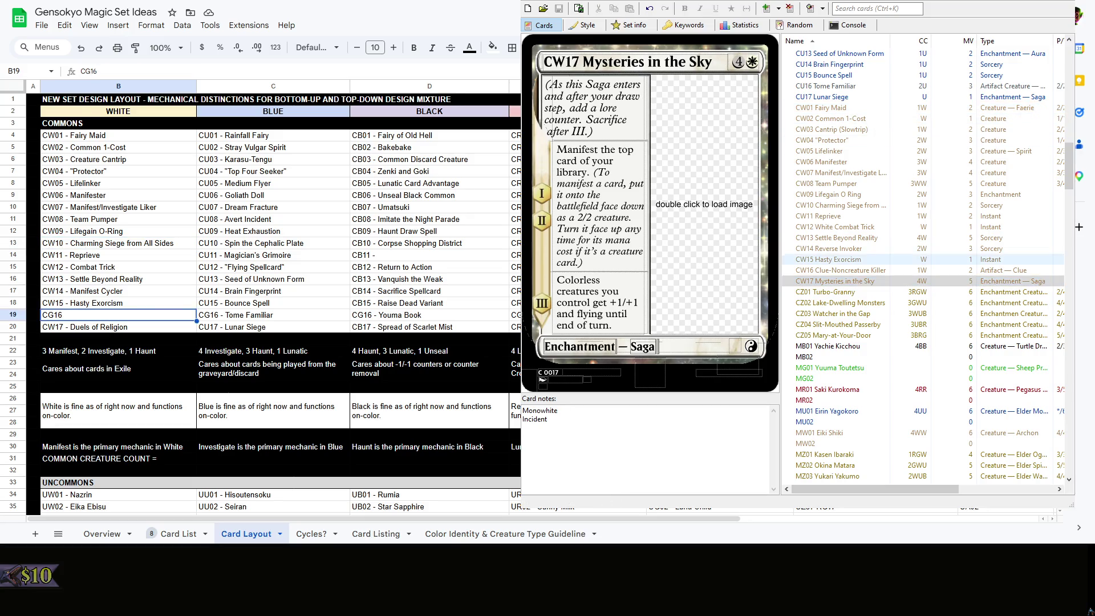
{"action": "left_click", "coordinate": [843, 270]}
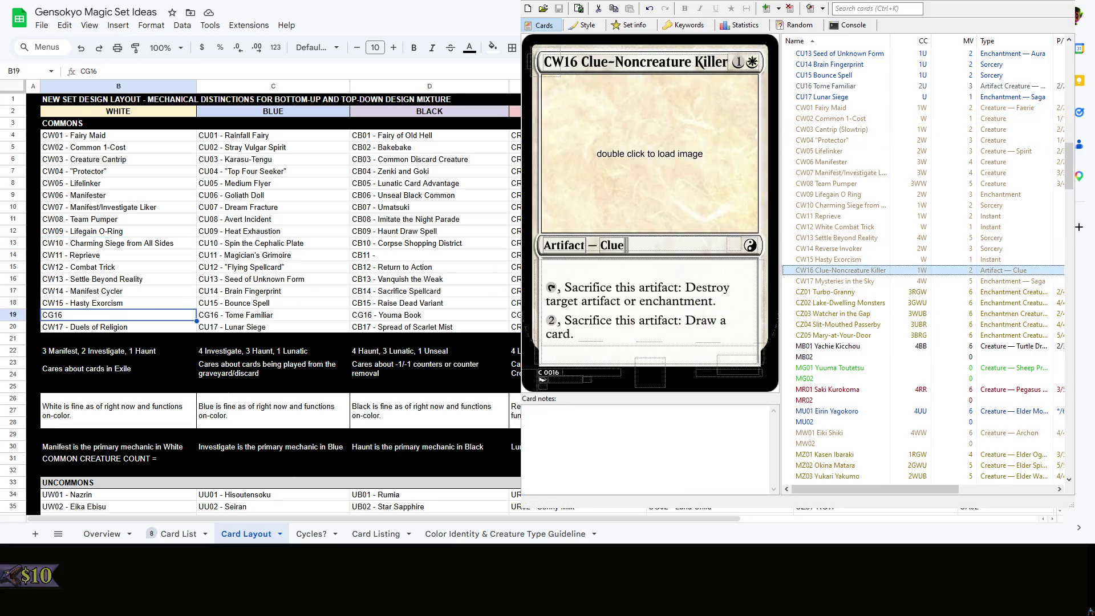
{"action": "double_click", "coordinate": [110, 314]}
{"action": "type", "text": "- Cu"}
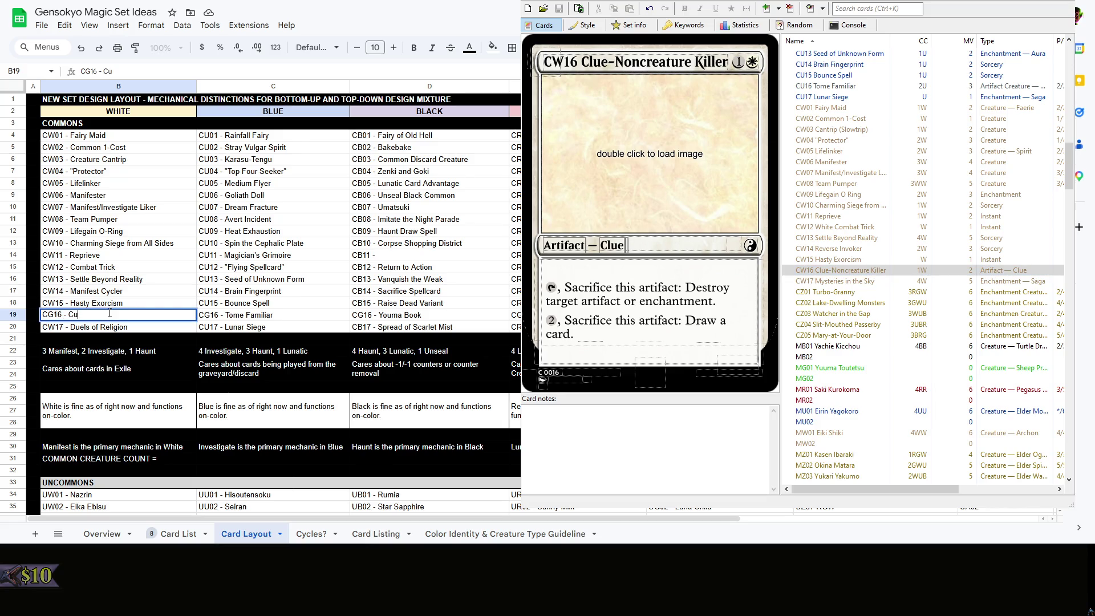
{"action": "type", "text": "k"}
{"action": "type", "text": "creature Killer"}
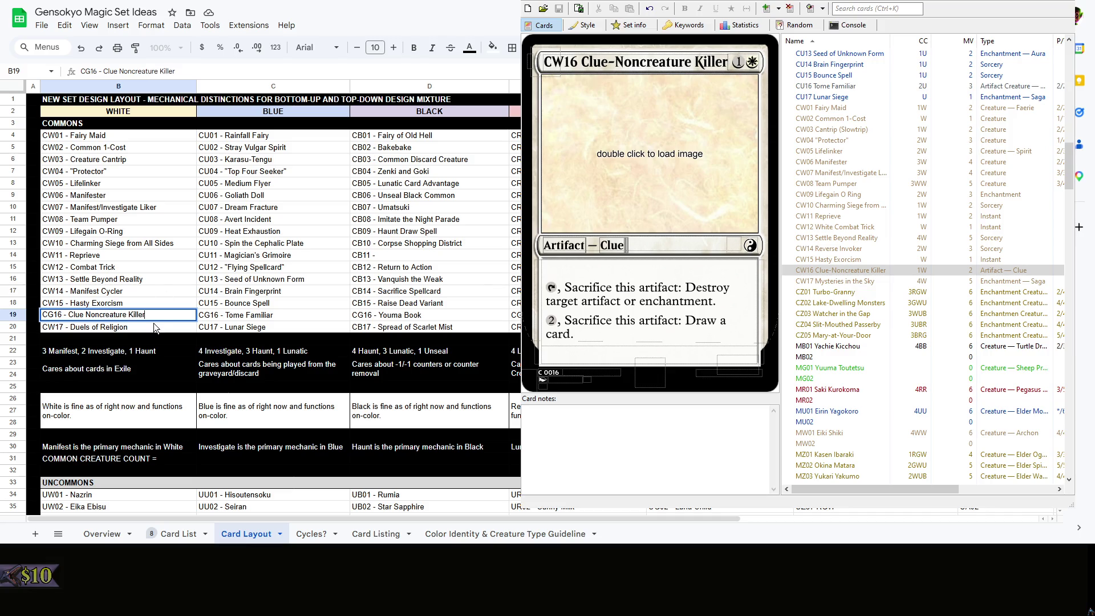
Confirm the 'CG16 - Clue Noncreature Killer' rename and review the White commons in the editor
{"action": "left_click", "coordinate": [156, 339]}
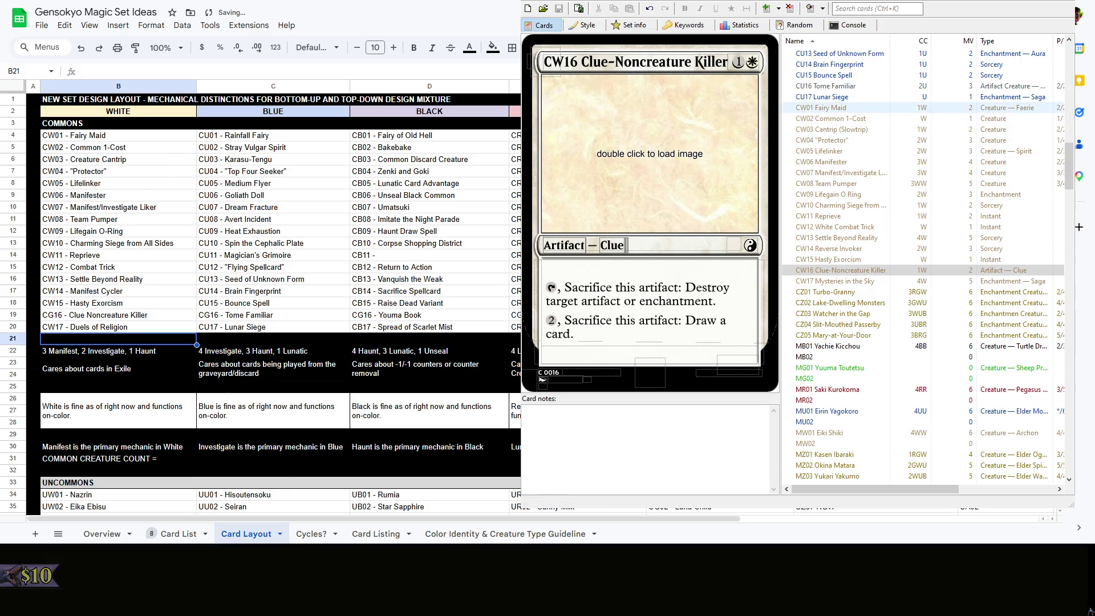
{"action": "left_click_drag", "start_coordinate": [851, 109], "coordinate": [847, 184]}
{"action": "left_click", "coordinate": [847, 186]}
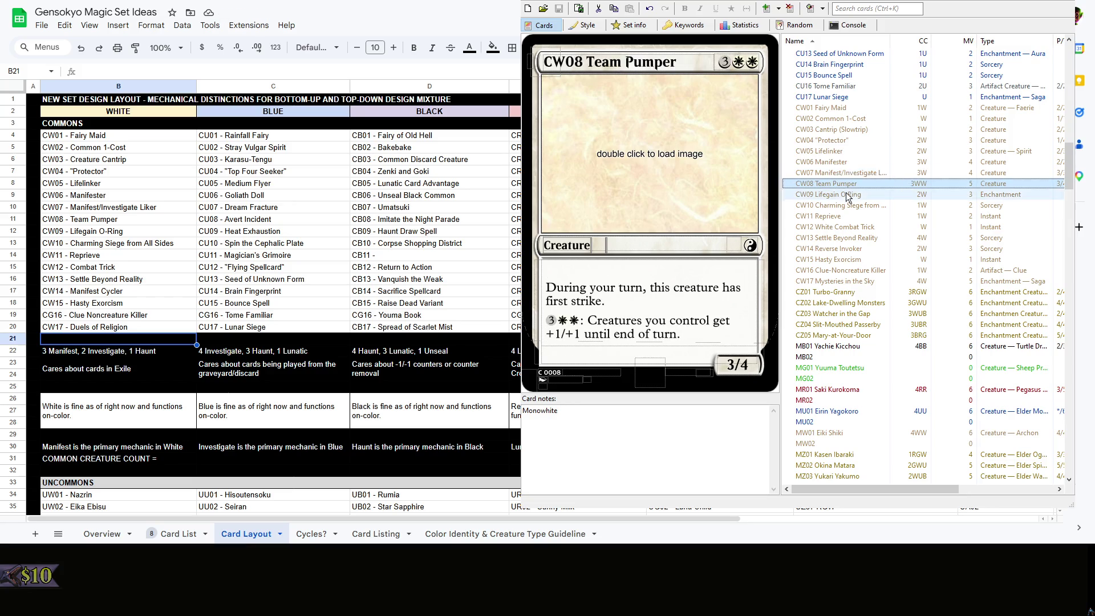
{"action": "left_click", "coordinate": [853, 205]}
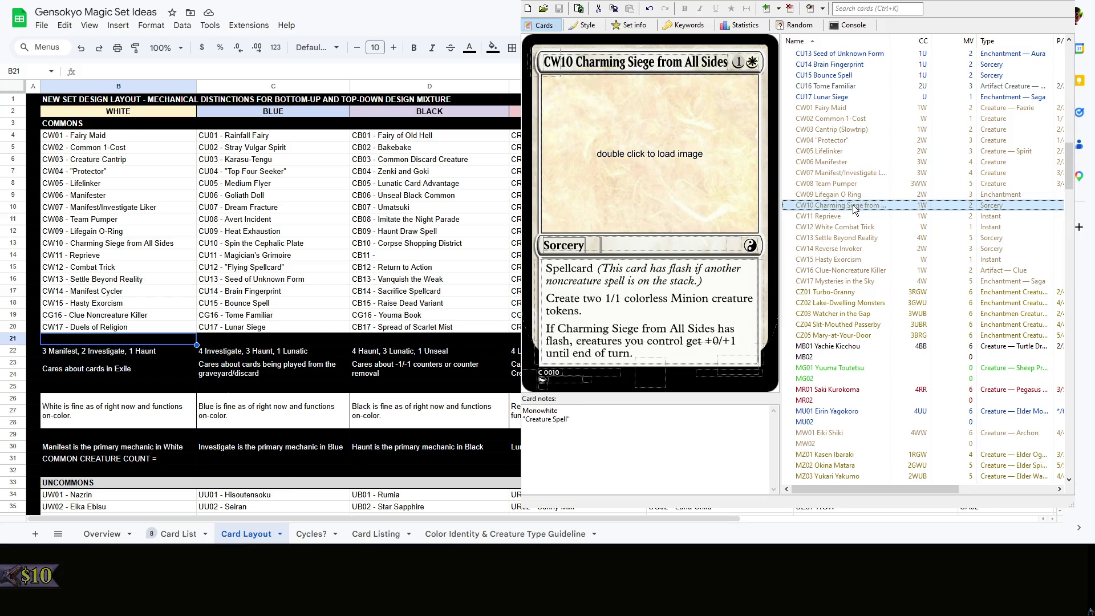
{"action": "left_click", "coordinate": [851, 283]}
Record the White common creature count as 10 after the label
{"action": "left_click", "coordinate": [105, 337]}
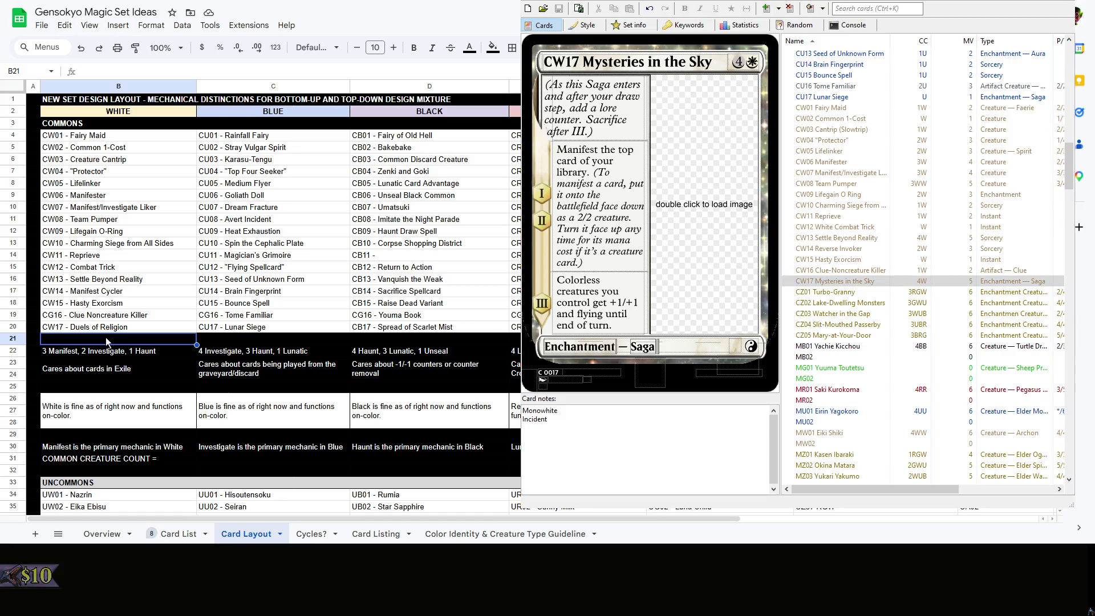
{"action": "left_click", "coordinate": [104, 368]}
{"action": "double_click", "coordinate": [176, 460]}
{"action": "type", "text": "10"}
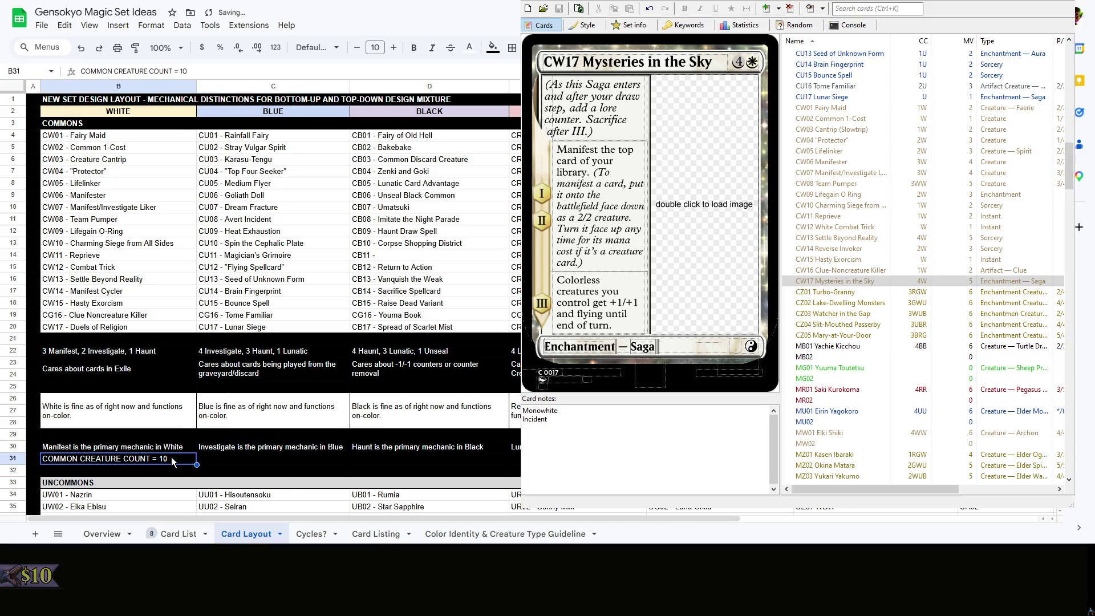
{"action": "right_click", "coordinate": [171, 457]}
{"action": "left_click", "coordinate": [134, 460]}
{"action": "key", "text": "Tab"}
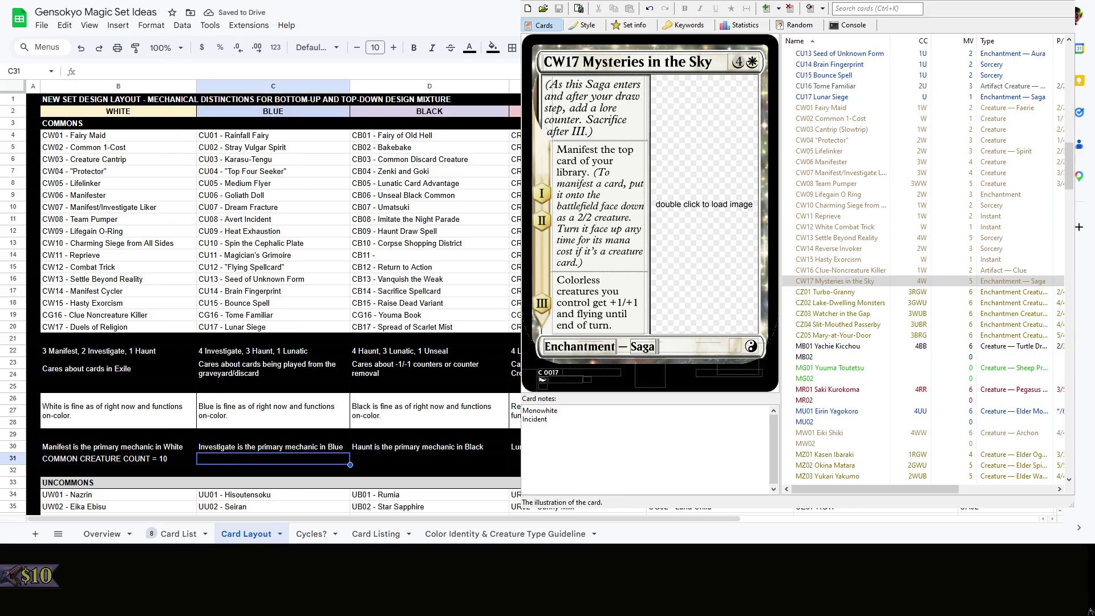
{"action": "scroll", "coordinate": [953, 213], "scroll_direction": "up", "scroll_amount": 4}
{"action": "scroll", "coordinate": [954, 215], "scroll_direction": "up", "scroll_amount": 6}
{"action": "scroll", "coordinate": [941, 214], "scroll_direction": "down", "scroll_amount": 2}
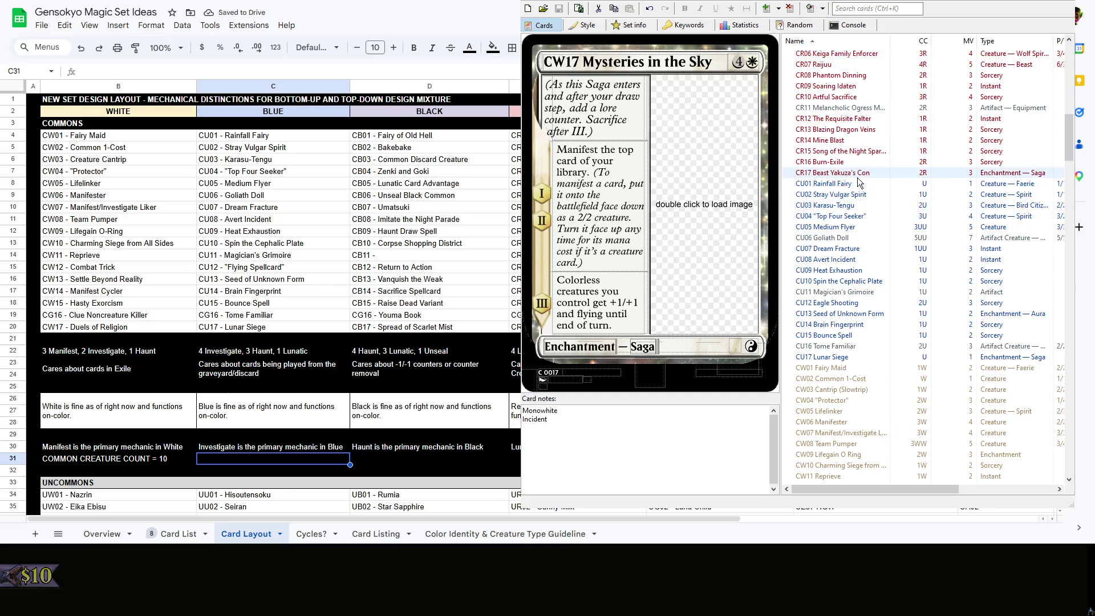
Browse the blue commons from CU01 Rainfall Fairy to CU12 Eagle Shooting
{"action": "left_click", "coordinate": [837, 183]}
{"action": "left_click", "coordinate": [856, 194]}
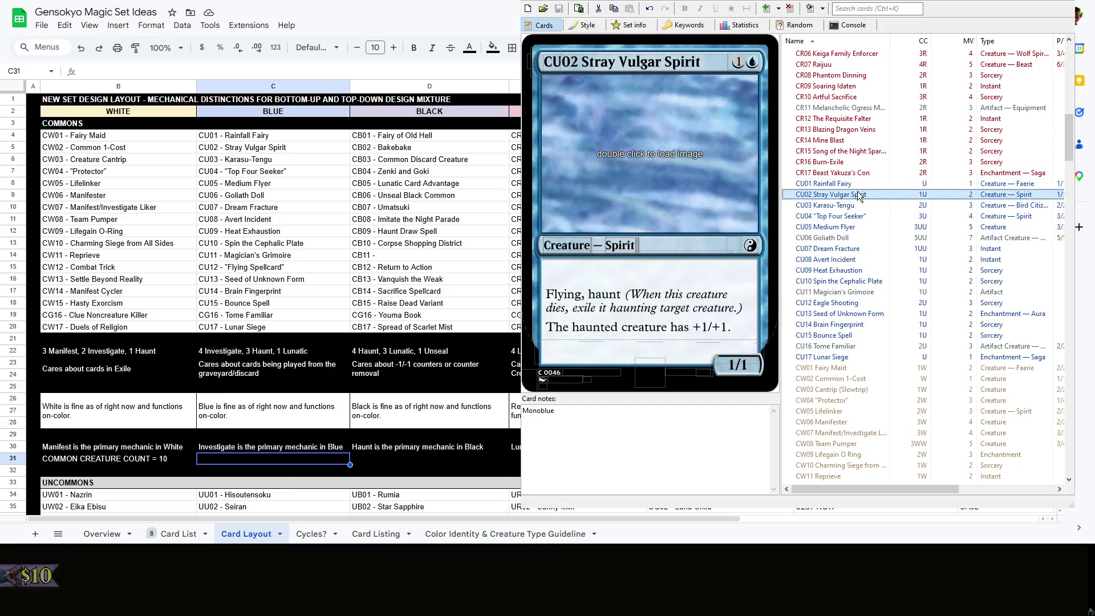
{"action": "left_click", "coordinate": [852, 249]}
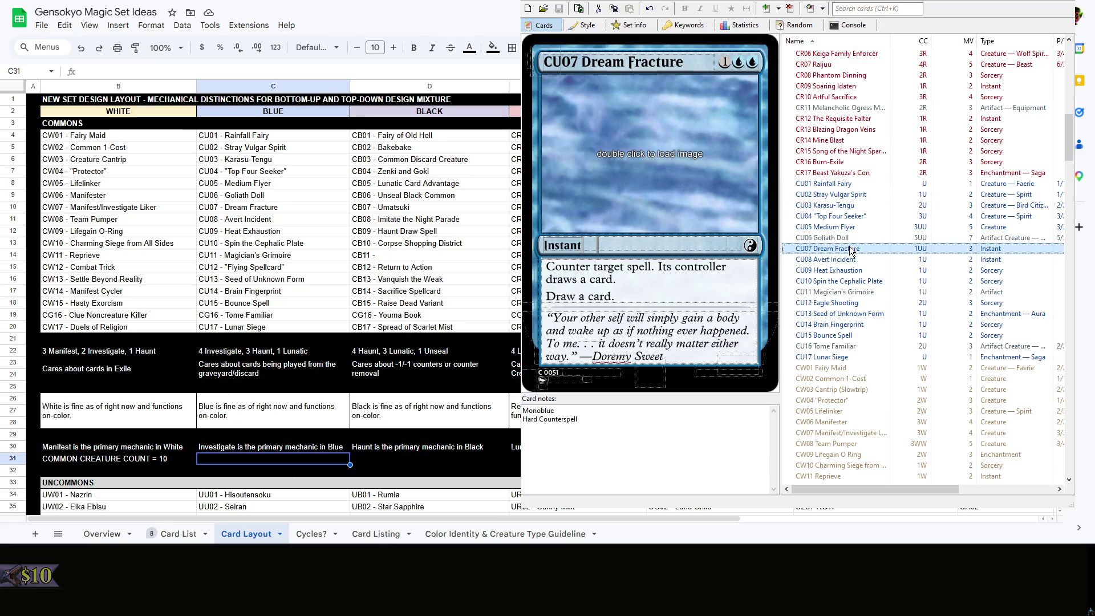
{"action": "left_click", "coordinate": [853, 260]}
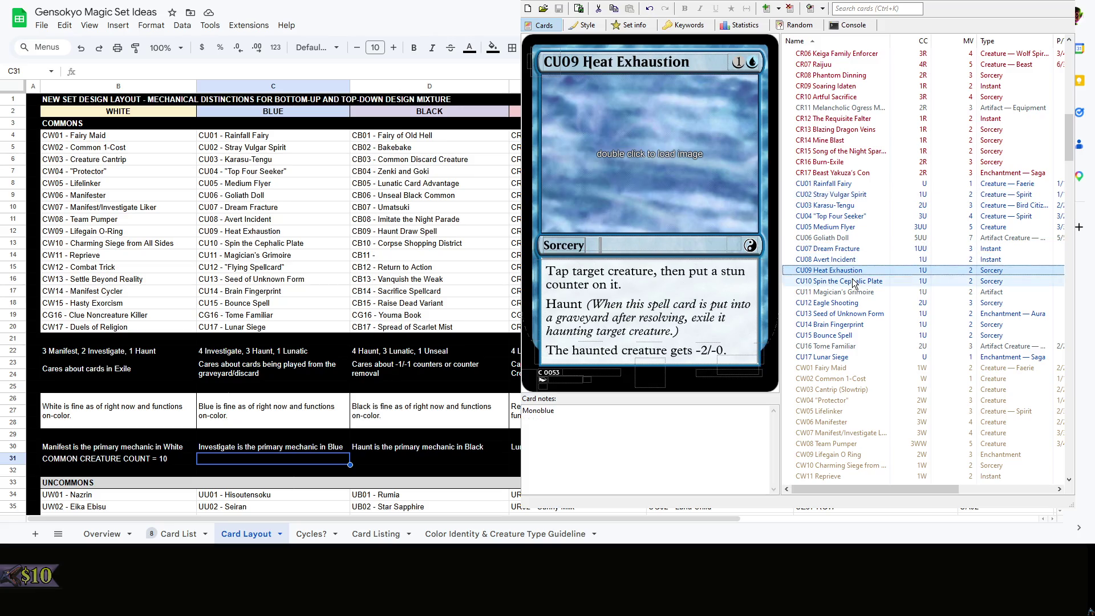
{"action": "left_click", "coordinate": [856, 281]}
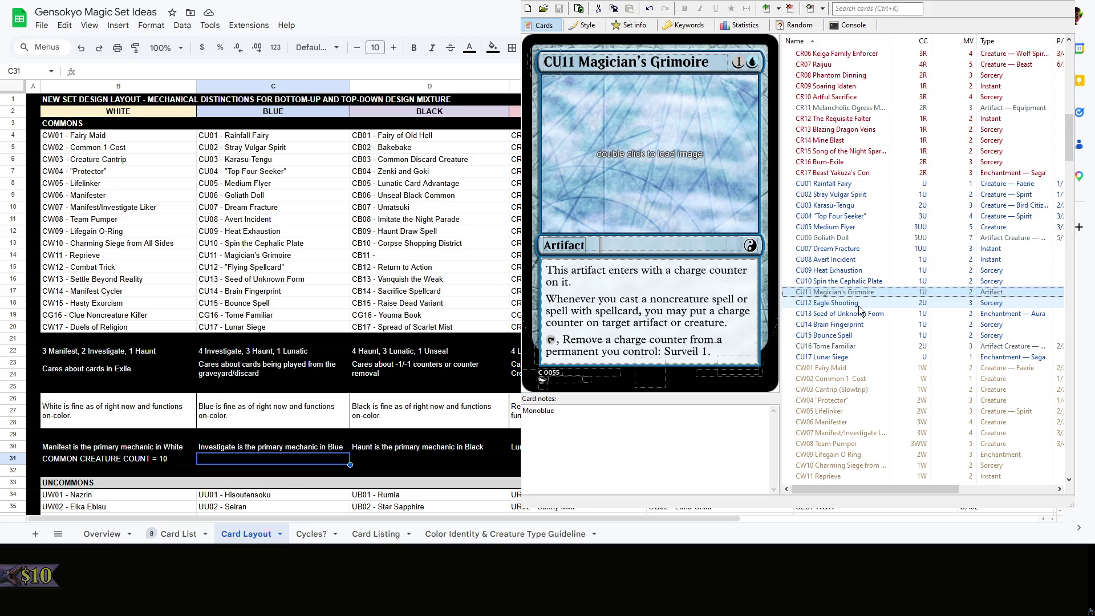
{"action": "left_click", "coordinate": [860, 302]}
Rename CU12 to Eagle Shooting and review the blue entries through CU17 Lunar Siege
{"action": "left_click", "coordinate": [284, 268]}
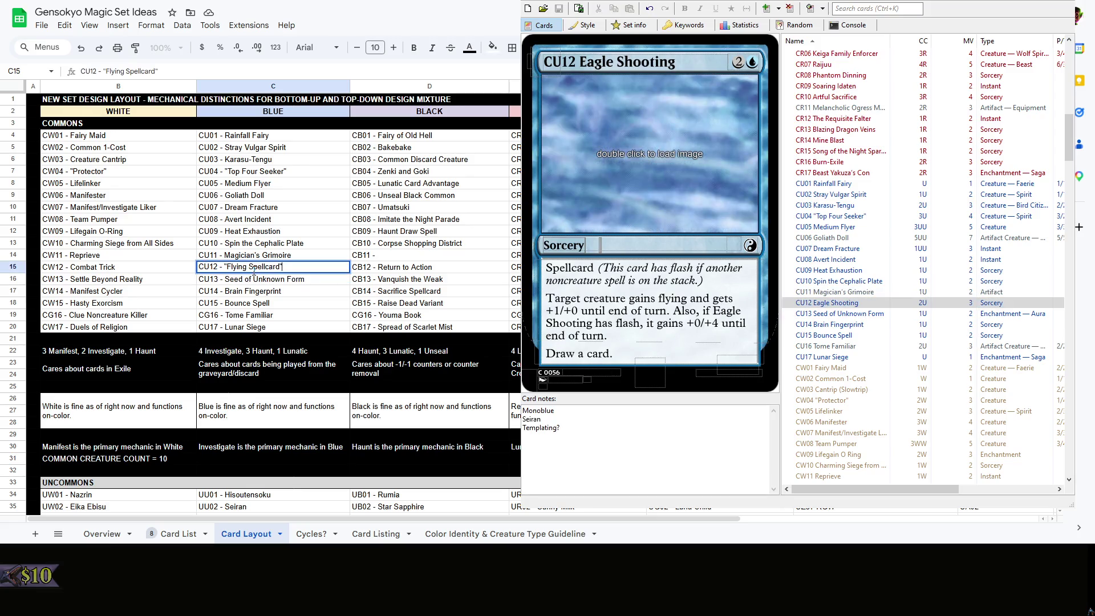
{"action": "left_click_drag", "start_coordinate": [292, 268], "coordinate": [221, 266]}
{"action": "type", "text": "Eagle Shooting"}
{"action": "left_click", "coordinate": [280, 292]}
{"action": "key", "text": "Down"}
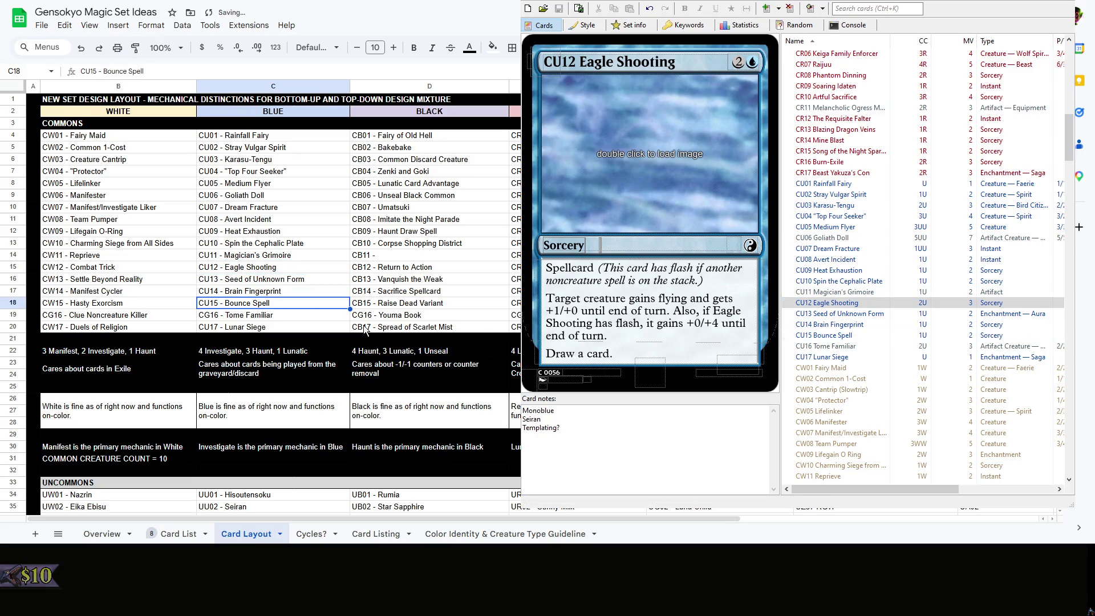
{"action": "left_click", "coordinate": [306, 311]}
{"action": "left_click", "coordinate": [299, 324]}
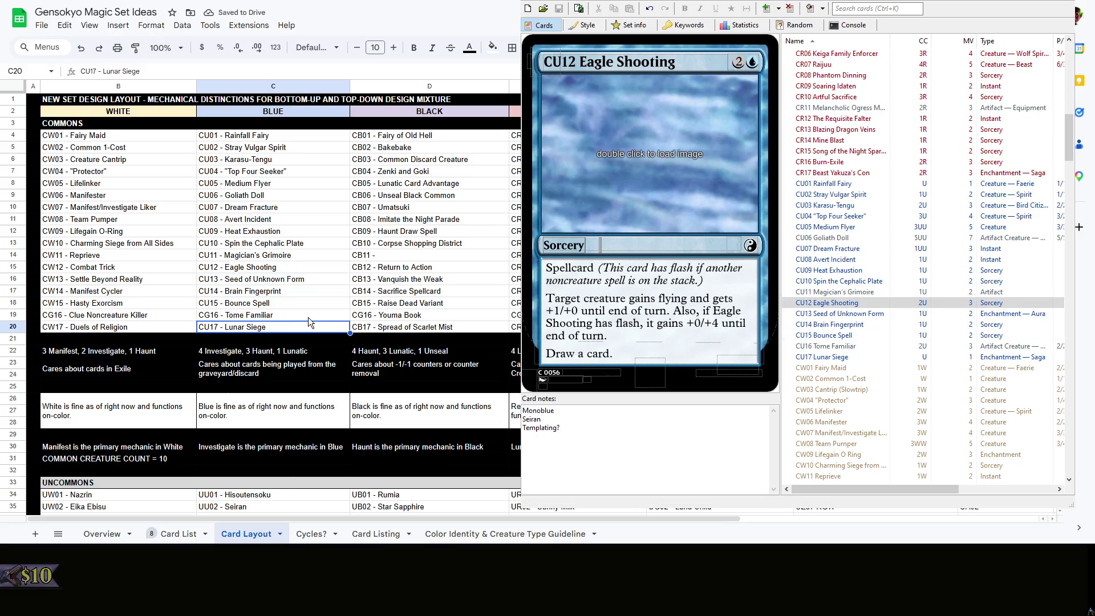
{"action": "key", "text": "Up"}
{"action": "key", "text": "Up"}
Step through CU01 to CU10 Spin the Cephalic Plate, then go to the blue creature count cell
{"action": "left_click", "coordinate": [877, 185]}
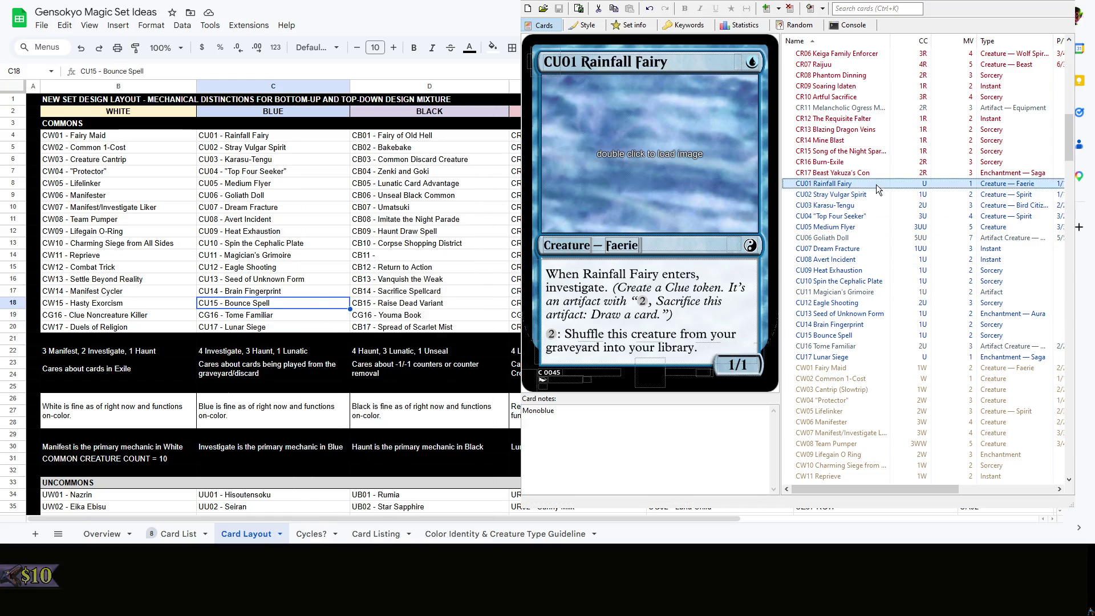
{"action": "left_click", "coordinate": [863, 195]}
{"action": "left_click", "coordinate": [856, 217]}
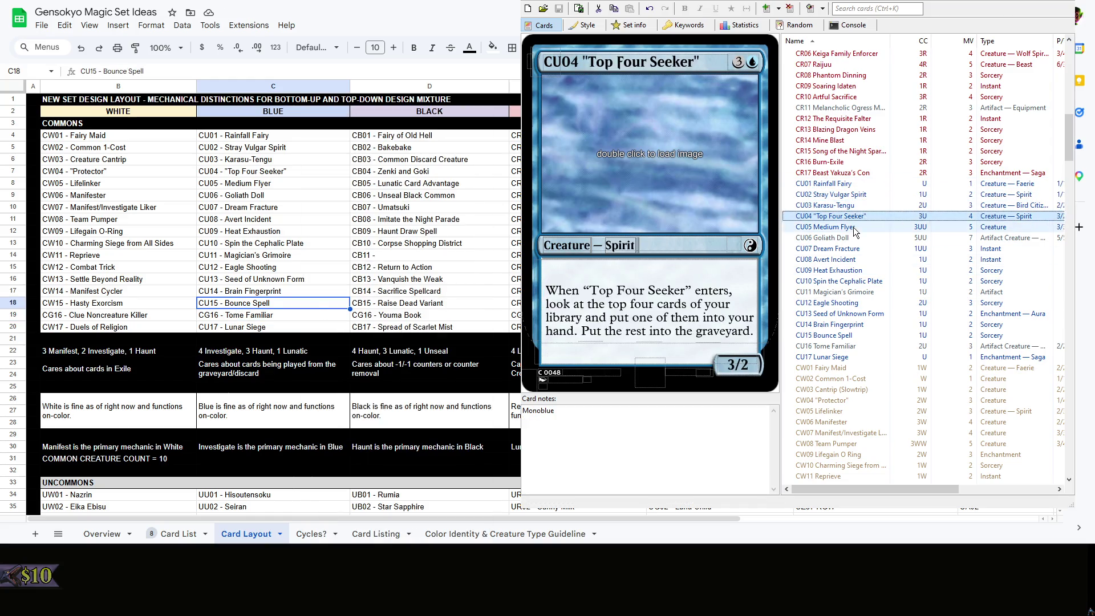
{"action": "left_click", "coordinate": [855, 237]}
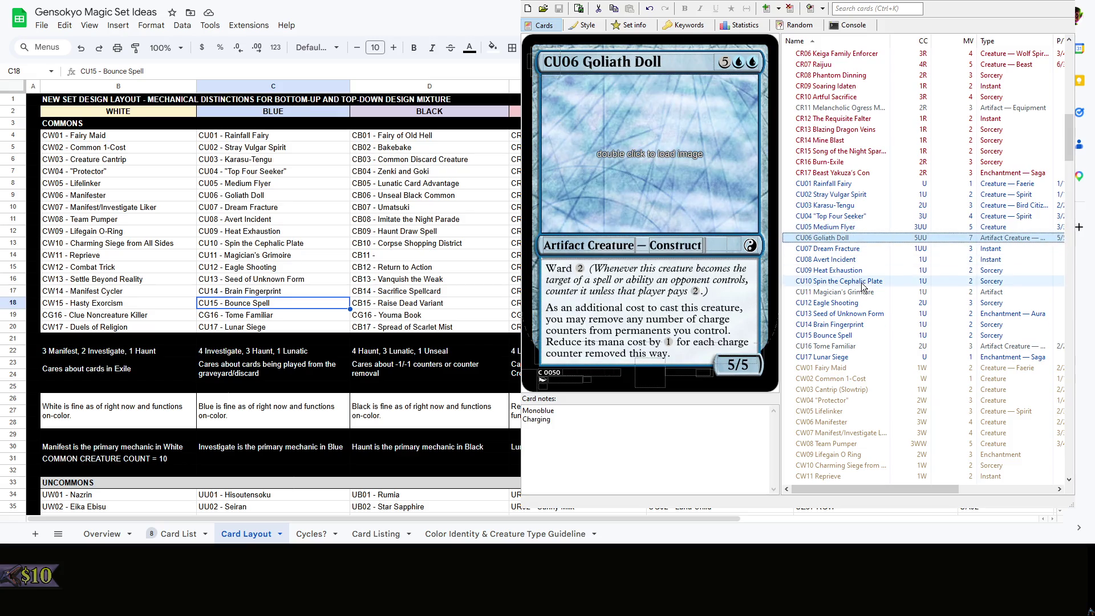
{"action": "left_click", "coordinate": [862, 281]}
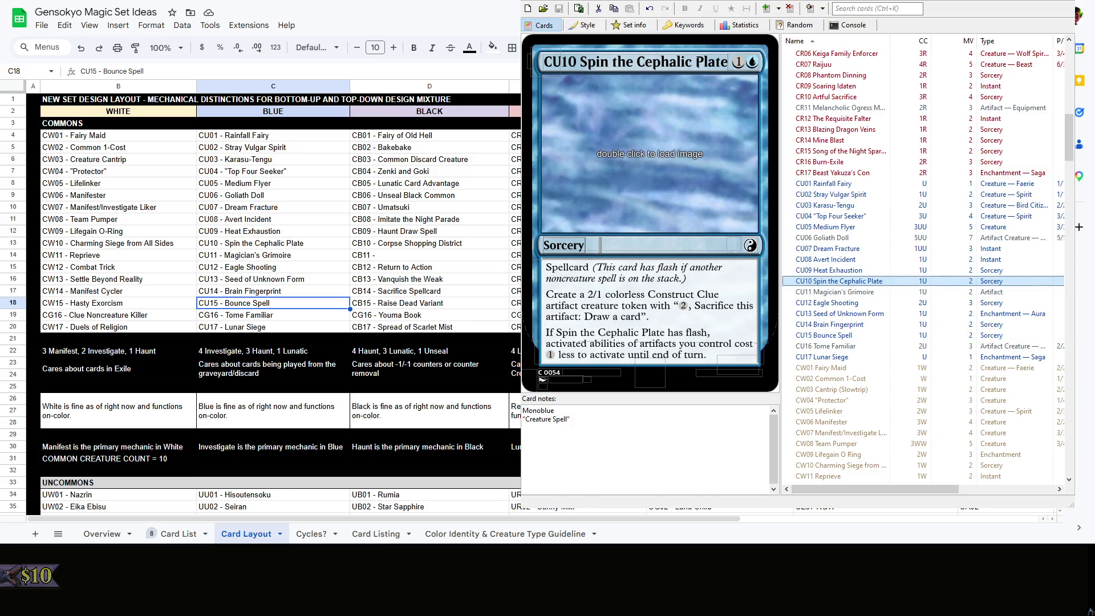
{"action": "left_click", "coordinate": [269, 457]}
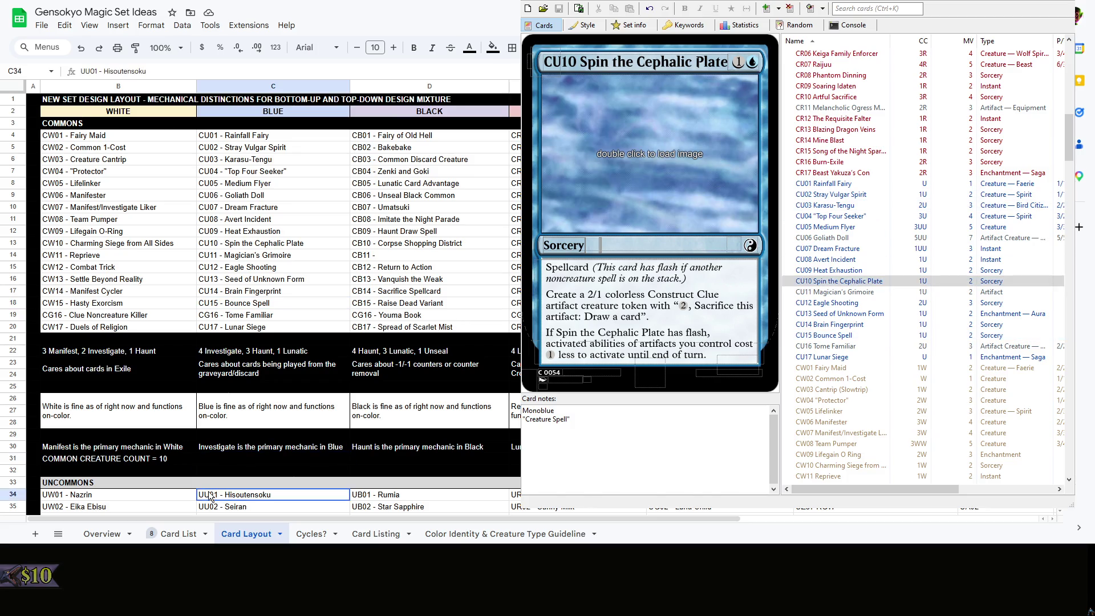
Copy the white count line into C31 and set Blue's common creature count to 7
{"action": "left_click", "coordinate": [189, 459]}
{"action": "key", "text": "ctrl+c"}
{"action": "left_click", "coordinate": [239, 462]}
{"action": "key", "text": "ctrl+v"}
{"action": "double_click", "coordinate": [315, 457]}
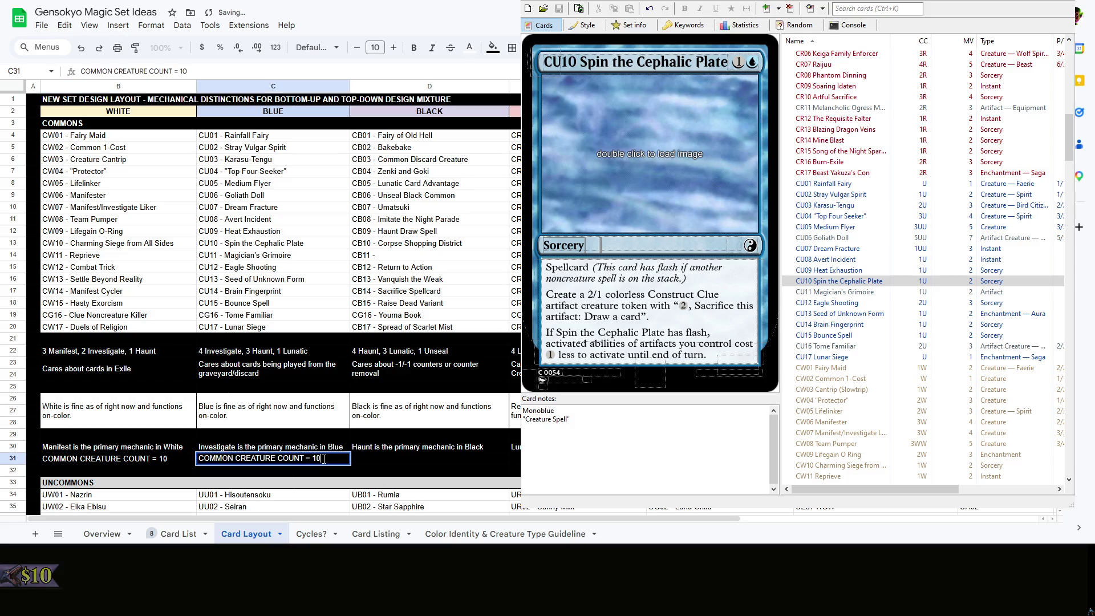
{"action": "type", "text": "7"}
{"action": "left_click", "coordinate": [401, 459]}
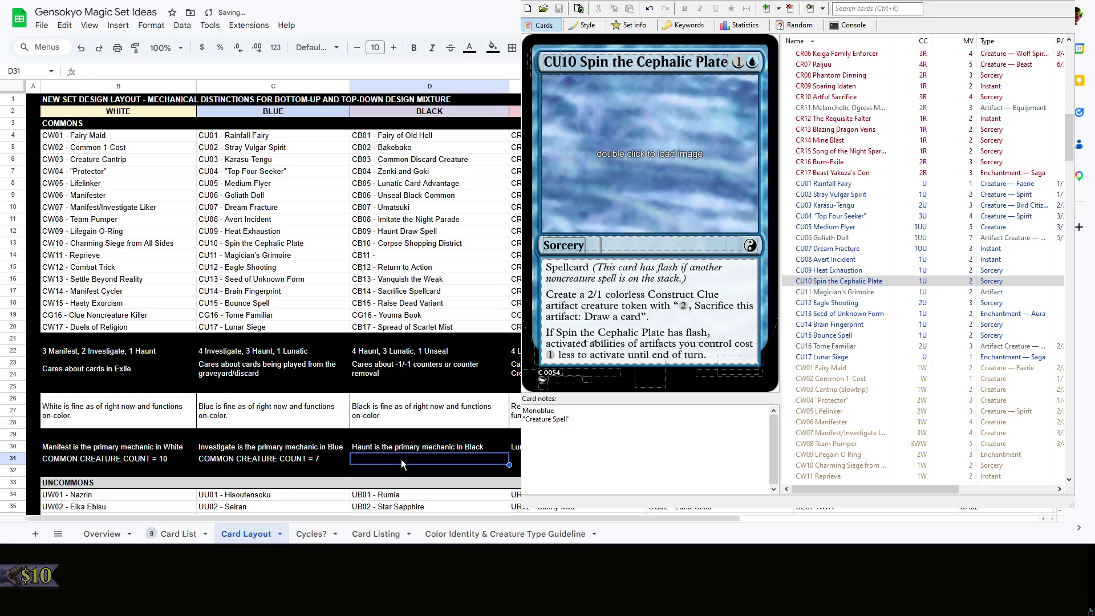
{"action": "mouse_move", "coordinate": [382, 516]}
{"action": "left_mouse_down"}
{"action": "mouse_move", "coordinate": [438, 517]}
{"action": "mouse_move", "coordinate": [394, 460]}
{"action": "left_mouse_up"}
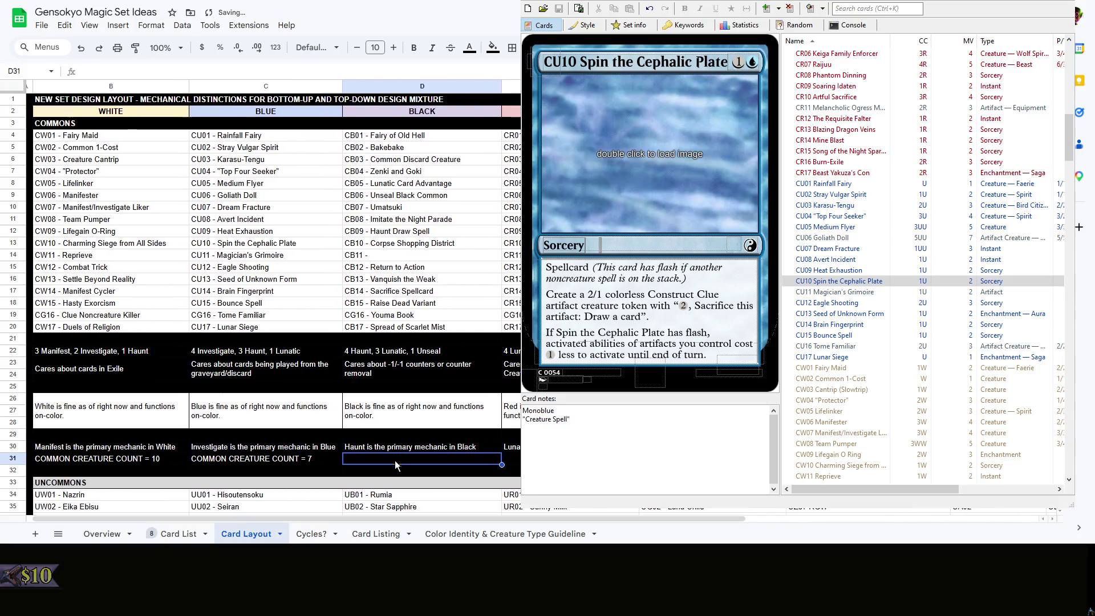
Paste the count line into D31 for Black and clear its number, leaving the label only
{"action": "key", "text": "ctrl+v"}
{"action": "double_click", "coordinate": [445, 459]}
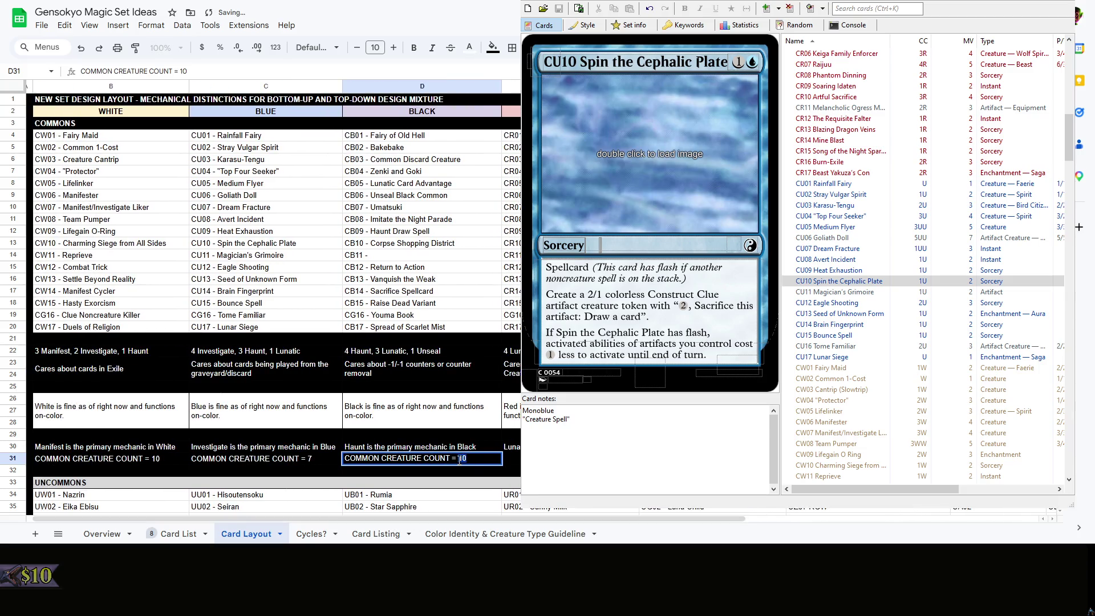
{"action": "key", "text": "BackSpace"}
{"action": "left_click", "coordinate": [484, 483]}
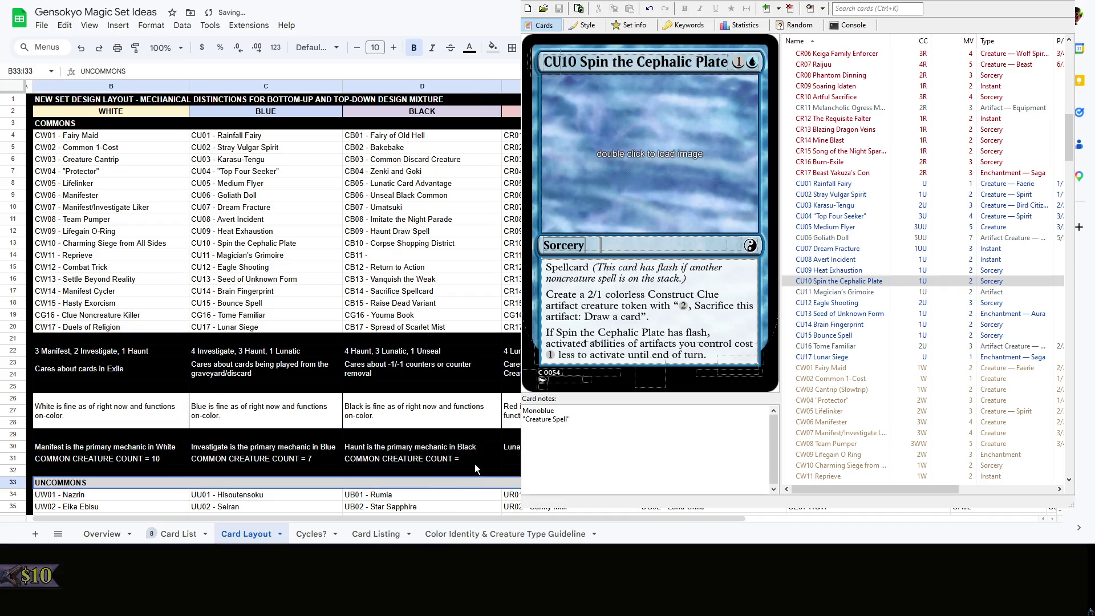
{"action": "left_click", "coordinate": [475, 459]}
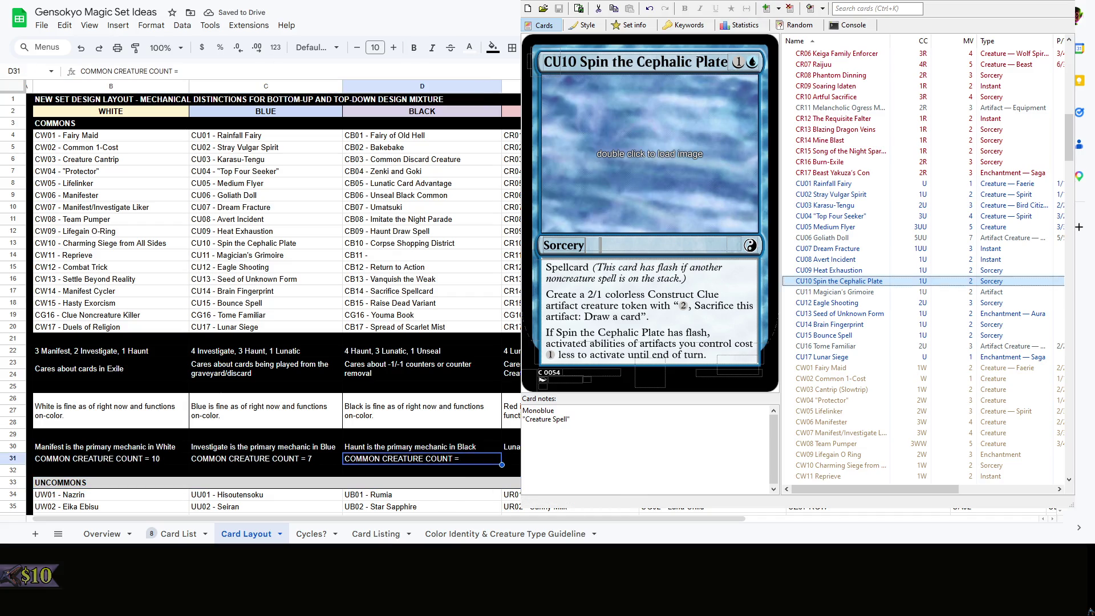
Move past the red and green count cells, then show CU01 Rainfall Fairy in Magic Set Editor
{"action": "key", "text": "Right"}
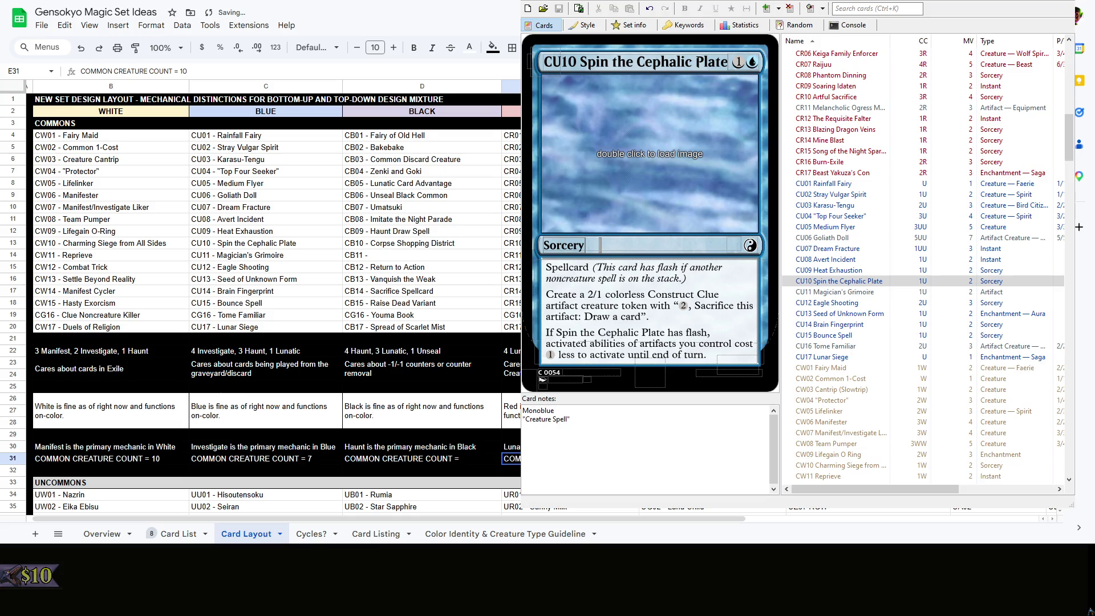
{"action": "key", "text": "Right"}
{"action": "key", "text": "Up"}
{"action": "key", "text": "Up"}
{"action": "key", "text": "Up"}
{"action": "key", "text": "Right"}
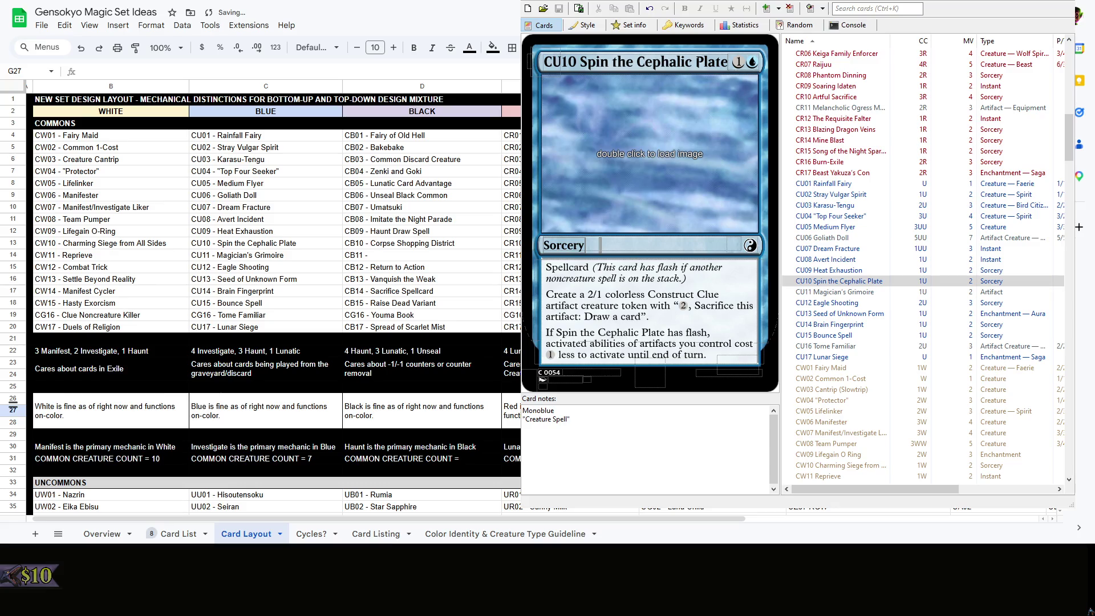
{"action": "left_click", "coordinate": [855, 186]}
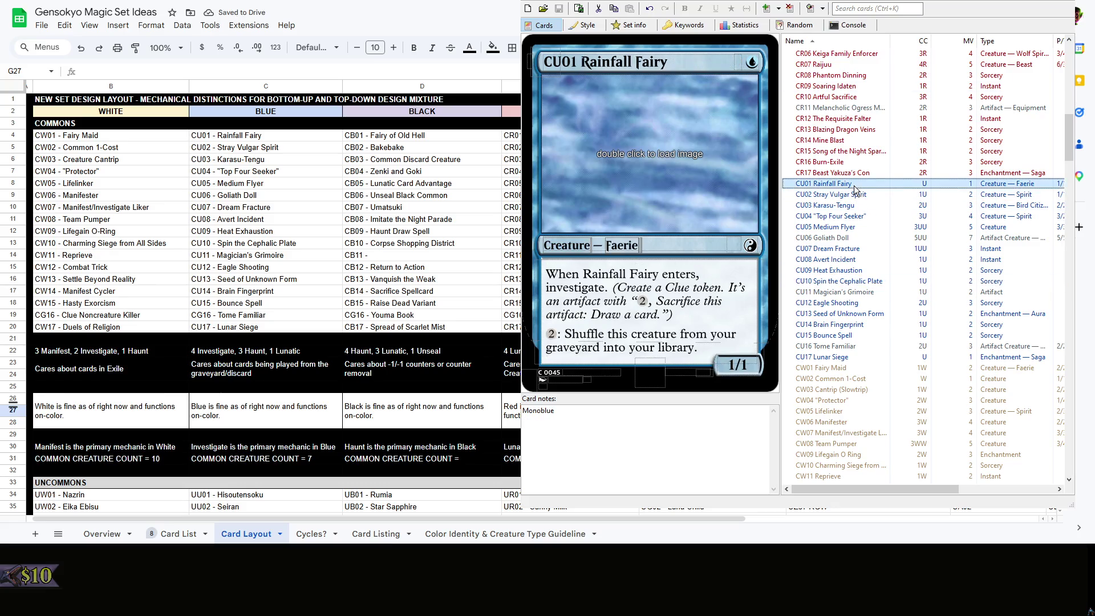
Recount the blue common creatures in Magic Set Editor from CU02 through CU16 Tome Familiar
{"action": "key", "text": "Down"}
{"action": "key", "text": "Down"}
{"action": "key", "text": "Down"}
{"action": "key", "text": "Down"}
{"action": "key", "text": "Down"}
{"action": "key", "text": "Down"}
{"action": "key", "text": "Down"}
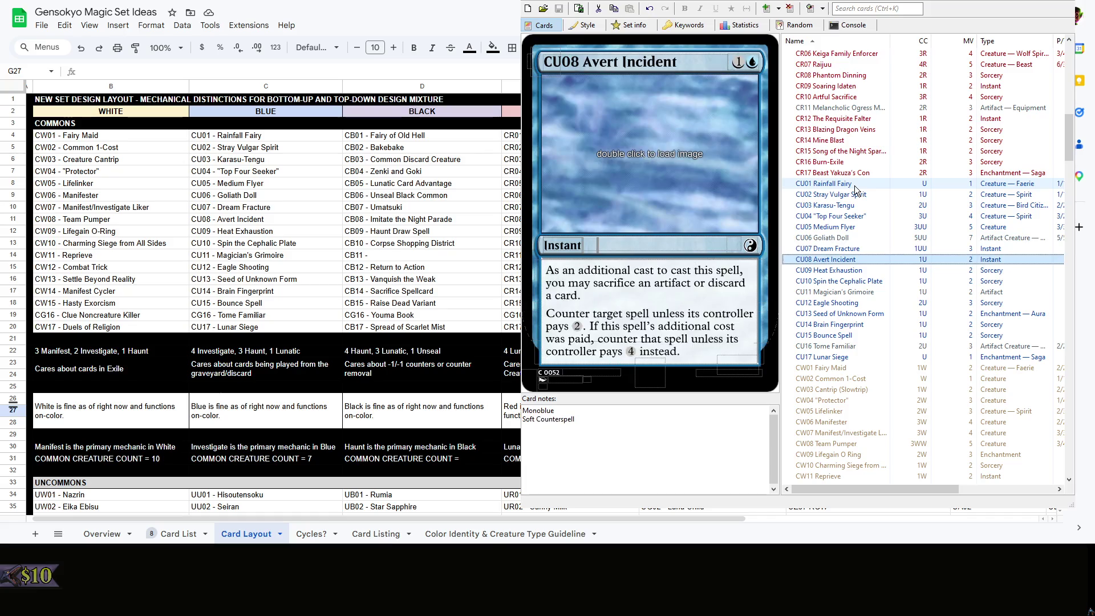
{"action": "key", "text": "Down"}
{"action": "key", "text": "Down"}
{"action": "key", "text": "Down"}
{"action": "key", "text": "Down"}
{"action": "key", "text": "Down"}
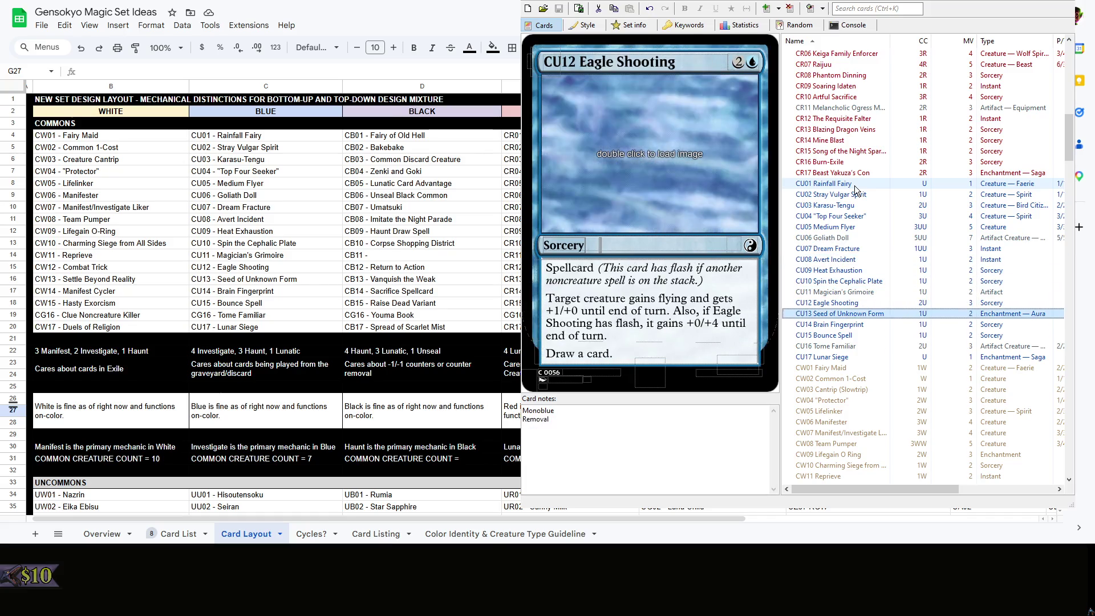
{"action": "key", "text": "Down"}
{"action": "key", "text": "Down"}
{"action": "key", "text": "Down"}
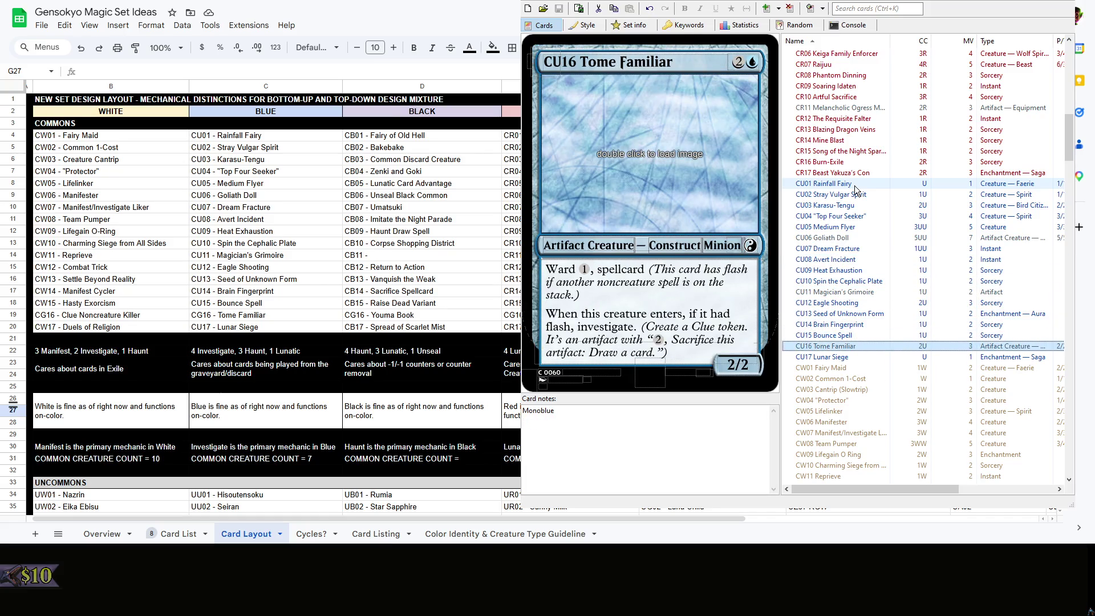
{"action": "key", "text": "Down"}
{"action": "key", "text": "Up"}
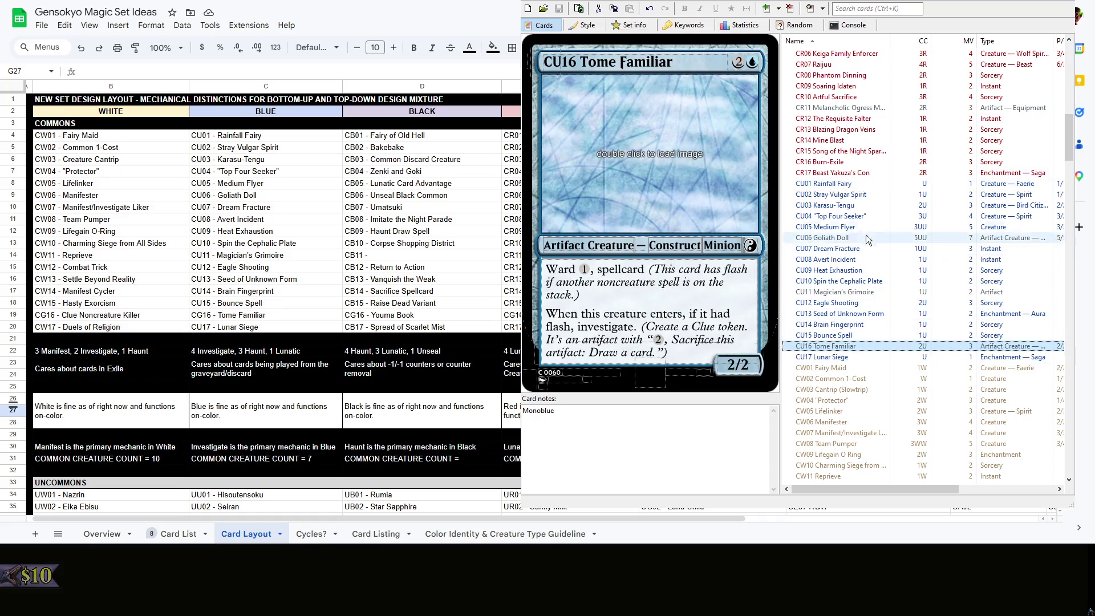
{"action": "left_click", "coordinate": [855, 195]}
{"action": "left_click", "coordinate": [856, 215]}
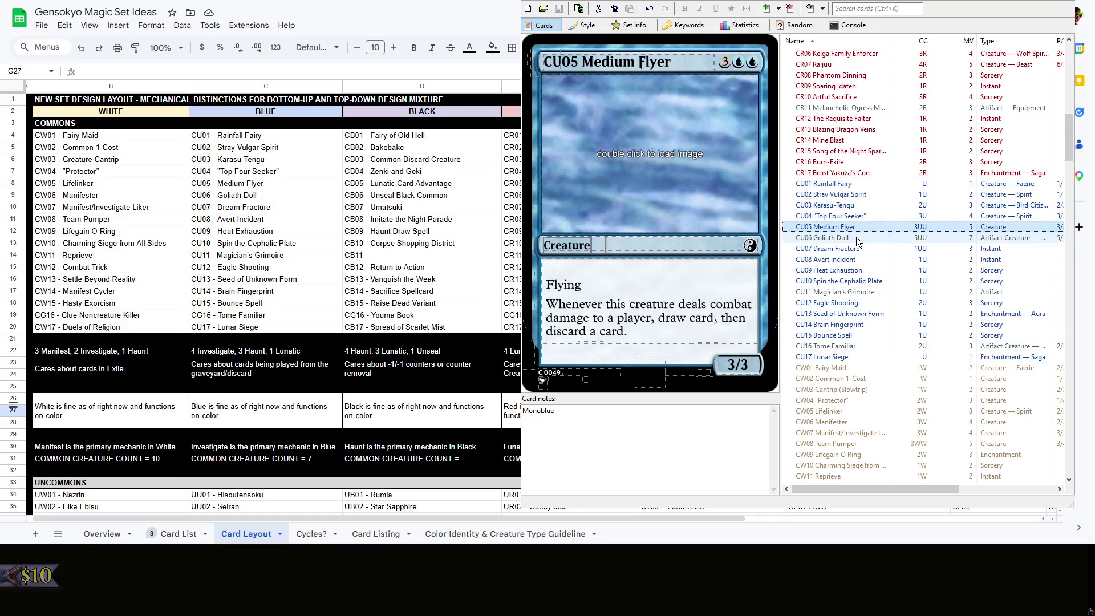
{"action": "left_click", "coordinate": [856, 238]}
{"action": "left_click", "coordinate": [862, 282]}
{"action": "left_click", "coordinate": [860, 345]}
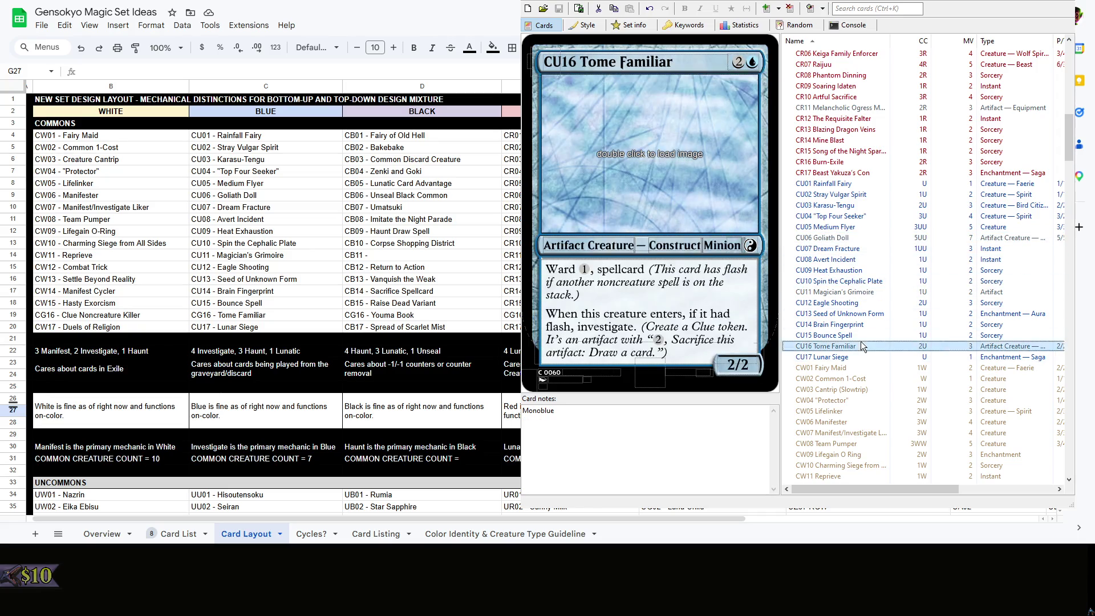
Correct Blue's common creature count in C31 from 7 to 8 and return to the card editor
{"action": "key", "text": "alt+Tab"}
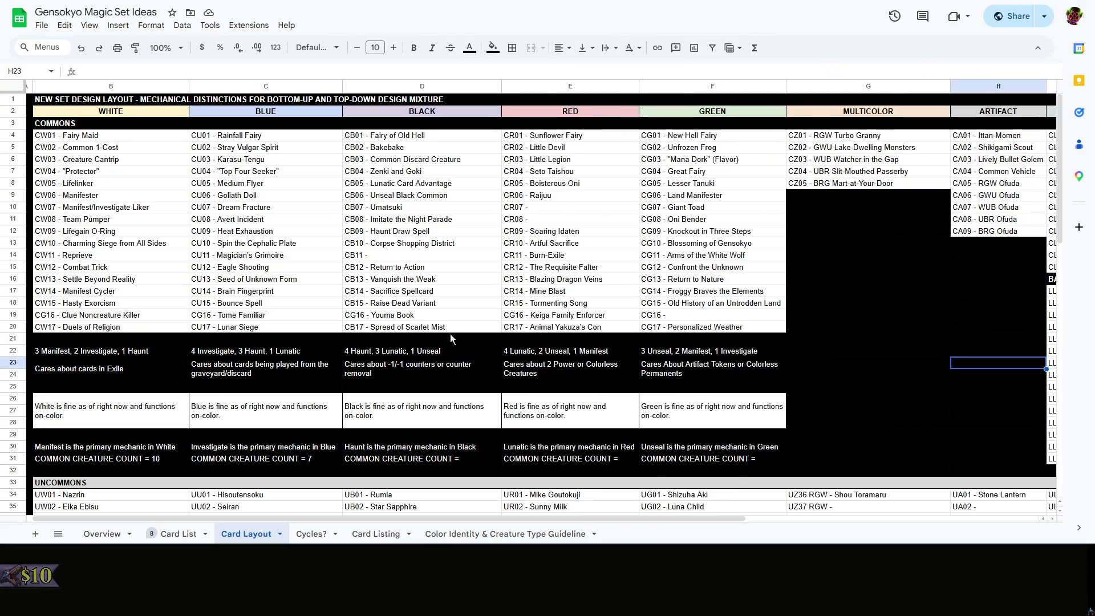
{"action": "double_click", "coordinate": [299, 458]}
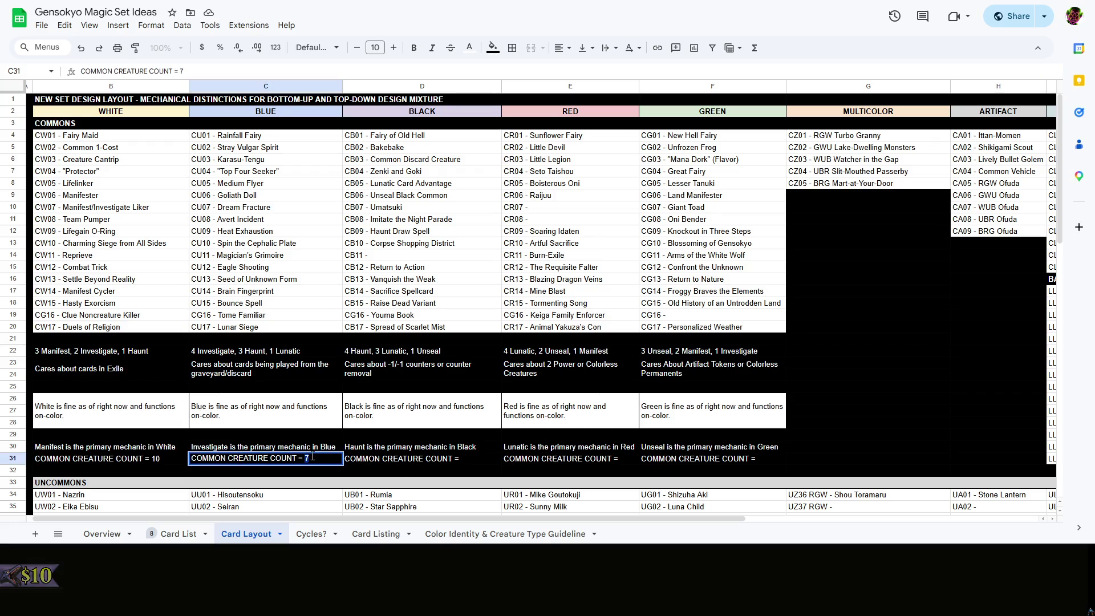
{"action": "type", "text": "8"}
{"action": "left_click", "coordinate": [751, 405]}
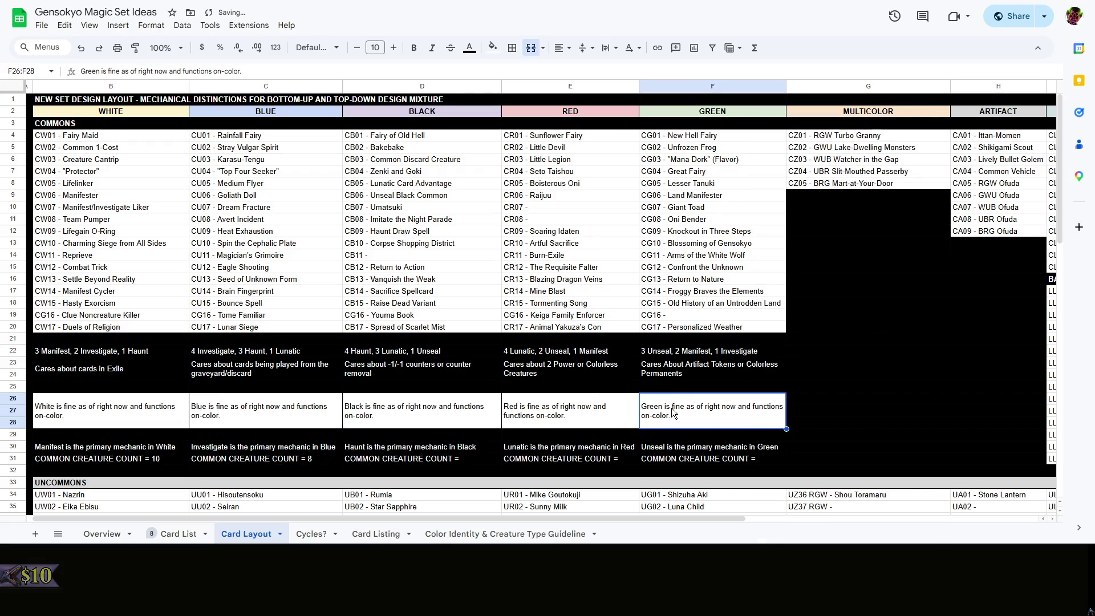
{"action": "scroll", "coordinate": [432, 350], "scroll_direction": "down", "scroll_amount": 3}
{"action": "left_click", "coordinate": [432, 346]}
{"action": "scroll", "coordinate": [432, 353], "scroll_direction": "up", "scroll_amount": 3}
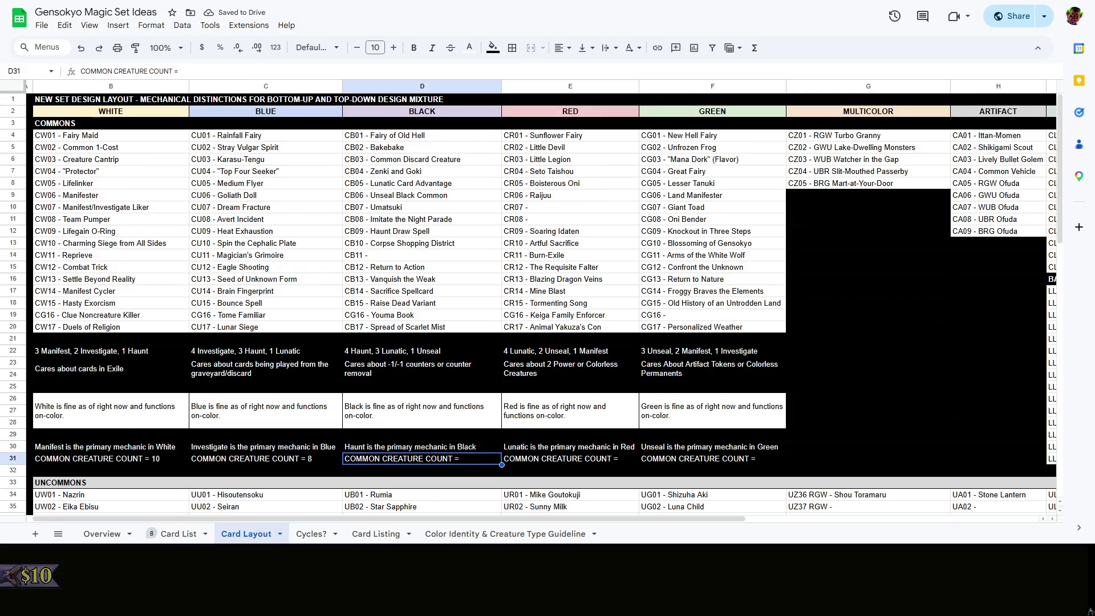
{"action": "key", "text": "alt+Tab"}
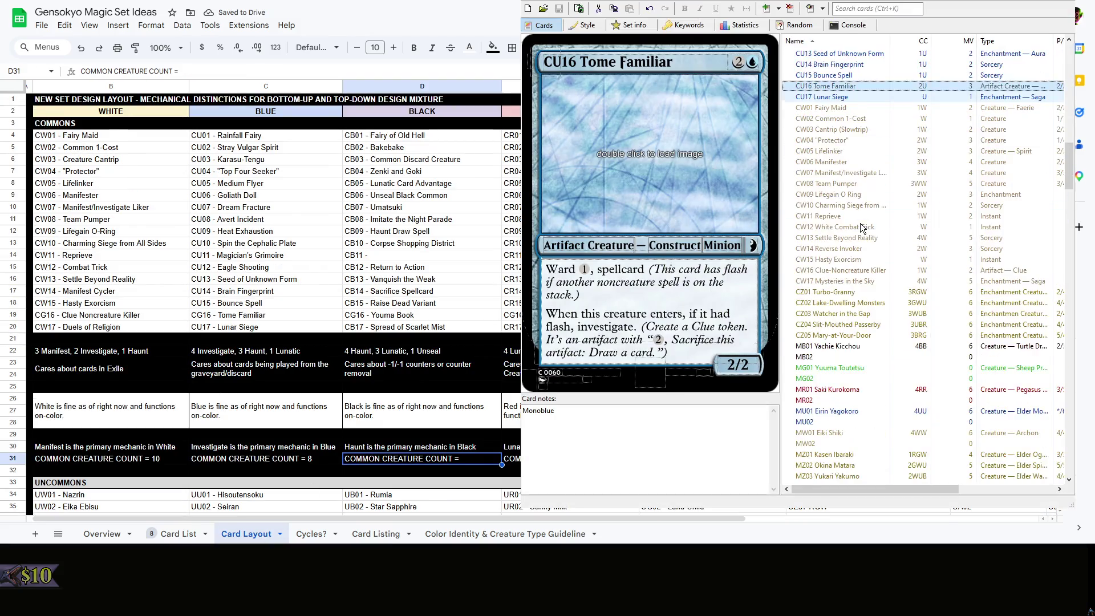
{"action": "scroll", "coordinate": [860, 223], "scroll_direction": "down", "scroll_amount": 5}
{"action": "scroll", "coordinate": [860, 223], "scroll_direction": "up", "scroll_amount": 5}
{"action": "scroll", "coordinate": [864, 226], "scroll_direction": "up", "scroll_amount": 5}
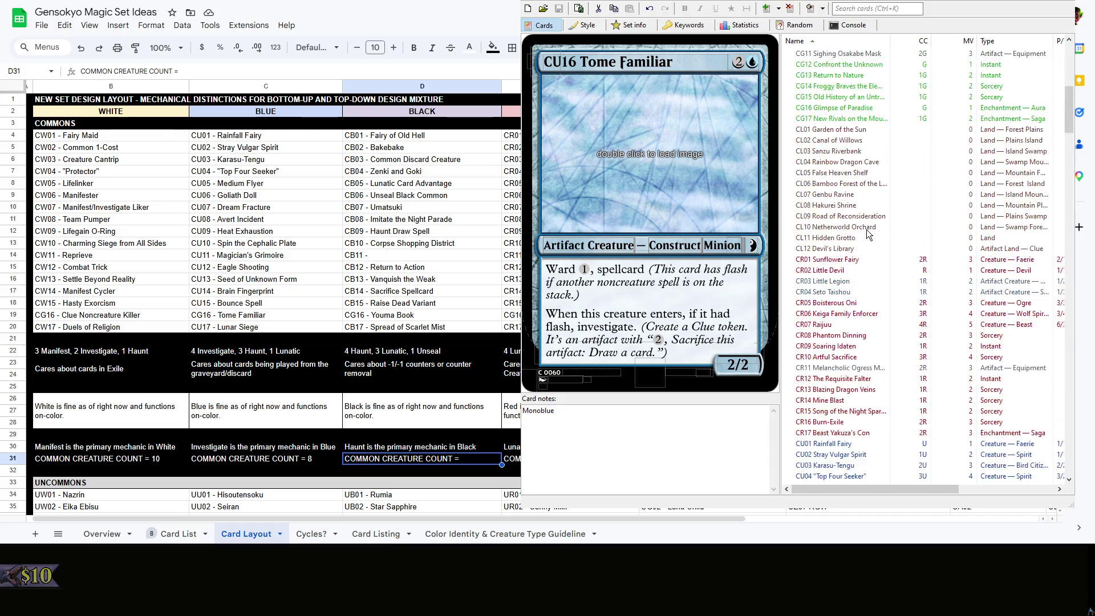
{"action": "scroll", "coordinate": [867, 230], "scroll_direction": "up", "scroll_amount": 5}
{"action": "scroll", "coordinate": [856, 148], "scroll_direction": "up", "scroll_amount": 5}
Show CB01 Fairy of Old Hell, the first black common, in the card preview
{"action": "left_click", "coordinate": [856, 151]}
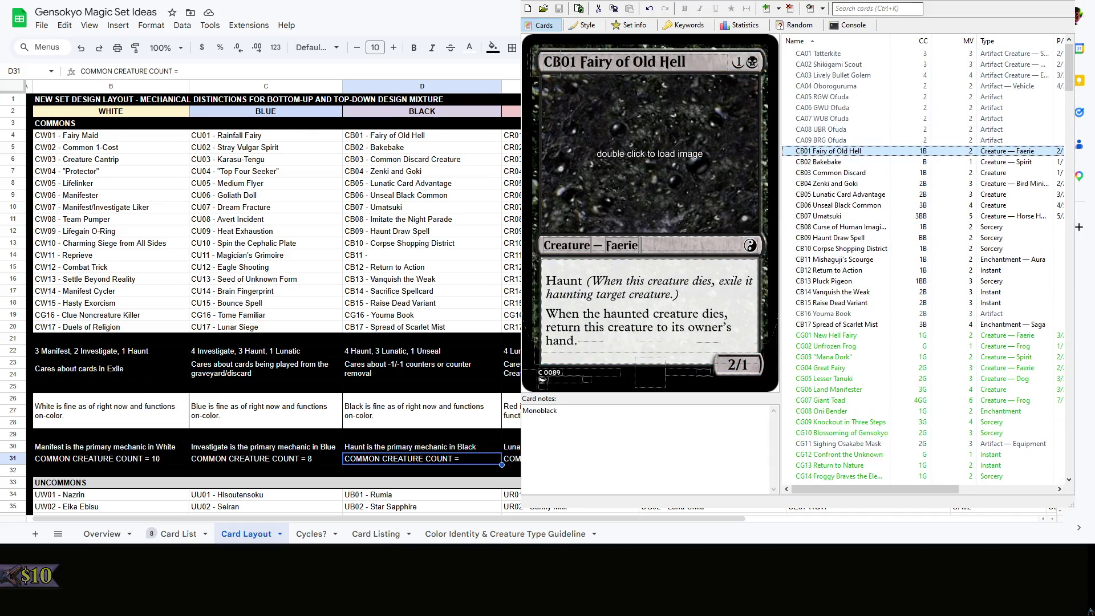
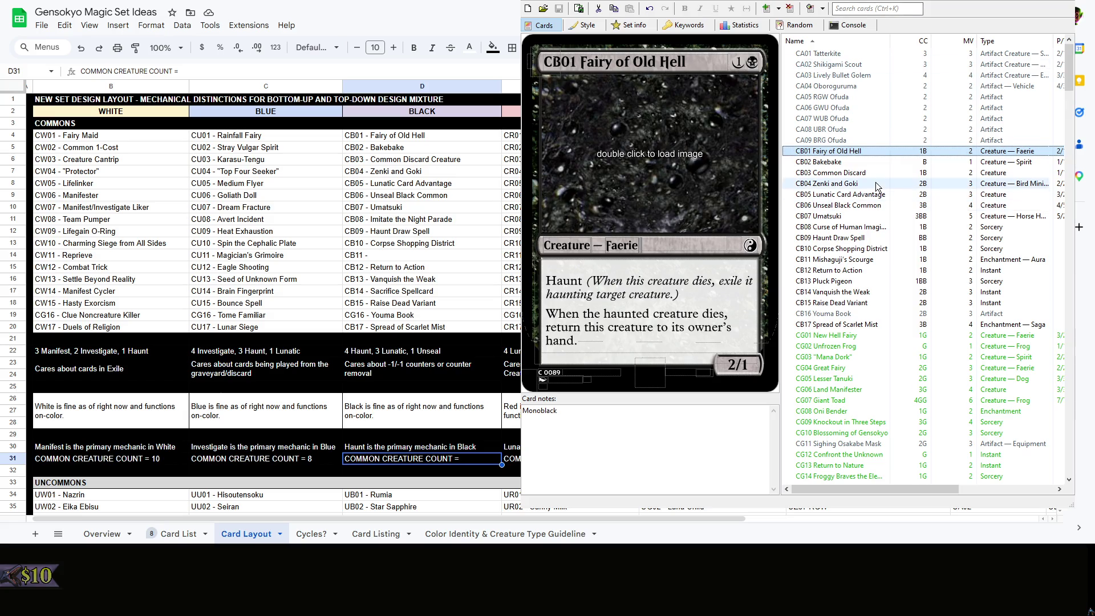
Rename D11 to Curse of Human Imagination and D14 to Mishaguji's Scourge, checking the card editor's black commons
{"action": "left_click", "coordinate": [852, 172]}
{"action": "key", "text": "Up"}
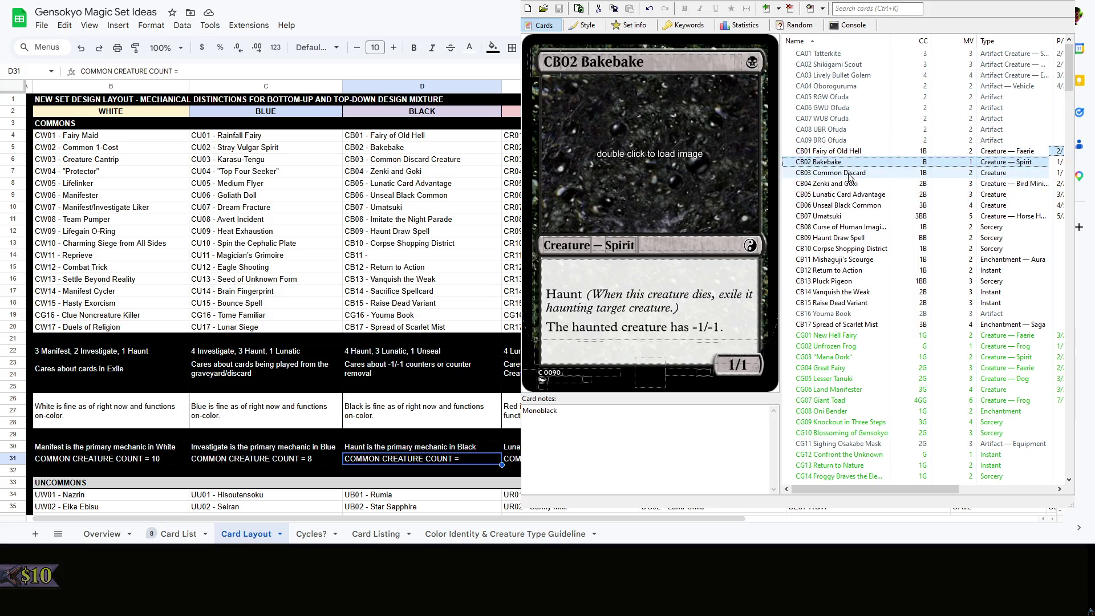
{"action": "key", "text": "Down"}
{"action": "key", "text": "Down"}
{"action": "key", "text": "Down"}
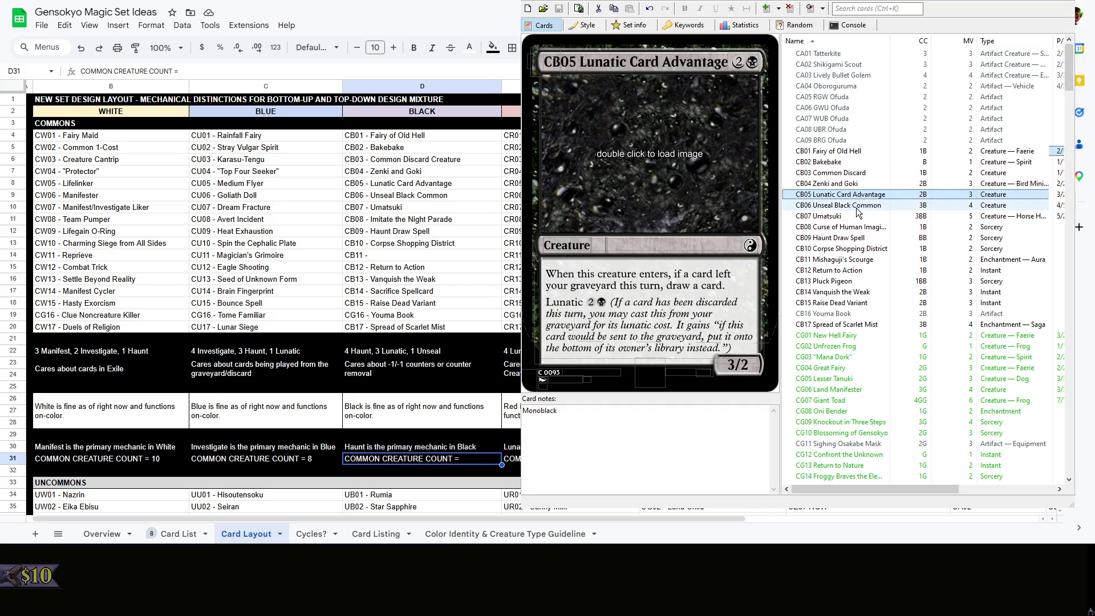
{"action": "key", "text": "Down"}
{"action": "key", "text": "Down"}
{"action": "key", "text": "Down"}
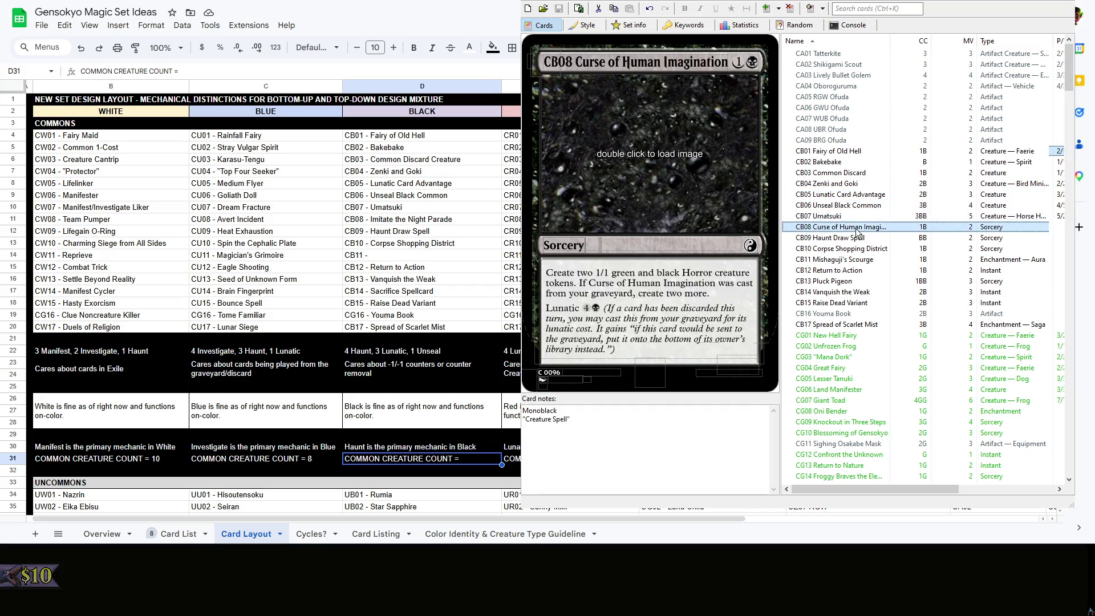
{"action": "left_click", "coordinate": [419, 219]}
{"action": "double_click", "coordinate": [419, 219]}
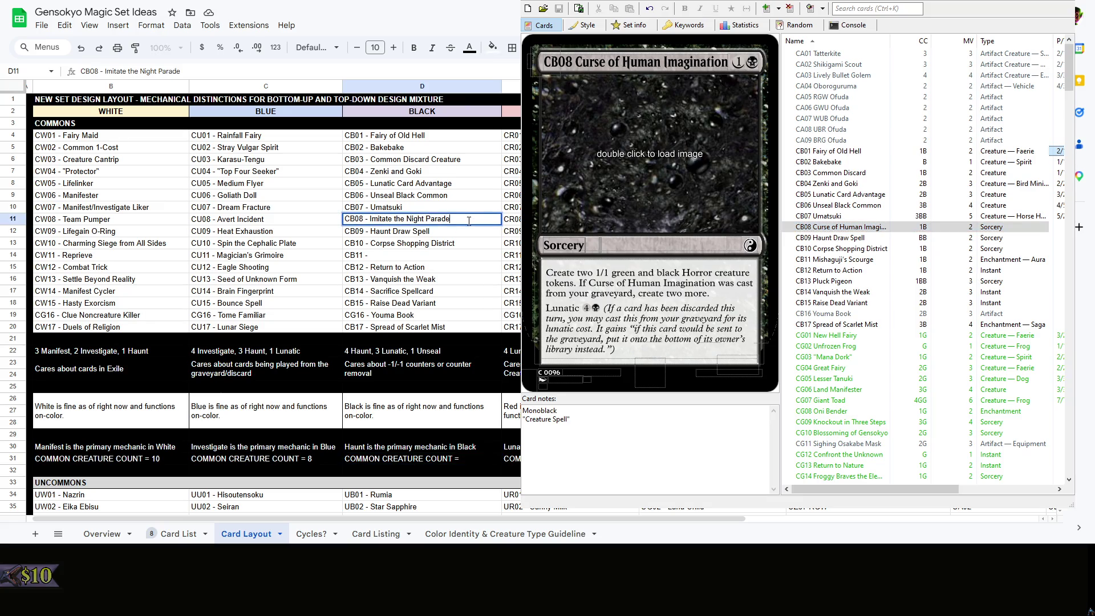
{"action": "left_click_drag", "start_coordinate": [451, 219], "coordinate": [366, 220]}
{"action": "type", "text": "Curse"}
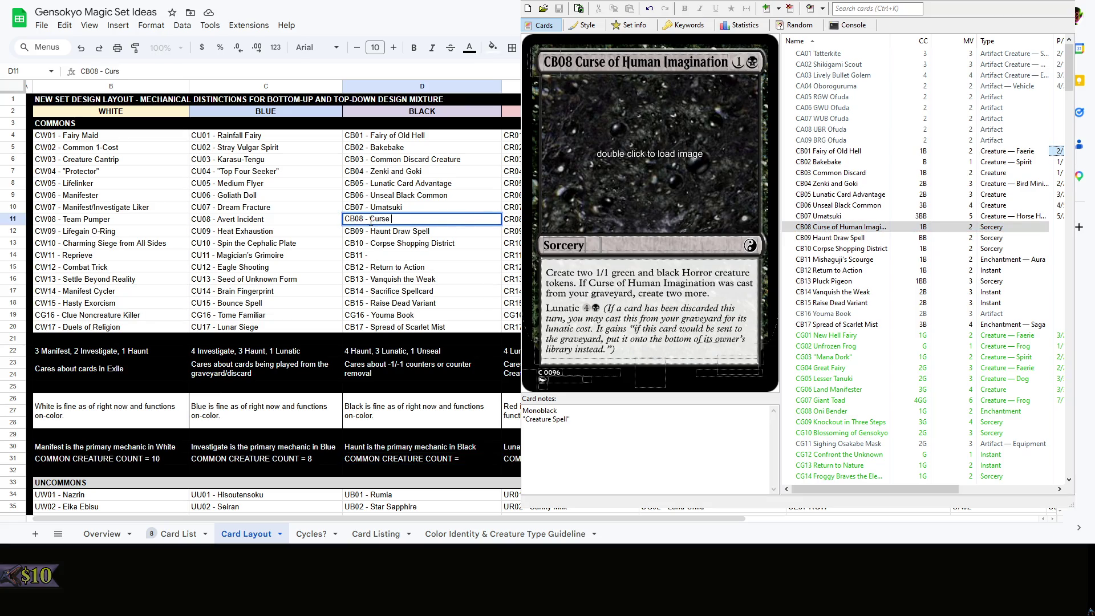
{"action": "type", "text": "magination"}
{"action": "left_click", "coordinate": [886, 239]}
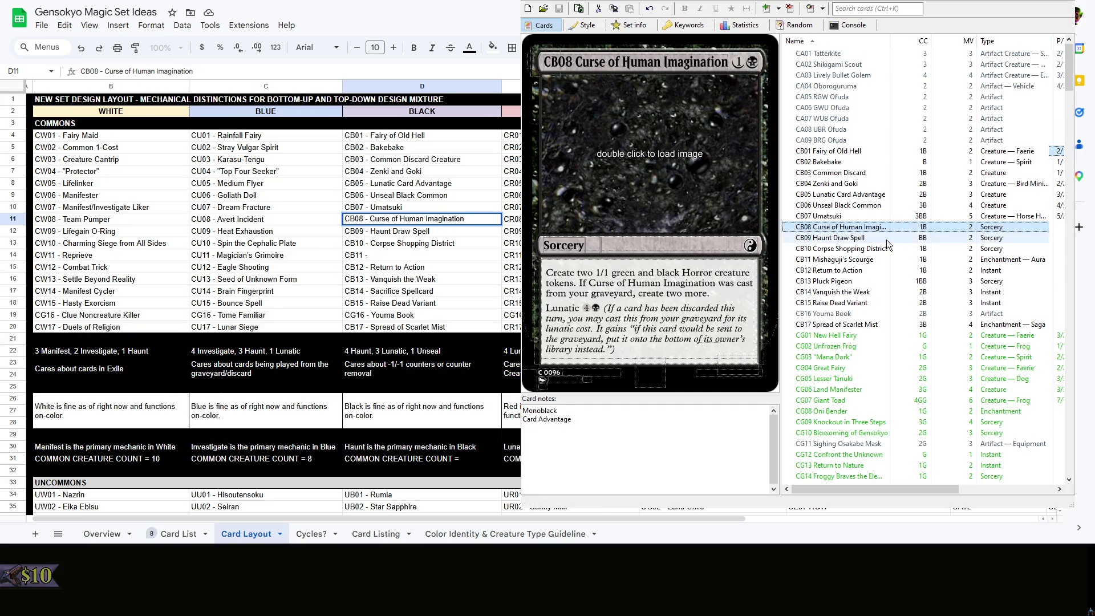
{"action": "left_click", "coordinate": [883, 249]}
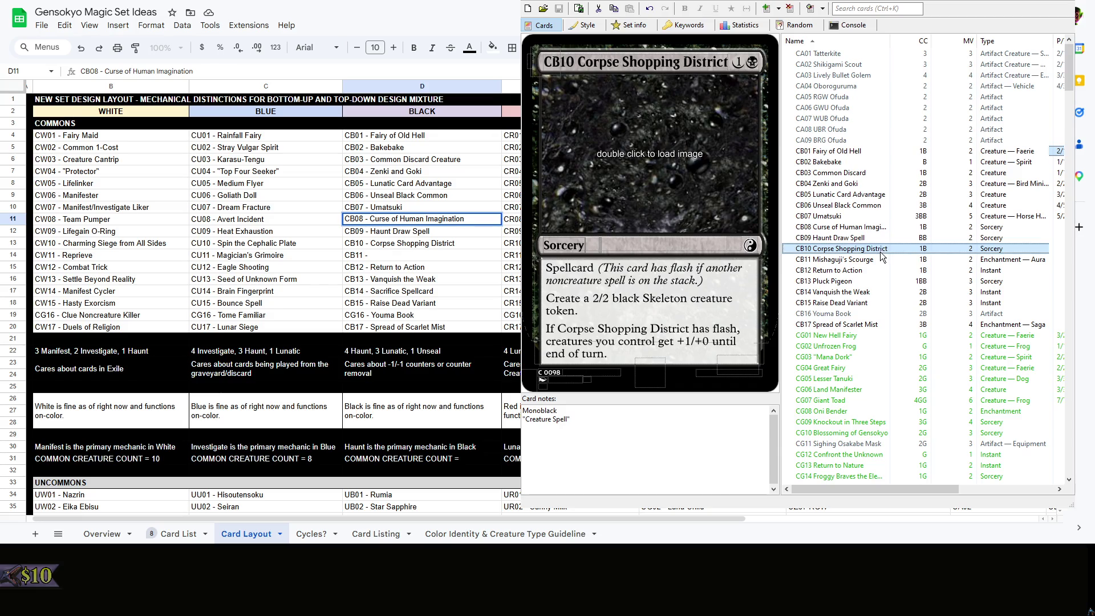
{"action": "left_click", "coordinate": [879, 260]}
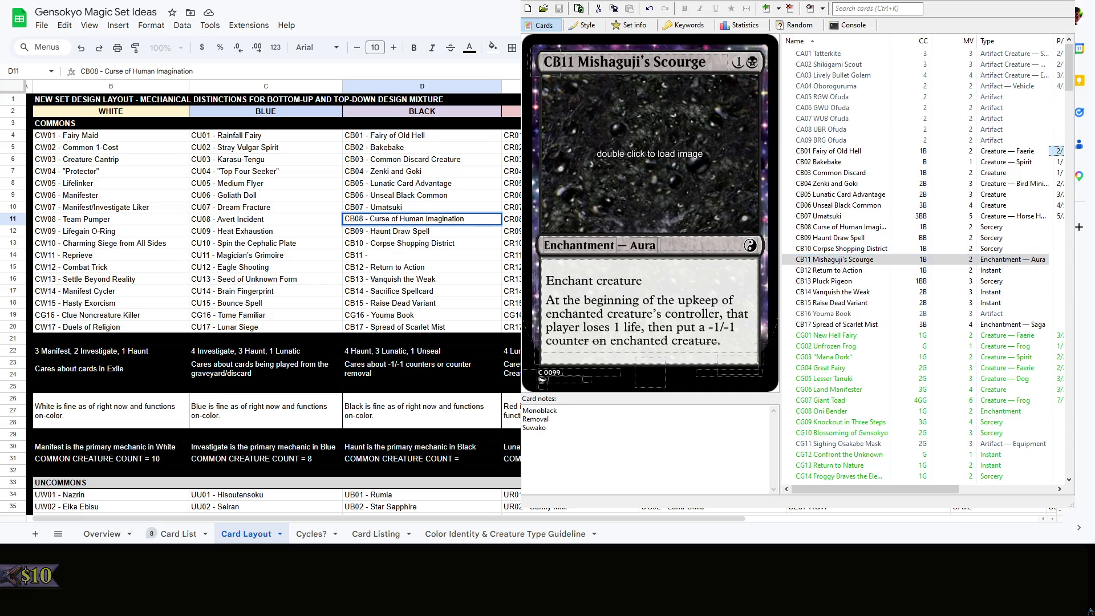
{"action": "double_click", "coordinate": [404, 254]}
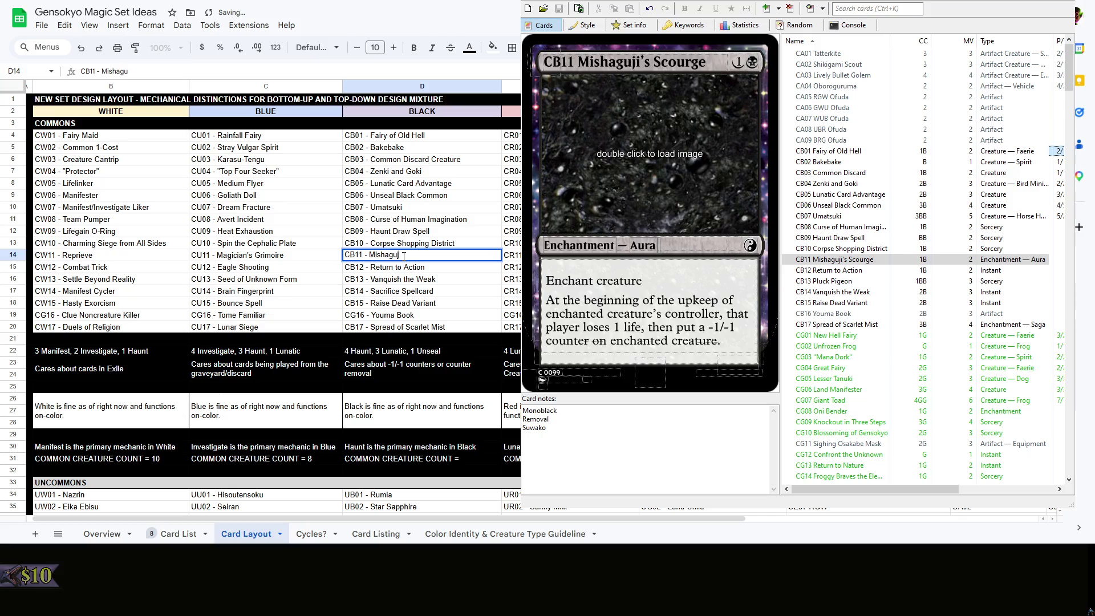
{"action": "type", "text": "'s Scourge"}
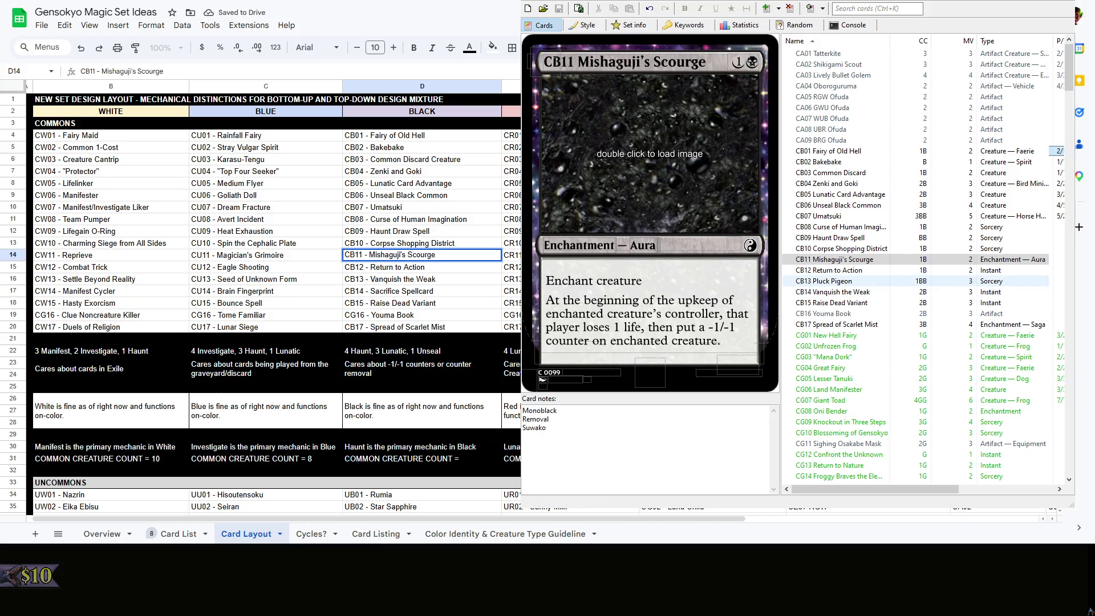
Rename D16 to Pluck Pigeon and D17 to Vanquish the Weak
{"action": "key", "text": "Down"}
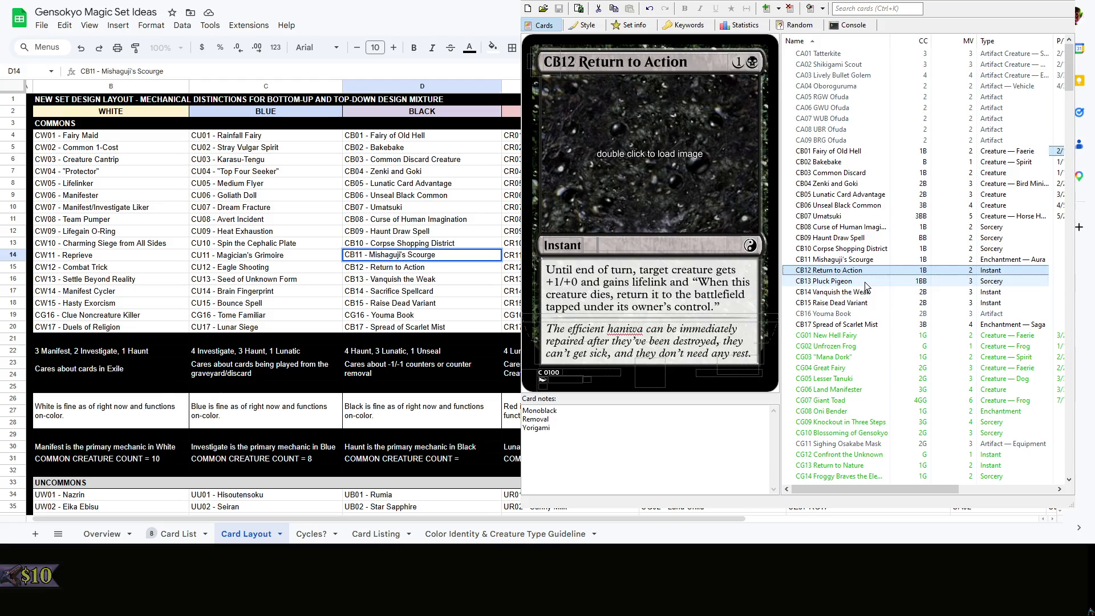
{"action": "key", "text": "Down"}
{"action": "double_click", "coordinate": [444, 279]}
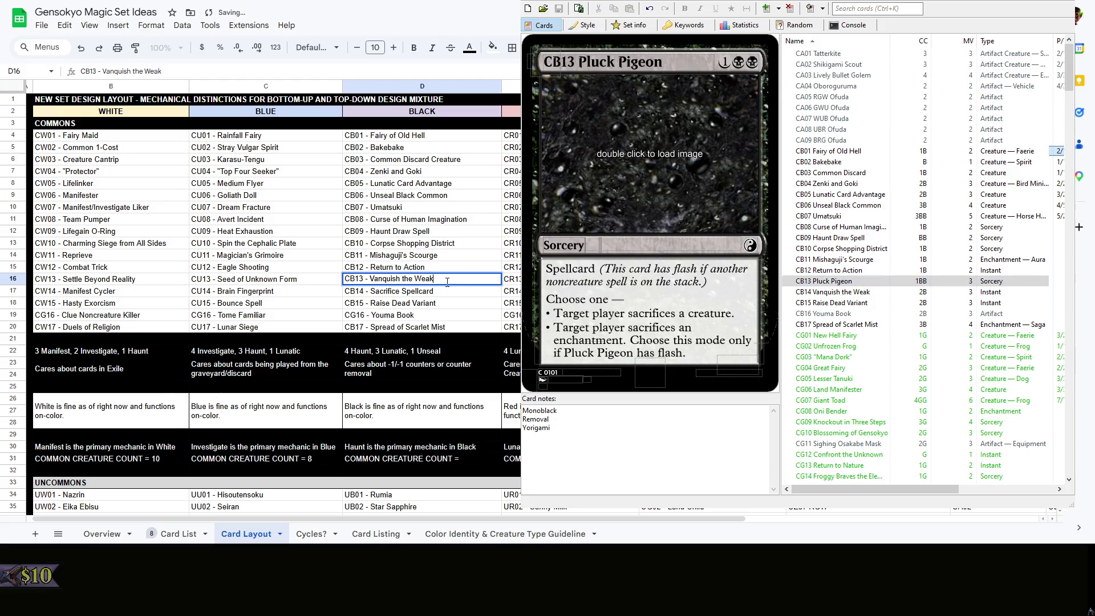
{"action": "key", "text": "BackSpace"}
{"action": "key", "text": "BackSpace"}
{"action": "key", "text": "BackSpace"}
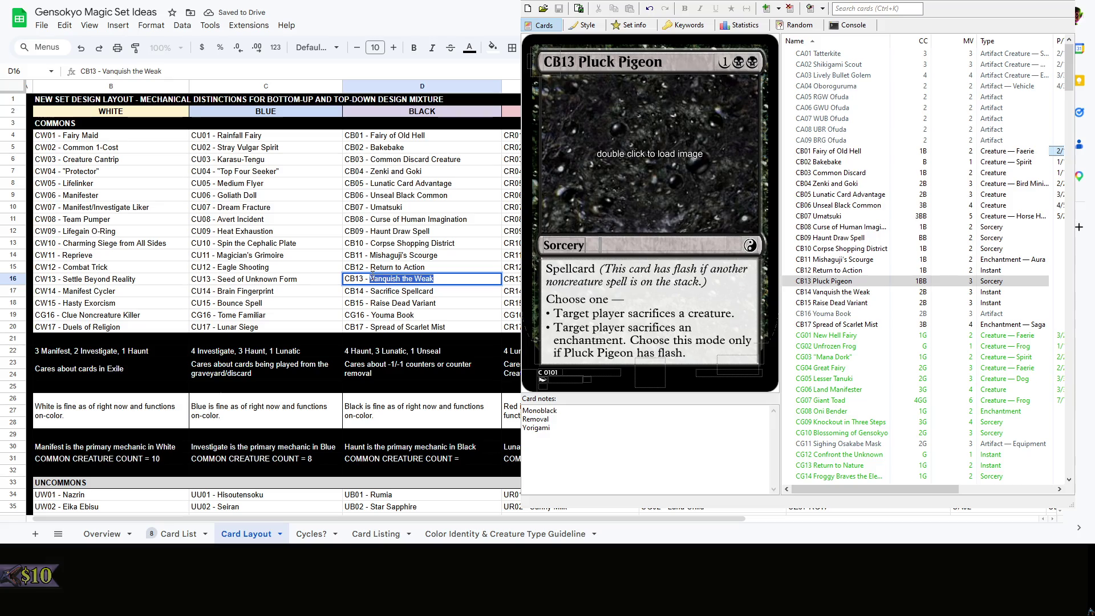
{"action": "type", "text": "Pluck P"}
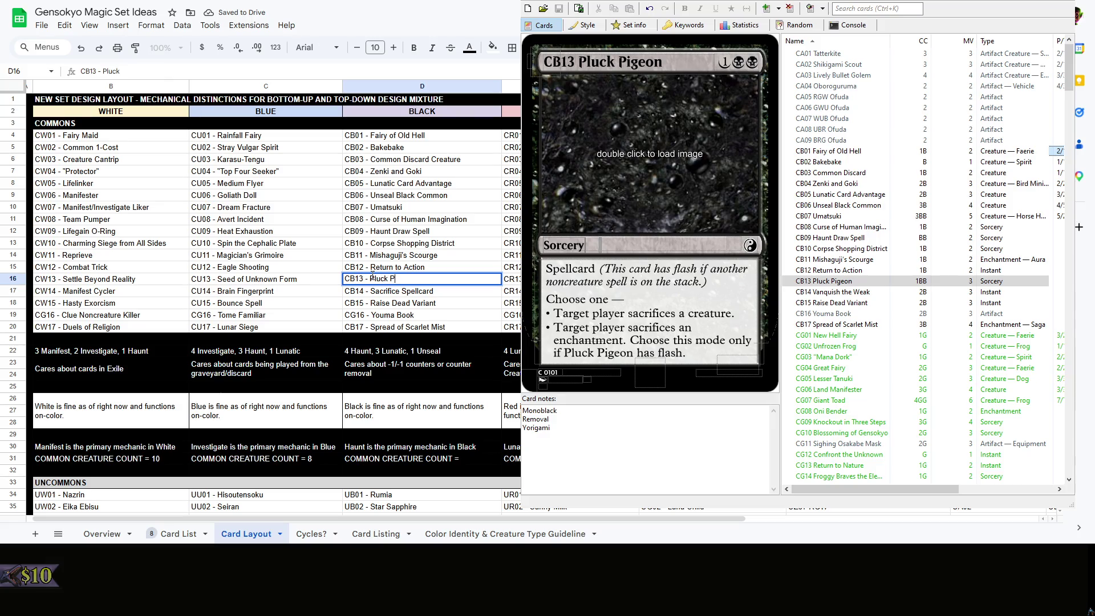
{"action": "type", "text": "g"}
{"action": "key", "text": "Return"}
{"action": "double_click", "coordinate": [446, 292]}
{"action": "left_click_drag", "start_coordinate": [445, 292], "coordinate": [377, 292]}
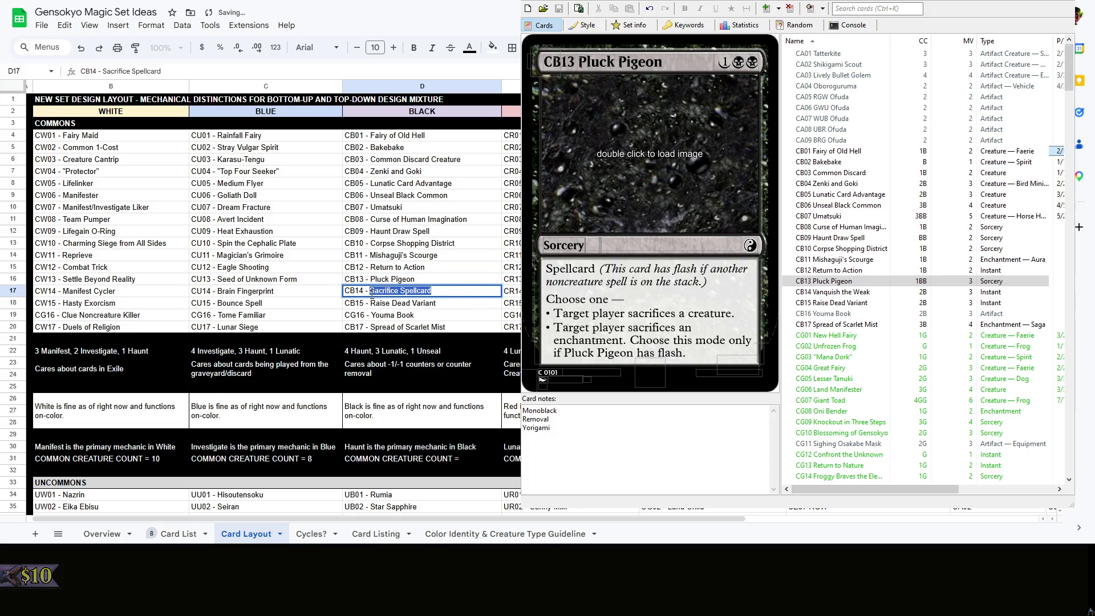
{"action": "type", "text": "Vanquish the W"}
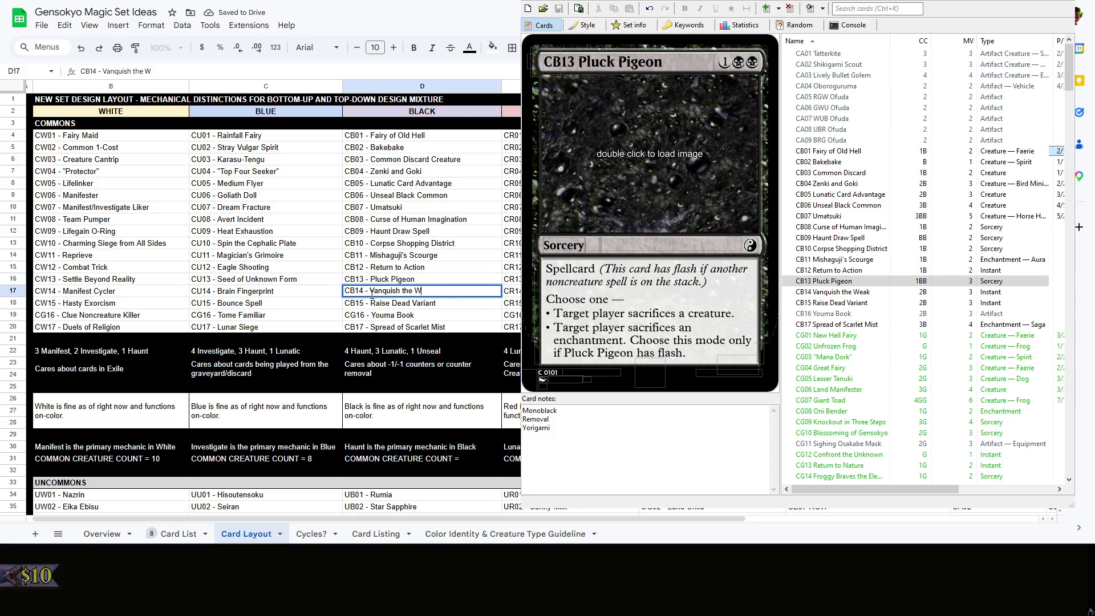
{"action": "type", "text": "eak"}
{"action": "key", "text": "Return"}
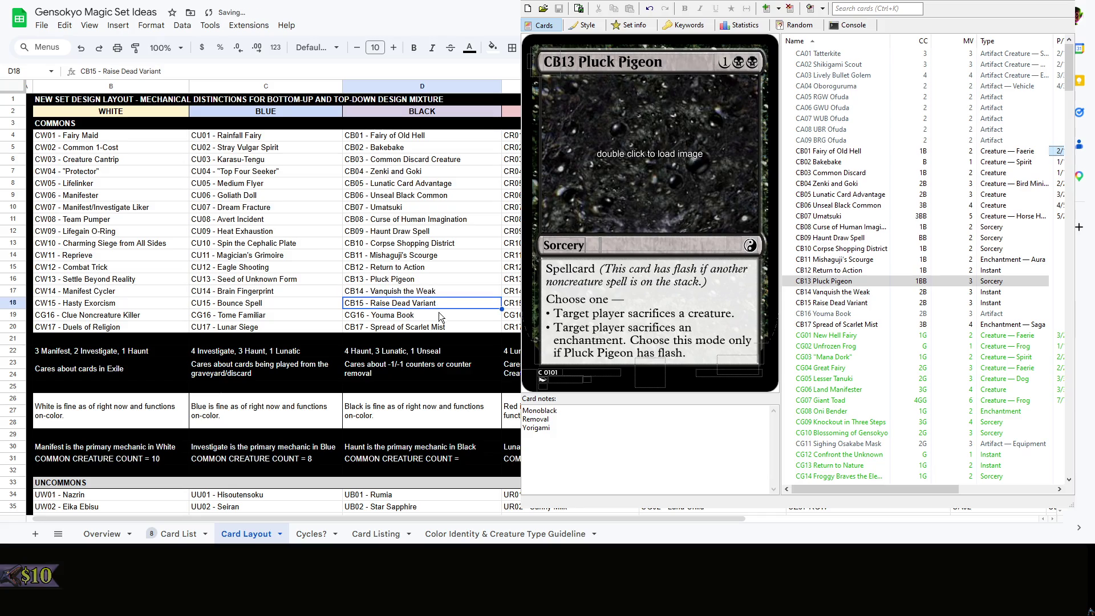
{"action": "left_click", "coordinate": [439, 316]}
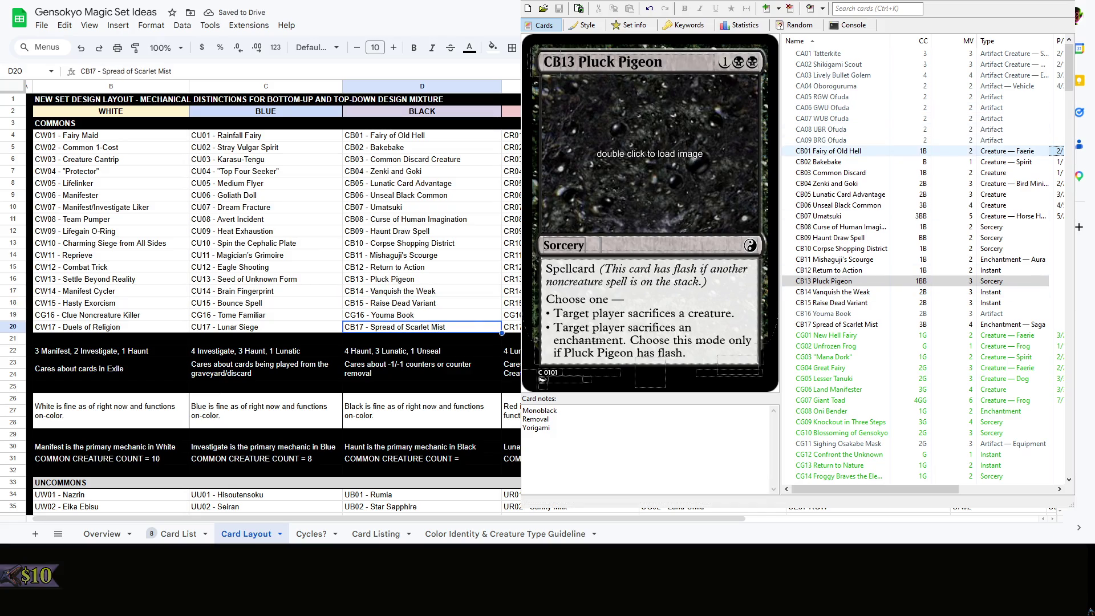
Review black commons for creature types and enter a common creature count of 9 in D31
{"action": "left_click", "coordinate": [847, 151]}
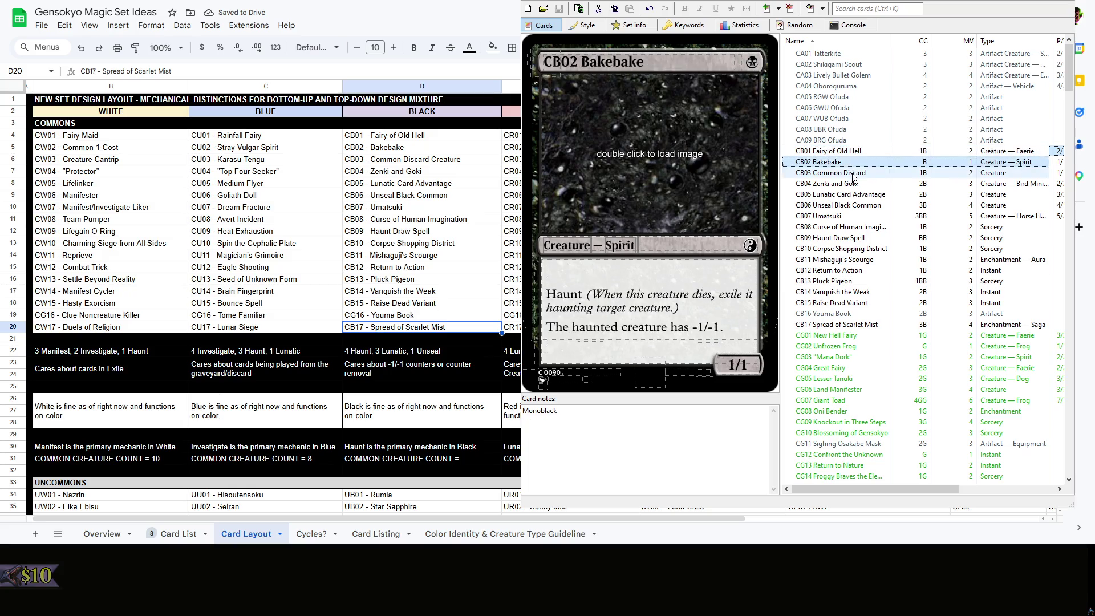
{"action": "left_click", "coordinate": [847, 172]}
{"action": "left_click", "coordinate": [853, 194]}
{"action": "left_click", "coordinate": [849, 216]}
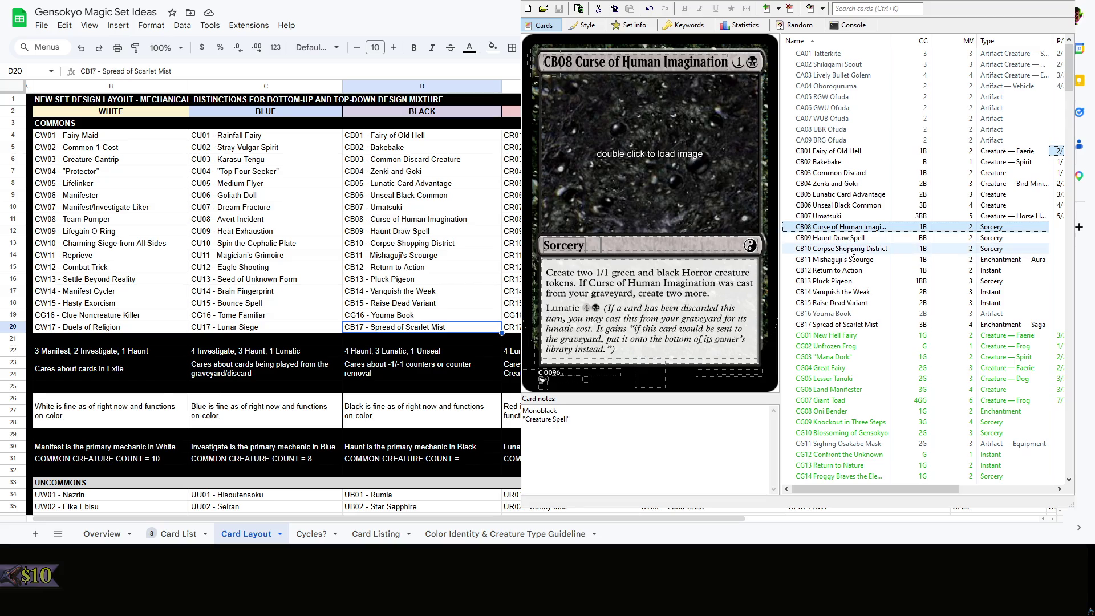
{"action": "left_click", "coordinate": [843, 248]}
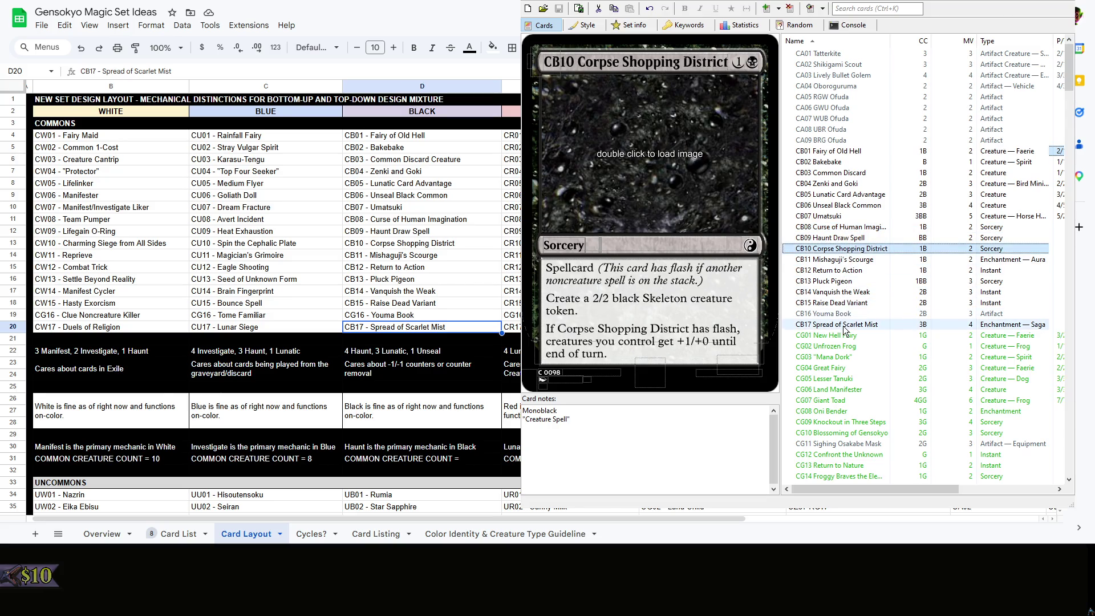
{"action": "double_click", "coordinate": [479, 461]}
{"action": "type", "text": "9"}
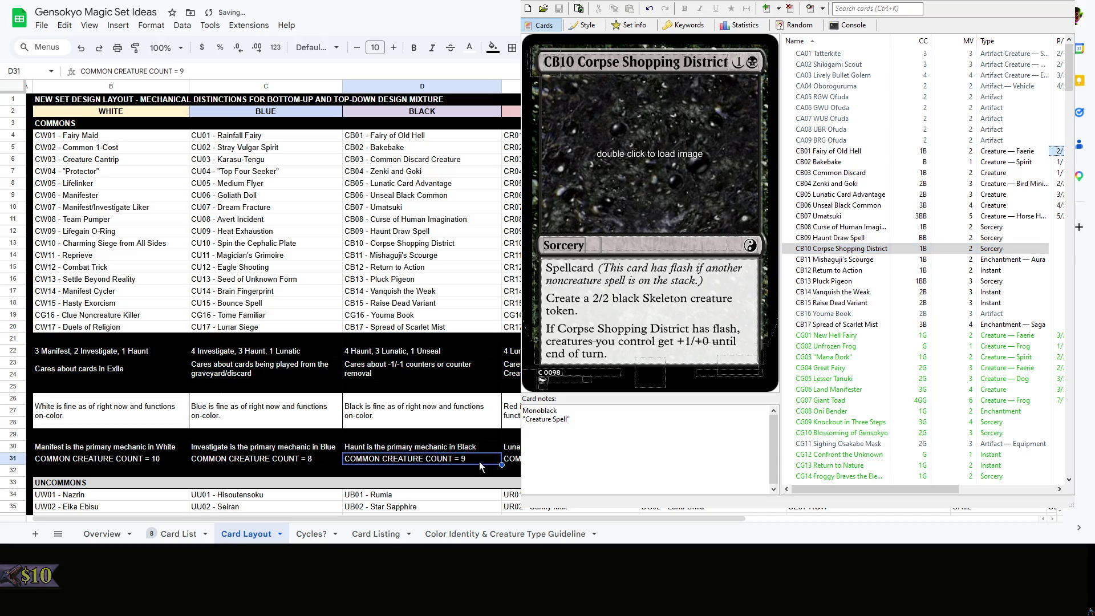
{"action": "scroll", "coordinate": [494, 519], "scroll_direction": "right", "scroll_amount": 2}
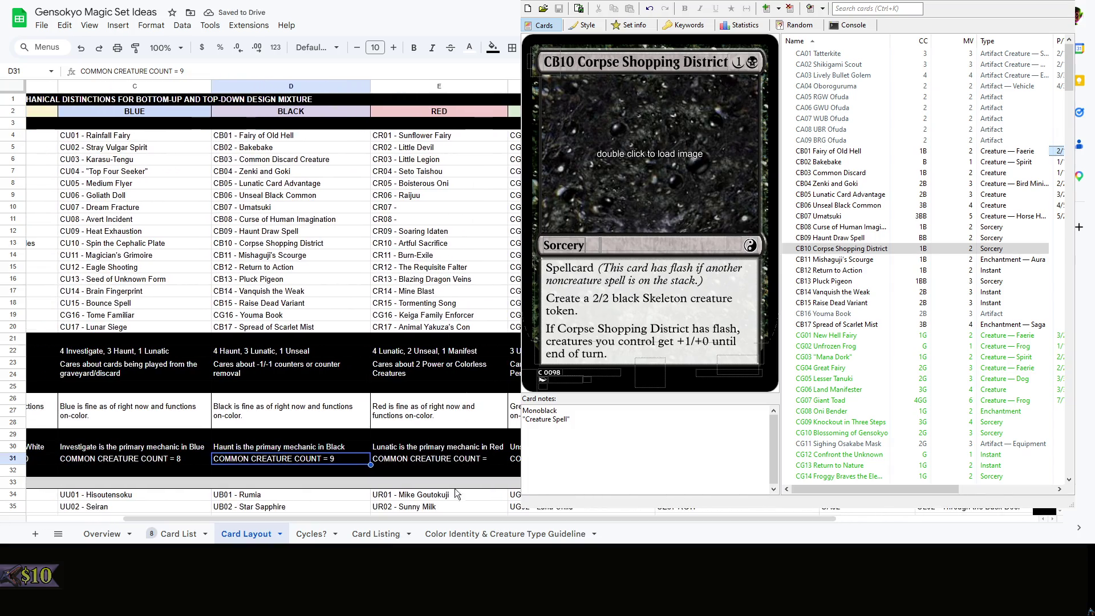
Move Raijuu from the CR06 entry to CR07, leaving CR06 as Keiga Family Enforcer
{"action": "key", "text": "Right"}
{"action": "scroll", "coordinate": [855, 292], "scroll_direction": "down", "scroll_amount": 8}
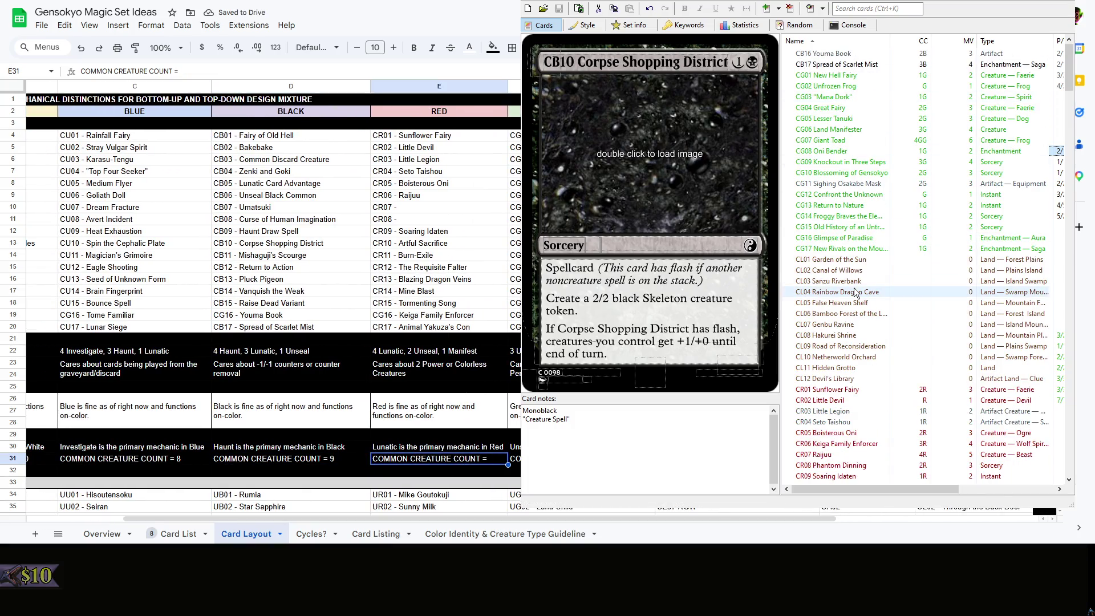
{"action": "scroll", "coordinate": [854, 294], "scroll_direction": "down", "scroll_amount": 2}
{"action": "scroll", "coordinate": [851, 296], "scroll_direction": "down", "scroll_amount": 2}
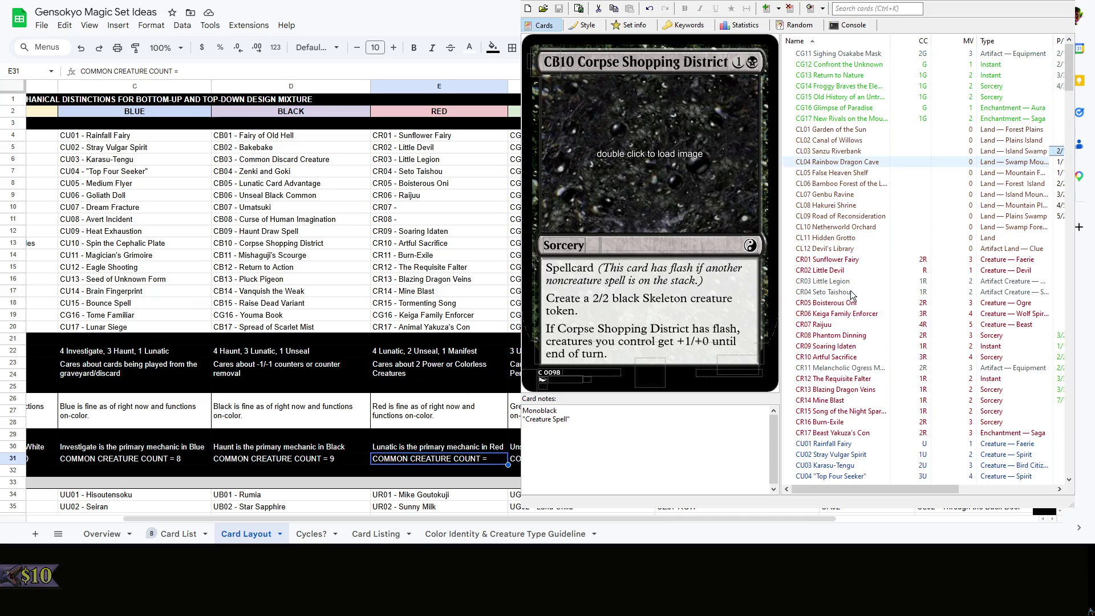
{"action": "scroll", "coordinate": [852, 295], "scroll_direction": "down", "scroll_amount": 2}
{"action": "left_click", "coordinate": [433, 208]}
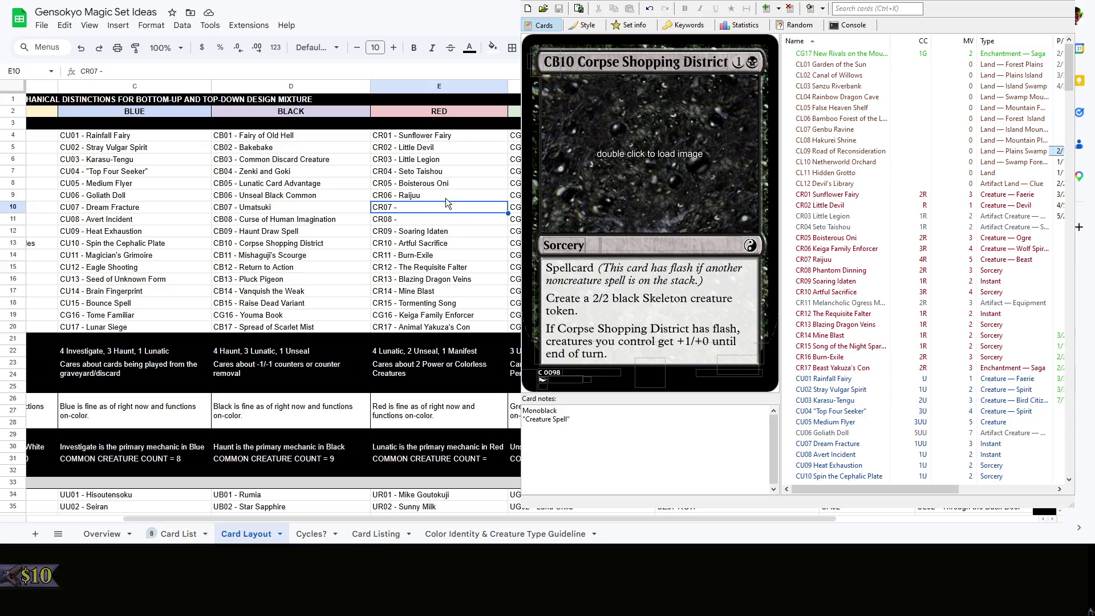
{"action": "double_click", "coordinate": [446, 197]}
{"action": "double_click", "coordinate": [399, 195]}
{"action": "key", "text": "ctrl+c"}
{"action": "double_click", "coordinate": [413, 206]}
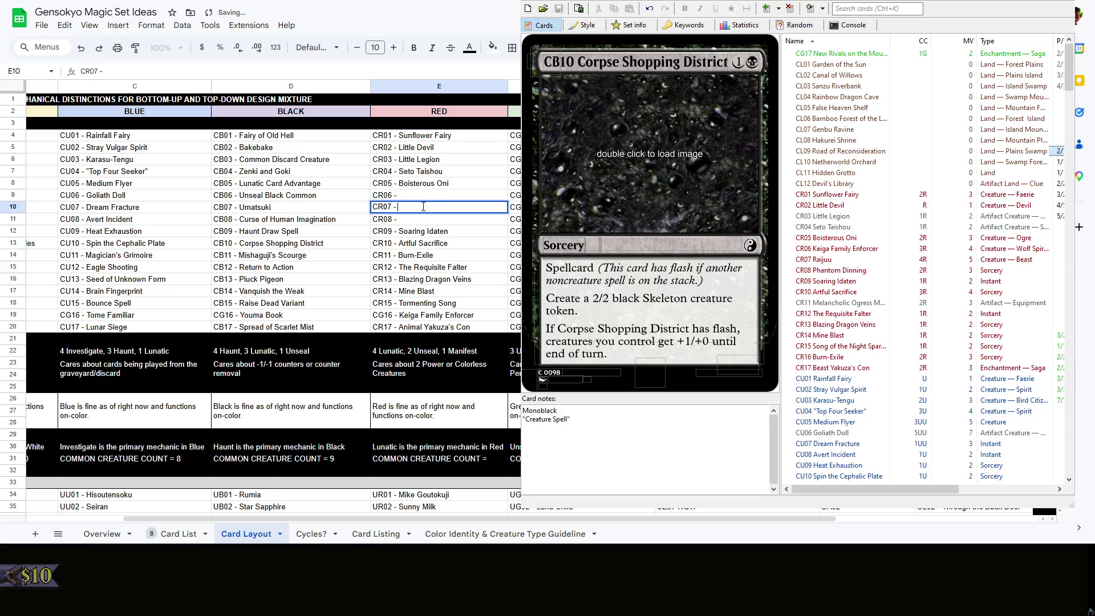
{"action": "key", "text": "ctrl+v"}
{"action": "type", "text": "Je"}
{"action": "key", "text": "BackSpace"}
{"action": "key", "text": "BackSpace"}
{"action": "type", "text": "Ke"}
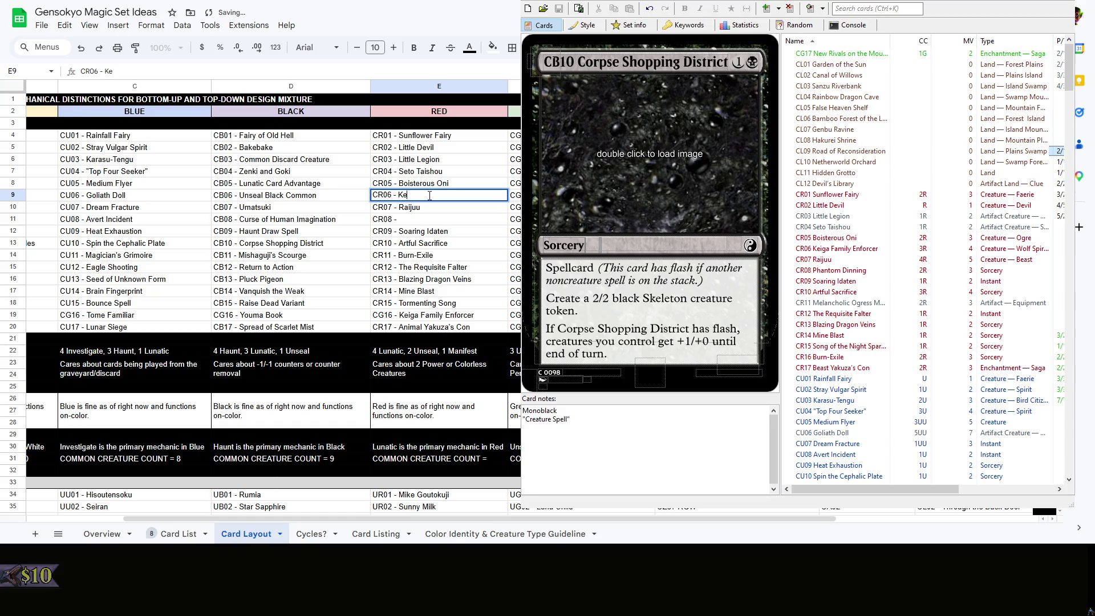
{"action": "type", "text": "iga Family Enforce"}
{"action": "type", "text": "rcer"}
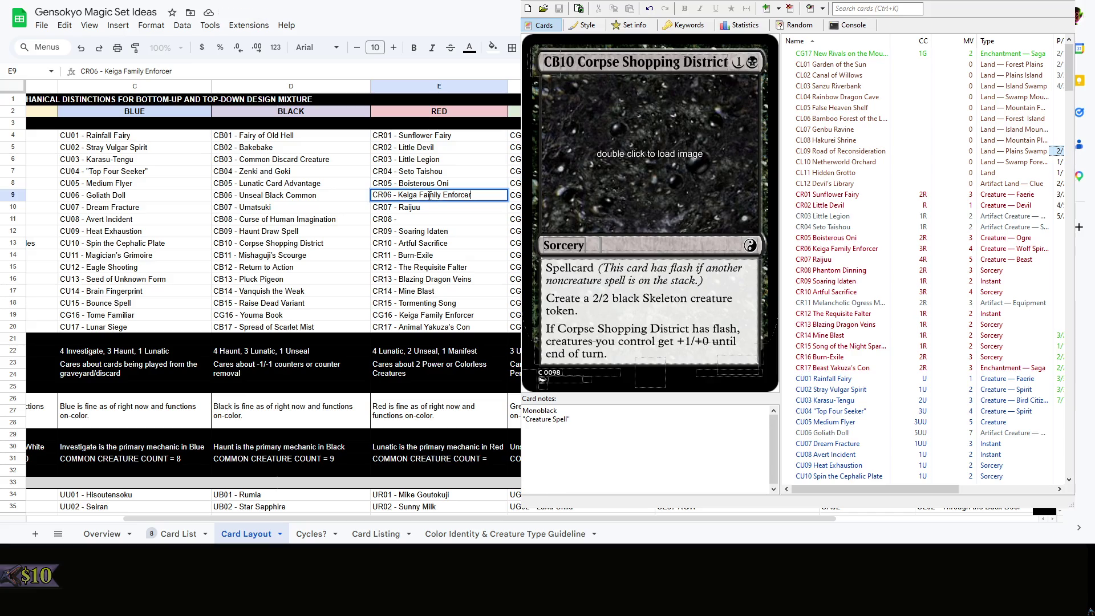
Complete cell E11 as CR08 - Phantom Dinning
{"action": "double_click", "coordinate": [460, 218]}
{"action": "type", "text": "Phanto"}
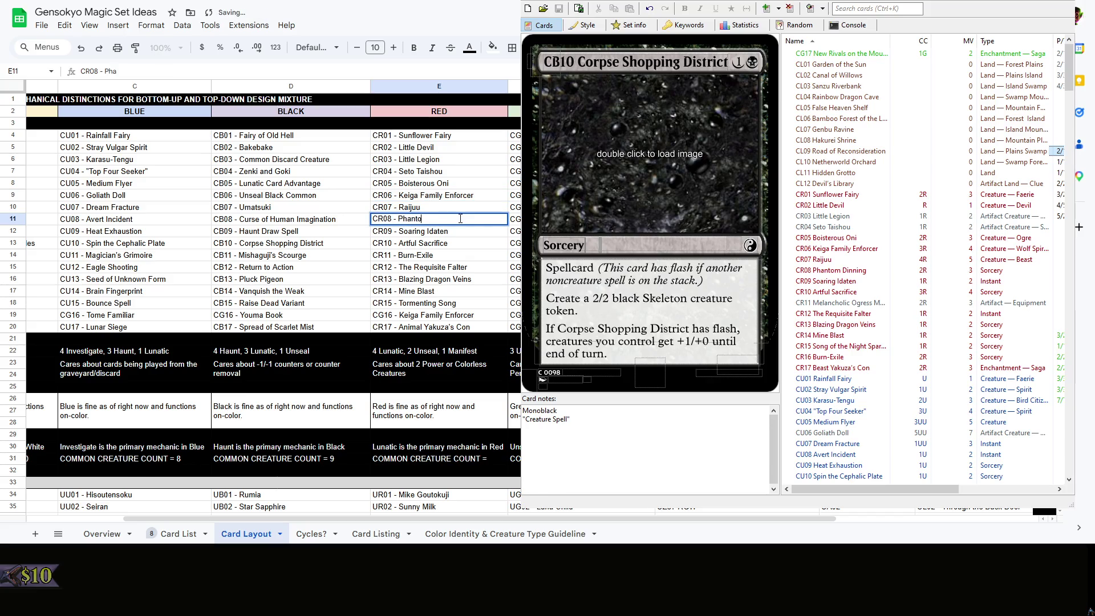
{"action": "type", "text": "m Dinning"}
{"action": "key", "text": "Return"}
{"action": "right_click", "coordinate": [463, 222]}
{"action": "left_click", "coordinate": [434, 220]}
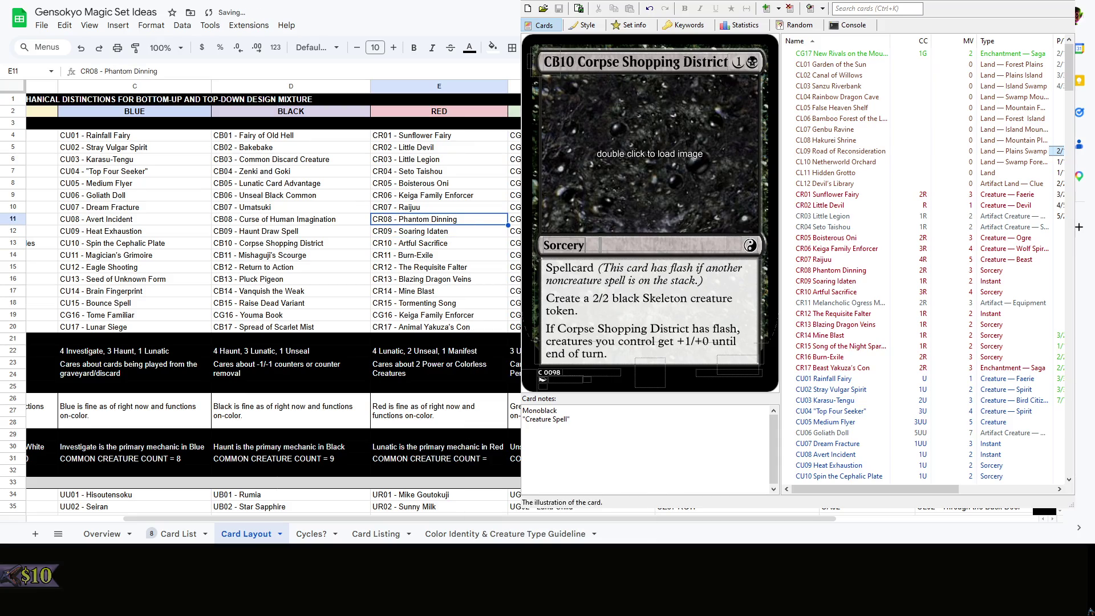
Step the card editor preview through the red commons up to CR16 Burn-Exile
{"action": "left_click", "coordinate": [877, 195]}
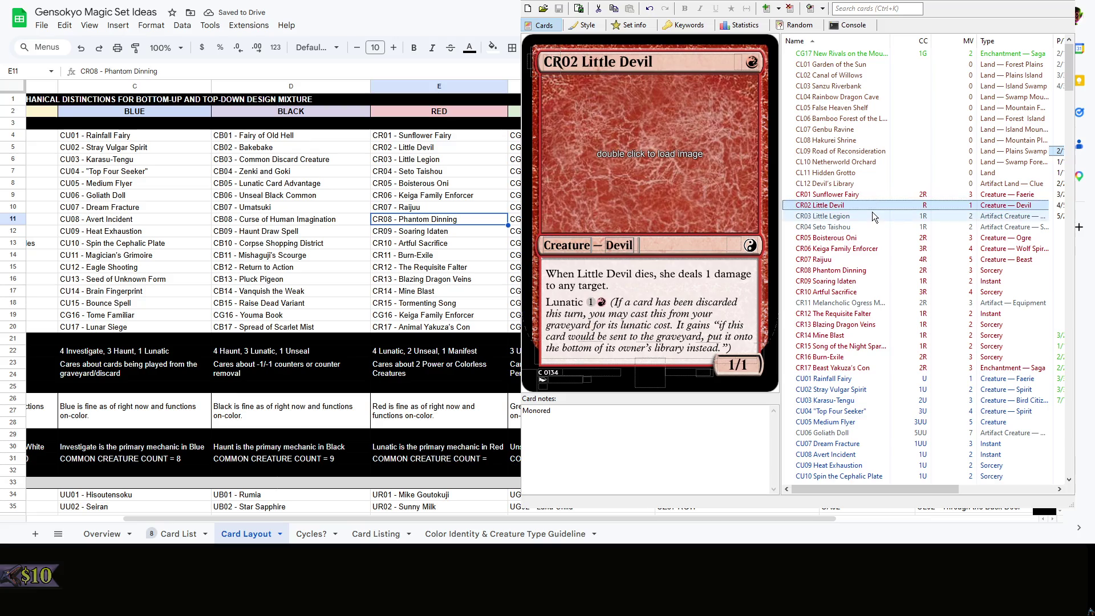
{"action": "left_click", "coordinate": [871, 217]}
{"action": "left_click", "coordinate": [863, 237]}
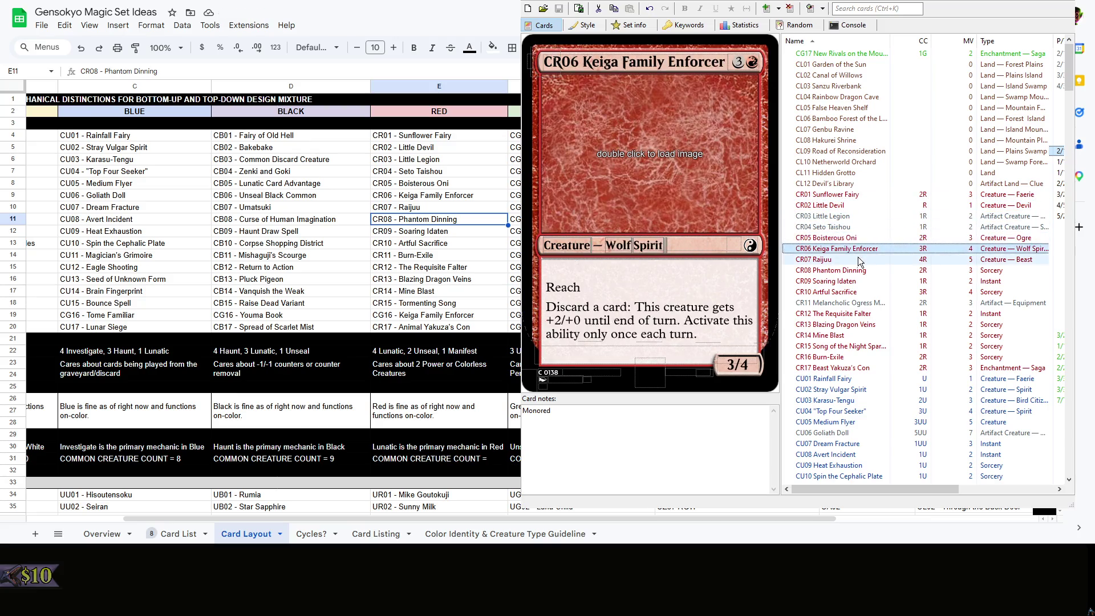
{"action": "left_click", "coordinate": [858, 260]}
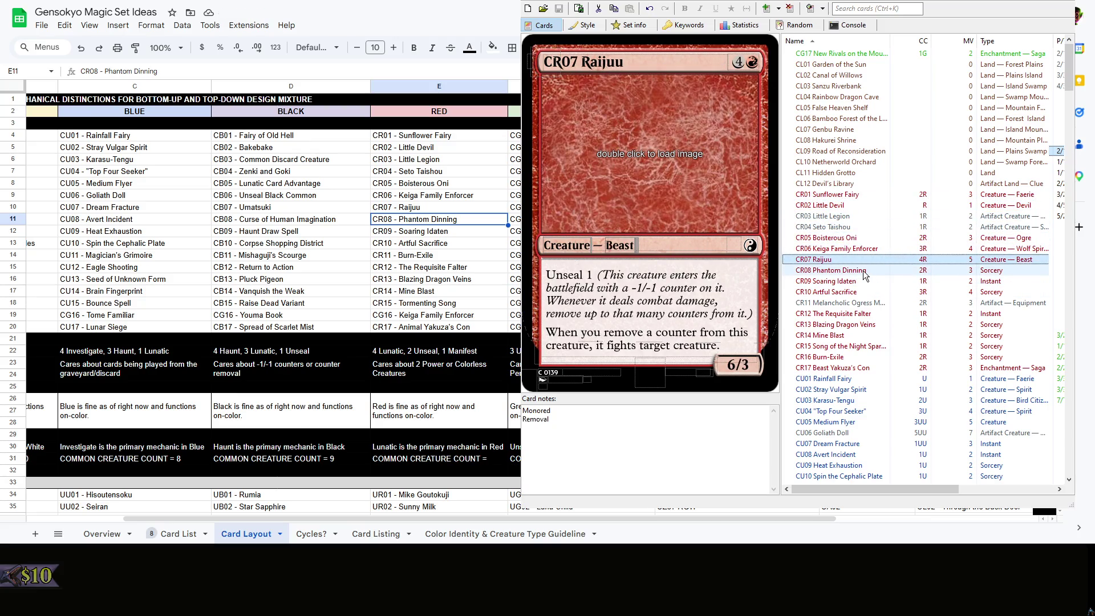
{"action": "left_click", "coordinate": [863, 271]}
{"action": "left_click", "coordinate": [861, 281]}
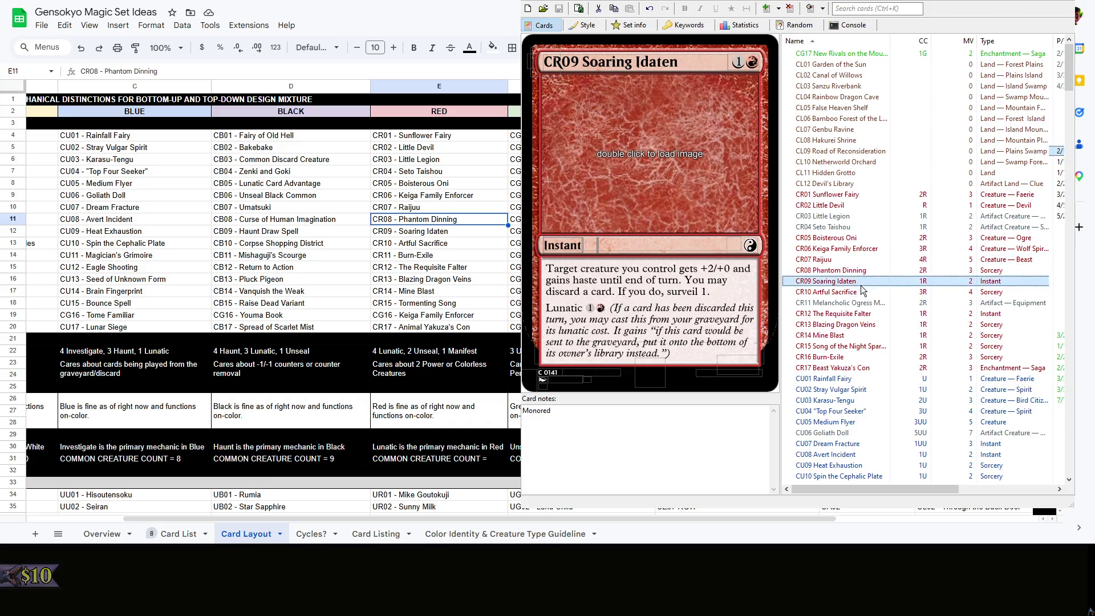
{"action": "left_click", "coordinate": [860, 303]}
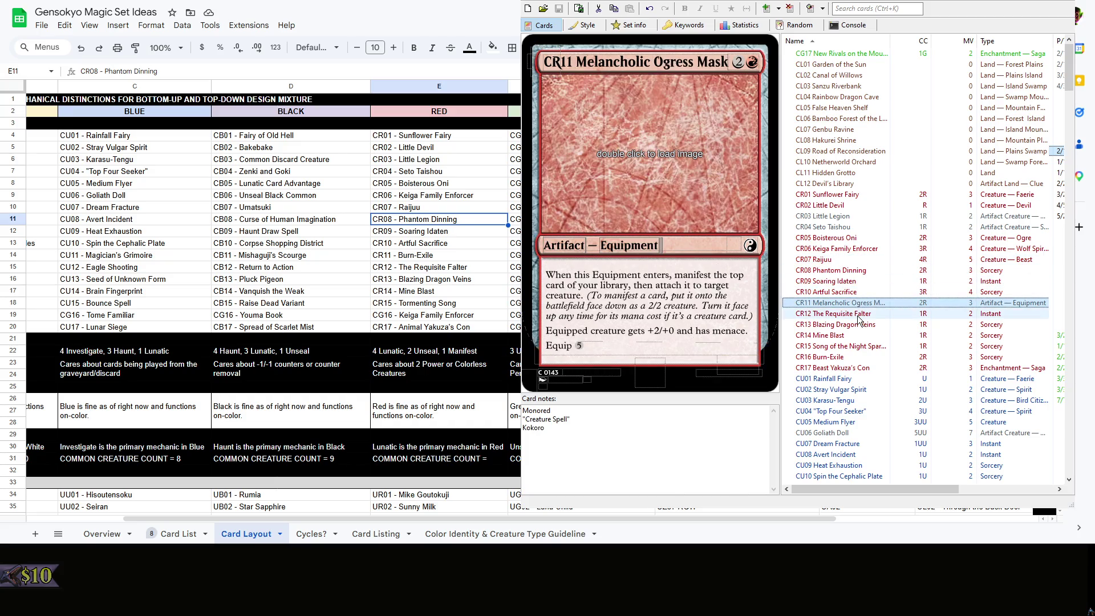
{"action": "left_click", "coordinate": [860, 314]}
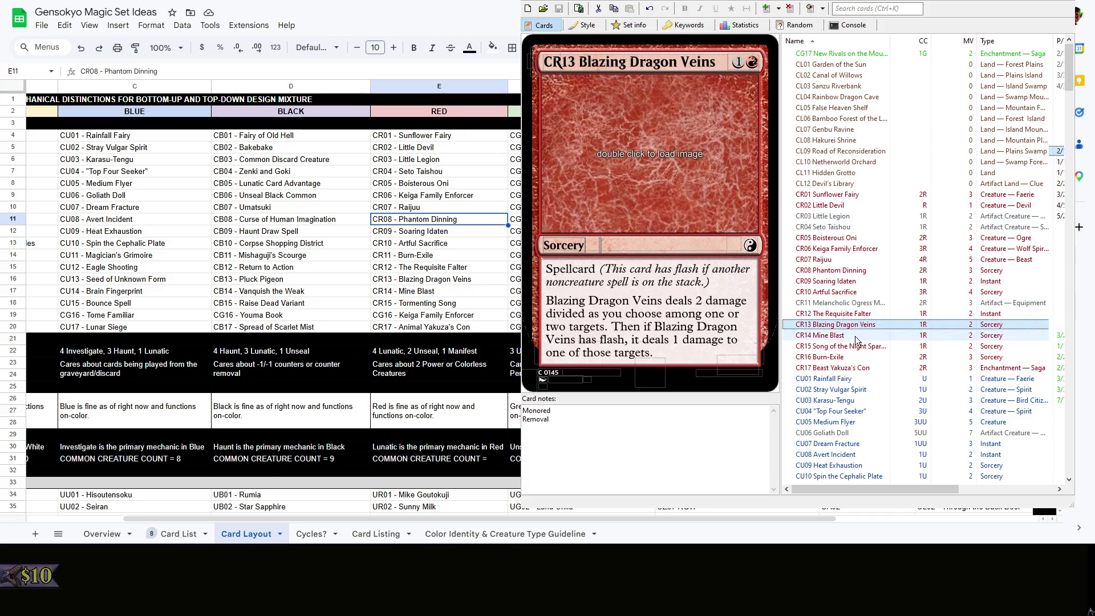
{"action": "left_click", "coordinate": [858, 335]}
{"action": "left_click", "coordinate": [859, 346]}
{"action": "scroll", "coordinate": [859, 367], "scroll_direction": "up", "scroll_amount": 10}
Review the green commons CG05–CG17 and set F31 to COMMON CREATURE COUNT = 10
{"action": "left_click", "coordinate": [835, 226]}
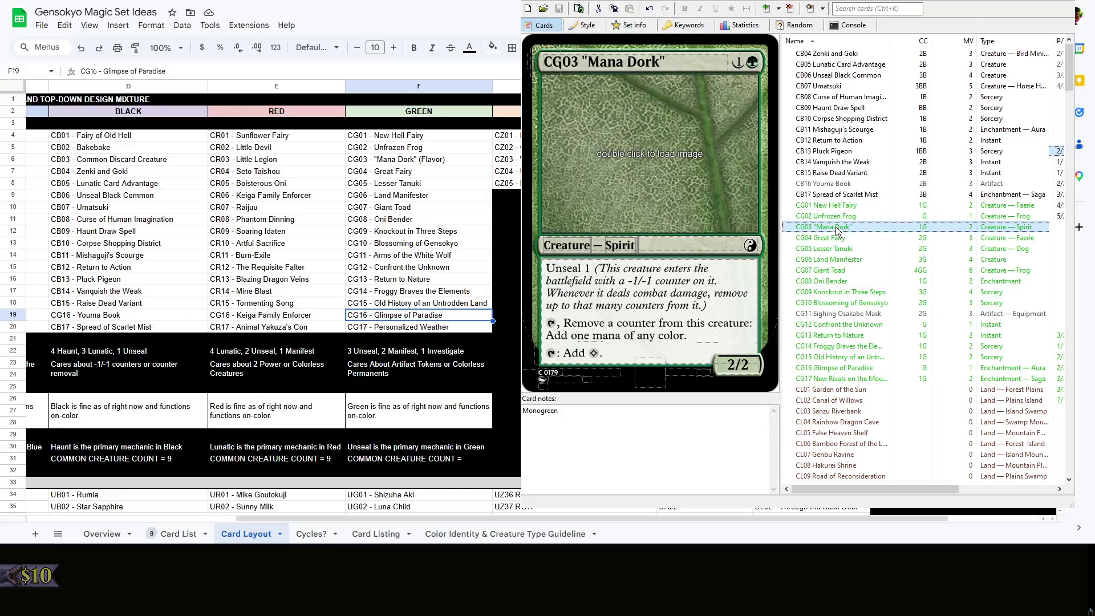
{"action": "left_click", "coordinate": [834, 250]}
{"action": "left_click", "coordinate": [835, 271]}
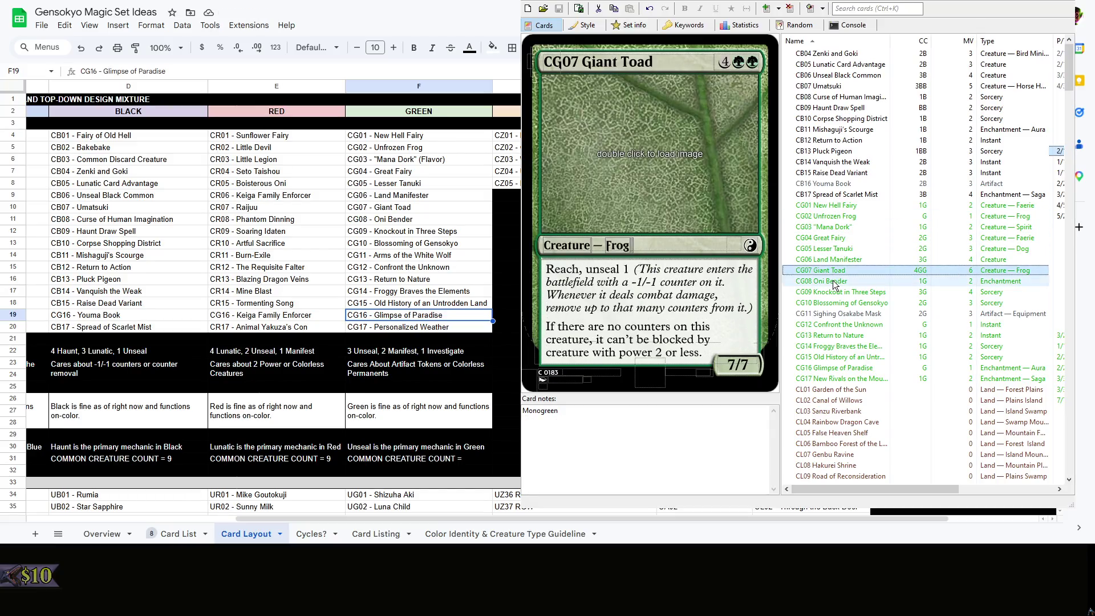
{"action": "left_click", "coordinate": [833, 291]}
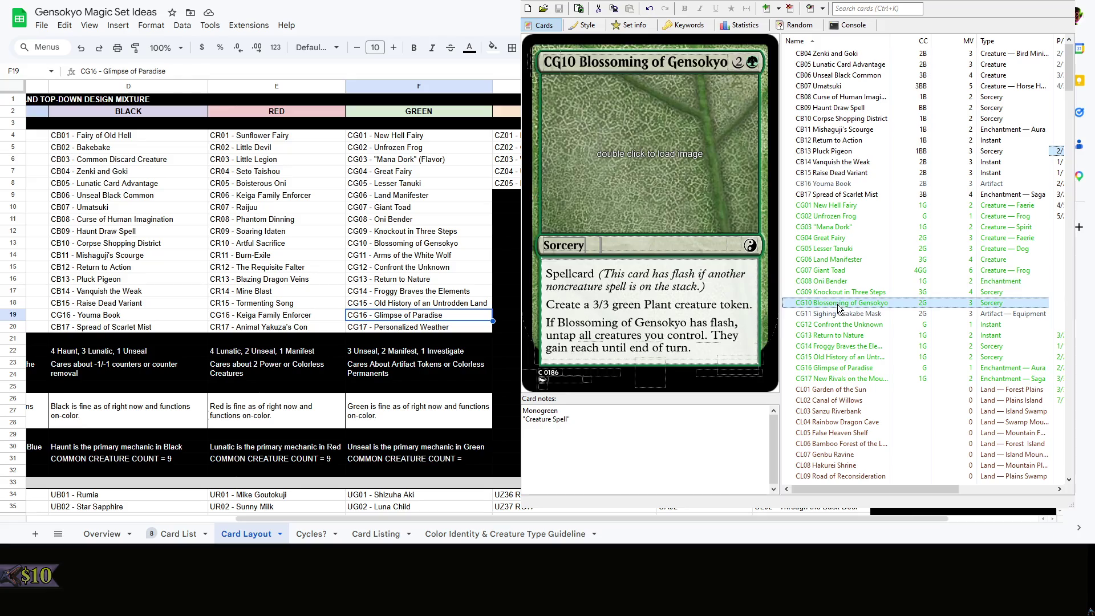
{"action": "left_click", "coordinate": [839, 314]}
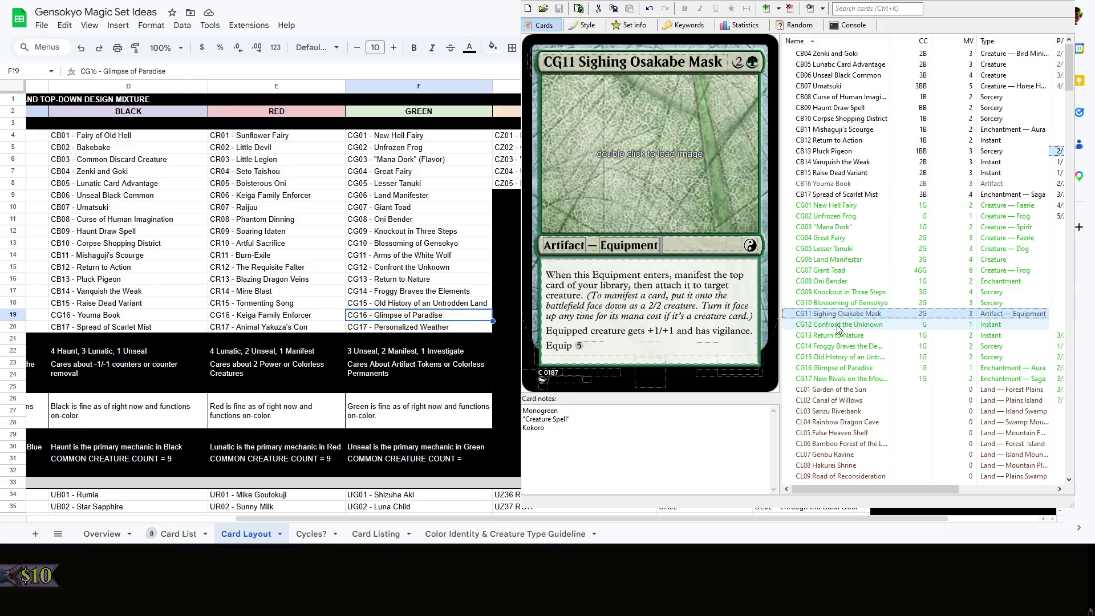
{"action": "left_click", "coordinate": [837, 325]}
{"action": "left_click", "coordinate": [833, 336]}
{"action": "left_click", "coordinate": [832, 346]}
{"action": "left_click", "coordinate": [829, 369]}
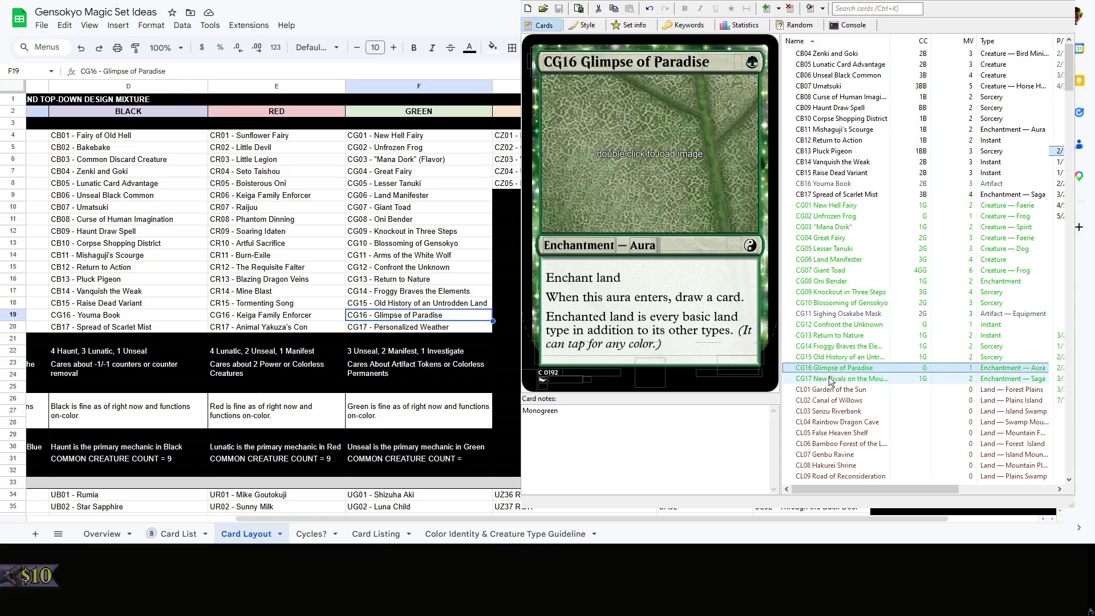
{"action": "left_click", "coordinate": [829, 380]}
{"action": "double_click", "coordinate": [469, 461]}
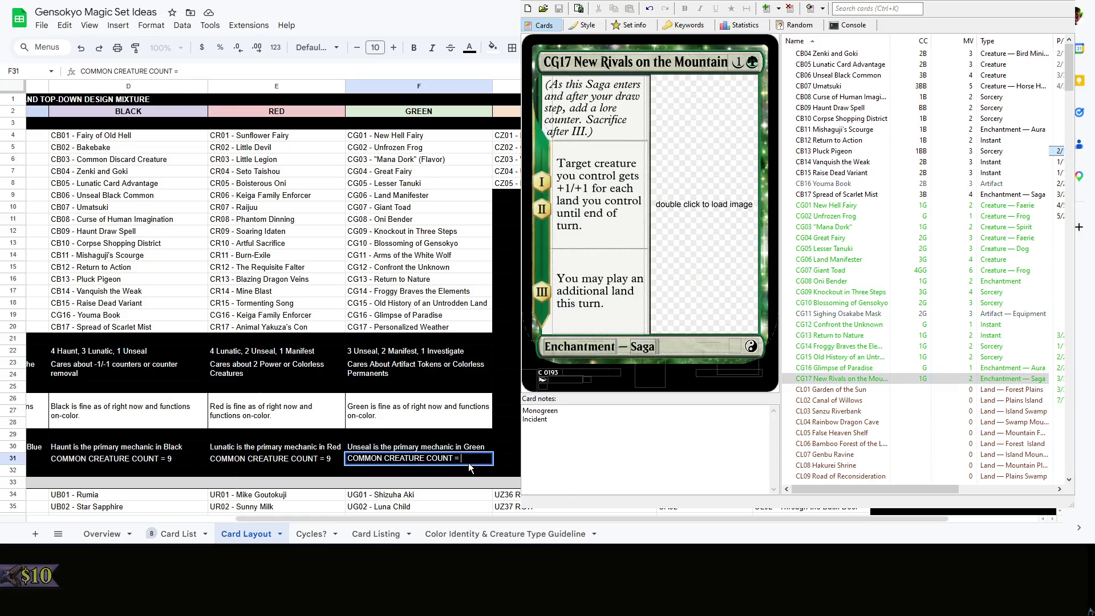
{"action": "type", "text": "10"}
{"action": "key", "text": "Return"}
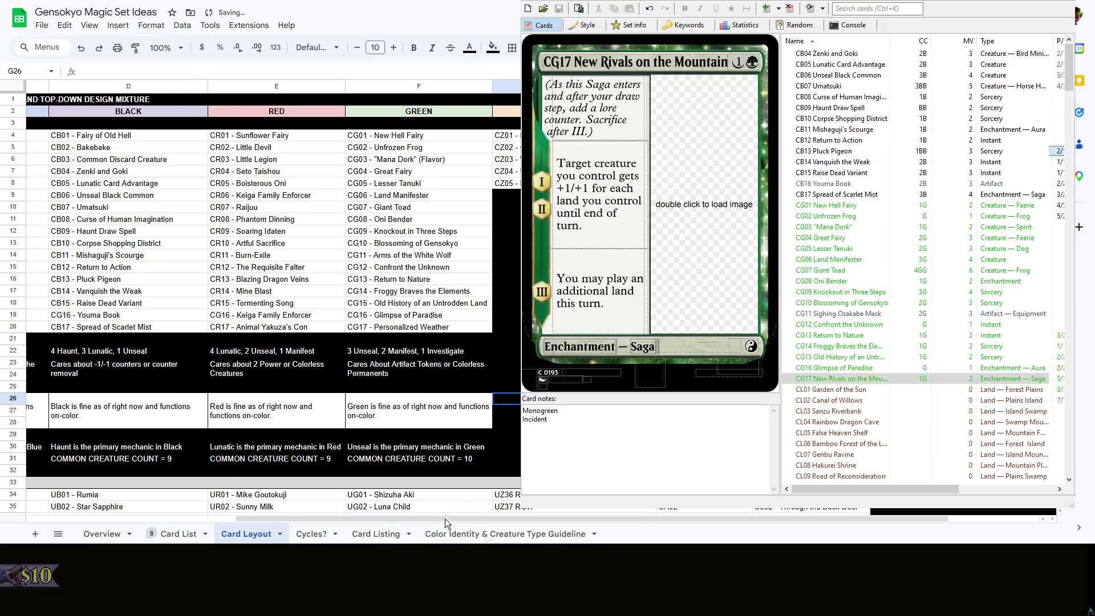
{"action": "left_click", "coordinate": [444, 519]}
{"action": "scroll", "coordinate": [368, 504], "scroll_direction": "right", "scroll_amount": 3}
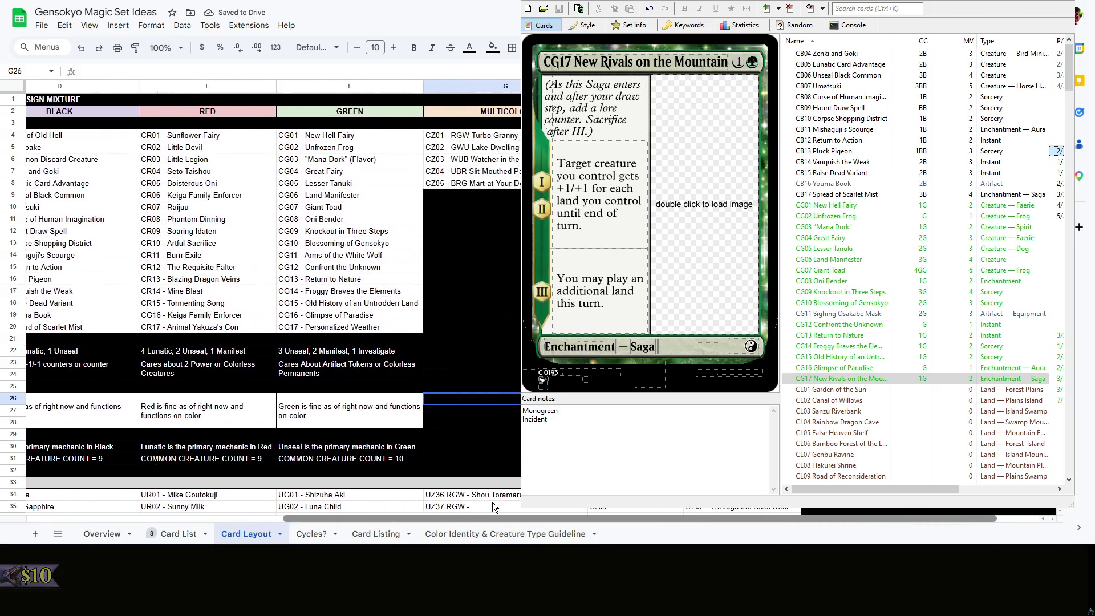
{"action": "scroll", "coordinate": [367, 504], "scroll_direction": "left", "scroll_amount": 3}
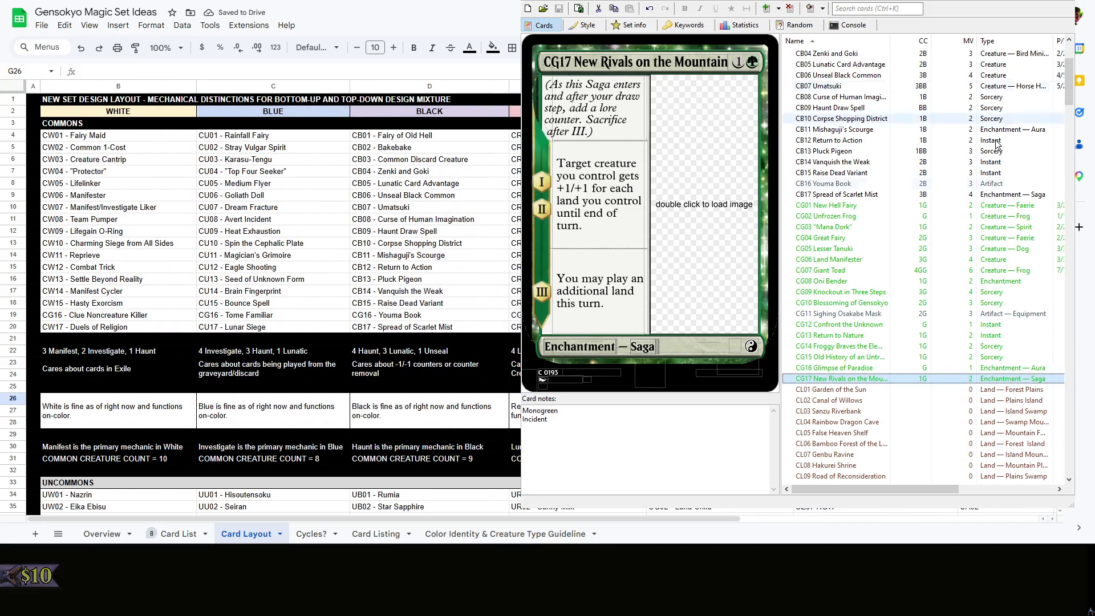
{"action": "scroll", "coordinate": [914, 289], "scroll_direction": "down", "scroll_amount": 1}
{"action": "scroll", "coordinate": [913, 289], "scroll_direction": "down", "scroll_amount": 1}
{"action": "scroll", "coordinate": [914, 289], "scroll_direction": "down", "scroll_amount": 4}
{"action": "scroll", "coordinate": [913, 289], "scroll_direction": "down", "scroll_amount": 4}
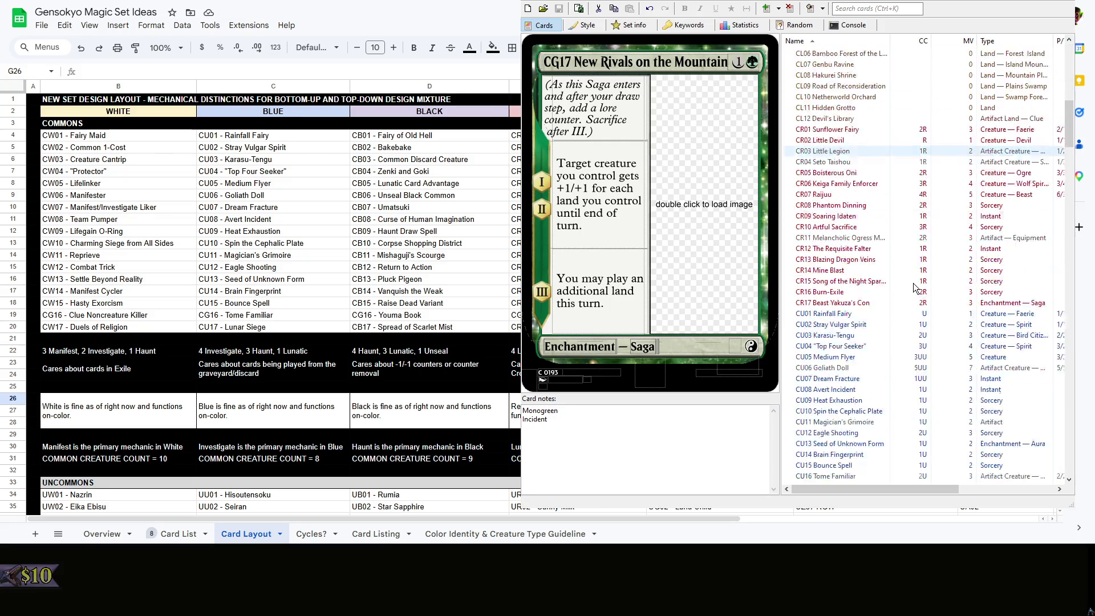
{"action": "scroll", "coordinate": [913, 290], "scroll_direction": "down", "scroll_amount": 4}
{"action": "scroll", "coordinate": [913, 289], "scroll_direction": "down", "scroll_amount": 4}
Recheck white commons CW11 through CW17 in the card editor
{"action": "left_click", "coordinate": [874, 279]}
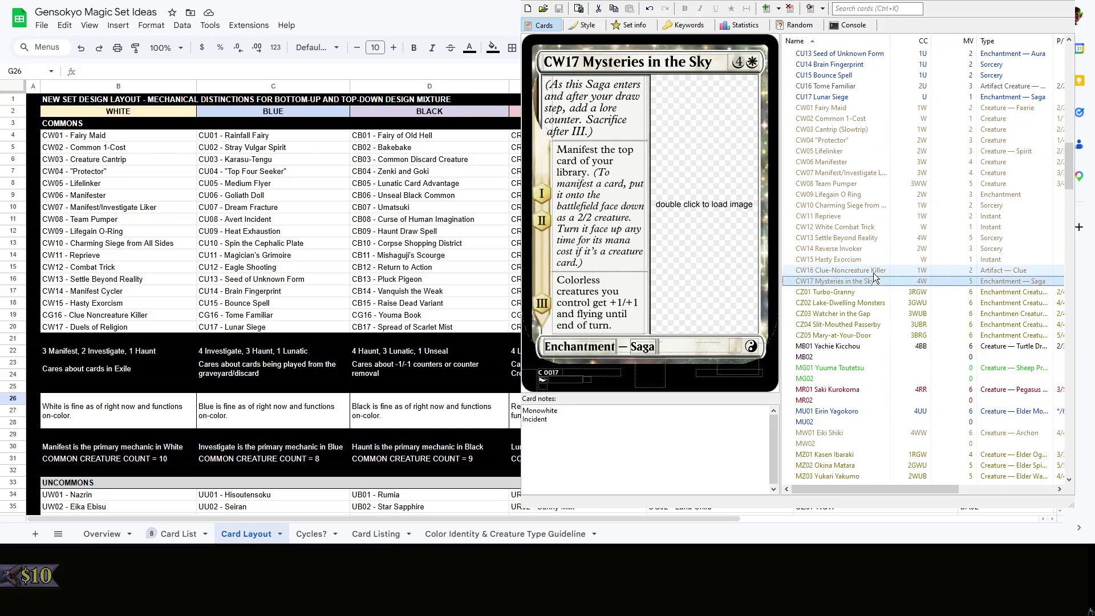
{"action": "key", "text": "Up"}
{"action": "key", "text": "Up"}
{"action": "key", "text": "Up"}
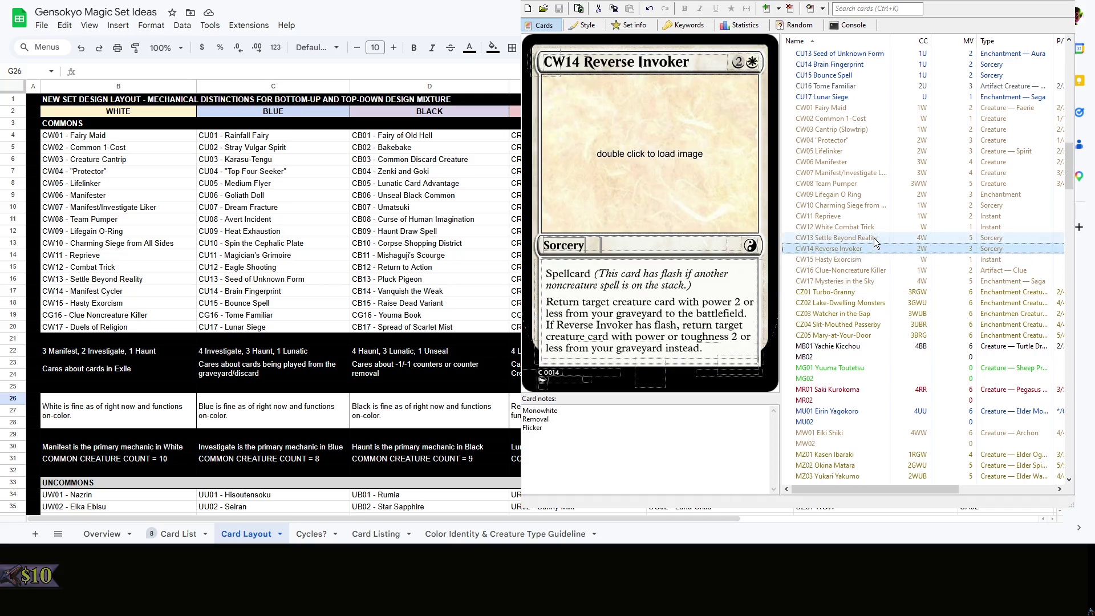
{"action": "key", "text": "Up"}
{"action": "key", "text": "Up"}
{"action": "key", "text": "Up"}
{"action": "key", "text": "Up"}
{"action": "key", "text": "Up"}
{"action": "key", "text": "Up"}
{"action": "key", "text": "Up"}
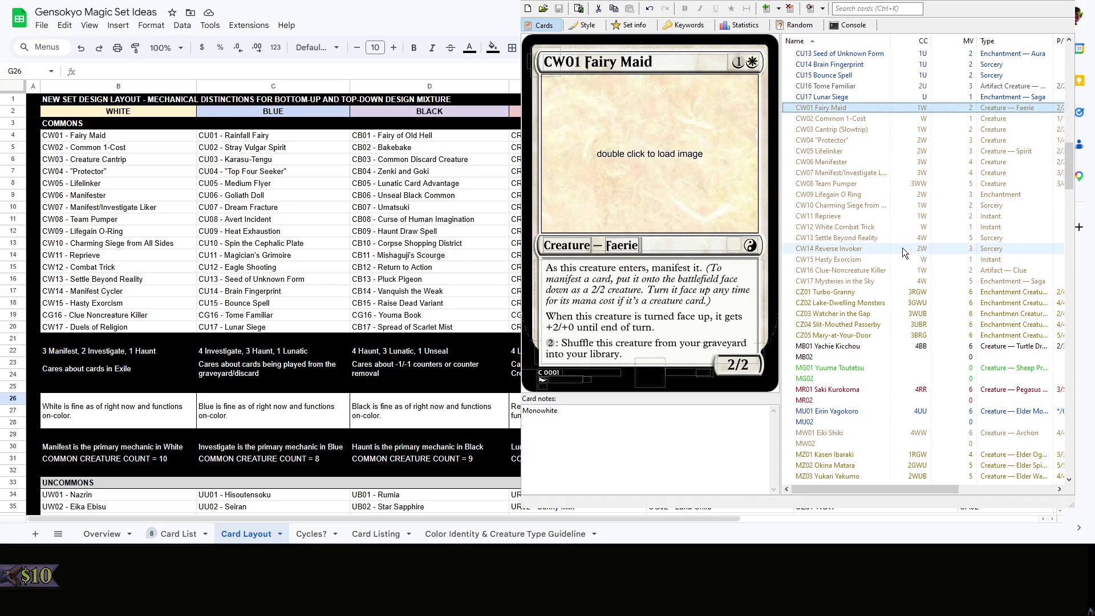
{"action": "key", "text": "Down"}
{"action": "key", "text": "Down"}
{"action": "key", "text": "Down"}
{"action": "left_click", "coordinate": [843, 216]}
{"action": "key", "text": "Down"}
{"action": "key", "text": "Down"}
{"action": "key", "text": "Down"}
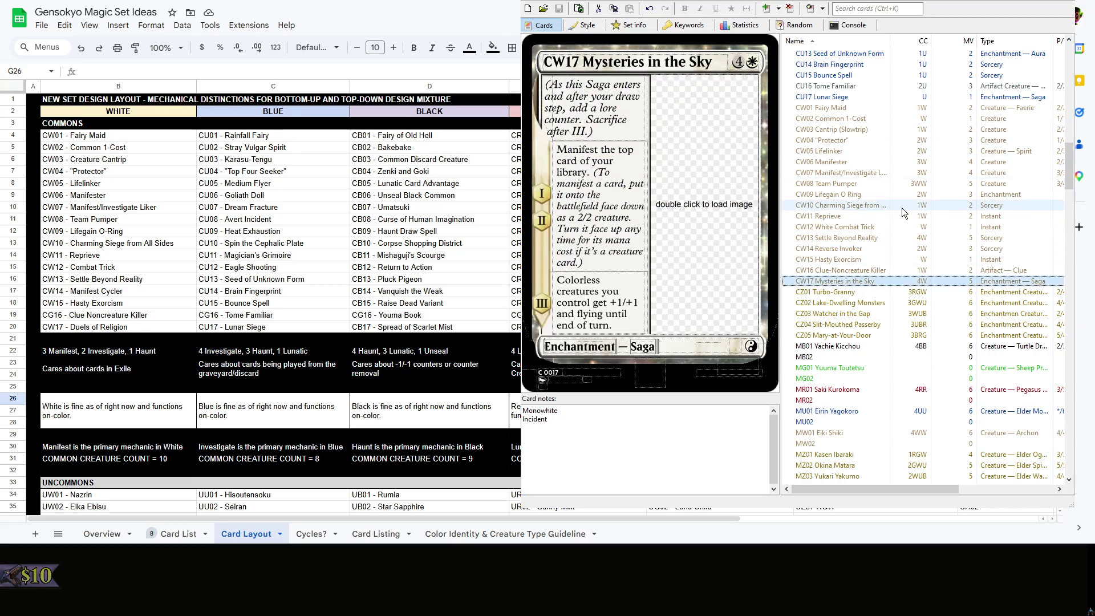
{"action": "scroll", "coordinate": [844, 305], "scroll_direction": "up", "scroll_amount": 5}
Recheck red commons from CR17 back to CR02, then return to the sheet
{"action": "left_click", "coordinate": [843, 303]}
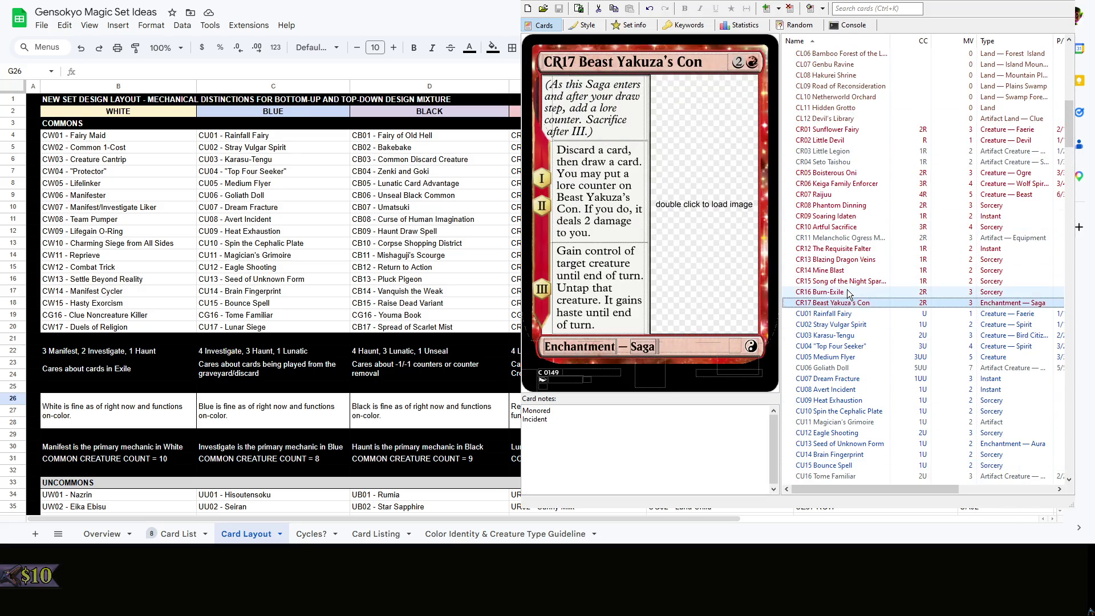
{"action": "key", "text": "Up"}
{"action": "key", "text": "Up"}
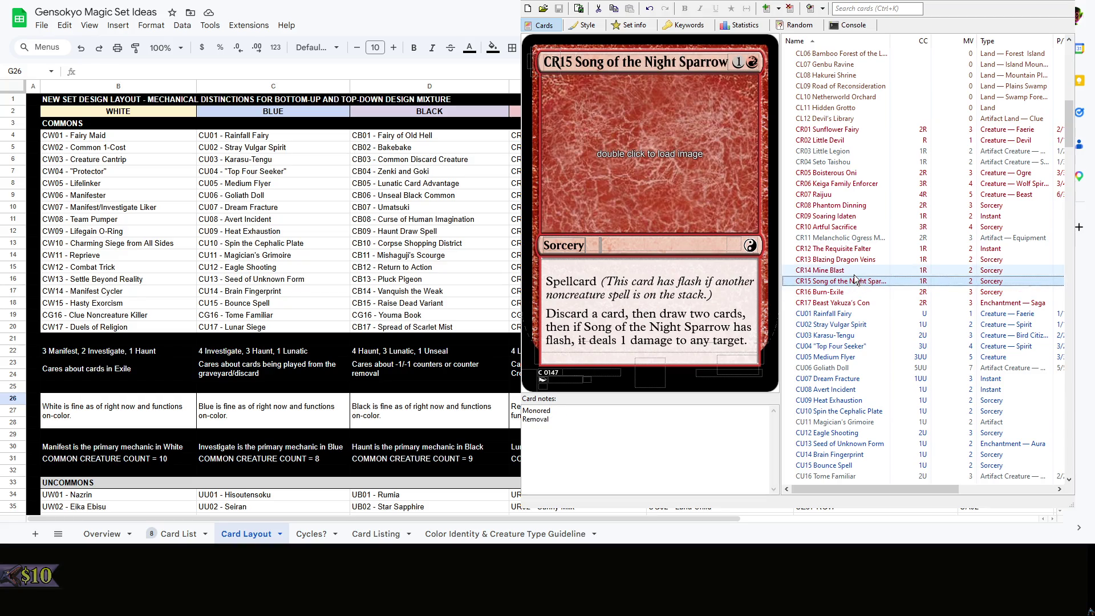
{"action": "key", "text": "Up"}
{"action": "left_click", "coordinate": [858, 260]}
{"action": "left_click", "coordinate": [859, 248]}
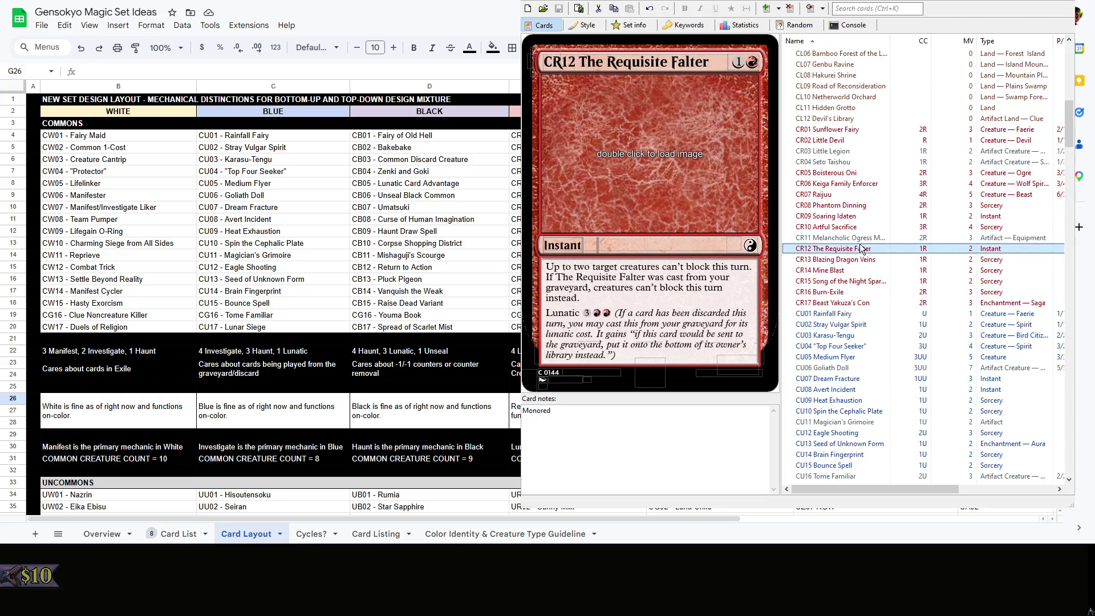
{"action": "left_click", "coordinate": [860, 228]}
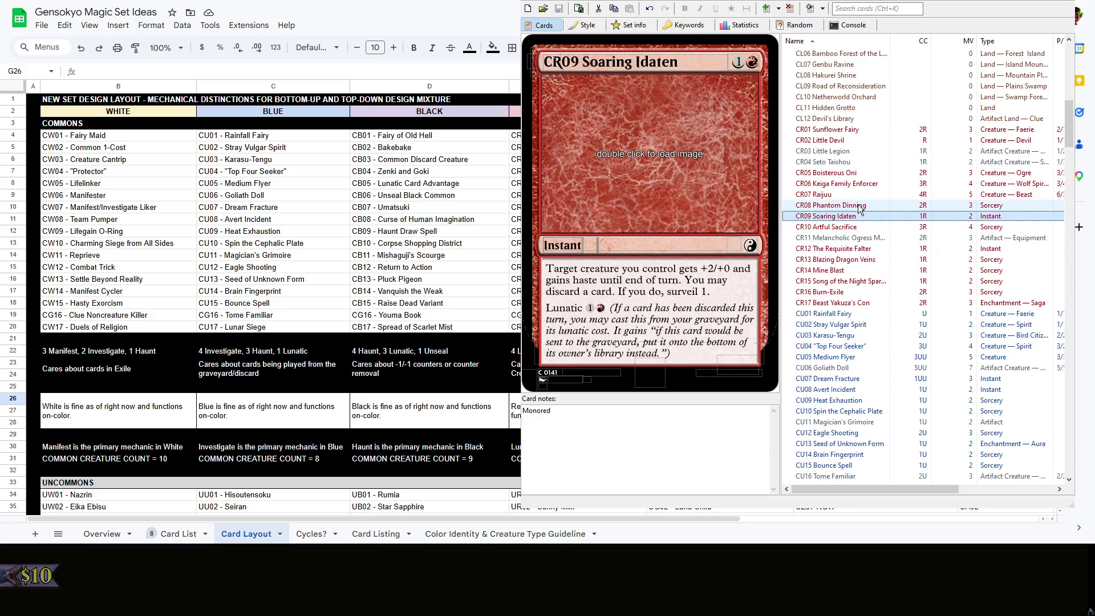
{"action": "left_click", "coordinate": [860, 206]}
{"action": "left_click", "coordinate": [860, 183]}
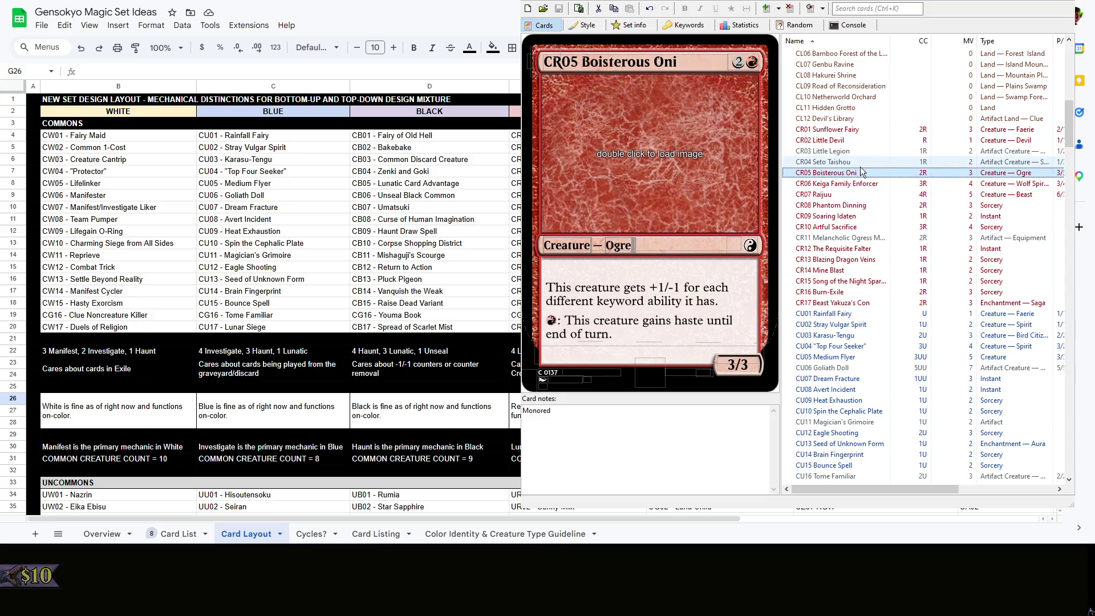
{"action": "left_click", "coordinate": [860, 162]}
{"action": "left_click", "coordinate": [860, 151]}
{"action": "key", "text": "alt+Tab"}
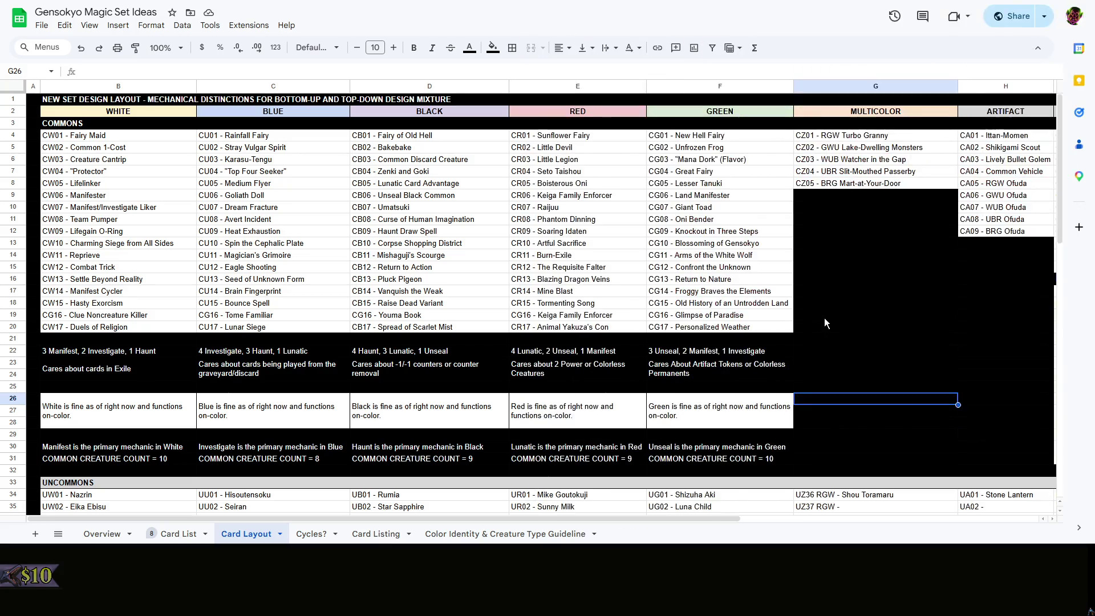
Copy the green count text from F31 into the empty cell G31
{"action": "right_click", "coordinate": [825, 323]}
{"action": "left_click", "coordinate": [834, 317]}
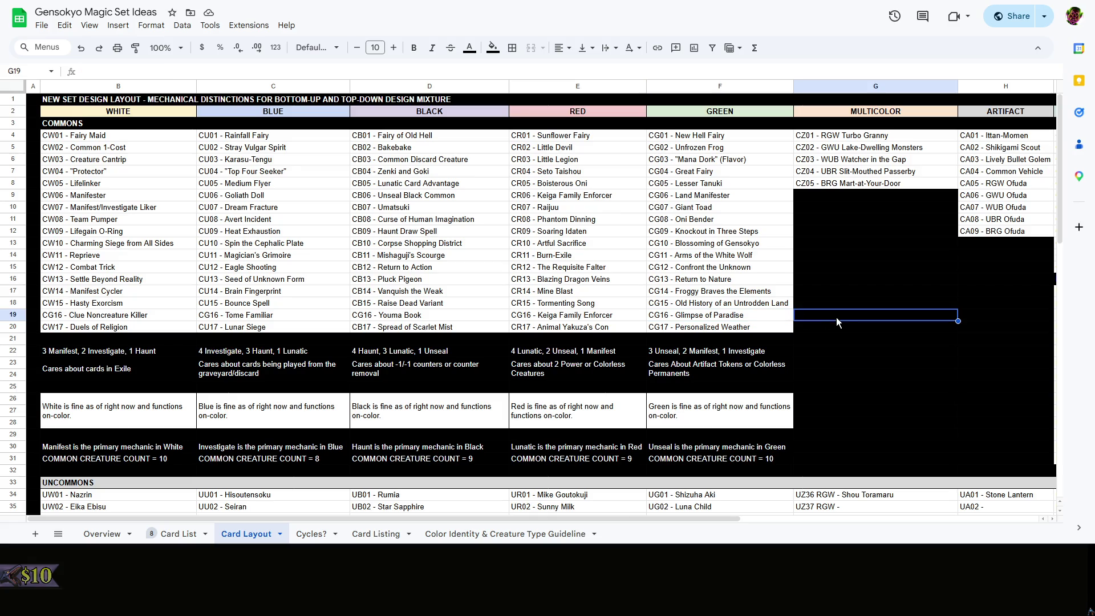
{"action": "left_click", "coordinate": [897, 368]}
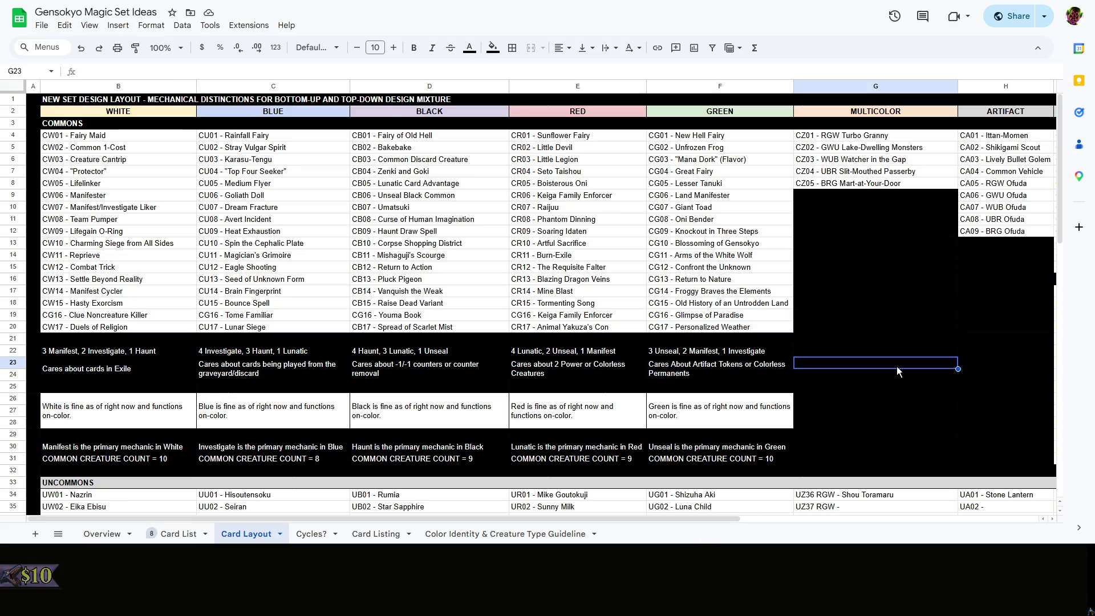
{"action": "scroll", "coordinate": [310, 495], "scroll_direction": "down", "scroll_amount": 3}
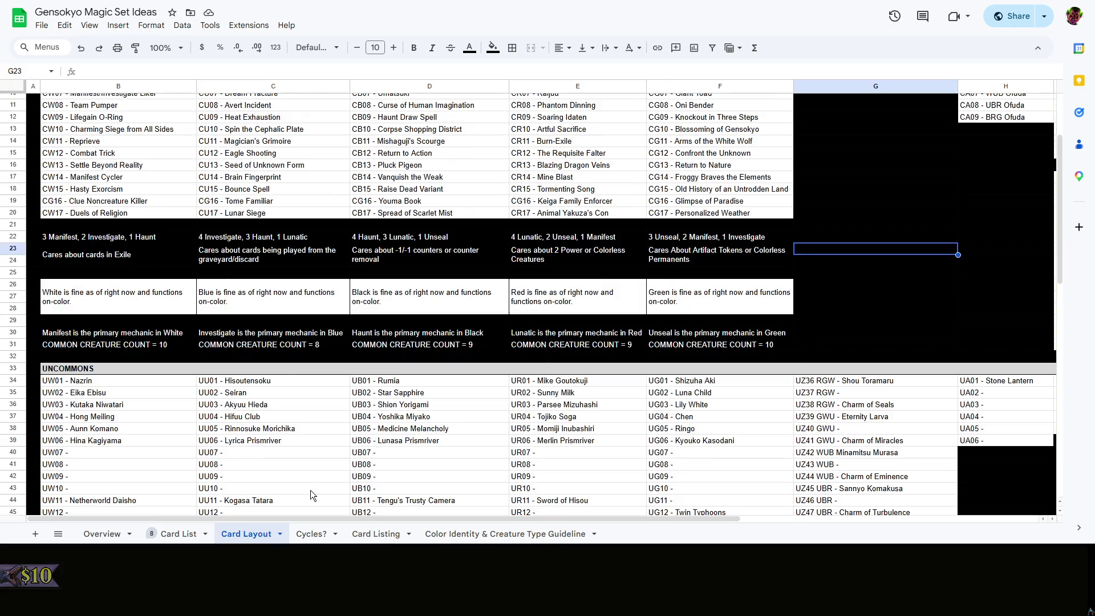
{"action": "scroll", "coordinate": [855, 268], "scroll_direction": "down", "scroll_amount": 3}
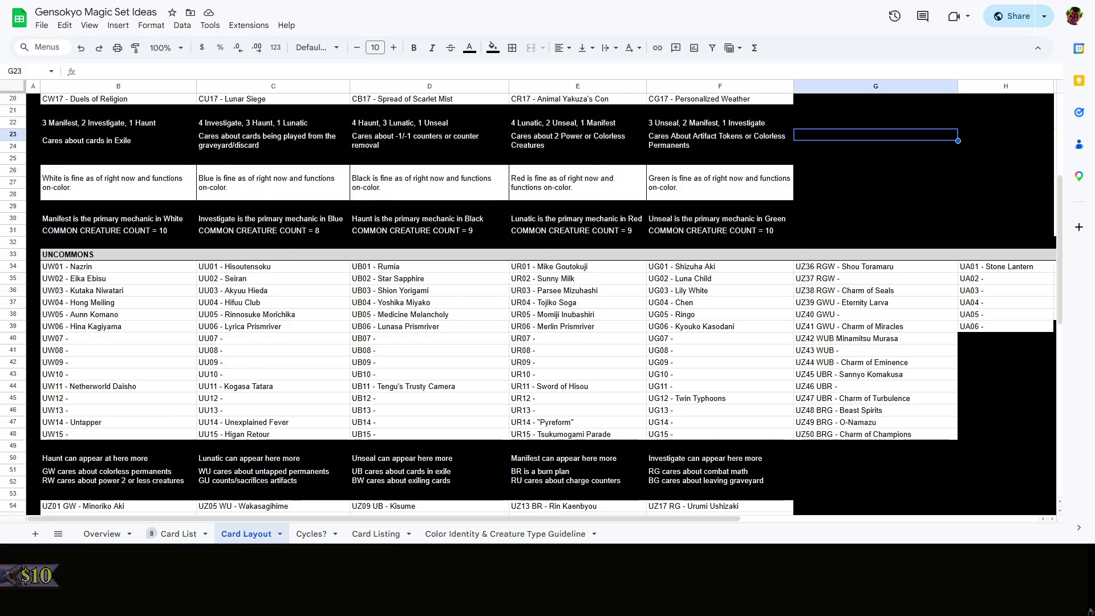
{"action": "scroll", "coordinate": [854, 268], "scroll_direction": "up", "scroll_amount": 3}
{"action": "left_click", "coordinate": [853, 268]}
{"action": "scroll", "coordinate": [146, 345], "scroll_direction": "down", "scroll_amount": 3}
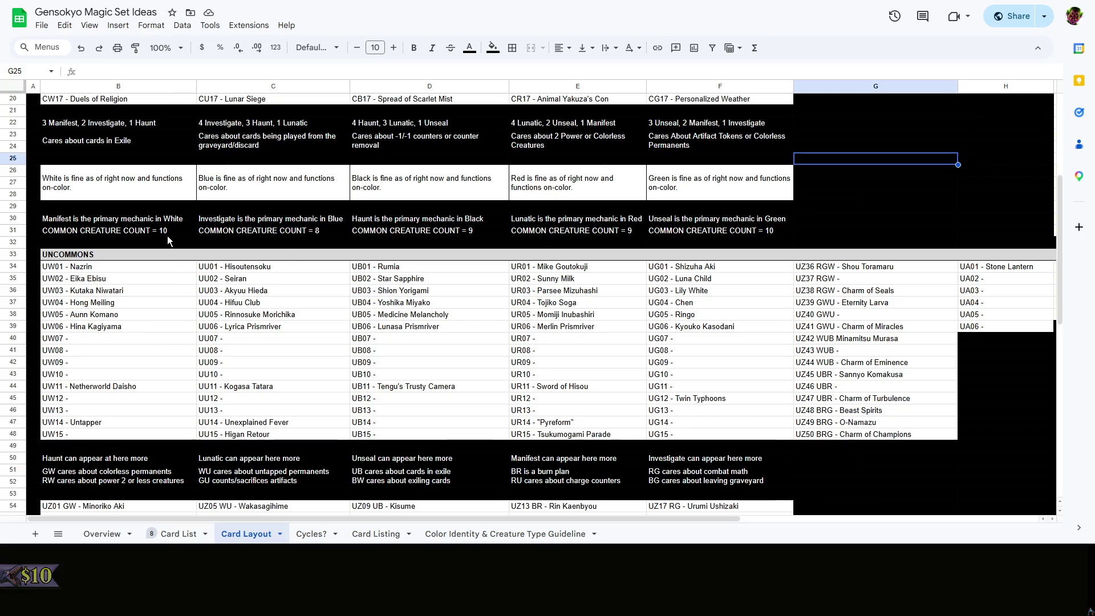
{"action": "left_click", "coordinate": [167, 233]}
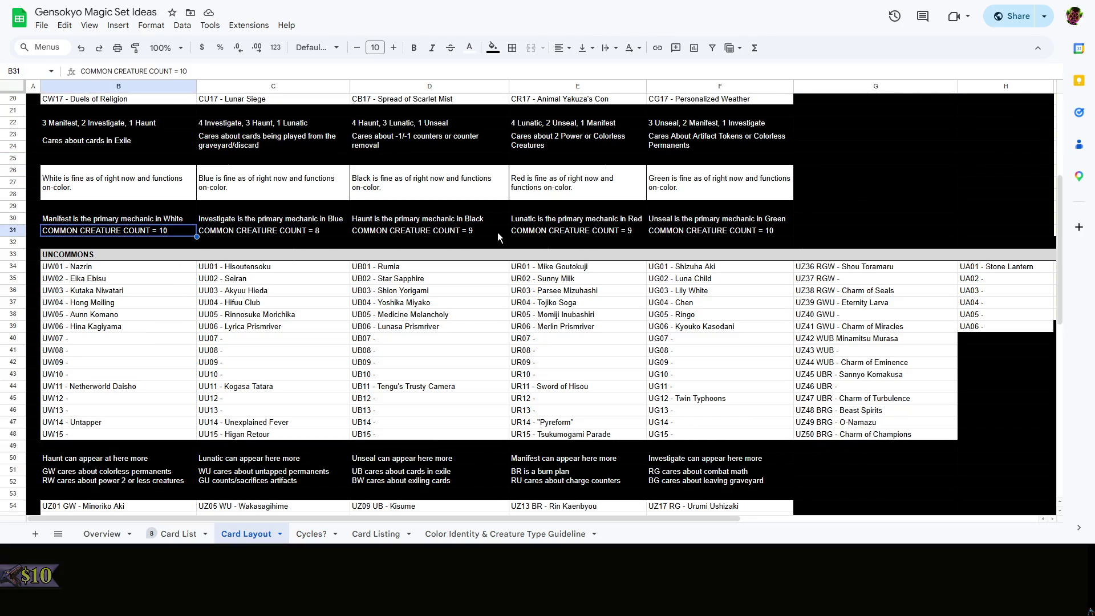
{"action": "left_click", "coordinate": [828, 231]}
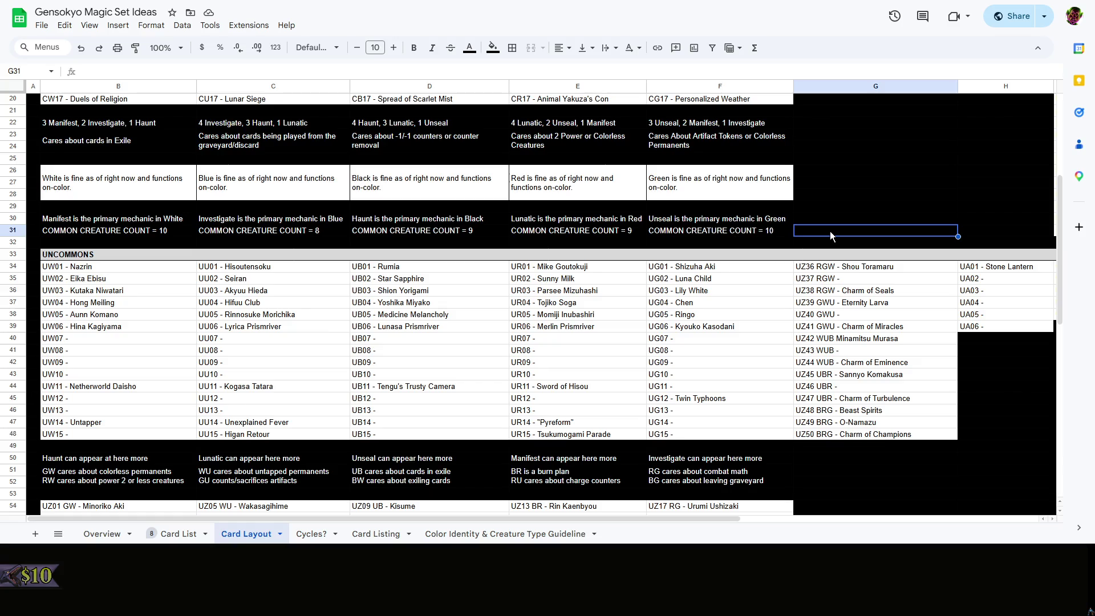
{"action": "double_click", "coordinate": [831, 231]}
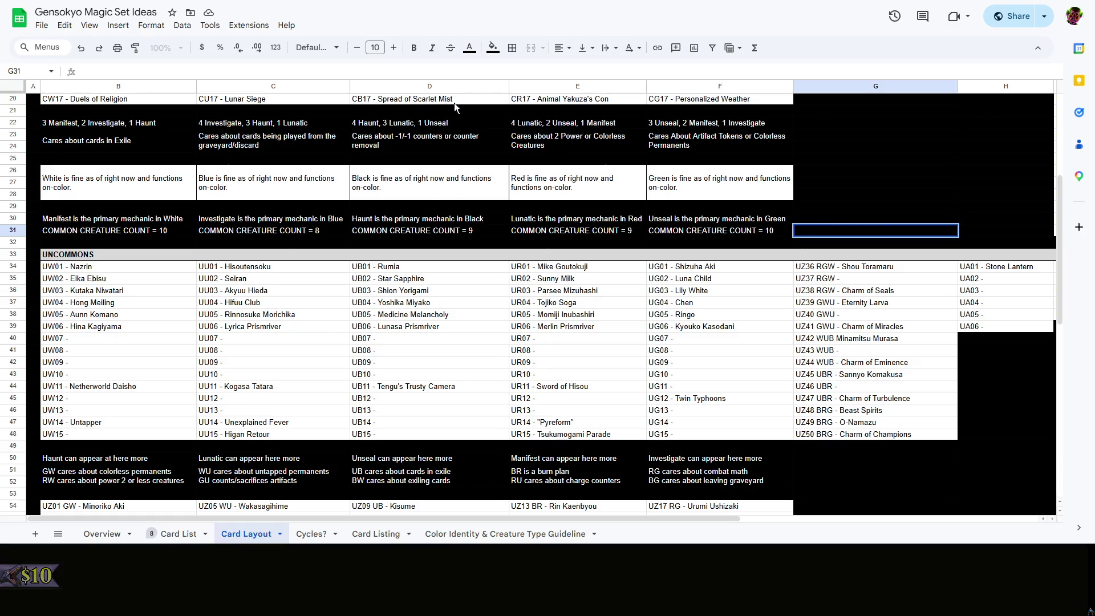
{"action": "left_click", "coordinate": [733, 235]}
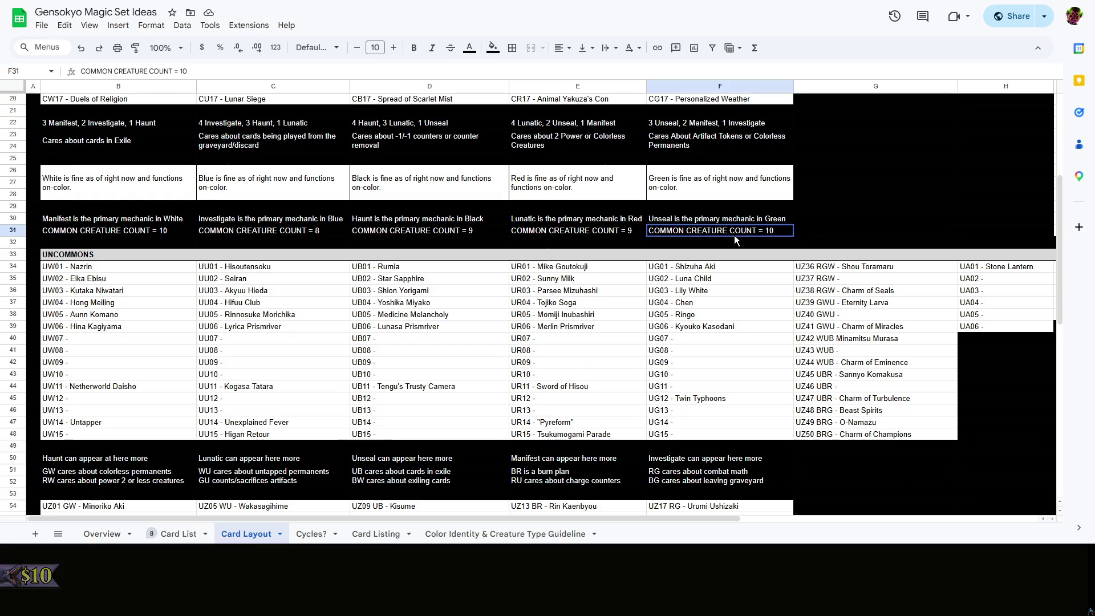
{"action": "key", "text": "ctrl+c"}
{"action": "key", "text": "Right"}
{"action": "key", "text": "ctrl+v"}
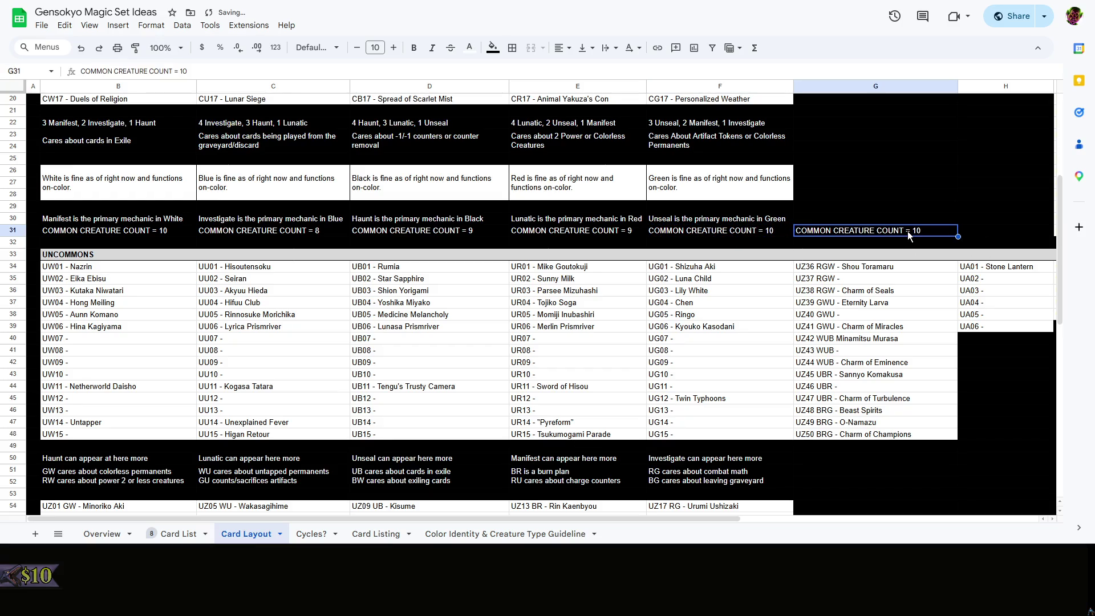
Replace G31's text with the label '<-- CREATURE COUNTS AT COMMON'
{"action": "double_click", "coordinate": [912, 230]}
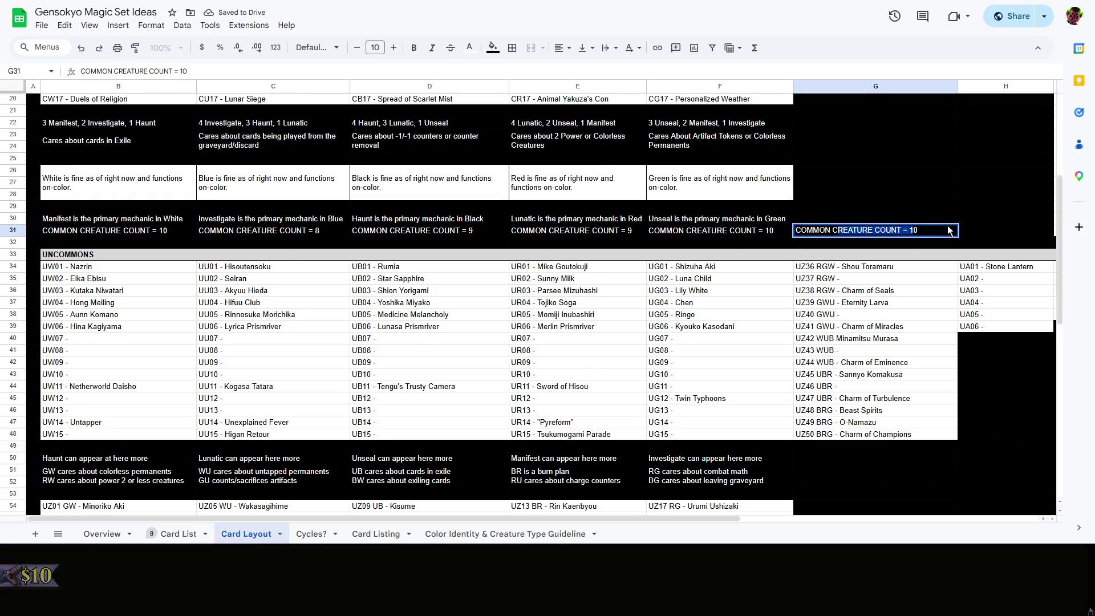
{"action": "key", "text": "ctrl+a"}
{"action": "type", "text": "CR"}
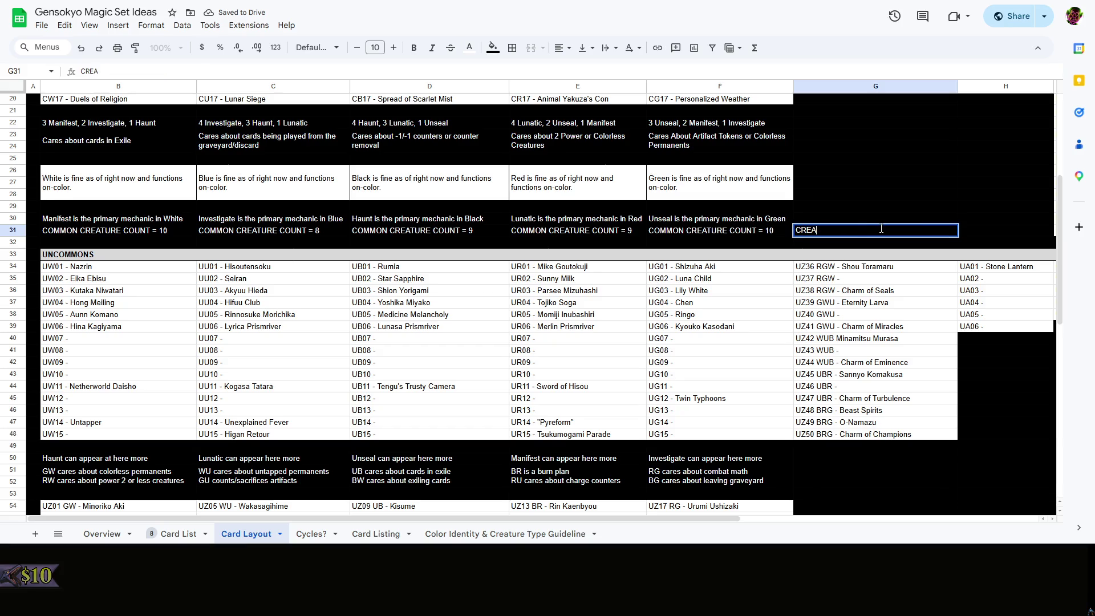
{"action": "type", "text": "EATURE COUNTS"}
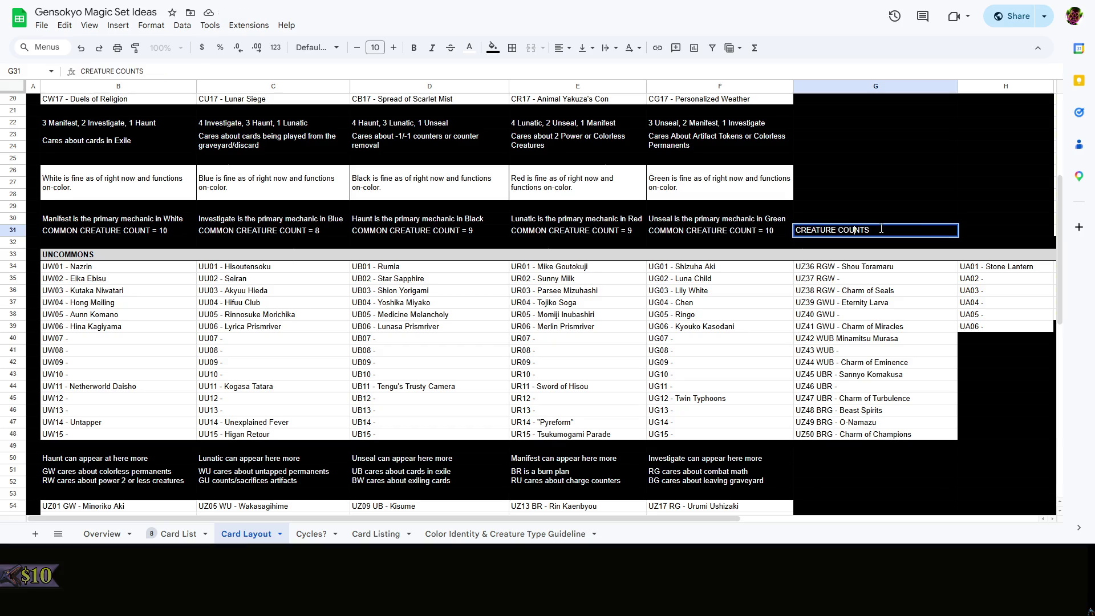
{"action": "key", "text": "Home"}
{"action": "type", "text": "<--"}
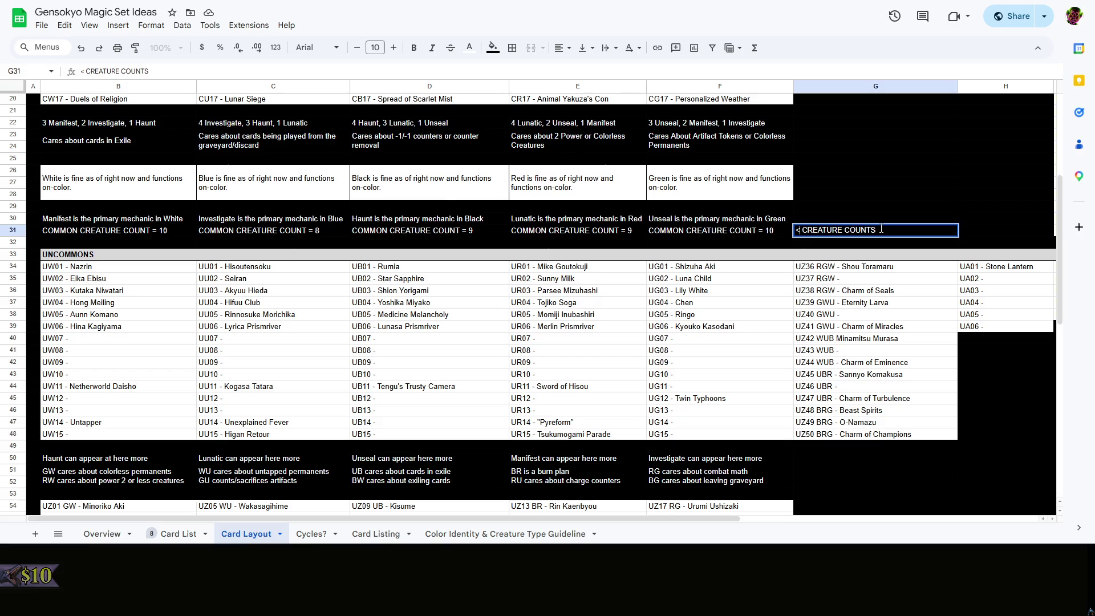
{"action": "key", "text": "ctrl+Return"}
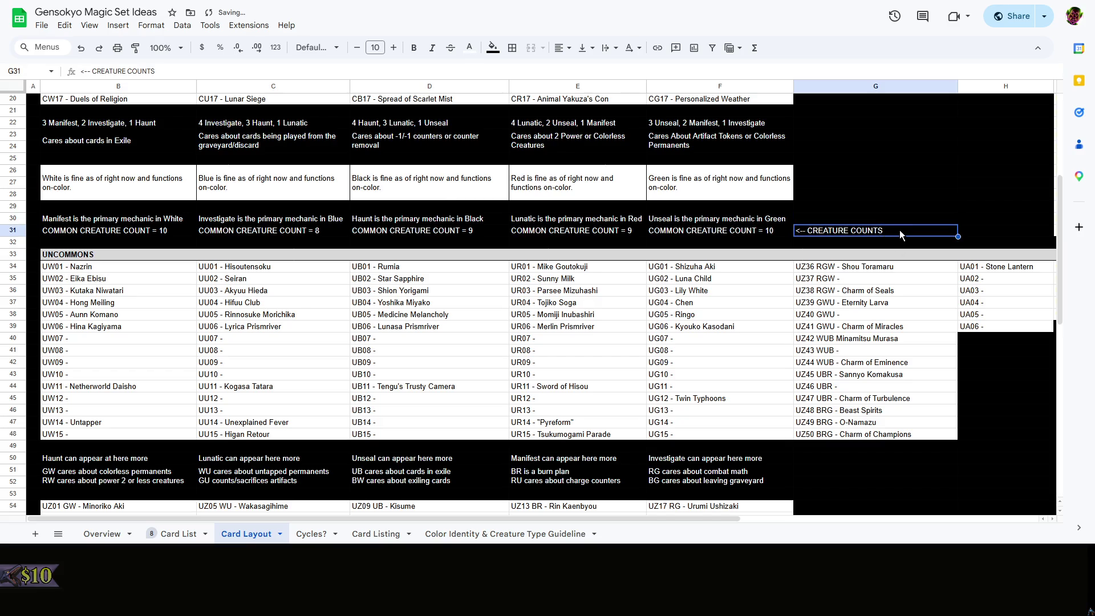
{"action": "double_click", "coordinate": [906, 231]}
{"action": "type", "text": "AT COMMON"}
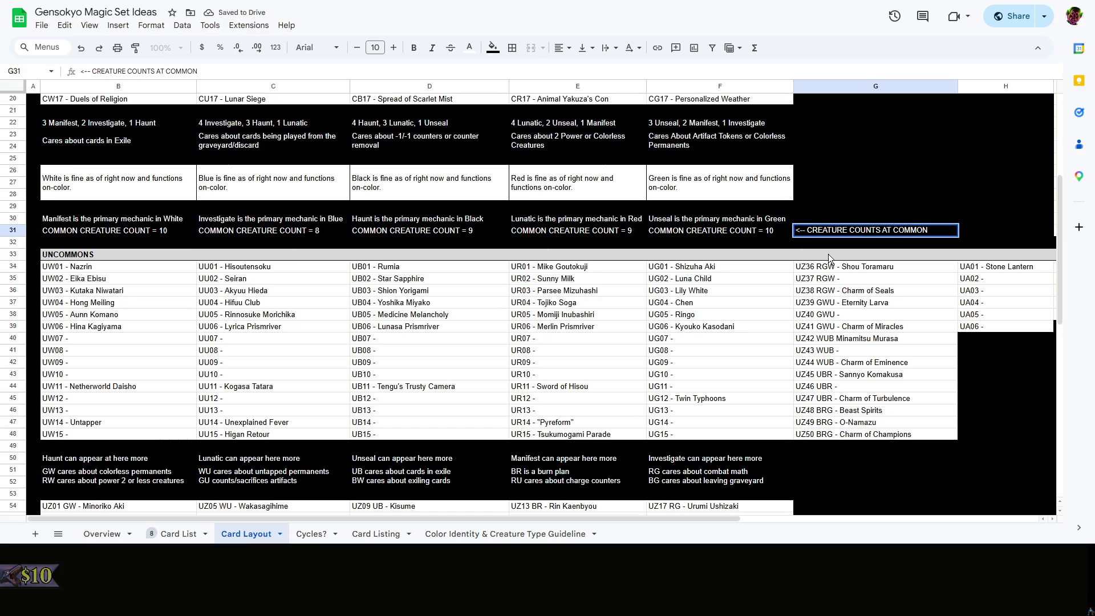
{"action": "key", "text": "ctrl+Return"}
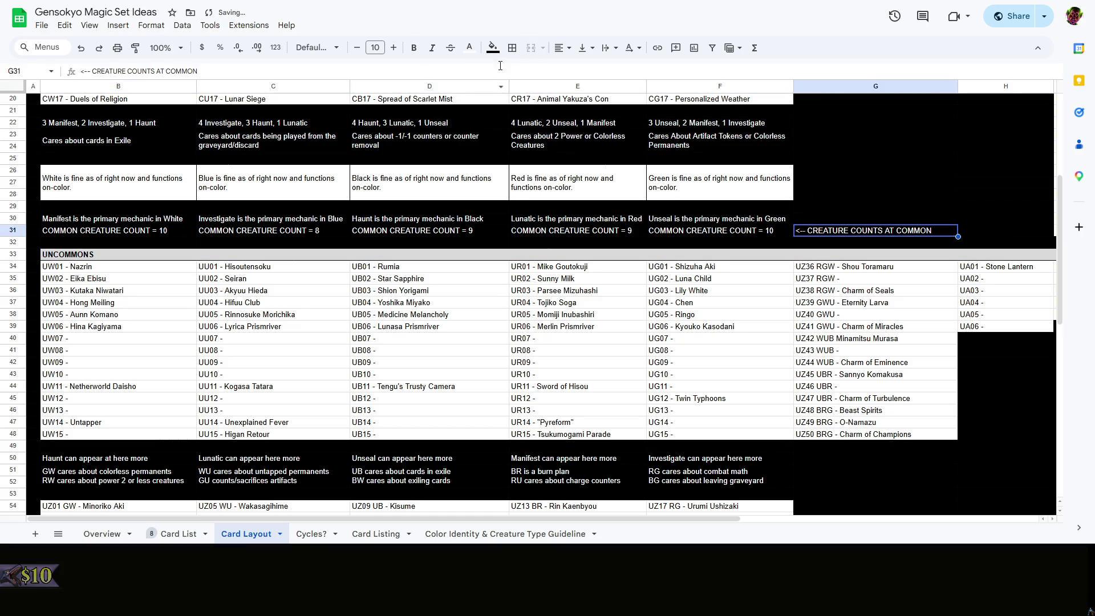
{"action": "left_click", "coordinate": [413, 47]}
Trim F31 and E31 to the plain counts 10 and 9
{"action": "double_click", "coordinate": [767, 231]}
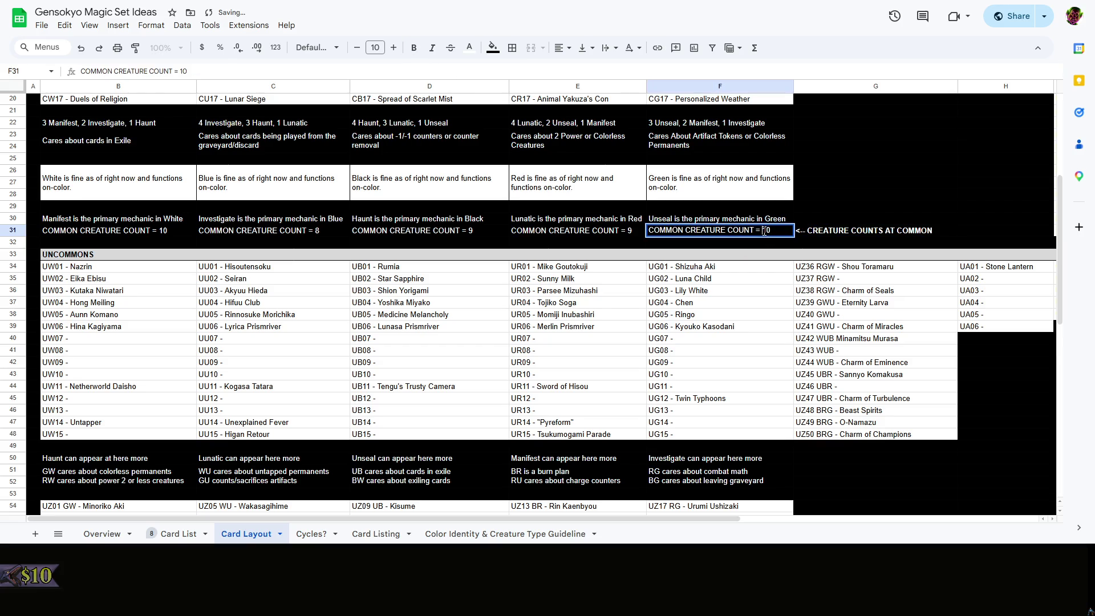
{"action": "left_click_drag", "start_coordinate": [764, 231], "coordinate": [641, 232]}
{"action": "key", "text": "BackSpace"}
{"action": "left_click", "coordinate": [628, 236]}
{"action": "left_click", "coordinate": [703, 236]}
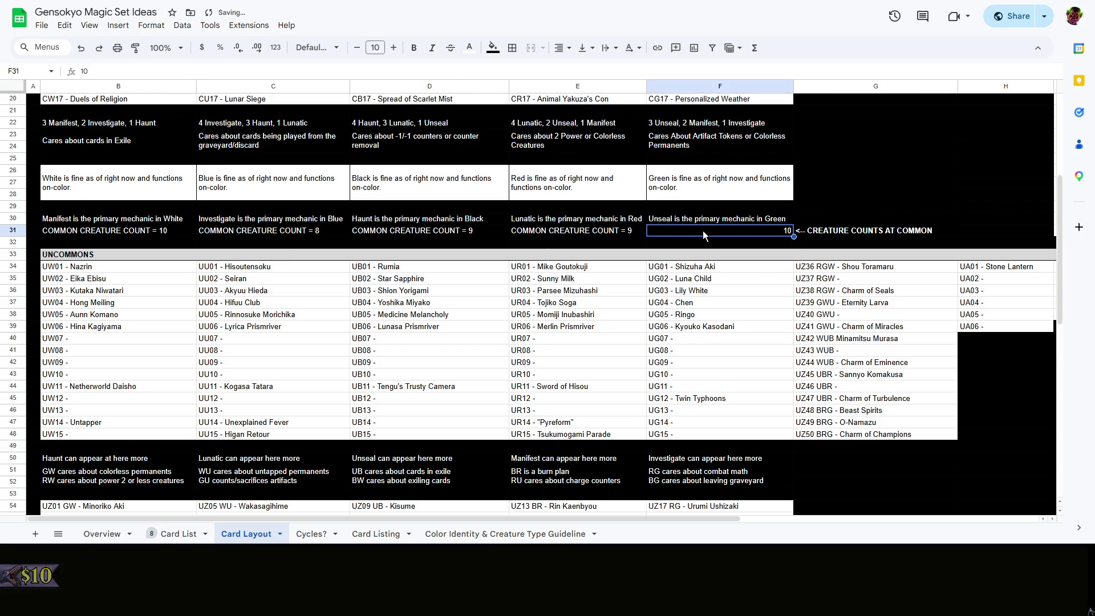
{"action": "left_click", "coordinate": [635, 238]}
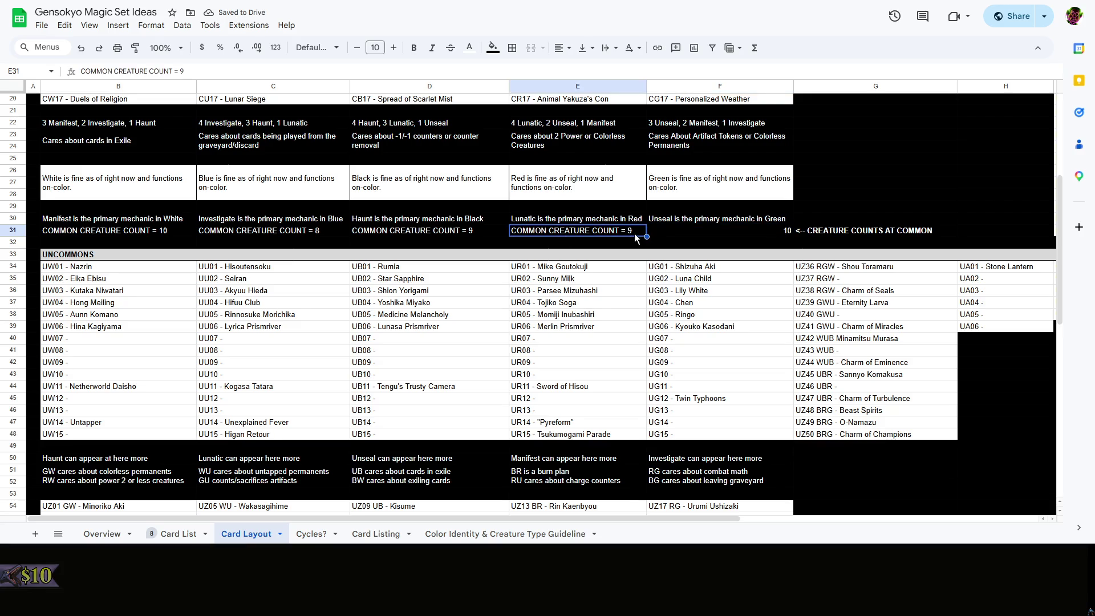
{"action": "double_click", "coordinate": [629, 231]}
{"action": "key", "text": "BackSpace"}
{"action": "left_click_drag", "start_coordinate": [623, 232], "coordinate": [341, 231]}
Trim D31, C31 and B31 to the plain counts 9, 8 and 10
{"action": "double_click", "coordinate": [421, 231]}
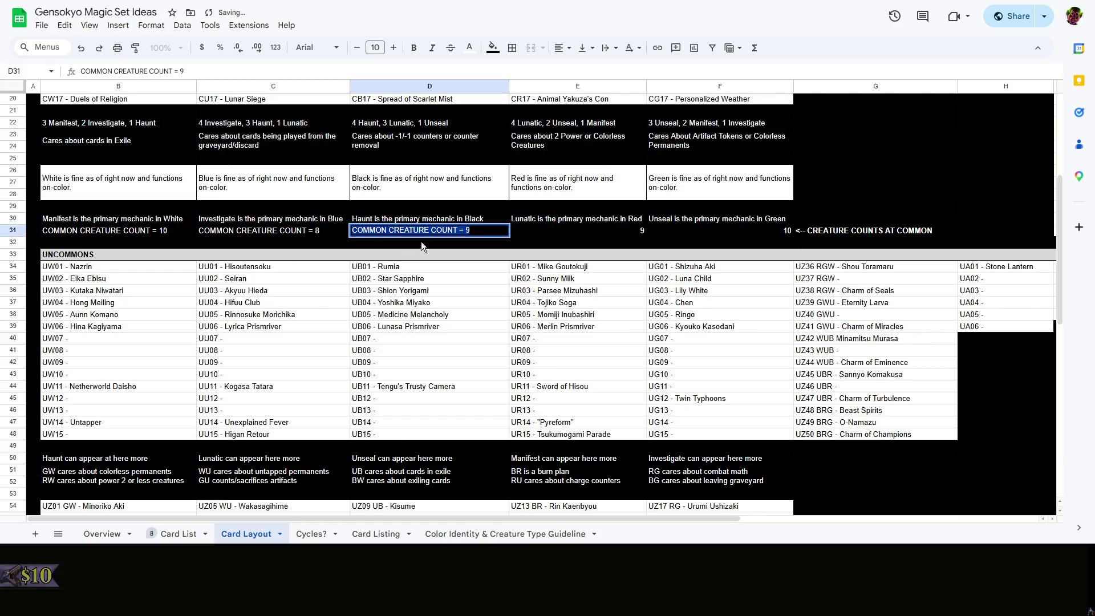
{"action": "type", "text": "9"}
{"action": "key", "text": "Return"}
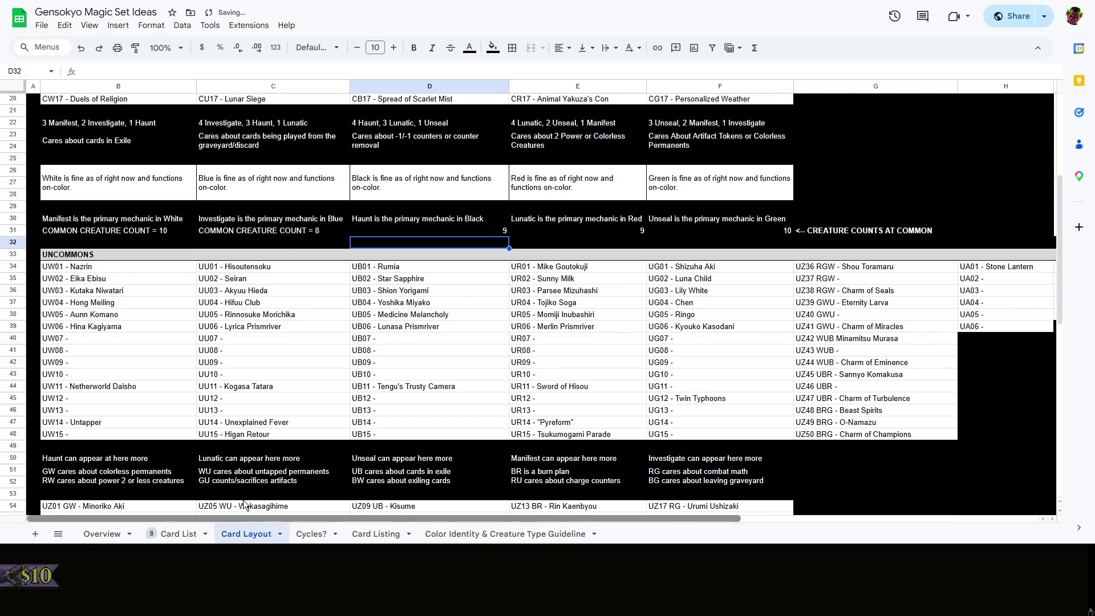
{"action": "double_click", "coordinate": [311, 232]}
{"action": "left_click_drag", "start_coordinate": [311, 231], "coordinate": [72, 235]}
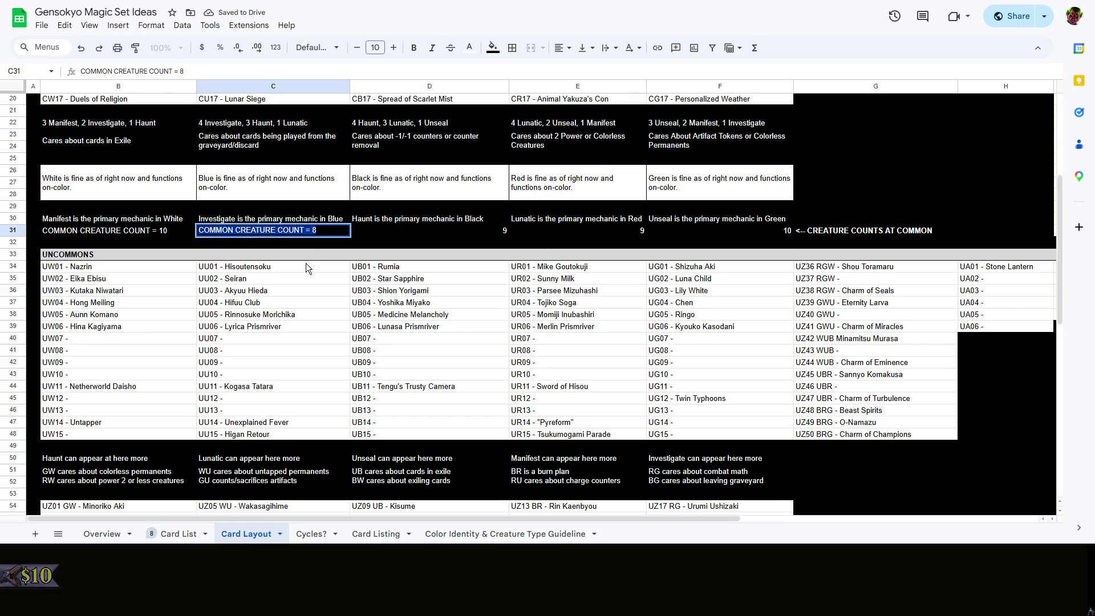
{"action": "type", "text": "8"}
{"action": "key", "text": "shift+Tab"}
{"action": "type", "text": "10"}
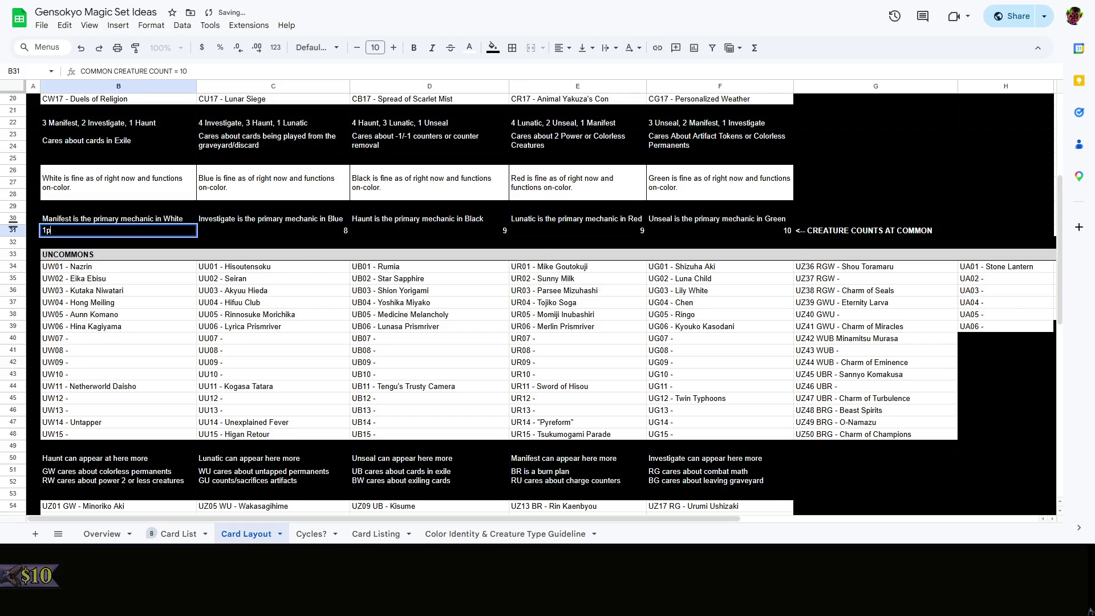
{"action": "left_click", "coordinate": [378, 232]}
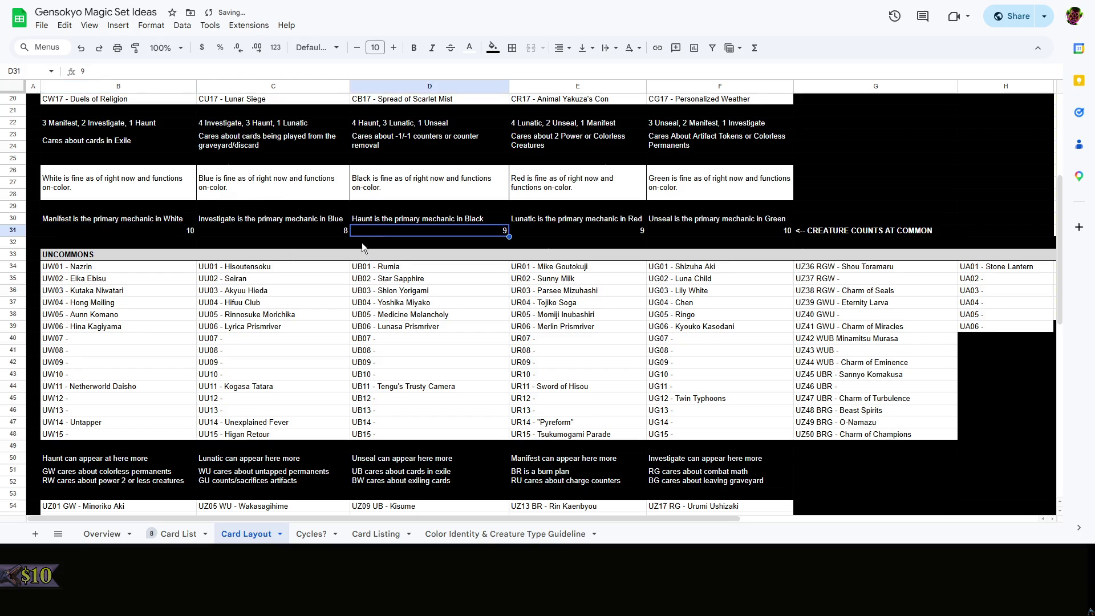
{"action": "left_click", "coordinate": [295, 233]}
{"action": "scroll", "coordinate": [343, 257], "scroll_direction": "down", "scroll_amount": 5}
{"action": "scroll", "coordinate": [400, 274], "scroll_direction": "down", "scroll_amount": 2}
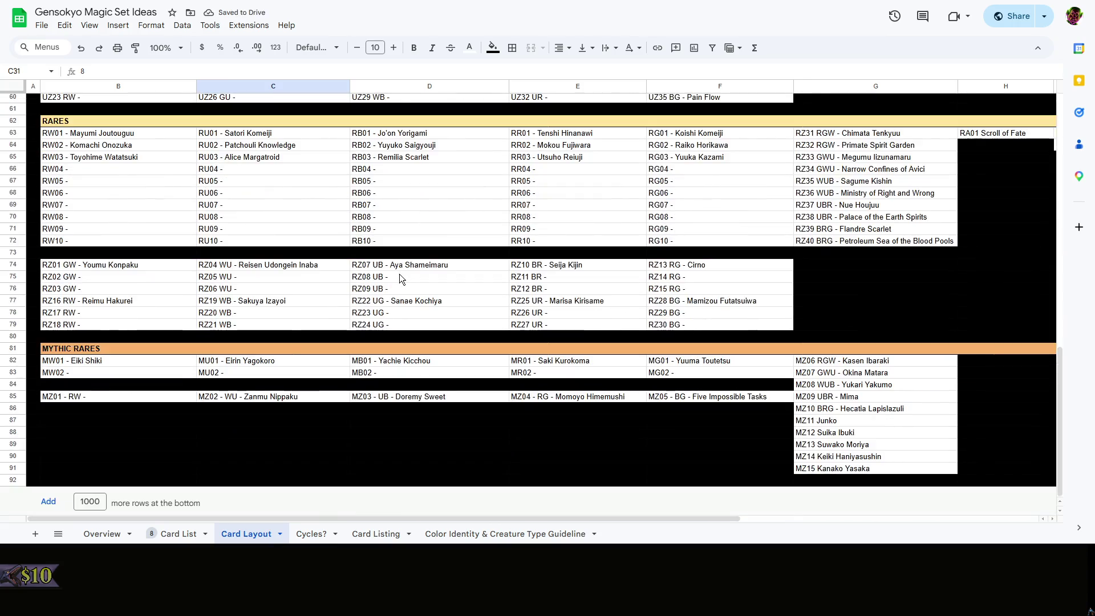
{"action": "scroll", "coordinate": [400, 274], "scroll_direction": "up", "scroll_amount": 6}
{"action": "scroll", "coordinate": [488, 325], "scroll_direction": "up", "scroll_amount": 1}
{"action": "scroll", "coordinate": [720, 320], "scroll_direction": "down", "scroll_amount": 5}
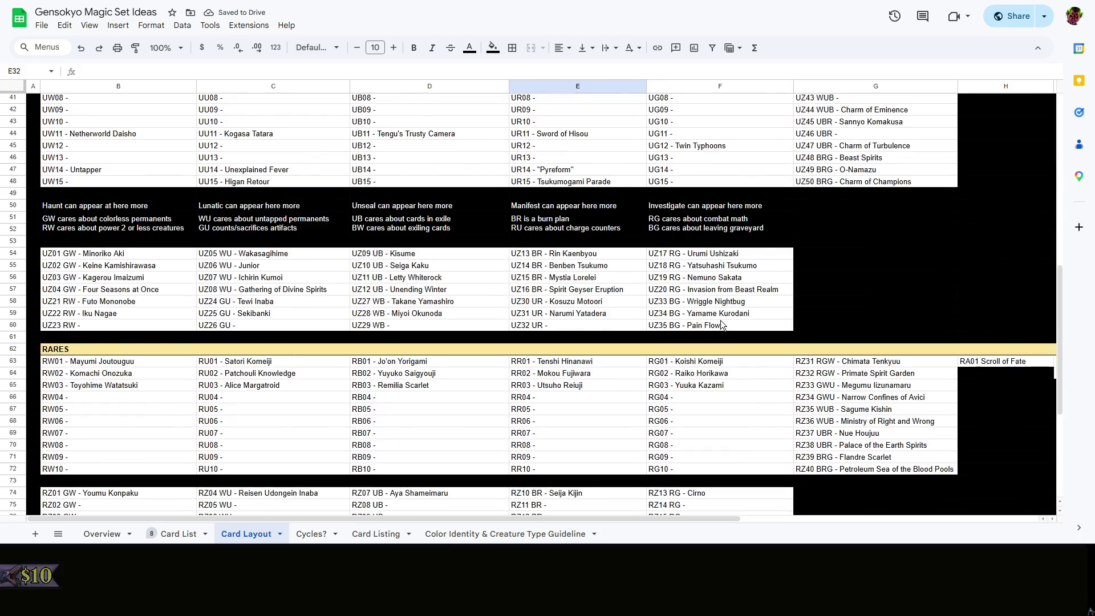
{"action": "scroll", "coordinate": [720, 320], "scroll_direction": "up", "scroll_amount": 3}
{"action": "scroll", "coordinate": [720, 325], "scroll_direction": "down", "scroll_amount": 5}
{"action": "scroll", "coordinate": [721, 324], "scroll_direction": "down", "scroll_amount": 5}
{"action": "scroll", "coordinate": [721, 324], "scroll_direction": "up", "scroll_amount": 5}
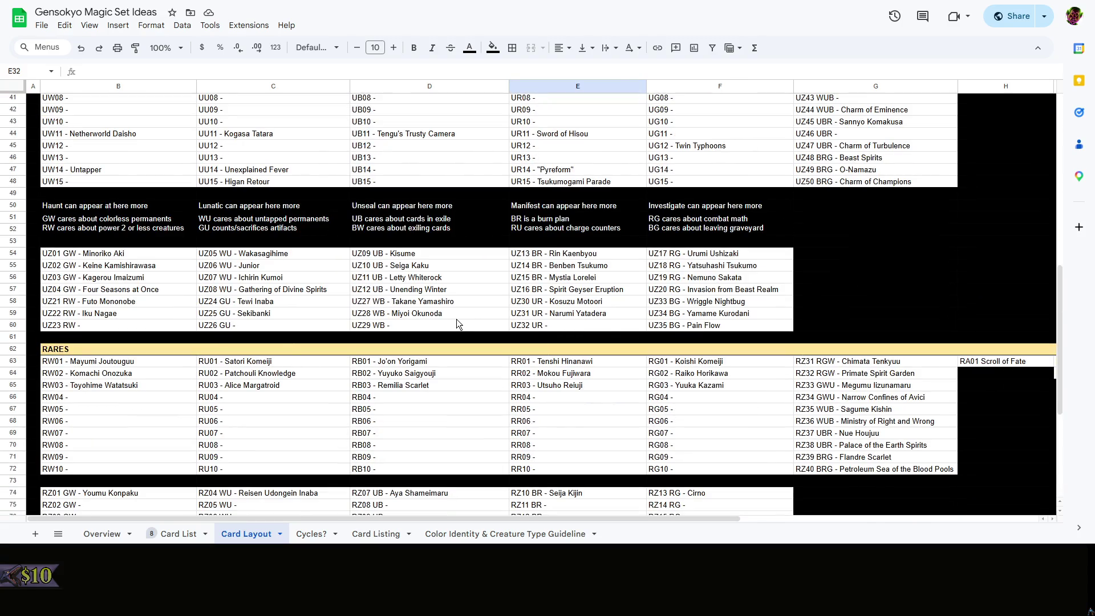
{"action": "scroll", "coordinate": [456, 324], "scroll_direction": "up", "scroll_amount": 10}
{"action": "scroll", "coordinate": [456, 323], "scroll_direction": "down", "scroll_amount": 3}
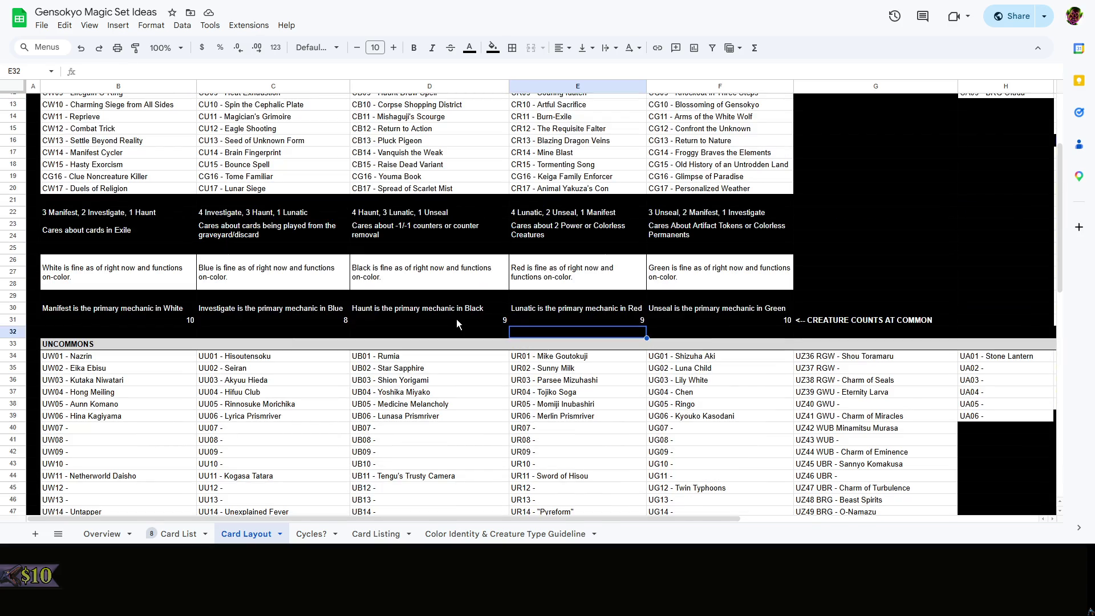
{"action": "left_click", "coordinate": [865, 259]}
{"action": "scroll", "coordinate": [865, 259], "scroll_direction": "up", "scroll_amount": 4}
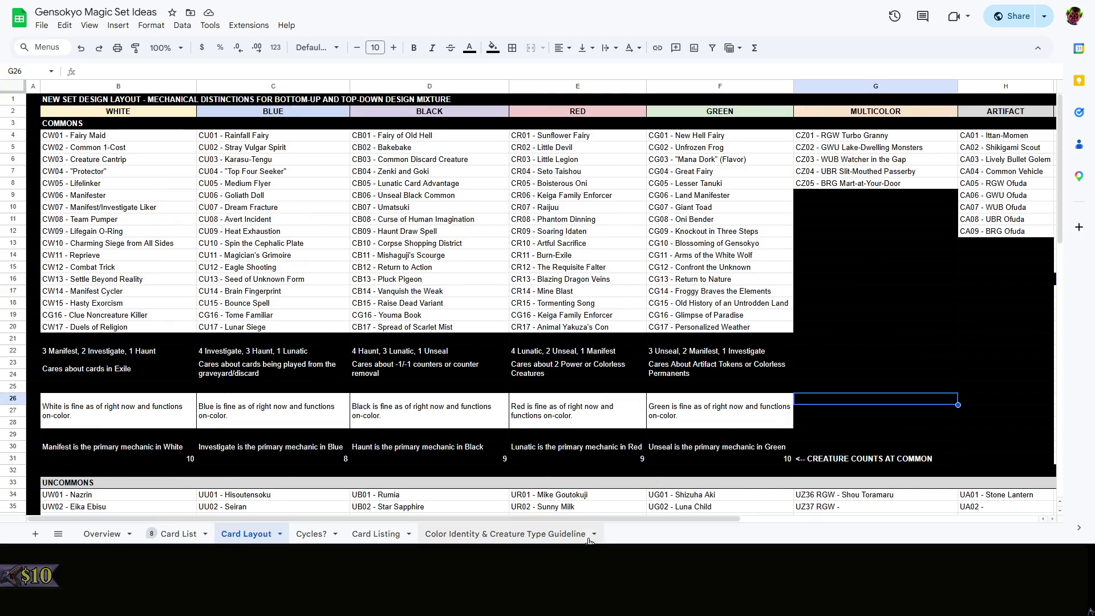
{"action": "left_click_drag", "start_coordinate": [604, 518], "coordinate": [779, 460]}
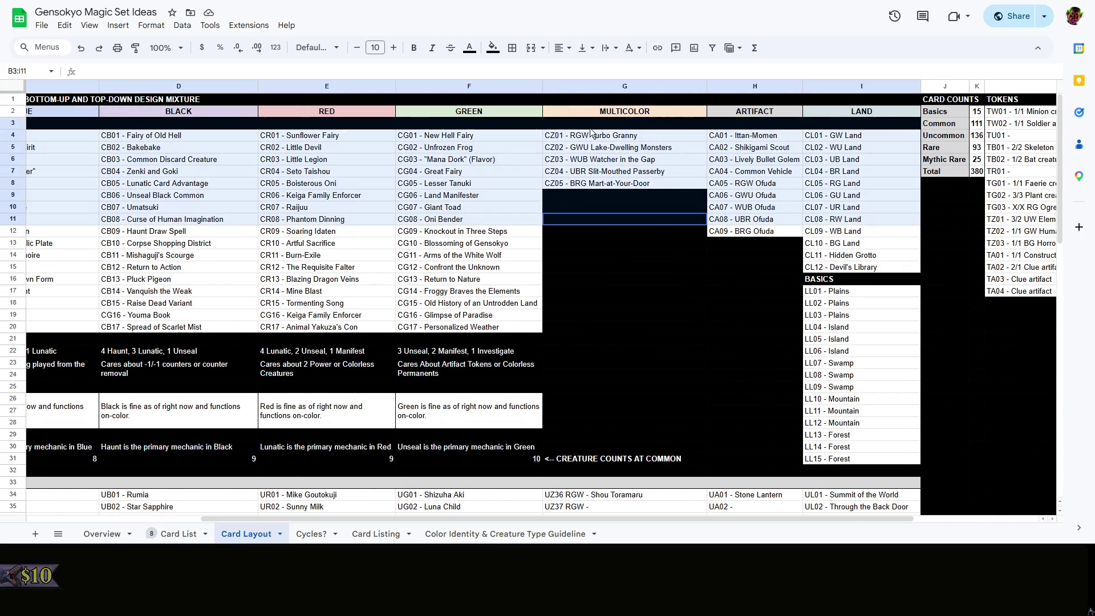
{"action": "left_click", "coordinate": [622, 243]}
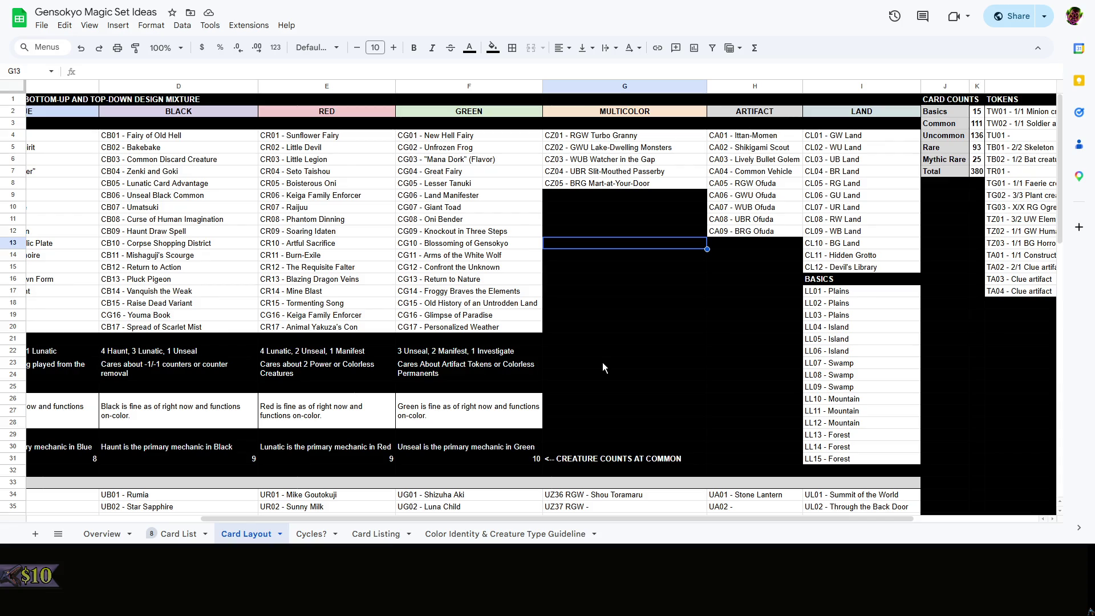
{"action": "left_click_drag", "start_coordinate": [616, 237], "coordinate": [582, 309]}
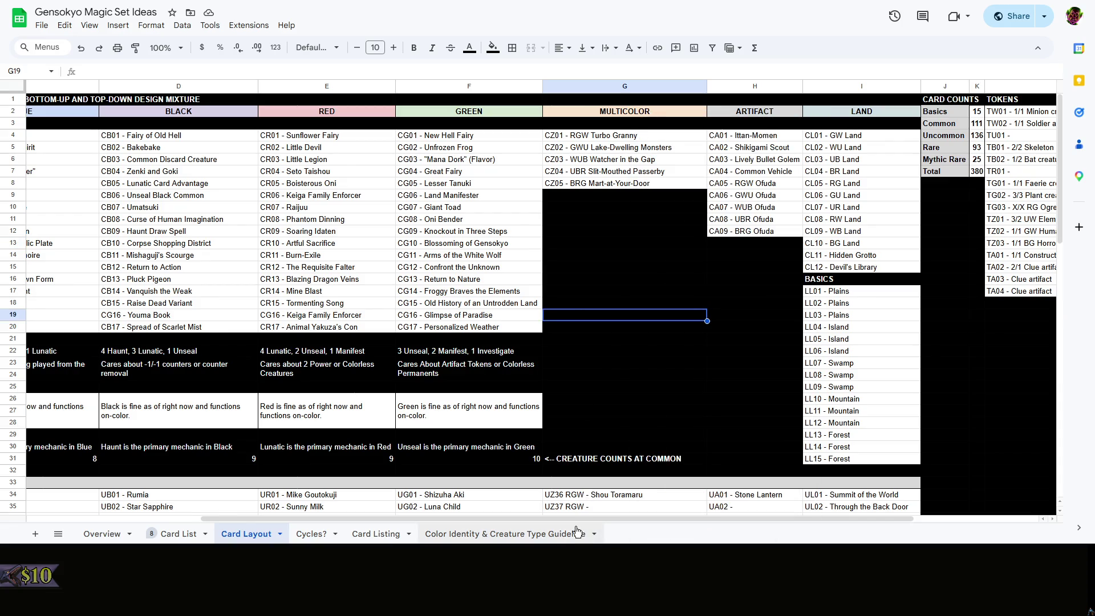
{"action": "left_click_drag", "start_coordinate": [565, 519], "coordinate": [440, 520]}
{"action": "right_click", "coordinate": [812, 338]}
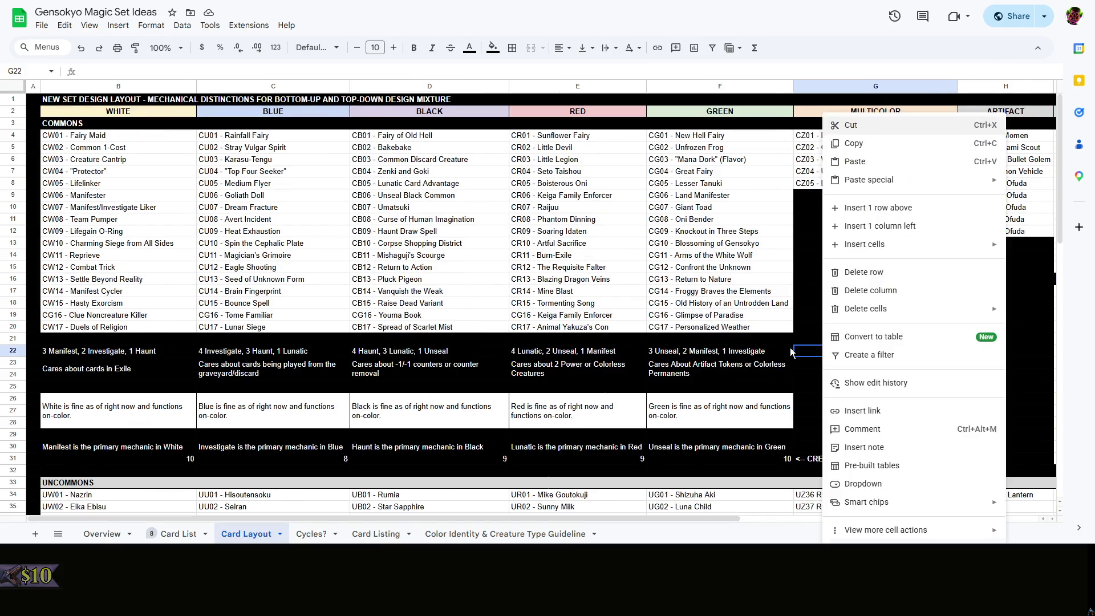
Insert two blank rows below row 61, above RARES
{"action": "left_click", "coordinate": [870, 340]}
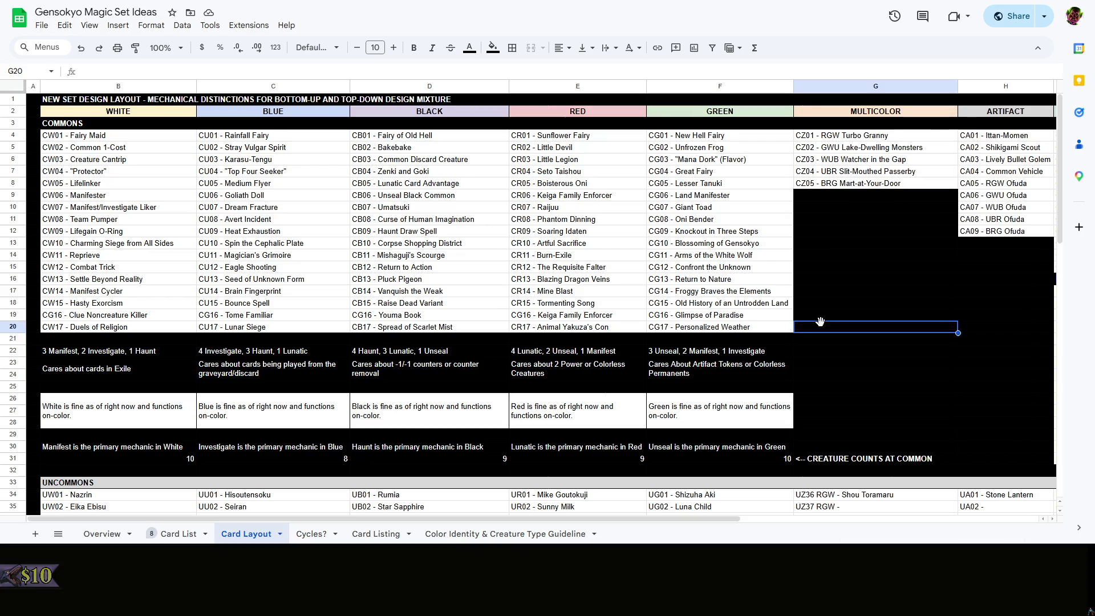
{"action": "left_click", "coordinate": [841, 306]}
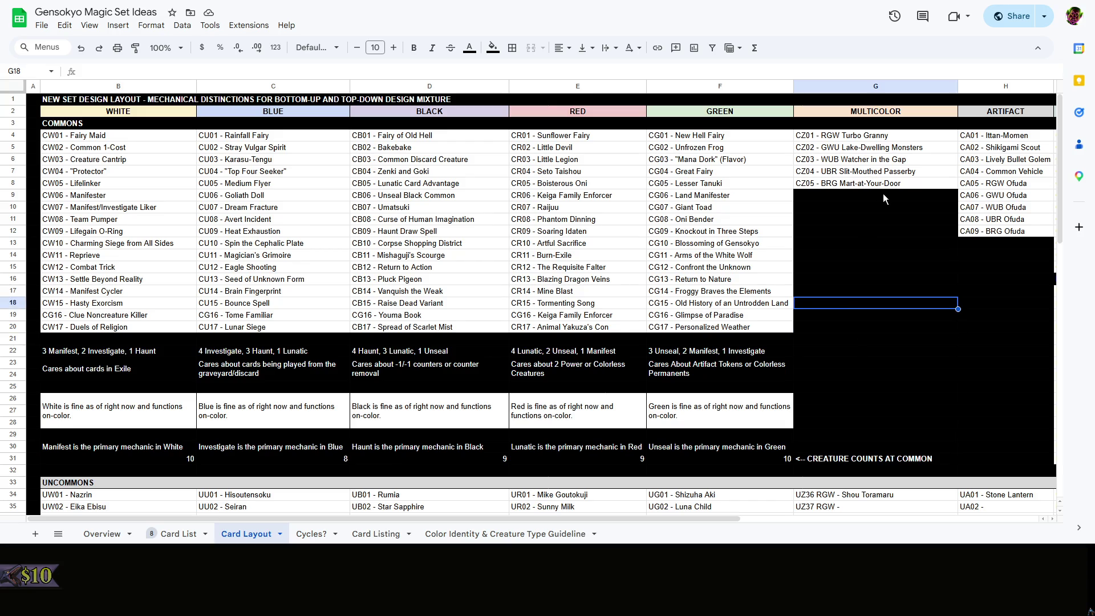
{"action": "left_click", "coordinate": [868, 254]}
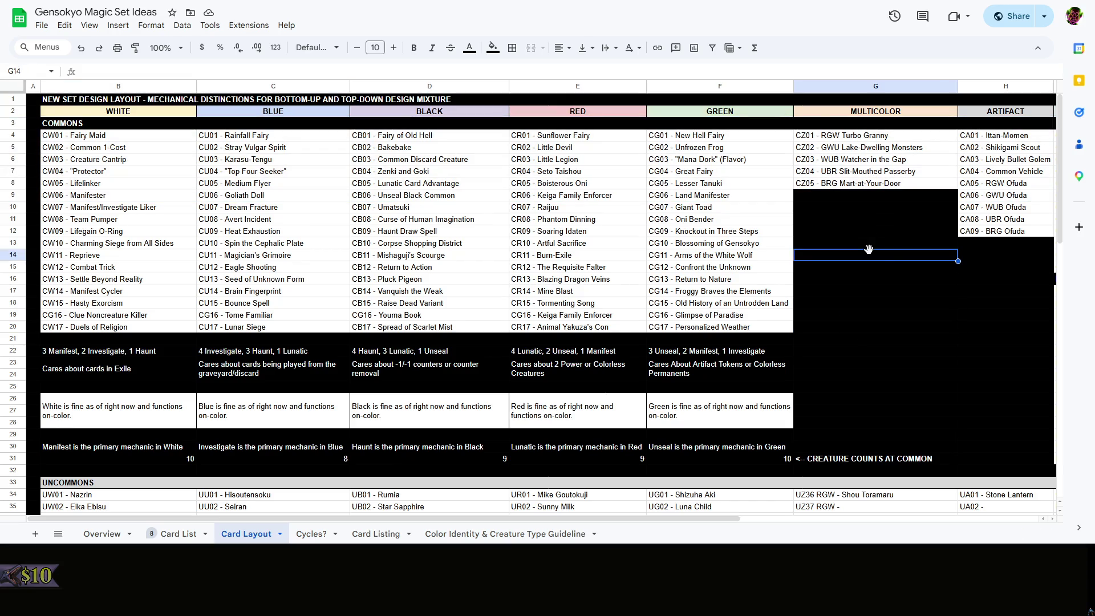
{"action": "right_click", "coordinate": [868, 249]}
{"action": "key", "text": "Escape"}
{"action": "scroll", "coordinate": [837, 261], "scroll_direction": "down", "scroll_amount": 3}
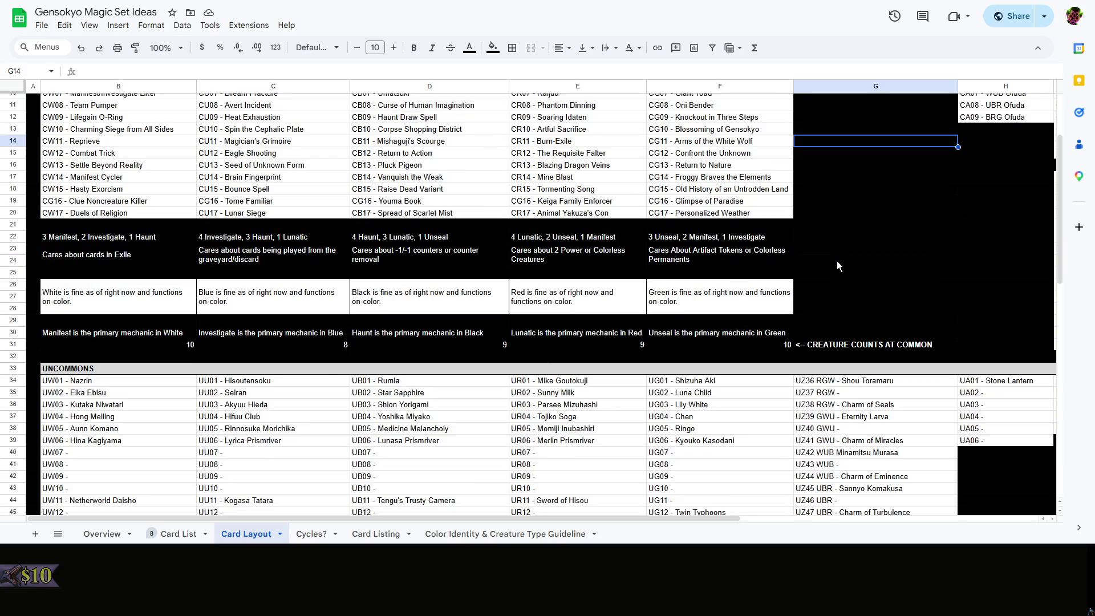
{"action": "left_click", "coordinate": [836, 261]}
{"action": "scroll", "coordinate": [836, 261], "scroll_direction": "down", "scroll_amount": 3}
{"action": "scroll", "coordinate": [235, 238], "scroll_direction": "down", "scroll_amount": 3}
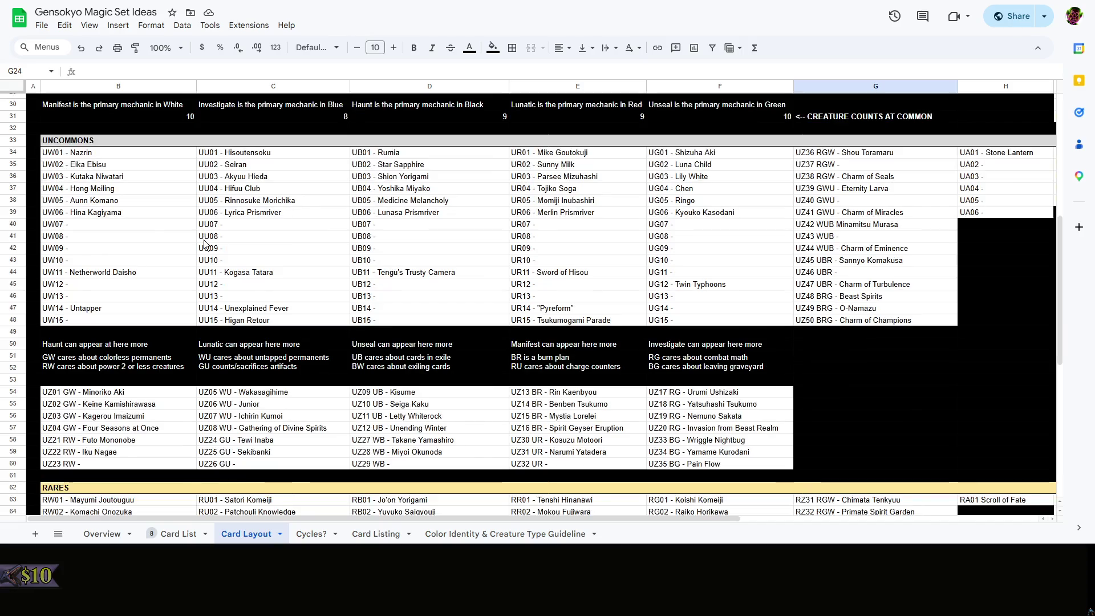
{"action": "scroll", "coordinate": [206, 250], "scroll_direction": "down", "scroll_amount": 3}
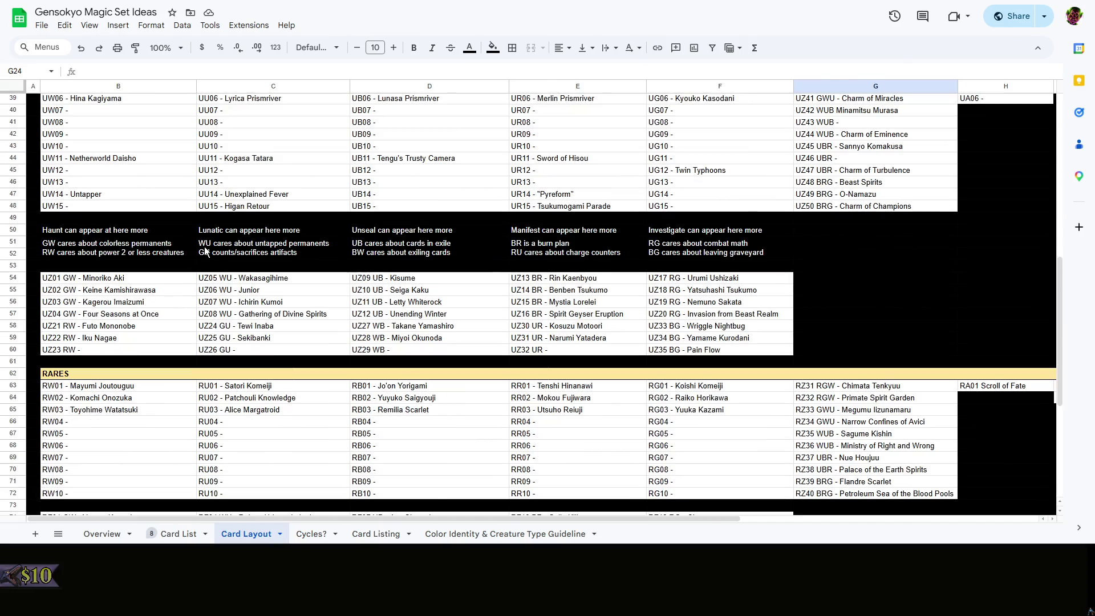
{"action": "right_click", "coordinate": [13, 361]}
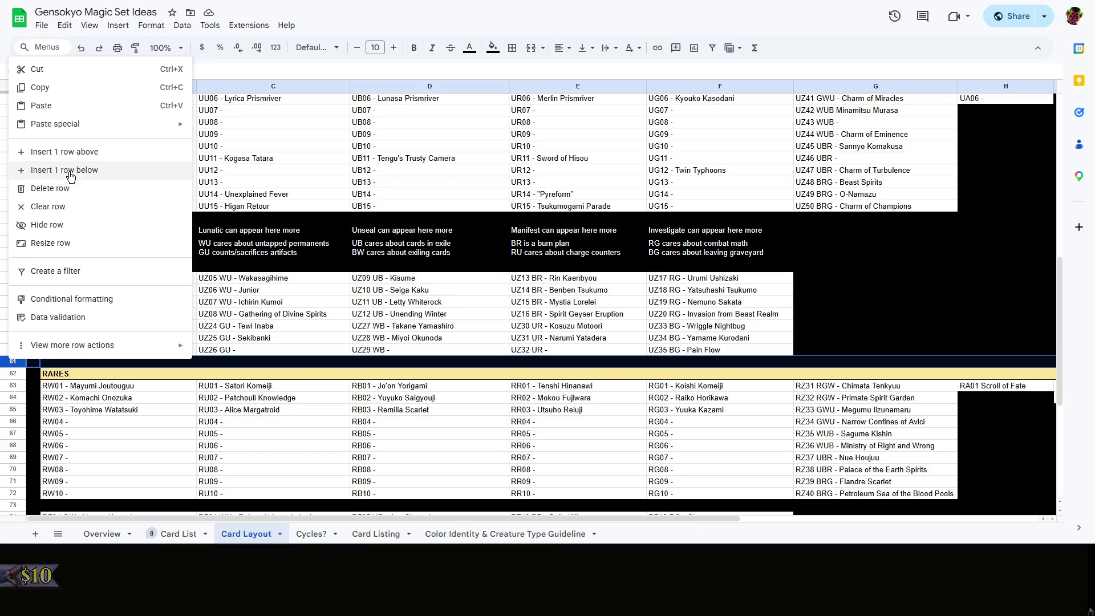
{"action": "left_click", "coordinate": [72, 169]}
{"action": "right_click", "coordinate": [22, 371]}
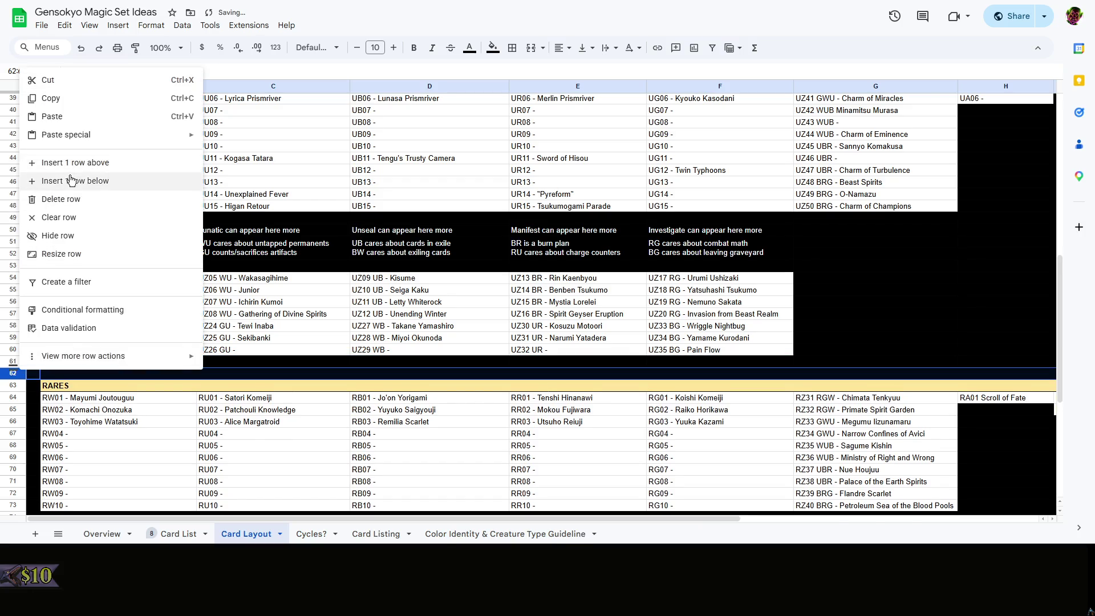
{"action": "left_click", "coordinate": [74, 180]}
{"action": "scroll", "coordinate": [274, 276], "scroll_direction": "up", "scroll_amount": 6}
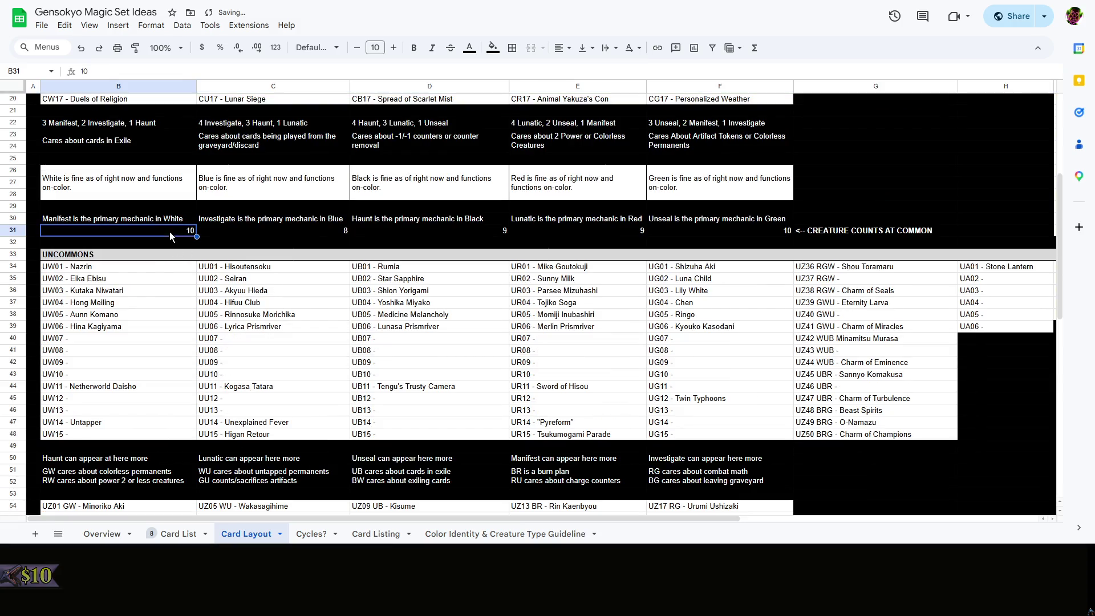
Paste the row-31 counts into B62:G62 and relabel G62 as CREATURE COUNTS AT UNCOMMON
{"action": "left_click_drag", "start_coordinate": [170, 231], "coordinate": [874, 236]}
{"action": "key", "text": "ctrl+c"}
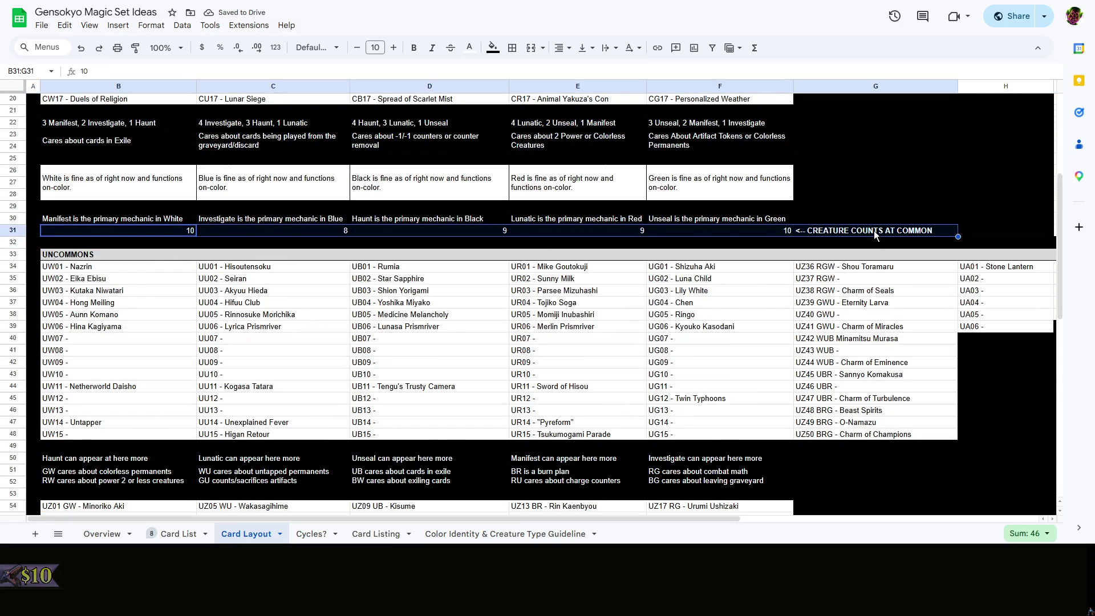
{"action": "scroll", "coordinate": [387, 317], "scroll_direction": "down", "scroll_amount": 3}
{"action": "scroll", "coordinate": [387, 317], "scroll_direction": "down", "scroll_amount": 3}
{"action": "left_click", "coordinate": [93, 369]}
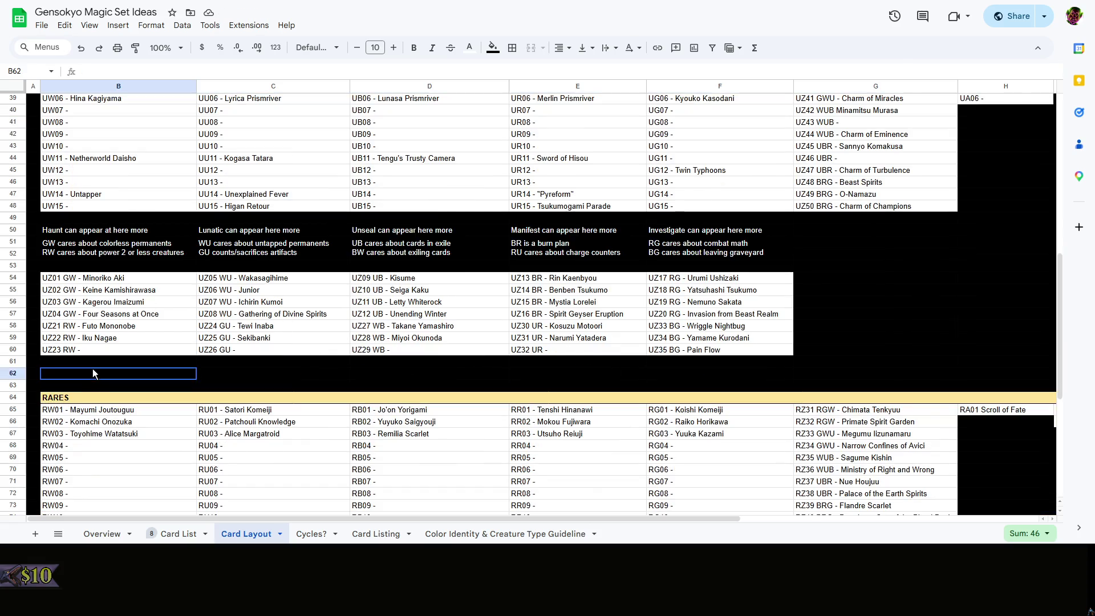
{"action": "key", "text": "ctrl+v"}
{"action": "double_click", "coordinate": [886, 373]}
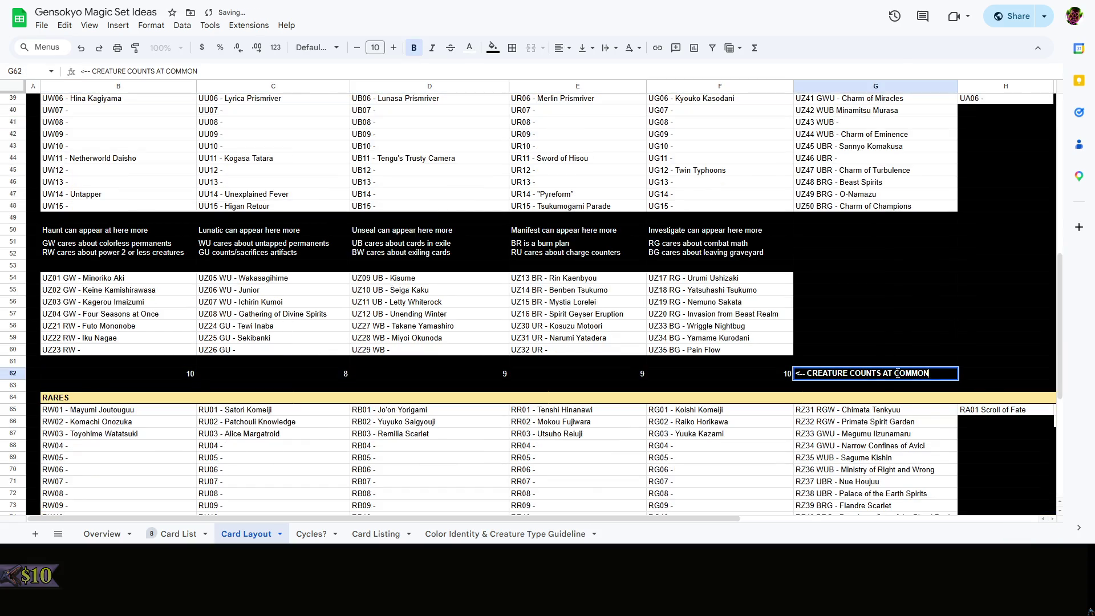
{"action": "type", "text": "UN"}
{"action": "left_click", "coordinate": [763, 375]}
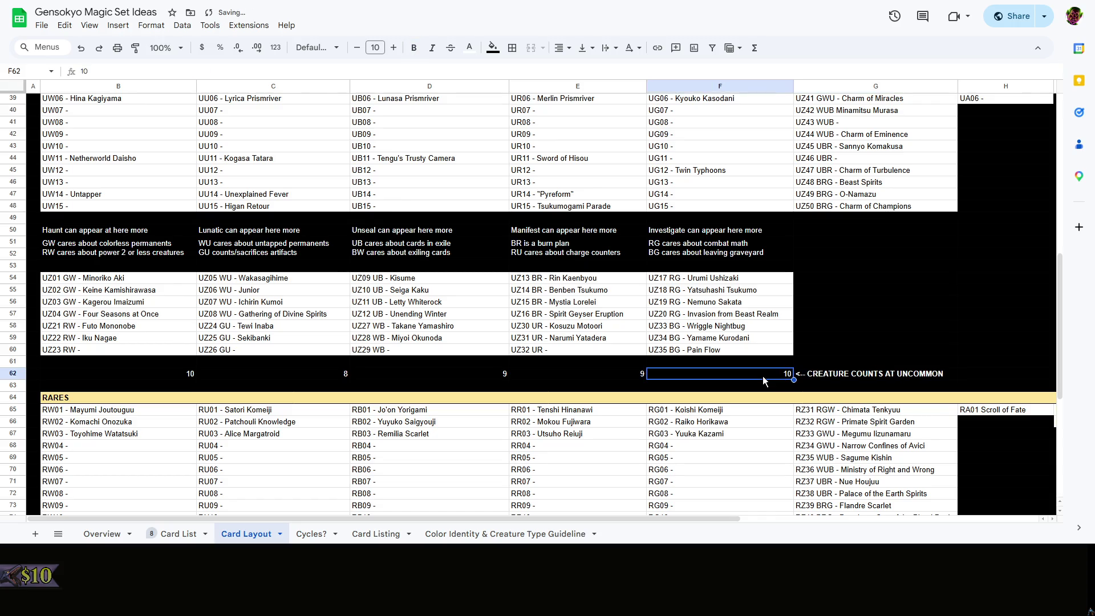
{"action": "scroll", "coordinate": [848, 359], "scroll_direction": "up", "scroll_amount": 3}
{"action": "scroll", "coordinate": [848, 358], "scroll_direction": "up", "scroll_amount": 3}
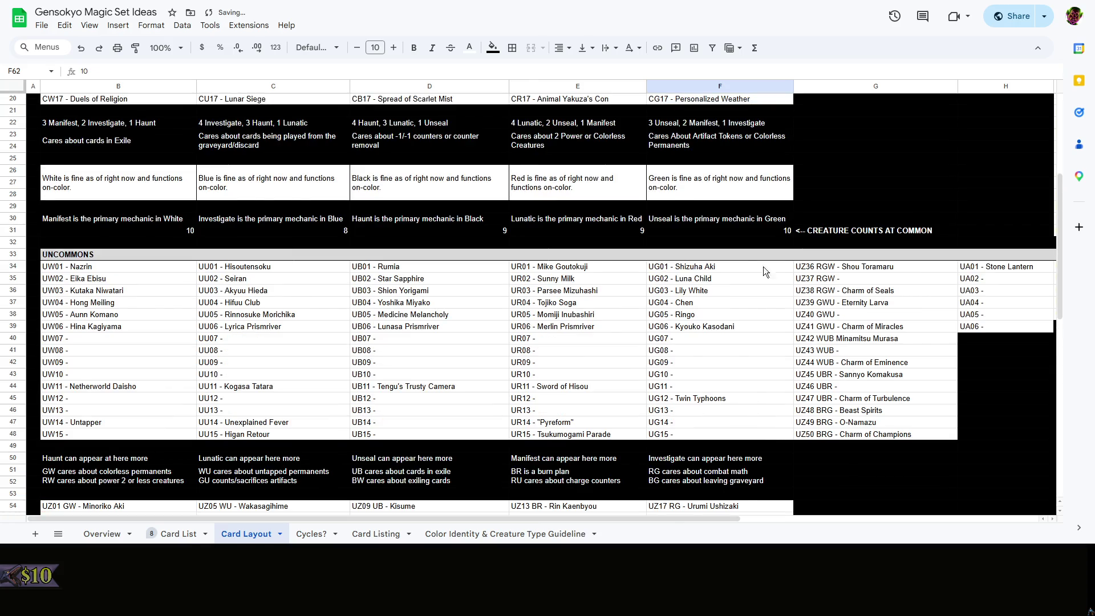
{"action": "scroll", "coordinate": [222, 283], "scroll_direction": "up", "scroll_amount": 2}
{"action": "scroll", "coordinate": [246, 299], "scroll_direction": "down", "scroll_amount": 2}
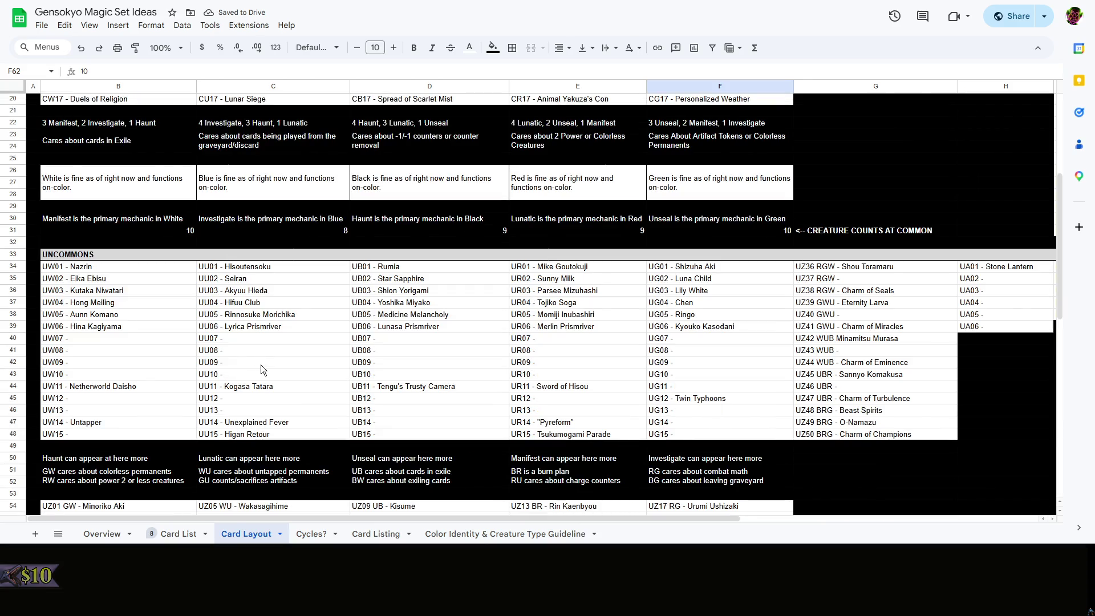
{"action": "scroll", "coordinate": [266, 375], "scroll_direction": "down", "scroll_amount": 3}
{"action": "scroll", "coordinate": [265, 376], "scroll_direction": "down", "scroll_amount": 3}
{"action": "scroll", "coordinate": [266, 376], "scroll_direction": "up", "scroll_amount": 6}
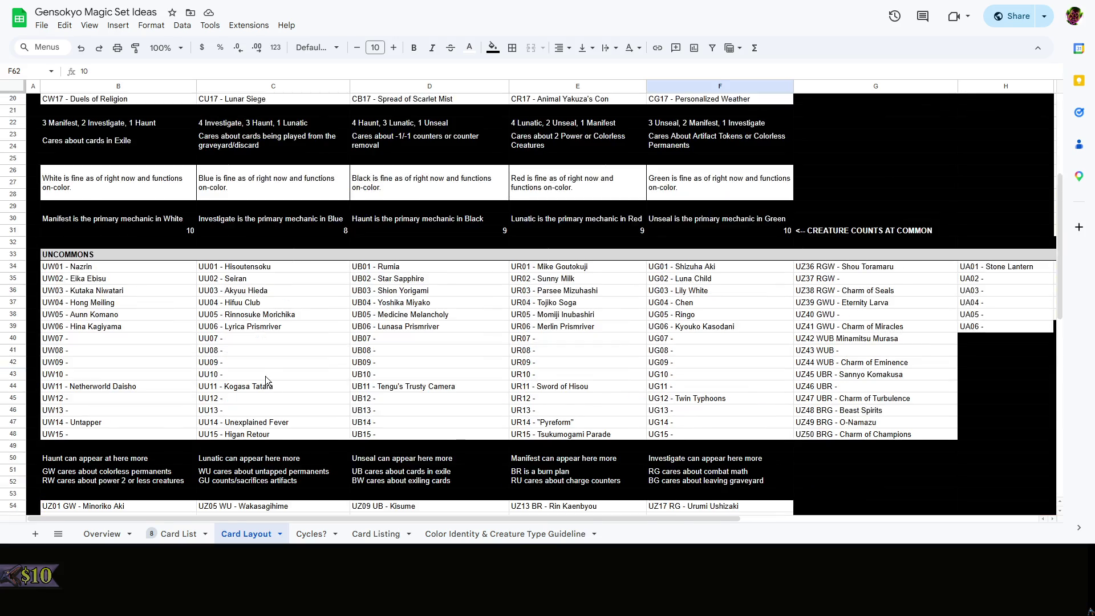
{"action": "scroll", "coordinate": [147, 201], "scroll_direction": "down", "scroll_amount": 3}
{"action": "left_click", "coordinate": [111, 154]}
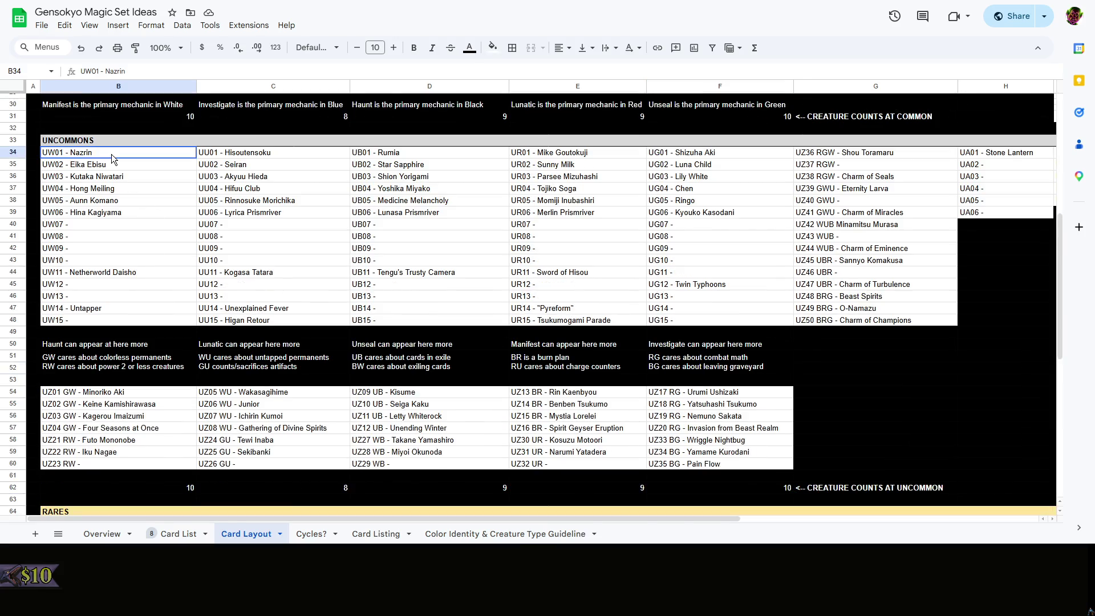
{"action": "left_click", "coordinate": [109, 213], "text": "shift"}
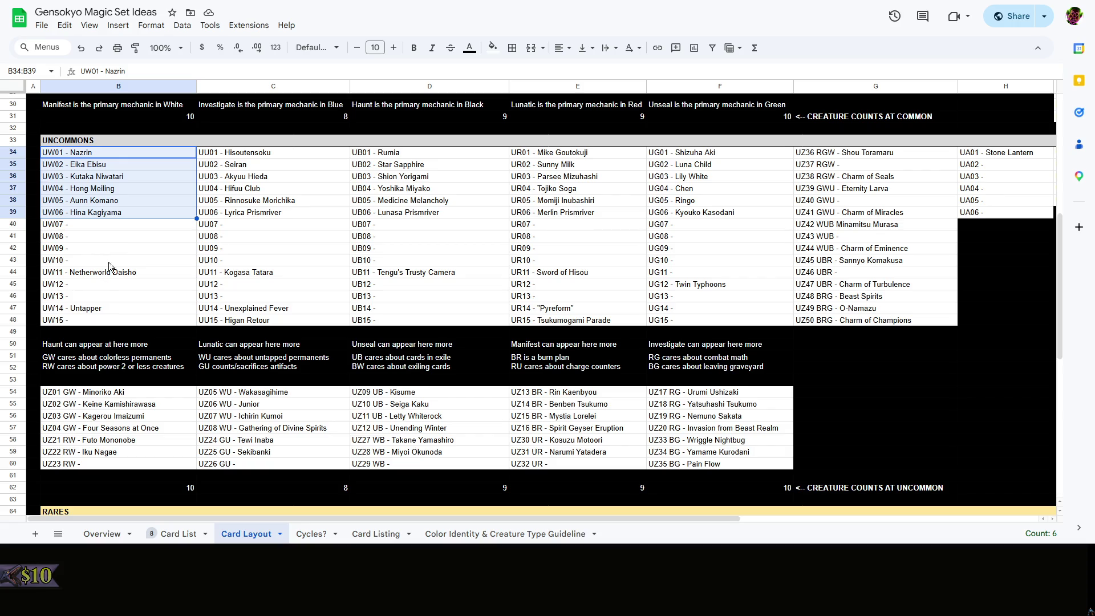
{"action": "left_click", "coordinate": [122, 394]}
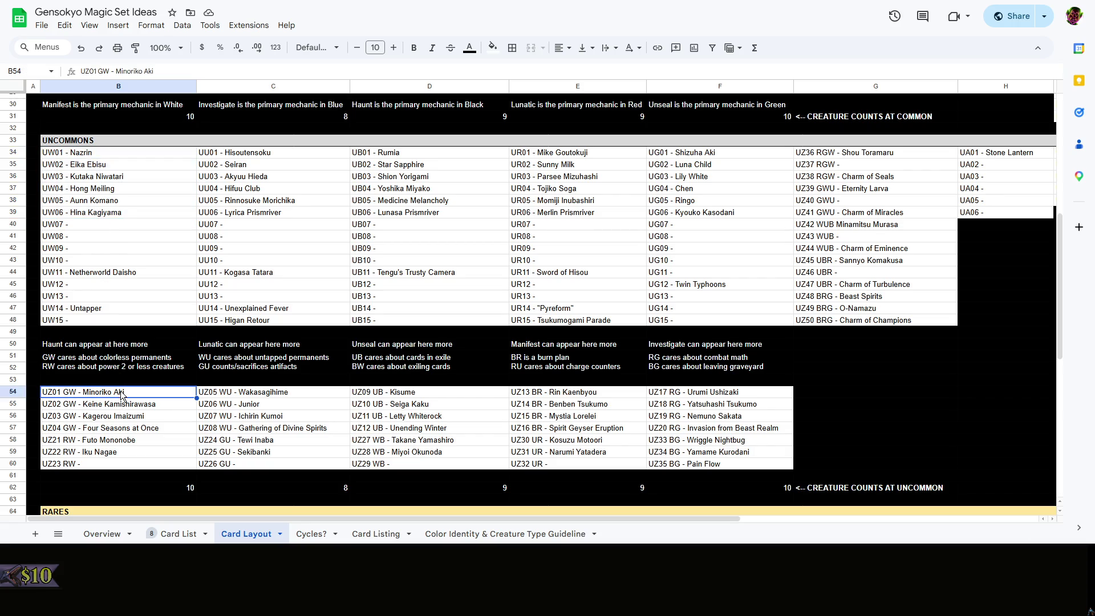
{"action": "left_click", "coordinate": [122, 419], "text": "shift"}
{"action": "scroll", "coordinate": [163, 357], "scroll_direction": "down", "scroll_amount": 3}
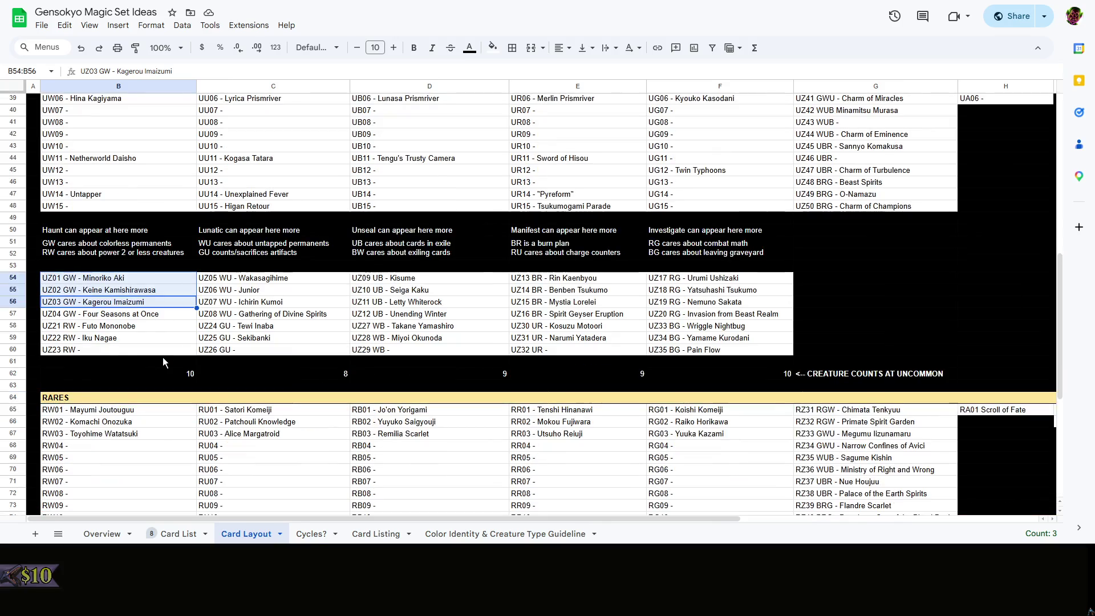
{"action": "left_click", "coordinate": [131, 337]}
{"action": "key", "text": "Up"}
{"action": "left_click_drag", "start_coordinate": [128, 306], "coordinate": [127, 279]}
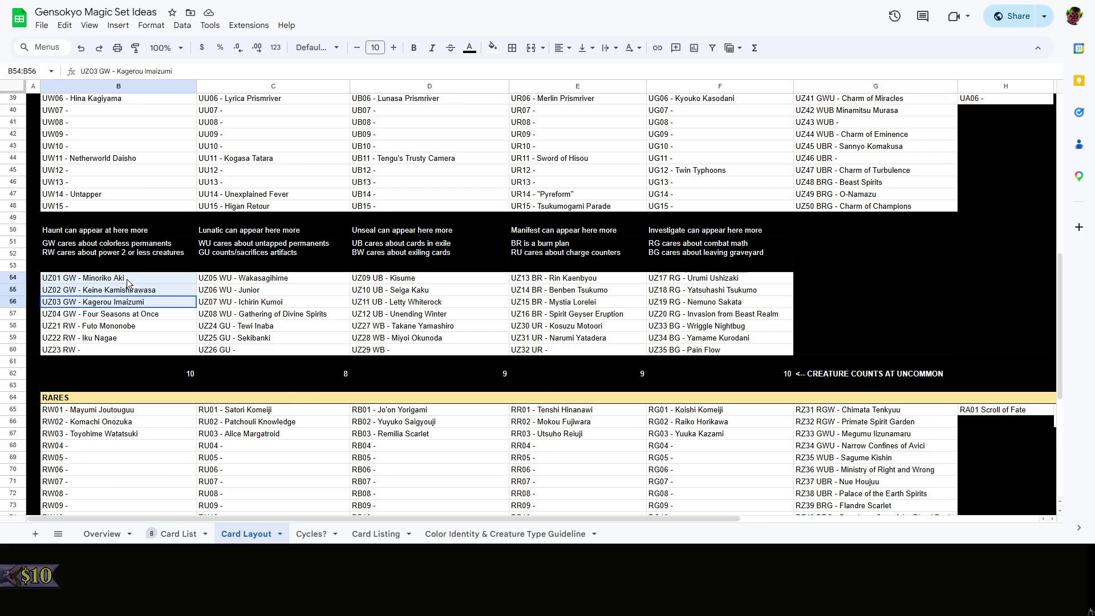
{"action": "left_click", "coordinate": [127, 279]}
{"action": "scroll", "coordinate": [128, 279], "scroll_direction": "up", "scroll_amount": 3}
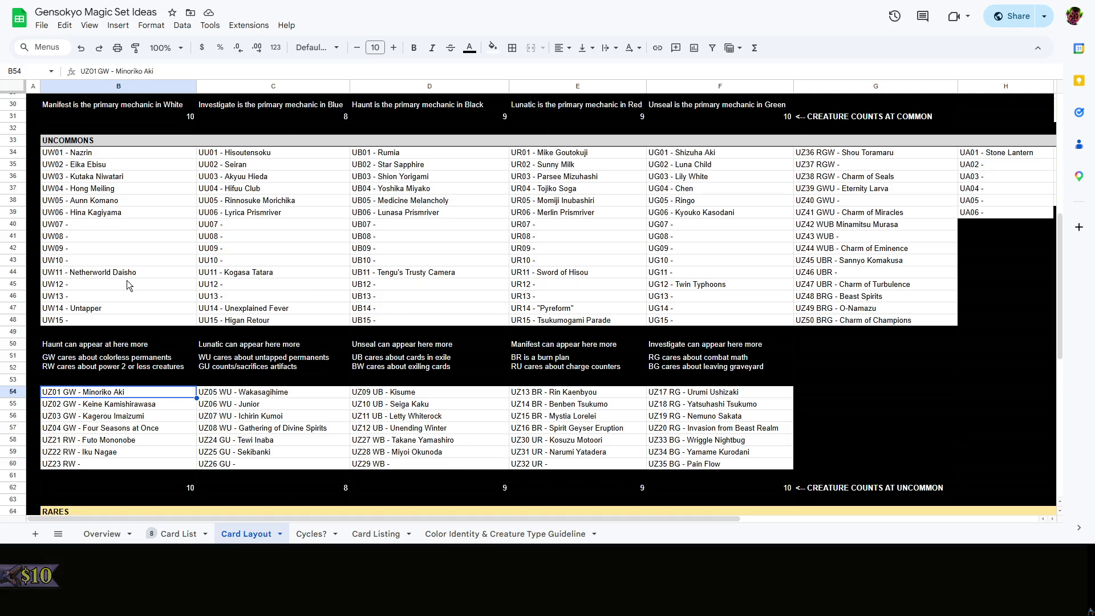
{"action": "right_click", "coordinate": [125, 316]}
{"action": "left_click", "coordinate": [96, 320]}
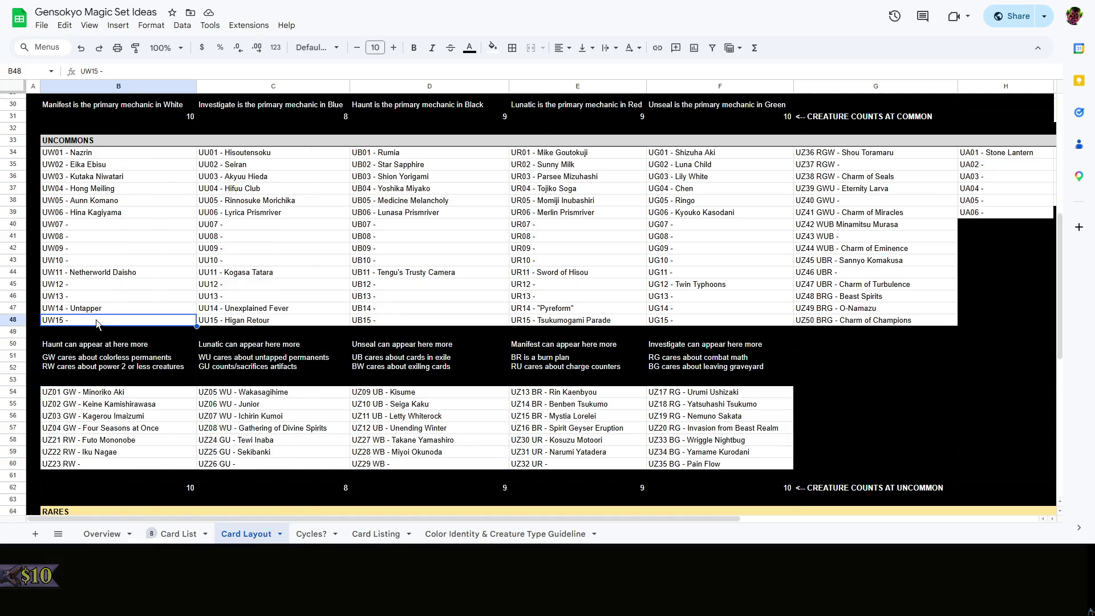
{"action": "left_click", "coordinate": [129, 333]}
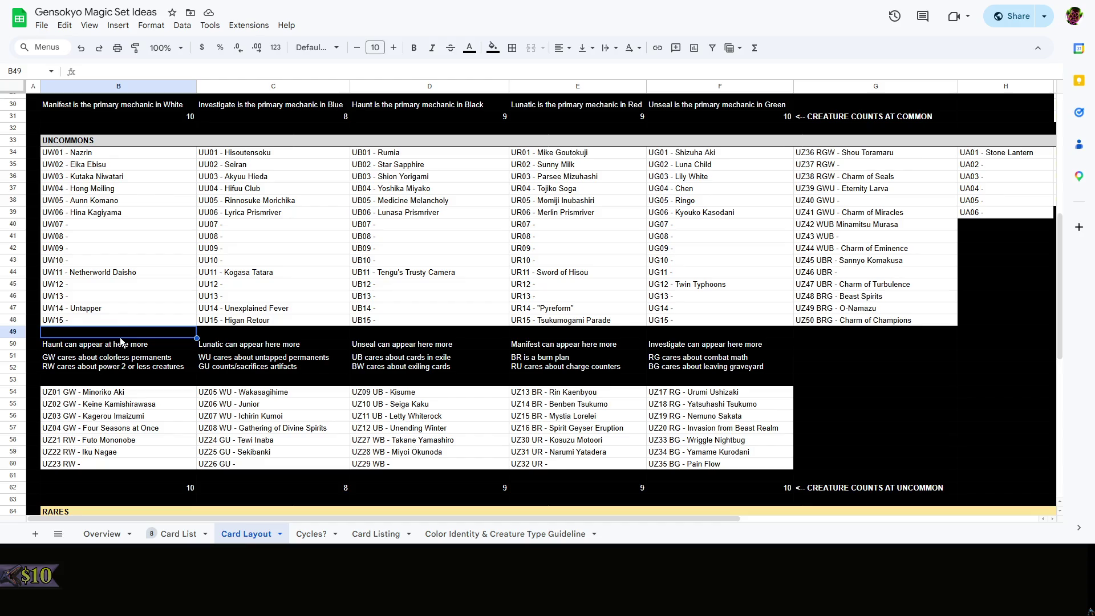
{"action": "scroll", "coordinate": [146, 336], "scroll_direction": "down", "scroll_amount": 3}
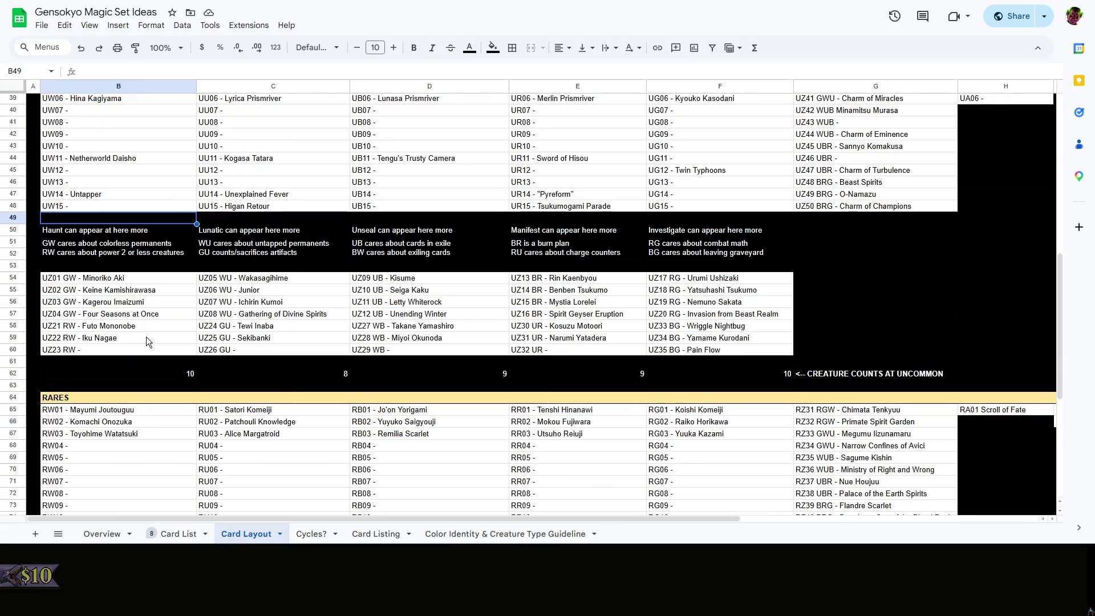
{"action": "left_click", "coordinate": [142, 276]}
{"action": "right_click", "coordinate": [132, 274]}
{"action": "key", "text": "Escape"}
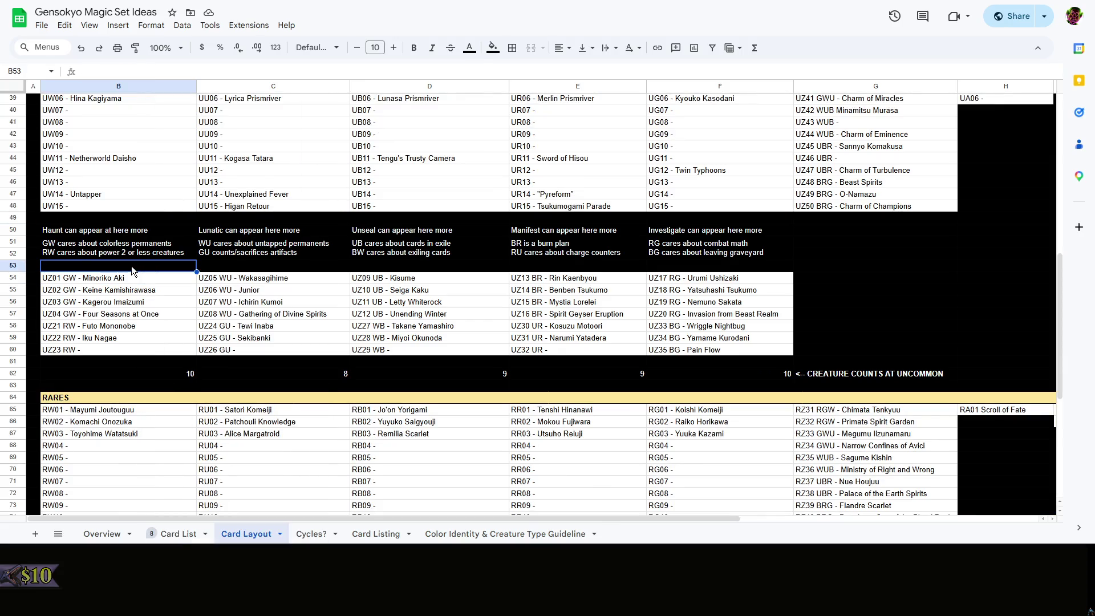
{"action": "left_click", "coordinate": [141, 265]}
{"action": "scroll", "coordinate": [141, 272], "scroll_direction": "up", "scroll_amount": 3}
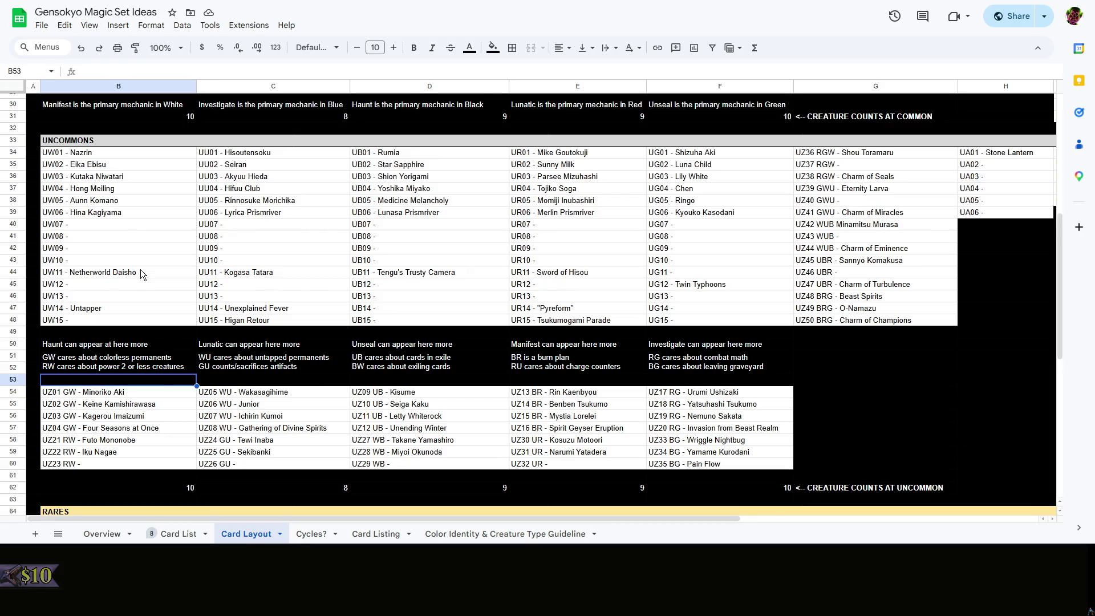
{"action": "left_click", "coordinate": [147, 332]}
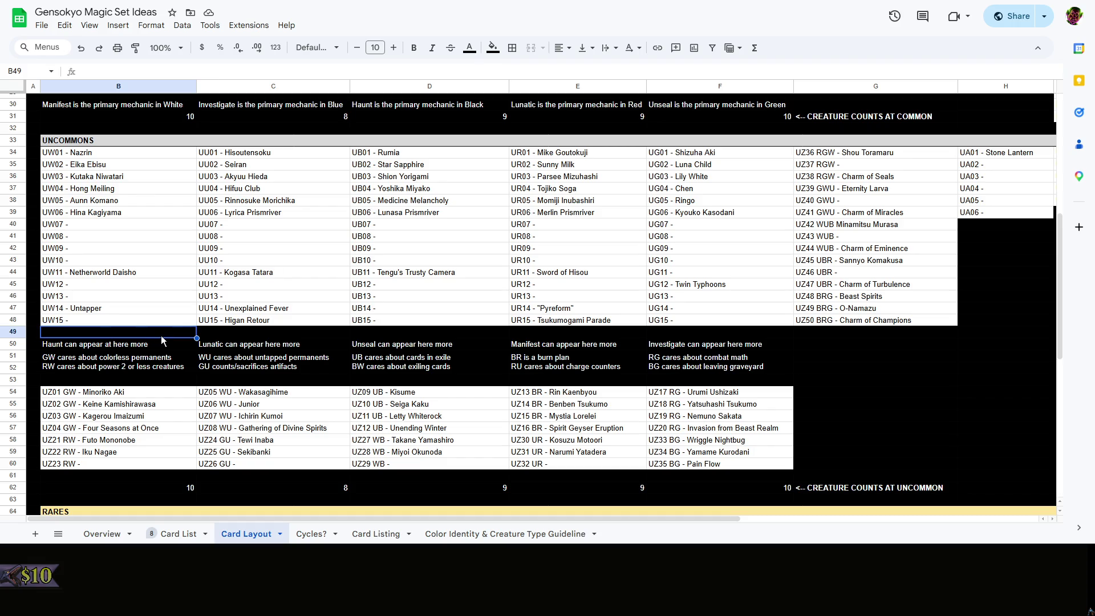
{"action": "left_click", "coordinate": [182, 492]}
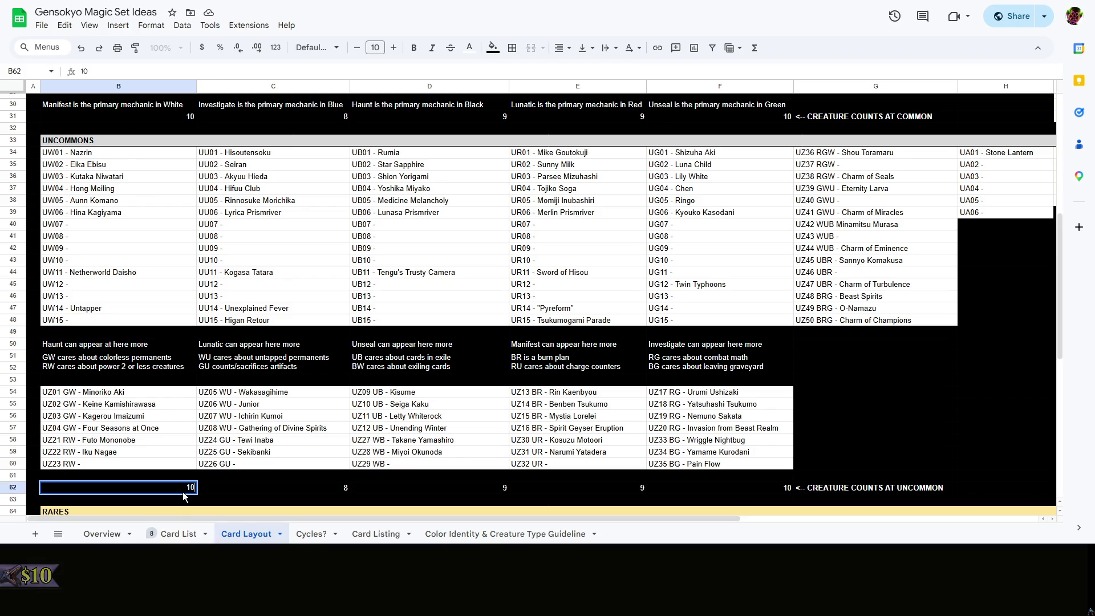
Enter 6 as the uncommon creature count for white, blue, black, red and green in B62:F62
{"action": "double_click", "coordinate": [188, 489]}
{"action": "type", "text": "6"}
{"action": "key", "text": "Delete"}
{"action": "key", "text": "Delete"}
{"action": "left_click", "coordinate": [297, 488]}
{"action": "type", "text": "6"}
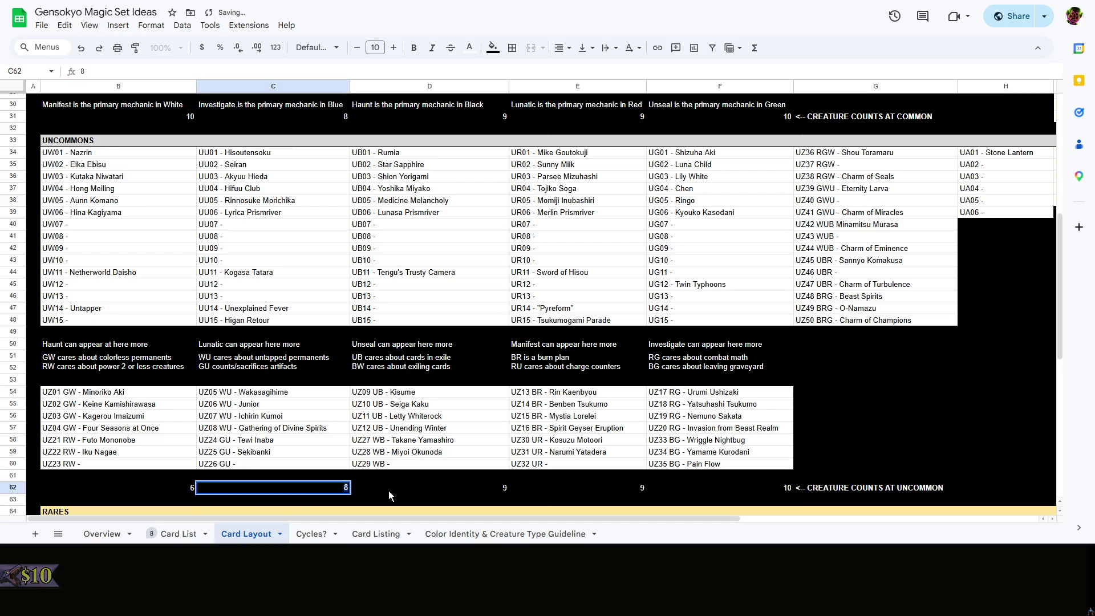
{"action": "left_click", "coordinate": [477, 484]}
{"action": "type", "text": "6"}
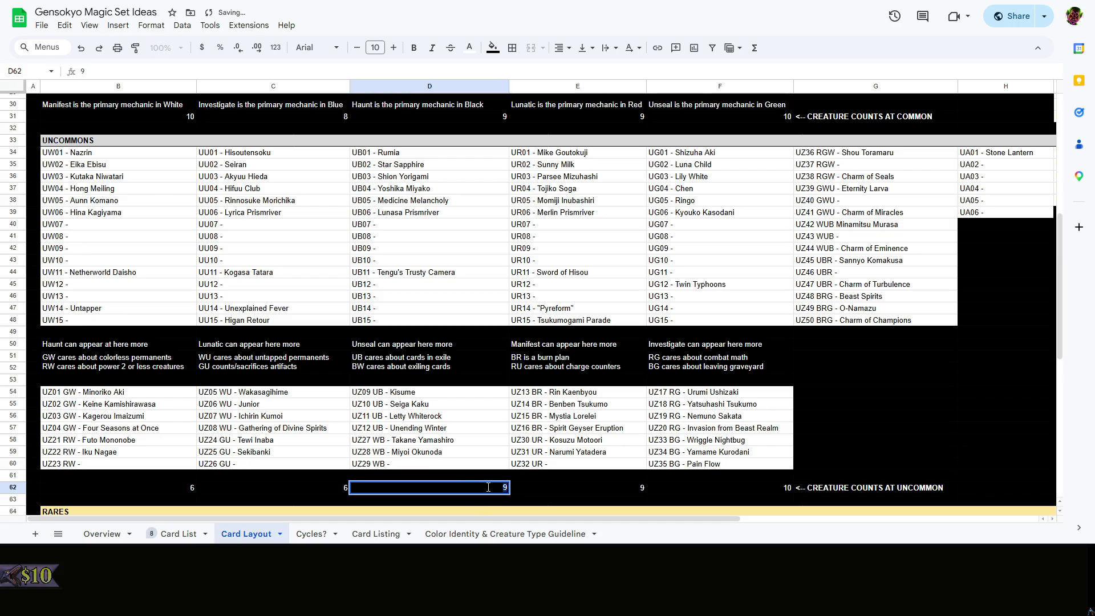
{"action": "left_click", "coordinate": [620, 485]}
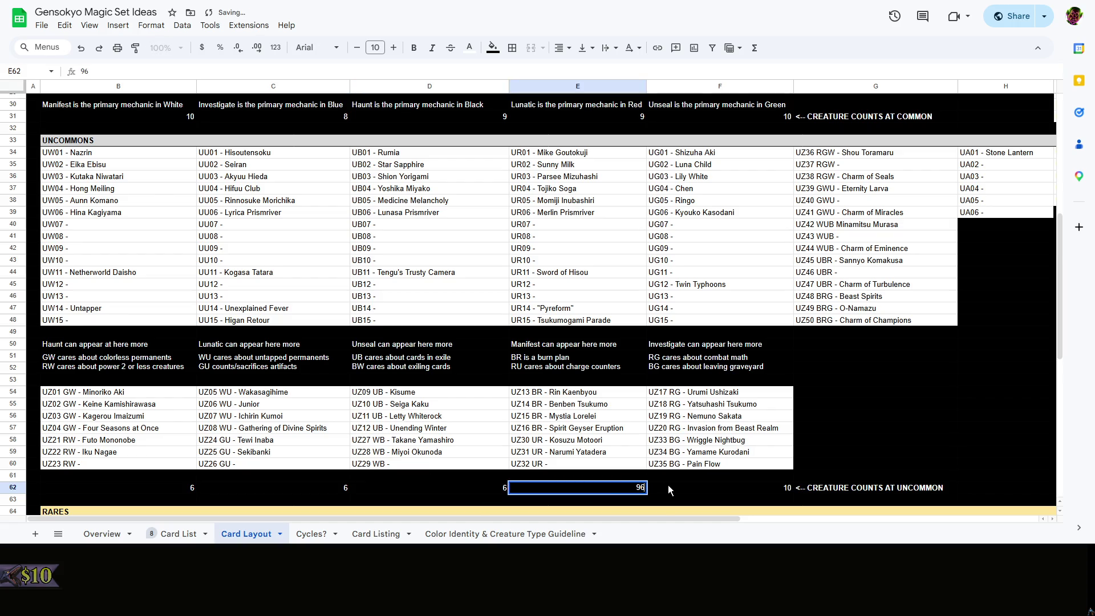
{"action": "type", "text": "6"}
{"action": "left_click", "coordinate": [728, 486]}
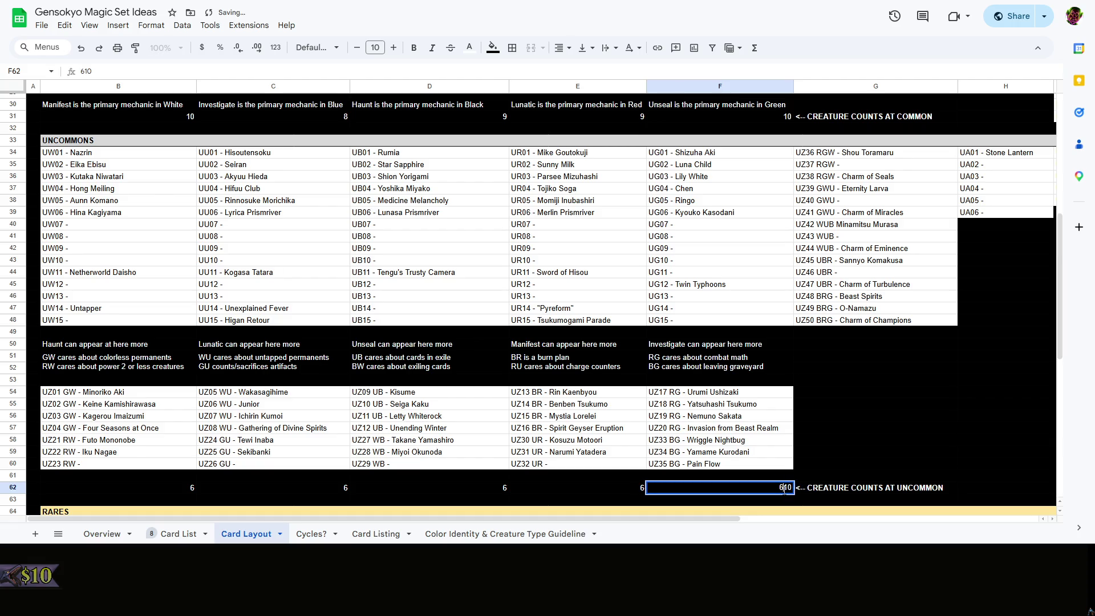
{"action": "type", "text": "6"}
{"action": "left_click", "coordinate": [837, 461]}
Open and close cell context menus around the uncommon counts row without changing anything
{"action": "right_click", "coordinate": [791, 341]}
{"action": "left_click", "coordinate": [800, 345]}
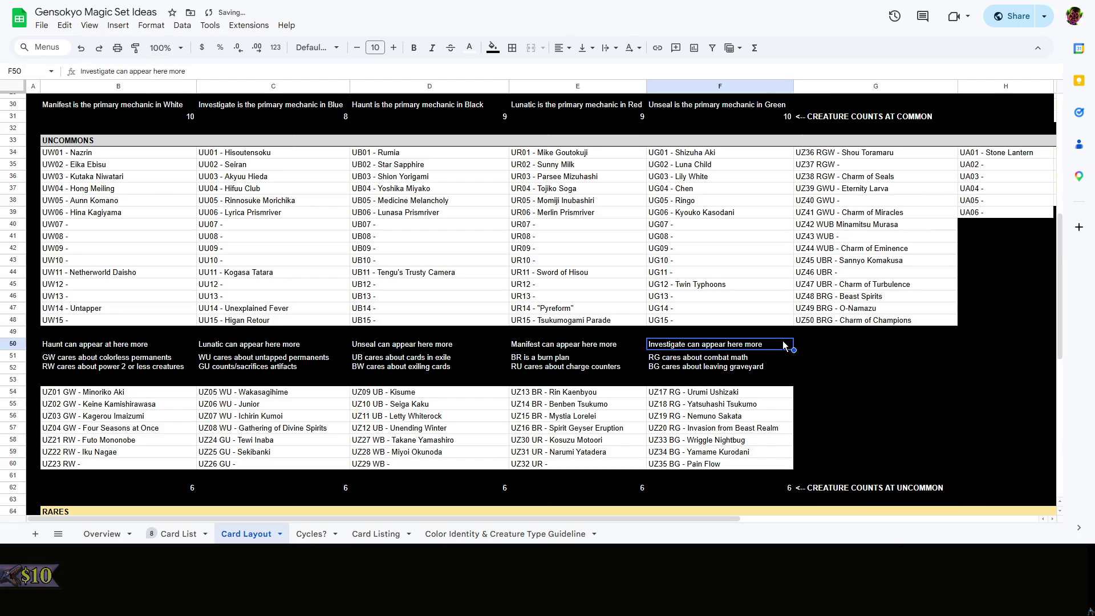
{"action": "right_click", "coordinate": [813, 348]}
{"action": "left_click", "coordinate": [809, 348]}
{"action": "left_click", "coordinate": [823, 357]}
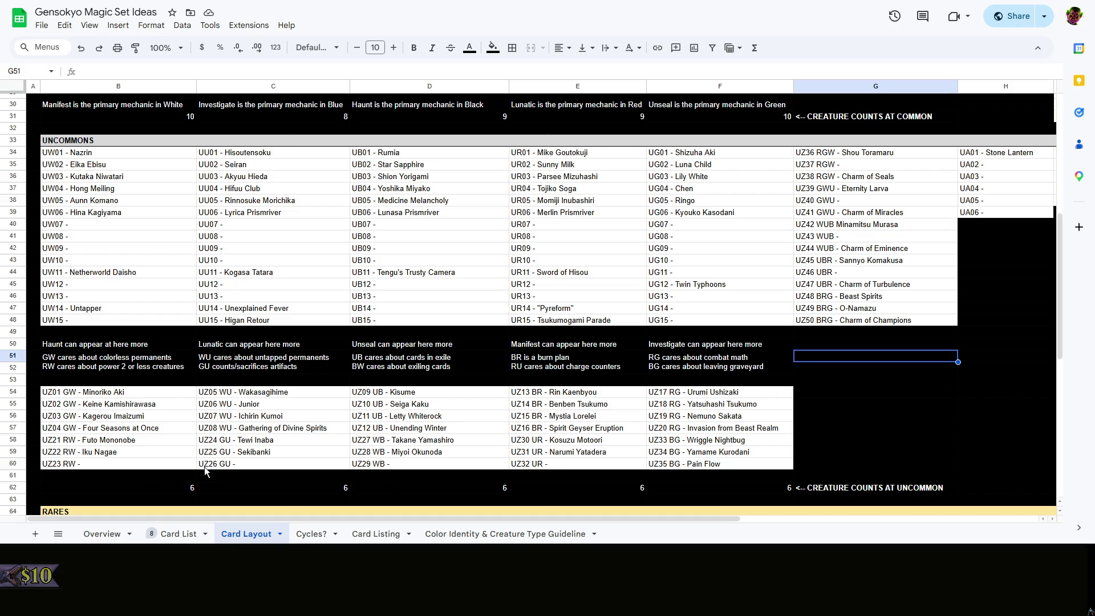
{"action": "left_click", "coordinate": [162, 477]}
{"action": "right_click", "coordinate": [187, 477]}
{"action": "left_click", "coordinate": [157, 477]}
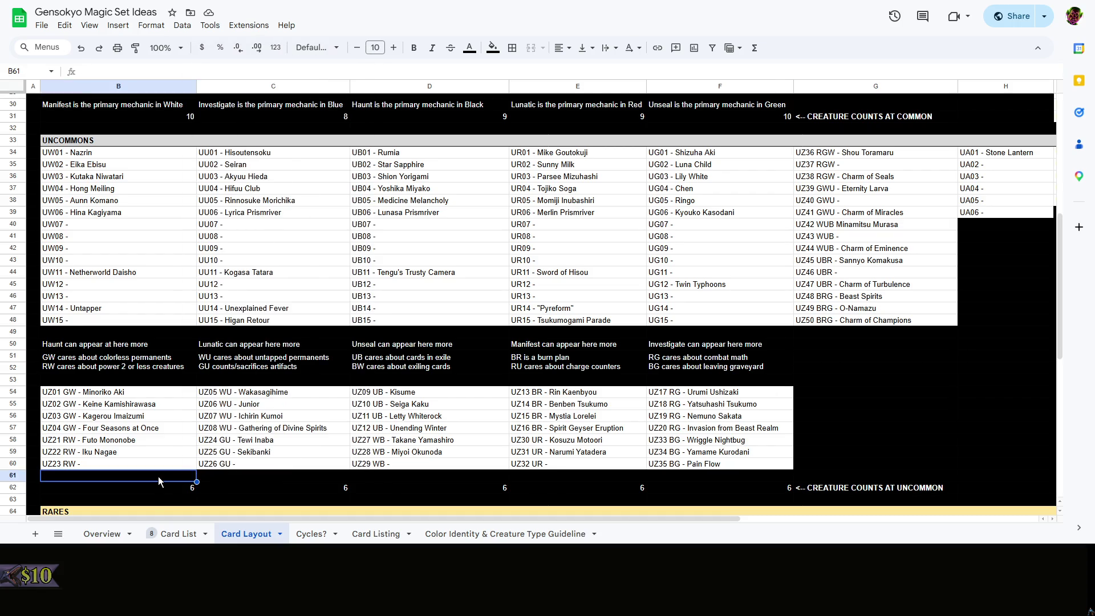
{"action": "scroll", "coordinate": [159, 476], "scroll_direction": "down", "scroll_amount": 2}
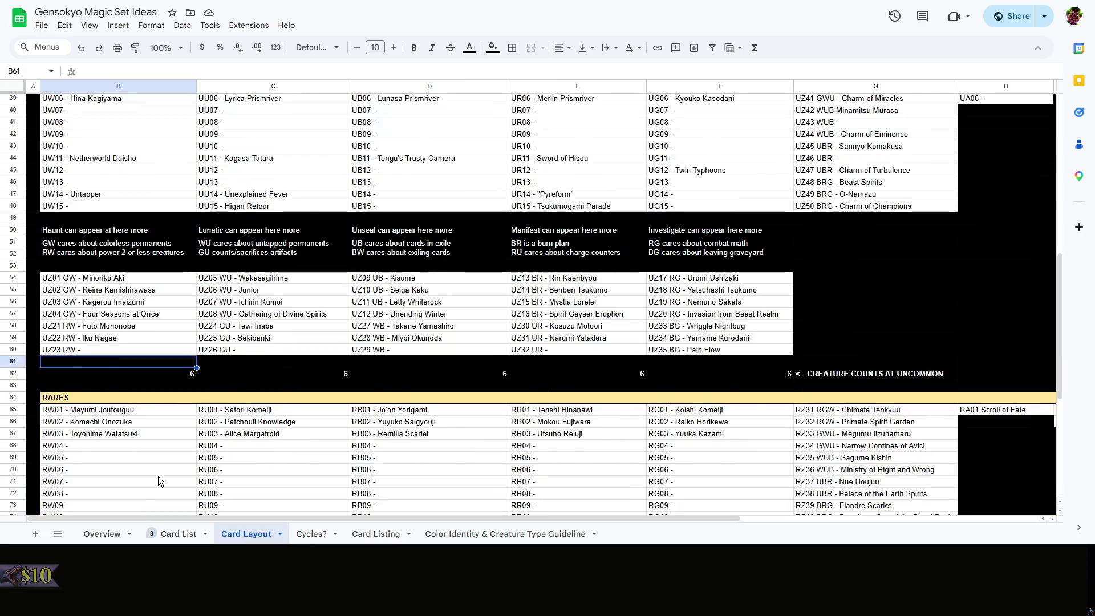
{"action": "scroll", "coordinate": [159, 476], "scroll_direction": "up", "scroll_amount": 2}
Insert two blank rows below the rare cards section via the row header menu
{"action": "left_click", "coordinate": [172, 488]}
{"action": "scroll", "coordinate": [172, 487], "scroll_direction": "up", "scroll_amount": 3}
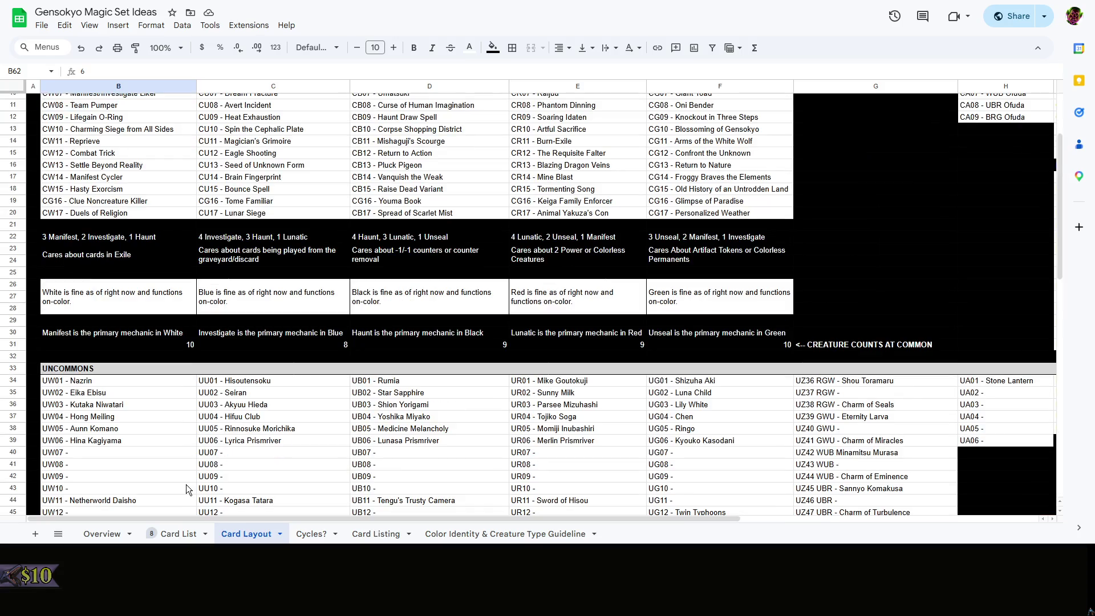
{"action": "scroll", "coordinate": [185, 485], "scroll_direction": "down", "scroll_amount": 1}
{"action": "scroll", "coordinate": [185, 485], "scroll_direction": "down", "scroll_amount": 3}
{"action": "scroll", "coordinate": [185, 485], "scroll_direction": "down", "scroll_amount": 6}
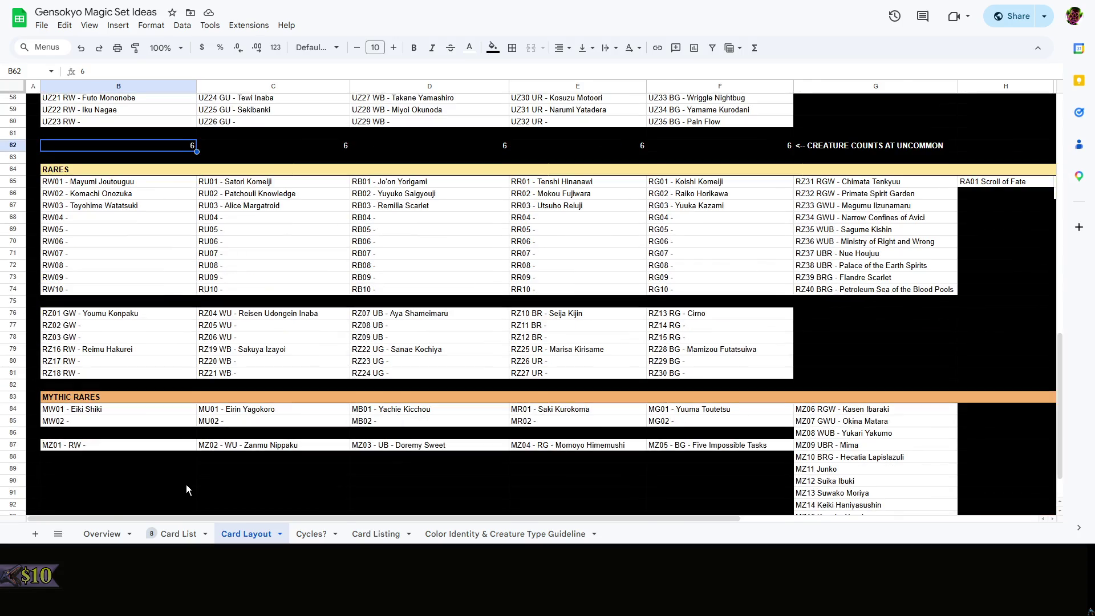
{"action": "left_click", "coordinate": [186, 484]}
{"action": "scroll", "coordinate": [821, 353], "scroll_direction": "down", "scroll_amount": 2}
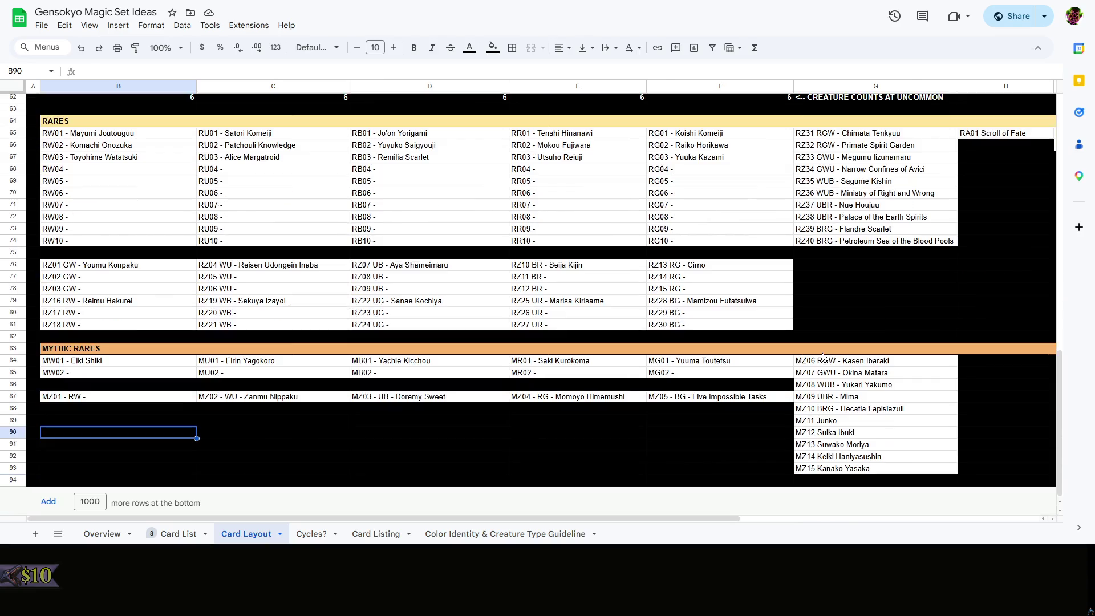
{"action": "scroll", "coordinate": [859, 258], "scroll_direction": "up", "scroll_amount": 3}
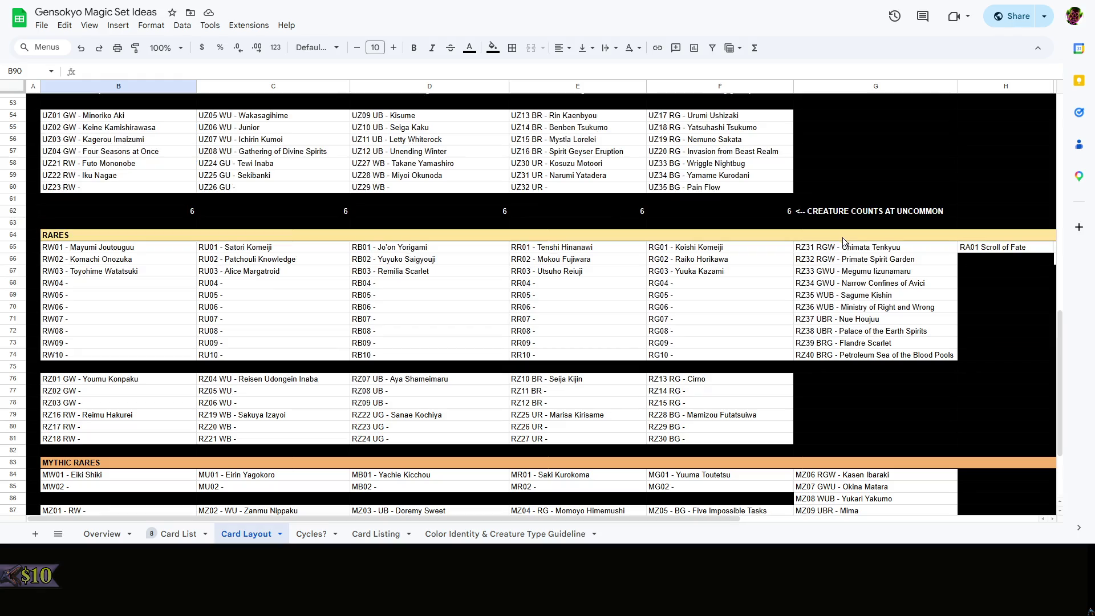
{"action": "left_click", "coordinate": [18, 448]}
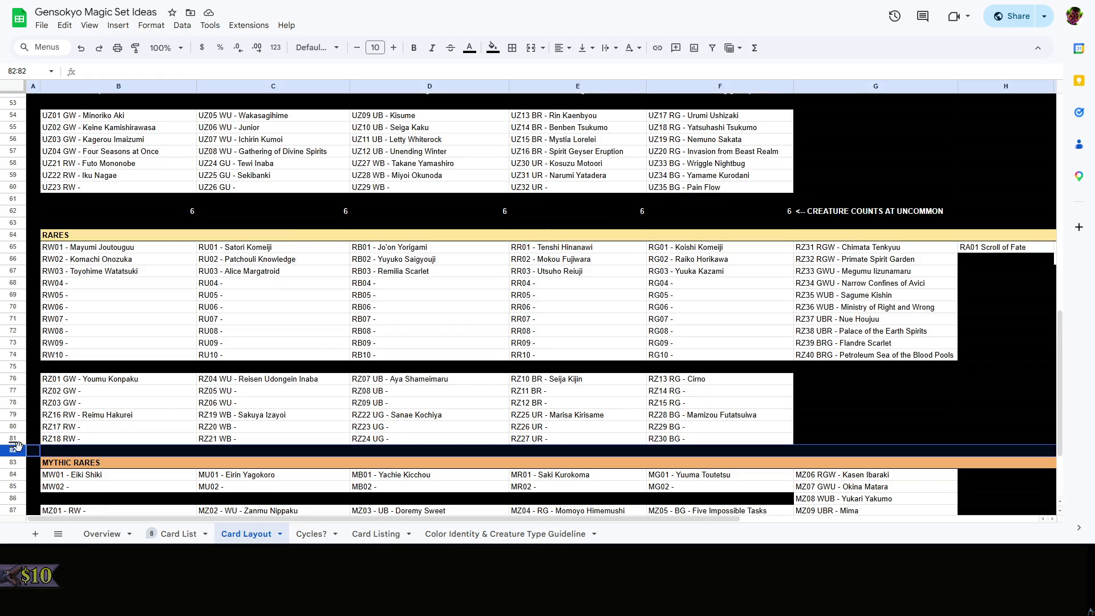
{"action": "right_click", "coordinate": [17, 445]}
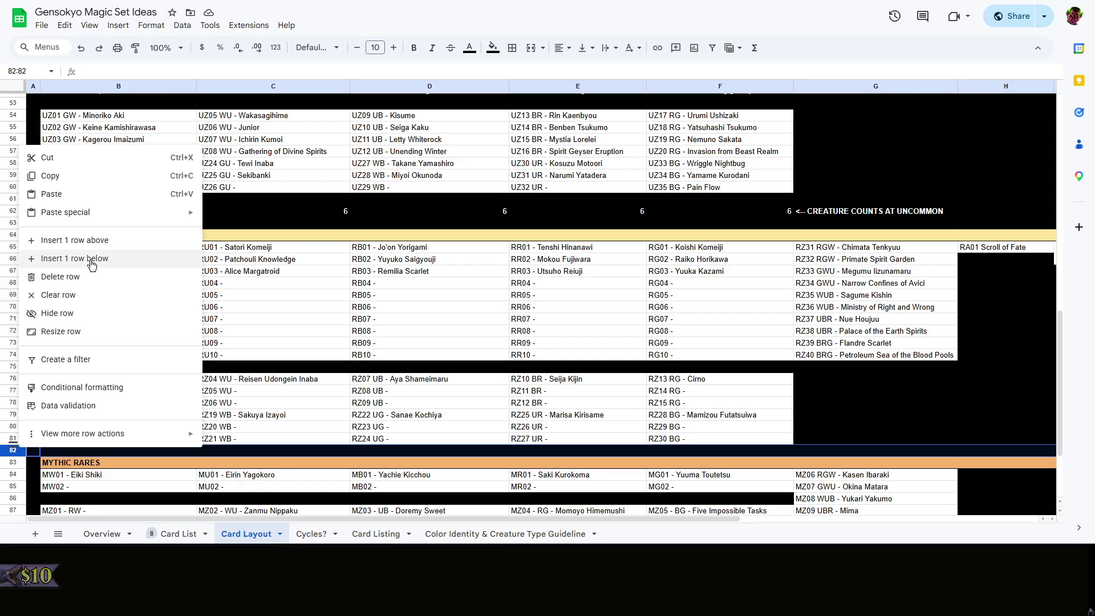
{"action": "left_click", "coordinate": [86, 261]}
{"action": "right_click", "coordinate": [17, 459]}
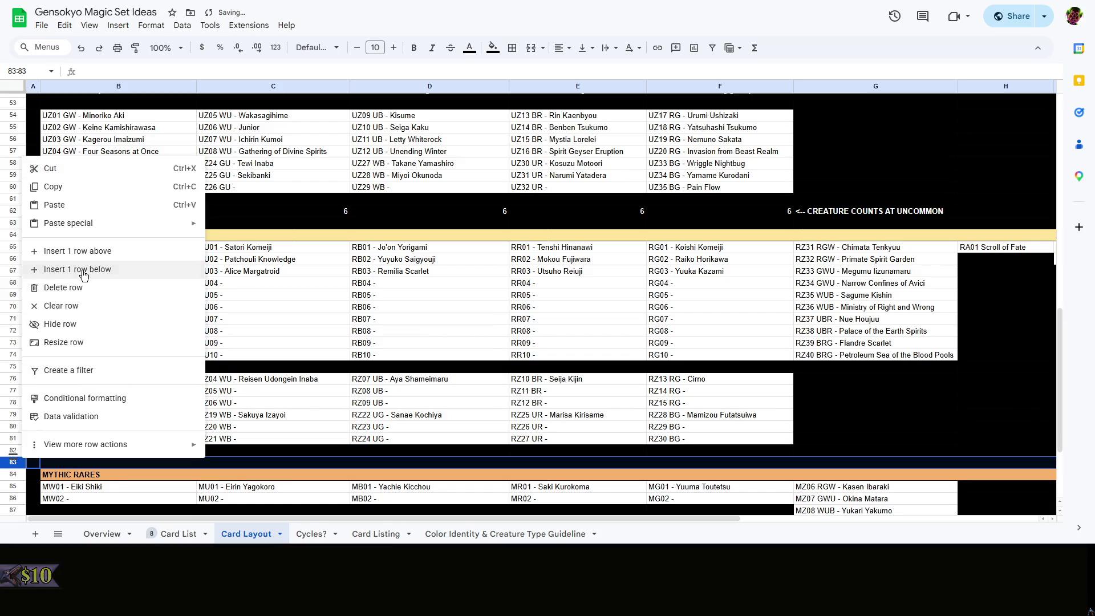
{"action": "left_click", "coordinate": [77, 269]}
Copy the uncommon counts row into row 83 and relabel it '<-- CREATURE COUNTS AT RARE'
{"action": "left_click", "coordinate": [121, 211]}
{"action": "key", "text": "ctrl+c"}
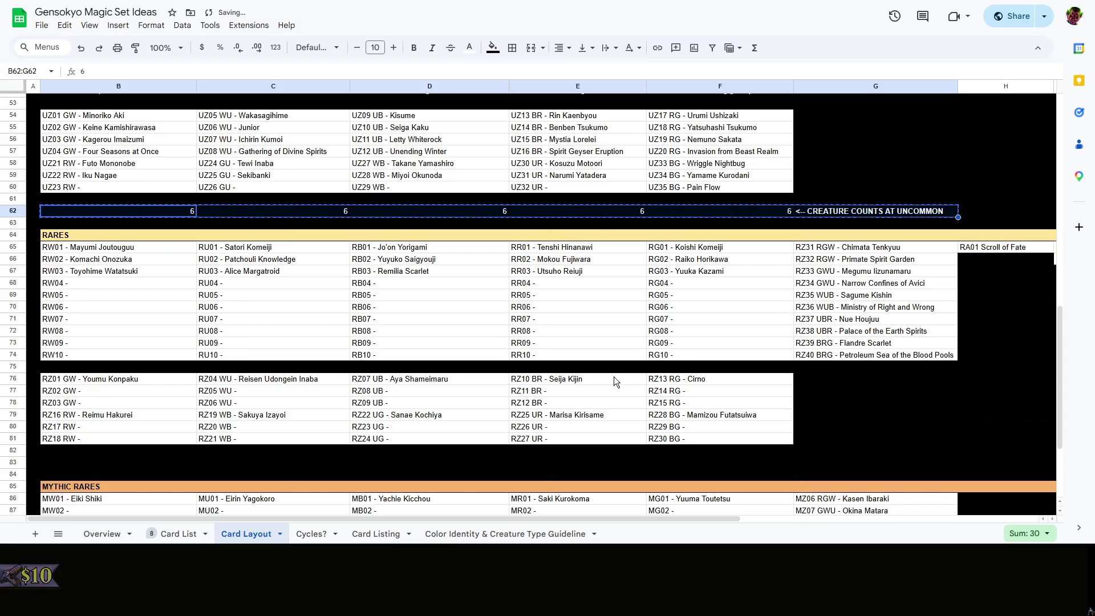
{"action": "left_click", "coordinate": [102, 466]}
{"action": "key", "text": "ctrl+v"}
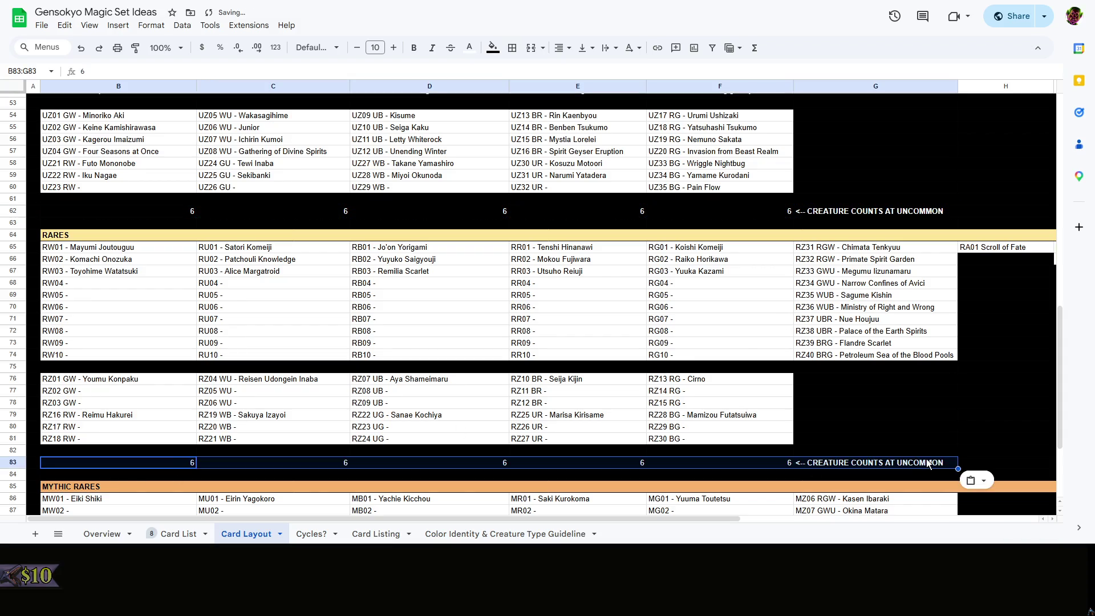
{"action": "left_click", "coordinate": [915, 465]}
{"action": "double_click", "coordinate": [916, 464]}
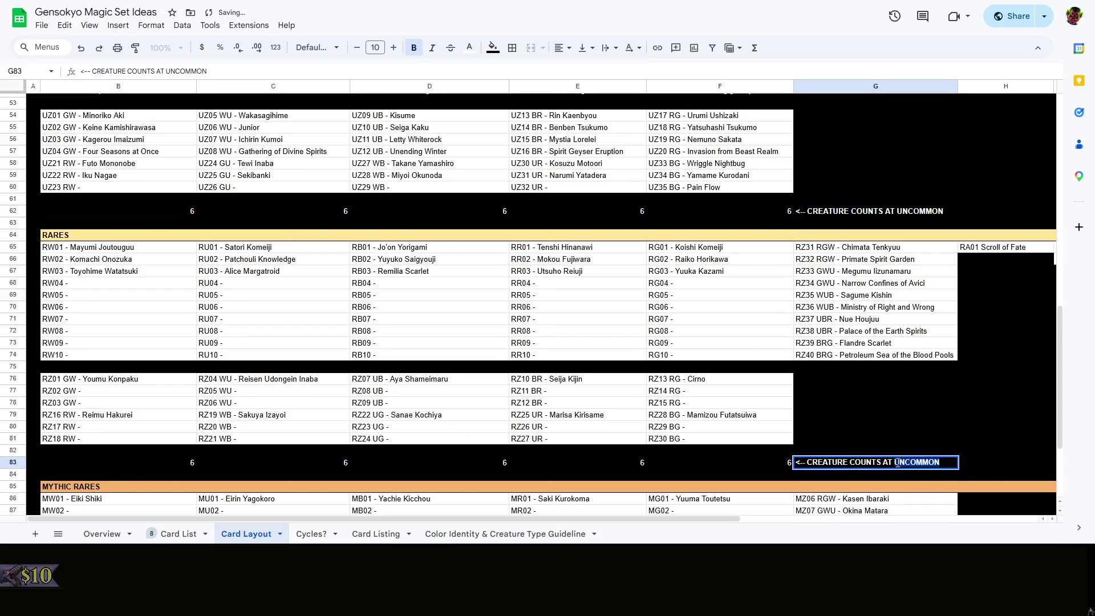
{"action": "type", "text": "RARE"}
{"action": "key", "text": "Return"}
Enter 3 as the rare creature count for every colour in B83:F83
{"action": "left_click", "coordinate": [768, 467]}
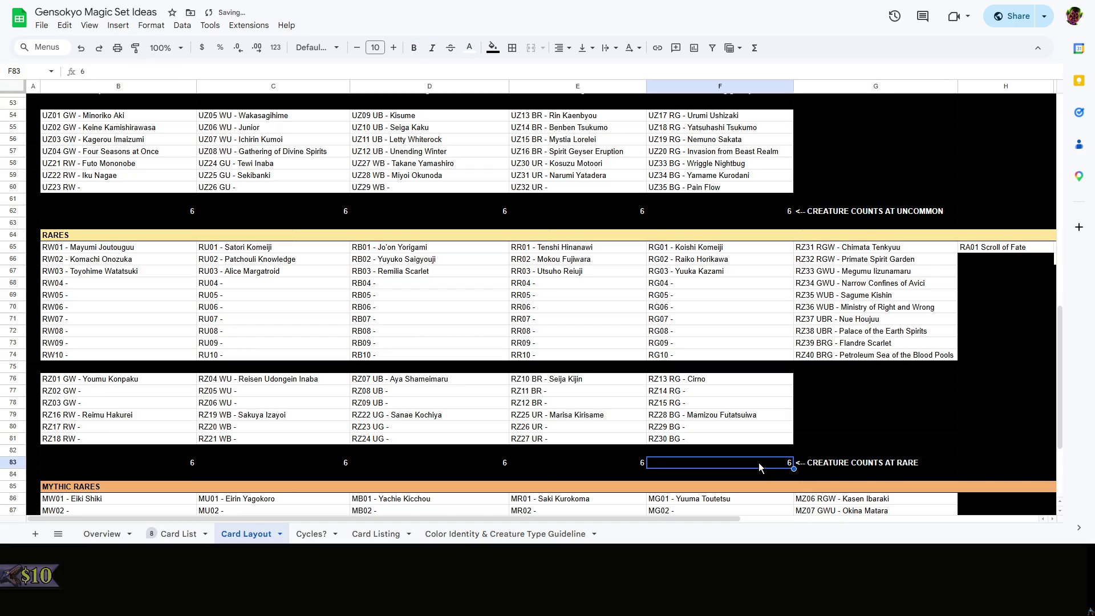
{"action": "type", "text": "3"}
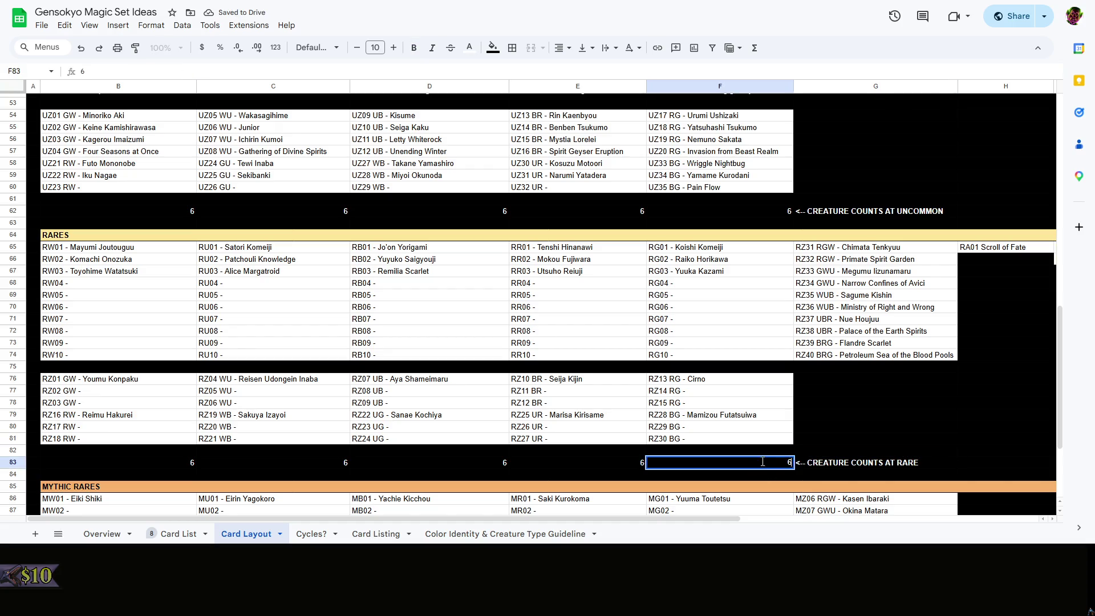
{"action": "left_click", "coordinate": [623, 470]}
{"action": "type", "text": "3"}
{"action": "left_click", "coordinate": [496, 467]}
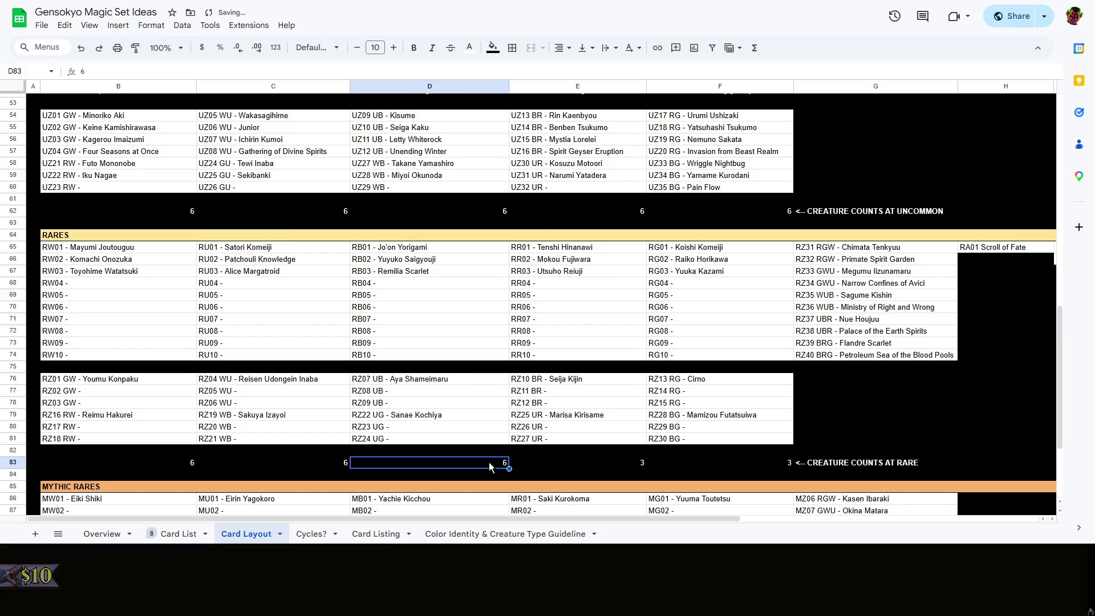
{"action": "type", "text": "3"}
{"action": "left_click", "coordinate": [313, 465]}
{"action": "type", "text": "3"}
{"action": "left_click", "coordinate": [120, 463]}
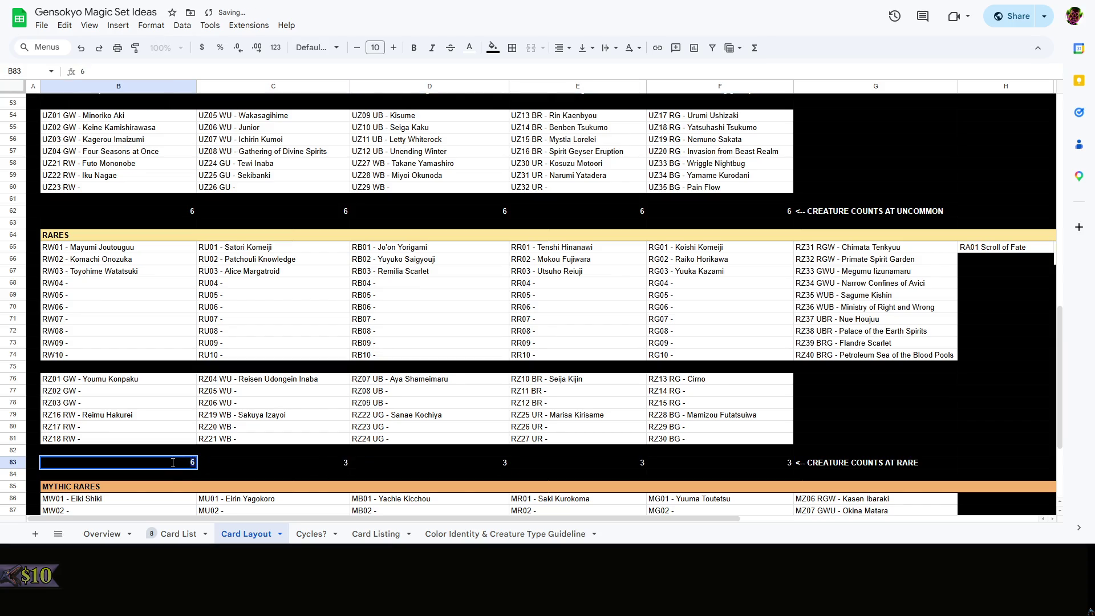
{"action": "type", "text": "3"}
{"action": "left_click", "coordinate": [313, 459]}
{"action": "right_click", "coordinate": [280, 453]}
{"action": "key", "text": "Escape"}
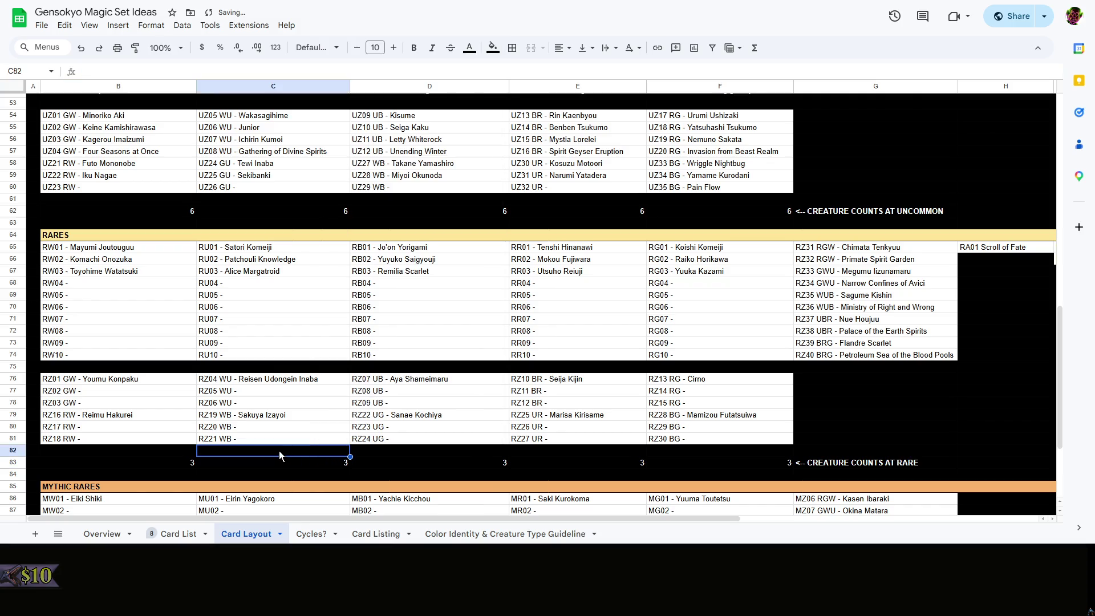
{"action": "right_click", "coordinate": [279, 451]}
{"action": "key", "text": "Escape"}
{"action": "scroll", "coordinate": [242, 451], "scroll_direction": "down", "scroll_amount": 3}
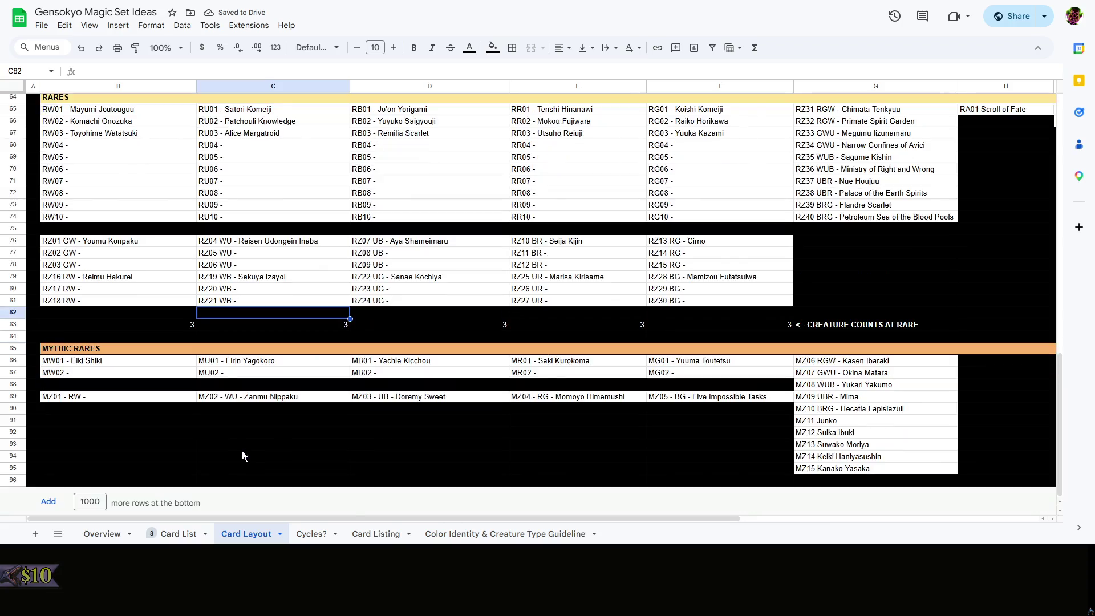
{"action": "scroll", "coordinate": [257, 454], "scroll_direction": "up", "scroll_amount": 6}
{"action": "scroll", "coordinate": [275, 445], "scroll_direction": "up", "scroll_amount": 5}
{"action": "scroll", "coordinate": [278, 446], "scroll_direction": "down", "scroll_amount": 10}
Copy the rare counts row, insert two rows under the Mythic Rares and paste it into row 97
{"action": "left_click", "coordinate": [187, 326]}
{"action": "left_click", "coordinate": [834, 325], "text": "shift"}
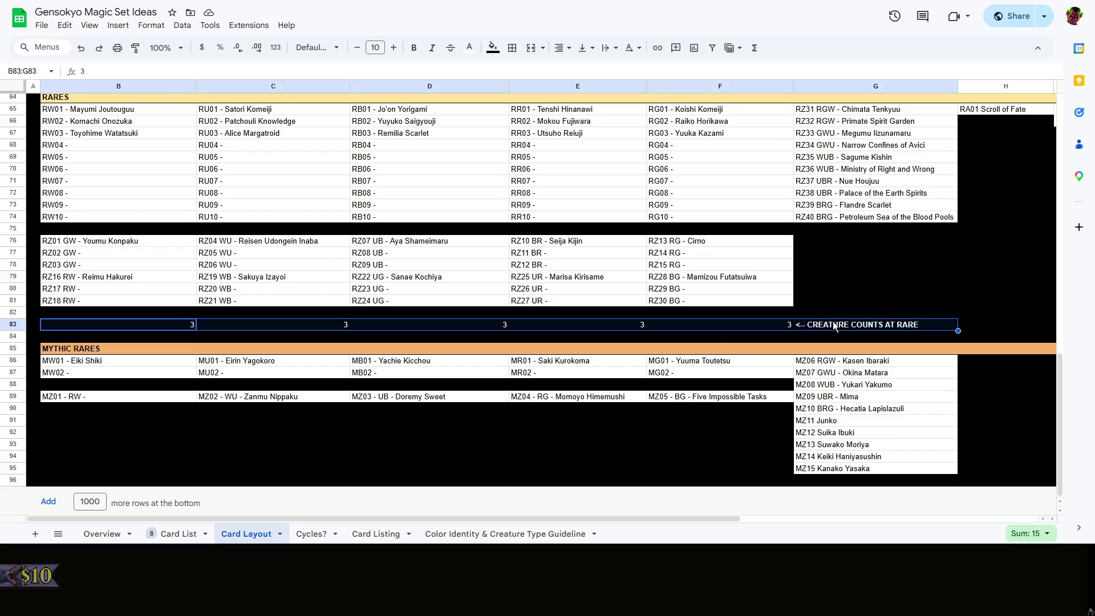
{"action": "key", "text": "ctrl+c"}
{"action": "right_click", "coordinate": [17, 479]}
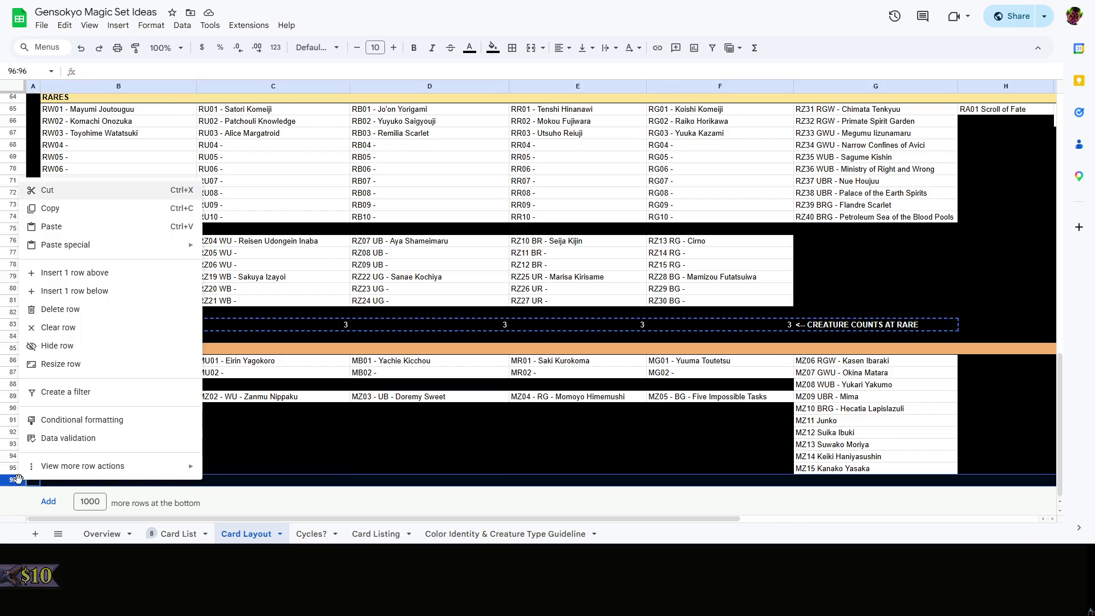
{"action": "left_click", "coordinate": [106, 291]}
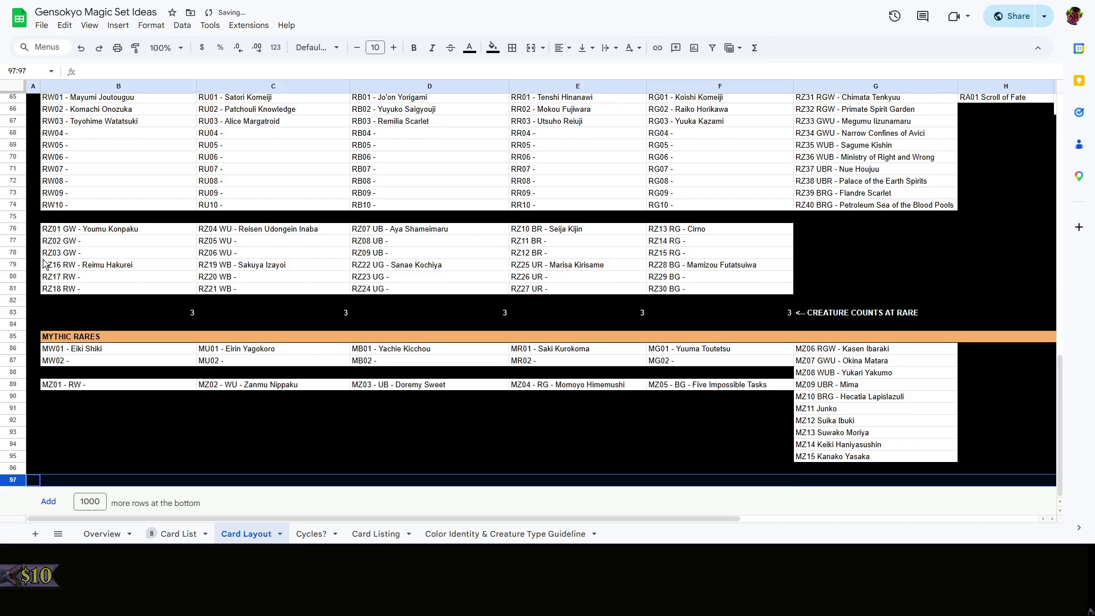
{"action": "right_click", "coordinate": [32, 483]}
{"action": "left_click", "coordinate": [94, 291]}
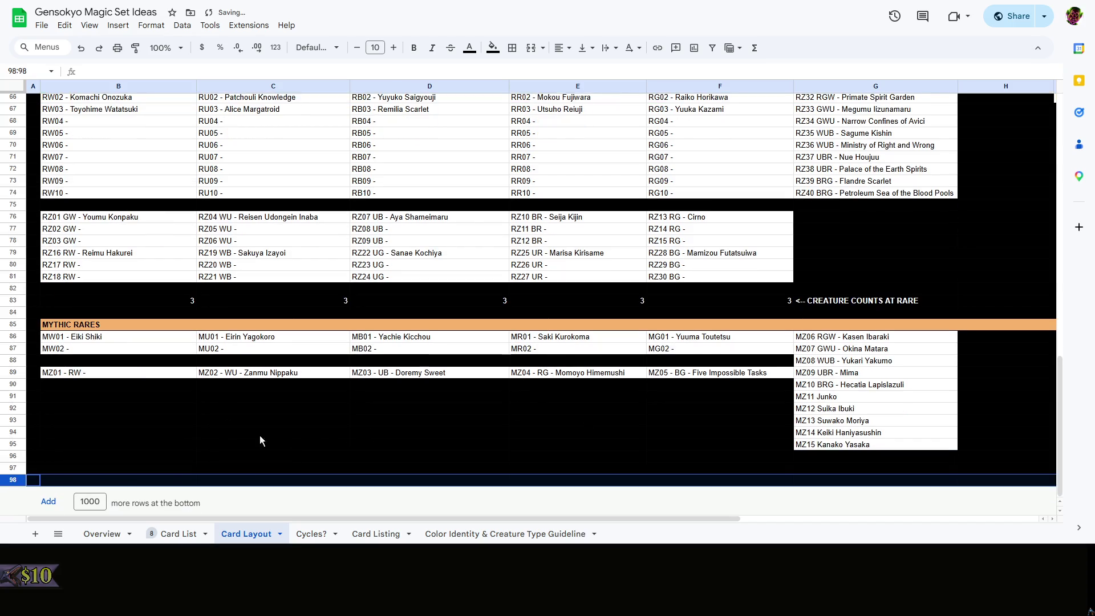
{"action": "left_click", "coordinate": [73, 469]}
{"action": "key", "text": "ctrl+v"}
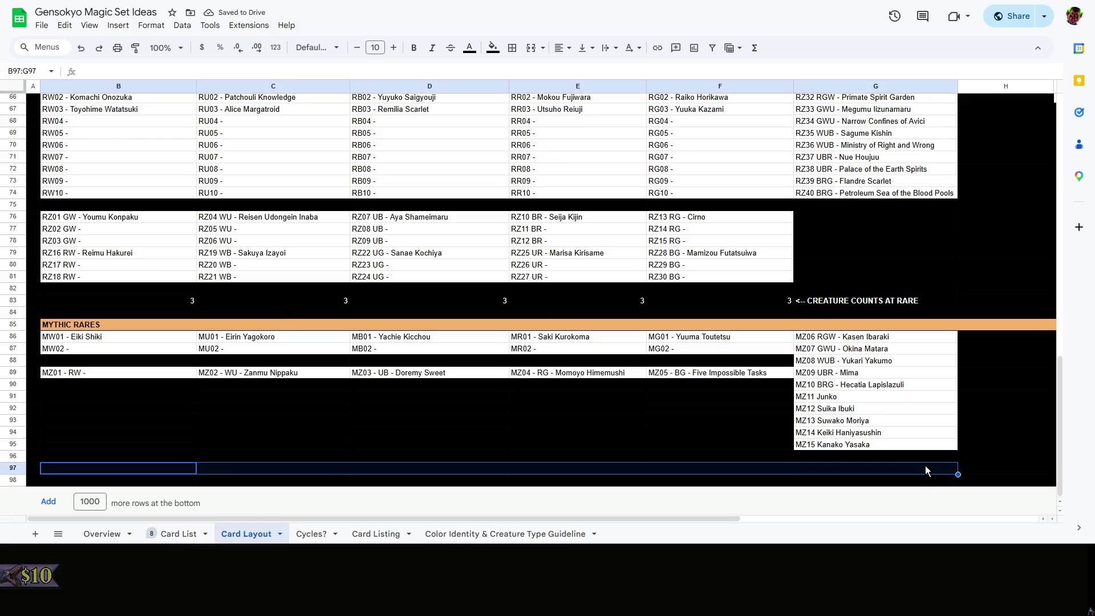
Start relabelling the row, accidentally delete it, then restore the mythic counts rows
{"action": "double_click", "coordinate": [926, 469]}
{"action": "left_click_drag", "start_coordinate": [924, 470], "coordinate": [894, 468]}
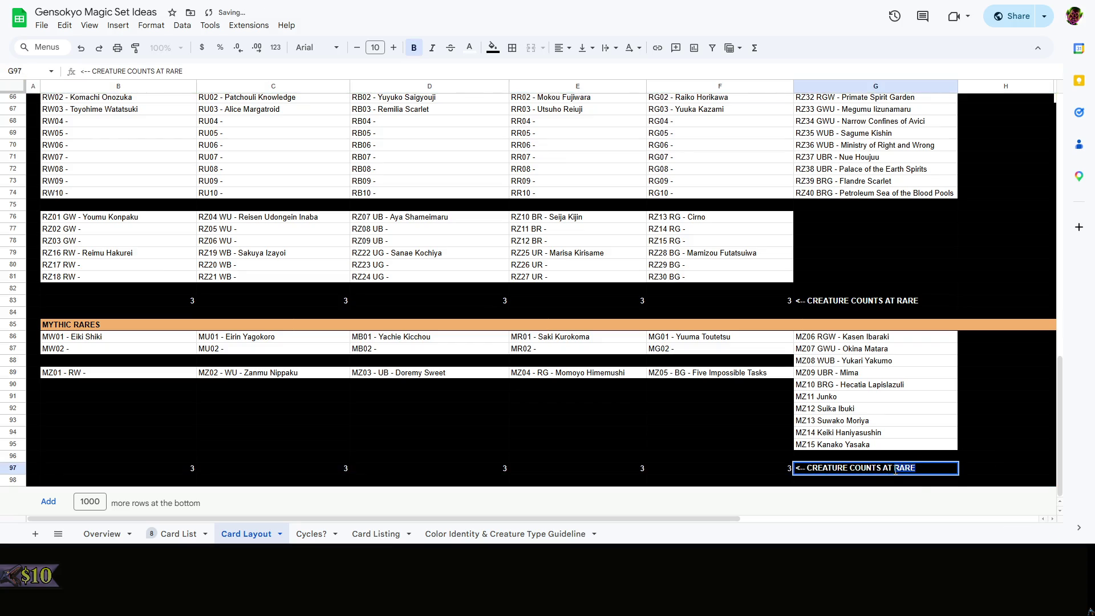
{"action": "type", "text": "MYTHIC"}
{"action": "left_click", "coordinate": [778, 472]}
{"action": "left_click", "coordinate": [854, 477]}
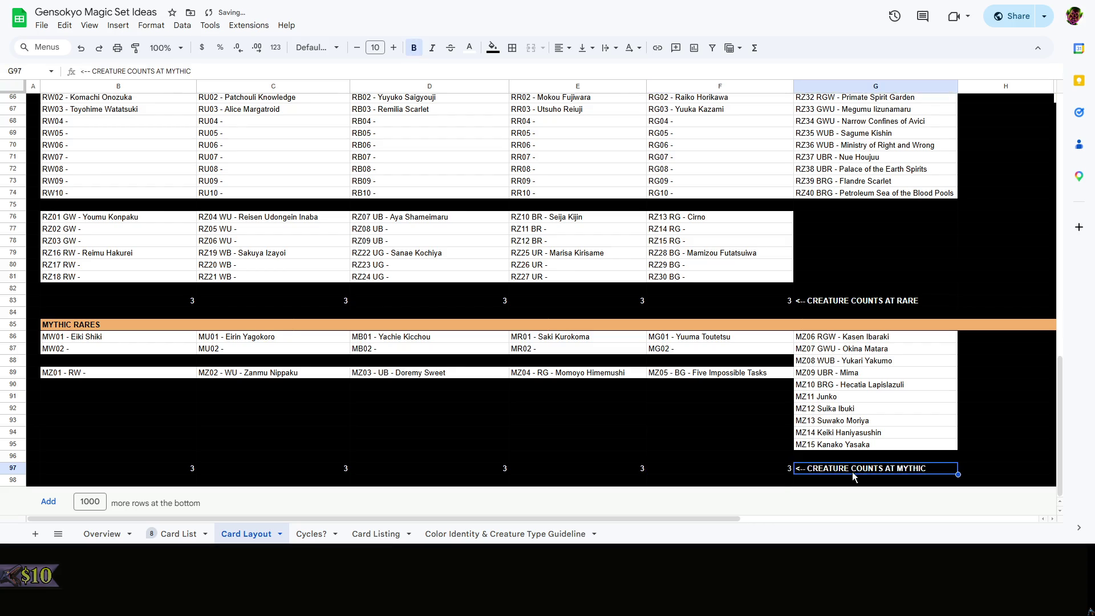
{"action": "key", "text": "shift+space"}
{"action": "key", "text": "ctrl+alt+minus"}
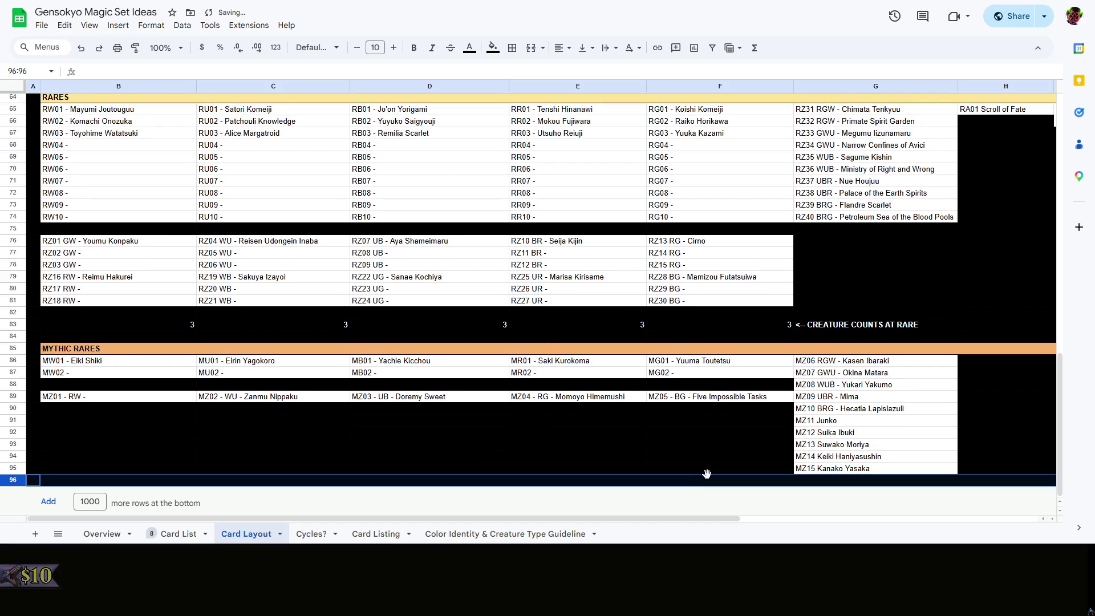
{"action": "right_click", "coordinate": [683, 461]}
{"action": "left_click", "coordinate": [580, 444]}
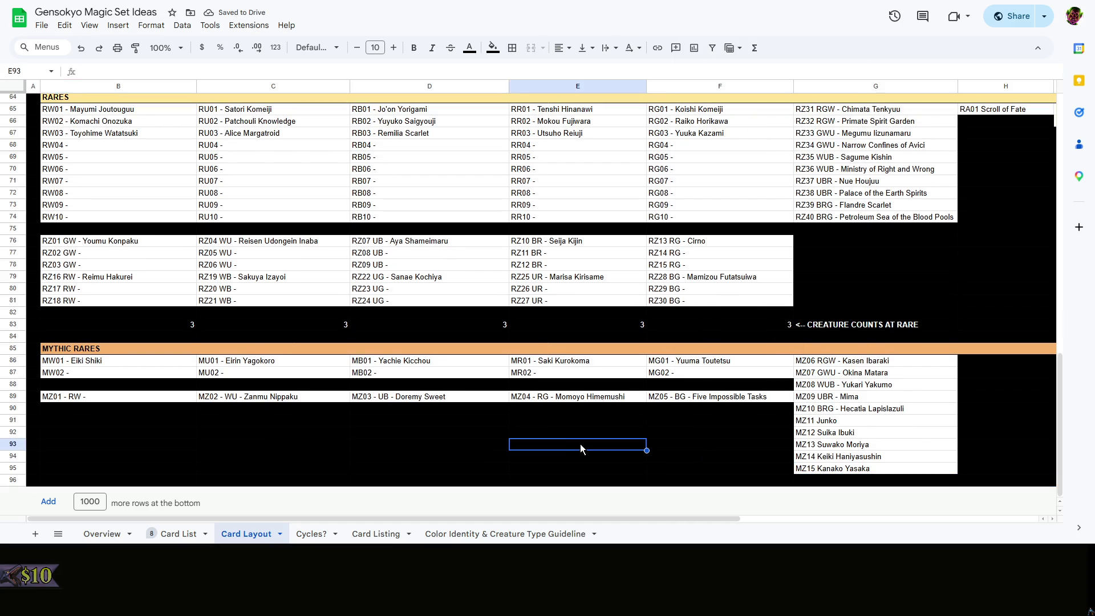
{"action": "right_click", "coordinate": [66, 470]}
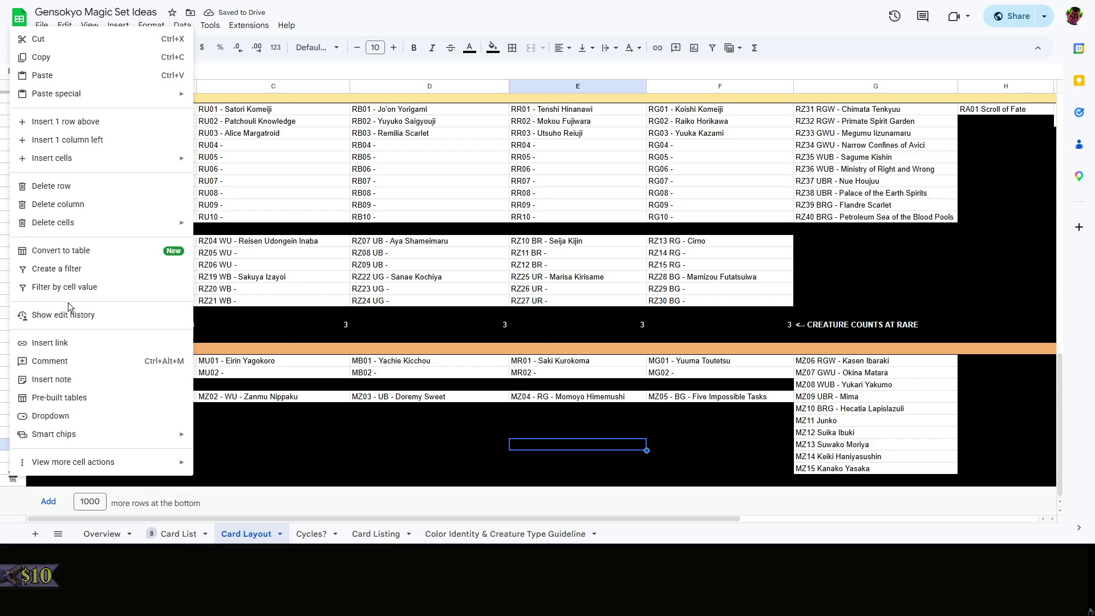
{"action": "left_click", "coordinate": [385, 459]}
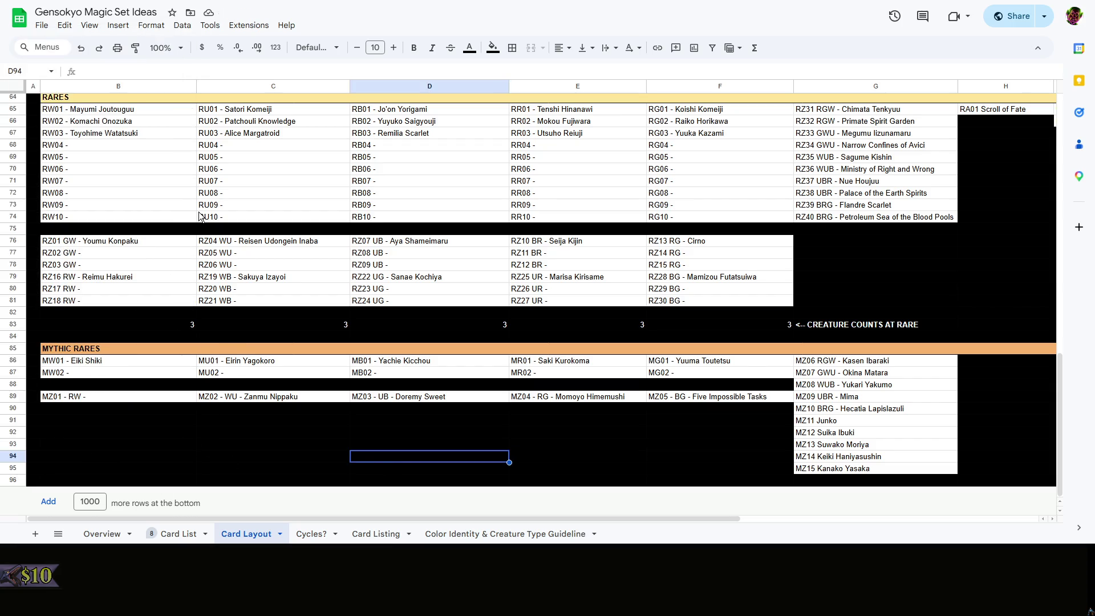
{"action": "key", "text": "ctrl+alt+="}
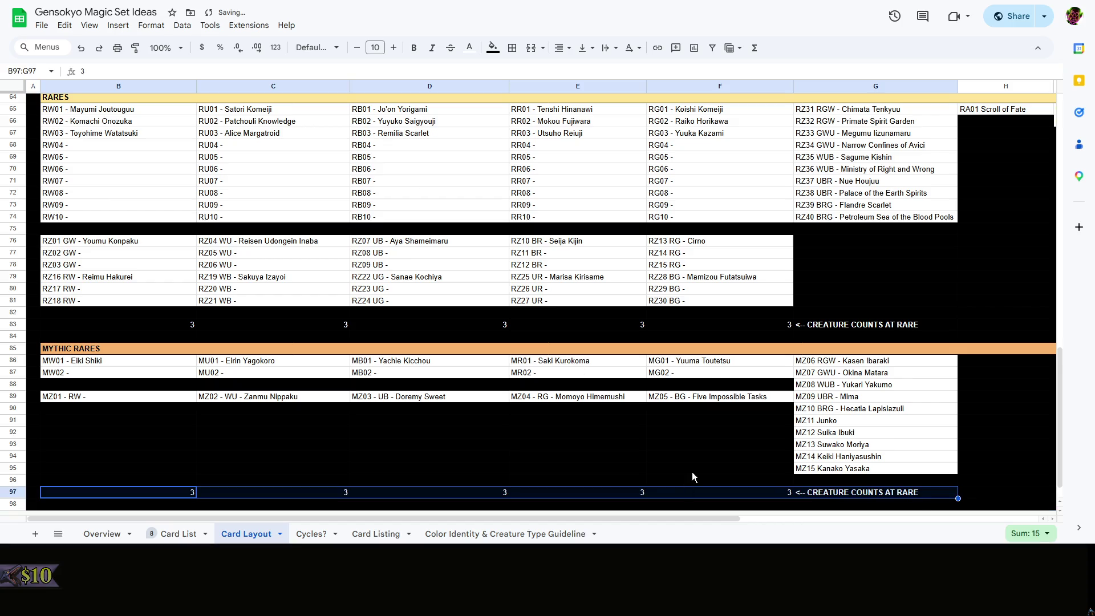
Relabel row 97 '<-- CREATURE COUNTS AT MYTHIC' and set B97:F97 to 1
{"action": "left_click", "coordinate": [920, 494]}
{"action": "double_click", "coordinate": [921, 492]}
{"action": "key", "text": "BackSpace"}
{"action": "key", "text": "BackSpace"}
{"action": "key", "text": "BackSpace"}
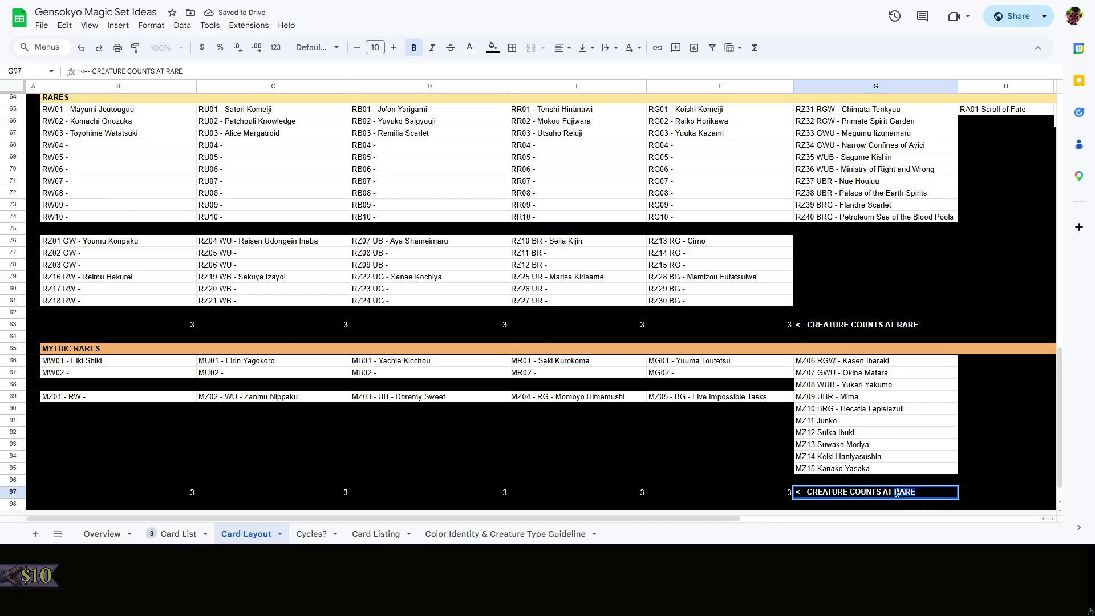
{"action": "type", "text": "MYTHIC"}
{"action": "left_click", "coordinate": [736, 494]}
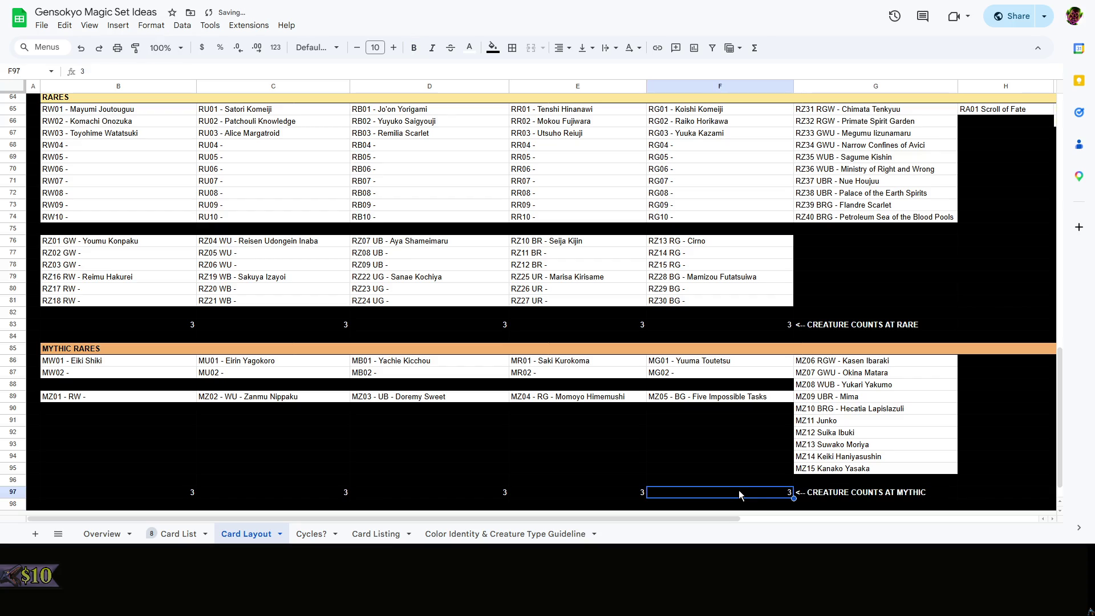
{"action": "type", "text": "1"}
{"action": "left_click", "coordinate": [636, 494]}
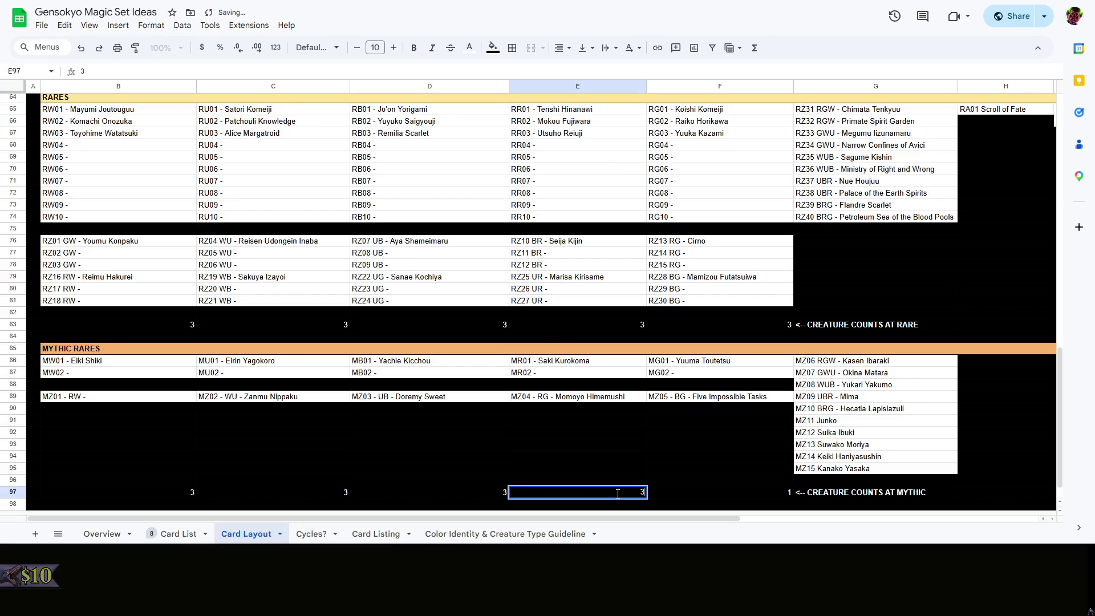
{"action": "type", "text": "1"}
{"action": "left_click", "coordinate": [483, 497]}
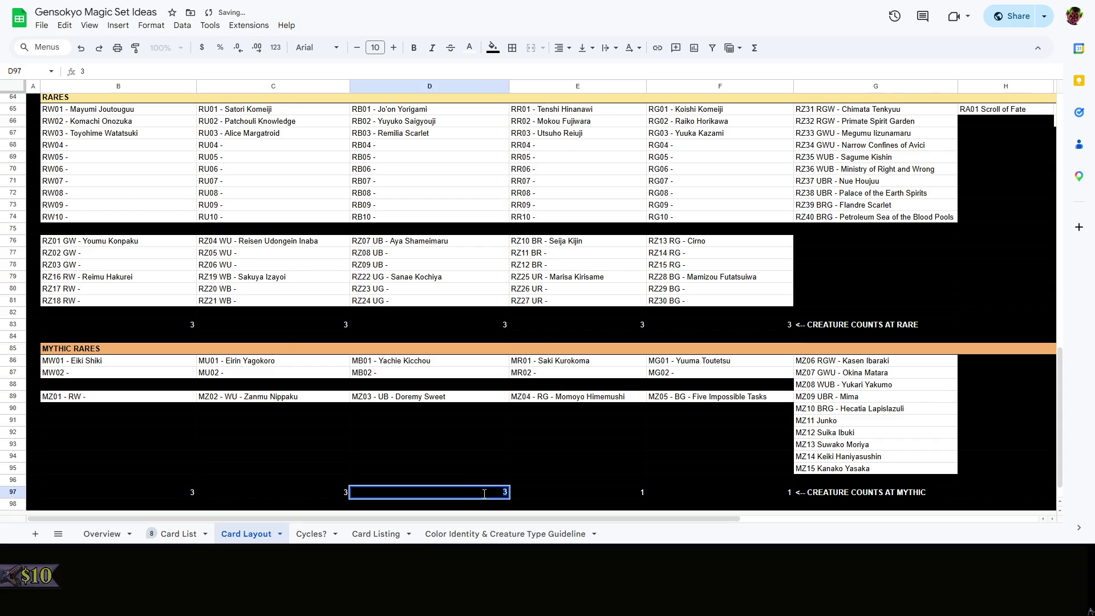
{"action": "type", "text": "1"}
{"action": "left_click", "coordinate": [327, 495]}
{"action": "type", "text": "1"}
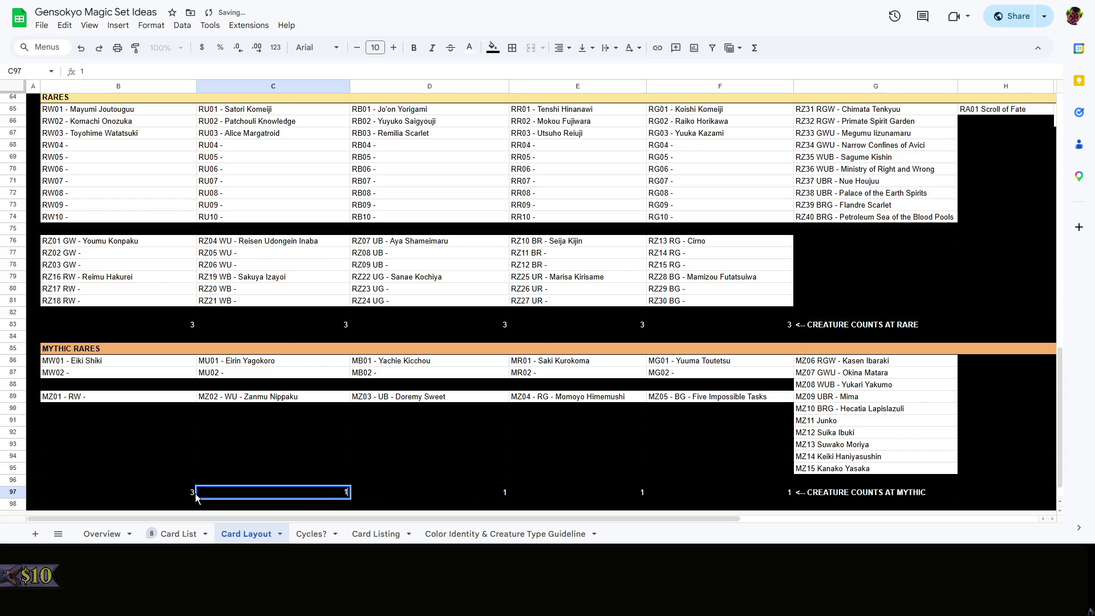
{"action": "key", "text": "Left"}
{"action": "type", "text": "1"}
{"action": "left_click", "coordinate": [411, 444]}
{"action": "left_click", "coordinate": [324, 437]}
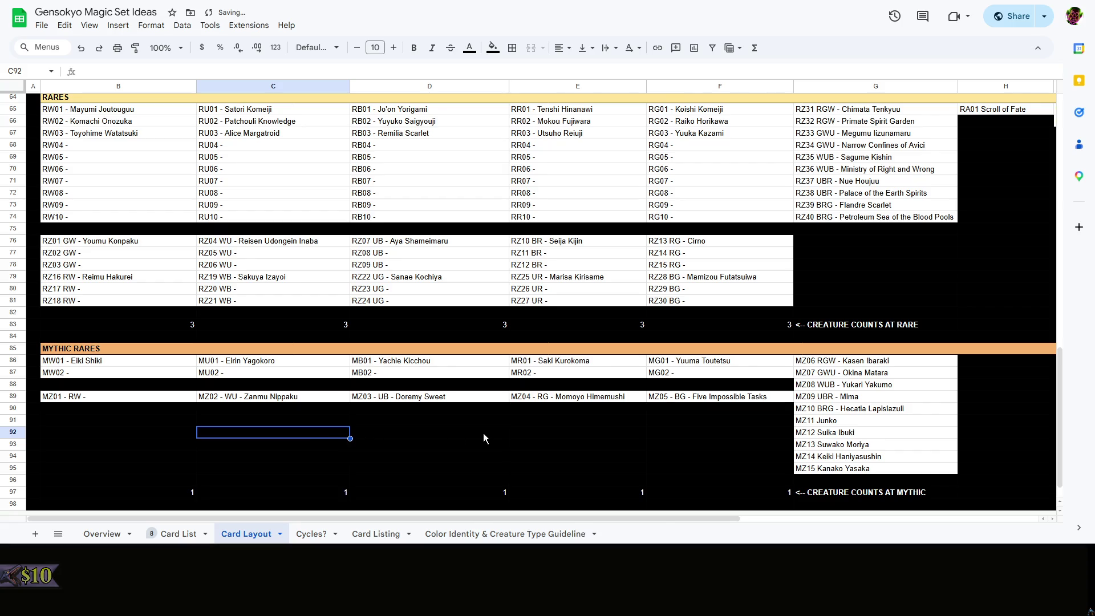
{"action": "left_click", "coordinate": [483, 433]}
{"action": "left_click", "coordinate": [483, 445]}
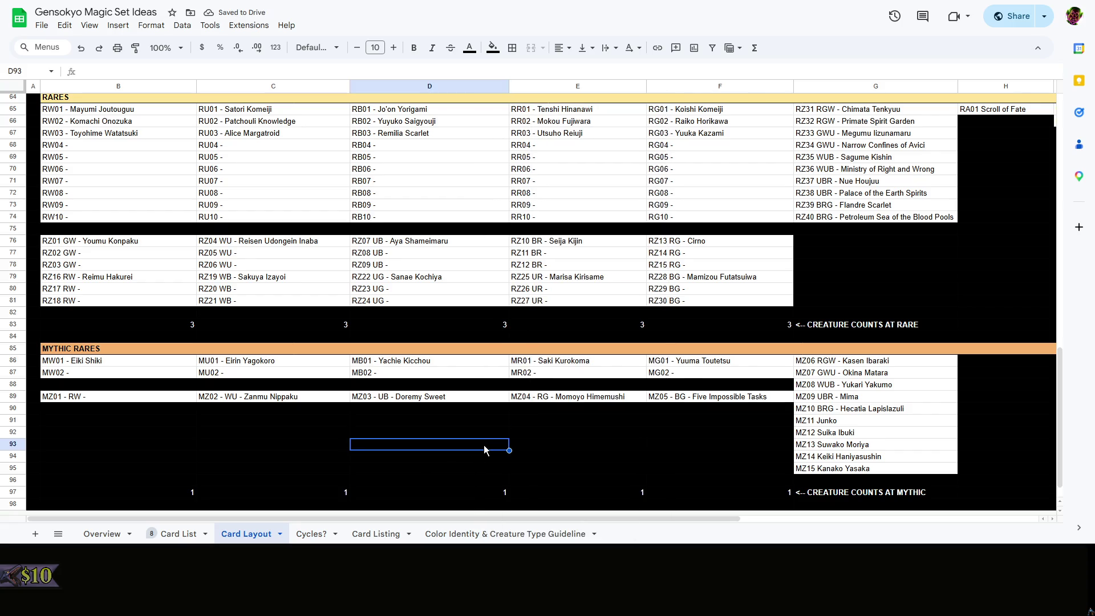
{"action": "left_click_drag", "start_coordinate": [541, 517], "coordinate": [793, 502]}
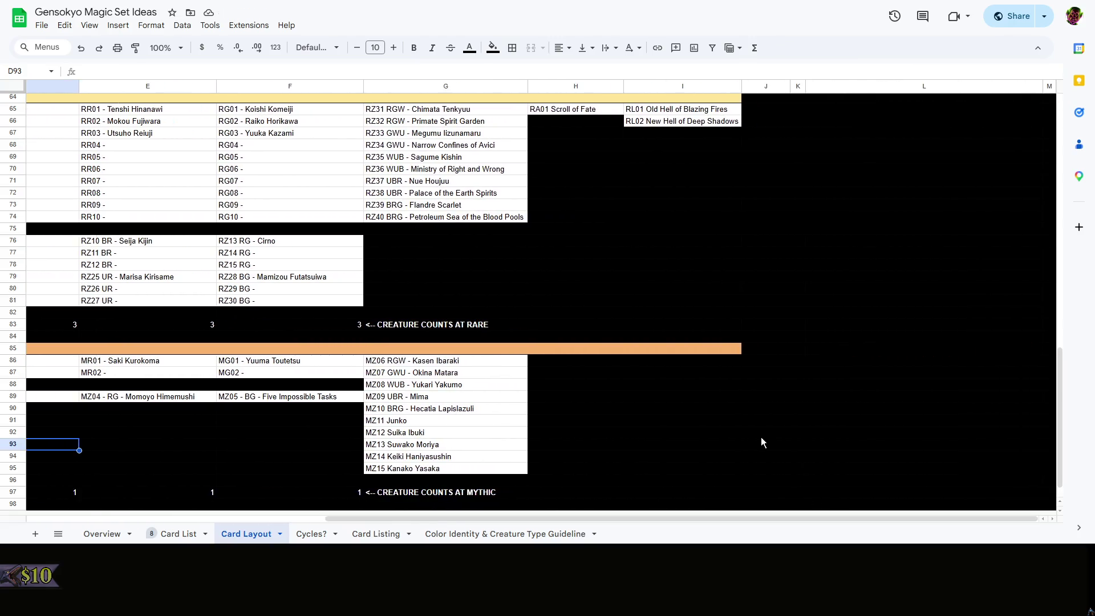
{"action": "scroll", "coordinate": [835, 442], "scroll_direction": "up", "scroll_amount": 5}
Copy the '330 Colored Cards' cell I42 for reuse below the CREATURE% table
{"action": "left_click", "coordinate": [702, 272]}
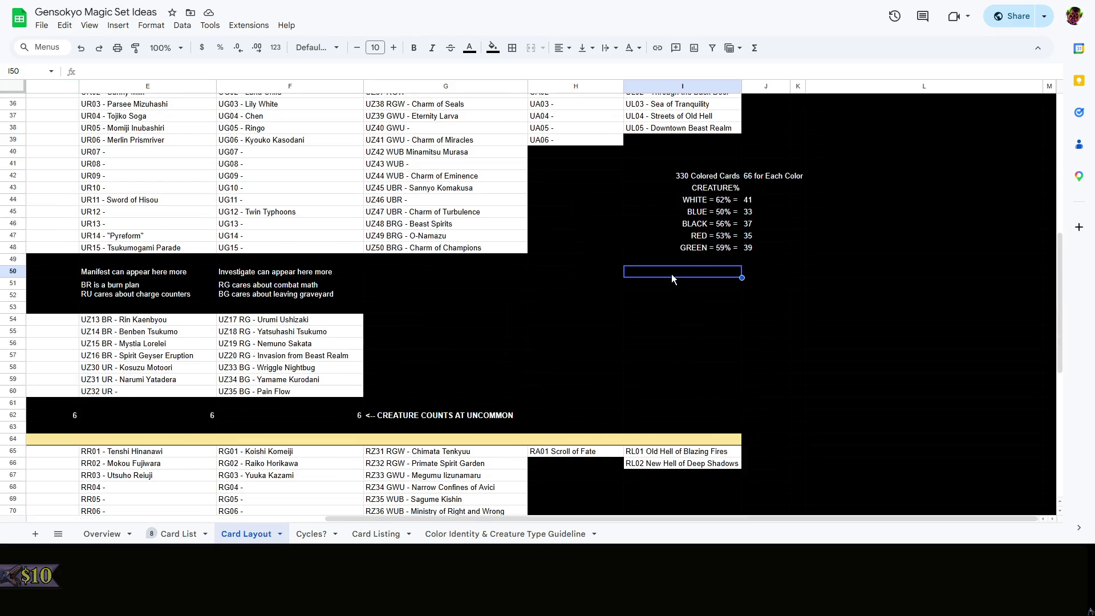
{"action": "left_click", "coordinate": [726, 175]}
{"action": "key", "text": "ctrl+c"}
{"action": "left_click", "coordinate": [691, 273]}
{"action": "left_click", "coordinate": [556, 274]}
{"action": "key", "text": "Down"}
{"action": "key", "text": "Down"}
{"action": "left_click", "coordinate": [591, 277]}
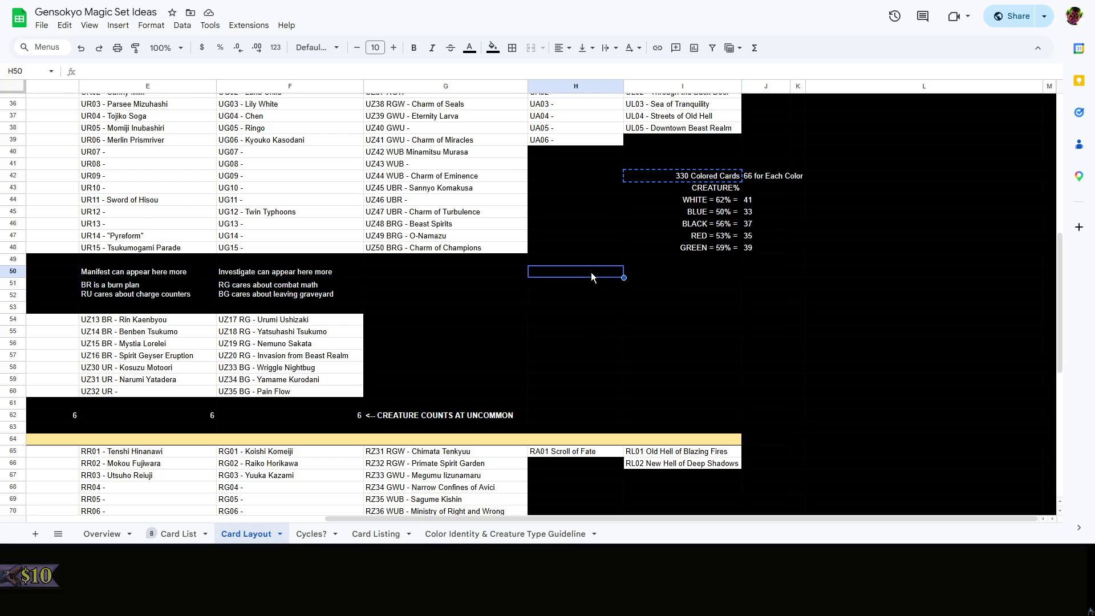
{"action": "scroll", "coordinate": [721, 288], "scroll_direction": "down", "scroll_amount": 1}
Paste it into I51 and retype it as the heading CURRENT CREATURE COUNTS
{"action": "left_click", "coordinate": [713, 238]}
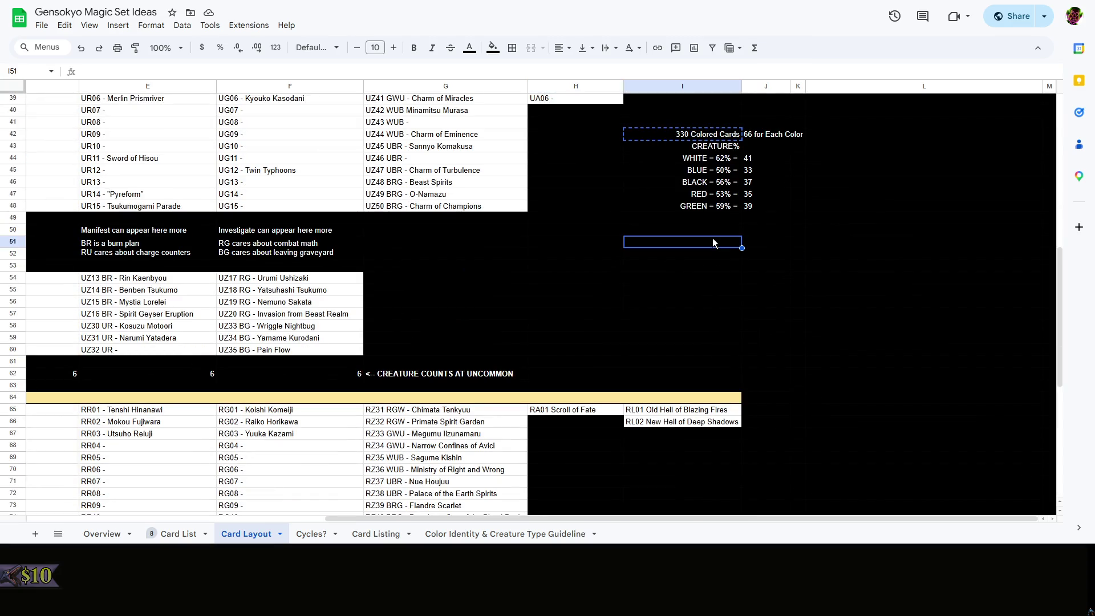
{"action": "key", "text": "ctrl+v"}
{"action": "double_click", "coordinate": [678, 244]}
{"action": "key", "text": "ctrl+a"}
{"action": "key", "text": "BackSpace"}
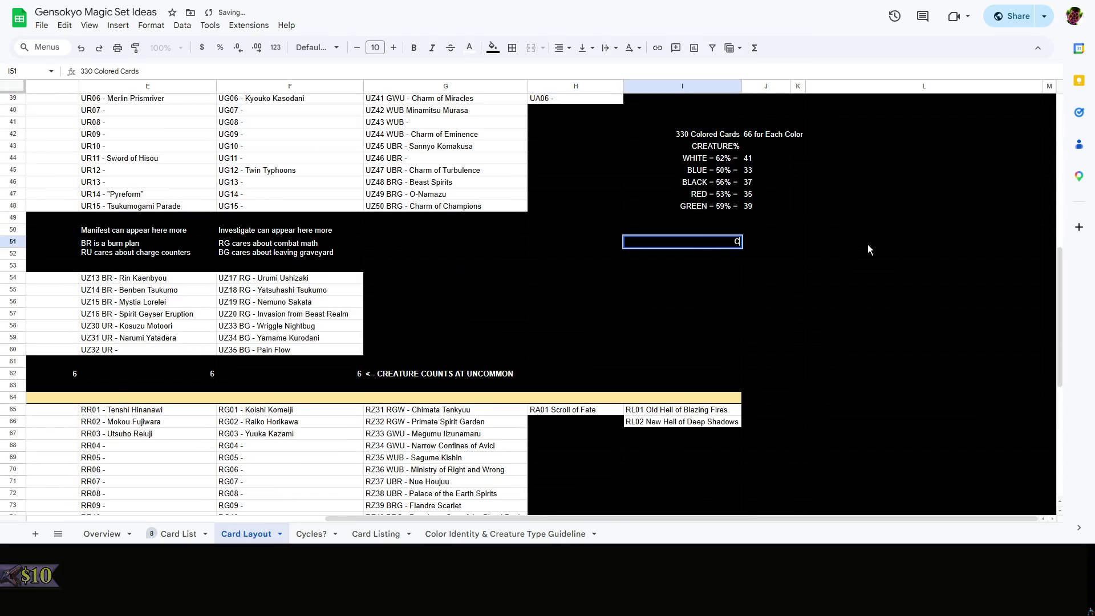
{"action": "type", "text": "CURRENT CREATU"}
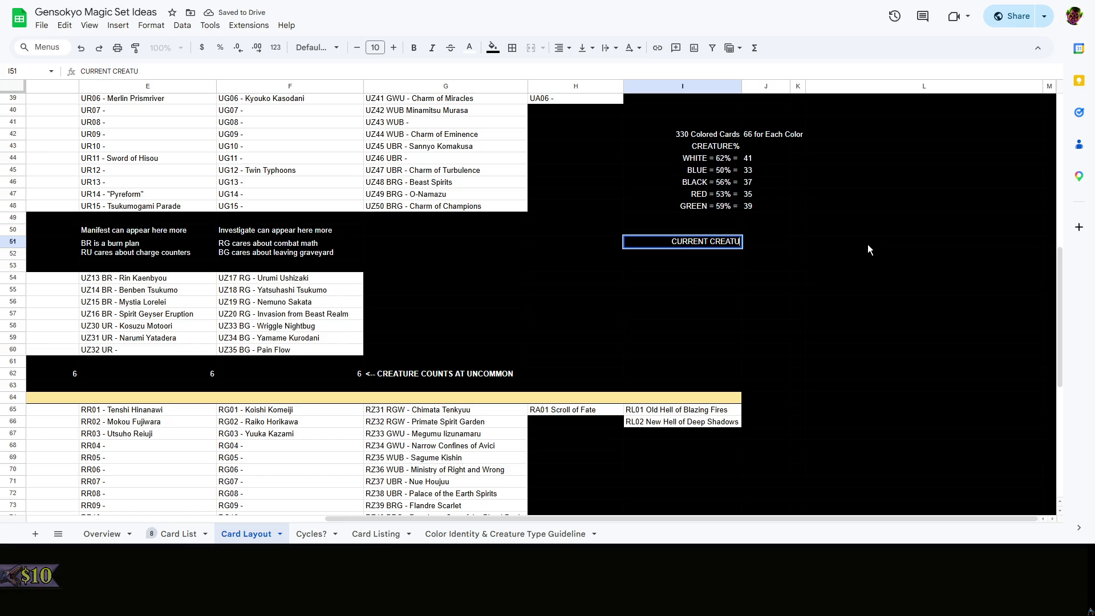
{"action": "type", "text": "RE COUNTS"}
{"action": "left_click", "coordinate": [868, 244]}
Copy the WHITE target value 41 from J44 into I52:I56 under the heading
{"action": "left_click", "coordinate": [768, 158]}
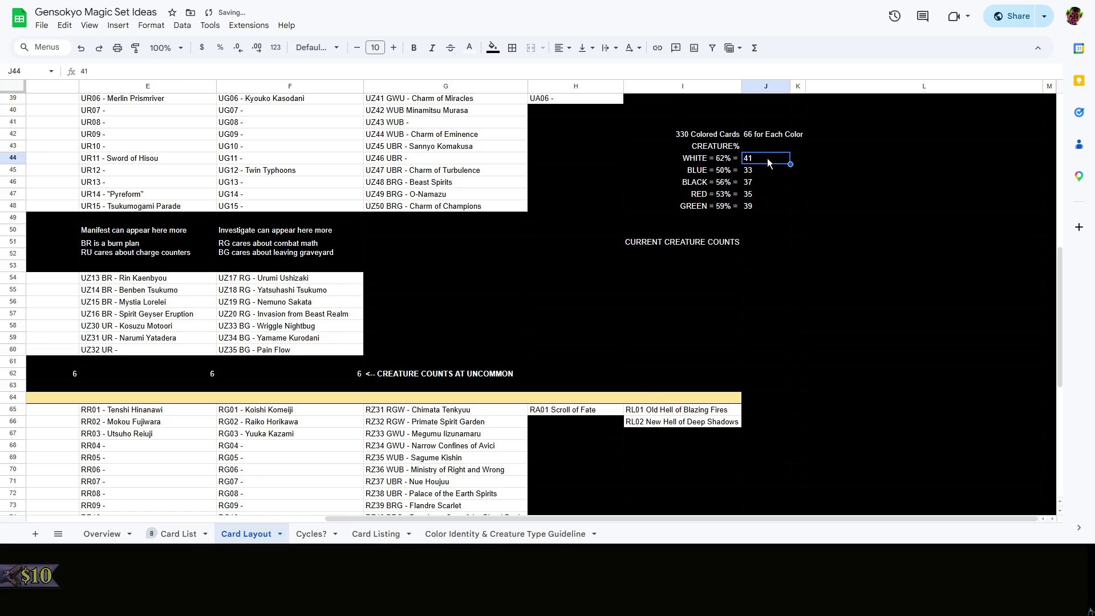
{"action": "key", "text": "ctrl+c"}
{"action": "left_click", "coordinate": [706, 256]}
{"action": "key", "text": "ctrl+v"}
{"action": "left_click", "coordinate": [710, 268]}
{"action": "key", "text": "ctrl+v"}
{"action": "key", "text": "ctrl+v"}
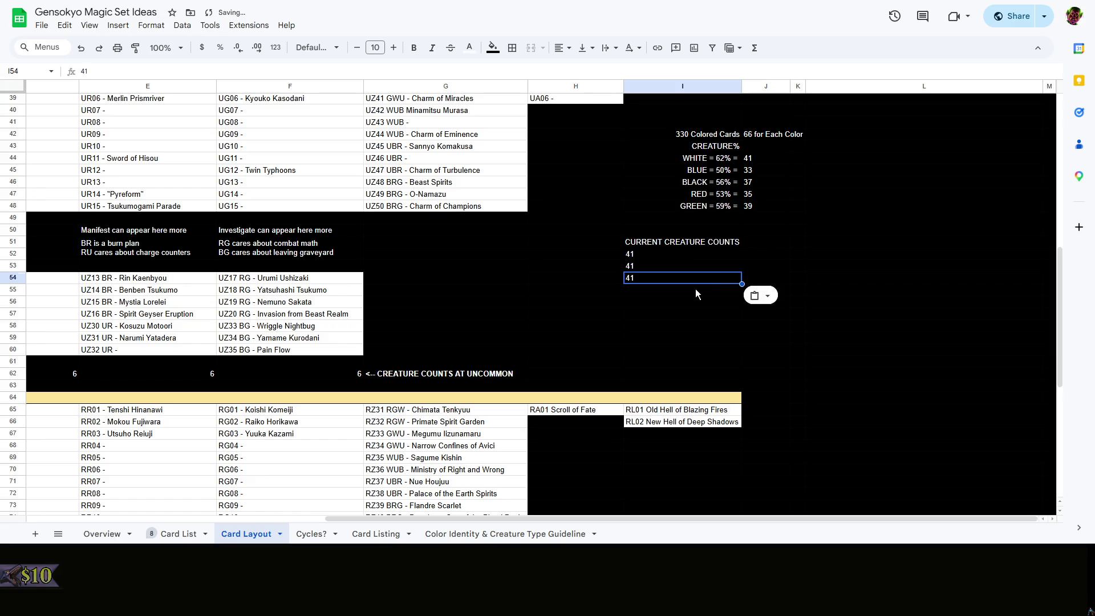
Clear the first 41 in I52 to begin a SUM formula
{"action": "left_click", "coordinate": [693, 289]}
{"action": "key", "text": "ctrl+v"}
{"action": "key", "text": "ctrl+v"}
{"action": "double_click", "coordinate": [684, 255]}
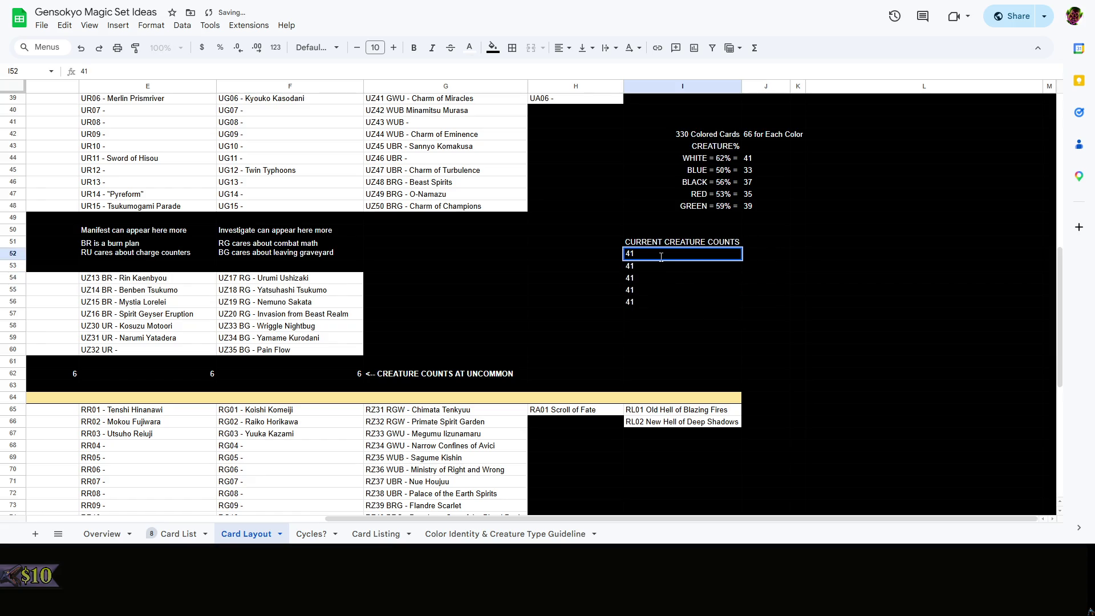
{"action": "key", "text": "BackSpace"}
{"action": "key", "text": "BackSpace"}
{"action": "type", "text": "S"}
{"action": "type", "text": "UM"}
{"action": "scroll", "coordinate": [364, 290], "scroll_direction": "left", "scroll_amount": 5}
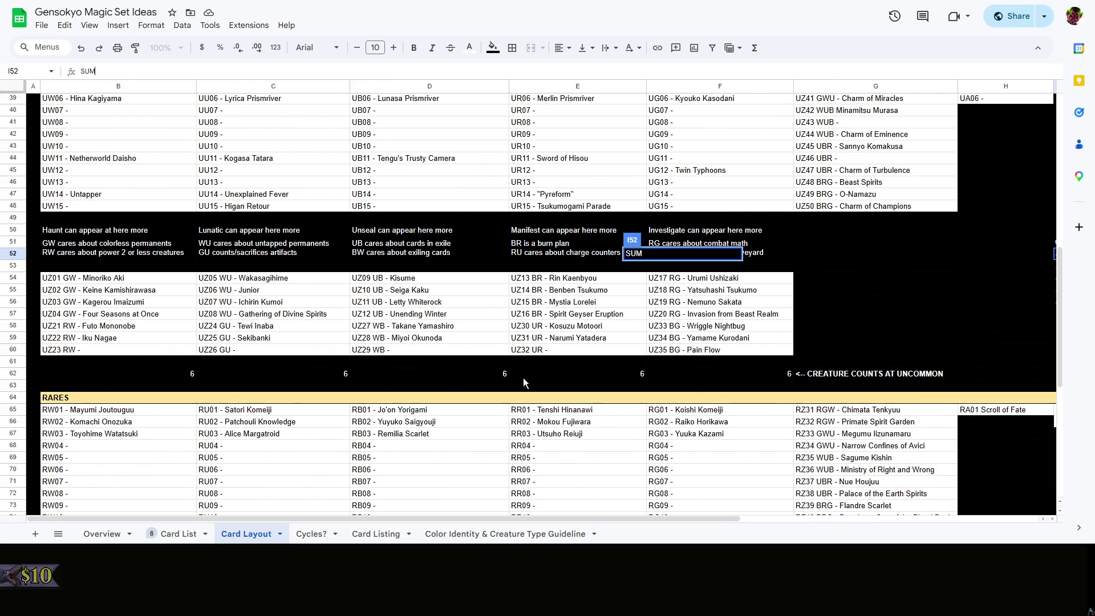
{"action": "scroll", "coordinate": [364, 289], "scroll_direction": "up", "scroll_amount": 6}
{"action": "scroll", "coordinate": [364, 290], "scroll_direction": "up", "scroll_amount": 5}
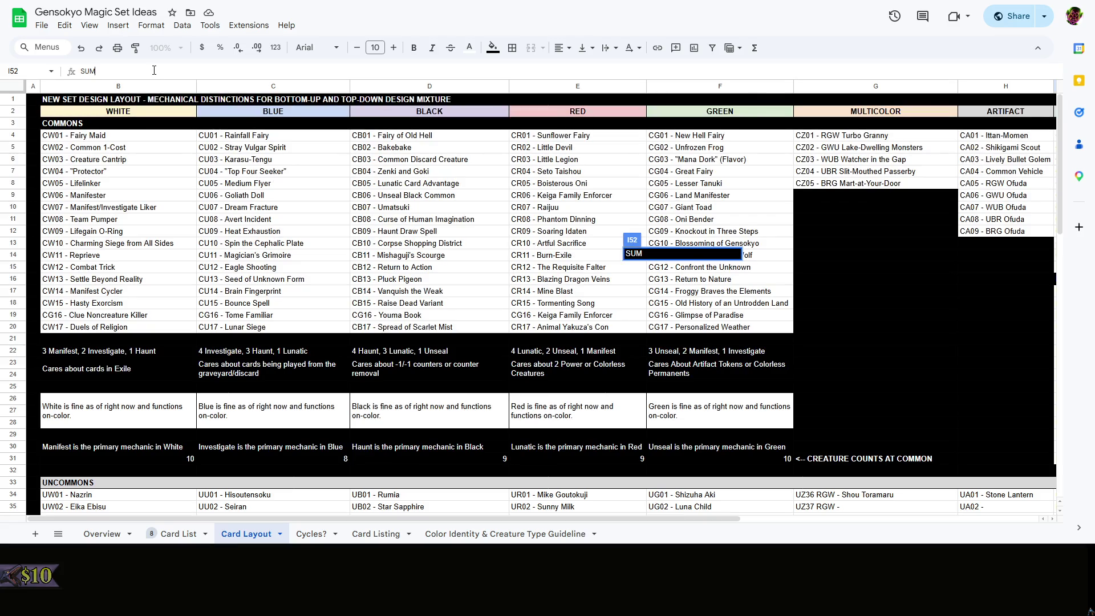
Enter =SUM(B31+B62+B83+B97) in I52, giving white's current creature count of 20
{"action": "key", "text": "BackSpace"}
{"action": "key", "text": "BackSpace"}
{"action": "type", "text": "=SUM"}
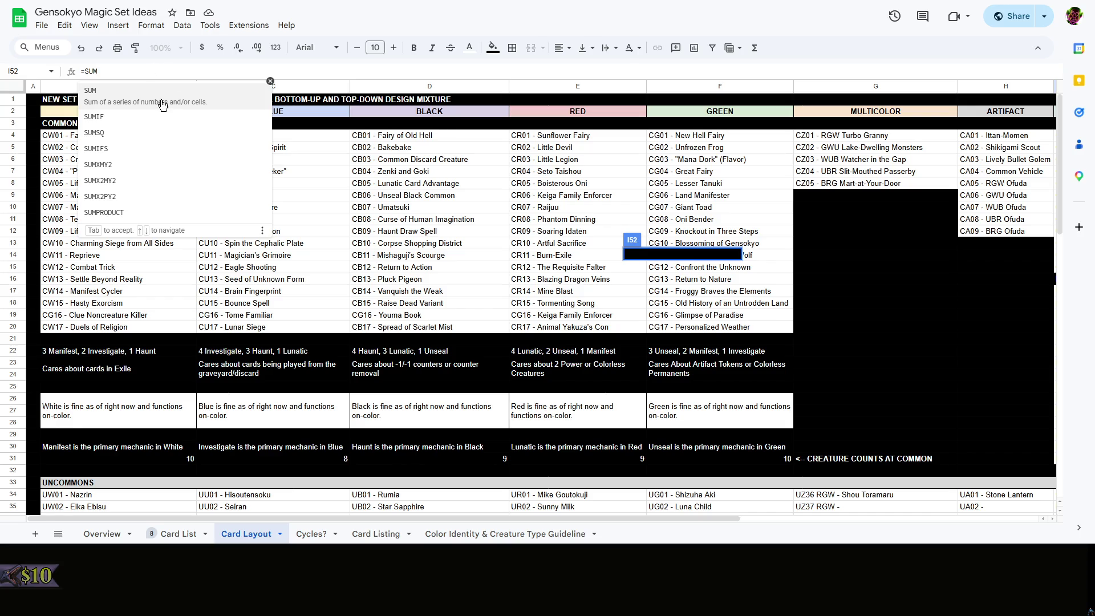
{"action": "type", "text": "("}
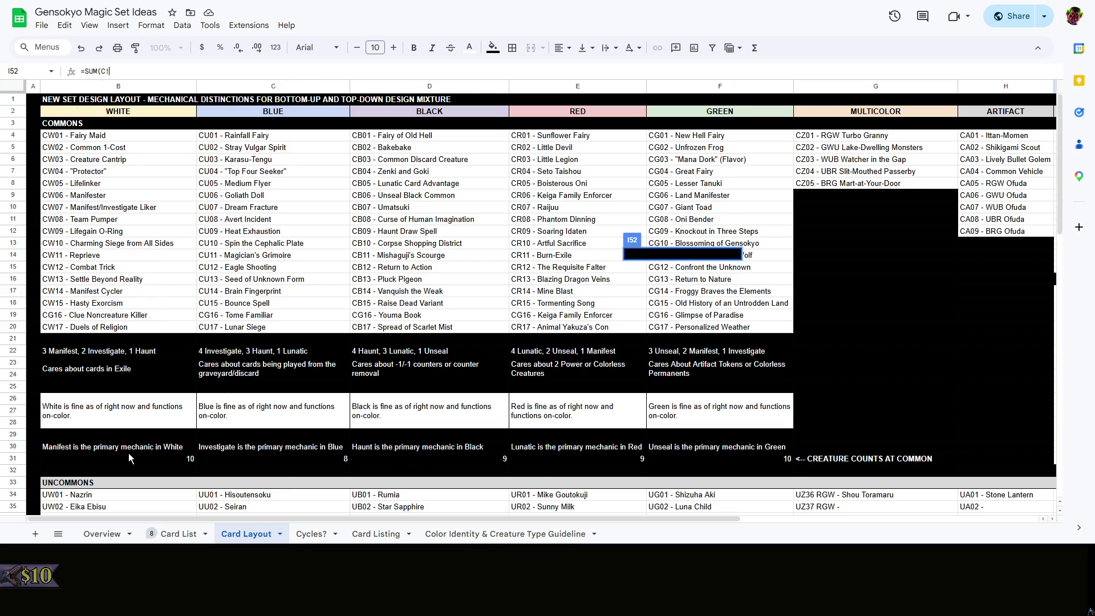
{"action": "type", "text": "A"}
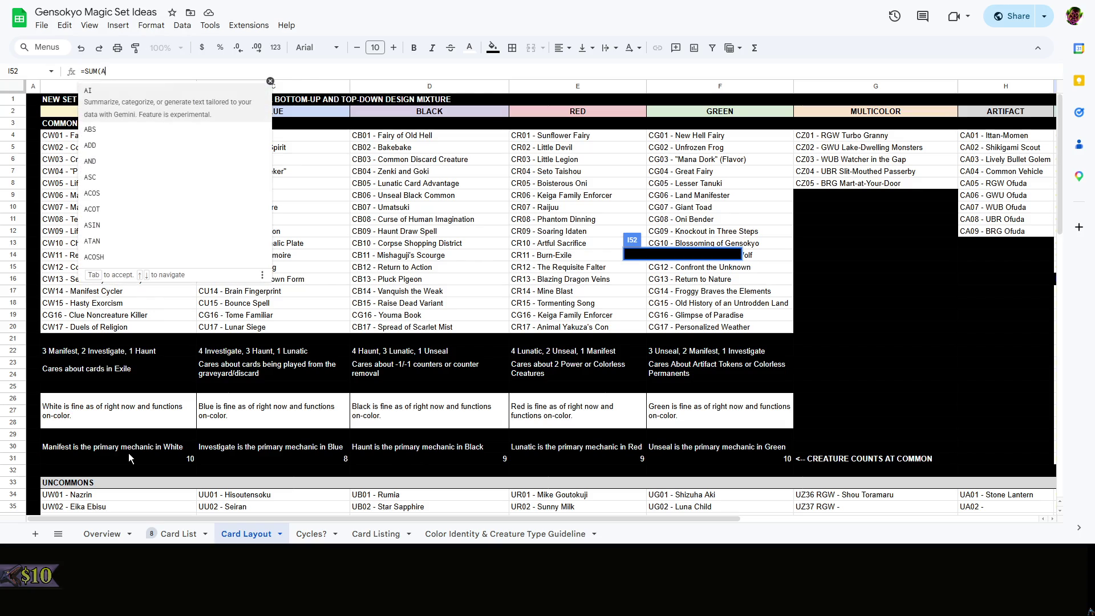
{"action": "type", "text": "31,"}
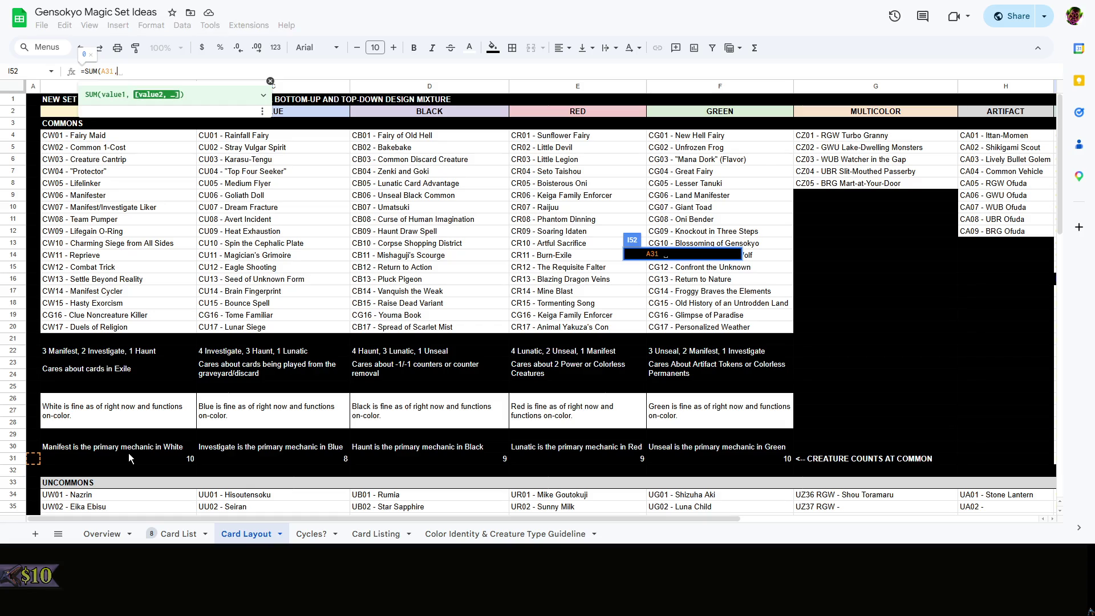
{"action": "key", "text": "BackSpace"}
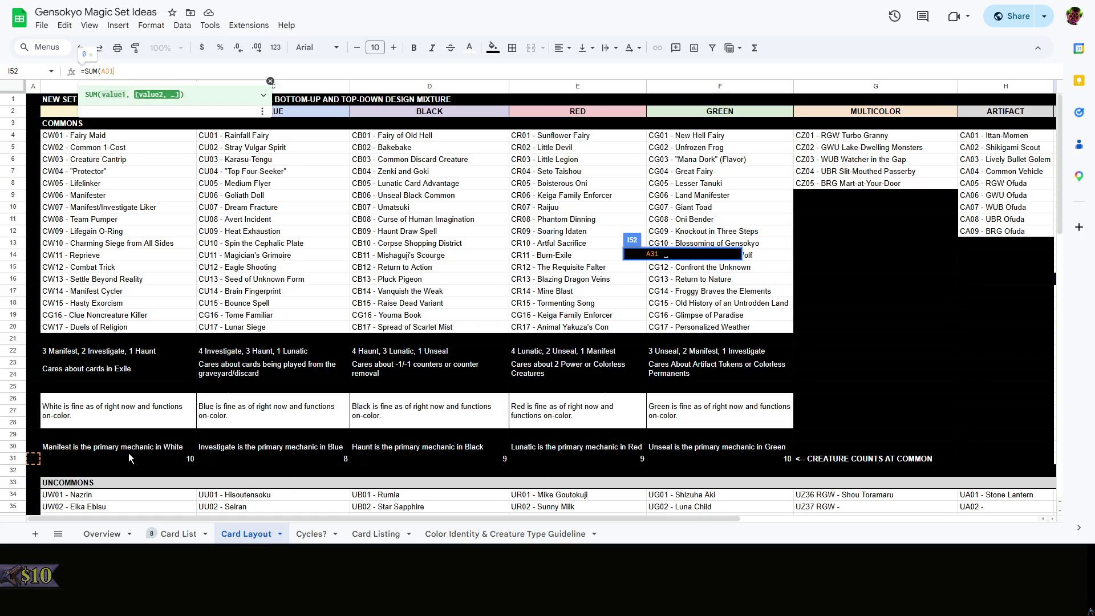
{"action": "type", "text": "+"}
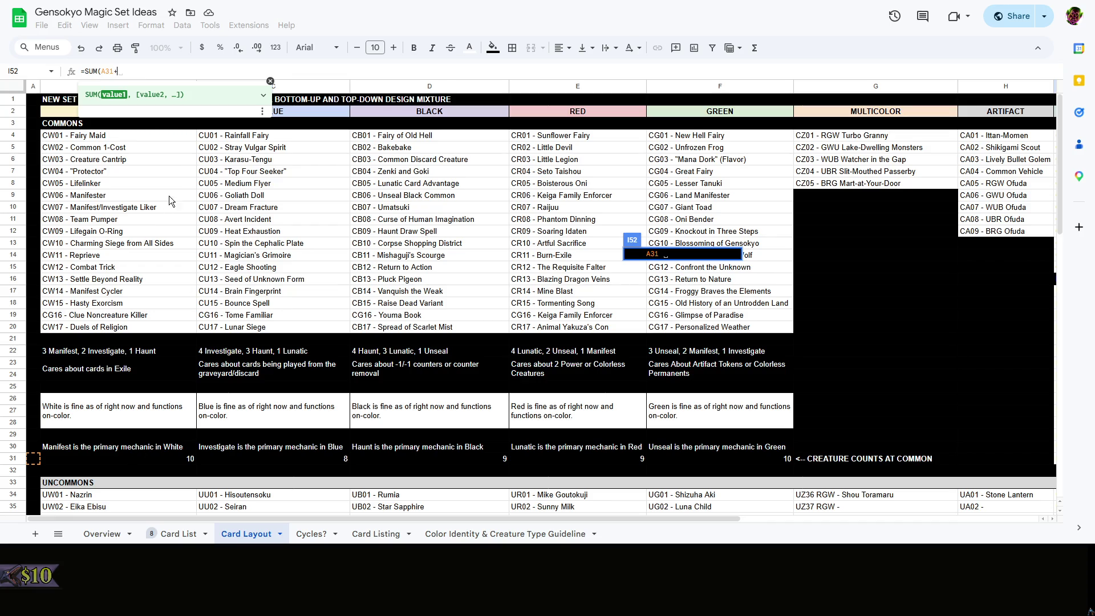
{"action": "key", "text": "Right"}
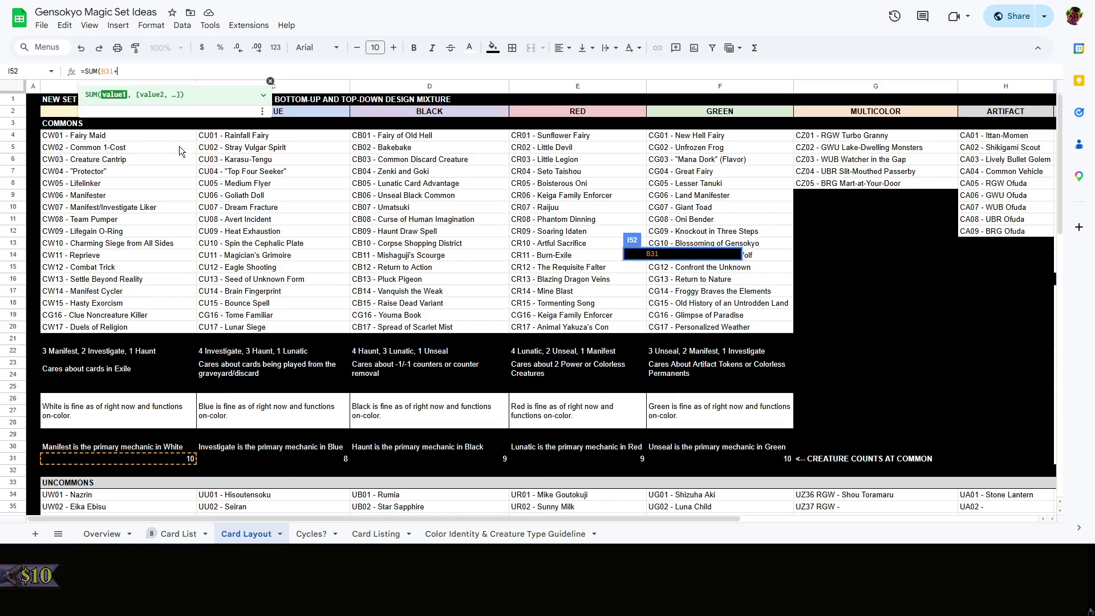
{"action": "scroll", "coordinate": [232, 355], "scroll_direction": "down", "scroll_amount": 5}
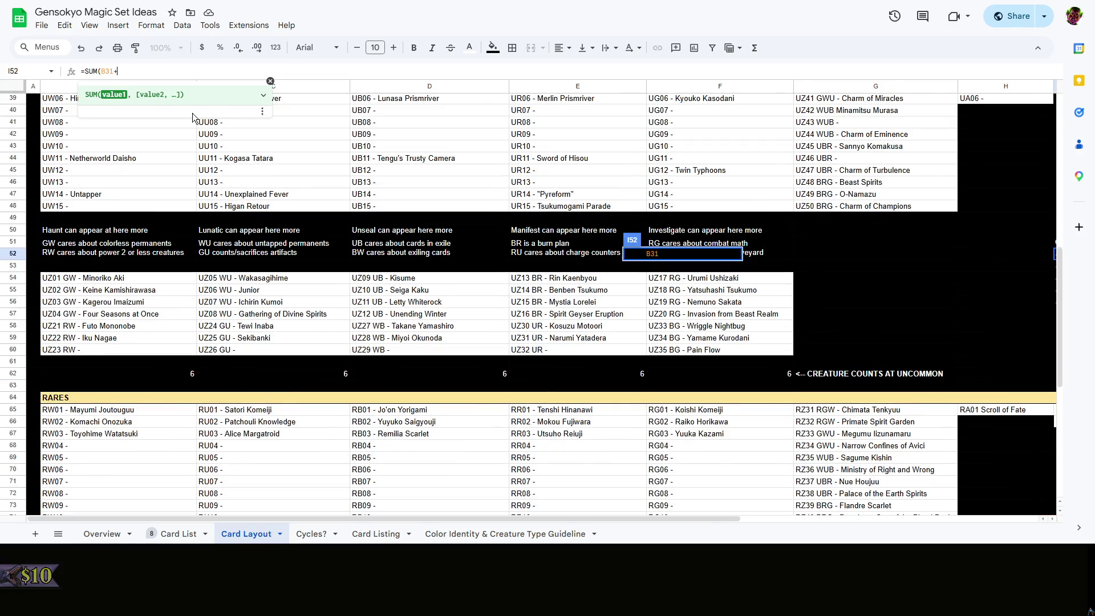
{"action": "type", "text": "B"}
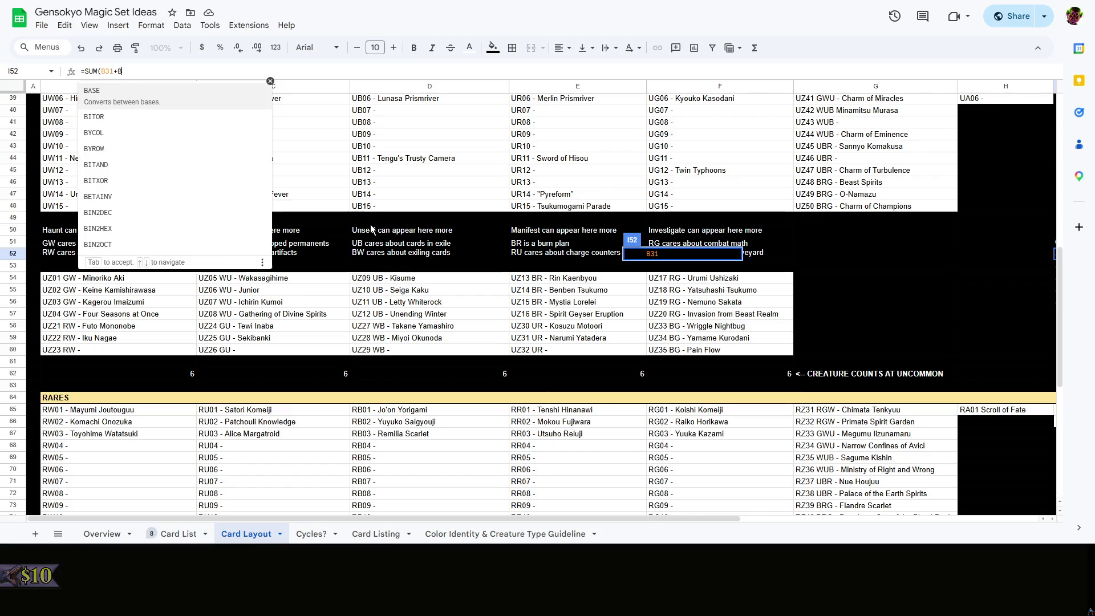
{"action": "type", "text": "62,"}
{"action": "scroll", "coordinate": [362, 219], "scroll_direction": "down", "scroll_amount": 4}
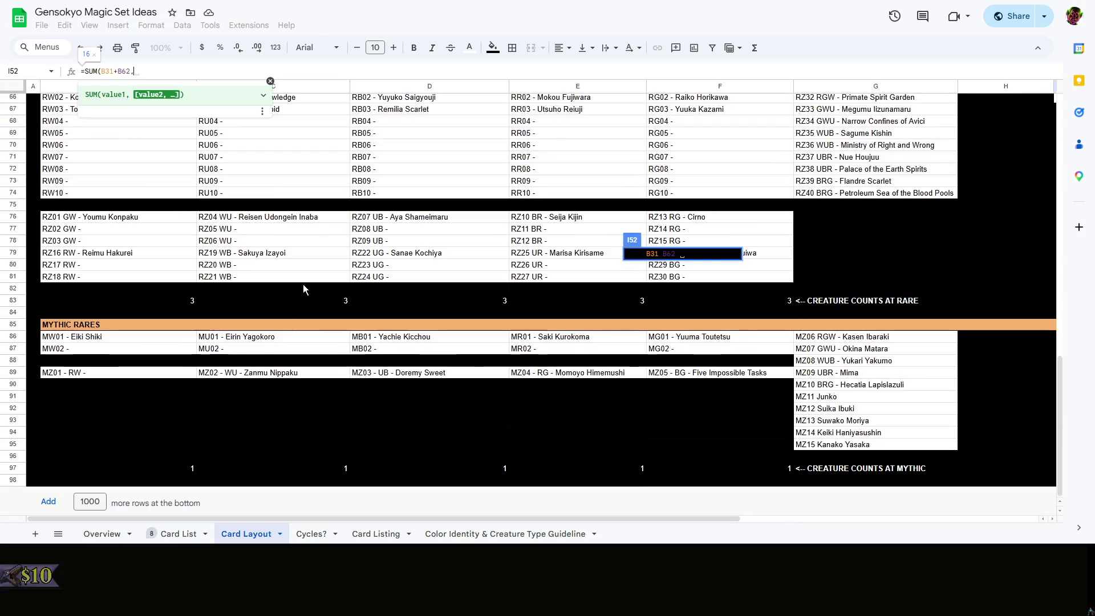
{"action": "type", "text": "B"}
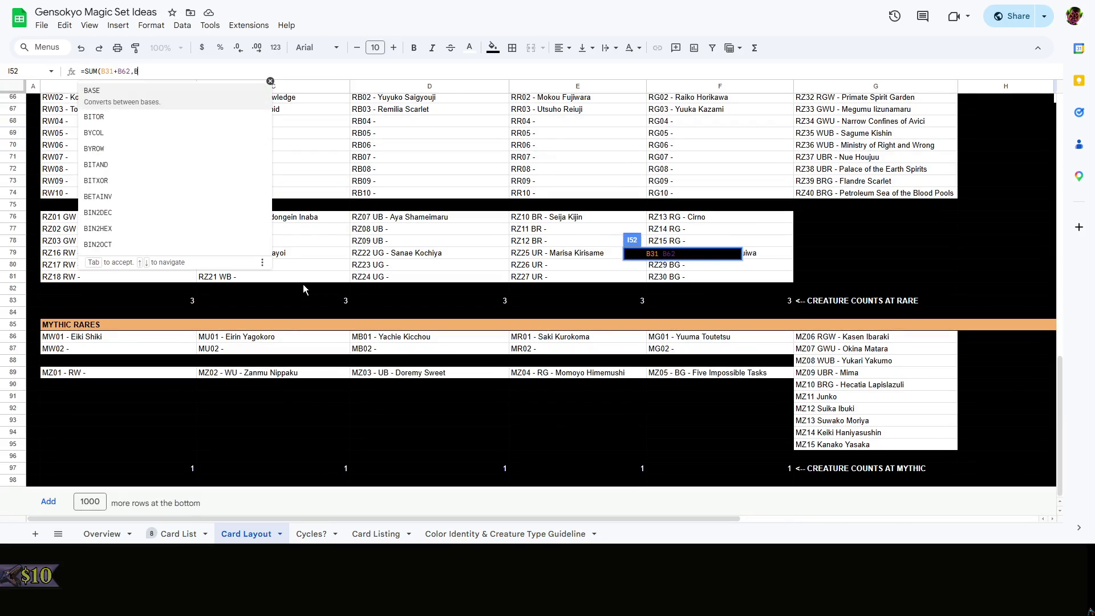
{"action": "key", "text": "BackSpace"}
{"action": "key", "text": "BackSpace"}
{"action": "type", "text": "+B"}
{"action": "type", "text": "83"}
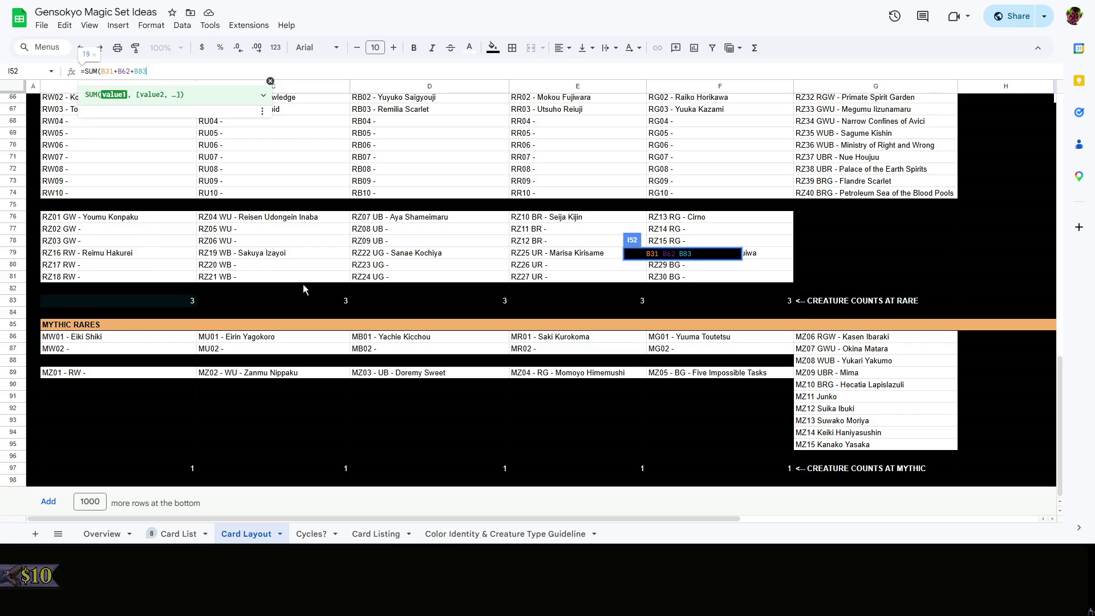
{"action": "type", "text": ","}
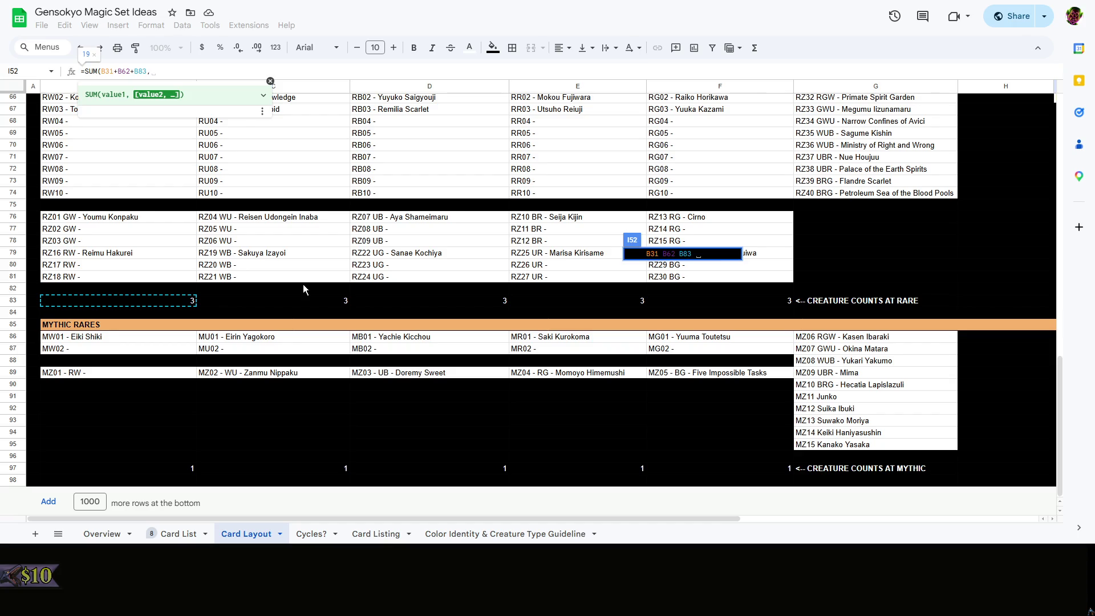
{"action": "key", "text": "BackSpace"}
{"action": "type", "text": "+B"}
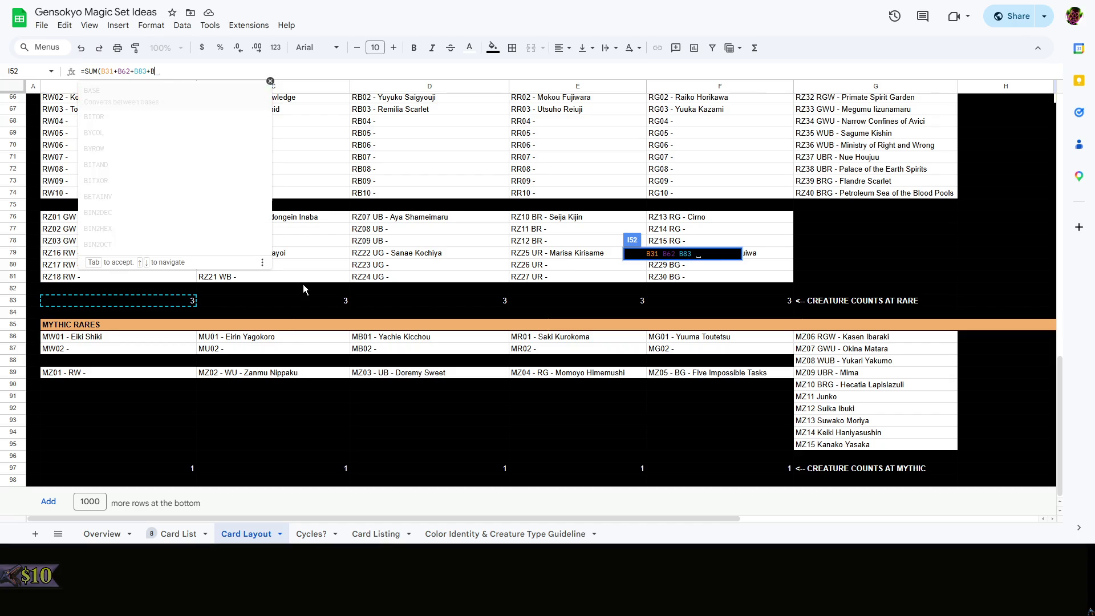
{"action": "type", "text": "97"}
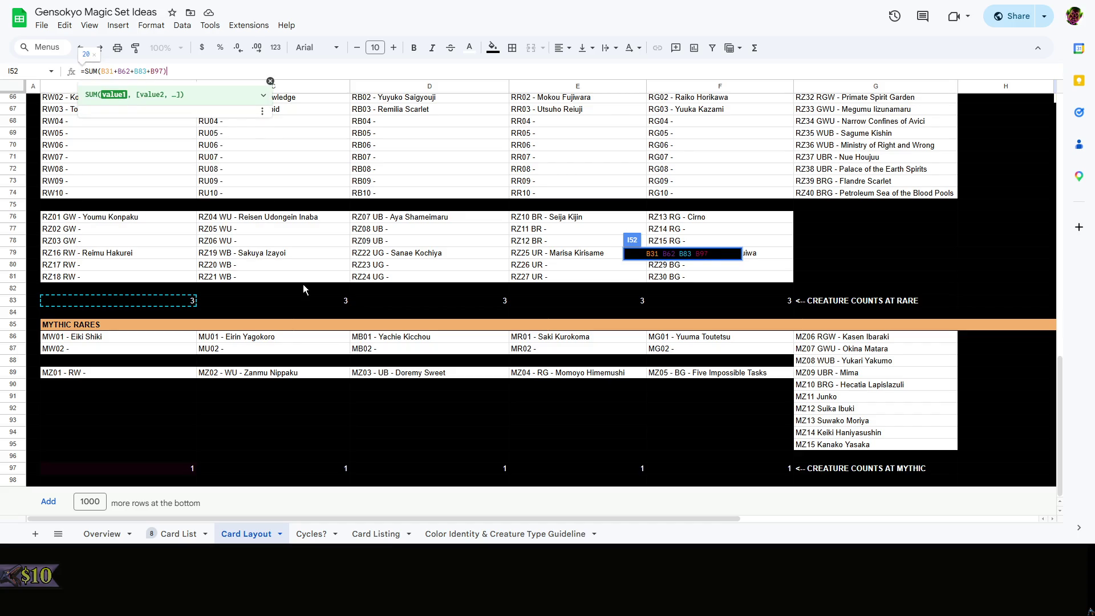
{"action": "key", "text": "Return"}
{"action": "scroll", "coordinate": [608, 344], "scroll_direction": "up", "scroll_amount": 5}
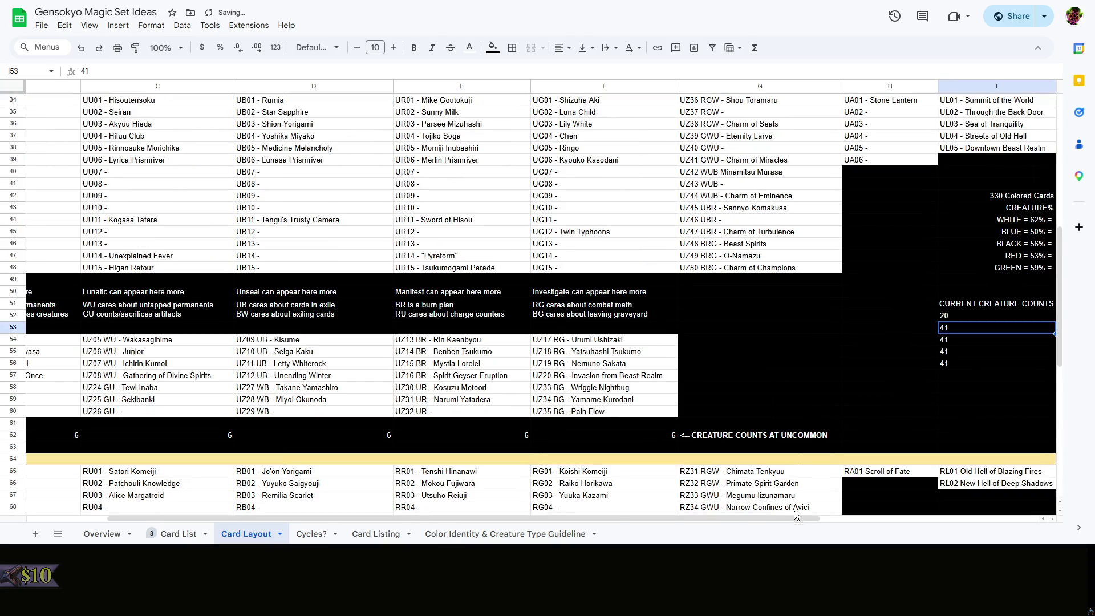
{"action": "left_click_drag", "start_coordinate": [738, 515], "coordinate": [870, 511]}
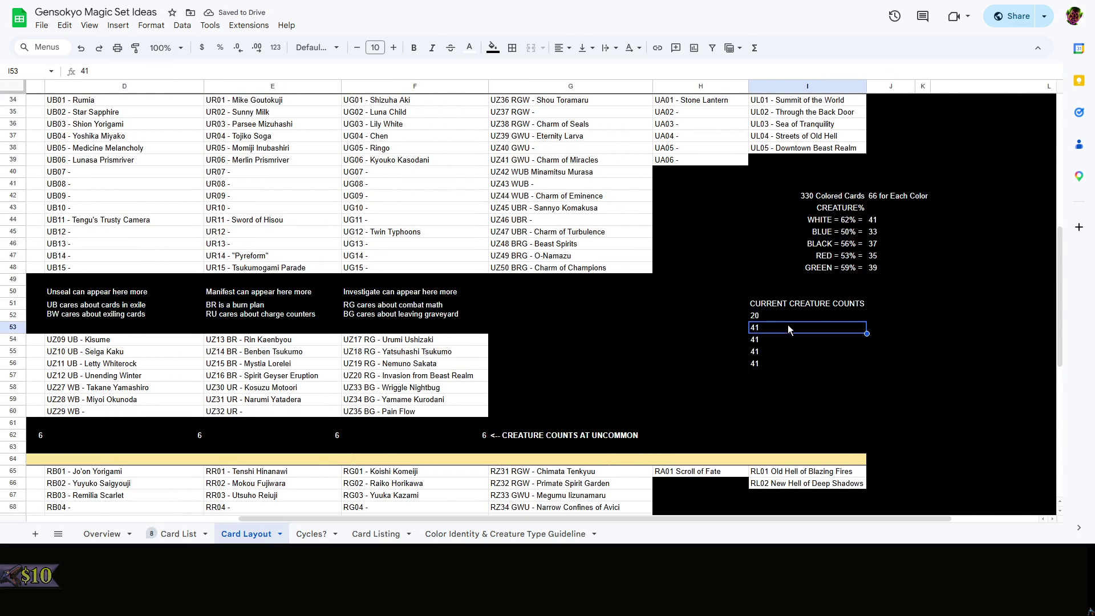
{"action": "scroll", "coordinate": [759, 520], "scroll_direction": "right", "scroll_amount": 3}
{"action": "scroll", "coordinate": [849, 490], "scroll_direction": "left", "scroll_amount": 4}
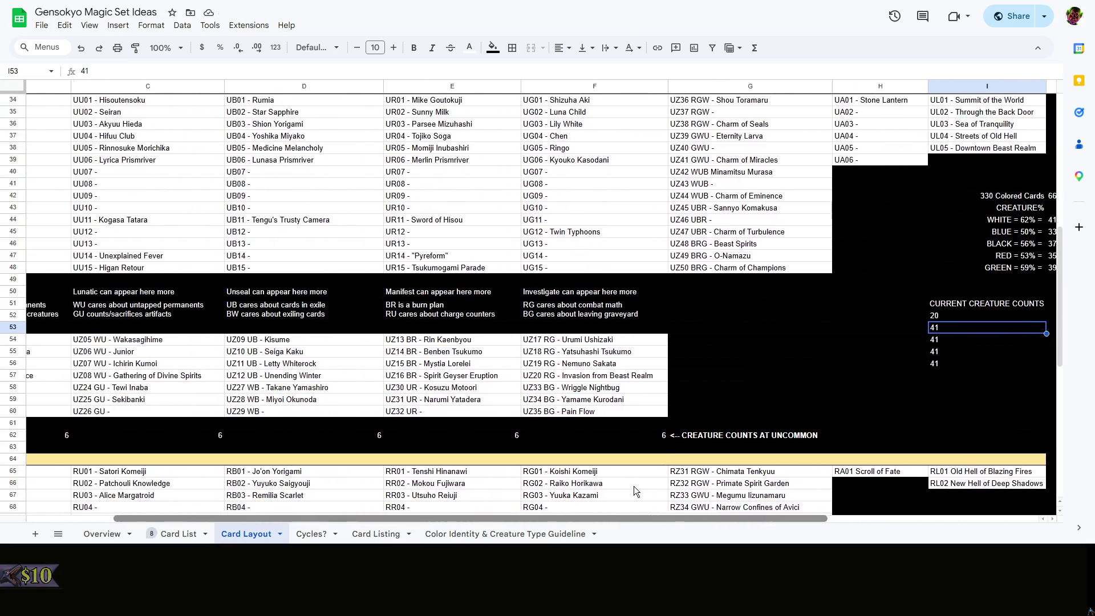
{"action": "scroll", "coordinate": [634, 486], "scroll_direction": "right", "scroll_amount": 2}
{"action": "scroll", "coordinate": [781, 493], "scroll_direction": "left", "scroll_amount": 1}
{"action": "scroll", "coordinate": [722, 479], "scroll_direction": "left", "scroll_amount": 3}
{"action": "scroll", "coordinate": [697, 480], "scroll_direction": "right", "scroll_amount": 3}
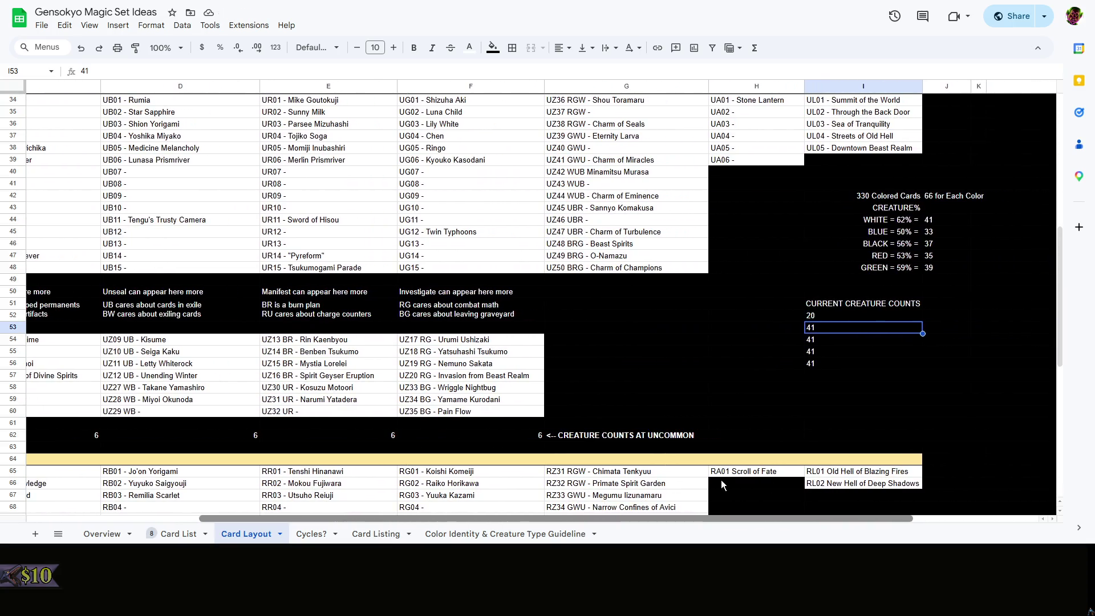
{"action": "scroll", "coordinate": [722, 480], "scroll_direction": "left", "scroll_amount": 3}
{"action": "scroll", "coordinate": [712, 480], "scroll_direction": "right", "scroll_amount": 1}
Shift the I52 formula to column C via J52 and place it in I53, giving blue's count of 18
{"action": "left_click", "coordinate": [869, 316]}
{"action": "left_click", "coordinate": [863, 327]}
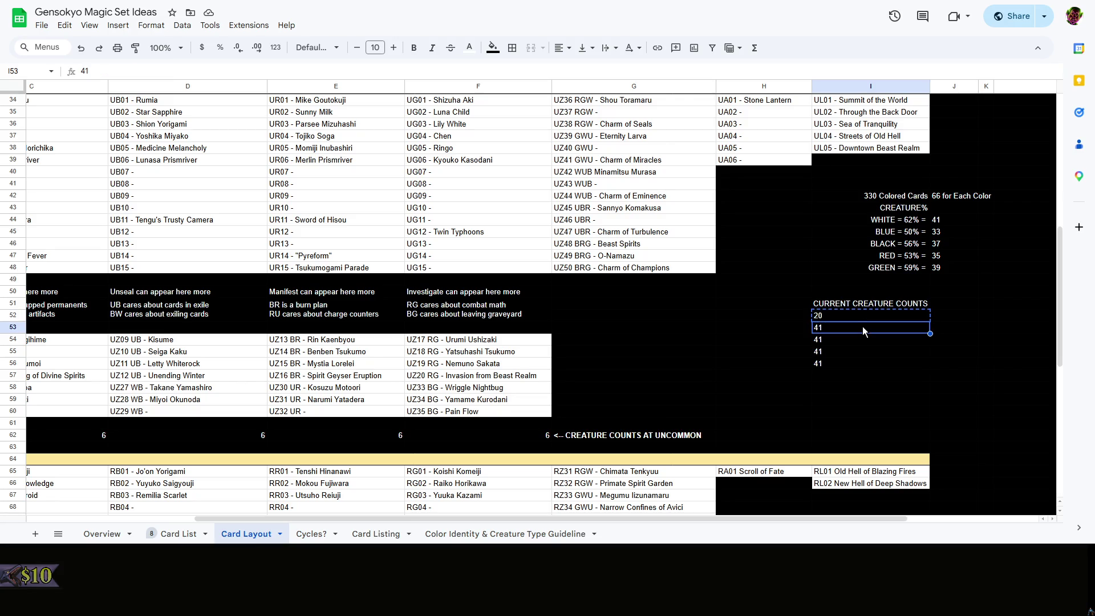
{"action": "type", "text": "=SUM(B32+B63+B84+B98)"}
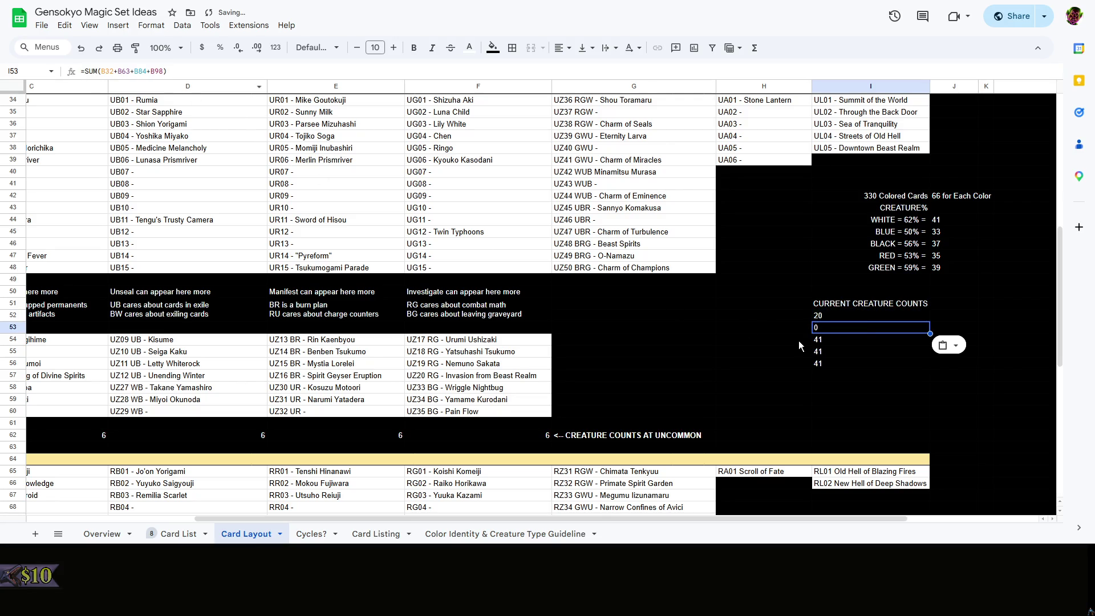
{"action": "left_click", "coordinate": [966, 317]}
{"action": "type", "text": "18"}
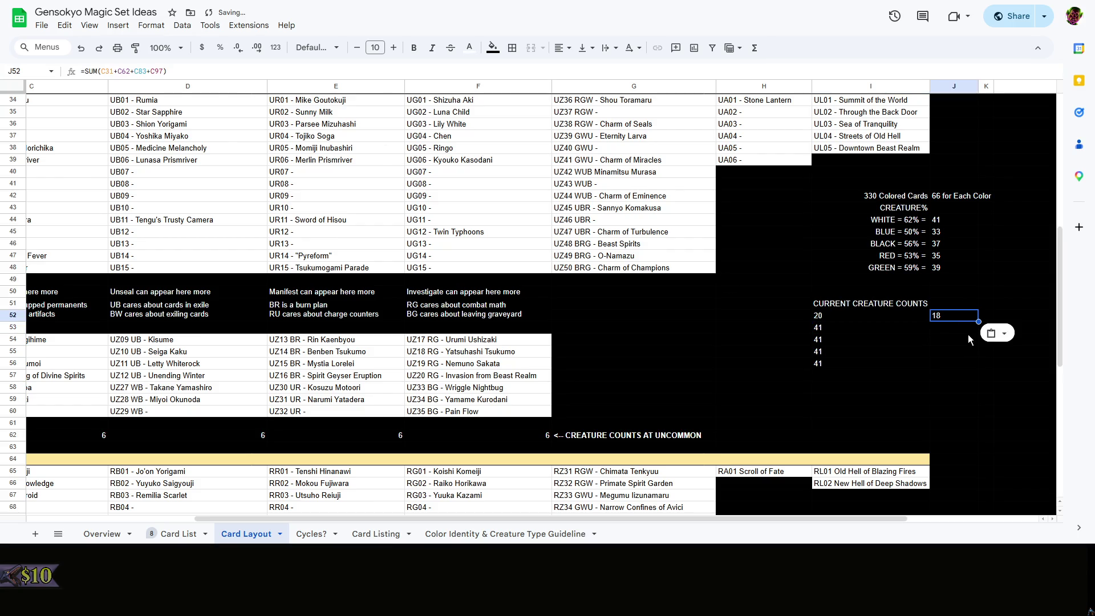
{"action": "triple_click", "coordinate": [208, 71]}
{"action": "key", "text": "ctrl+c"}
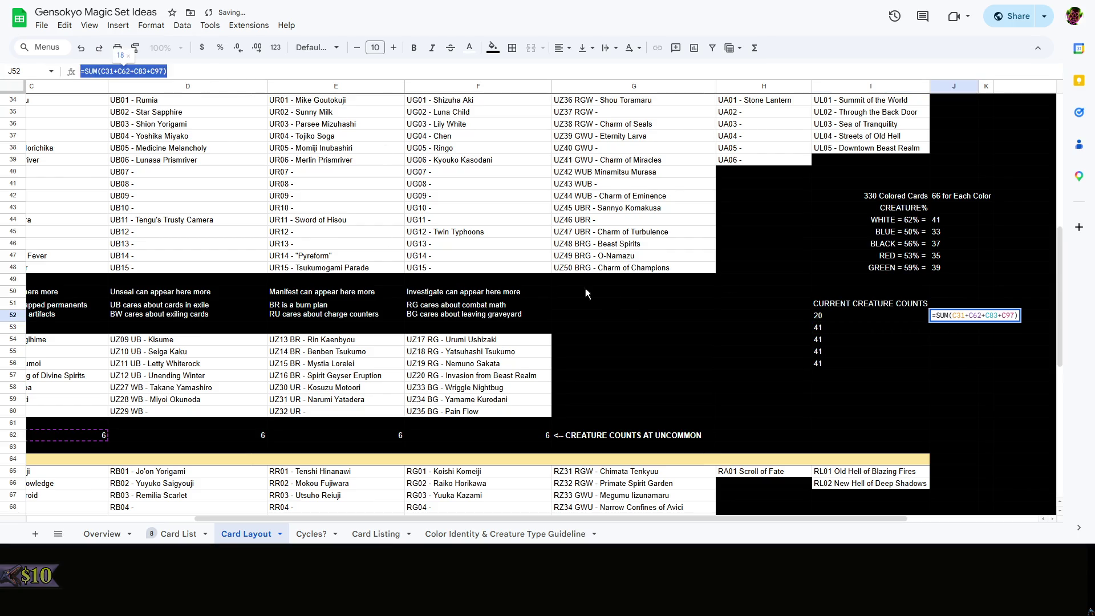
{"action": "key", "text": "BackSpace"}
{"action": "left_click", "coordinate": [857, 327]}
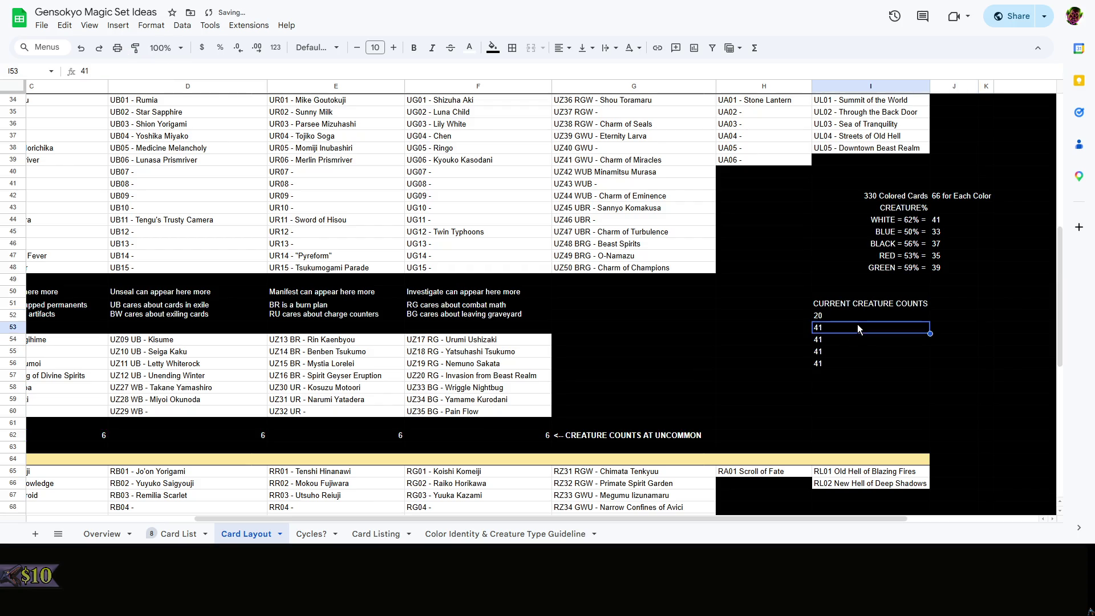
{"action": "key", "text": "ctrl+v"}
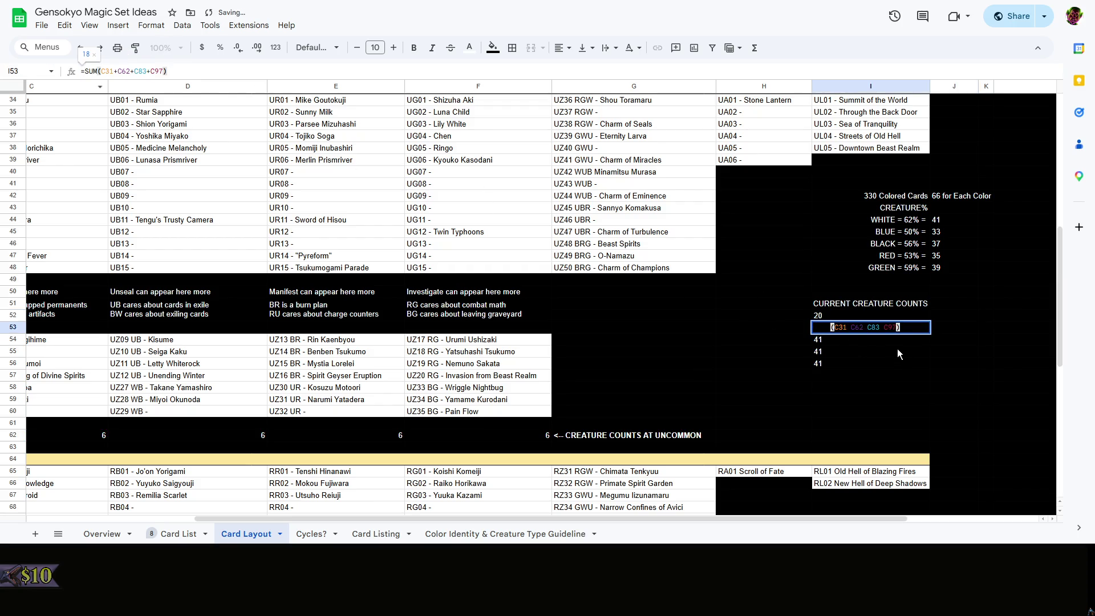
{"action": "key", "text": "Return"}
Copy I52 again and undo a stray paste beside the counts
{"action": "left_click", "coordinate": [858, 315]}
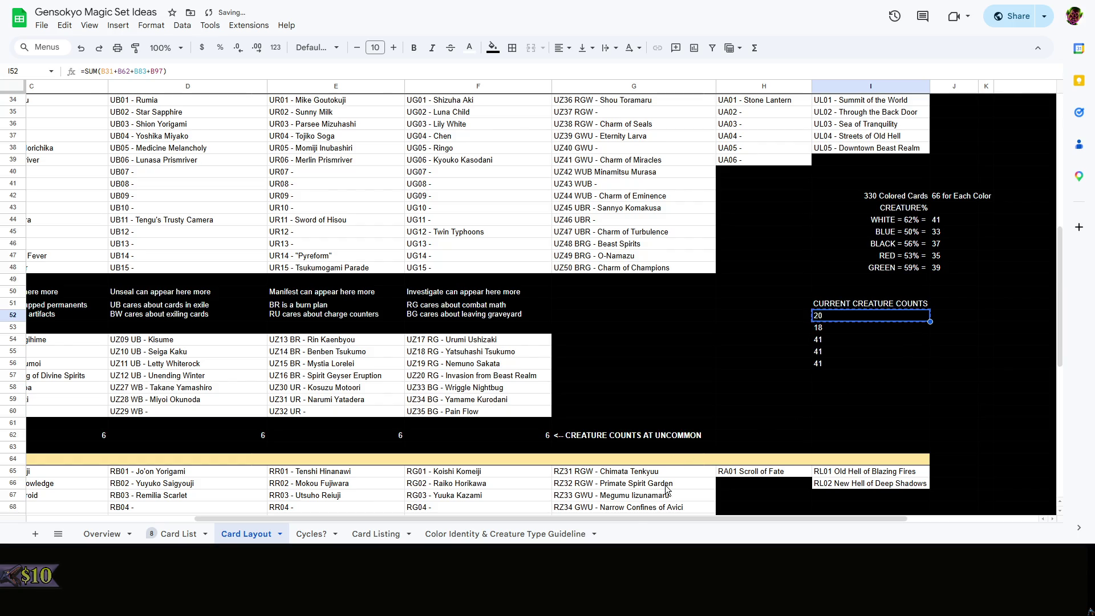
{"action": "left_click_drag", "start_coordinate": [642, 520], "coordinate": [895, 508]}
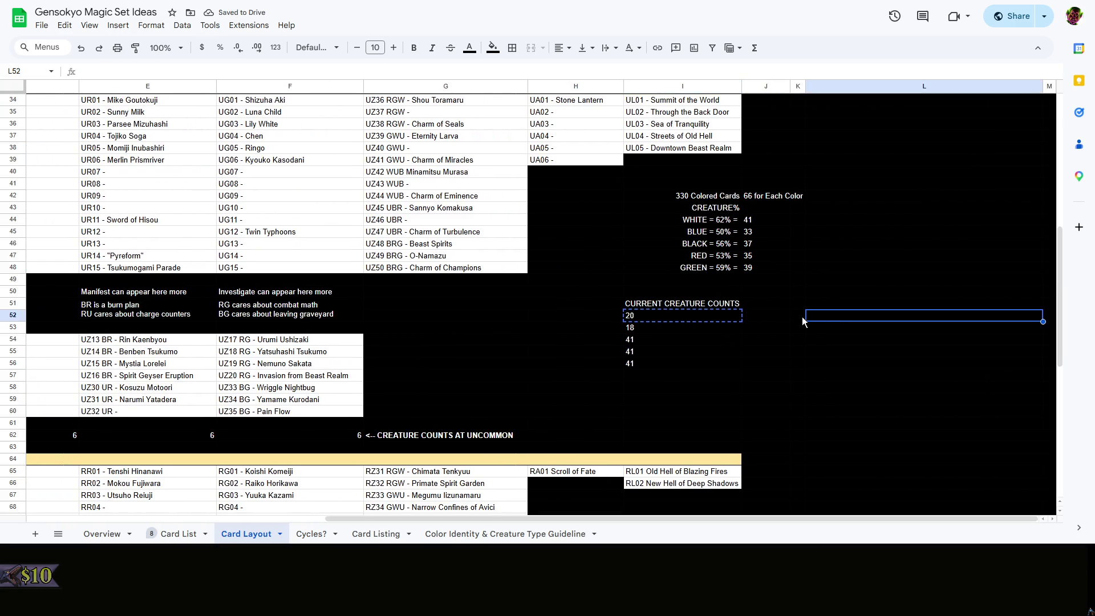
{"action": "left_click", "coordinate": [797, 316]}
{"action": "type", "text": "=SUM(D31+D62+D83+D97)"}
{"action": "key", "text": "ctrl+z"}
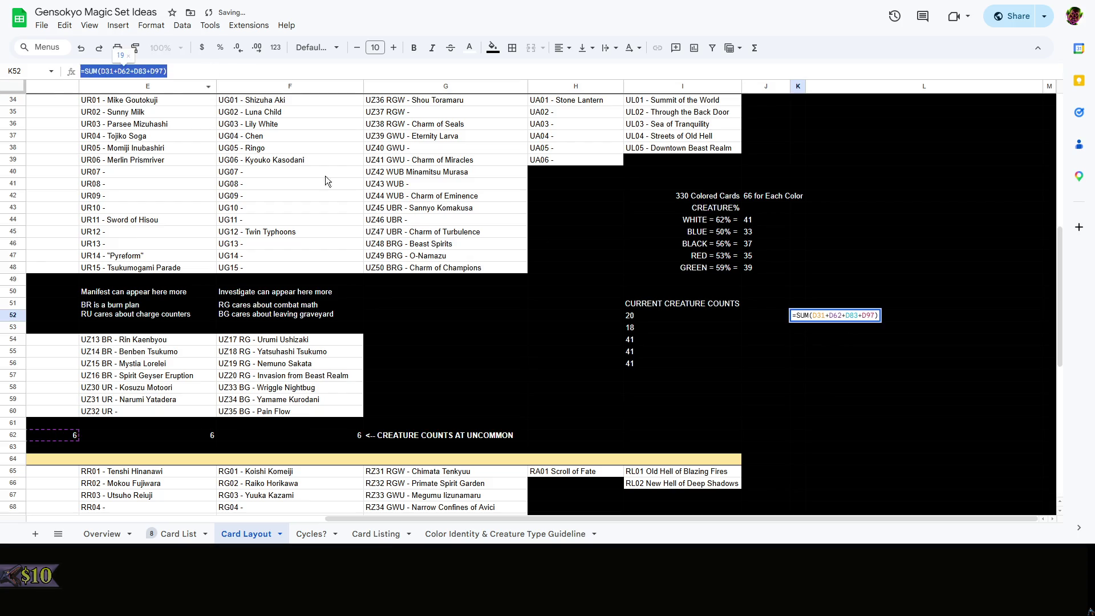
Fill black's and red's current counts in I54 and I55 with column D and E SUM formulas (19, 19)
{"action": "left_click", "coordinate": [682, 338]}
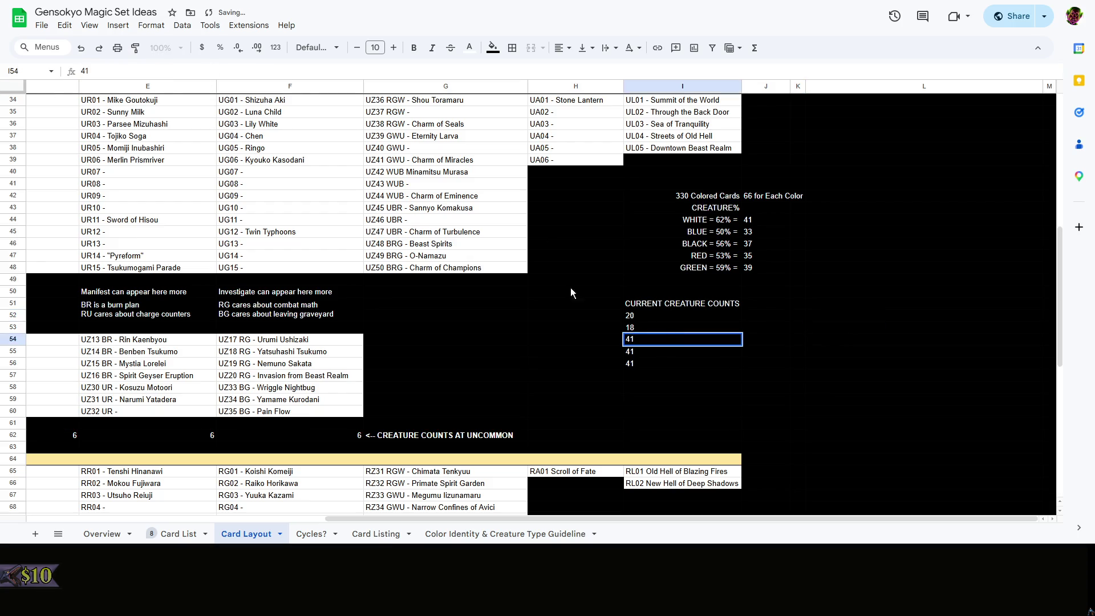
{"action": "key", "text": "Return"}
{"action": "type", "text": "19"}
{"action": "key", "text": "Return"}
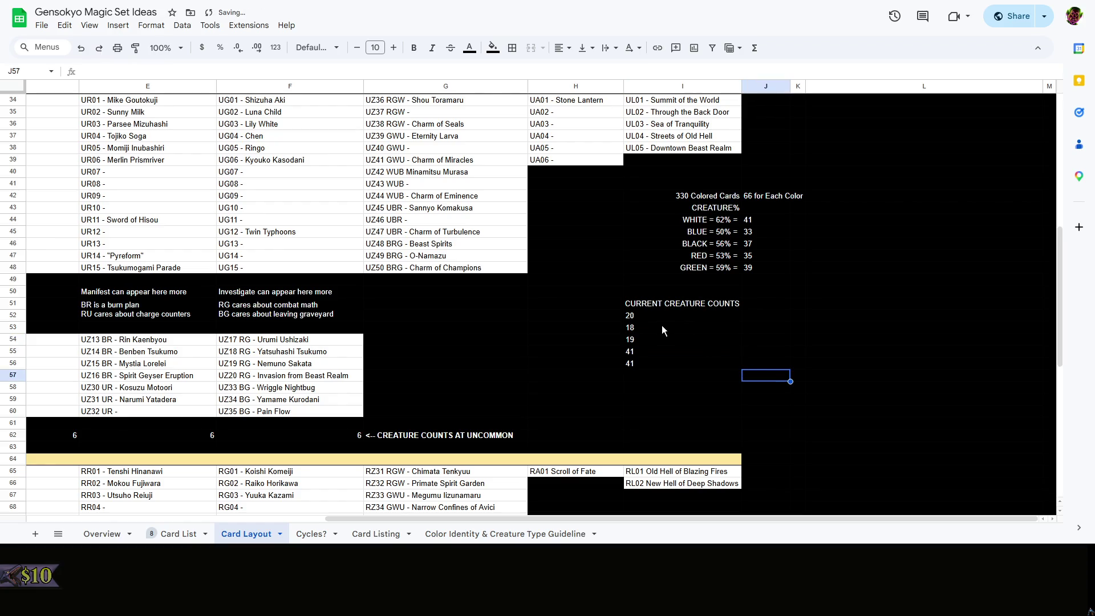
{"action": "left_click", "coordinate": [668, 316]}
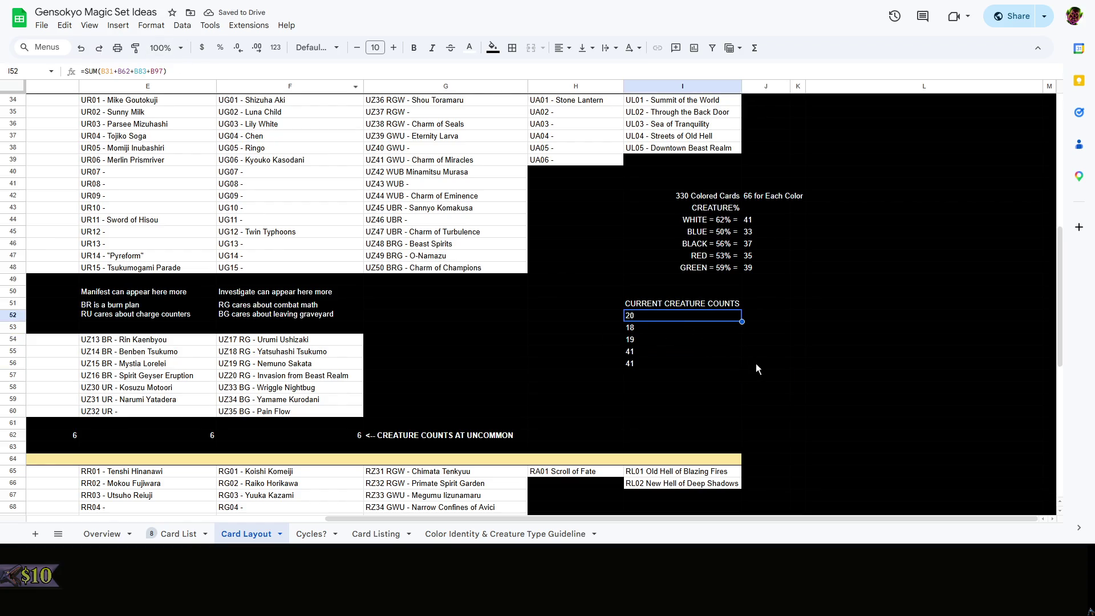
{"action": "key", "text": "ctrl+c"}
{"action": "left_click", "coordinate": [820, 320]}
{"action": "key", "text": "ctrl+v"}
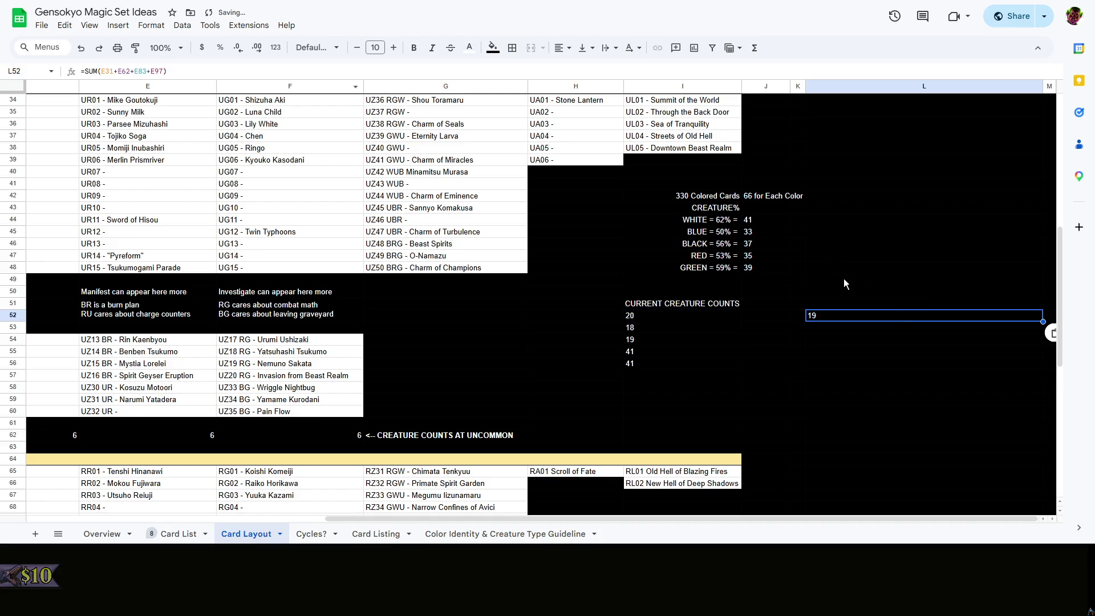
{"action": "key", "text": "Return"}
{"action": "left_click", "coordinate": [650, 339]}
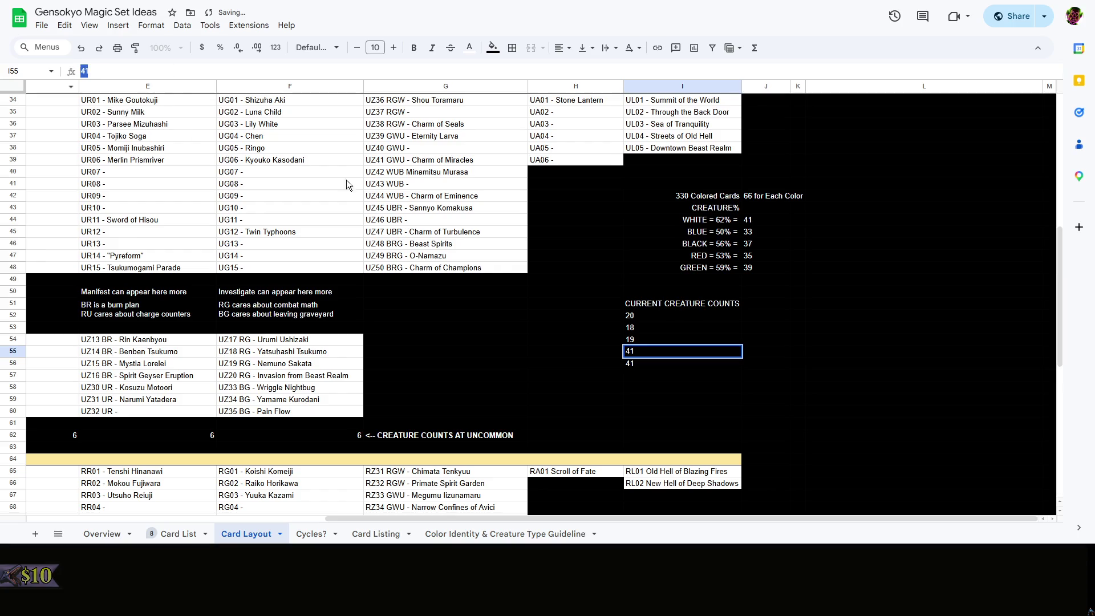
{"action": "type", "text": "19"}
{"action": "left_click", "coordinate": [812, 387]}
Shift the formula to column F via a spare cell and place green's count of 20 in I56
{"action": "left_click", "coordinate": [649, 348]}
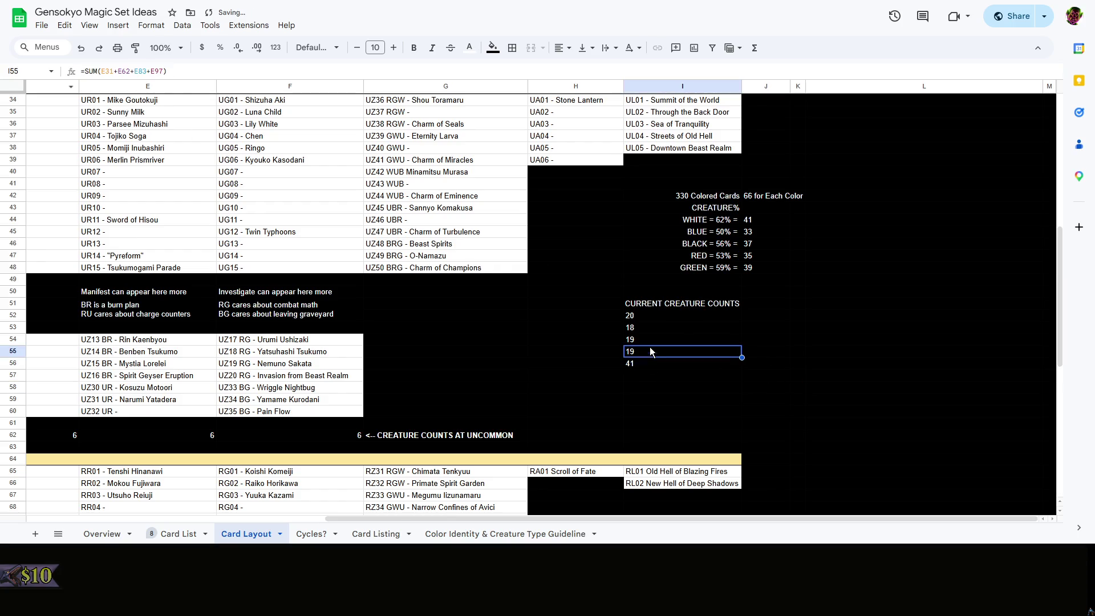
{"action": "left_click", "coordinate": [658, 317]}
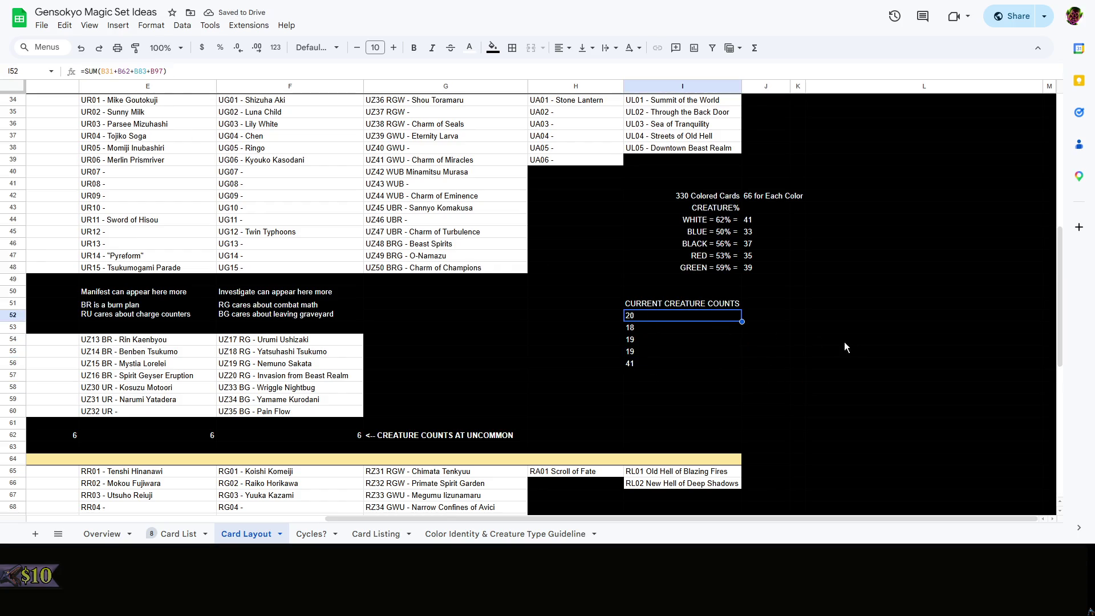
{"action": "left_click", "coordinate": [950, 318]}
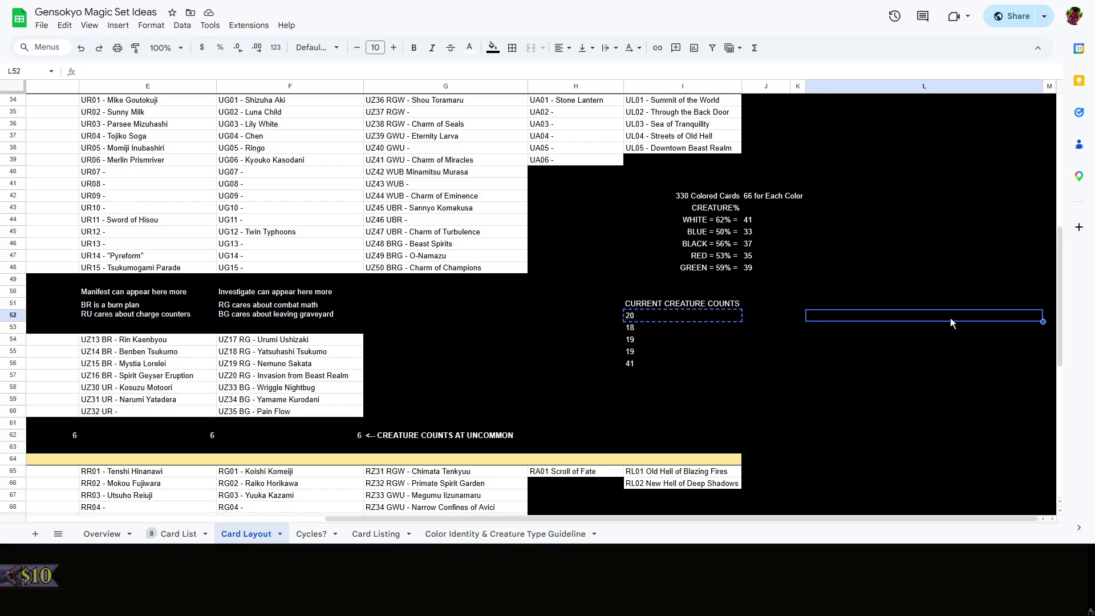
{"action": "left_click", "coordinate": [1045, 318]}
{"action": "key", "text": "ctrl+v"}
{"action": "key", "text": "Return"}
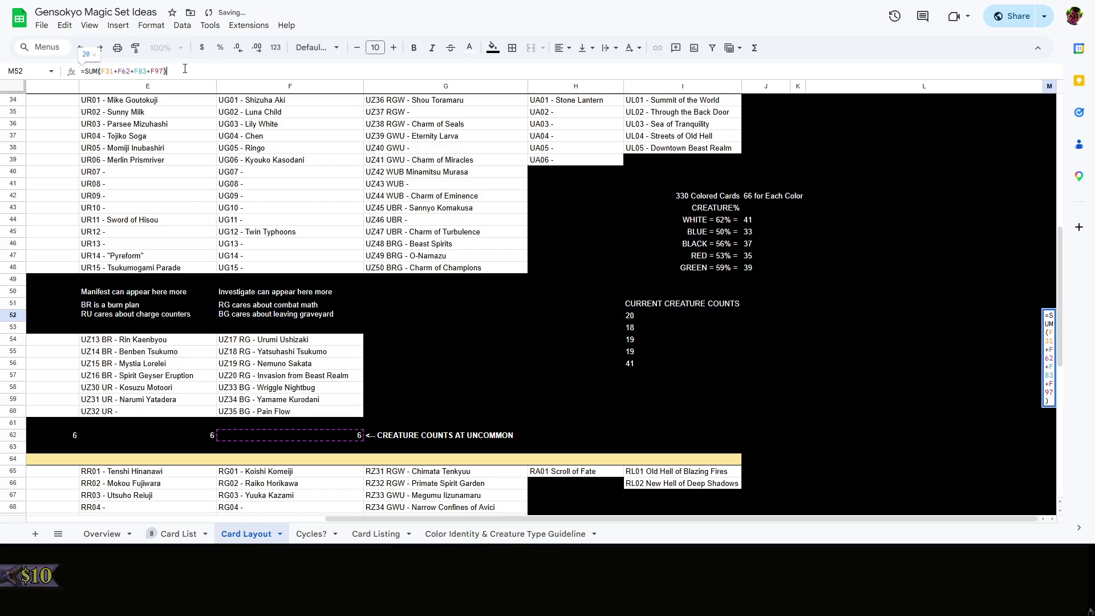
{"action": "left_click", "coordinate": [684, 364]}
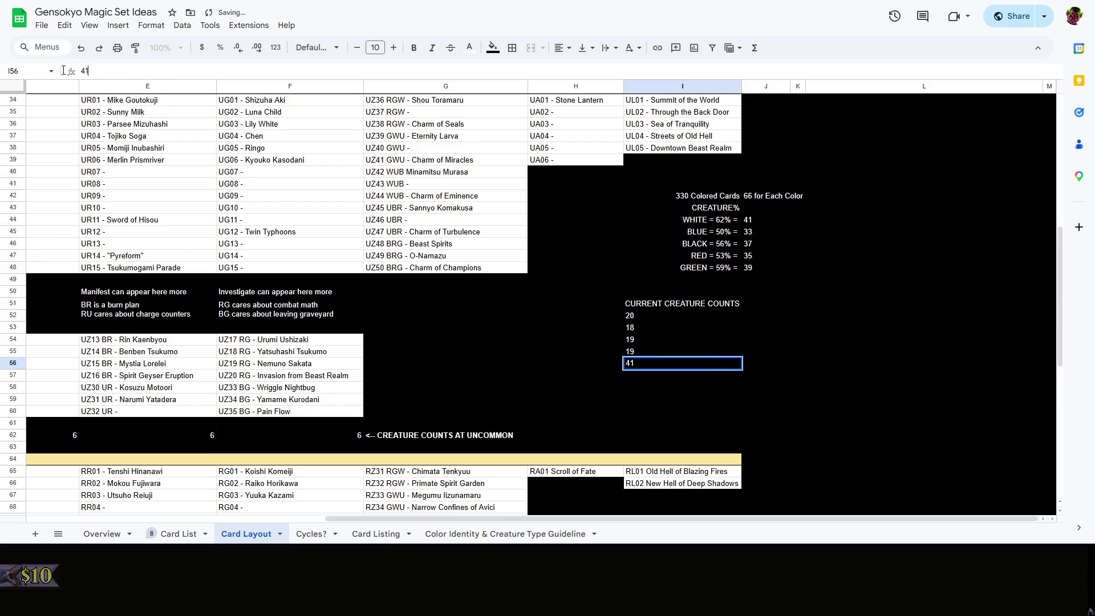
{"action": "key", "text": "Return"}
{"action": "left_click", "coordinate": [812, 341]}
{"action": "right_click", "coordinate": [812, 341]}
{"action": "left_click", "coordinate": [757, 304]}
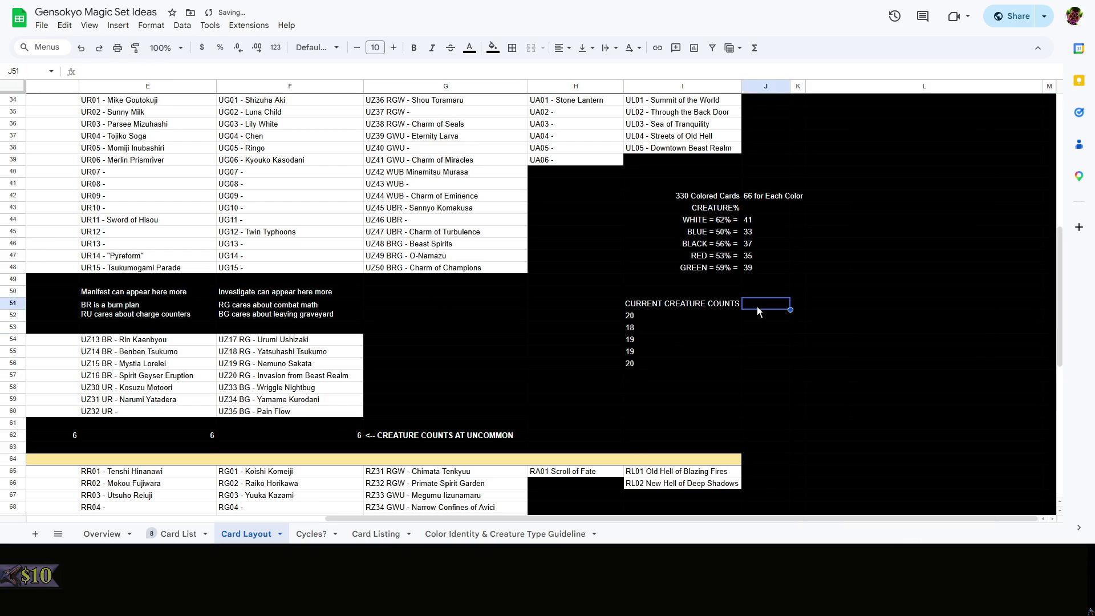
{"action": "mouse_move", "coordinate": [706, 517]}
{"action": "left_mouse_down"}
{"action": "mouse_move", "coordinate": [233, 516]}
{"action": "mouse_move", "coordinate": [705, 516]}
{"action": "left_mouse_up"}
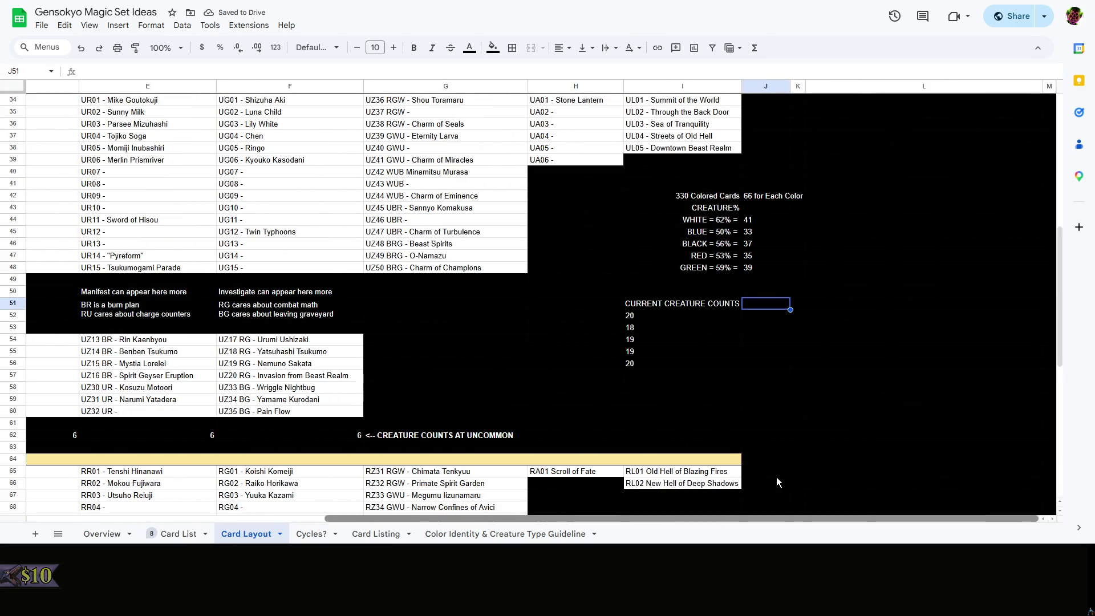
{"action": "left_click", "coordinate": [837, 337]}
{"action": "right_click", "coordinate": [837, 341]}
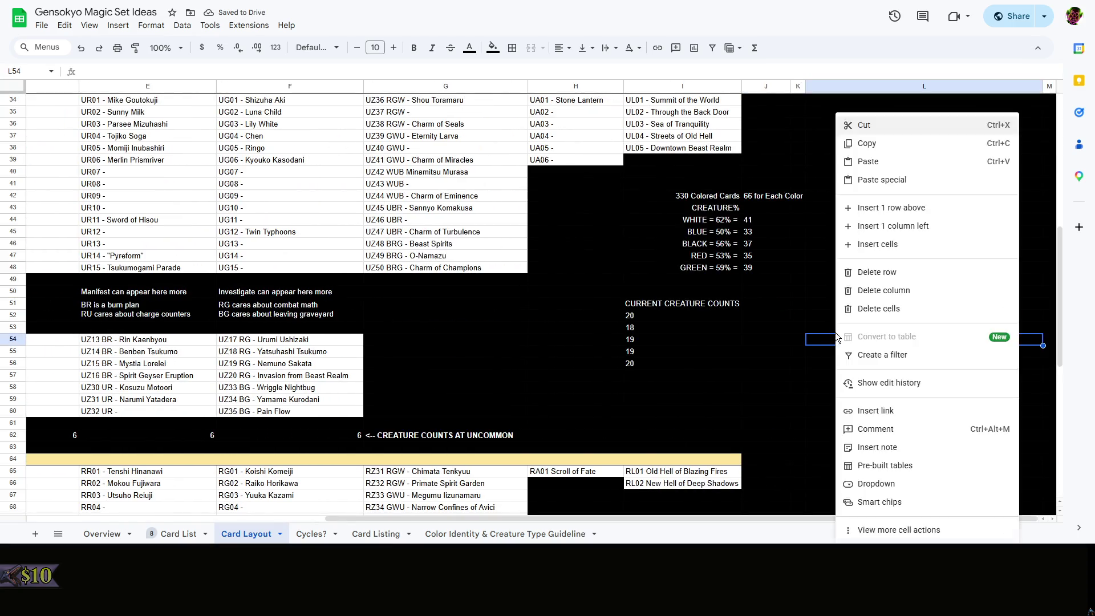
{"action": "left_click_drag", "start_coordinate": [675, 304], "coordinate": [676, 363]}
{"action": "right_click", "coordinate": [843, 292]}
{"action": "left_click", "coordinate": [798, 295]}
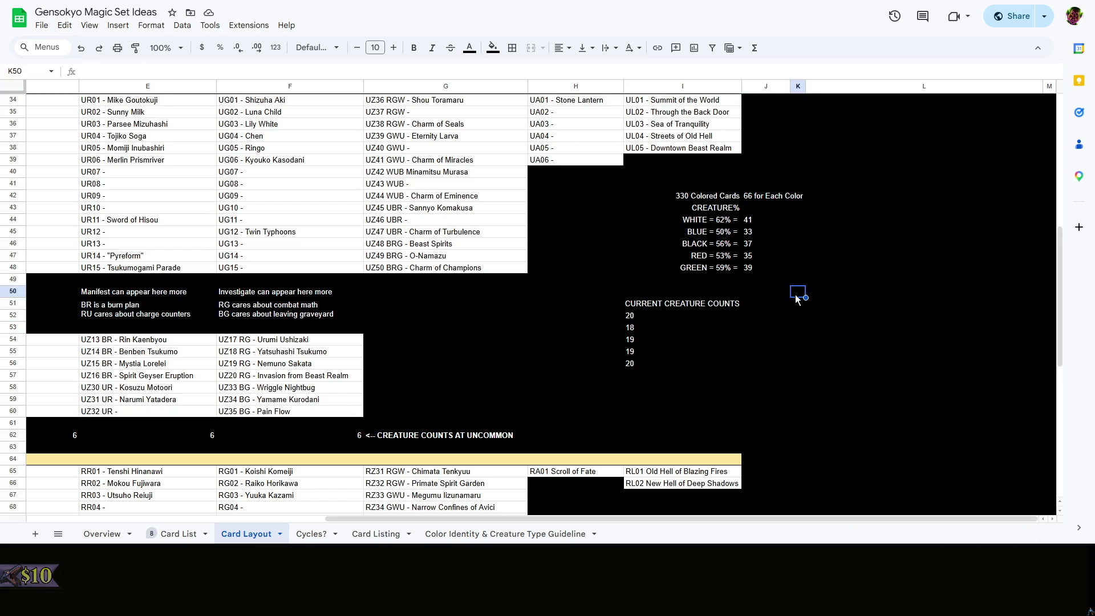
{"action": "left_click_drag", "start_coordinate": [703, 519], "coordinate": [373, 521]}
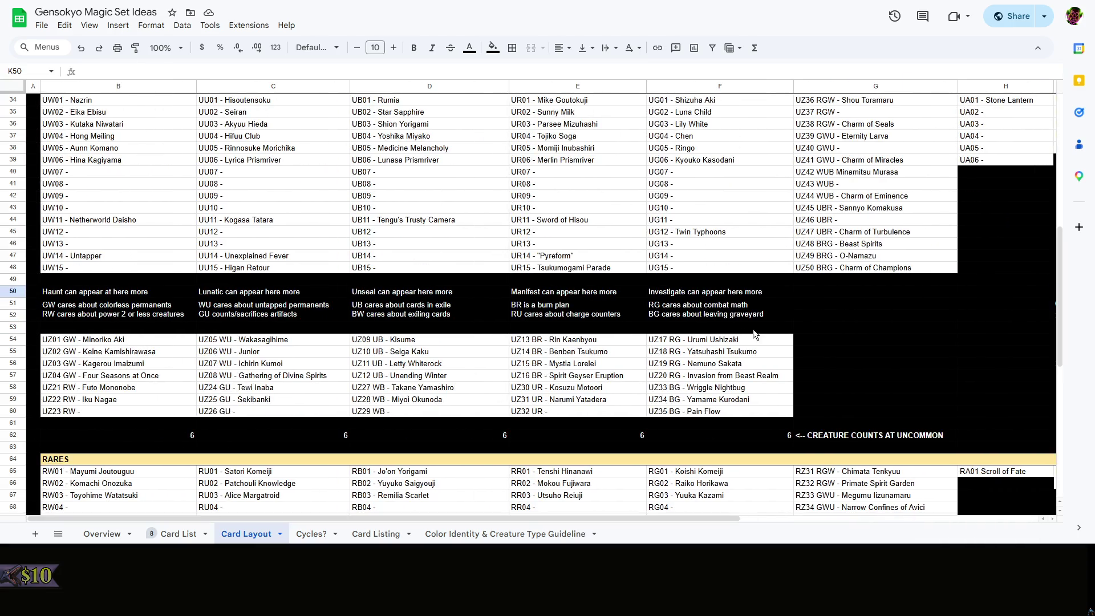
{"action": "scroll", "coordinate": [654, 402], "scroll_direction": "down", "scroll_amount": 5}
{"action": "scroll", "coordinate": [632, 387], "scroll_direction": "up", "scroll_amount": 3}
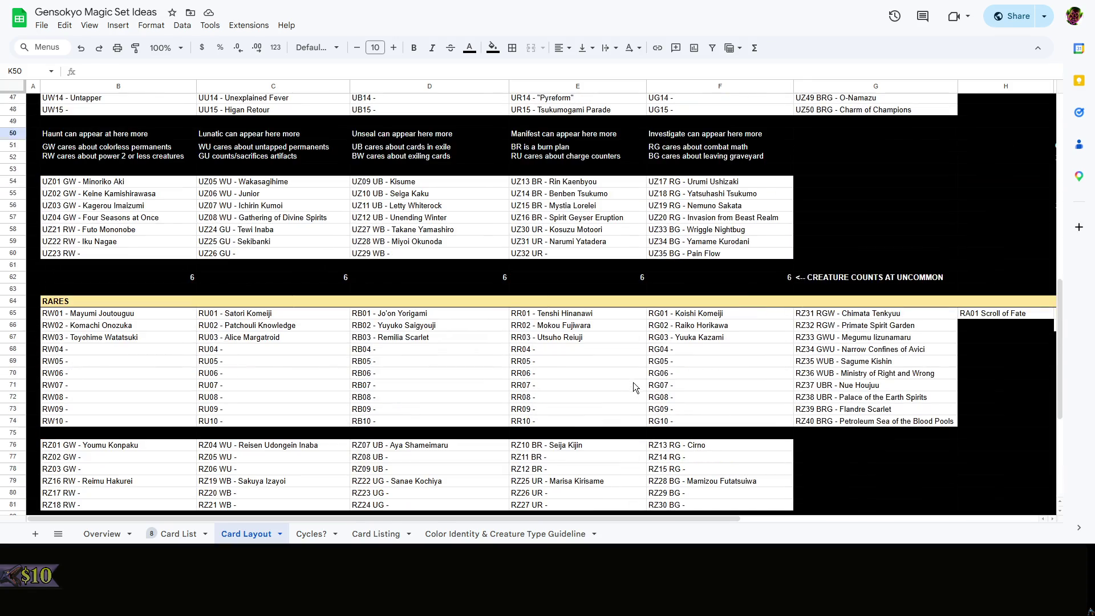
{"action": "scroll", "coordinate": [633, 382], "scroll_direction": "up", "scroll_amount": 2}
{"action": "left_click", "coordinate": [799, 286]}
{"action": "scroll", "coordinate": [799, 287], "scroll_direction": "up", "scroll_amount": 4}
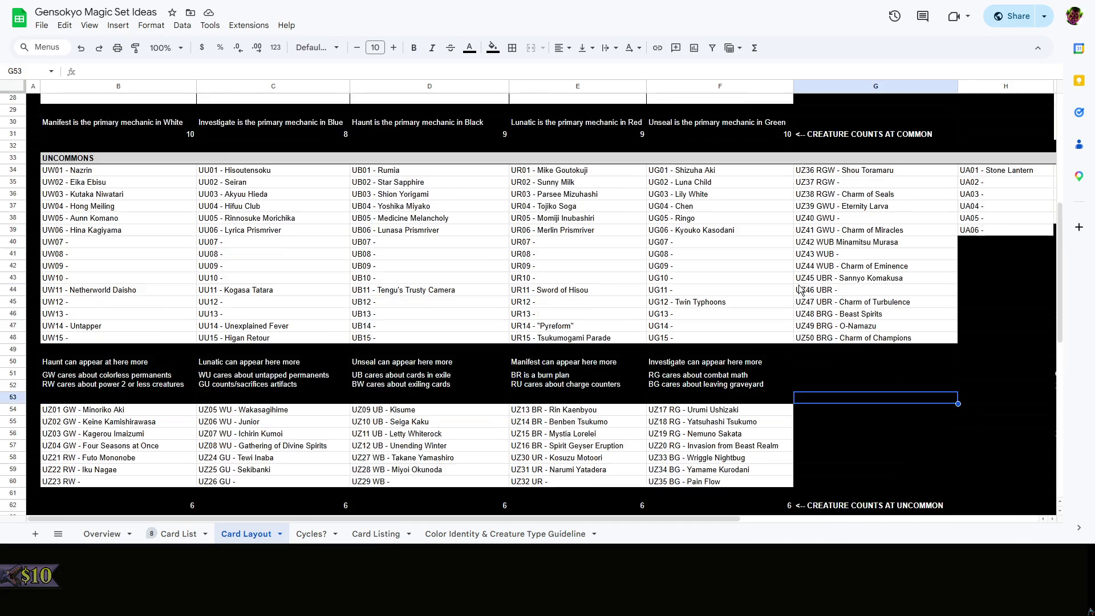
{"action": "scroll", "coordinate": [799, 288], "scroll_direction": "up", "scroll_amount": 3}
{"action": "scroll", "coordinate": [799, 289], "scroll_direction": "down", "scroll_amount": 7}
{"action": "scroll", "coordinate": [799, 291], "scroll_direction": "down", "scroll_amount": 5}
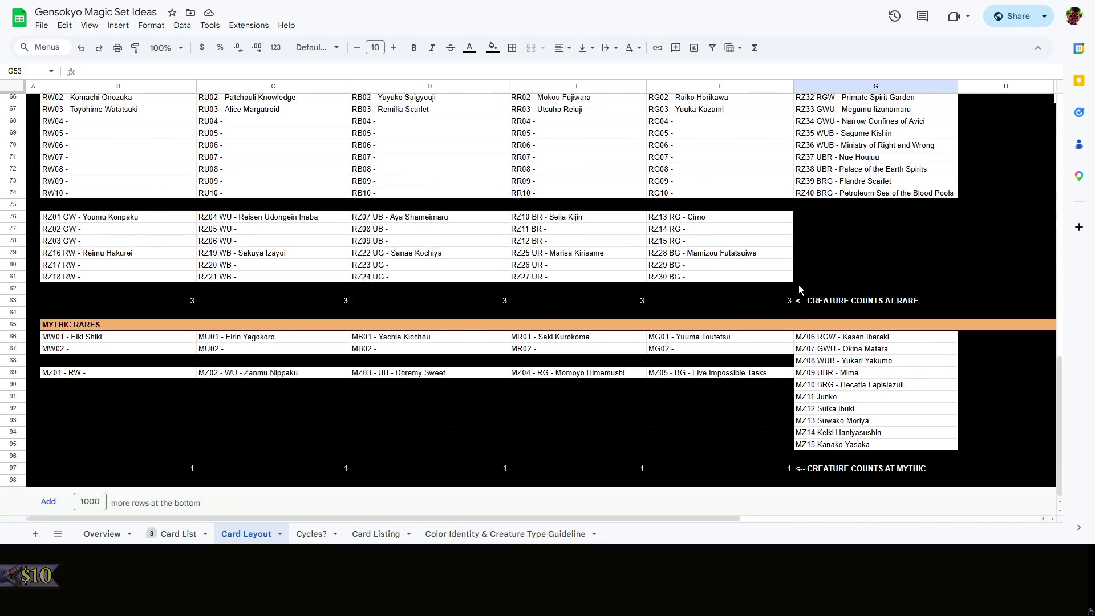
{"action": "left_click", "coordinate": [475, 310]}
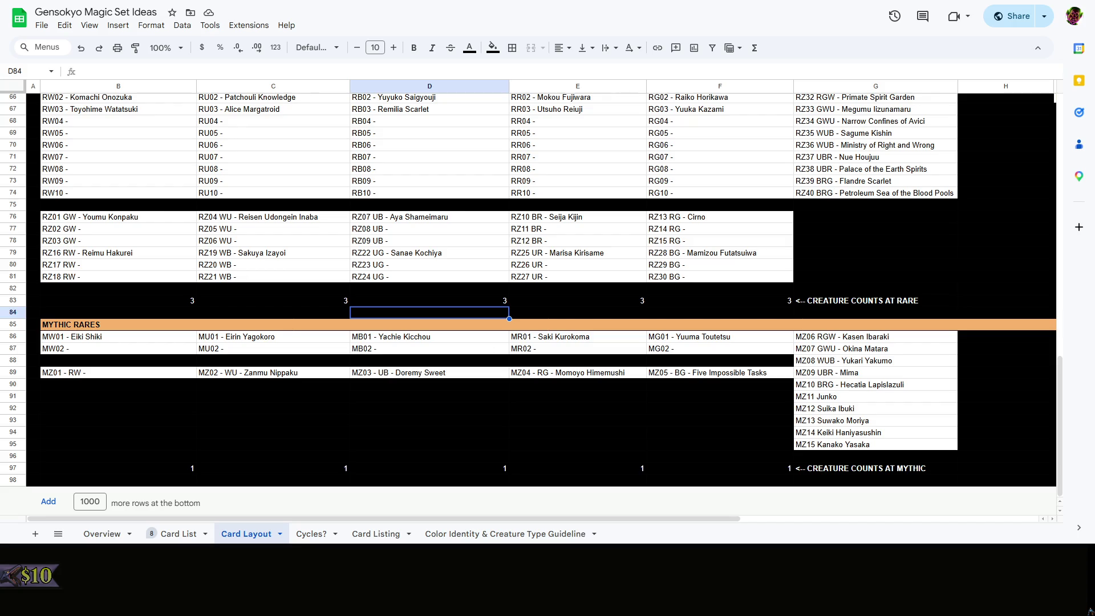
{"action": "right_click", "coordinate": [304, 289]}
{"action": "left_click", "coordinate": [262, 292]}
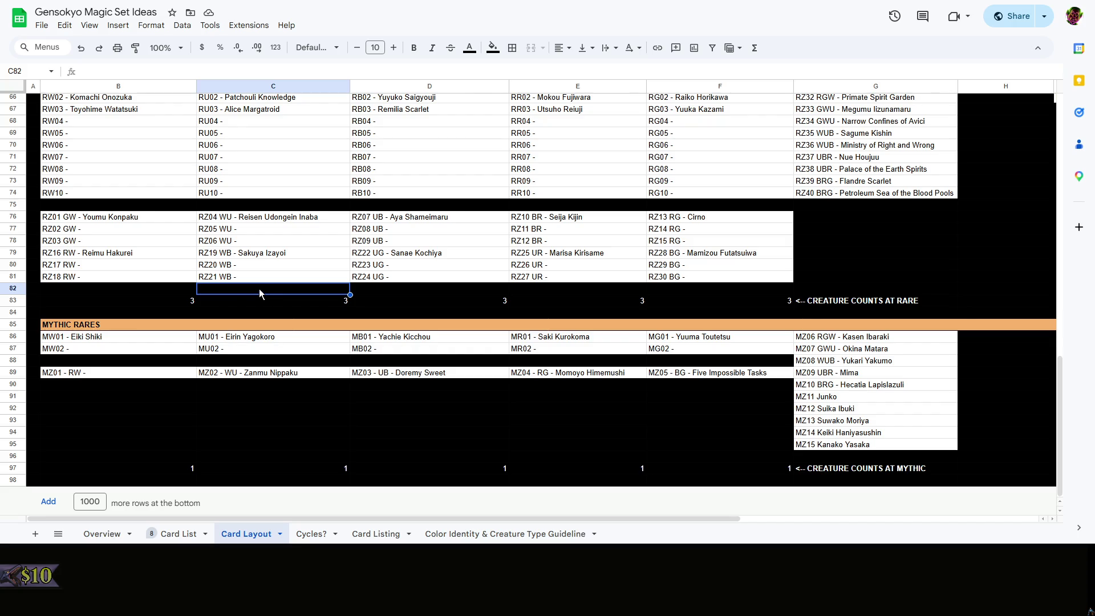
{"action": "left_click", "coordinate": [186, 304]}
{"action": "scroll", "coordinate": [187, 306], "scroll_direction": "up", "scroll_amount": 3}
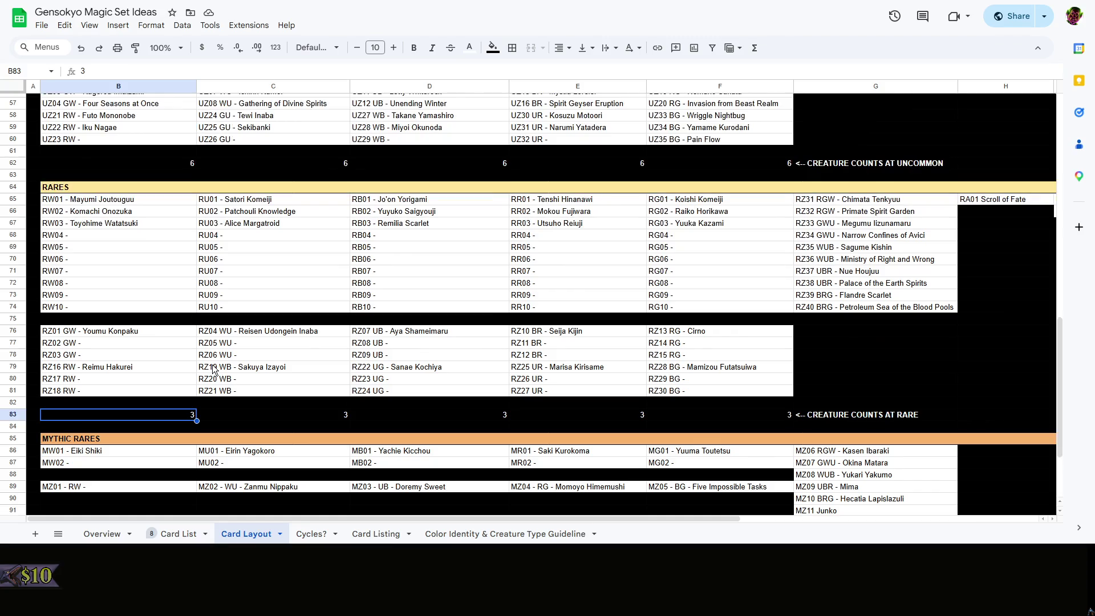
{"action": "left_click", "coordinate": [278, 414]}
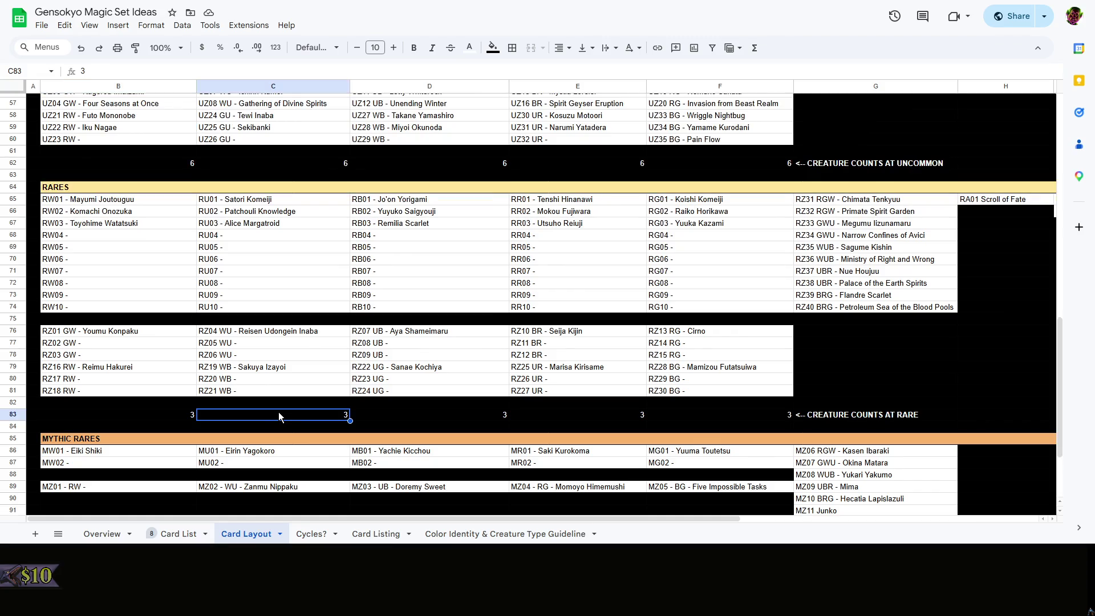
{"action": "left_click", "coordinate": [185, 416]}
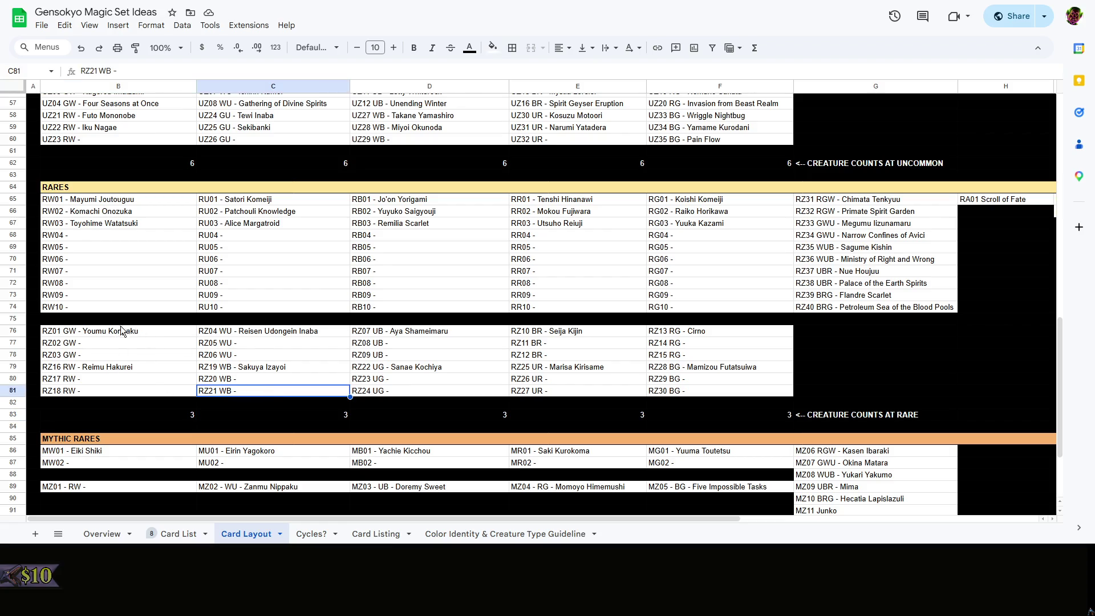
{"action": "left_click_drag", "start_coordinate": [115, 331], "coordinate": [261, 395]}
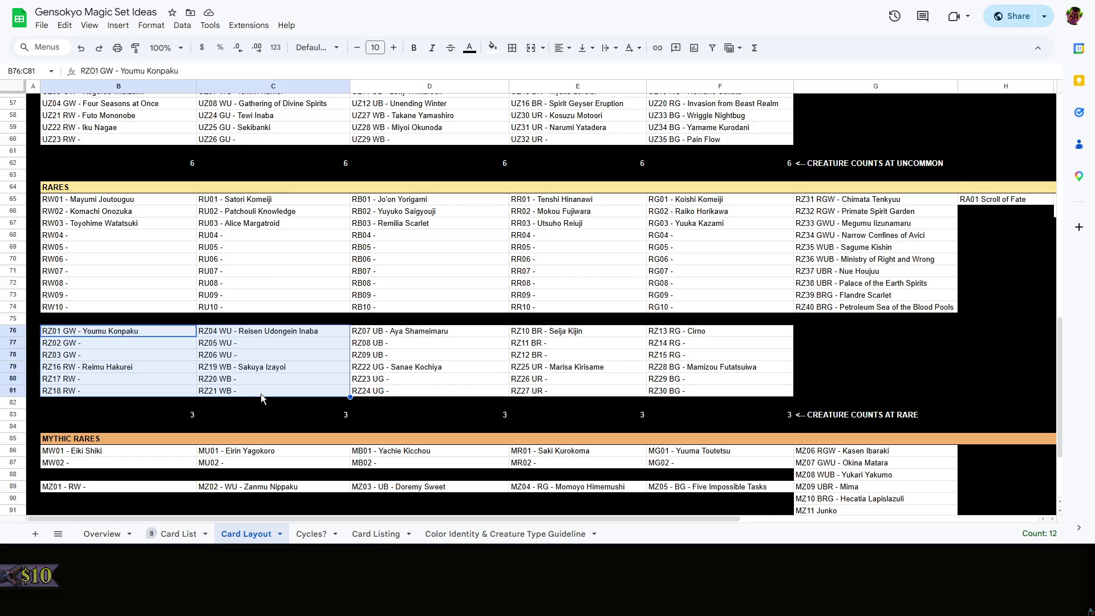
{"action": "scroll", "coordinate": [260, 393], "scroll_direction": "up", "scroll_amount": 3}
Make a first pass at raising the rare counts in B83 and C83, then undo it
{"action": "left_click", "coordinate": [206, 390]}
{"action": "scroll", "coordinate": [206, 390], "scroll_direction": "down", "scroll_amount": 3}
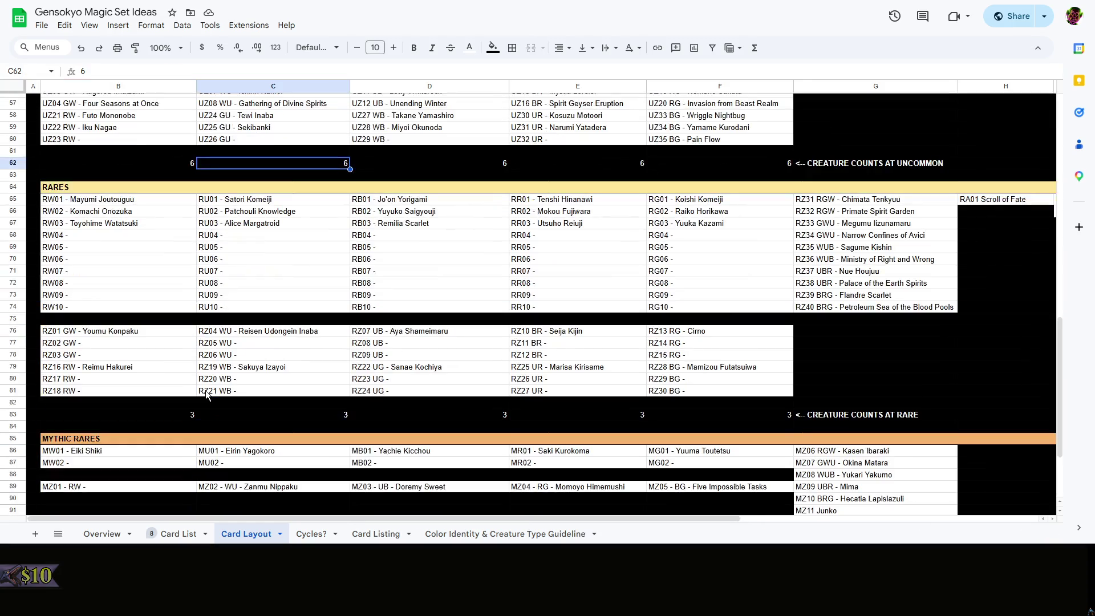
{"action": "right_click", "coordinate": [223, 402]}
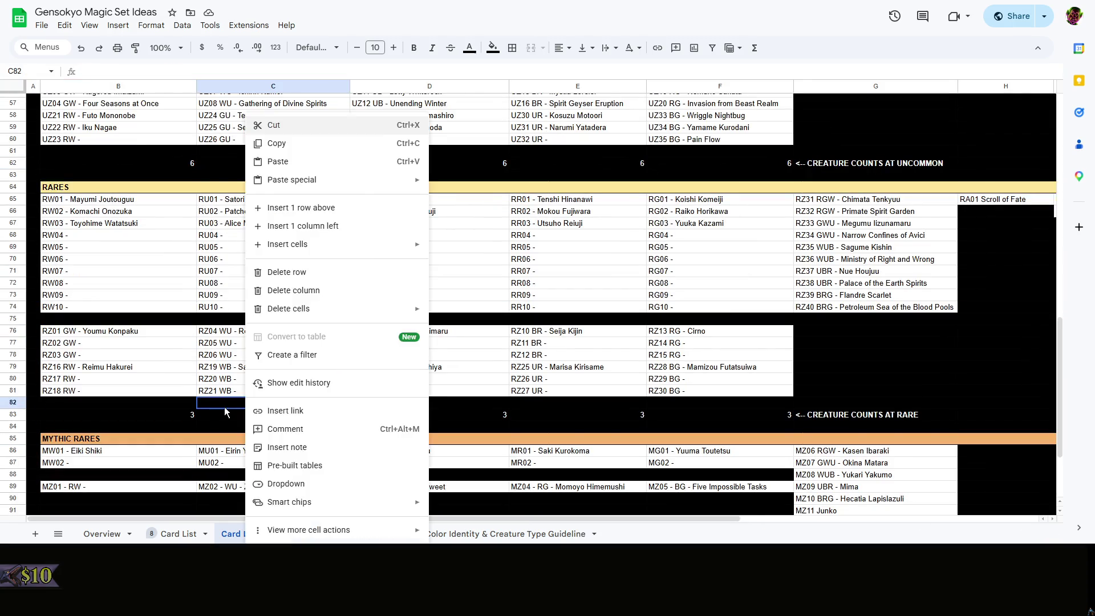
{"action": "key", "text": "Escape"}
{"action": "double_click", "coordinate": [187, 416]}
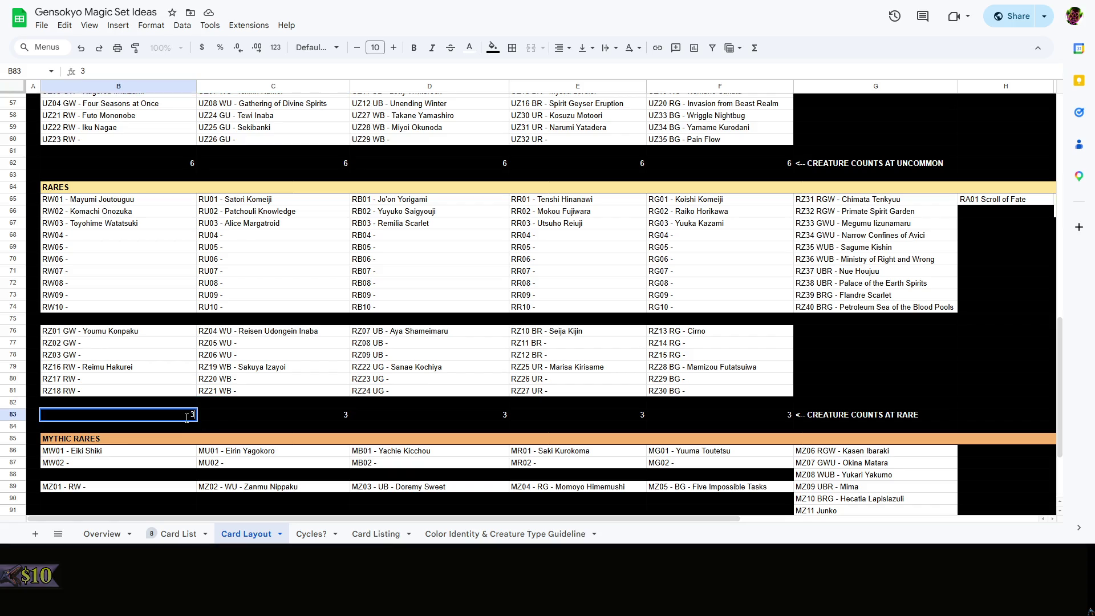
{"action": "type", "text": "7"}
{"action": "left_click", "coordinate": [247, 405]}
{"action": "left_click", "coordinate": [269, 418]}
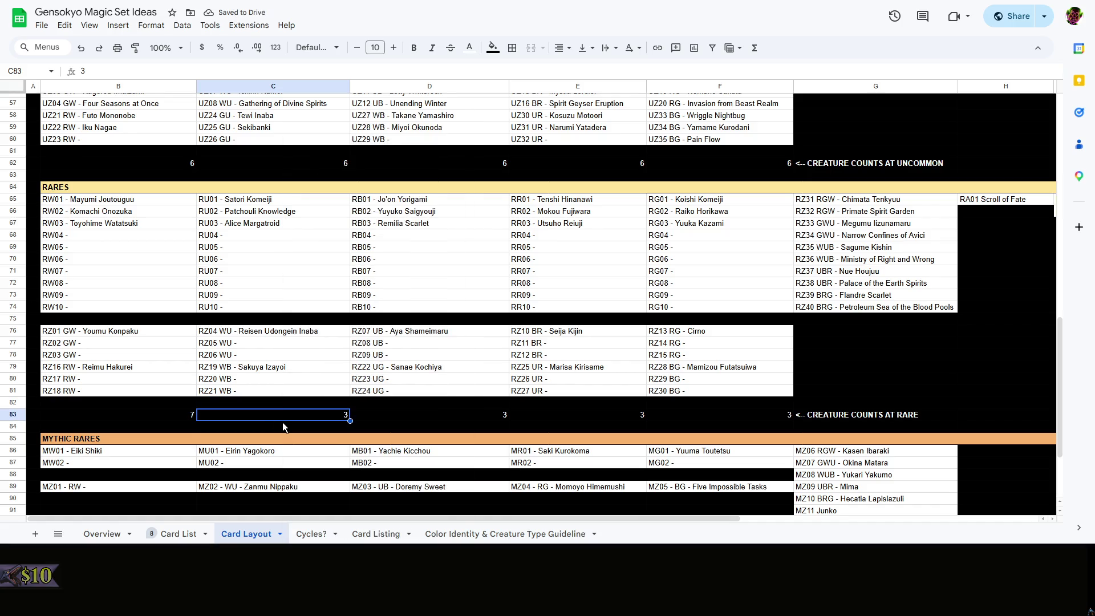
{"action": "double_click", "coordinate": [323, 417]}
{"action": "type", "text": "7"}
{"action": "key", "text": "Tab"}
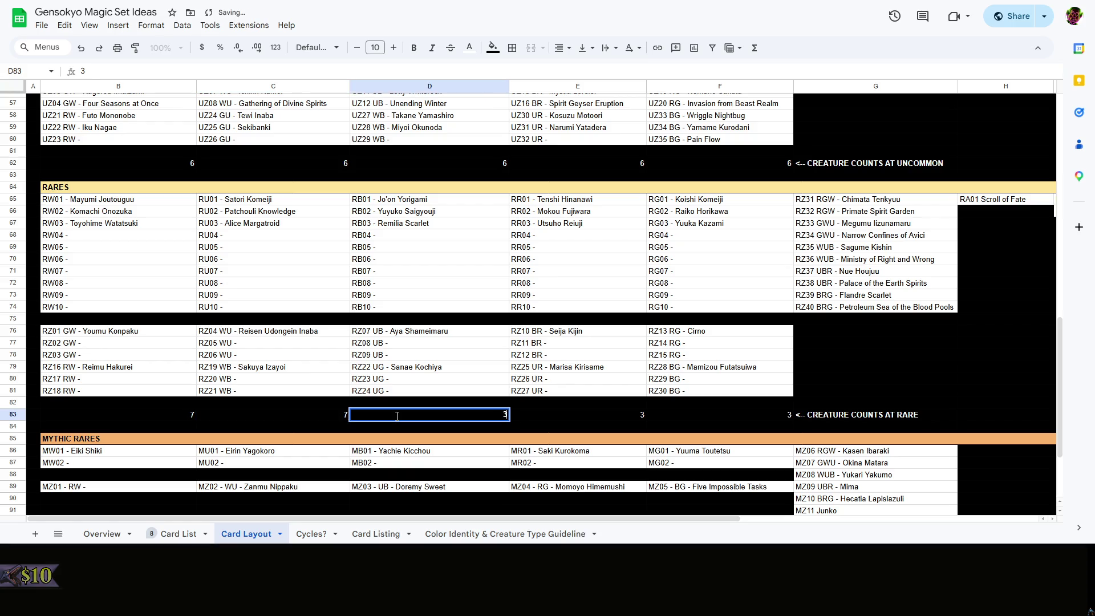
{"action": "type", "text": "7"}
{"action": "left_click", "coordinate": [576, 417]}
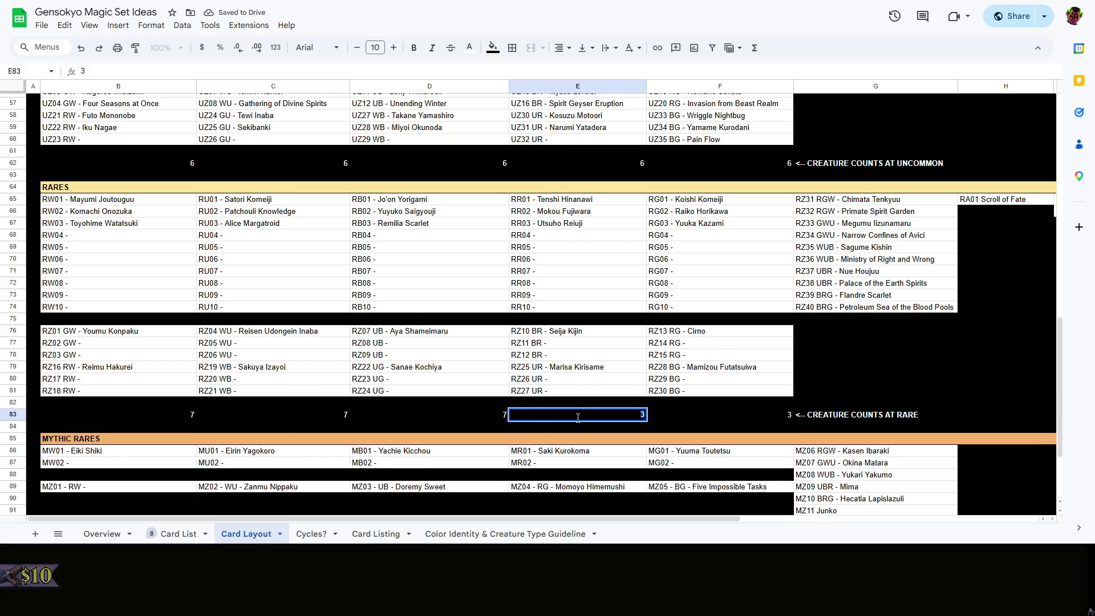
{"action": "left_click", "coordinate": [176, 419]}
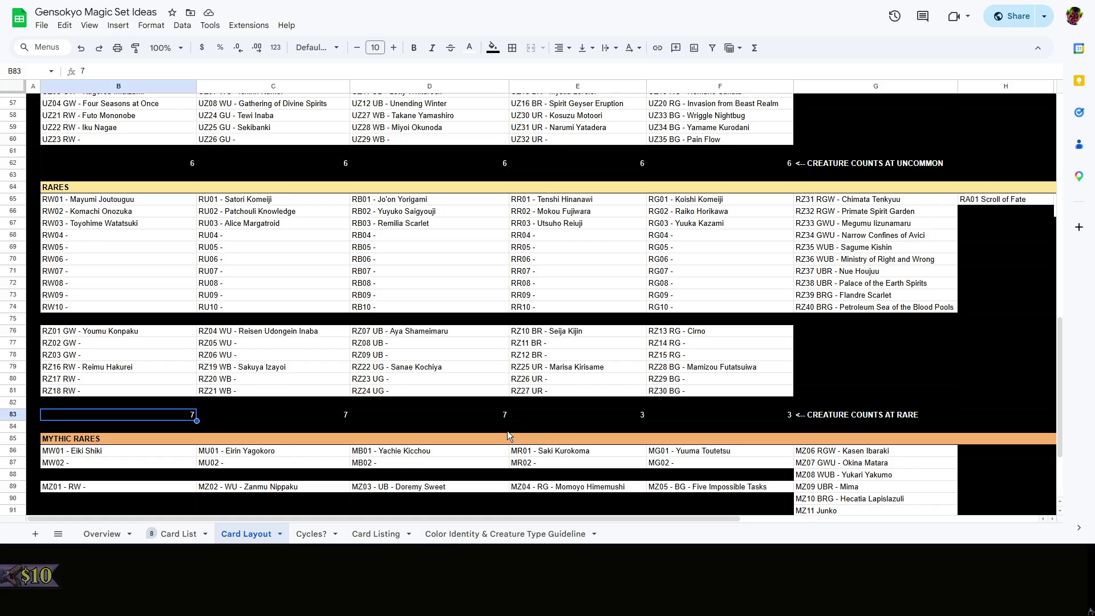
{"action": "key", "text": "ctrl+z"}
{"action": "key", "text": "ctrl+z"}
{"action": "key", "text": "ctrl+z"}
Set the rare creature counts in B83 through F83 to 7 for all five colours
{"action": "double_click", "coordinate": [173, 414]}
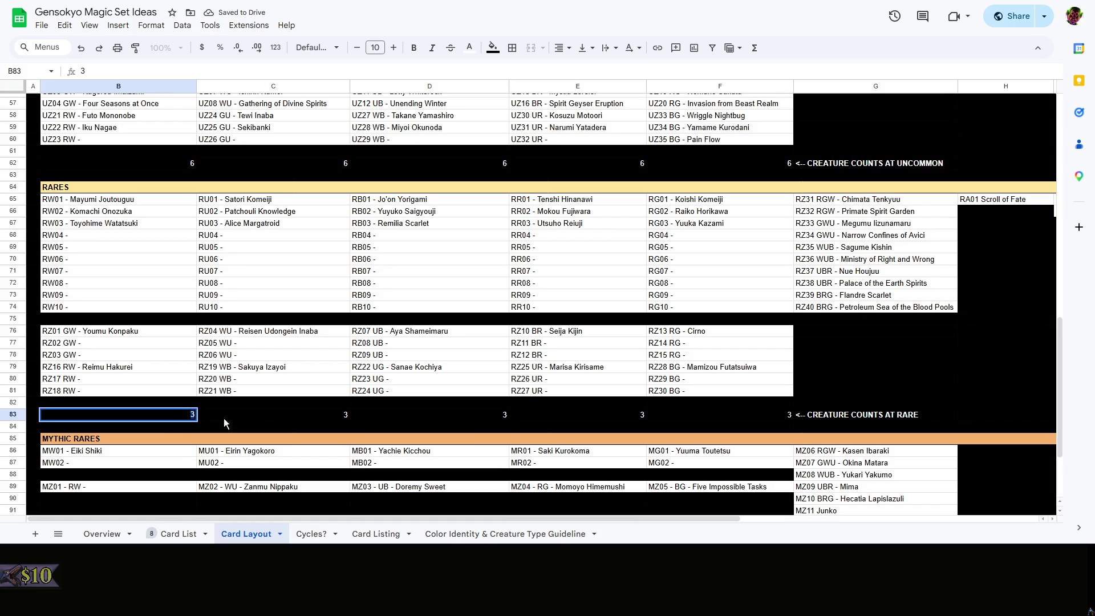
{"action": "key", "text": "BackSpace"}
{"action": "type", "text": "7"}
{"action": "left_click", "coordinate": [332, 413]}
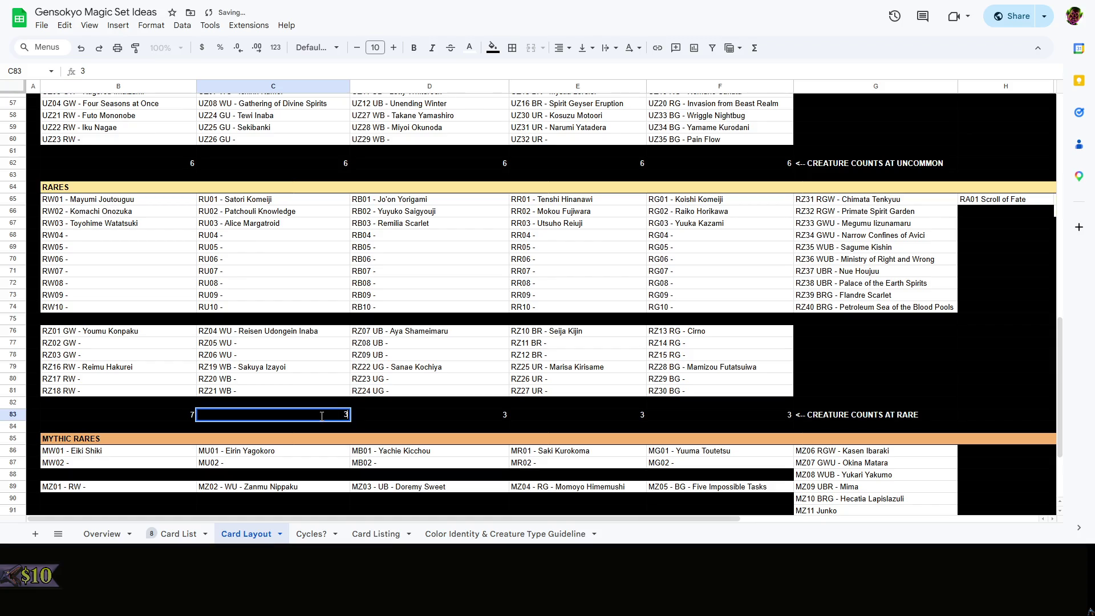
{"action": "type", "text": "7"}
{"action": "left_click", "coordinate": [468, 411]}
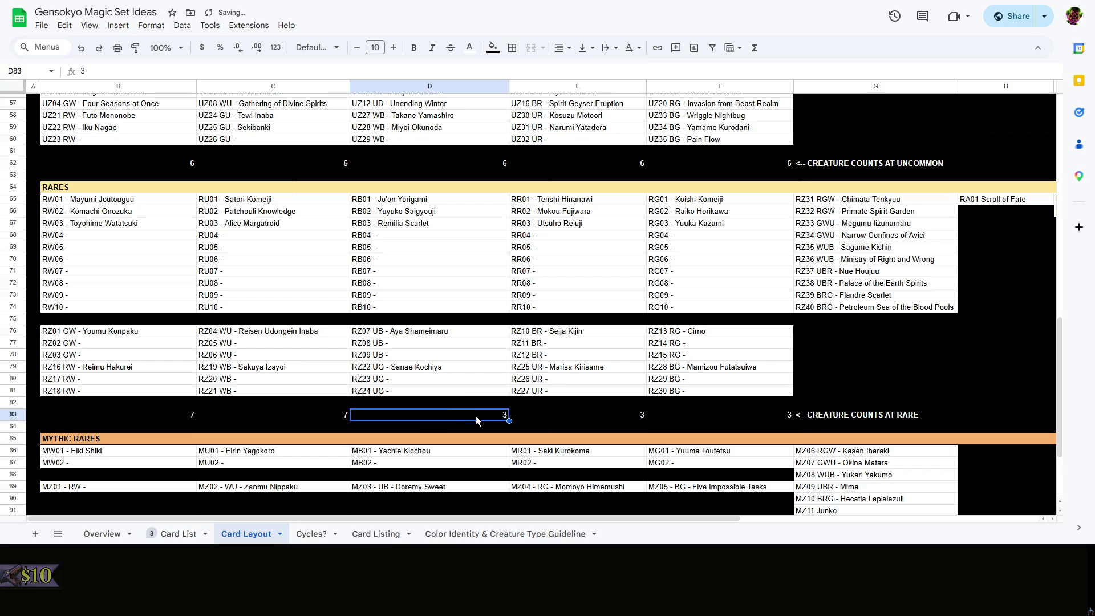
{"action": "double_click", "coordinate": [485, 413]}
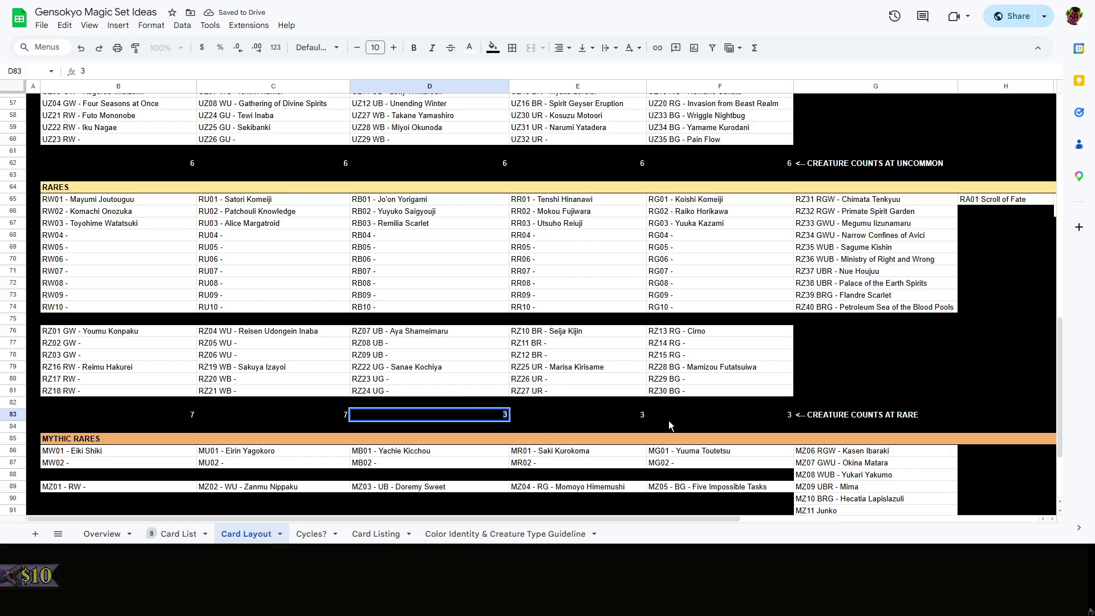
{"action": "type", "text": "7"}
{"action": "double_click", "coordinate": [606, 415]}
{"action": "type", "text": "7"}
{"action": "double_click", "coordinate": [727, 414]}
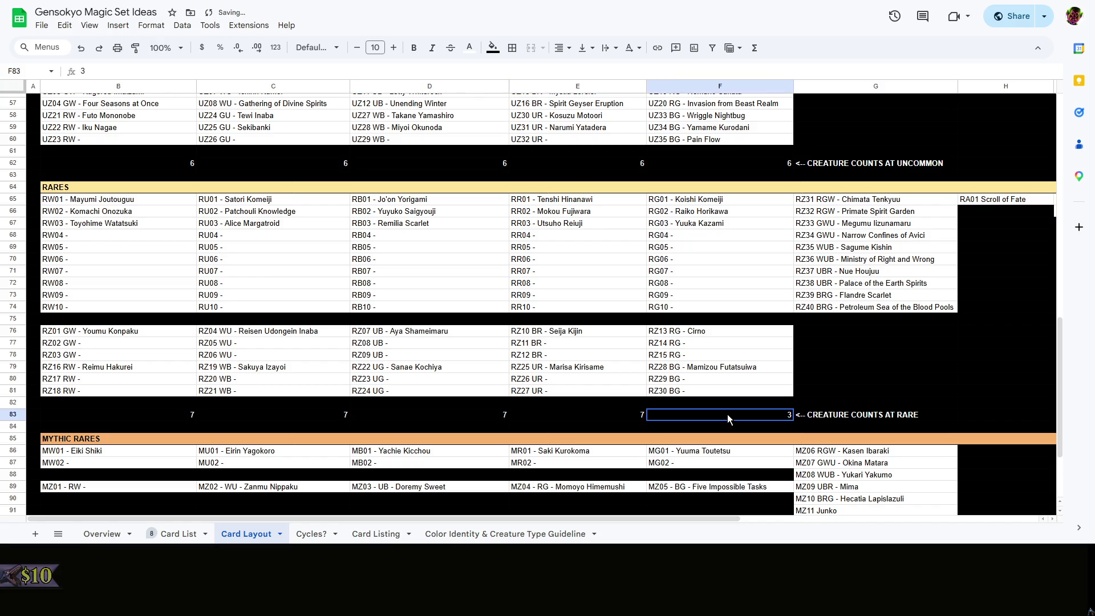
{"action": "type", "text": "7"}
{"action": "left_click", "coordinate": [853, 382]}
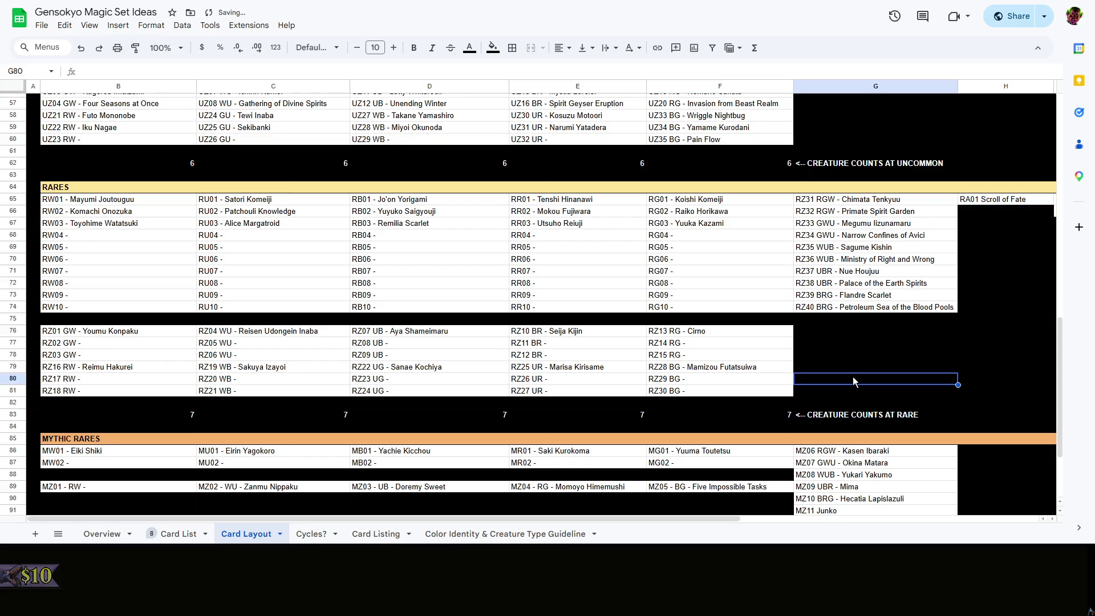
{"action": "scroll", "coordinate": [853, 376], "scroll_direction": "up", "scroll_amount": 5}
{"action": "left_click", "coordinate": [270, 389]}
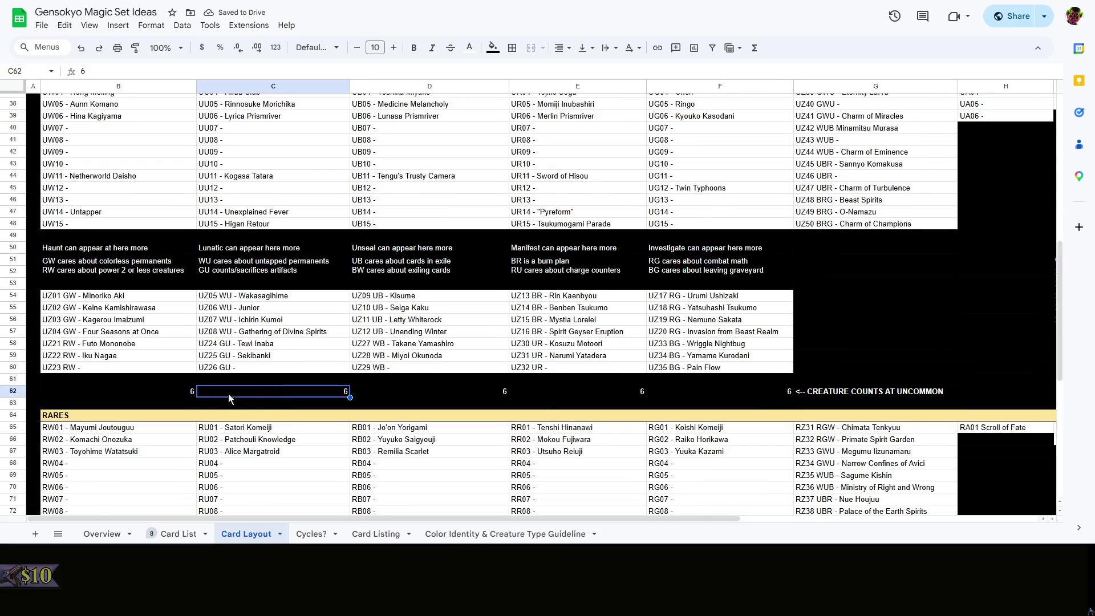
{"action": "left_click", "coordinate": [141, 392]}
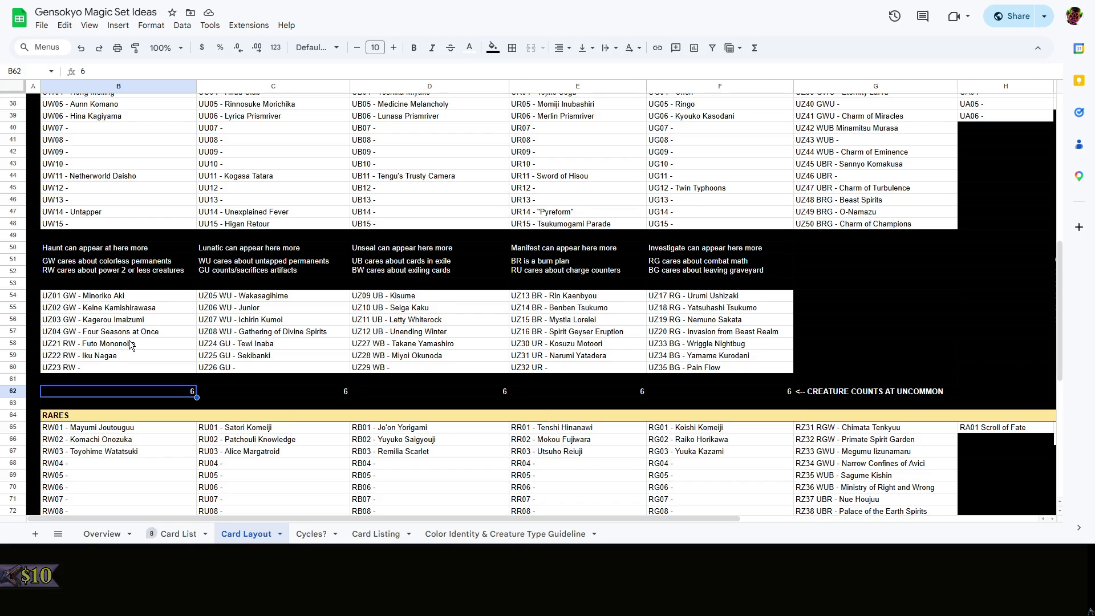
{"action": "scroll", "coordinate": [387, 350], "scroll_direction": "down", "scroll_amount": 2}
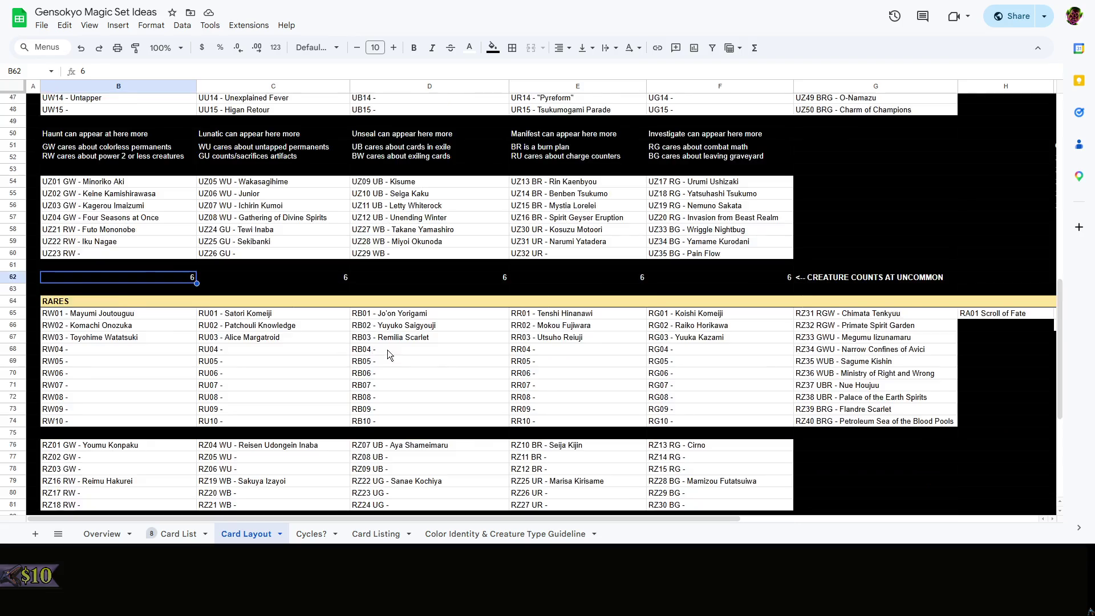
{"action": "scroll", "coordinate": [426, 354], "scroll_direction": "down", "scroll_amount": 2}
{"action": "scroll", "coordinate": [429, 353], "scroll_direction": "up", "scroll_amount": 2}
{"action": "scroll", "coordinate": [428, 354], "scroll_direction": "down", "scroll_amount": 2}
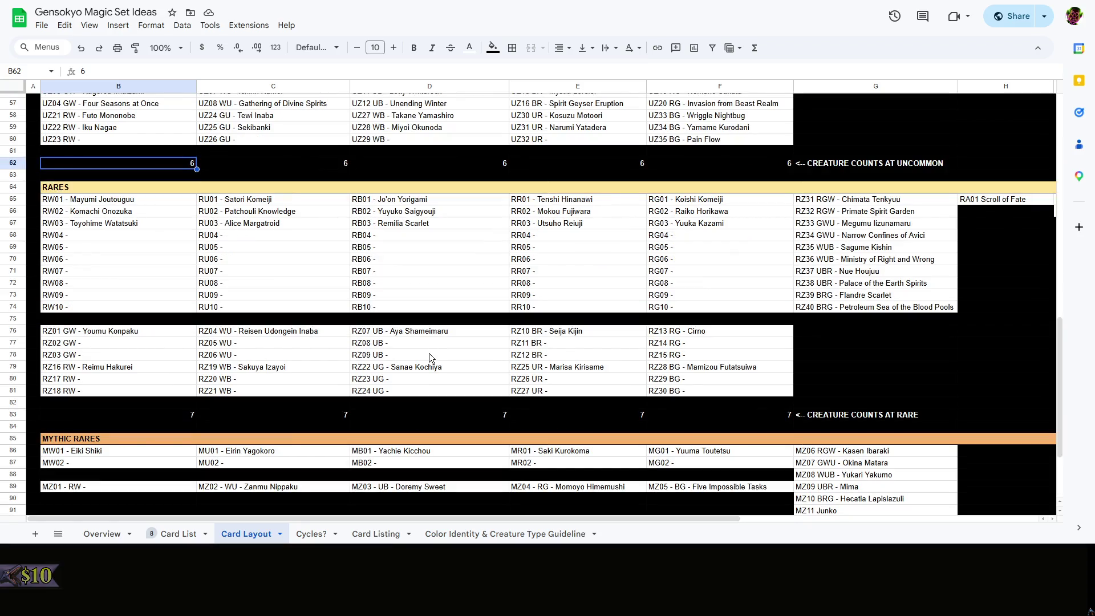
{"action": "scroll", "coordinate": [428, 354], "scroll_direction": "up", "scroll_amount": 2}
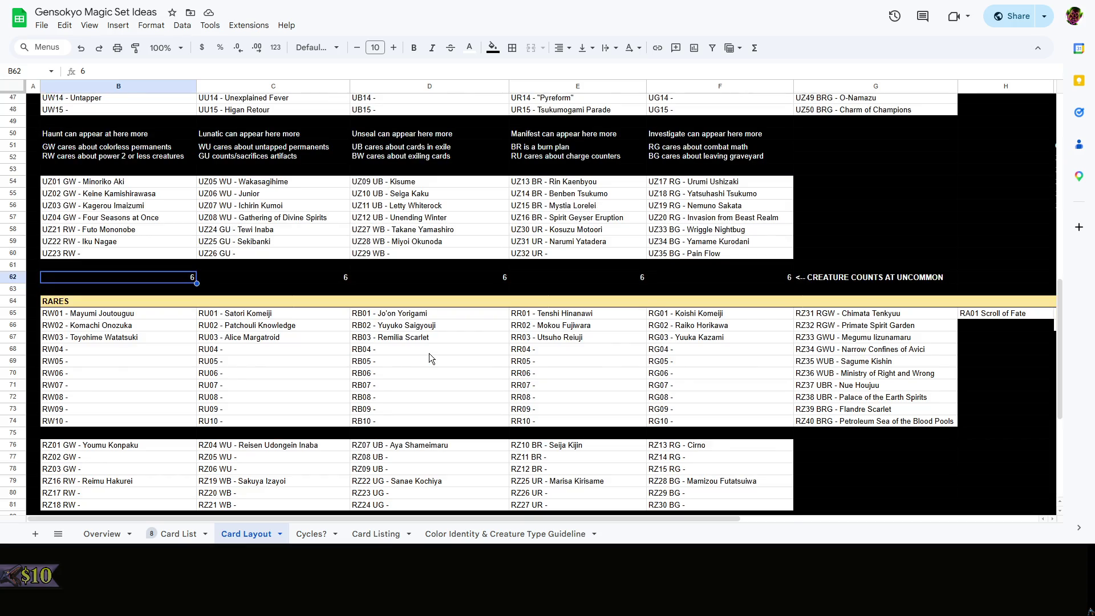
{"action": "scroll", "coordinate": [429, 354], "scroll_direction": "down", "scroll_amount": 2}
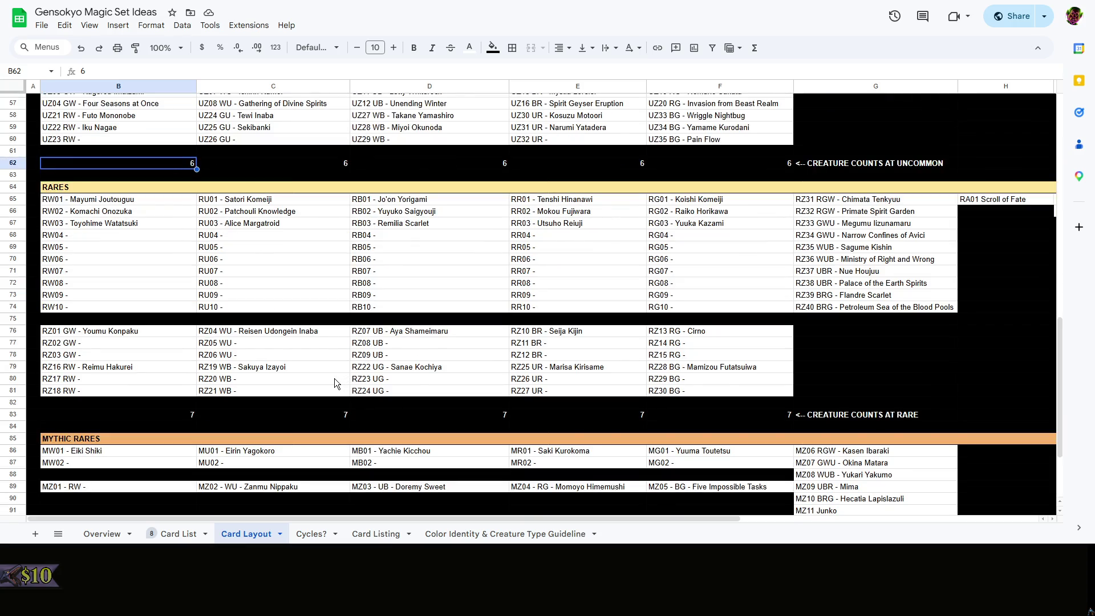
{"action": "left_click", "coordinate": [402, 368]}
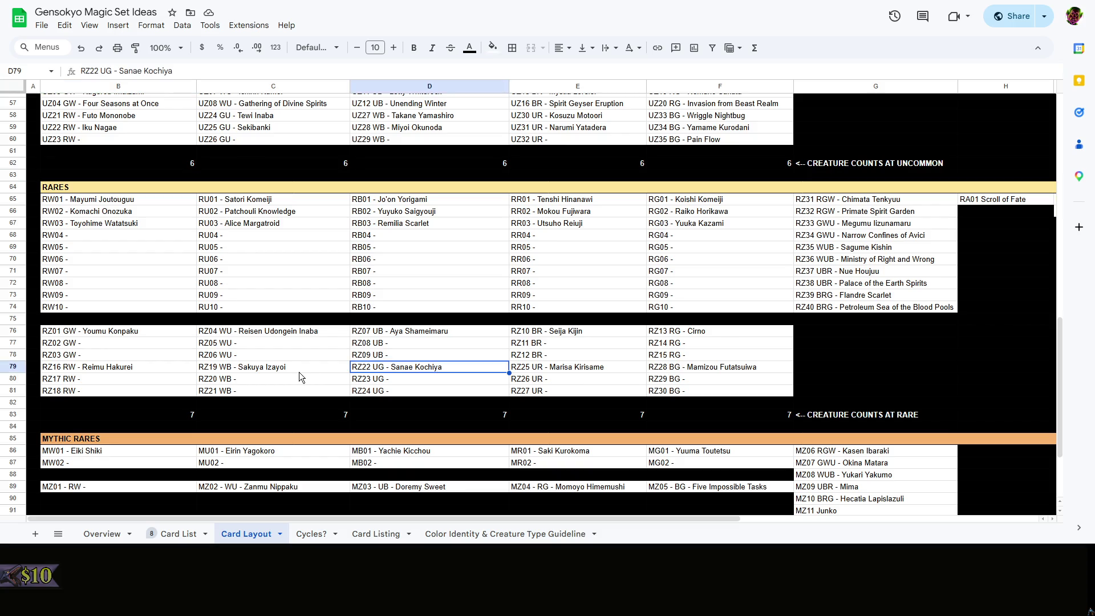
Revise the colour codes of the RZ19–RZ21 entries in C79 through C81
{"action": "double_click", "coordinate": [257, 366]}
{"action": "double_click", "coordinate": [221, 368]}
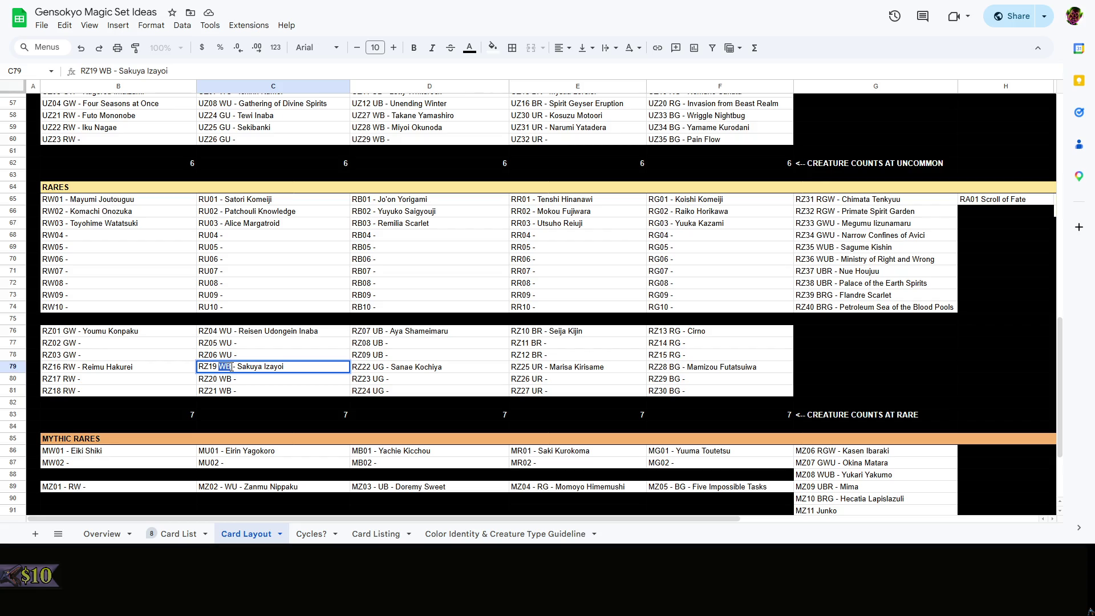
{"action": "type", "text": "UG"}
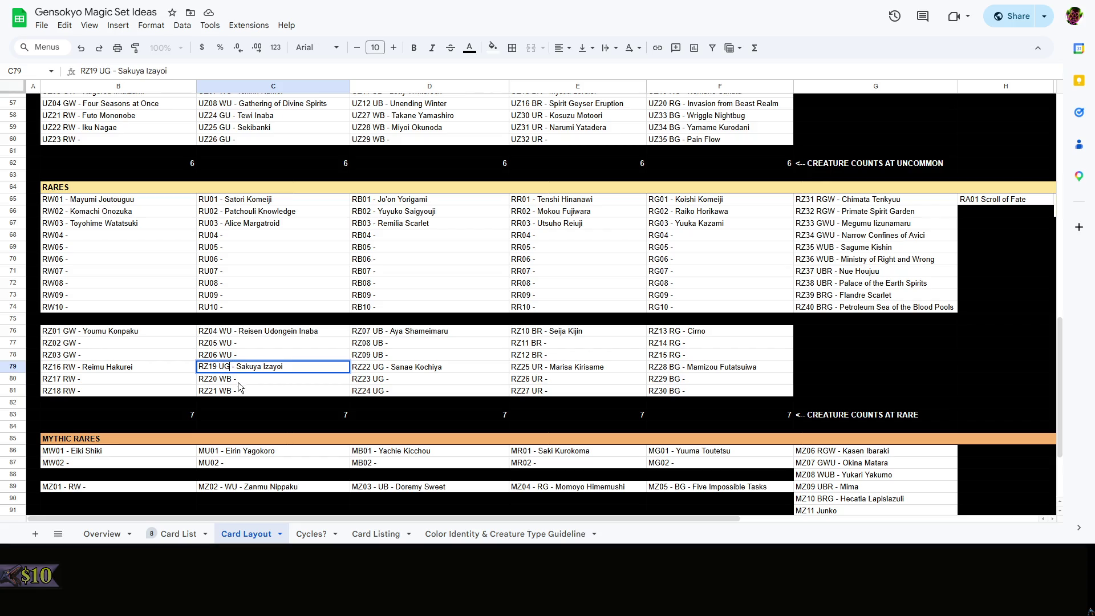
{"action": "double_click", "coordinate": [231, 380]}
{"action": "left_click_drag", "start_coordinate": [219, 378], "coordinate": [239, 391]}
{"action": "type", "text": "UG"}
{"action": "key", "text": "Return"}
{"action": "double_click", "coordinate": [227, 390]}
{"action": "type", "text": "UG"}
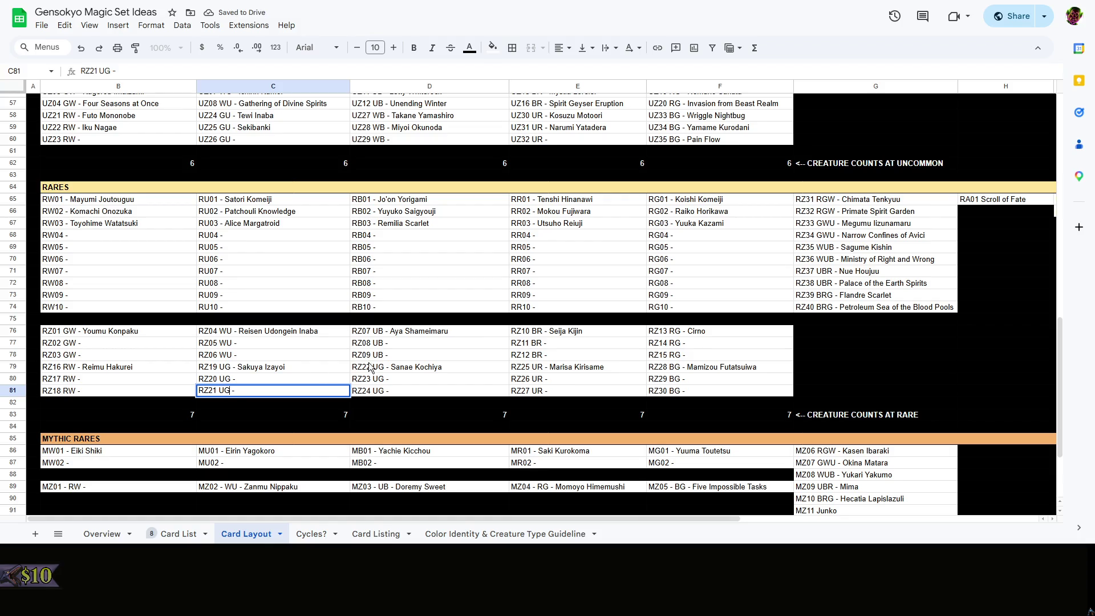
{"action": "left_click", "coordinate": [400, 368]}
Revise the colour codes of the RZ22–RZ24 entries in D79 through D81, ending with WB in D81
{"action": "double_click", "coordinate": [401, 368]}
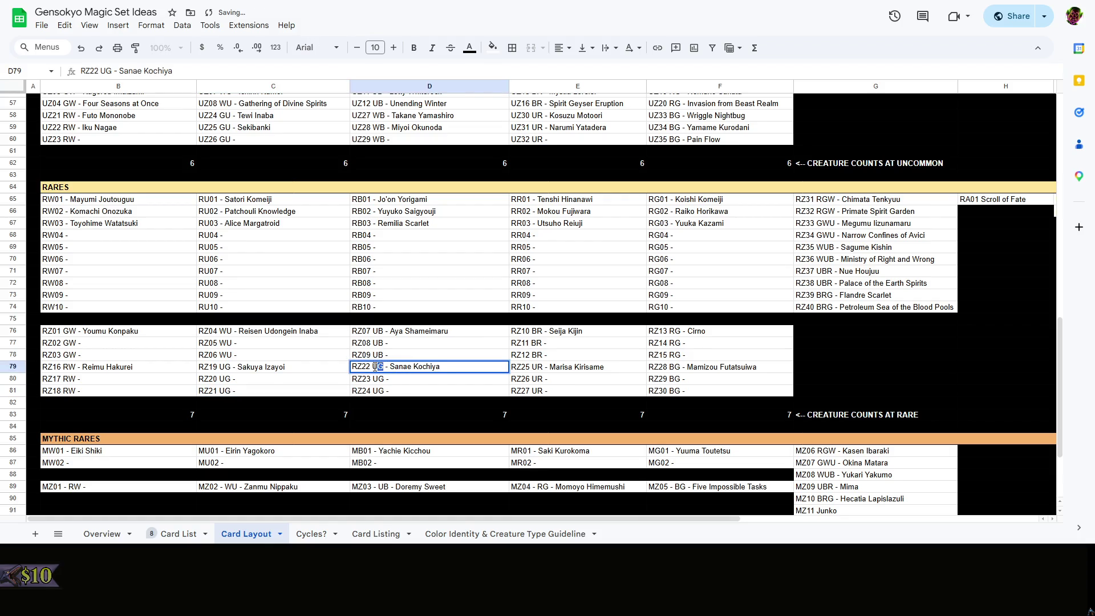
{"action": "left_click_drag", "start_coordinate": [374, 366], "coordinate": [386, 366]}
{"action": "type", "text": "WB"}
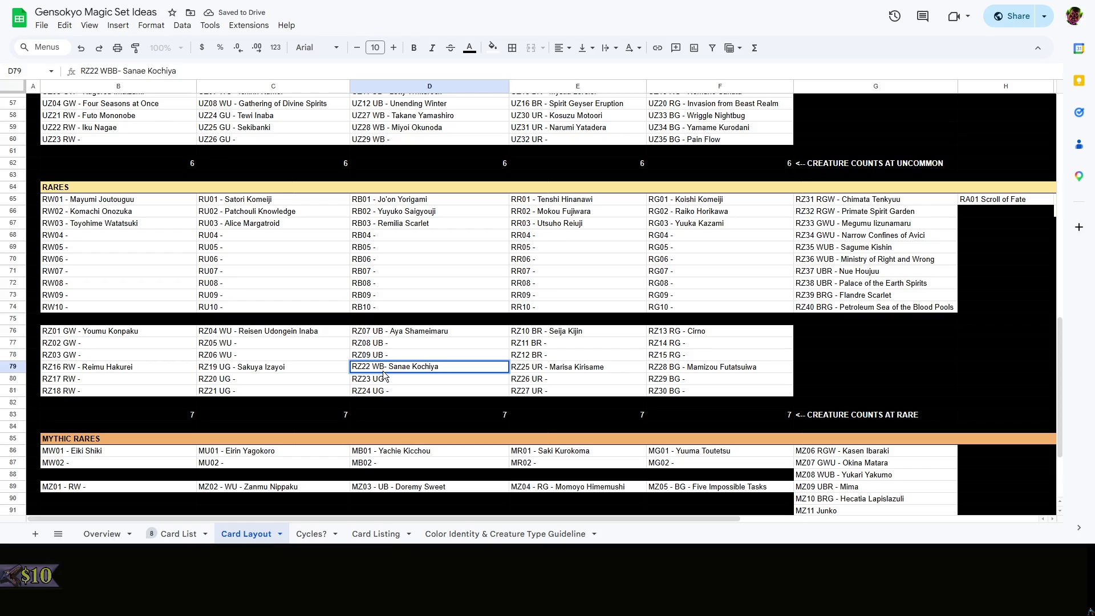
{"action": "double_click", "coordinate": [377, 378]}
{"action": "left_click_drag", "start_coordinate": [373, 379], "coordinate": [386, 390]}
{"action": "type", "text": "WB"}
{"action": "key", "text": "Return"}
{"action": "double_click", "coordinate": [373, 393]}
{"action": "type", "text": "WB"}
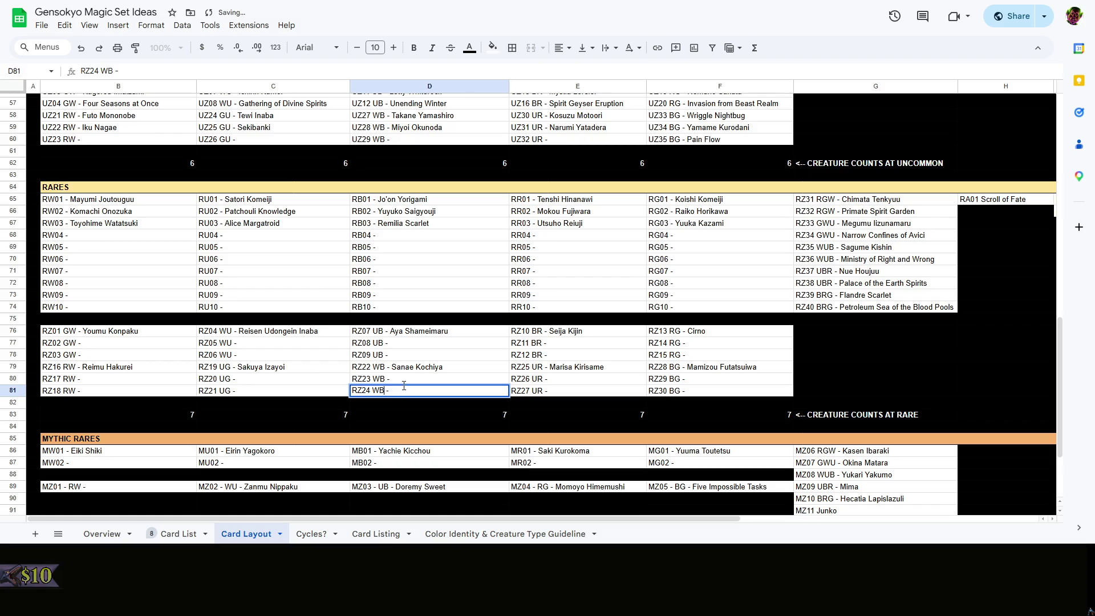
{"action": "left_click", "coordinate": [369, 372]}
Relabel RZ19–RZ21 in C79:C81 as GU, clearing the old card name and undoing a stray paste in C81
{"action": "double_click", "coordinate": [282, 367]}
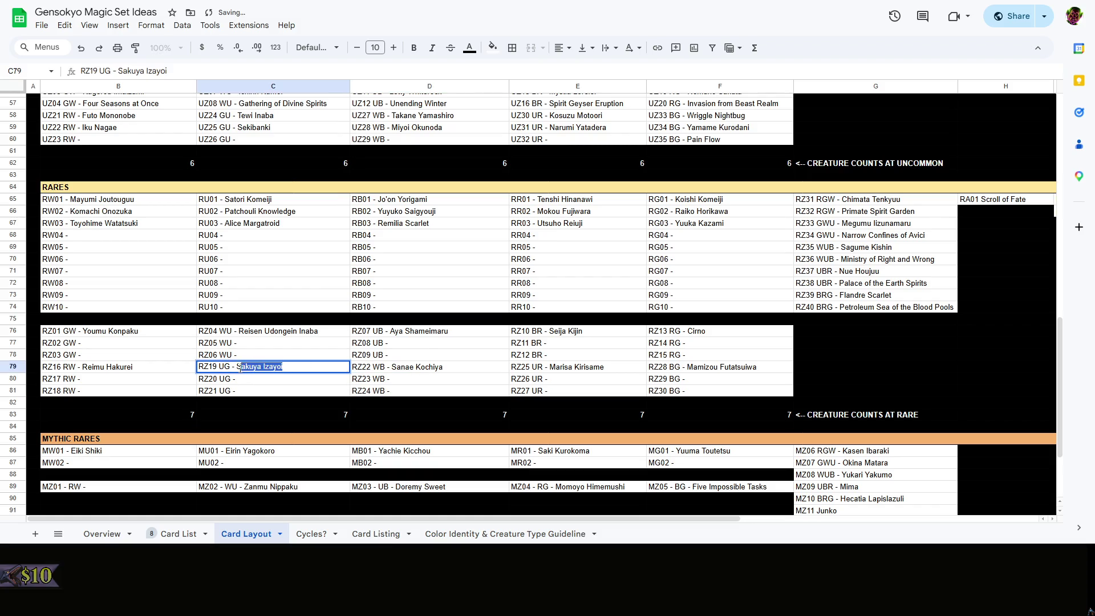
{"action": "left_click_drag", "start_coordinate": [284, 367], "coordinate": [243, 368]}
{"action": "key", "text": "BackSpace"}
{"action": "type", "text": "anae Kochi"}
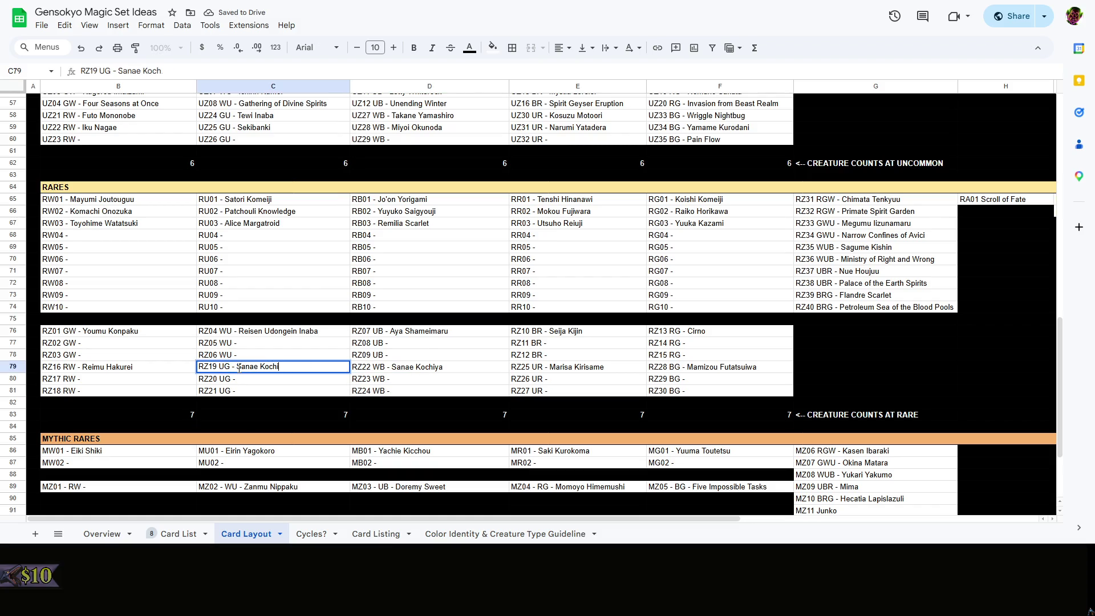
{"action": "type", "text": "ya"}
{"action": "double_click", "coordinate": [222, 367]}
{"action": "type", "text": "GU"}
{"action": "left_click", "coordinate": [226, 379]}
{"action": "double_click", "coordinate": [226, 379]}
{"action": "type", "text": "G"}
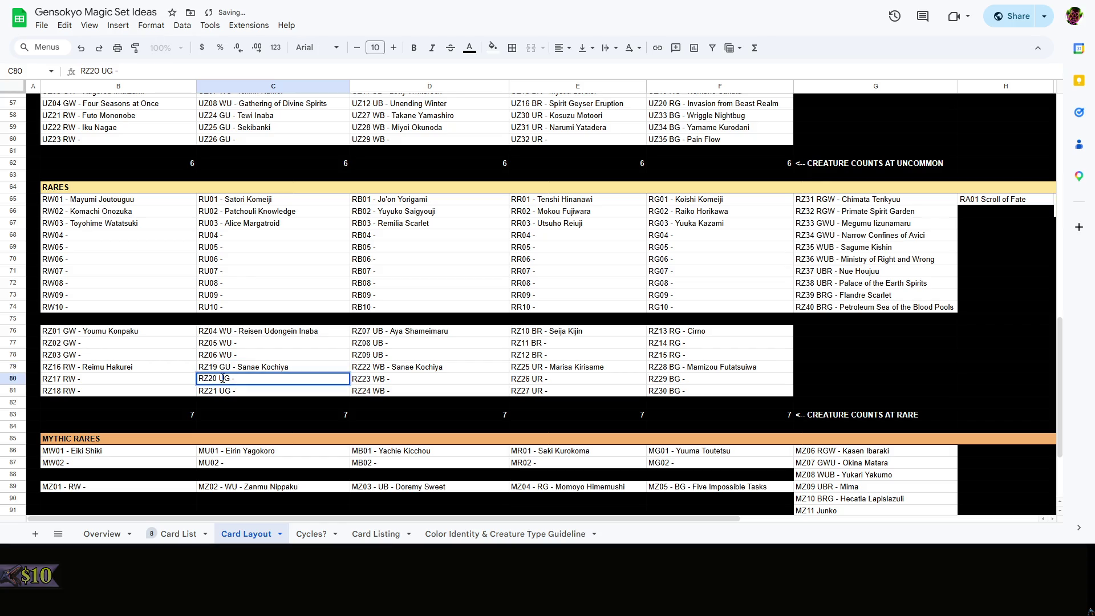
{"action": "type", "text": "U"}
{"action": "left_click", "coordinate": [226, 391]}
{"action": "double_click", "coordinate": [225, 390]}
{"action": "type", "text": "Gu"}
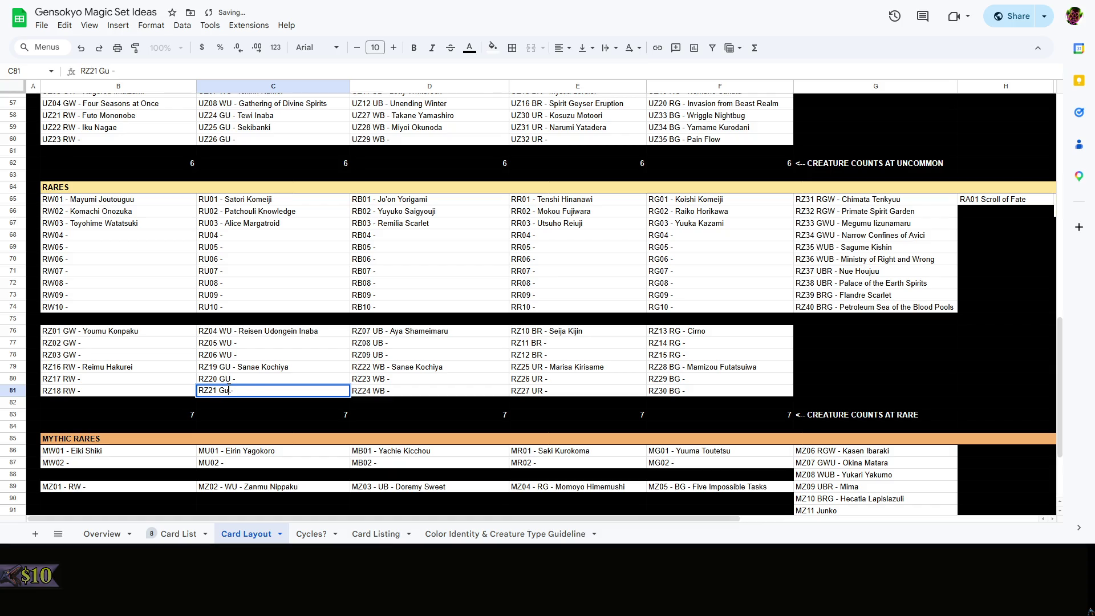
{"action": "type", "text": "=SUM(F31+F62+F83+F97)"}
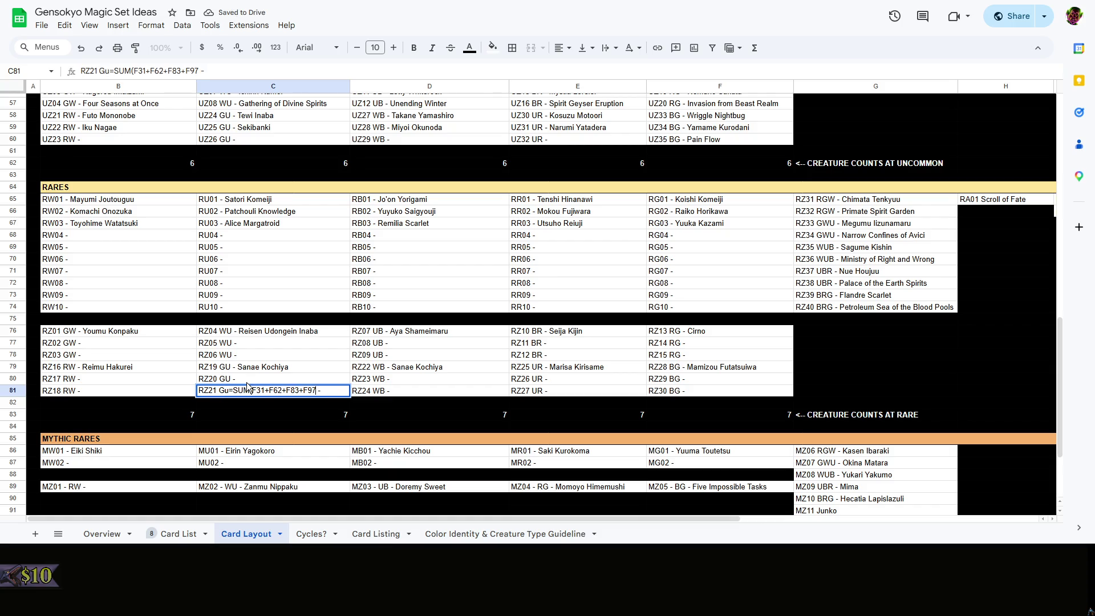
{"action": "key", "text": "ctrl+z"}
{"action": "key", "text": "ctrl+z"}
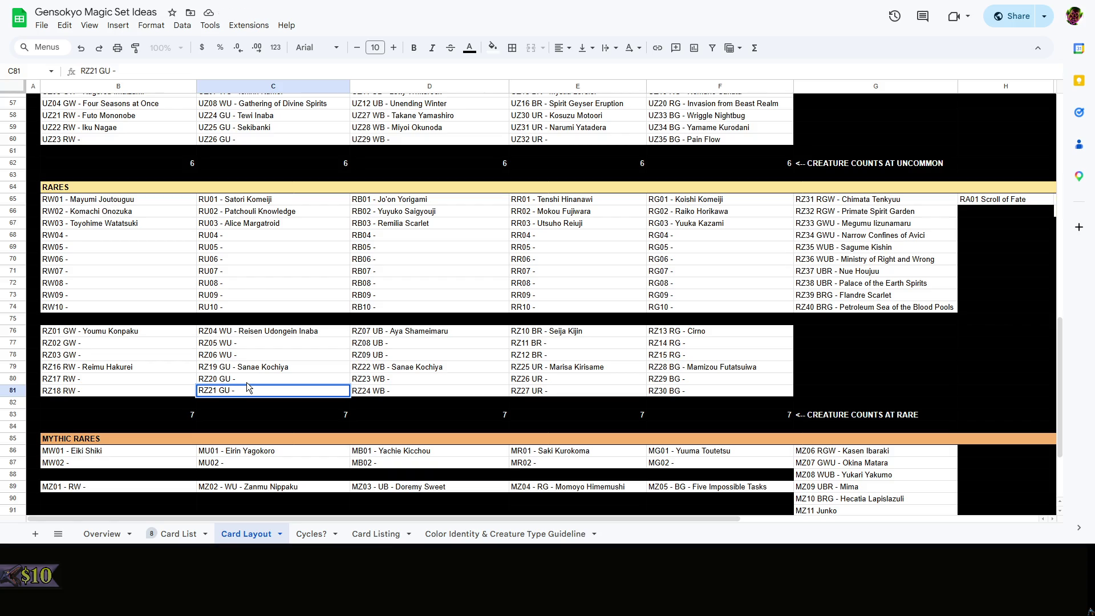
{"action": "double_click", "coordinate": [256, 380]}
{"action": "left_click", "coordinate": [298, 399]}
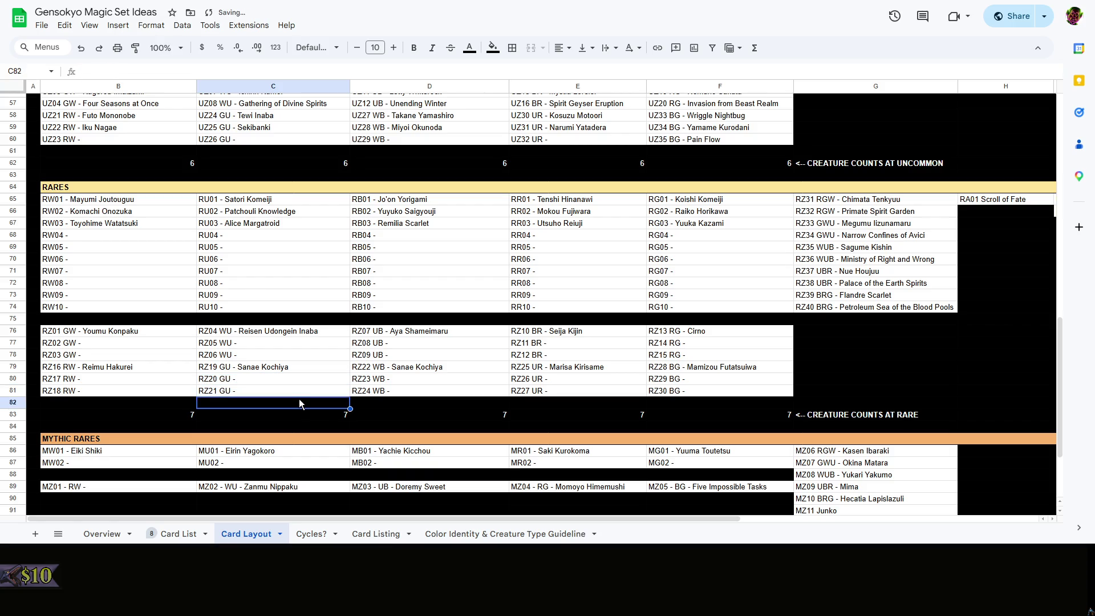
{"action": "scroll", "coordinate": [252, 402], "scroll_direction": "up", "scroll_amount": 3}
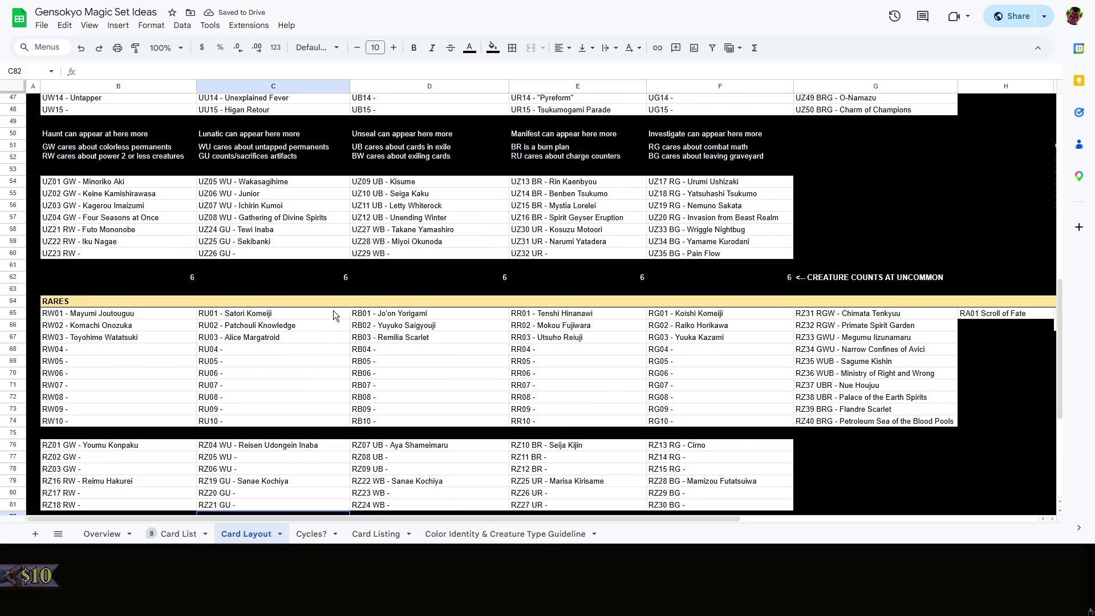
{"action": "scroll", "coordinate": [424, 383], "scroll_direction": "up", "scroll_amount": 5}
{"action": "scroll", "coordinate": [437, 362], "scroll_direction": "up", "scroll_amount": 3}
{"action": "scroll", "coordinate": [437, 361], "scroll_direction": "up", "scroll_amount": 5}
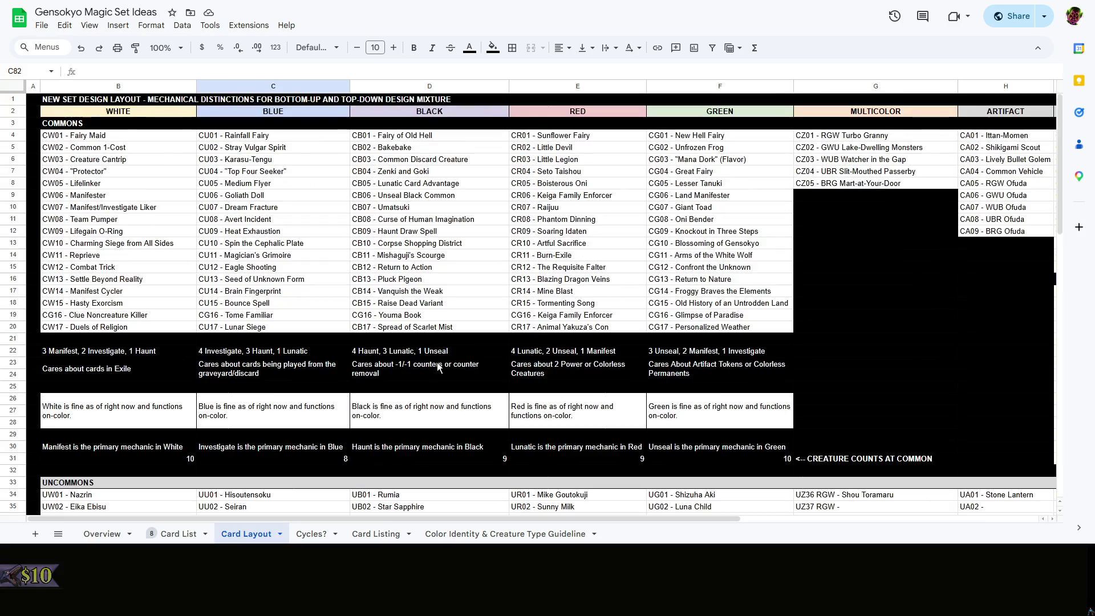
{"action": "scroll", "coordinate": [437, 362], "scroll_direction": "down", "scroll_amount": 10}
{"action": "left_click", "coordinate": [437, 361]}
{"action": "scroll", "coordinate": [437, 362], "scroll_direction": "down", "scroll_amount": 3}
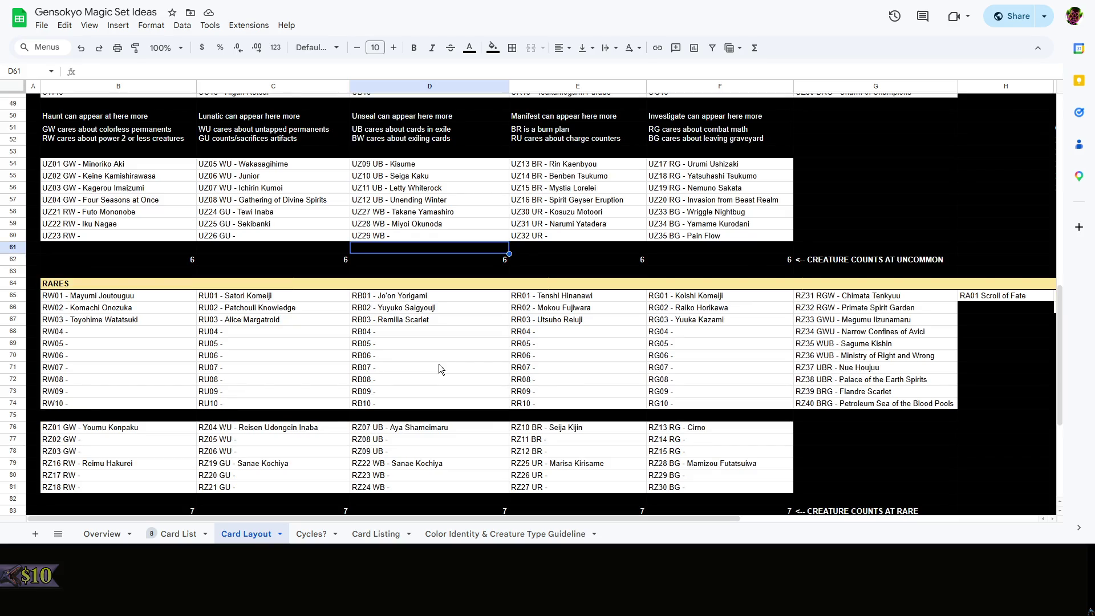
{"action": "scroll", "coordinate": [439, 364], "scroll_direction": "down", "scroll_amount": 3}
{"action": "scroll", "coordinate": [439, 363], "scroll_direction": "down", "scroll_amount": 2}
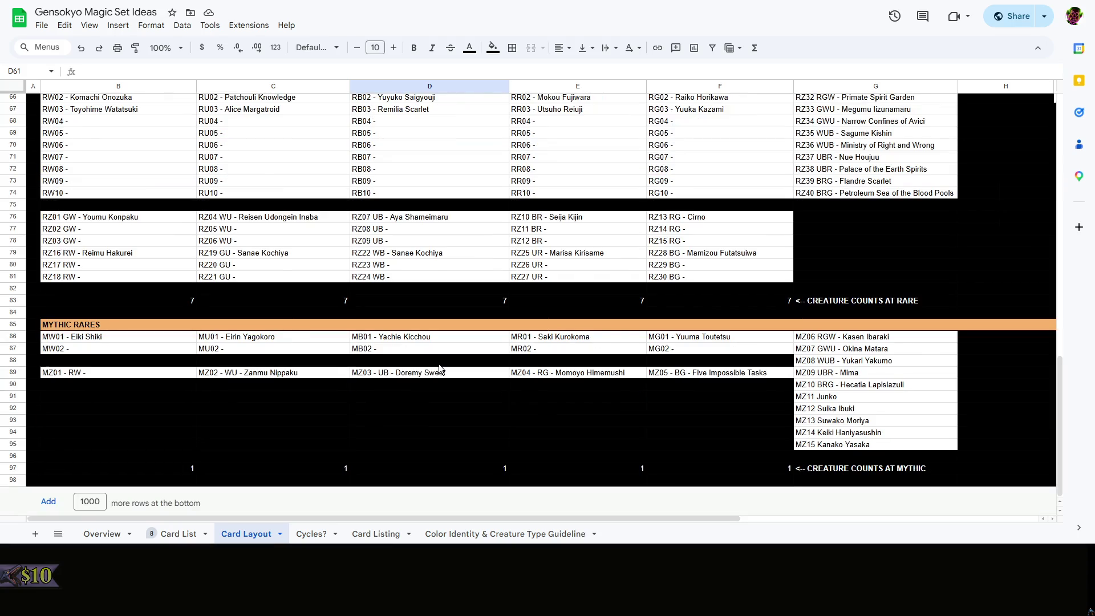
{"action": "scroll", "coordinate": [401, 398], "scroll_direction": "up", "scroll_amount": 3}
{"action": "left_click", "coordinate": [403, 409]}
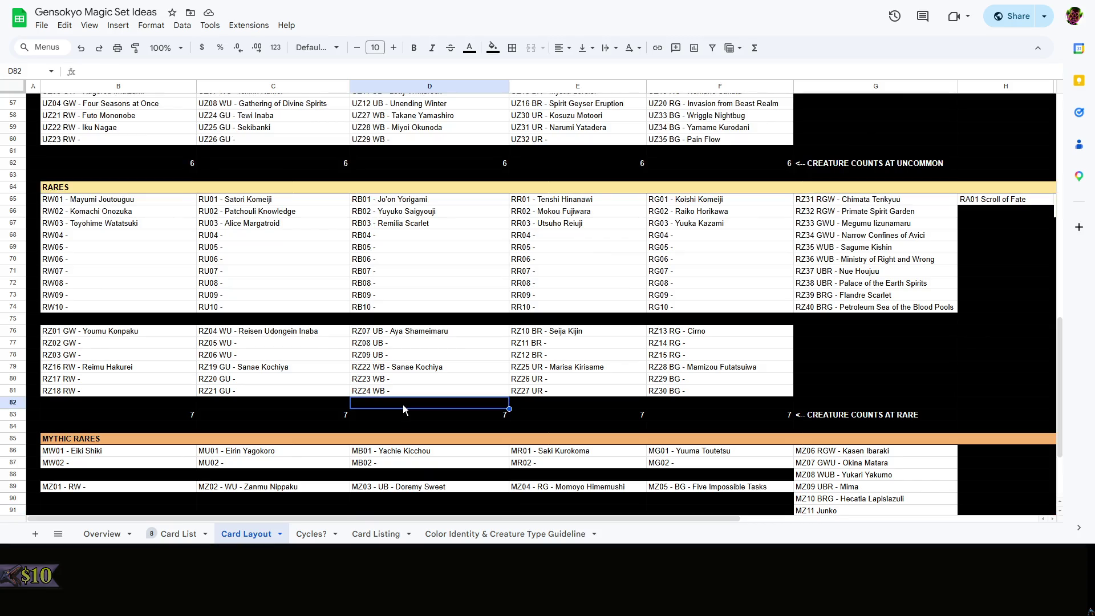
{"action": "right_click", "coordinate": [404, 405]}
{"action": "left_click", "coordinate": [379, 407]}
{"action": "scroll", "coordinate": [380, 411], "scroll_direction": "up", "scroll_amount": 3}
{"action": "left_click", "coordinate": [166, 271]}
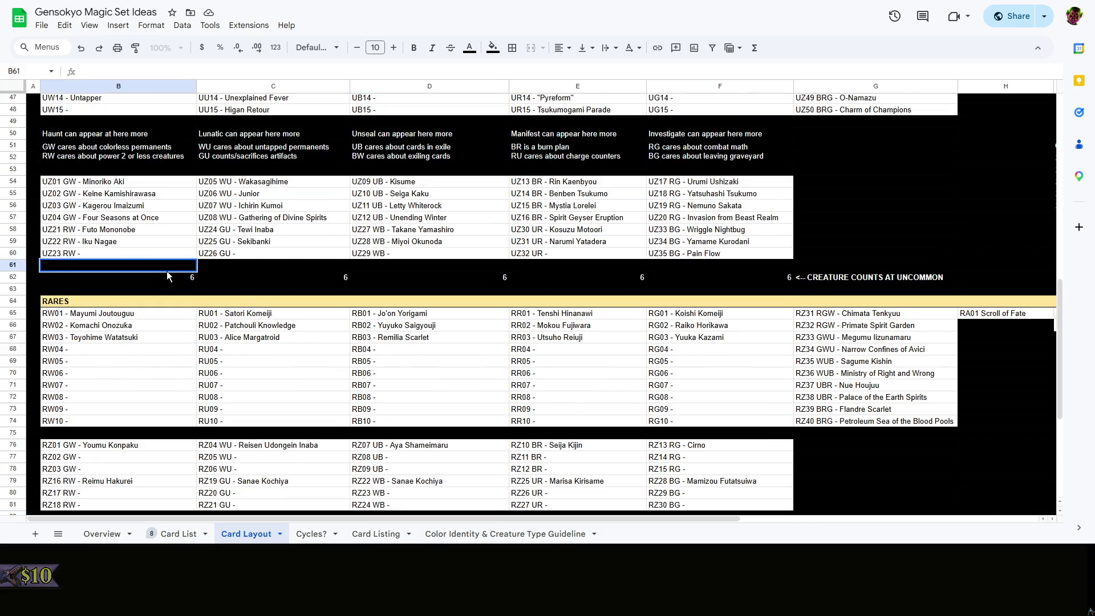
{"action": "left_click", "coordinate": [236, 287]}
{"action": "scroll", "coordinate": [250, 287], "scroll_direction": "up", "scroll_amount": 3}
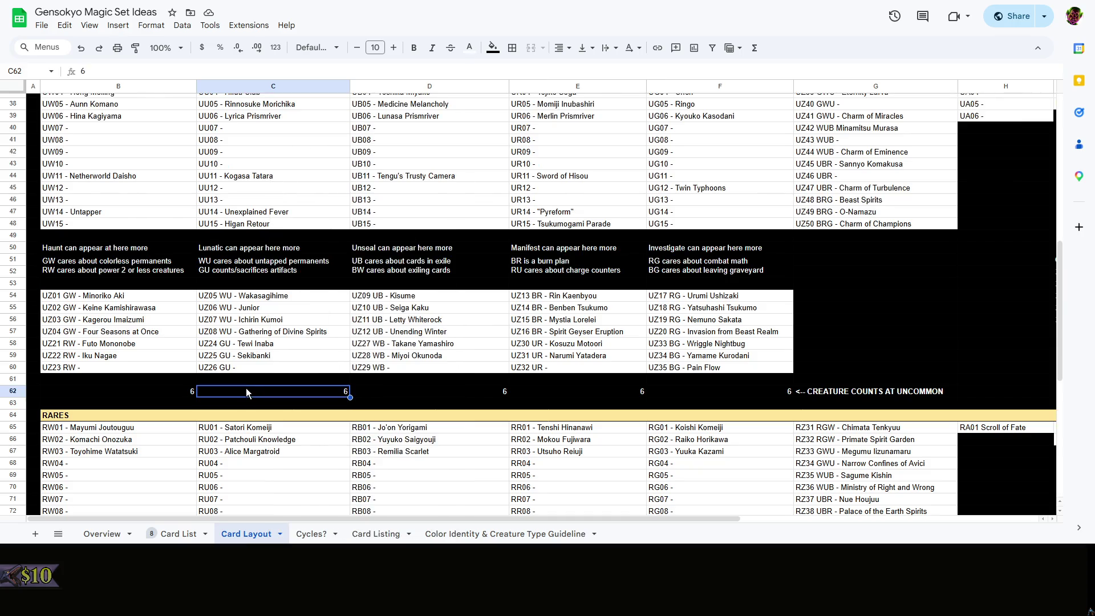
{"action": "left_click", "coordinate": [118, 308]}
{"action": "key", "text": "Up"}
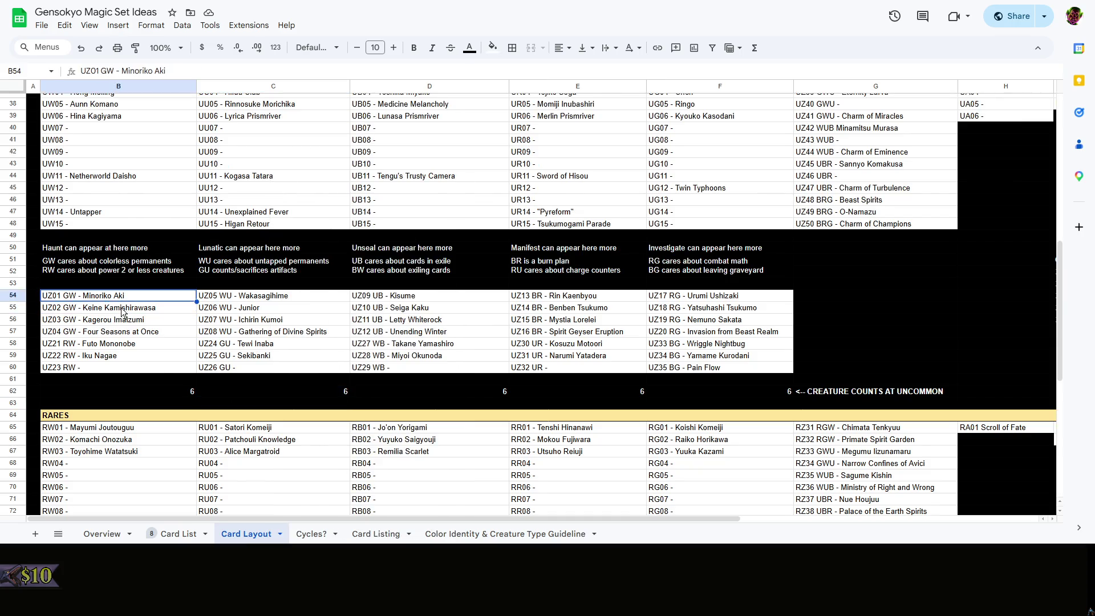
{"action": "key", "text": "Down"}
{"action": "key", "text": "Down"}
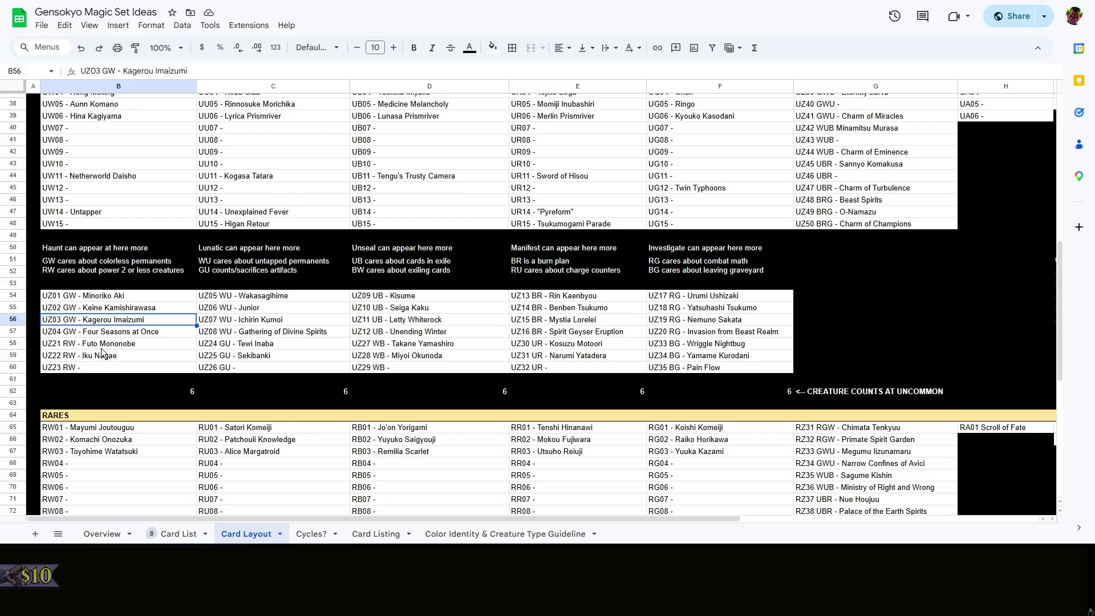
Review the white and blue uncommon gold entries such as UZ05 Wakasagihime and UZ24 Tewi Inaba
{"action": "left_click", "coordinate": [105, 355]}
{"action": "left_click", "coordinate": [264, 302]}
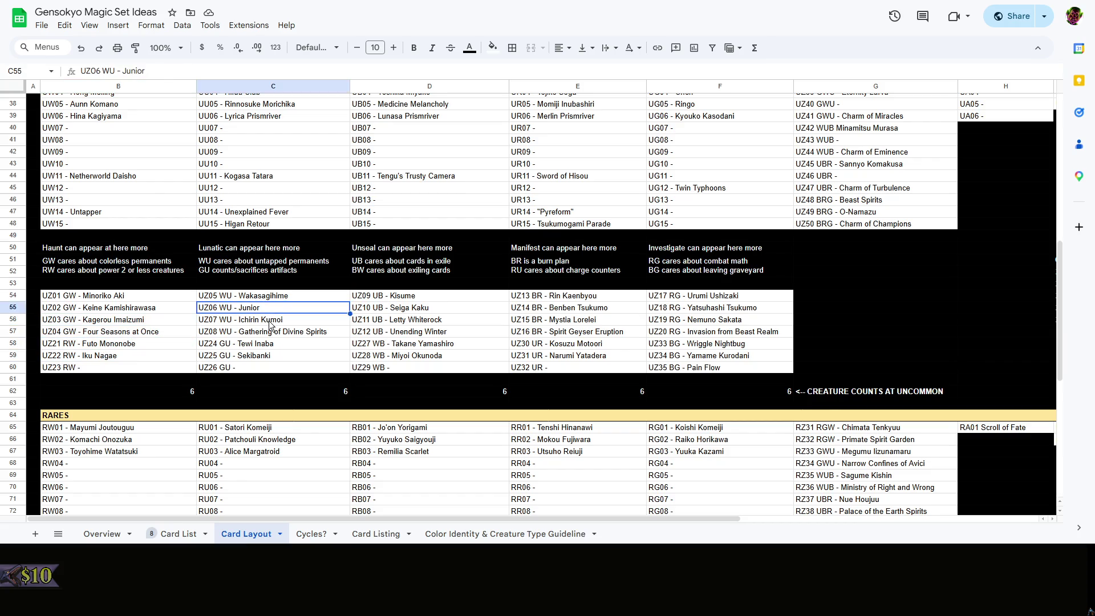
{"action": "left_click", "coordinate": [272, 324]}
{"action": "left_click", "coordinate": [275, 343]}
{"action": "left_click", "coordinate": [188, 392]}
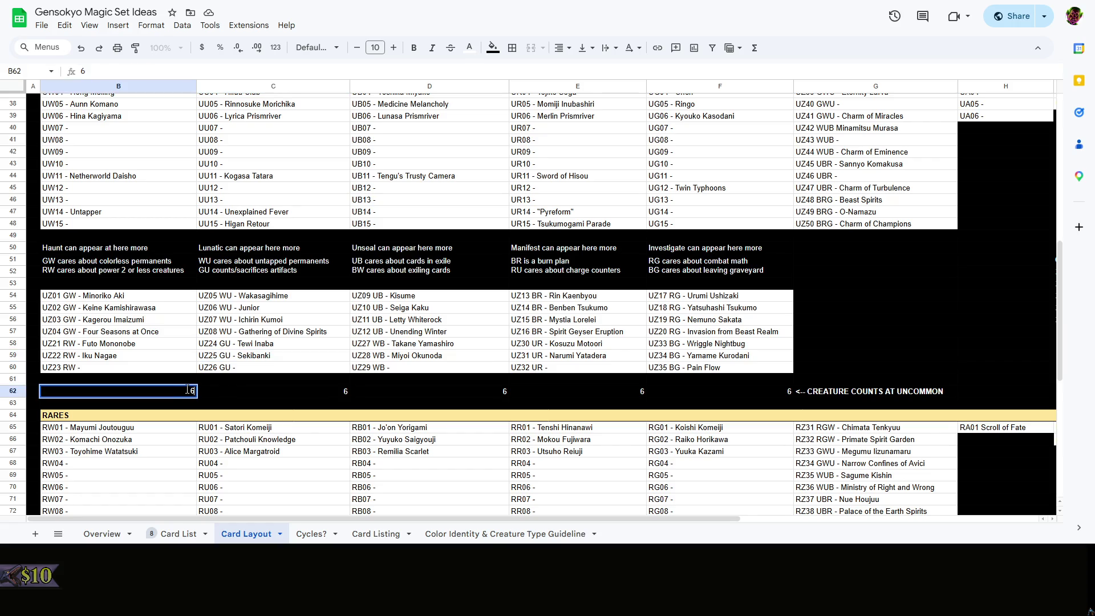
{"action": "left_click", "coordinate": [296, 352]}
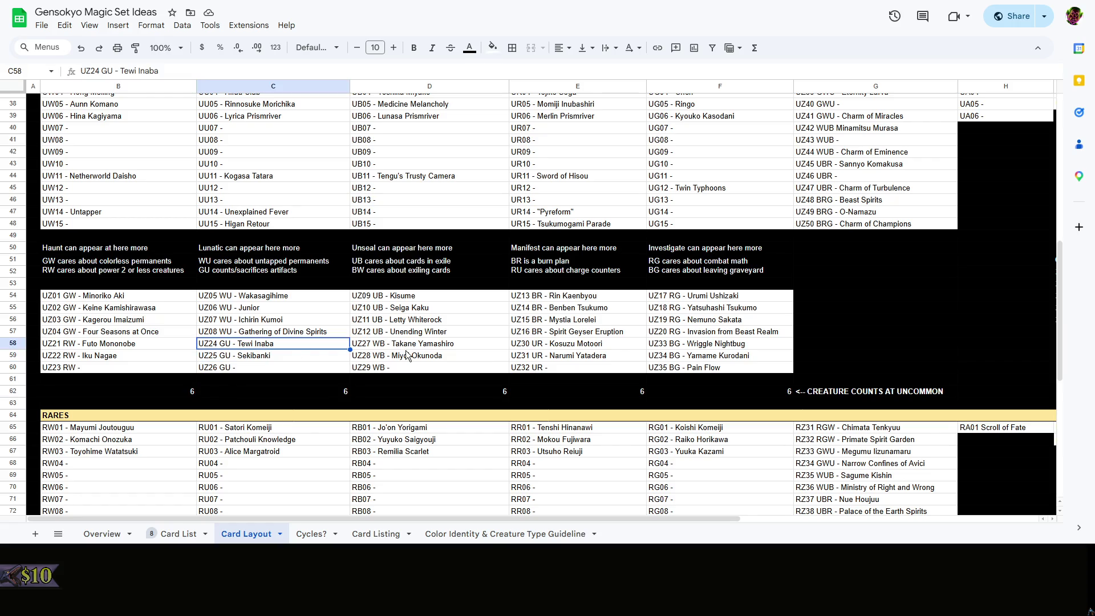
Set the uncommon creature counts in B62 through F62 to 10 for all five colours
{"action": "left_click", "coordinate": [175, 387]}
{"action": "type", "text": "19"}
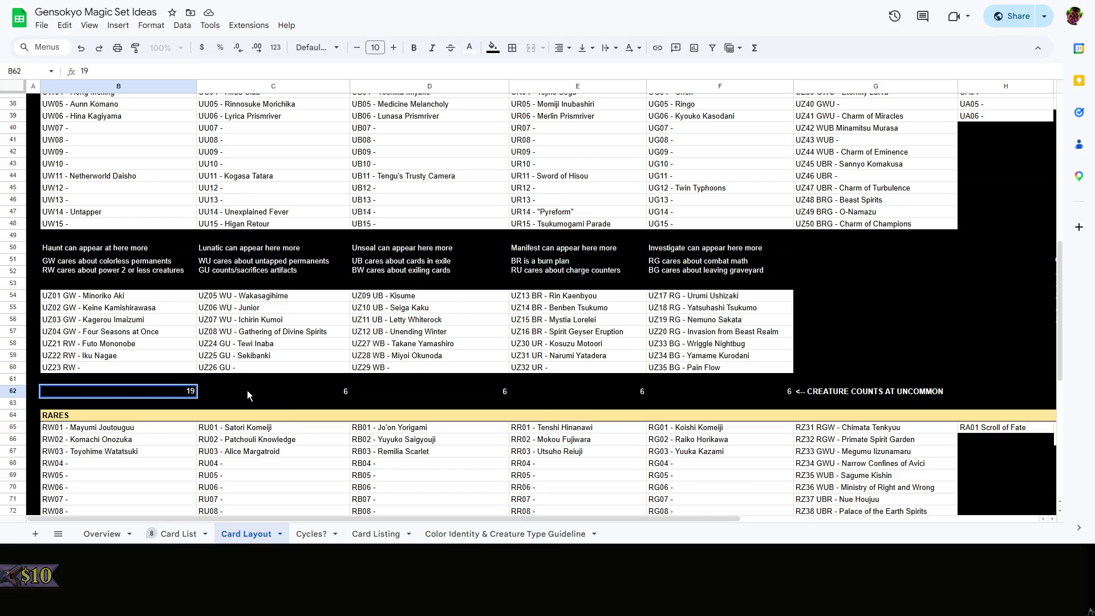
{"action": "key", "text": "BackSpace"}
{"action": "type", "text": "0"}
{"action": "left_click", "coordinate": [294, 391]}
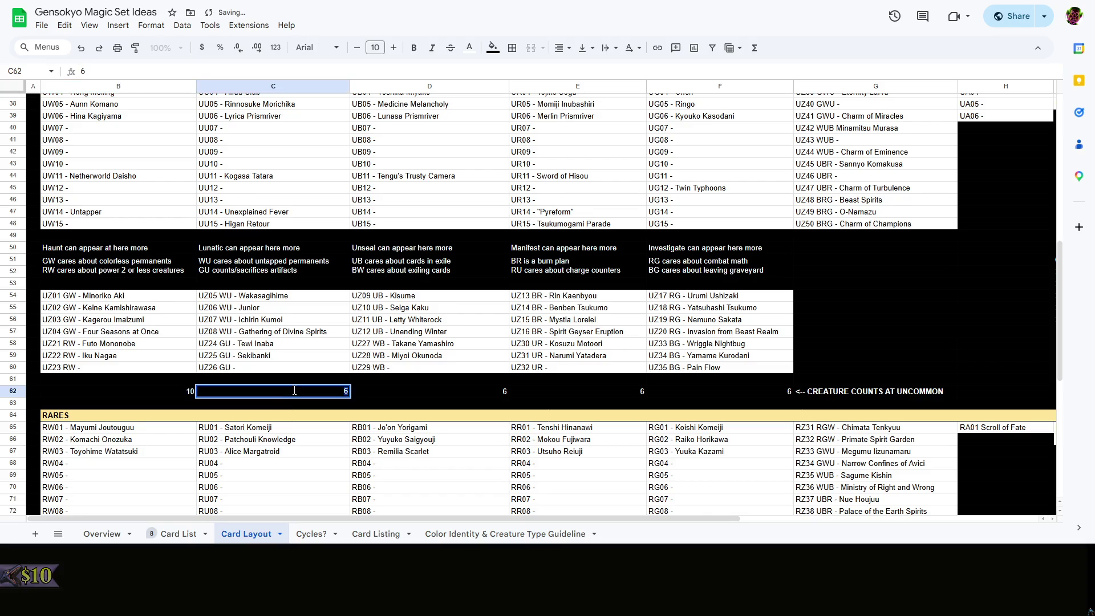
{"action": "type", "text": "10"}
{"action": "left_click", "coordinate": [491, 389]}
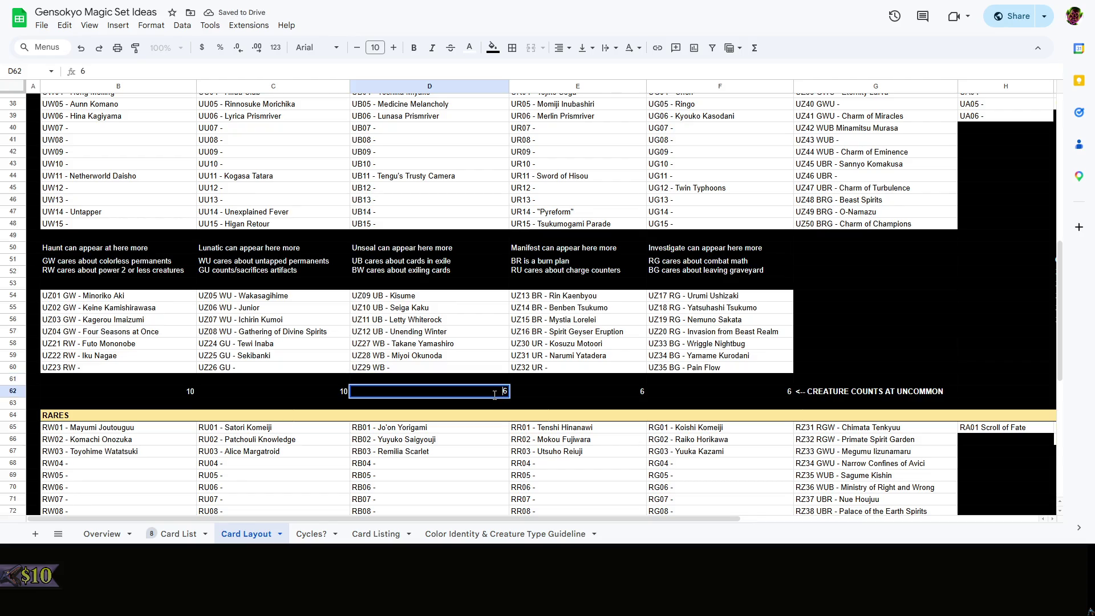
{"action": "type", "text": "10"}
{"action": "left_click", "coordinate": [660, 394]}
{"action": "left_click", "coordinate": [630, 393]}
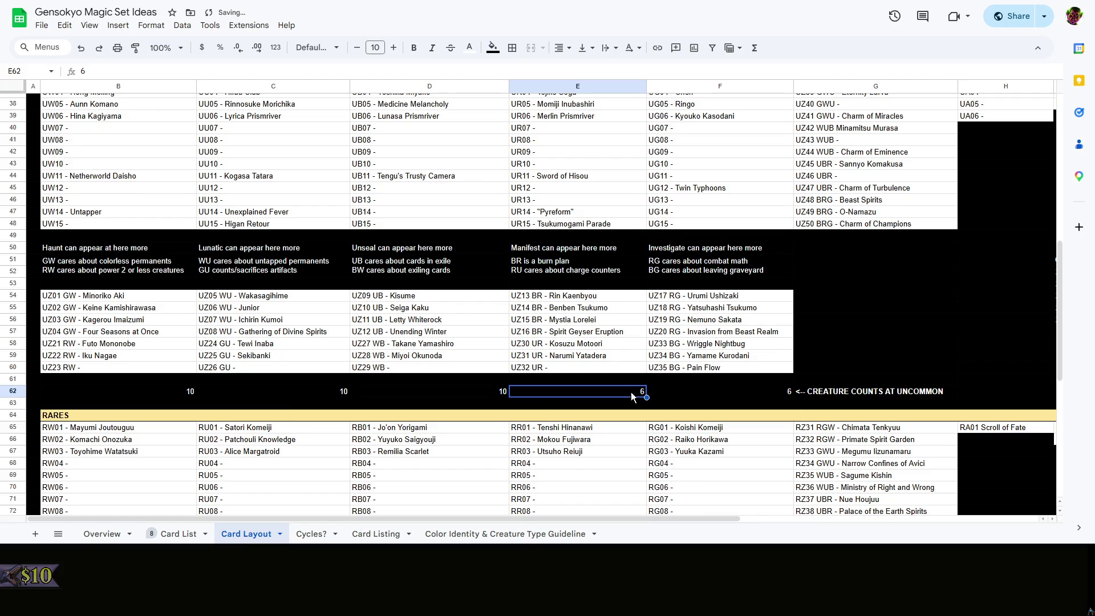
{"action": "type", "text": "10"}
{"action": "left_click", "coordinate": [679, 390]}
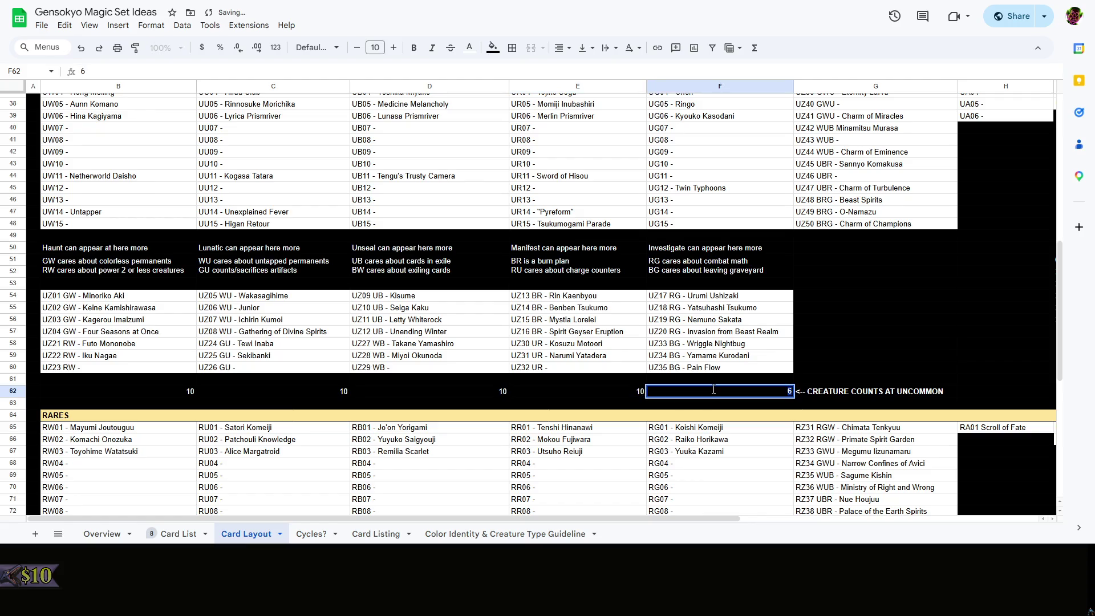
{"action": "type", "text": "10"}
{"action": "left_click", "coordinate": [913, 355]}
{"action": "scroll", "coordinate": [769, 407], "scroll_direction": "down", "scroll_amount": 5}
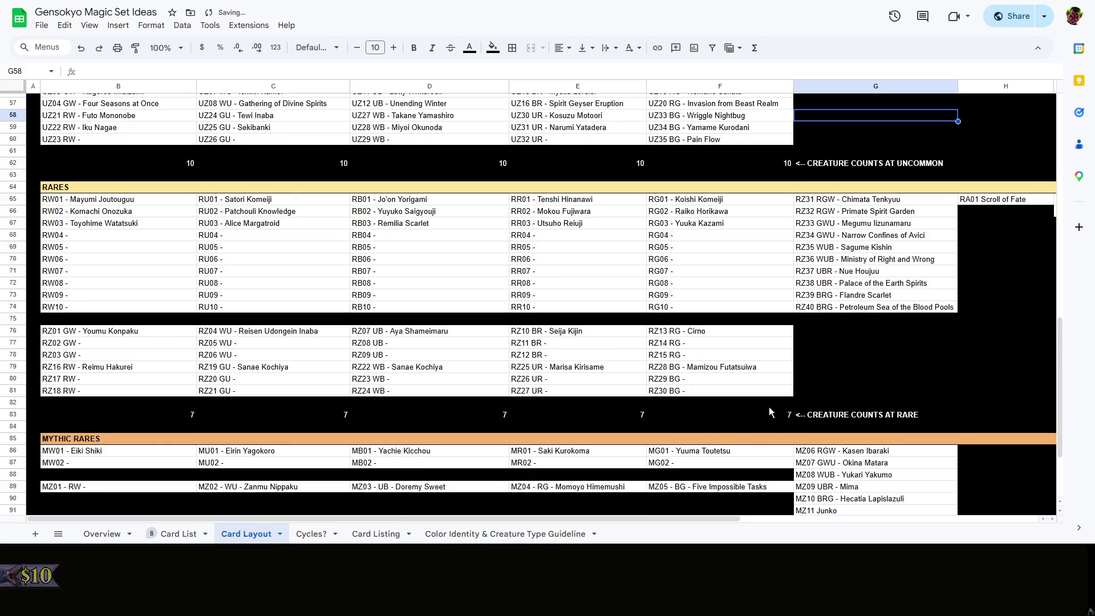
{"action": "scroll", "coordinate": [692, 457], "scroll_direction": "up", "scroll_amount": 5}
{"action": "scroll", "coordinate": [692, 457], "scroll_direction": "up", "scroll_amount": 5}
{"action": "left_click_drag", "start_coordinate": [496, 518], "coordinate": [796, 507]}
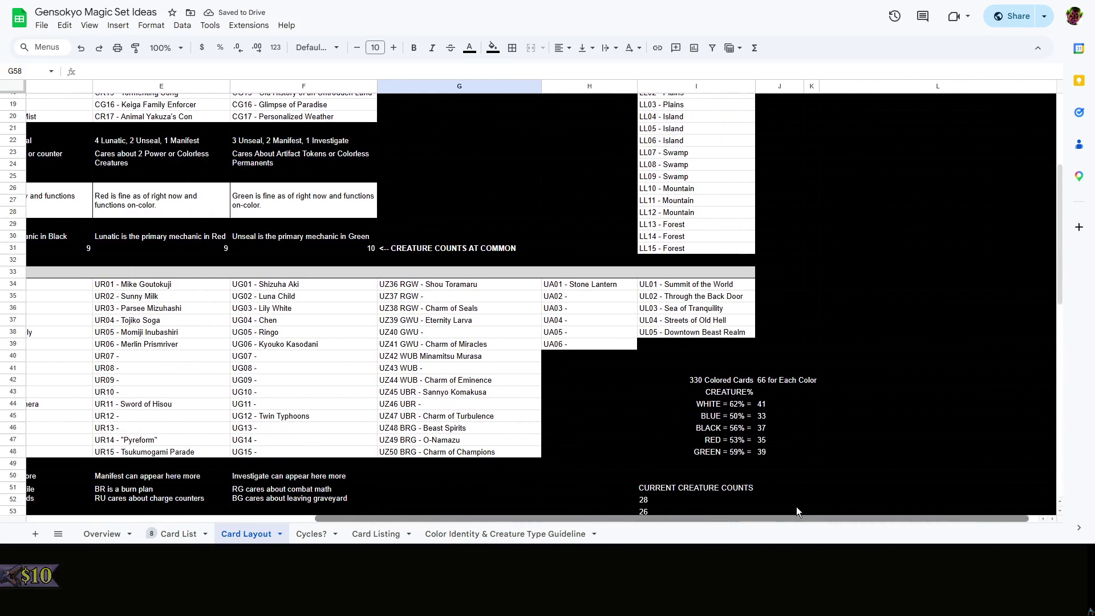
{"action": "scroll", "coordinate": [867, 439], "scroll_direction": "down", "scroll_amount": 3}
Look across to the right-hand side of the layout to check the current creature counts
{"action": "left_click", "coordinate": [869, 436]}
{"action": "scroll", "coordinate": [783, 451], "scroll_direction": "down", "scroll_amount": 3}
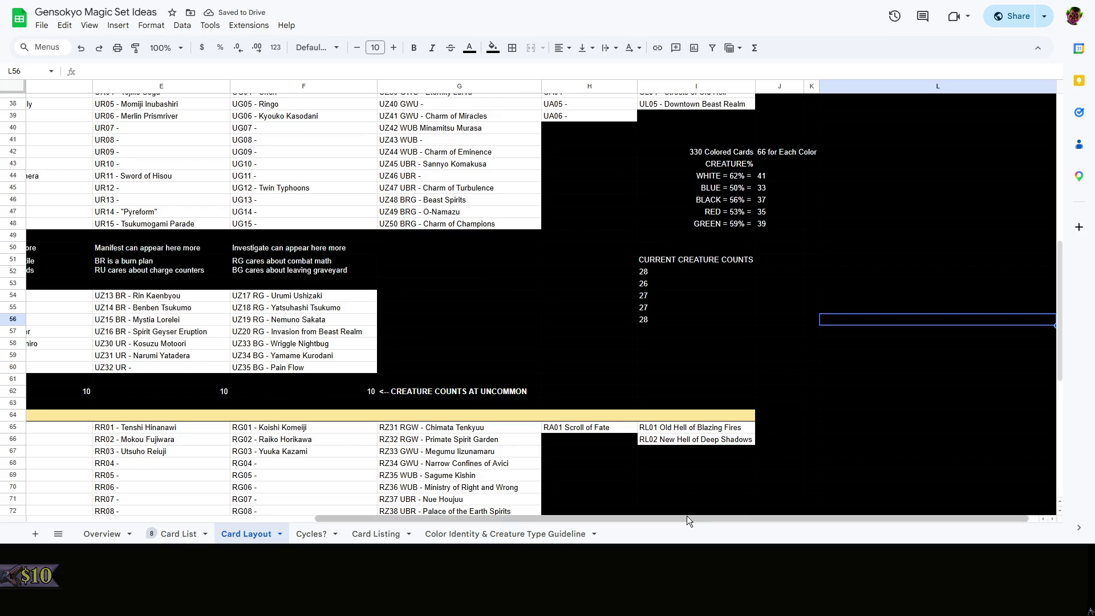
{"action": "left_click", "coordinate": [694, 513]}
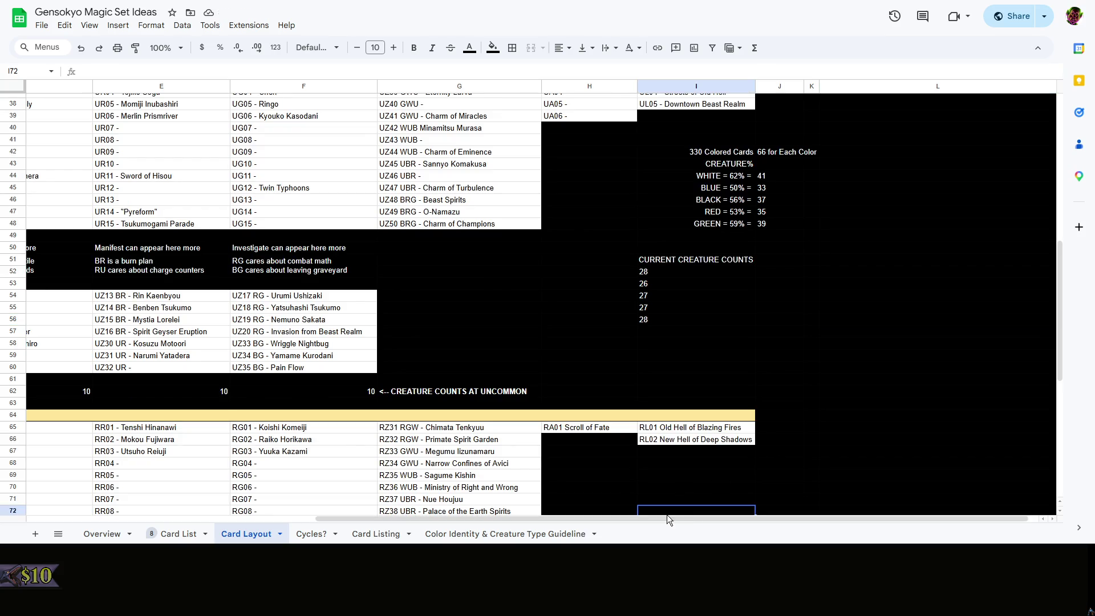
{"action": "left_click", "coordinate": [653, 467]}
{"action": "left_click", "coordinate": [601, 467]}
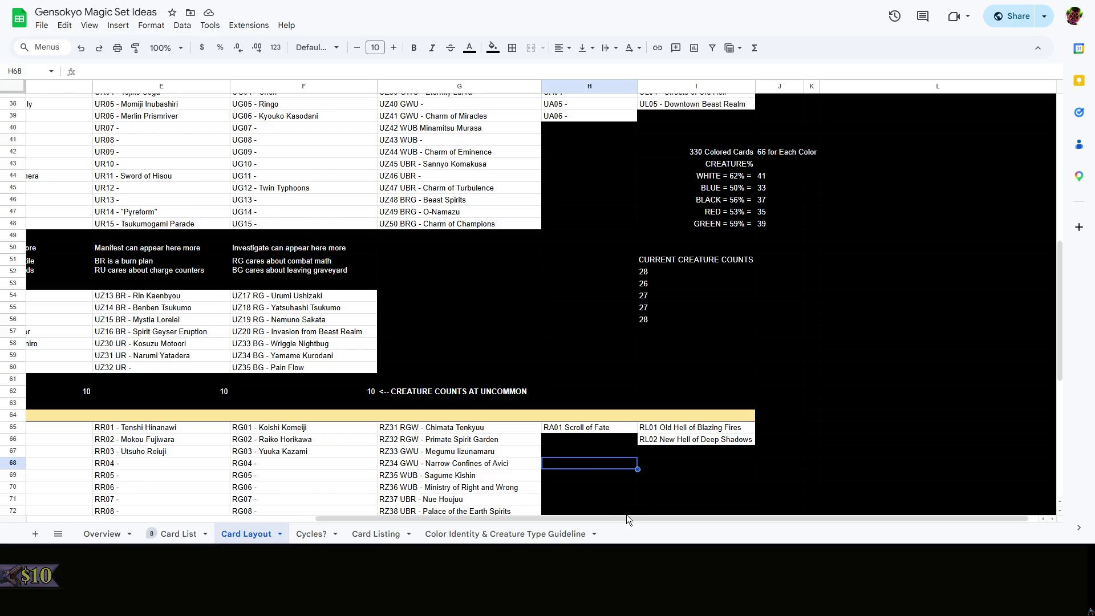
{"action": "left_click_drag", "start_coordinate": [626, 517], "coordinate": [280, 515]}
{"action": "scroll", "coordinate": [819, 370], "scroll_direction": "up", "scroll_amount": 3}
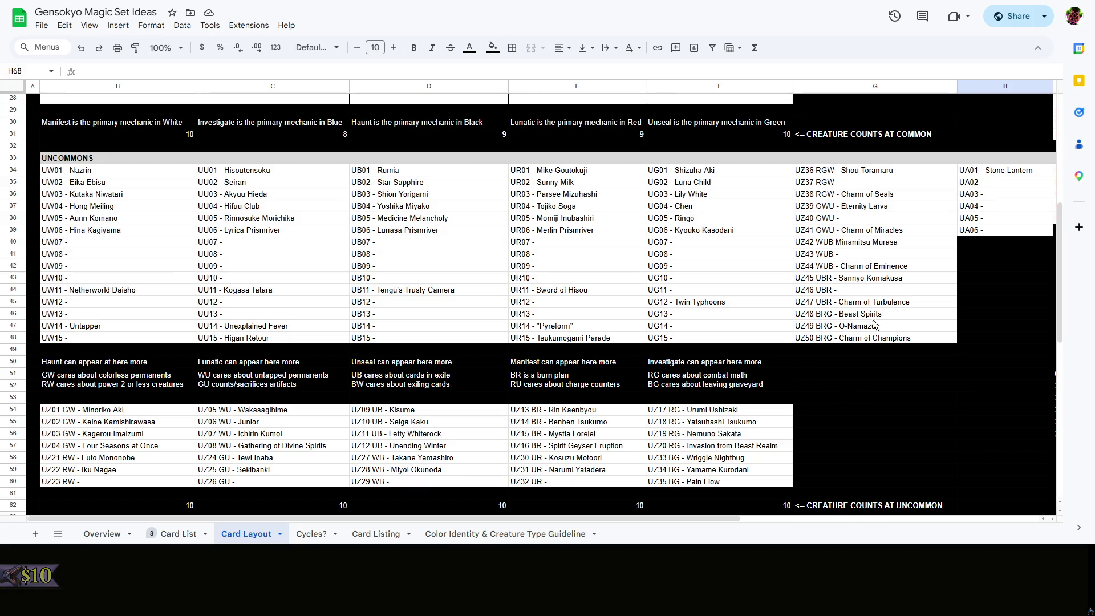
{"action": "scroll", "coordinate": [838, 309], "scroll_direction": "down", "scroll_amount": 3}
Raise the white, blue, black and red uncommon counts in B62:E62 to 13, leaving green at 10
{"action": "left_click", "coordinate": [176, 391]}
{"action": "type", "text": "13"}
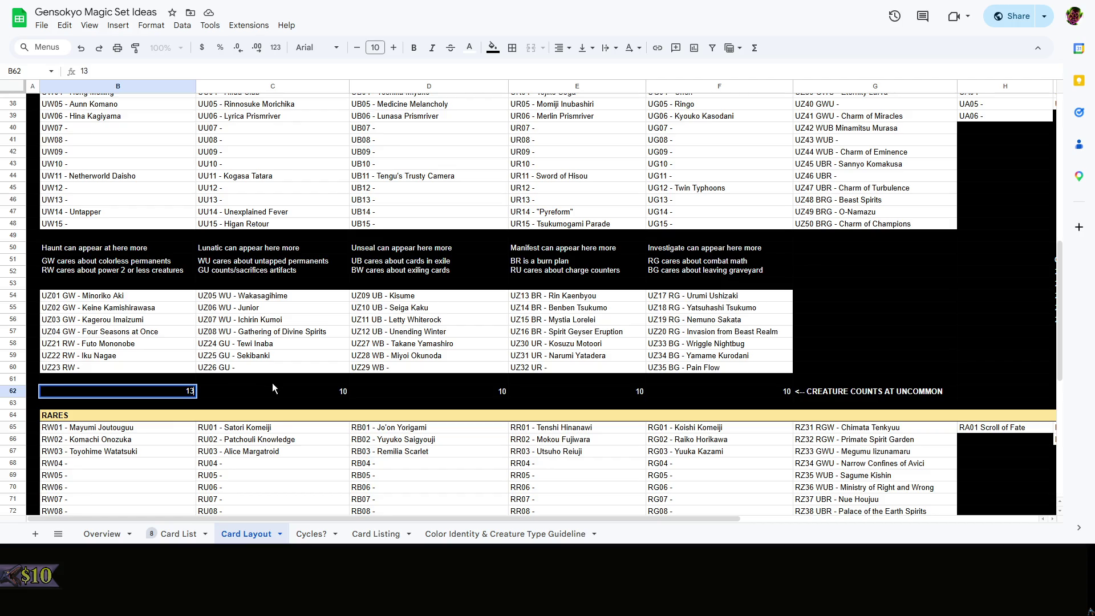
{"action": "left_click", "coordinate": [312, 392]}
{"action": "left_click", "coordinate": [464, 389]}
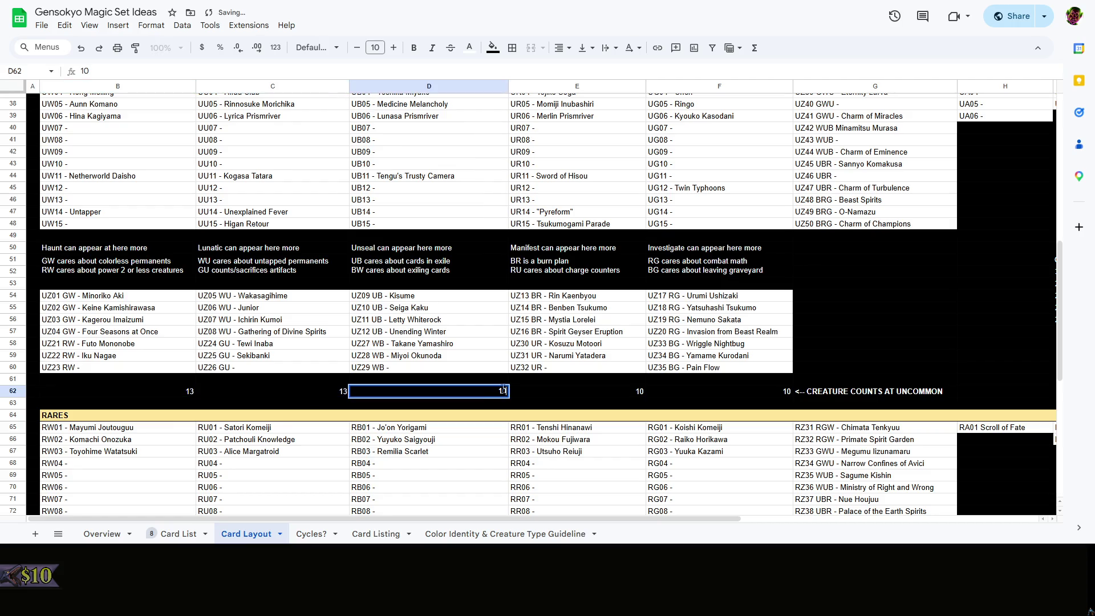
{"action": "type", "text": "13"}
{"action": "left_click", "coordinate": [640, 391]}
{"action": "type", "text": "13"}
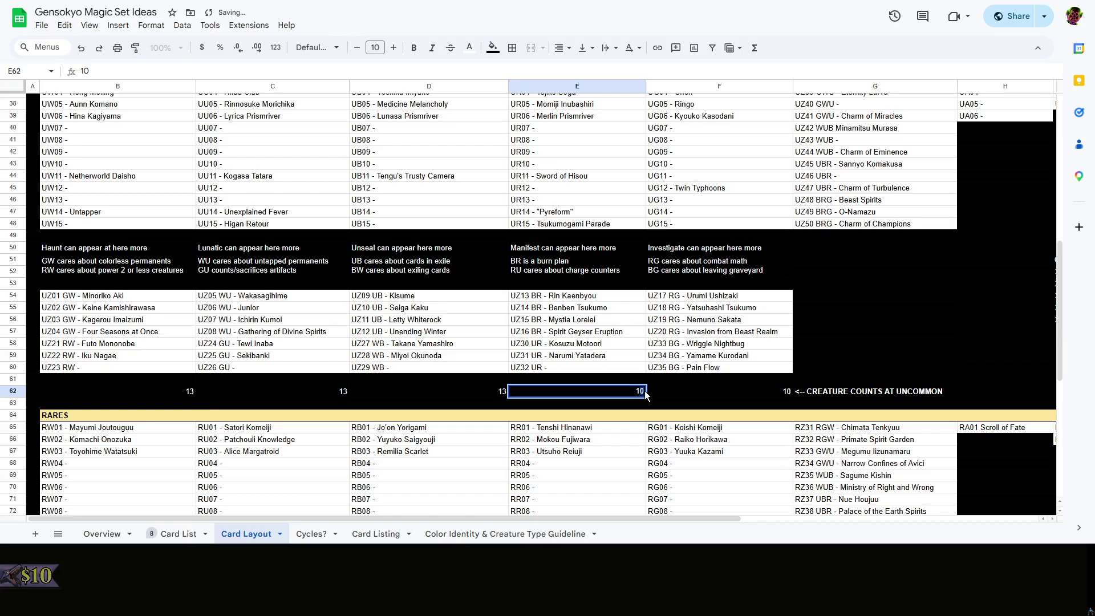
{"action": "left_click", "coordinate": [890, 325]}
{"action": "scroll", "coordinate": [890, 324], "scroll_direction": "down", "scroll_amount": 5}
{"action": "left_click", "coordinate": [439, 416]}
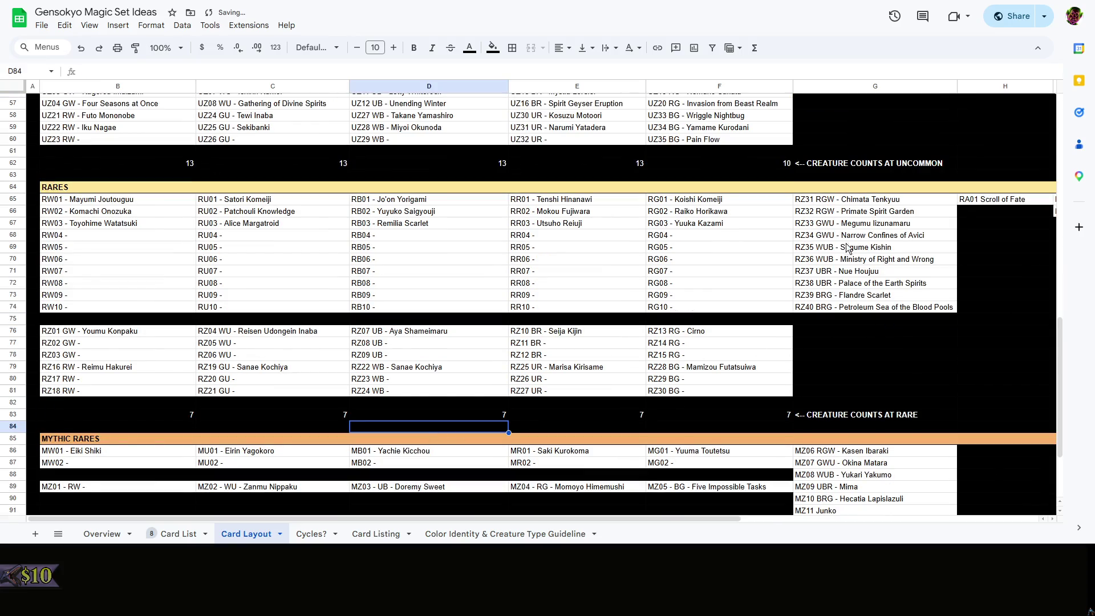
Set the white, blue, black and red rare counts in B83:E83 to 10, leaving green at 7
{"action": "left_click", "coordinate": [892, 353]}
{"action": "left_click", "coordinate": [170, 420]}
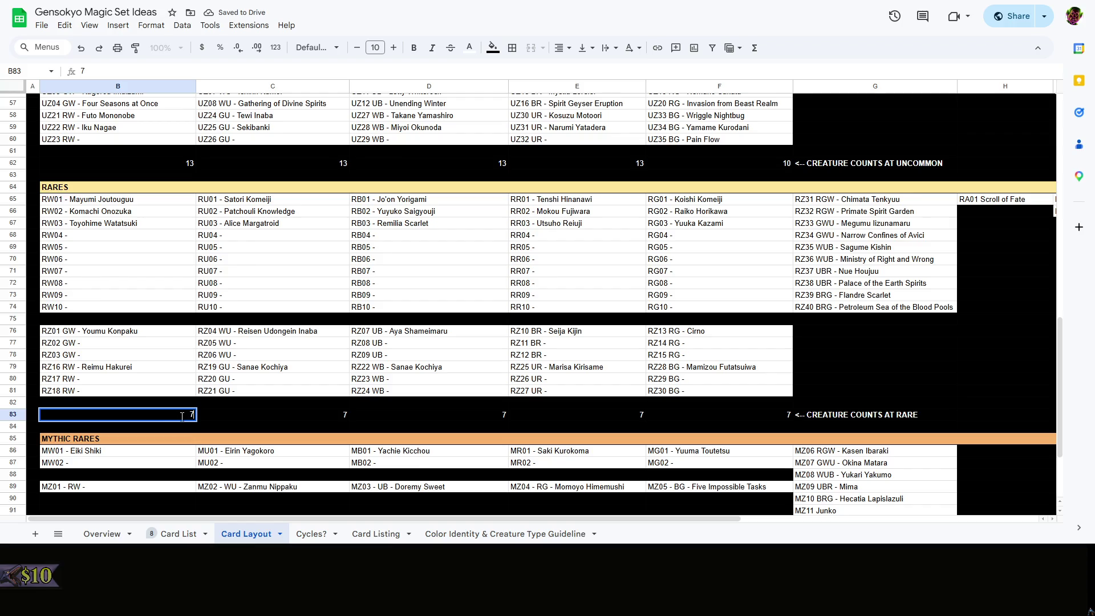
{"action": "type", "text": "10"}
{"action": "left_click", "coordinate": [238, 417]}
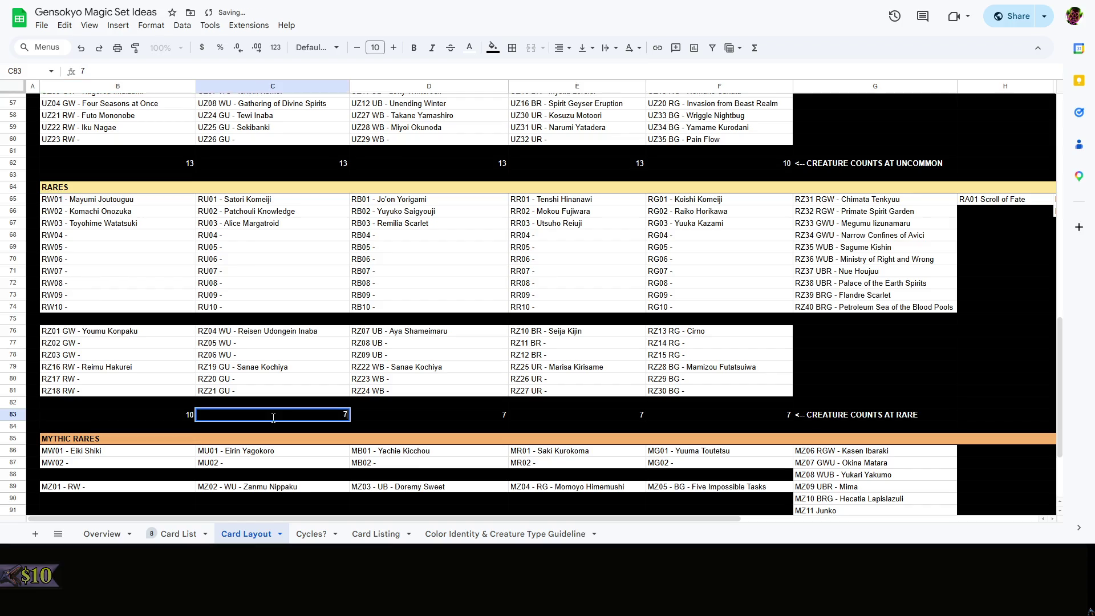
{"action": "type", "text": "10"}
{"action": "left_click", "coordinate": [456, 418]}
{"action": "double_click", "coordinate": [457, 418]}
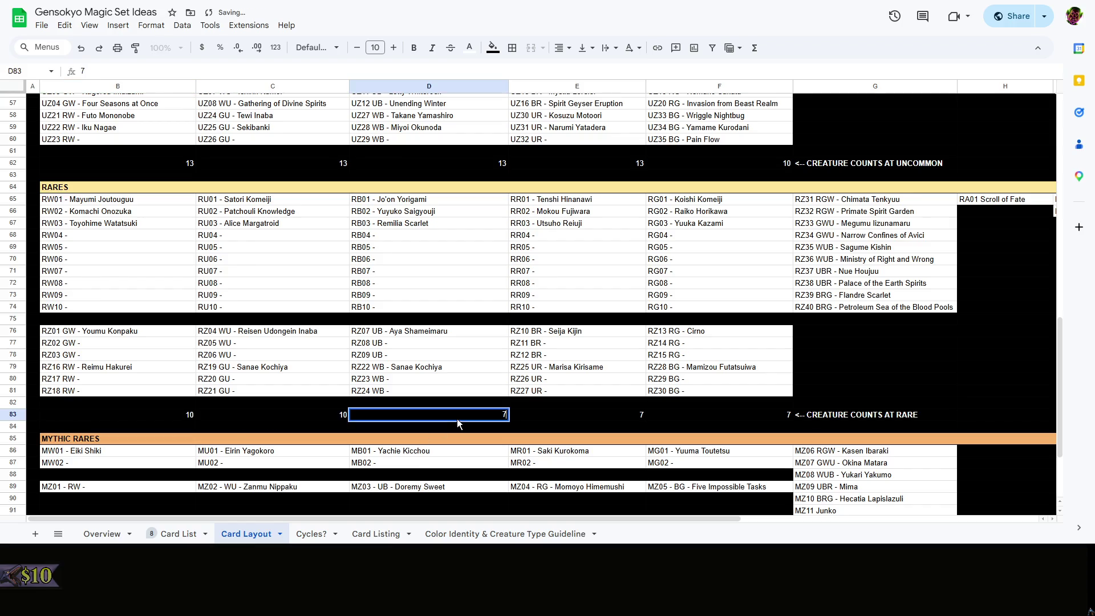
{"action": "left_click_drag", "start_coordinate": [456, 419], "coordinate": [550, 416]}
{"action": "type", "text": "10"}
{"action": "left_click", "coordinate": [622, 414]}
{"action": "type", "text": "10"}
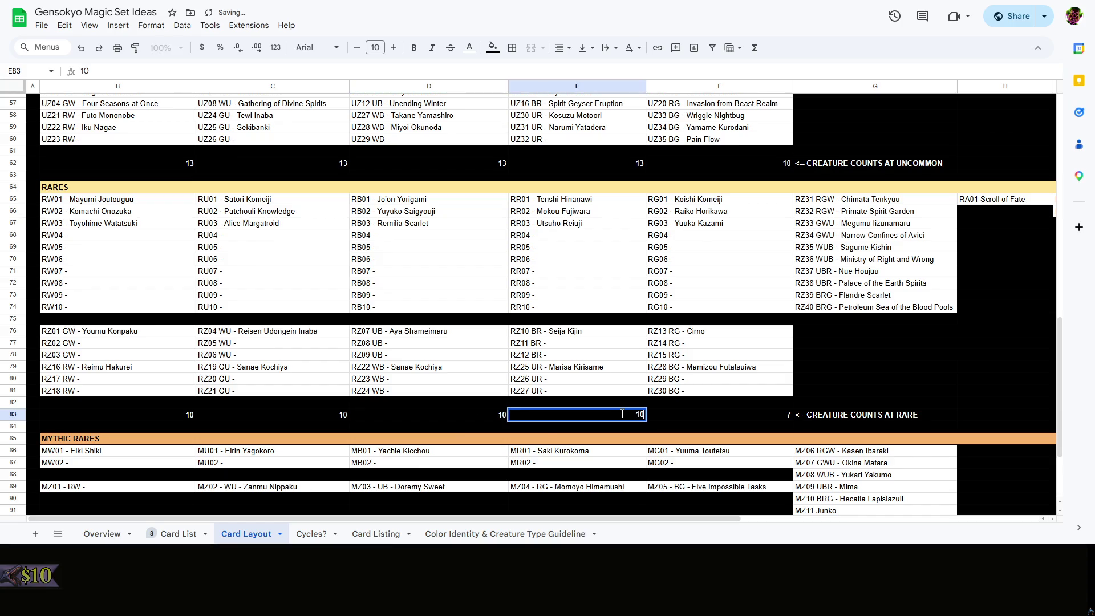
{"action": "left_click", "coordinate": [793, 377]}
{"action": "scroll", "coordinate": [817, 385], "scroll_direction": "down", "scroll_amount": 3}
{"action": "left_click", "coordinate": [650, 423]}
{"action": "left_click", "coordinate": [112, 338]}
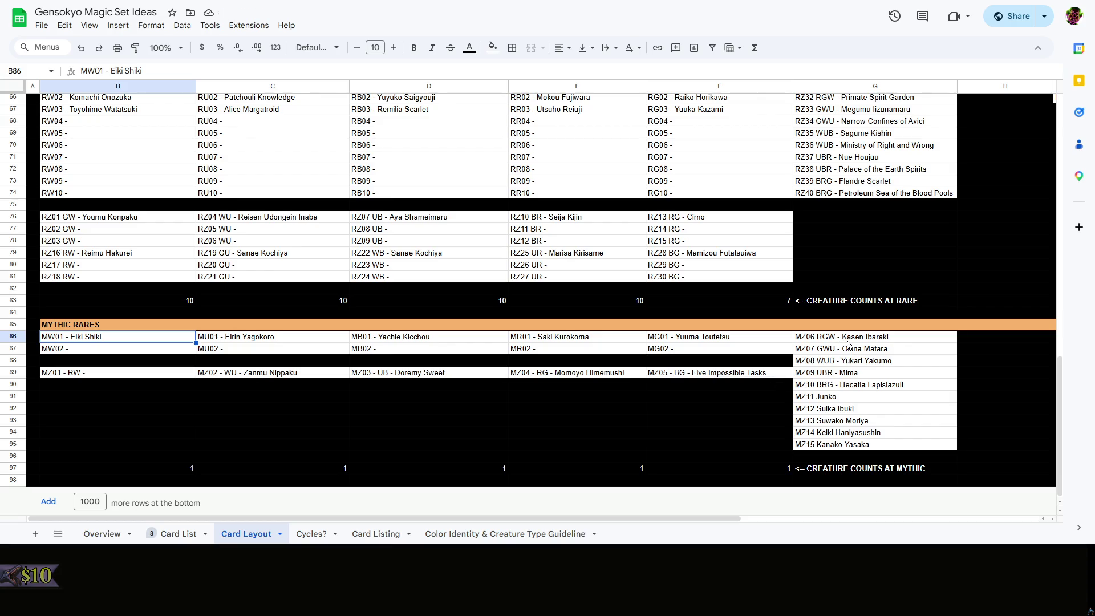
Set the white and blue mythic counts in B97 and C97 to 5, undoing a mistaken 6 in C97
{"action": "left_click", "coordinate": [168, 470]}
{"action": "double_click", "coordinate": [180, 470]}
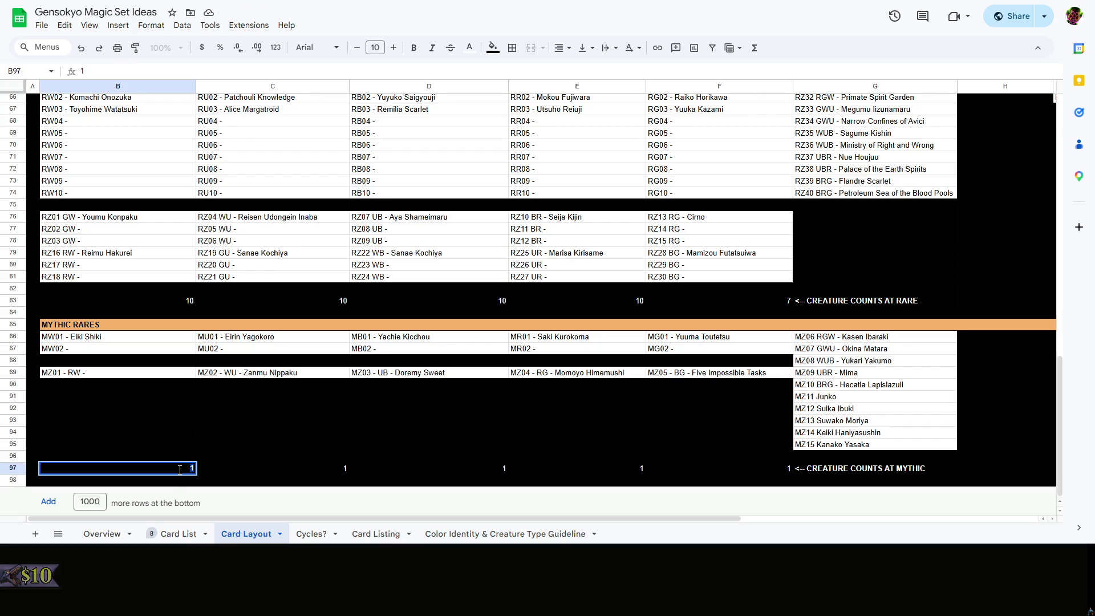
{"action": "type", "text": "5"}
{"action": "double_click", "coordinate": [332, 469]}
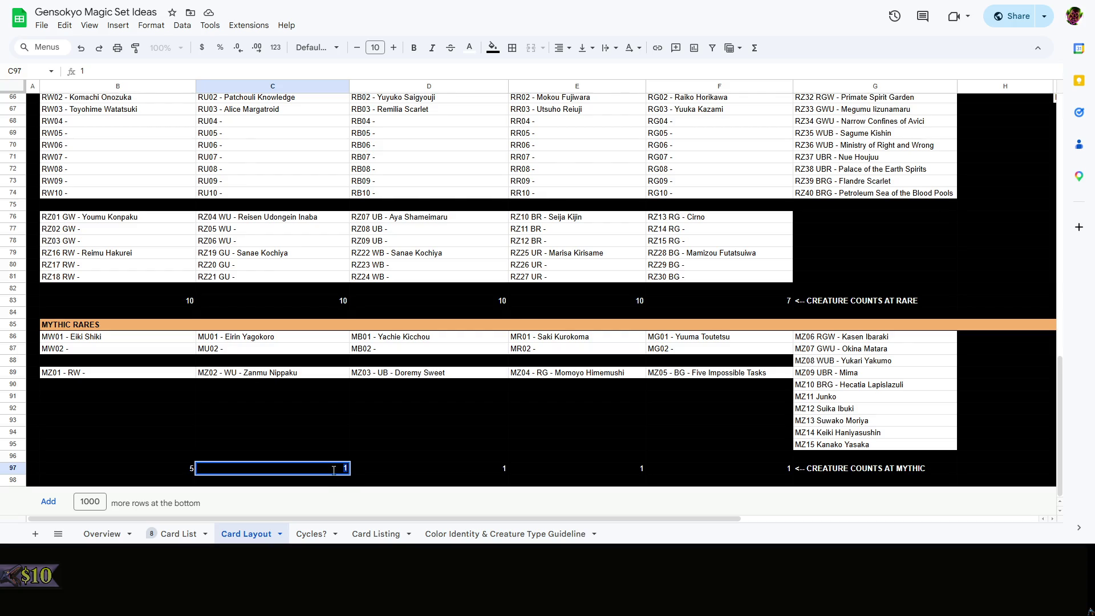
{"action": "type", "text": "6"}
{"action": "left_click", "coordinate": [831, 409]}
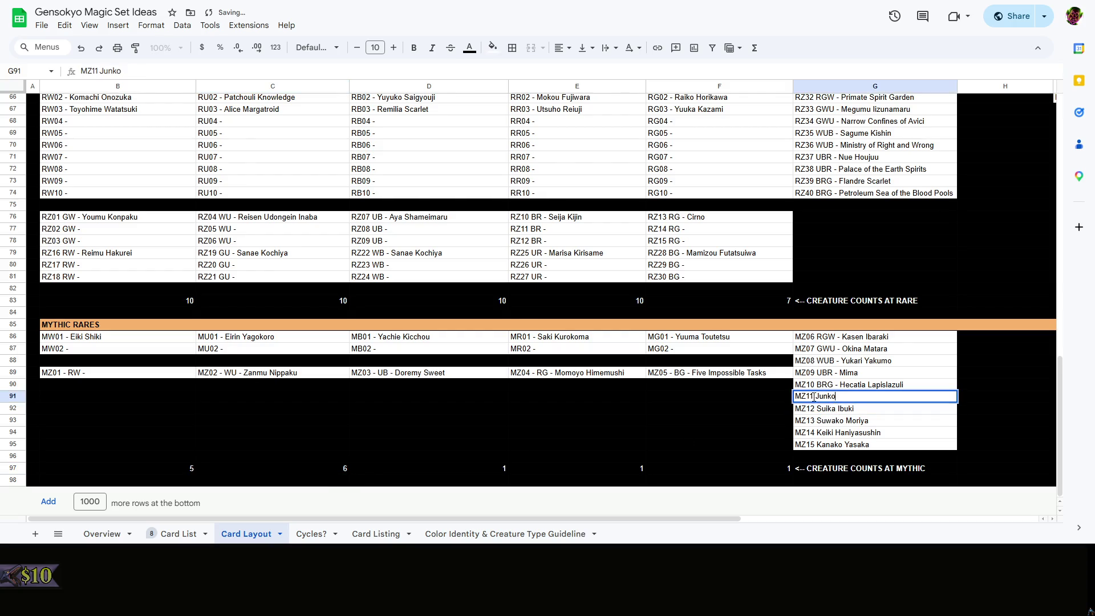
{"action": "double_click", "coordinate": [811, 396]}
{"action": "key", "text": "ctrl+shift+f"}
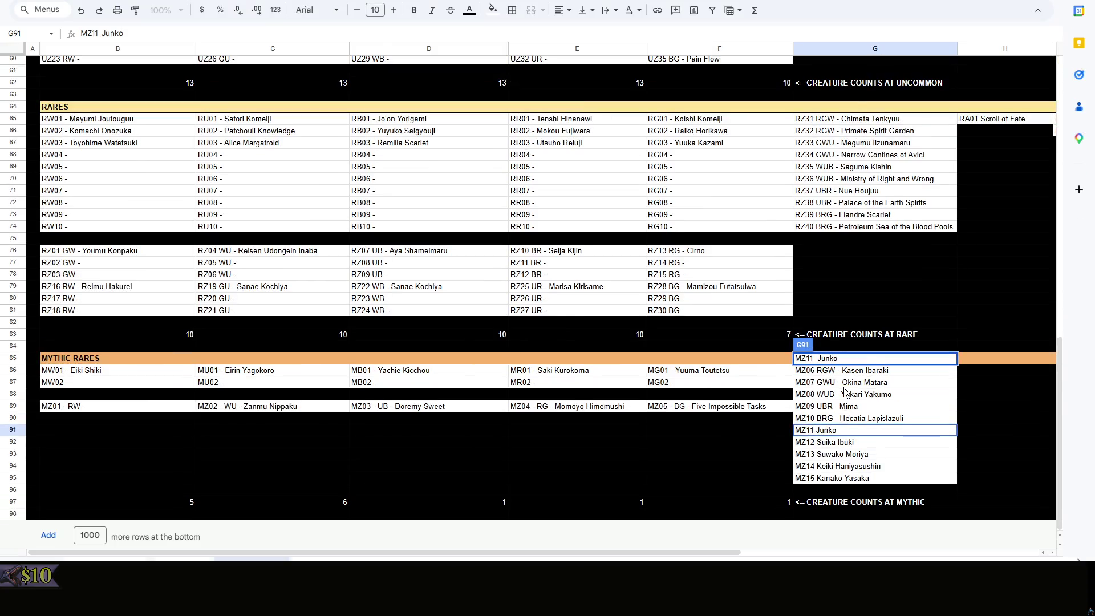
{"action": "left_click", "coordinate": [998, 409]}
{"action": "key", "text": "ctrl+z"}
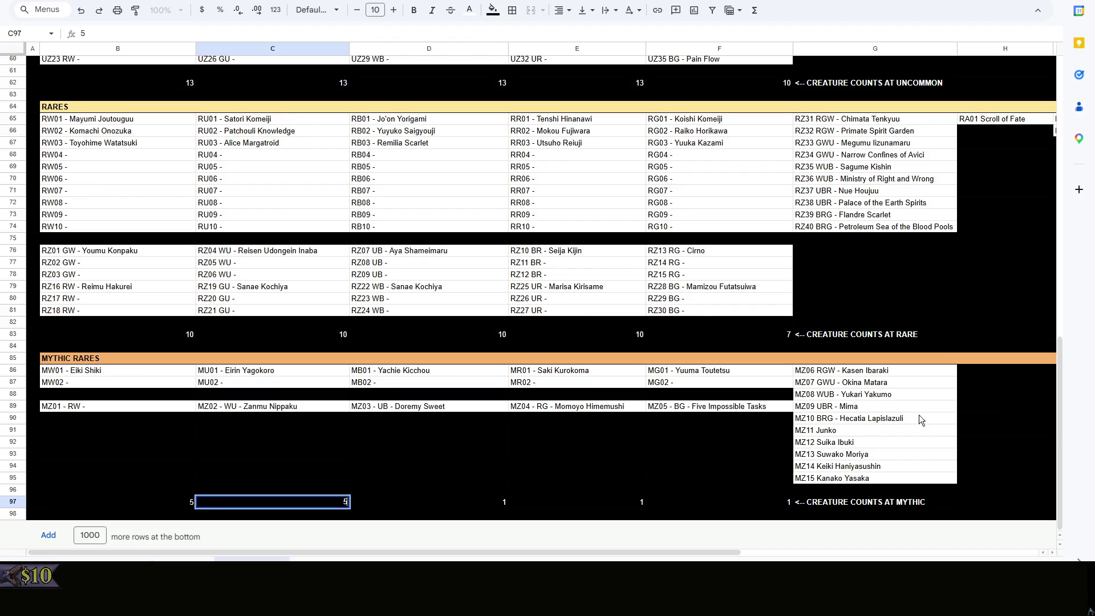
{"action": "left_click", "coordinate": [640, 470]}
{"action": "key", "text": "ctrl+shift+f"}
{"action": "scroll", "coordinate": [643, 475], "scroll_direction": "down", "scroll_amount": 2}
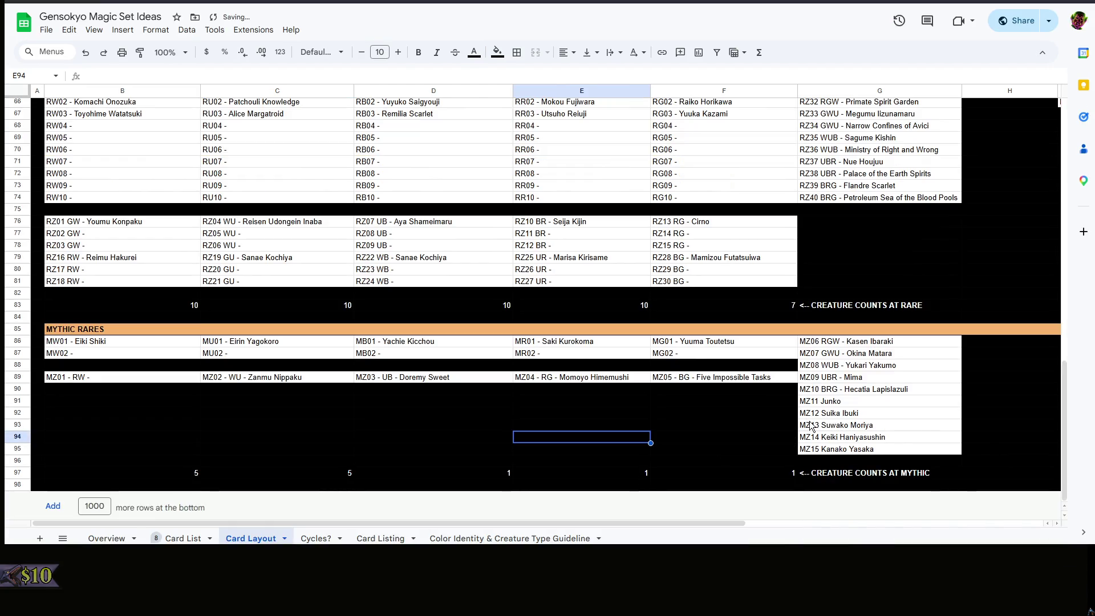
Replace the colour code on the MZ11 Junko mythic entry
{"action": "left_click", "coordinate": [842, 353]}
{"action": "left_click", "coordinate": [824, 402]}
{"action": "double_click", "coordinate": [824, 402]}
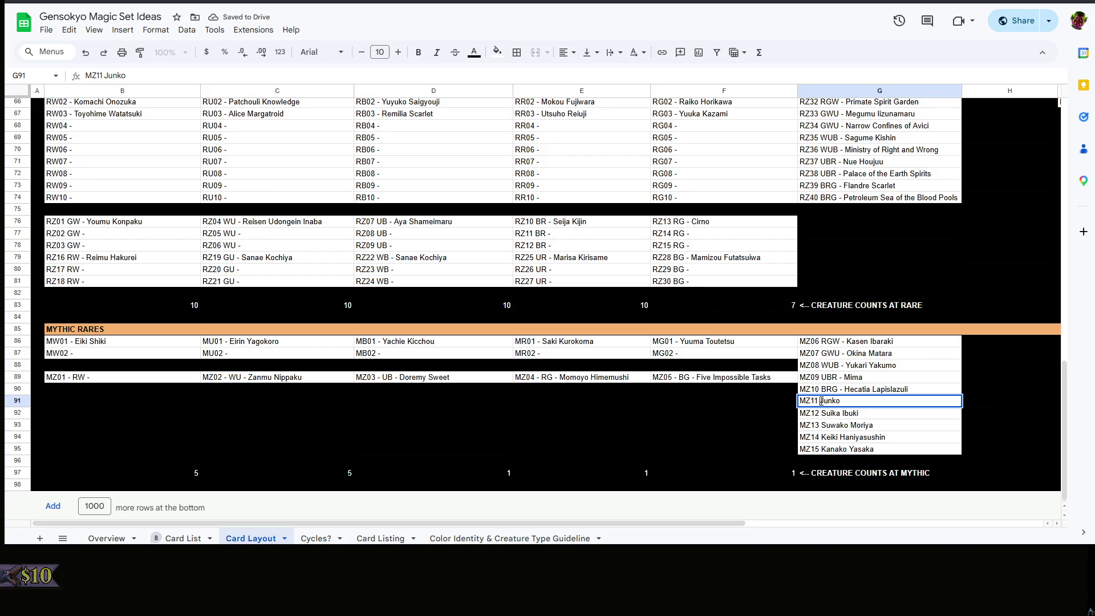
{"action": "type", "text": "RGW"}
{"action": "key", "text": "BackSpace"}
{"action": "key", "text": "BackSpace"}
{"action": "key", "text": "BackSpace"}
{"action": "type", "text": "RBW -"}
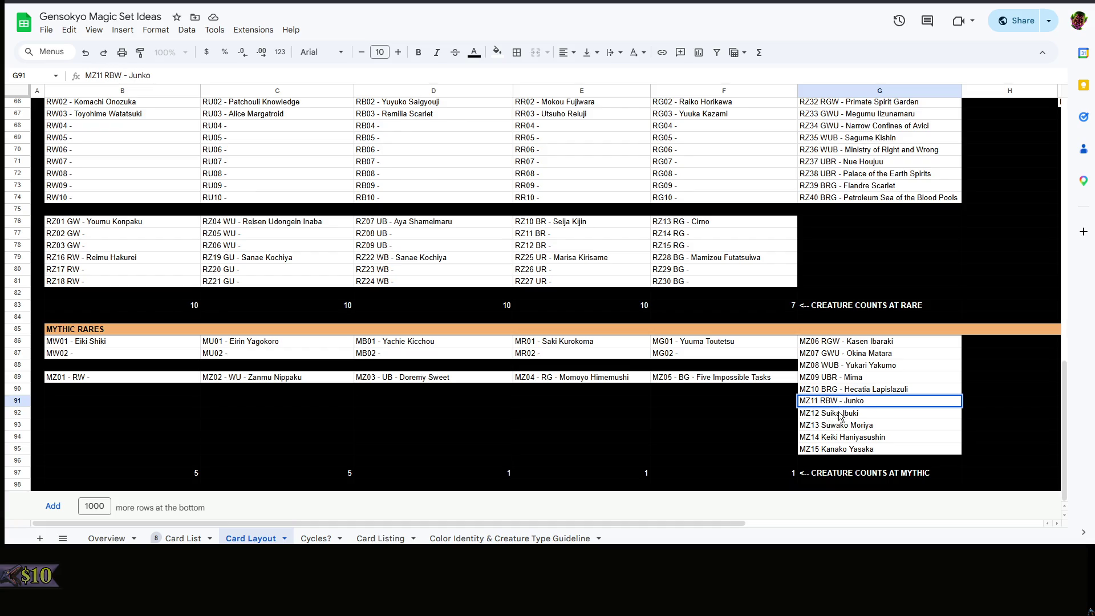
{"action": "double_click", "coordinate": [823, 401]}
{"action": "type", "text": "RWB"}
{"action": "key", "text": "Return"}
{"action": "key", "text": "Return"}
Rework the MZ12 Suika Ibuki colour code, removing stray formula text and an extra space
{"action": "left_click", "coordinate": [819, 413]}
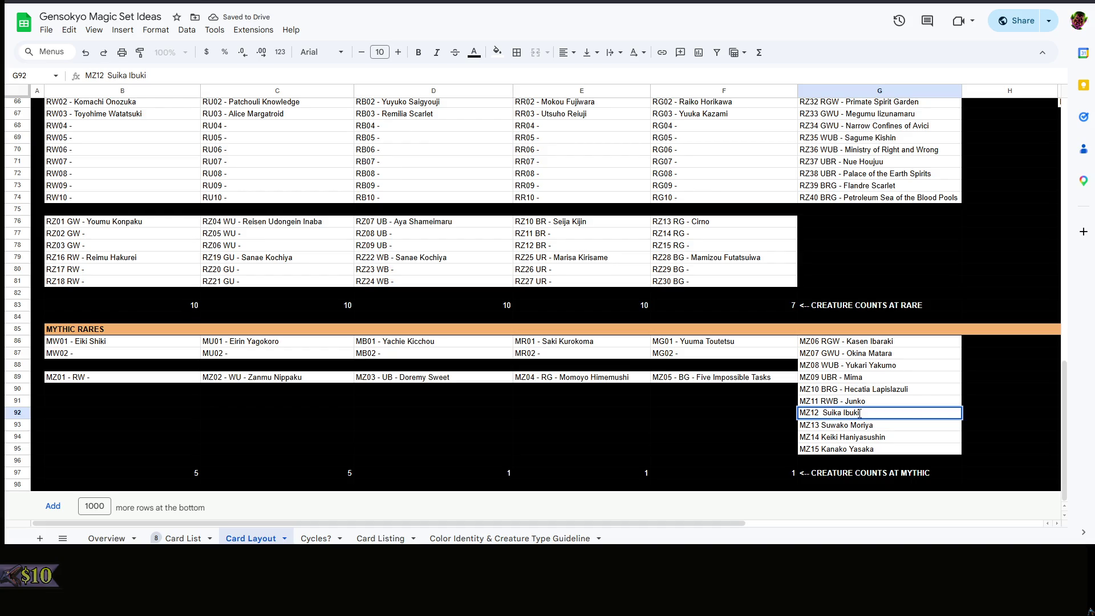
{"action": "type", "text": "B=SUM(F31+F62+F83+F97)"}
{"action": "key", "text": "ctrl+BackSpace"}
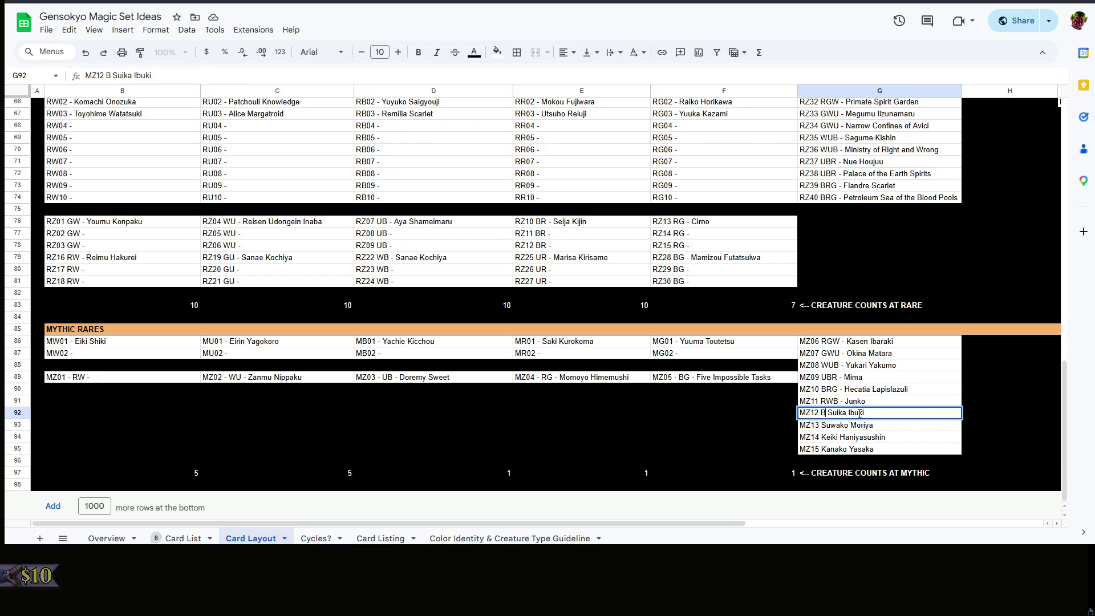
{"action": "key", "text": "BackSpace"}
{"action": "type", "text": "GR"}
{"action": "key", "text": "BackSpace"}
{"action": "type", "text": "UR"}
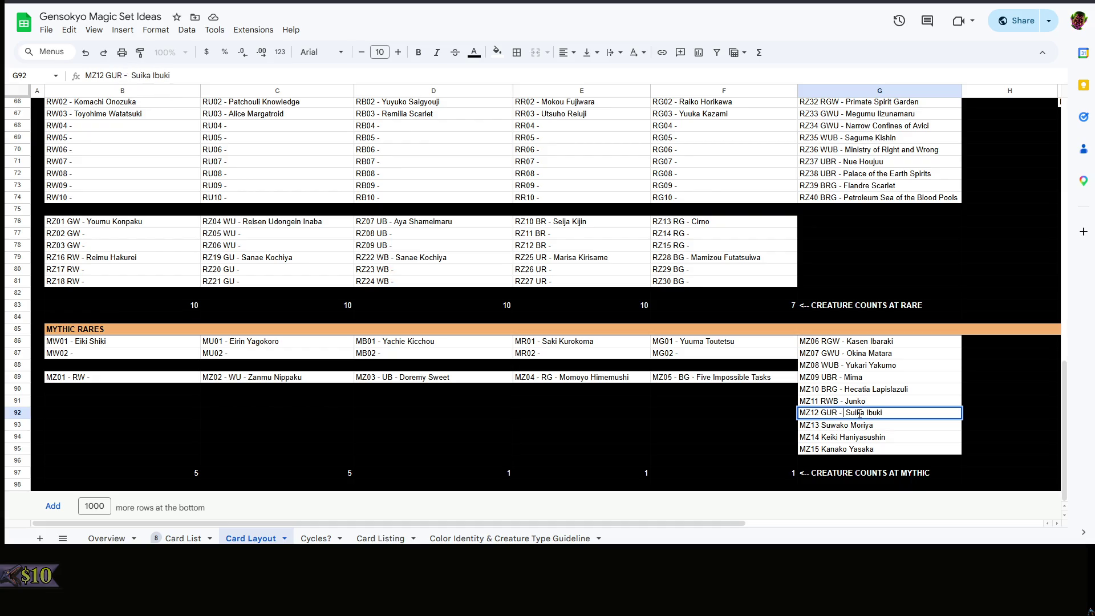
{"action": "type", "text": " -"}
{"action": "key", "text": "Return"}
{"action": "key", "text": "Up"}
{"action": "key", "text": "Return"}
{"action": "left_click", "coordinate": [849, 414]}
{"action": "key", "text": "BackSpace"}
{"action": "key", "text": "Return"}
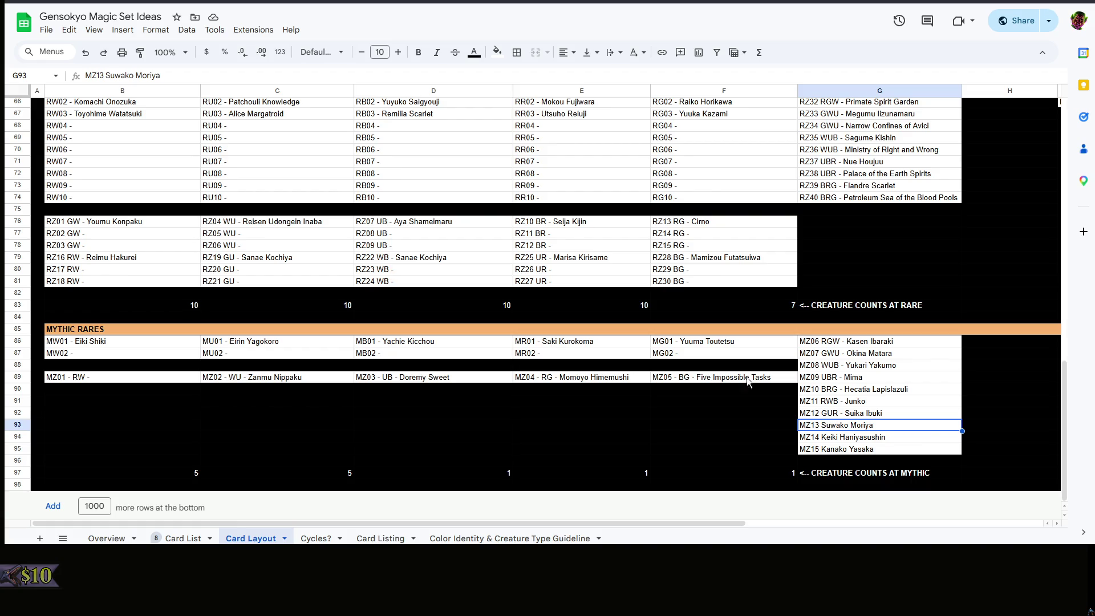
Update the colour codes on MZ13 Suwako Moriya and MZ14 Keiki Haniyasushin
{"action": "double_click", "coordinate": [825, 425]}
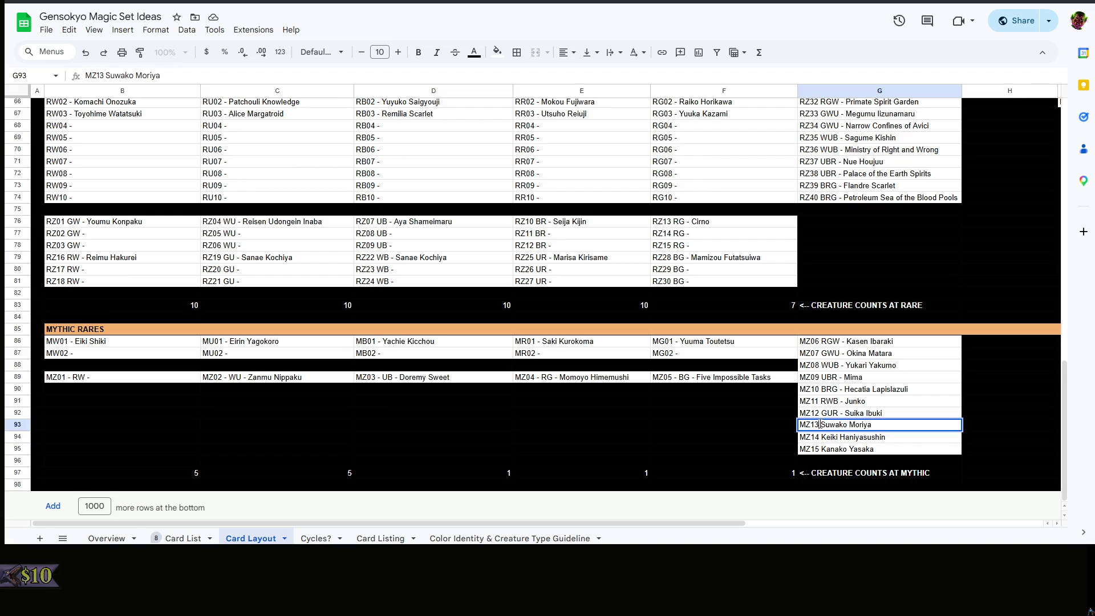
{"action": "type", "text": "B"}
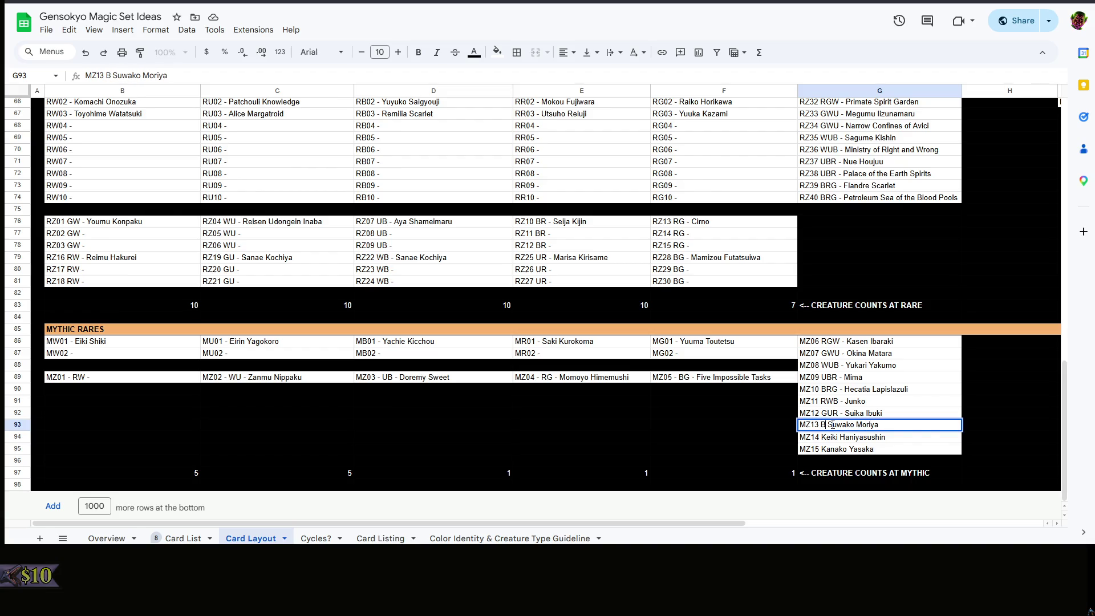
{"action": "type", "text": "W"}
{"action": "type", "text": "G -"}
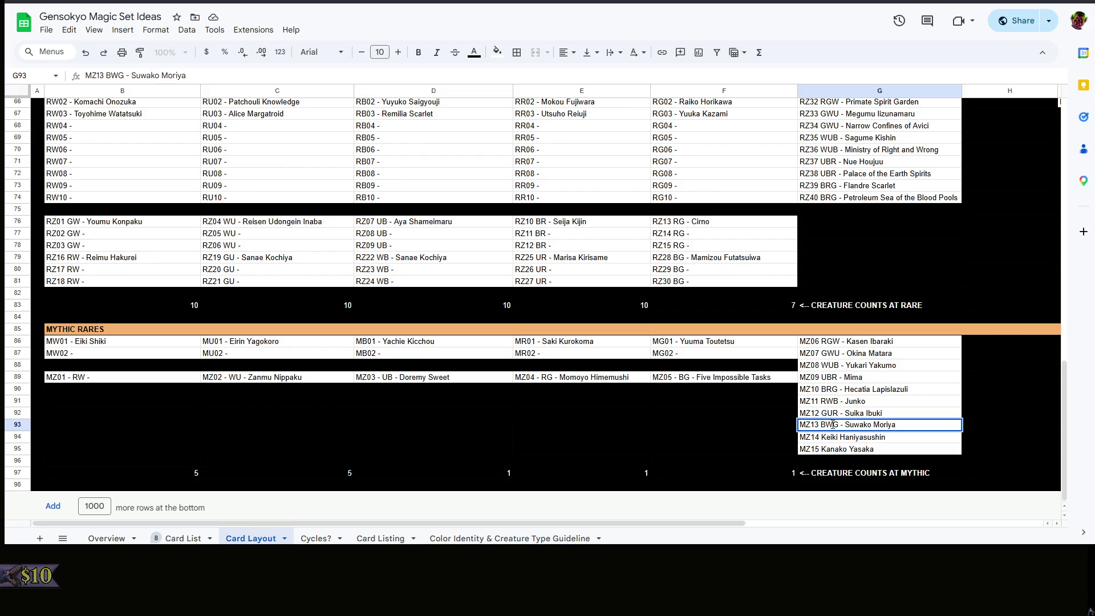
{"action": "key", "text": "Return"}
{"action": "double_click", "coordinate": [827, 437]}
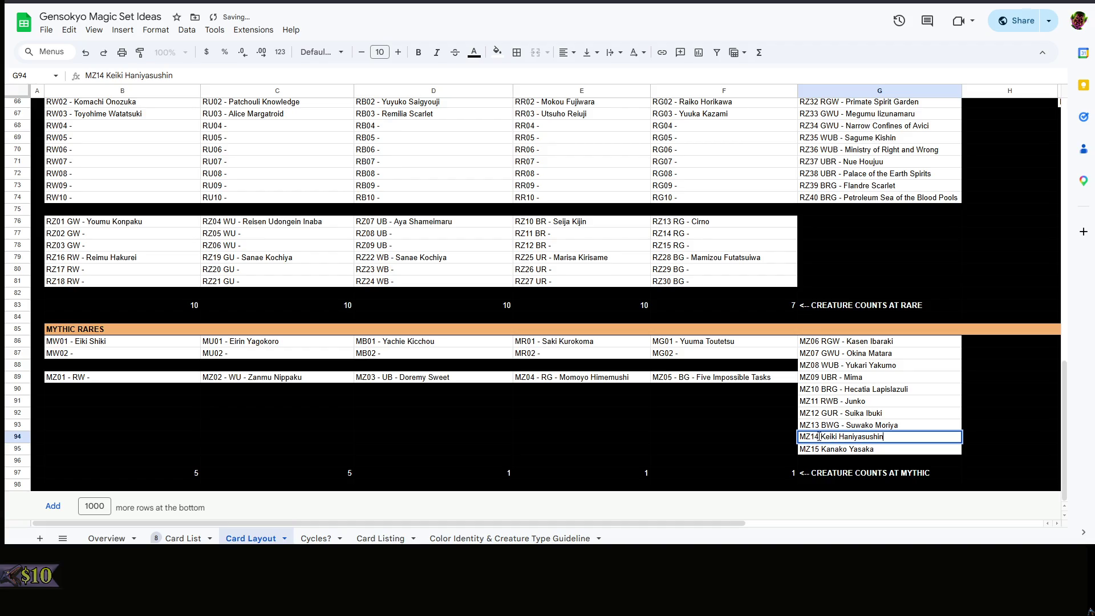
{"action": "type", "text": "UBR"}
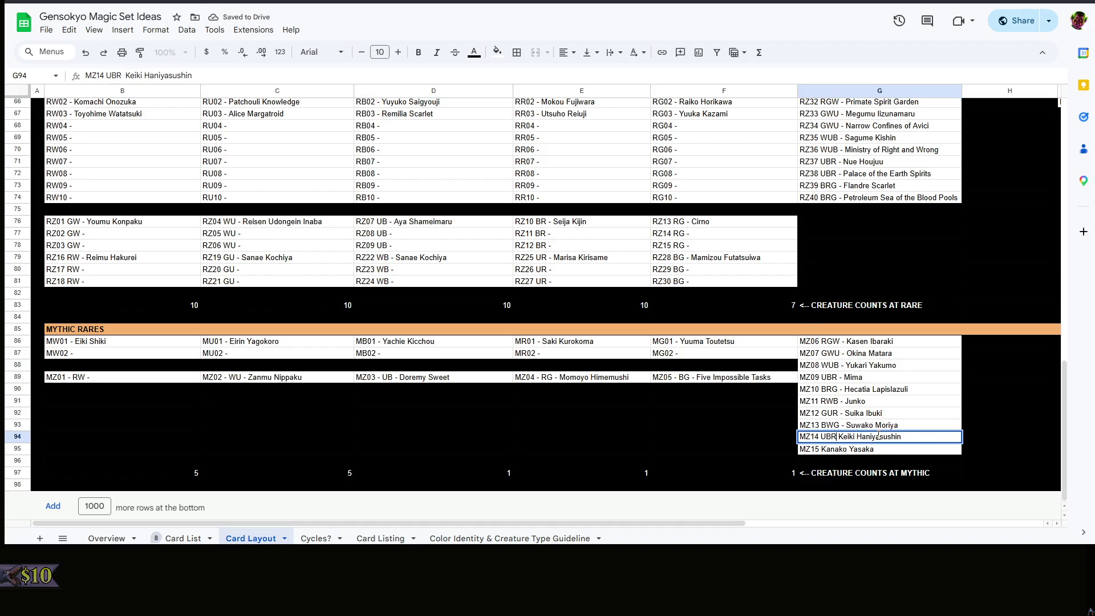
{"action": "key", "text": "BackSpace"}
{"action": "type", "text": "RW "}
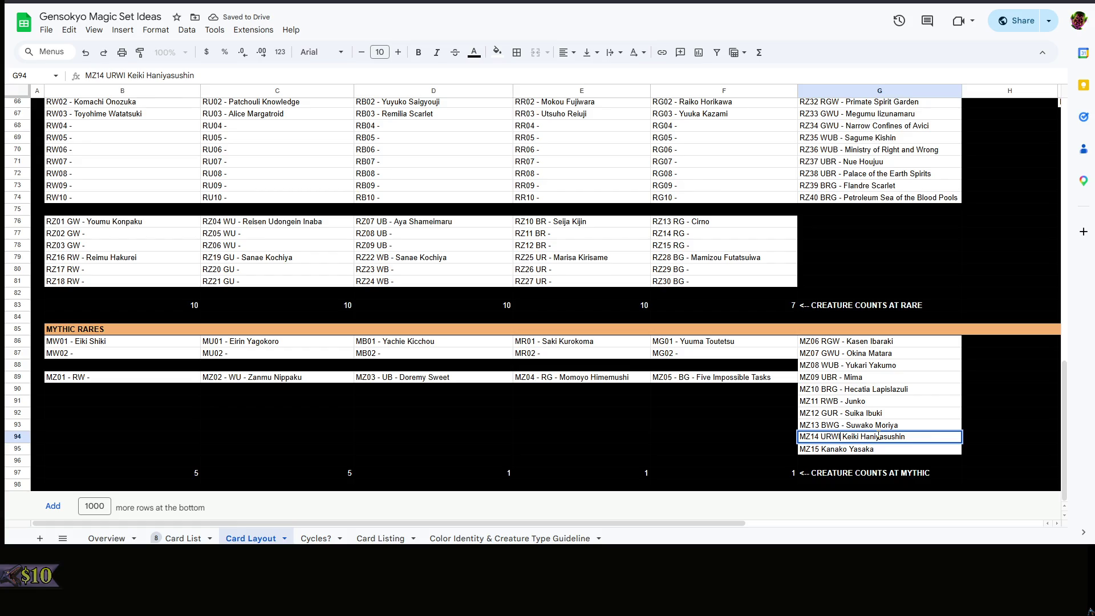
{"action": "type", "text": "-"}
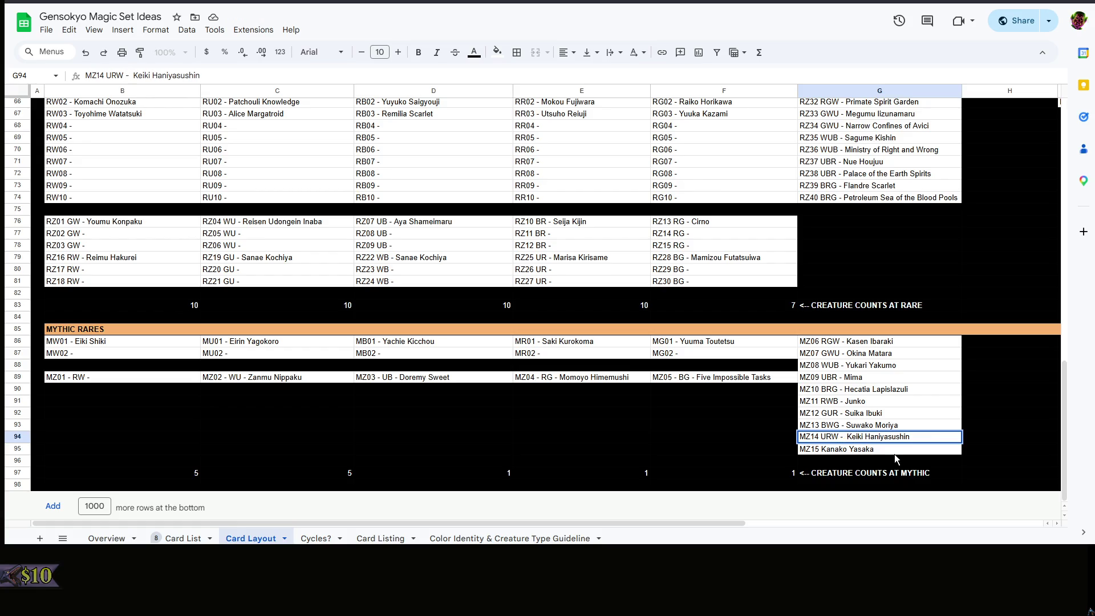
{"action": "key", "text": "BackSpace"}
{"action": "key", "text": "Return"}
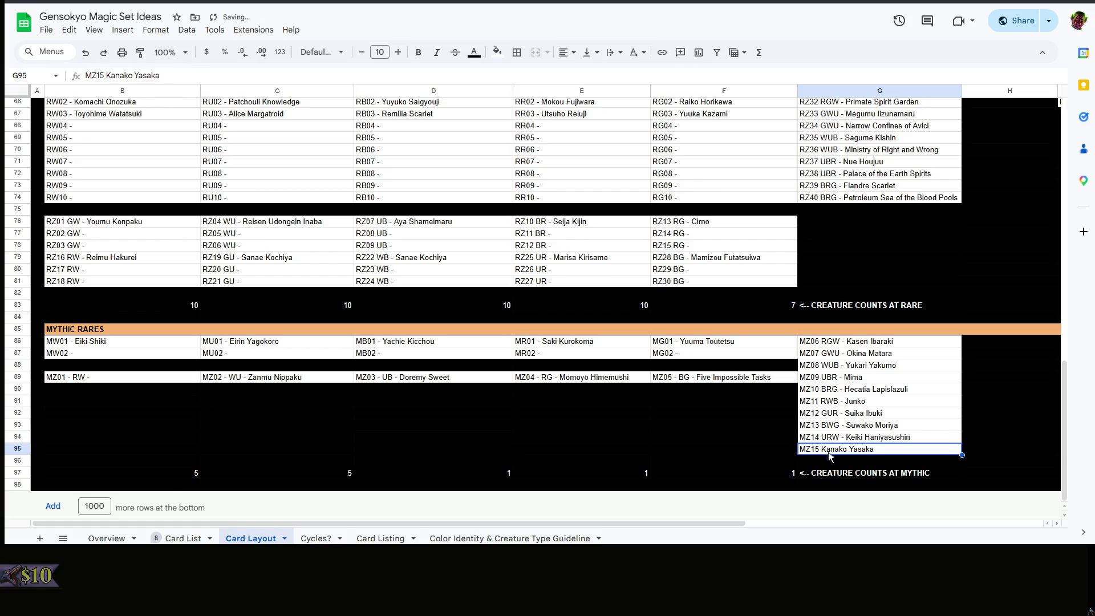
Try several colour letters on the MZ15 Kanako Yasaka entry and clear the tentative code
{"action": "double_click", "coordinate": [830, 449]}
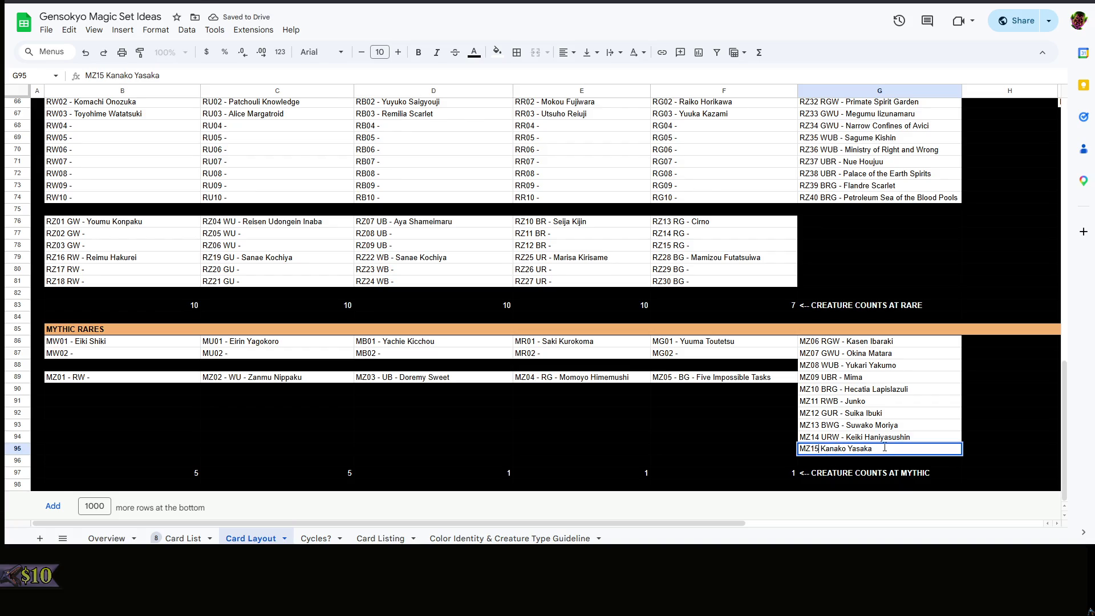
{"action": "type", "text": "R"}
{"action": "key", "text": "BackSpace"}
{"action": "type", "text": "W"}
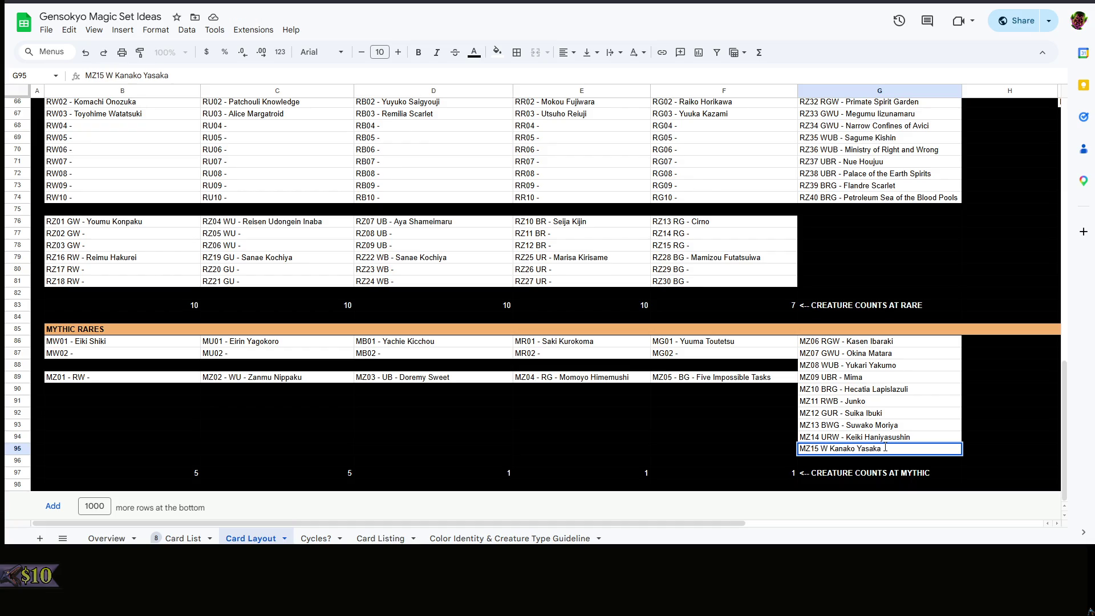
{"action": "key", "text": "BackSpace"}
{"action": "type", "text": "U"}
{"action": "key", "text": "BackSpace"}
{"action": "type", "text": "B"}
{"action": "key", "text": "BackSpace"}
{"action": "type", "text": "G"}
{"action": "type", "text": "BW"}
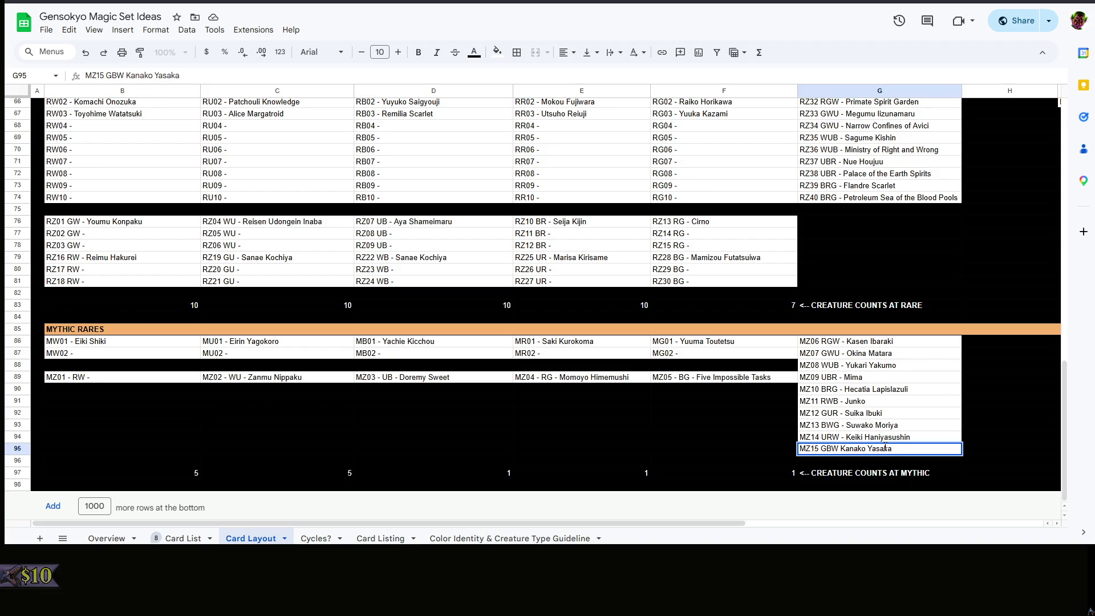
{"action": "key", "text": "BackSpace"}
{"action": "key", "text": "BackSpace"}
{"action": "key", "text": "BackSpace"}
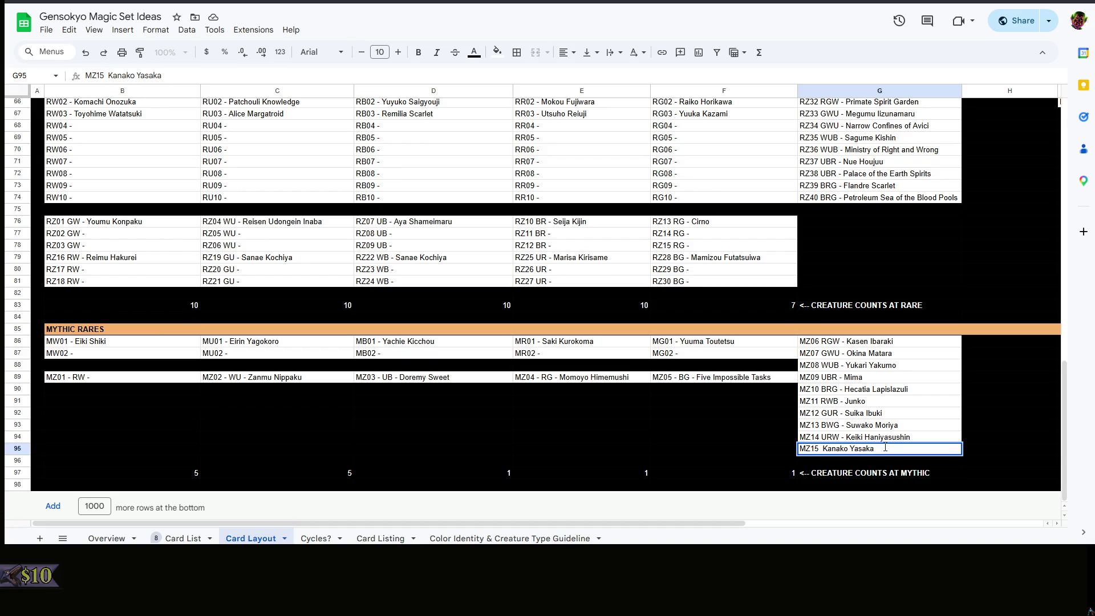
Reposition a letter in Suwako Moriya's code, then give Kanako Yasaka a BGW code without the stray zero
{"action": "left_click", "coordinate": [854, 425]}
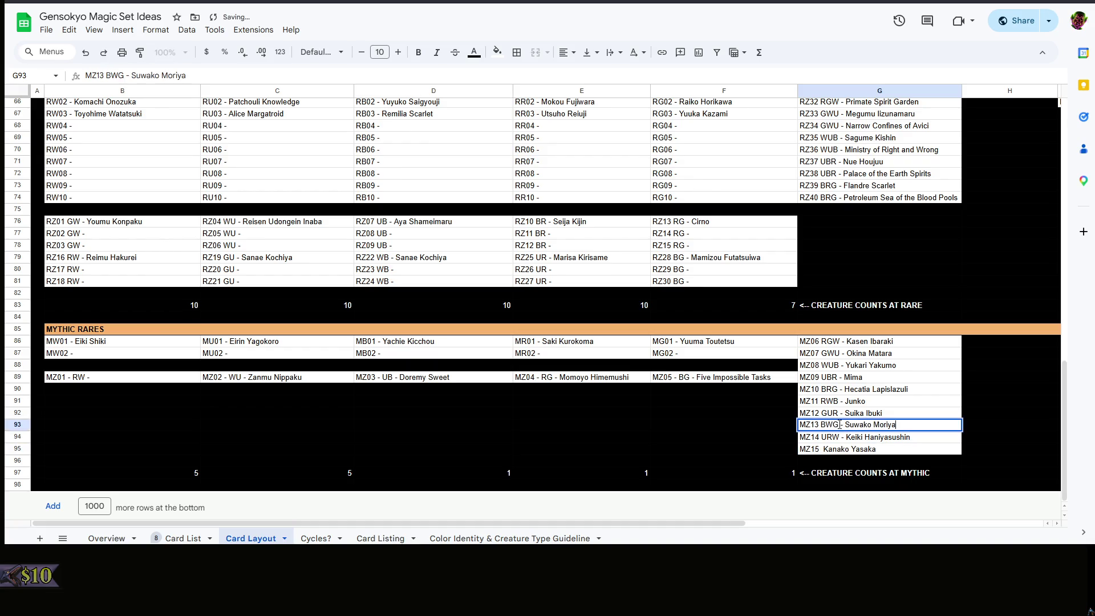
{"action": "double_click", "coordinate": [826, 426]}
{"action": "key", "text": "BackSpace"}
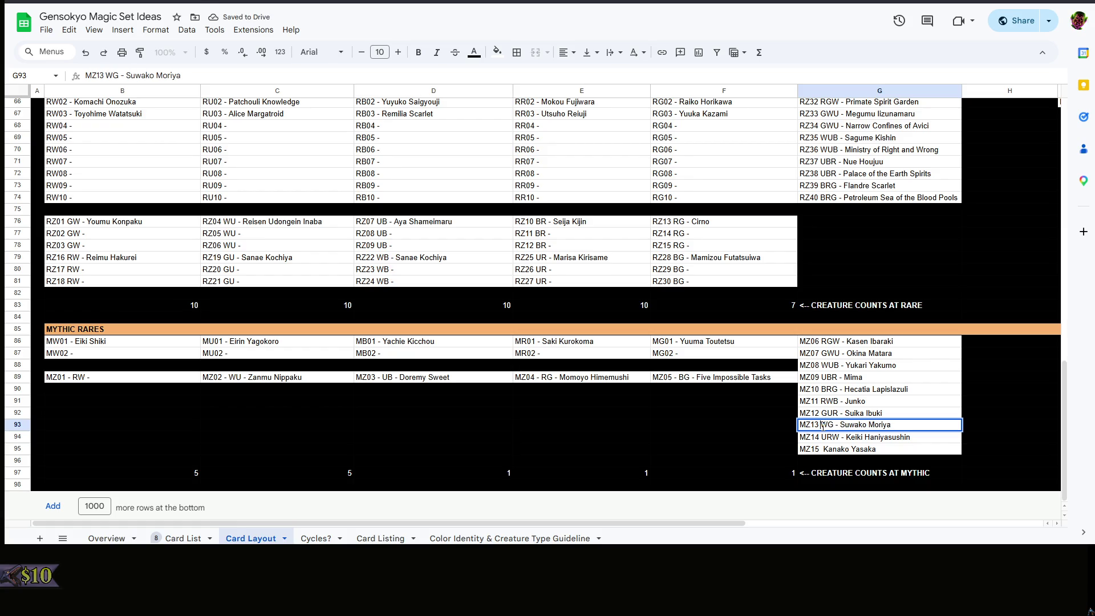
{"action": "key", "text": "Right"}
{"action": "type", "text": "B"}
{"action": "double_click", "coordinate": [824, 448]}
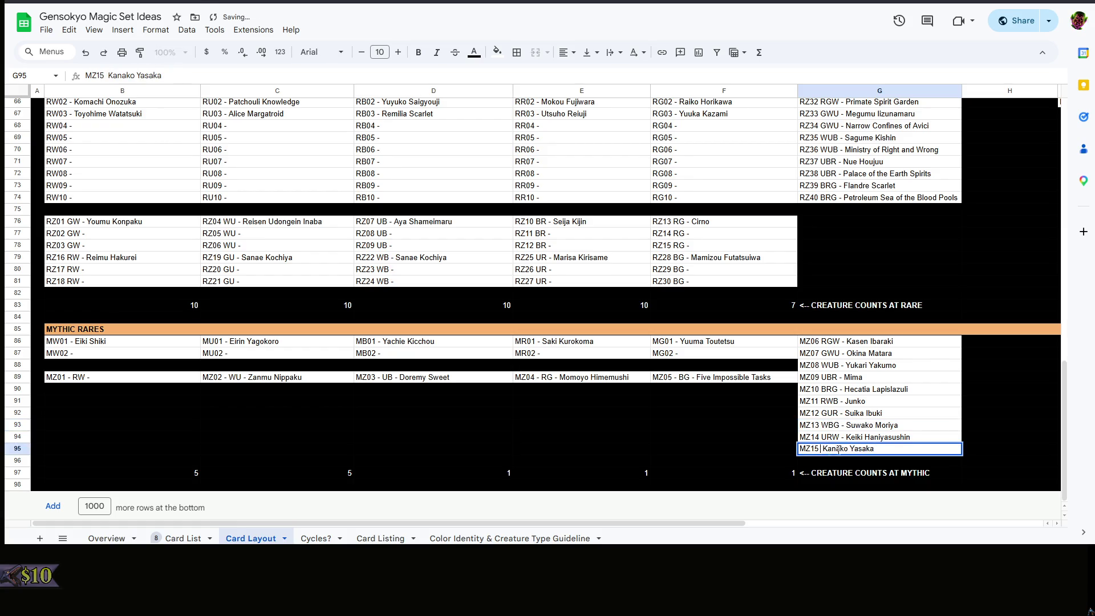
{"action": "type", "text": "B"}
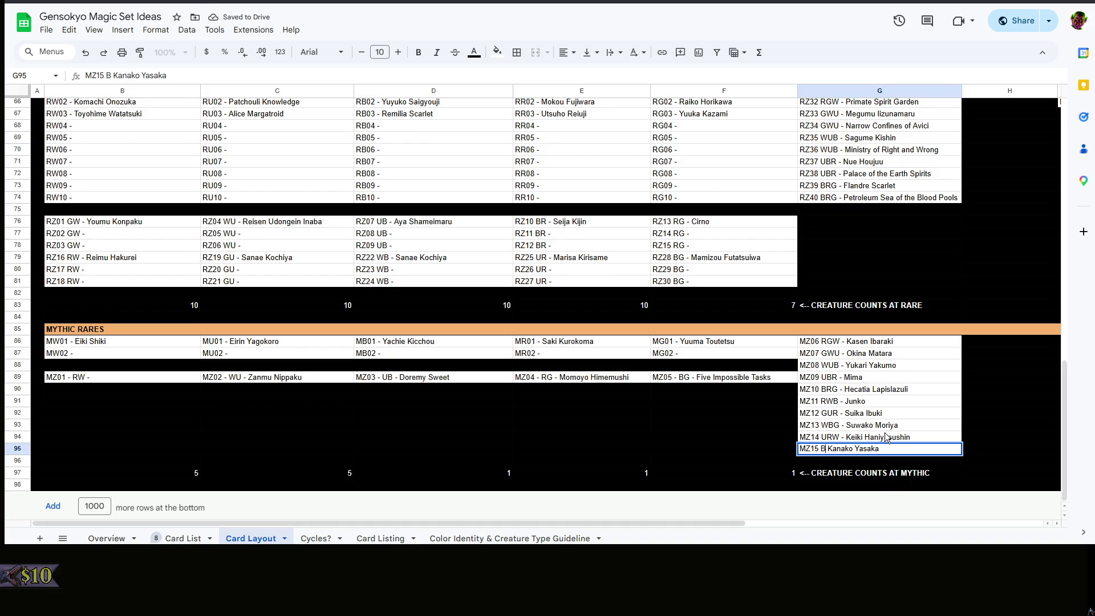
{"action": "type", "text": "GW 0"}
{"action": "key", "text": "BackSpace"}
{"action": "type", "text": "-"}
{"action": "left_click", "coordinate": [959, 424]}
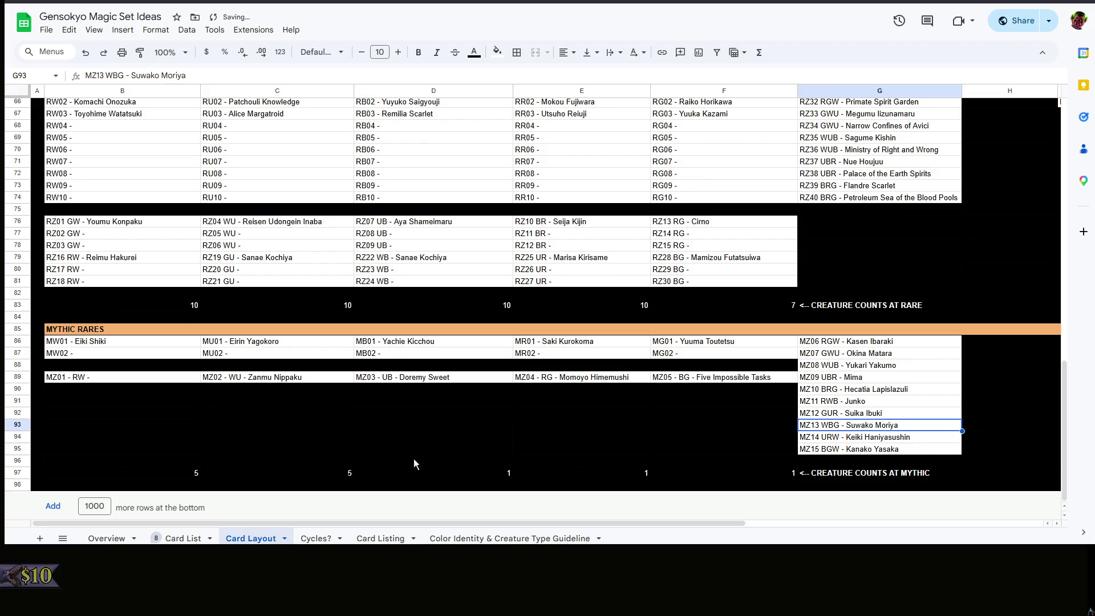
{"action": "left_click", "coordinate": [759, 449]}
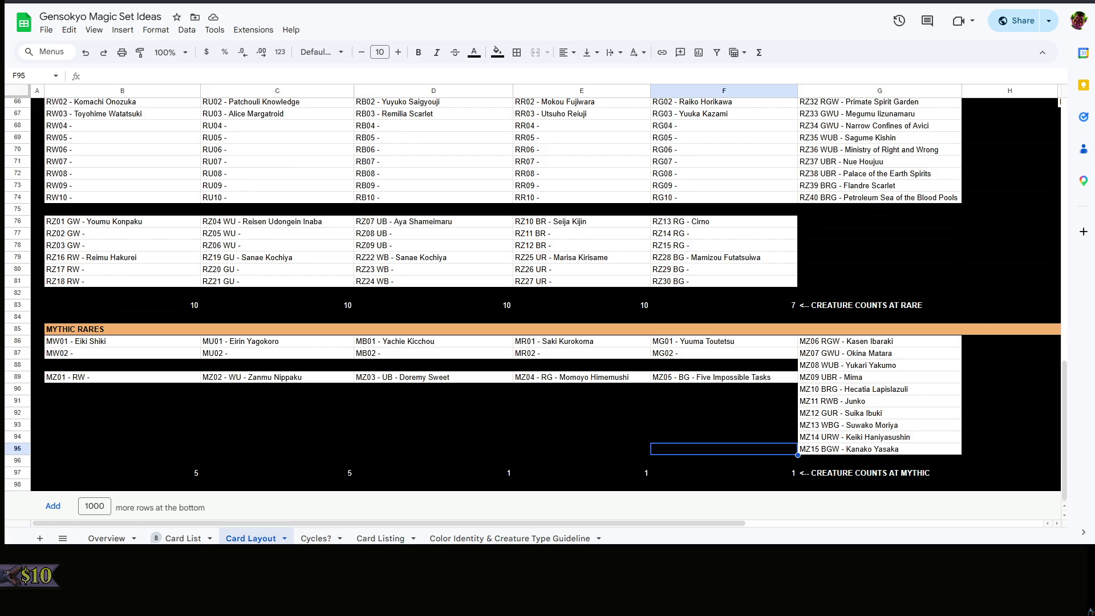
{"action": "left_click", "coordinate": [832, 451]}
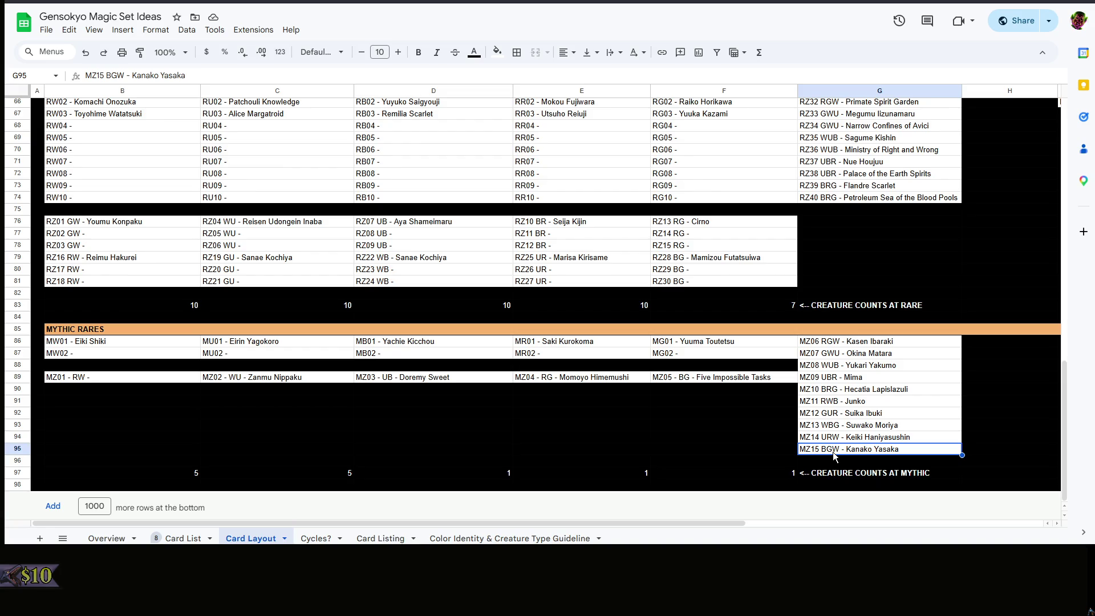
Change Kanako Yasaka's colour code from BGW to BGU, giving MZ15 BGU - Kanako Yasaka
{"action": "double_click", "coordinate": [834, 452]}
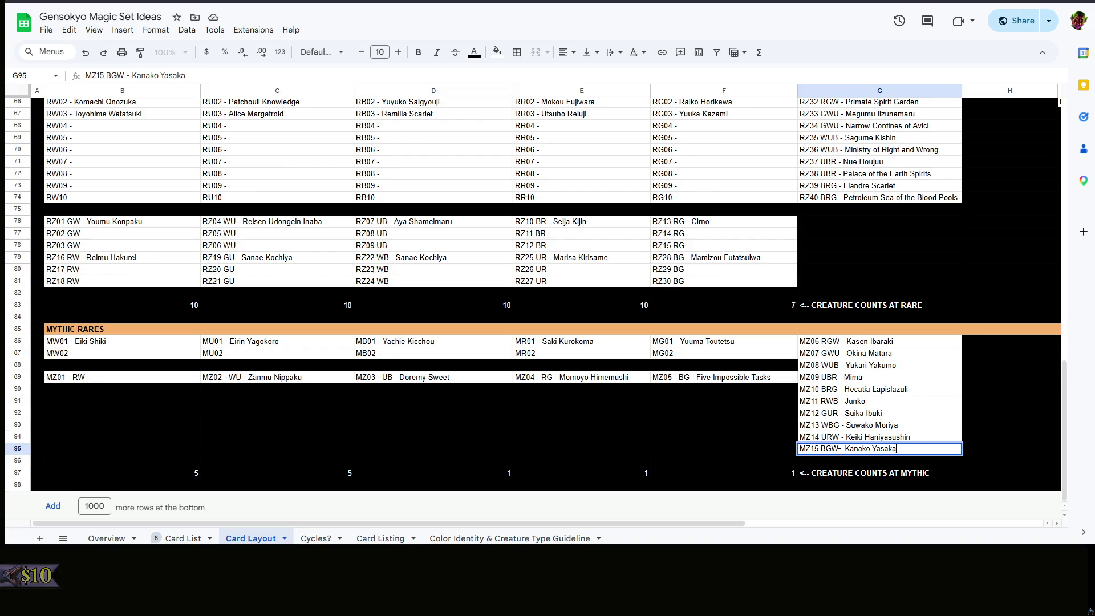
{"action": "left_click_drag", "start_coordinate": [838, 448], "coordinate": [822, 450]}
{"action": "left_click", "coordinate": [822, 449]}
{"action": "left_click", "coordinate": [836, 449]}
{"action": "key", "text": "BackSpace"}
{"action": "type", "text": "U"}
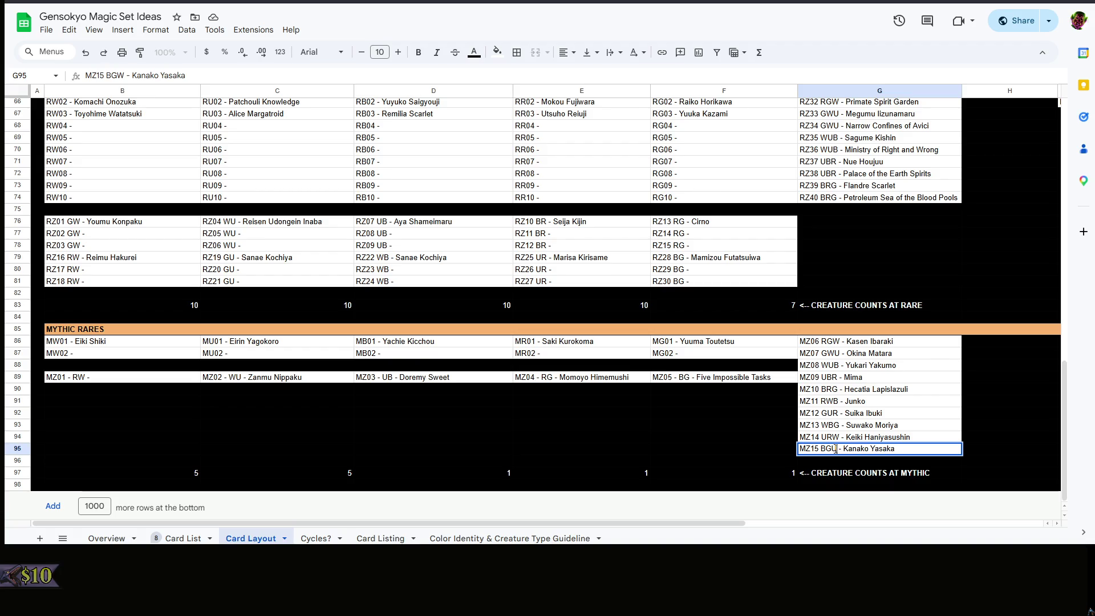
{"action": "left_click", "coordinate": [947, 403]}
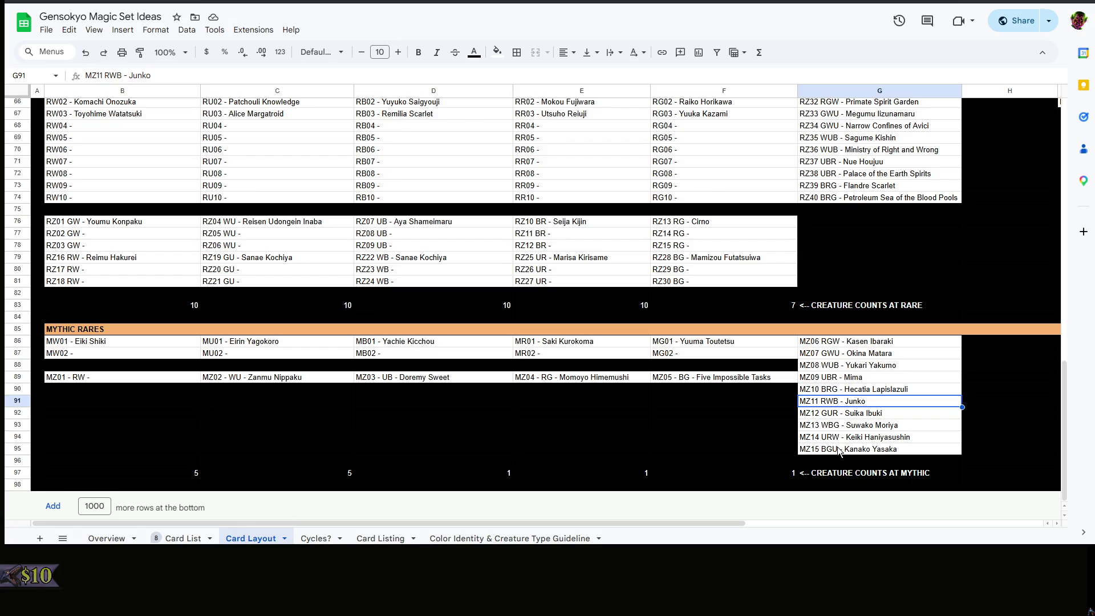
Park a temporary copy of the Junko entry in a spare column F cell
{"action": "left_click", "coordinate": [890, 426]}
{"action": "left_click", "coordinate": [626, 418]}
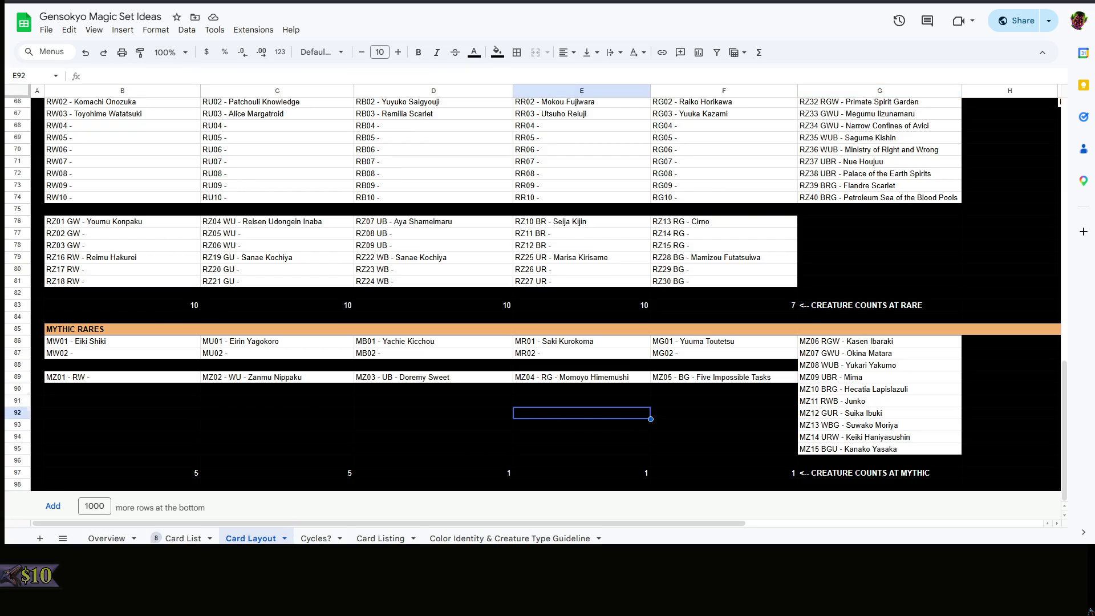
{"action": "left_click", "coordinate": [499, 392]}
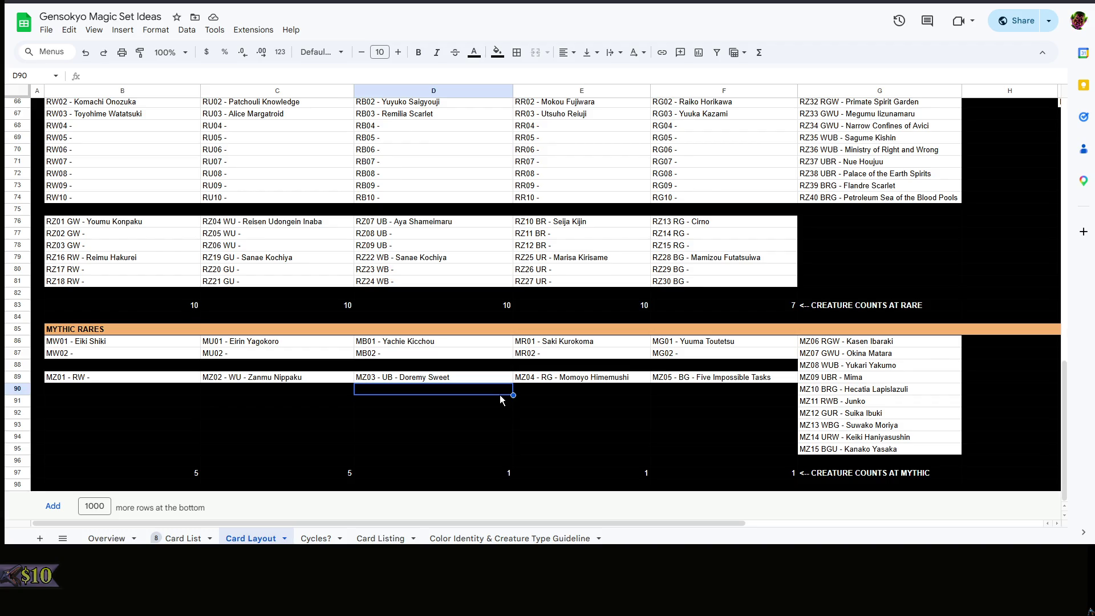
{"action": "left_click", "coordinate": [832, 403]}
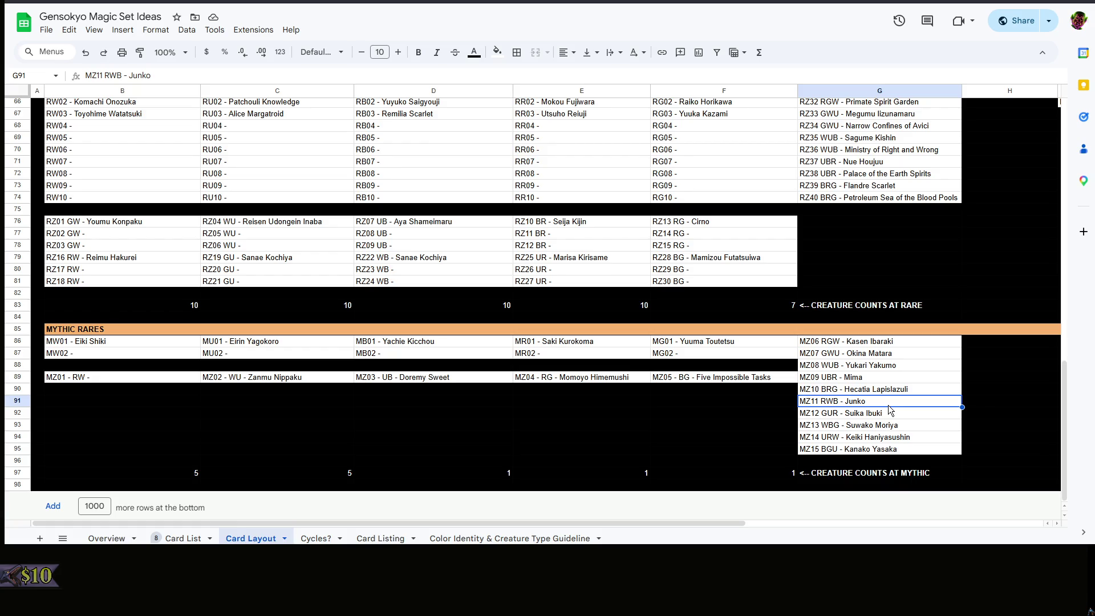
{"action": "key", "text": "ctrl+c"}
{"action": "left_click", "coordinate": [683, 427]}
{"action": "key", "text": "ctrl+v"}
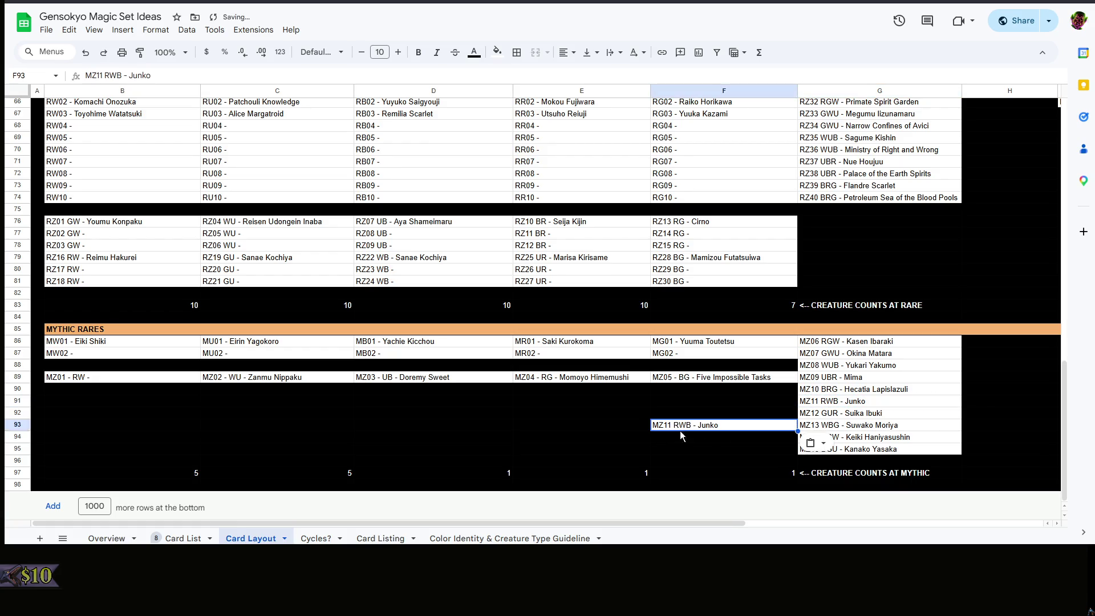
Move Suwako Moriya up into Junko's former mythic slot
{"action": "left_click", "coordinate": [890, 424]}
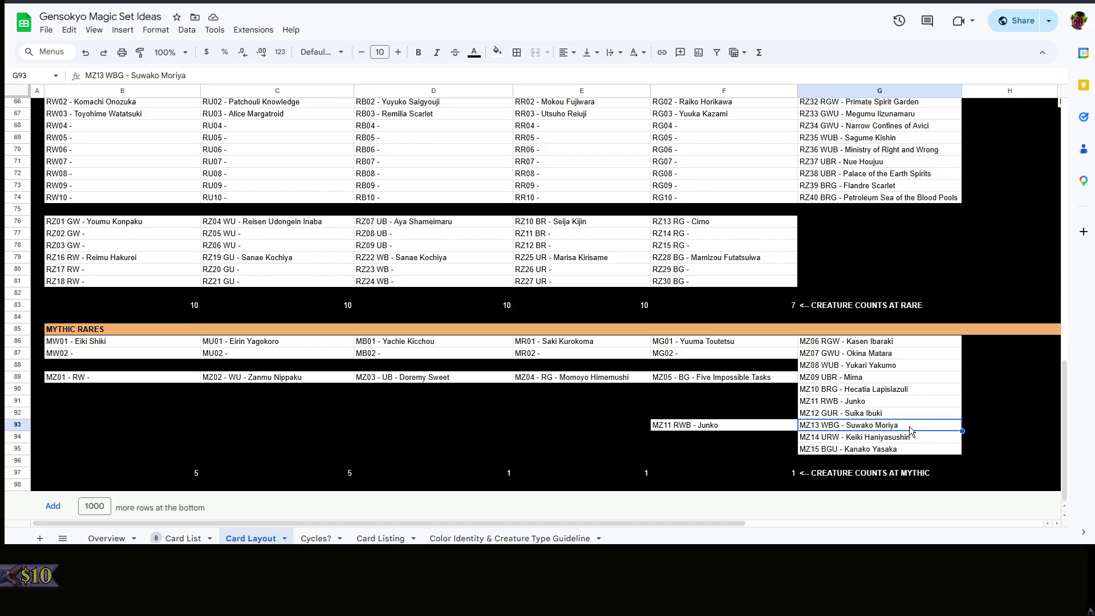
{"action": "key", "text": "ctrl+c"}
{"action": "key", "text": "Up"}
{"action": "key", "text": "Up"}
{"action": "key", "text": "ctrl+v"}
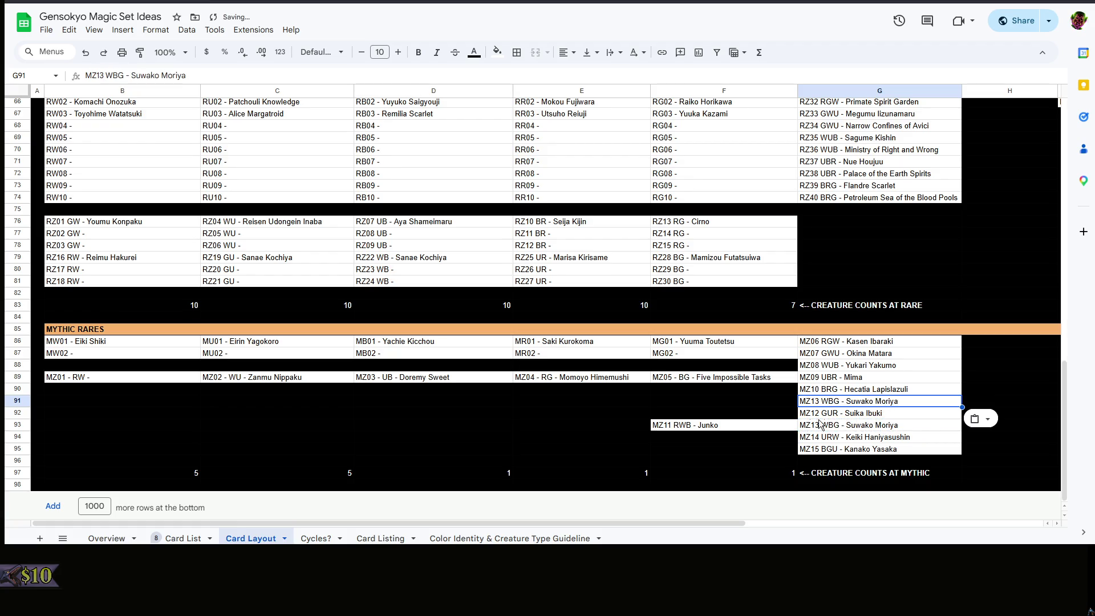
{"action": "left_click", "coordinate": [752, 427]}
{"action": "left_click", "coordinate": [867, 416]}
{"action": "key", "text": "Up"}
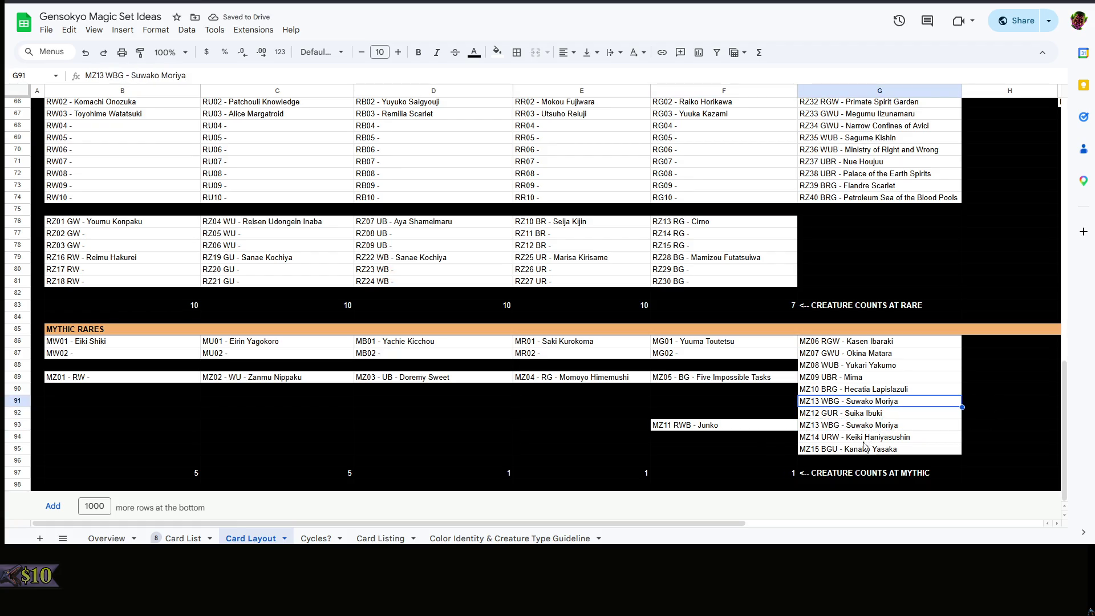
{"action": "left_click", "coordinate": [864, 437]}
Park a temporary copy of Suika Ibuki in the spare cell two rows below Junko's copy
{"action": "left_click", "coordinate": [864, 415]}
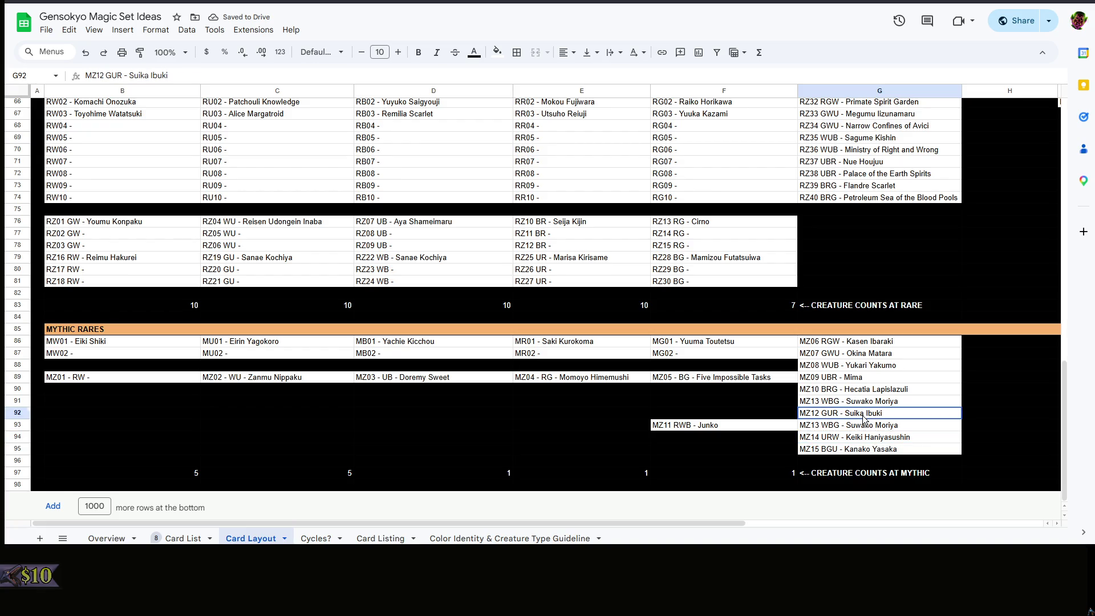
{"action": "key", "text": "ctrl+c"}
{"action": "left_click", "coordinate": [697, 438]}
{"action": "key", "text": "ctrl+v"}
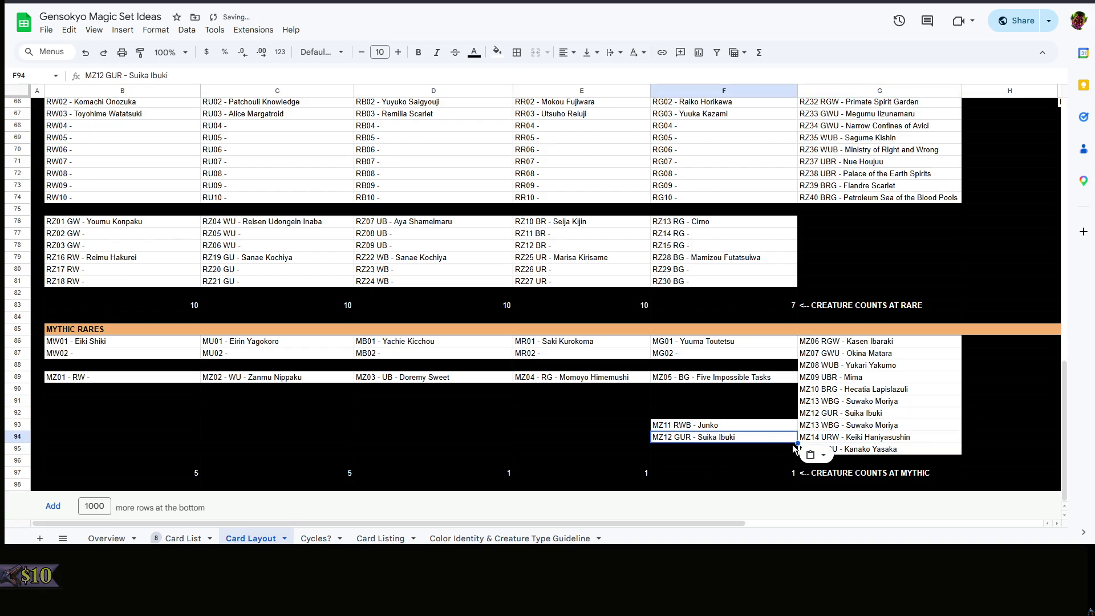
{"action": "key", "text": "Delete"}
{"action": "left_click", "coordinate": [715, 453]}
{"action": "key", "text": "ctrl+v"}
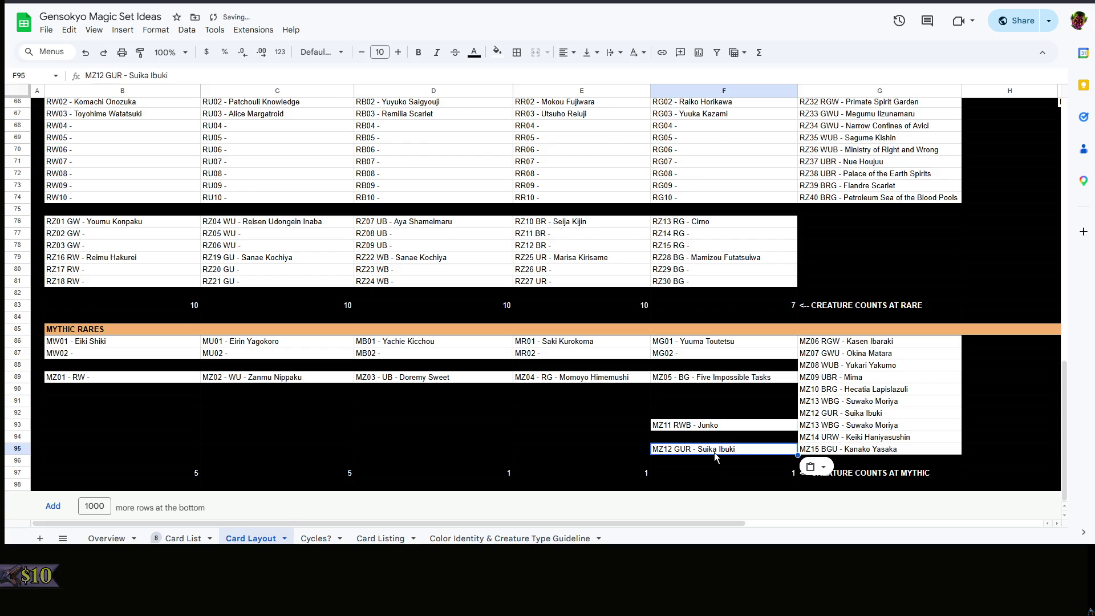
Shift Keiki Haniyasushin and Kanako Yasaka up into the vacated mythic slots
{"action": "left_click", "coordinate": [870, 437]}
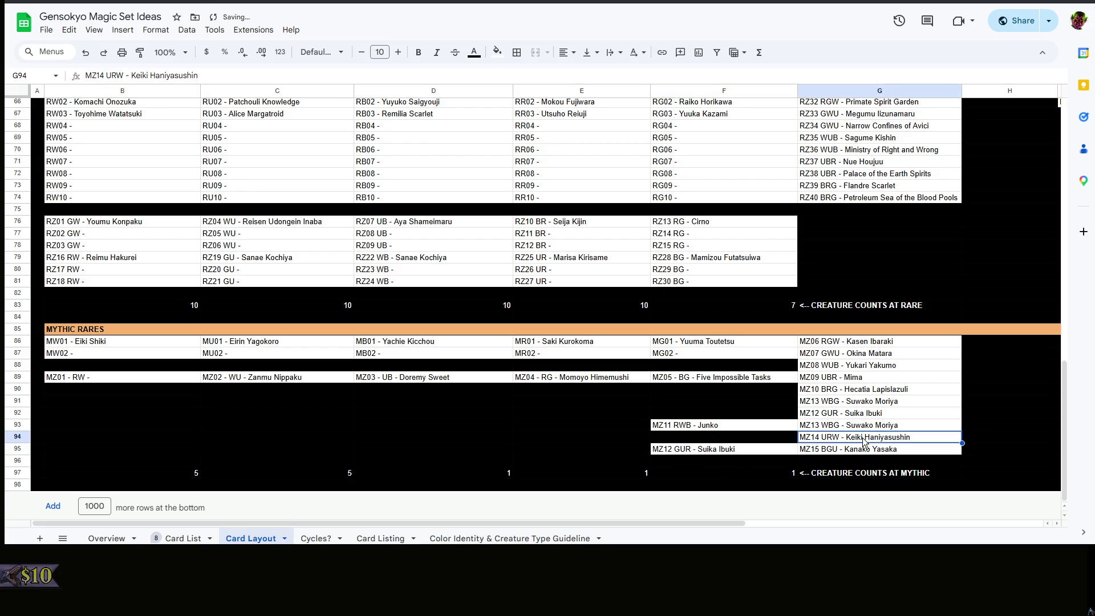
{"action": "key", "text": "ctrl+c"}
{"action": "left_click", "coordinate": [866, 414]}
{"action": "key", "text": "ctrl+v"}
{"action": "left_click", "coordinate": [861, 425]}
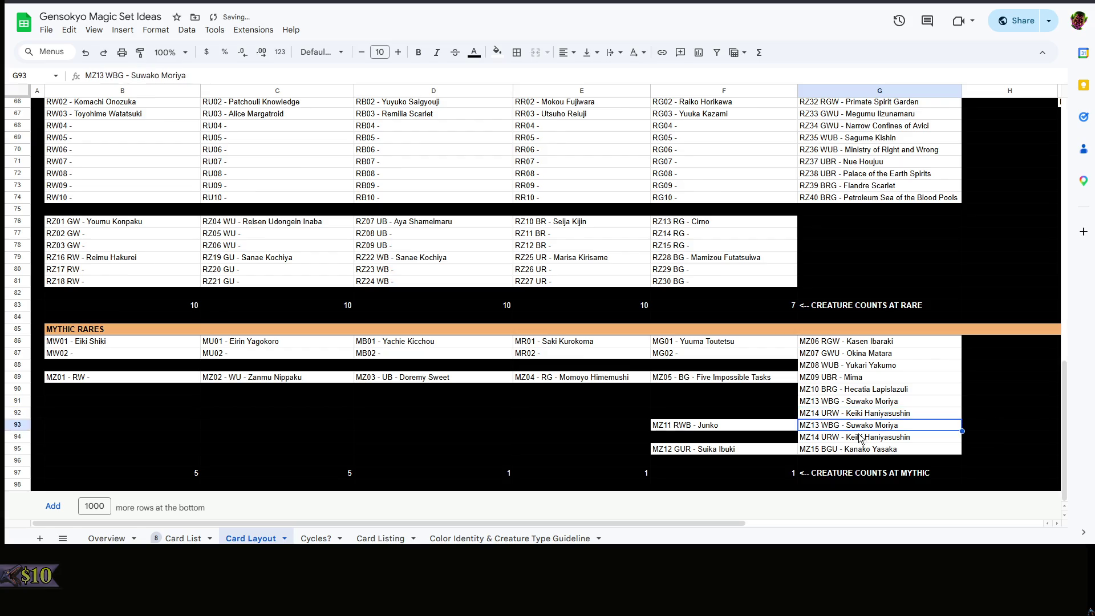
{"action": "left_click", "coordinate": [877, 450]}
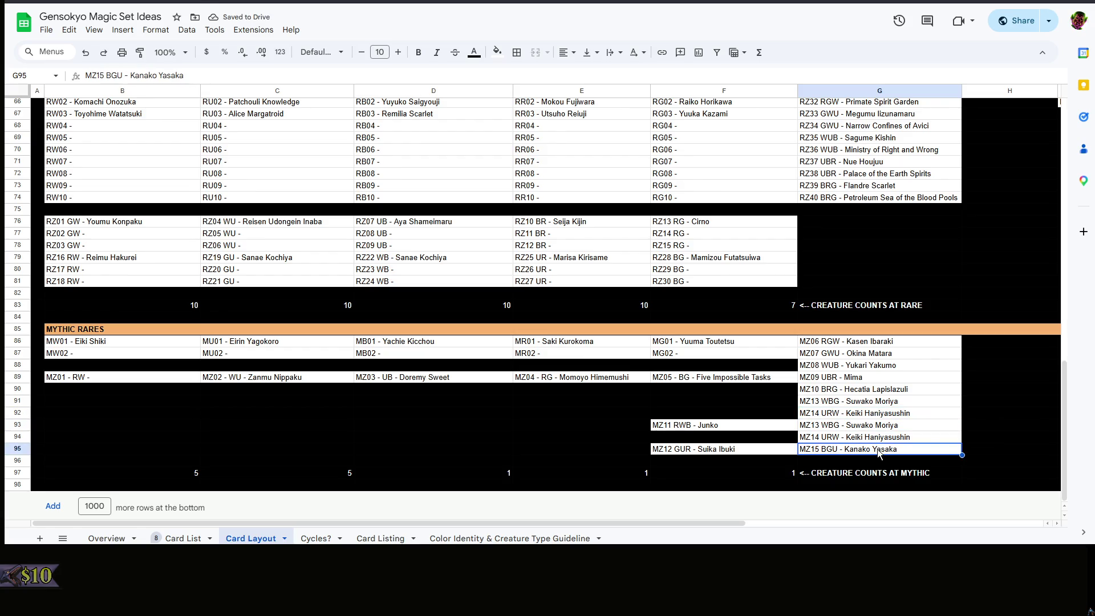
{"action": "key", "text": "ctrl+c"}
{"action": "left_click", "coordinate": [872, 430]}
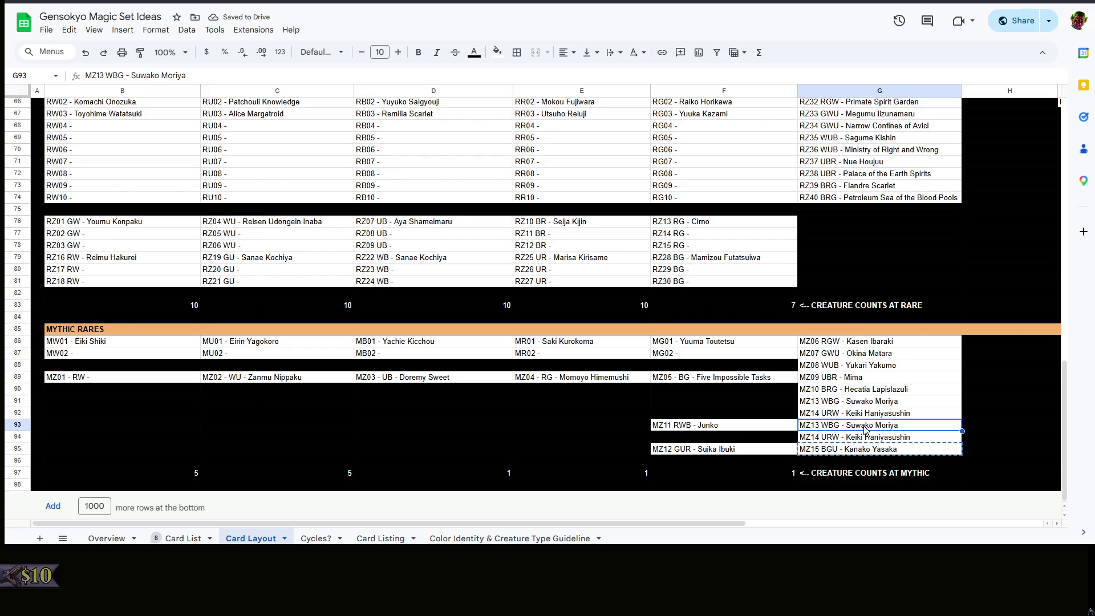
{"action": "key", "text": "ctrl+v"}
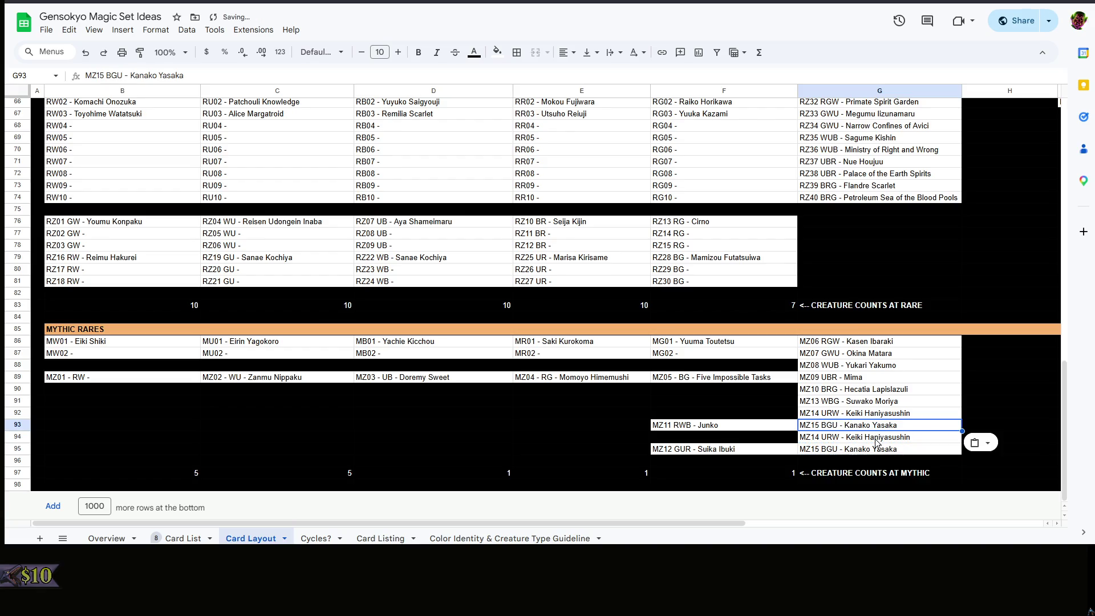
Paste Junko and Suika Ibuki into the last two mythic slots below Kanako Yasaka
{"action": "left_click", "coordinate": [736, 424]}
{"action": "key", "text": "ctrl+c"}
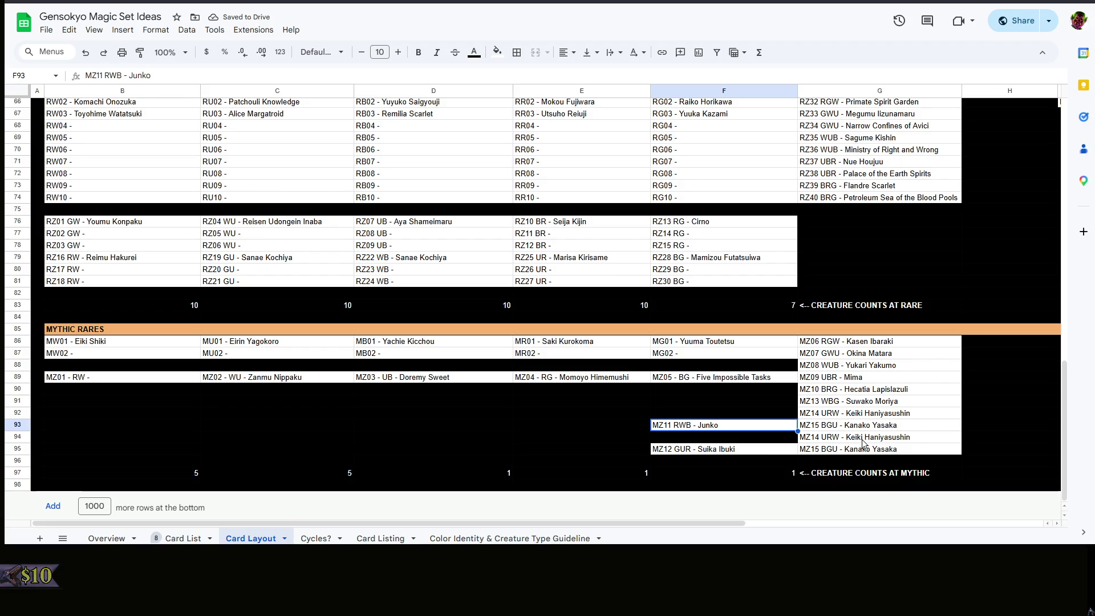
{"action": "left_click", "coordinate": [811, 437]}
{"action": "key", "text": "ctrl+v"}
{"action": "left_click", "coordinate": [727, 450]}
{"action": "key", "text": "ctrl+c"}
{"action": "left_click", "coordinate": [855, 449]}
{"action": "key", "text": "ctrl+v"}
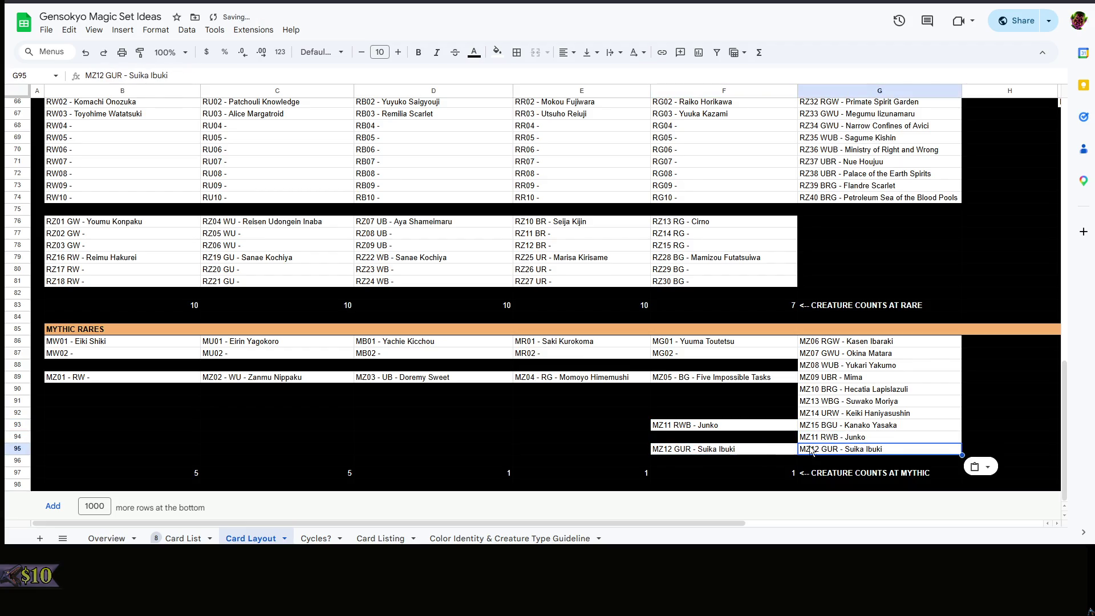
{"action": "left_click_drag", "start_coordinate": [740, 450], "coordinate": [737, 417]}
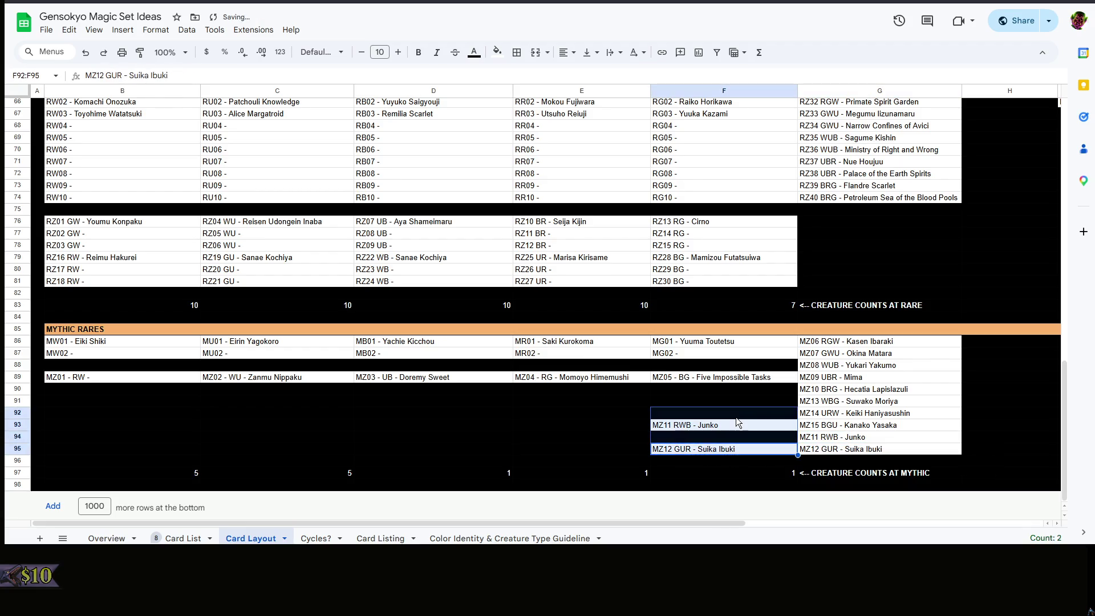
Clear the temporary copies in F92:F95 and fill those cells black again
{"action": "key", "text": "Delete"}
{"action": "left_click", "coordinate": [497, 53]}
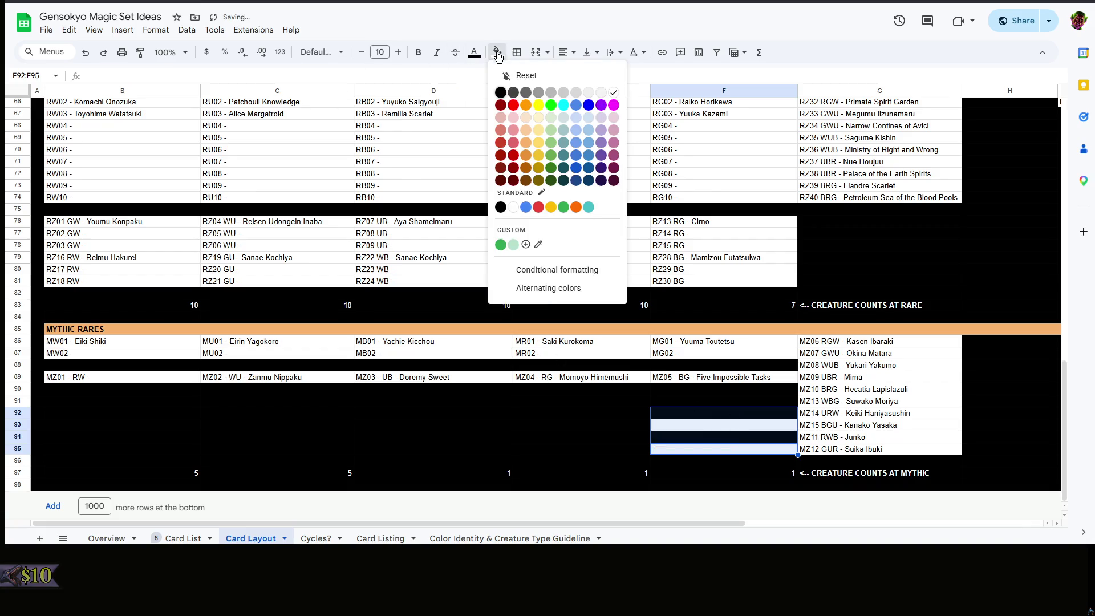
{"action": "left_click", "coordinate": [503, 92]}
{"action": "left_click", "coordinate": [861, 451]}
{"action": "right_click", "coordinate": [861, 450]}
{"action": "left_click", "coordinate": [856, 401]}
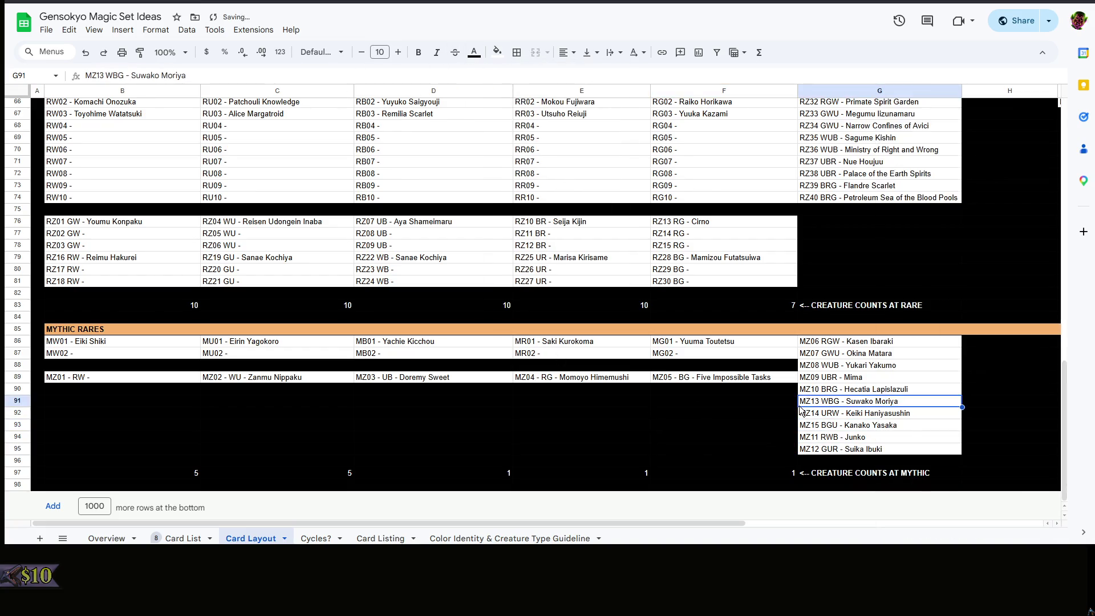
{"action": "left_click", "coordinate": [776, 433]}
{"action": "left_click", "coordinate": [706, 416]}
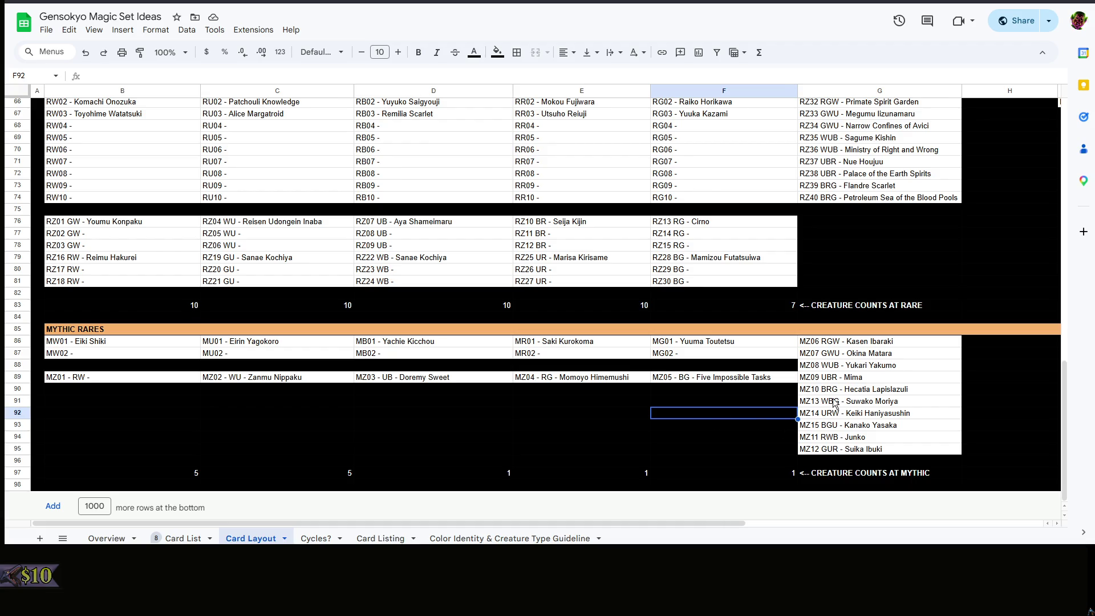
Review the five reordered mythic entries and begin editing Suwako Moriya's slot number
{"action": "left_click_drag", "start_coordinate": [834, 400], "coordinate": [840, 452]}
{"action": "left_click", "coordinate": [855, 381]}
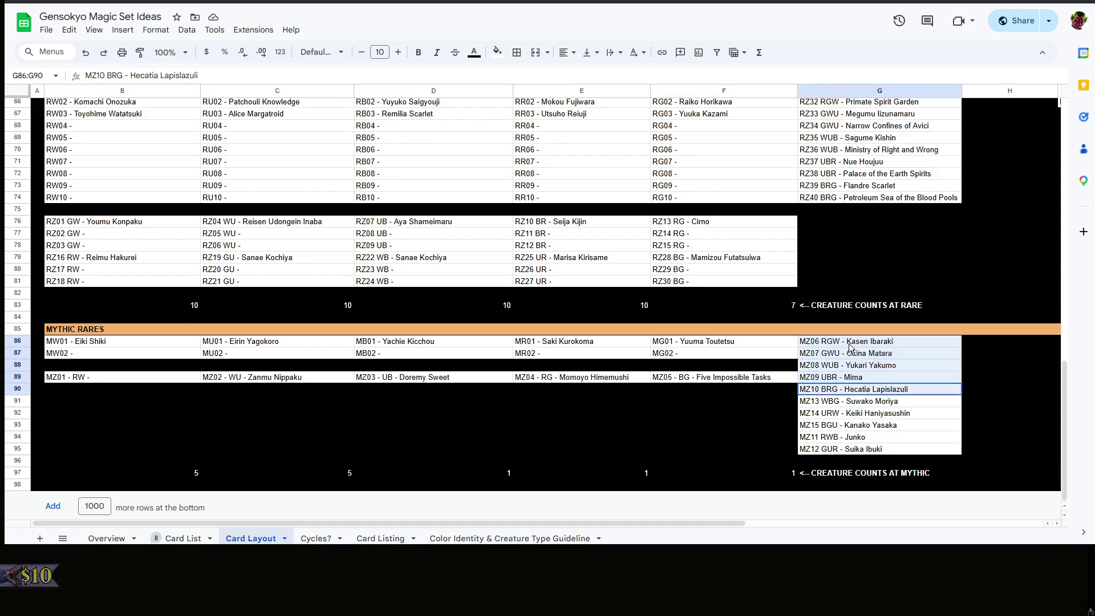
{"action": "left_click", "coordinate": [859, 414]}
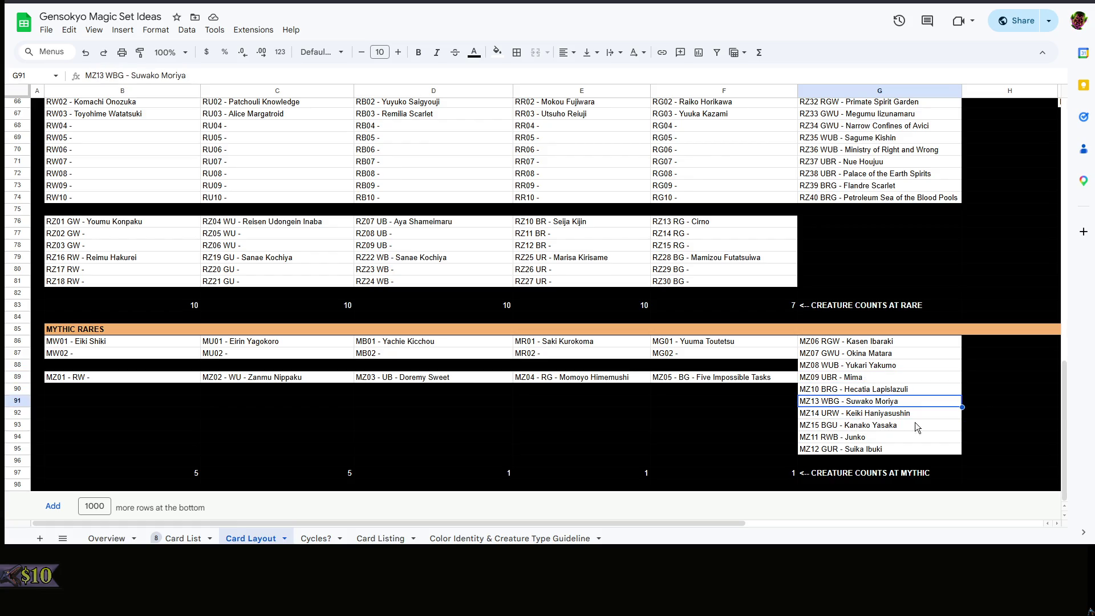
{"action": "left_click", "coordinate": [978, 416]}
{"action": "left_click", "coordinate": [729, 415]}
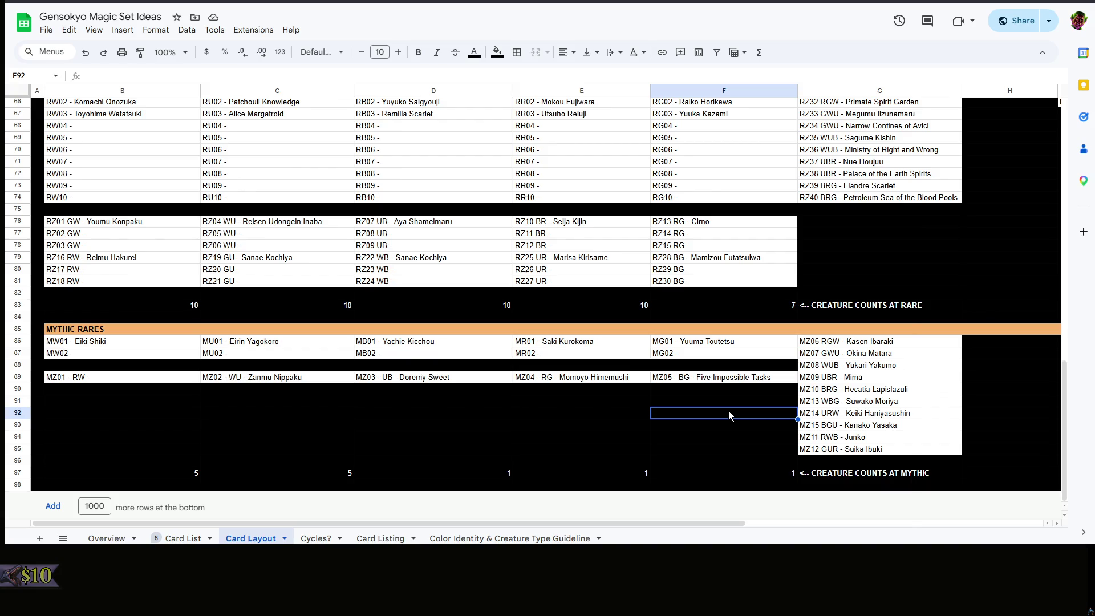
{"action": "double_click", "coordinate": [830, 401]}
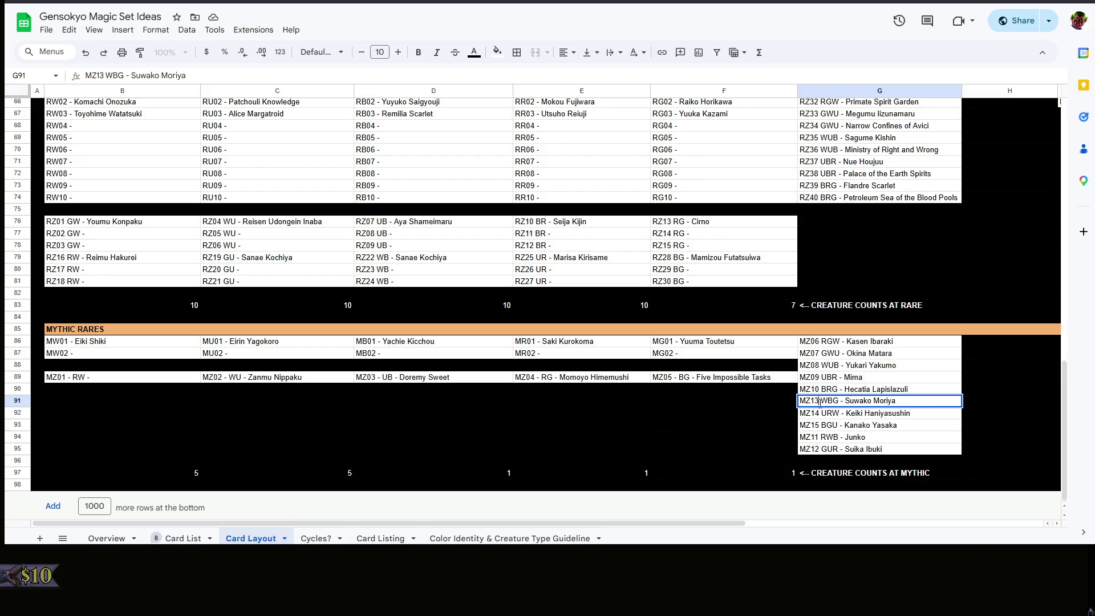
Renumber Suwako Moriya, Keiki Haniyasushin and Kanako Yasaka as MZ11, MZ12 and MZ13
{"action": "key", "text": "BackSpace"}
{"action": "type", "text": "1"}
{"action": "key", "text": "Return"}
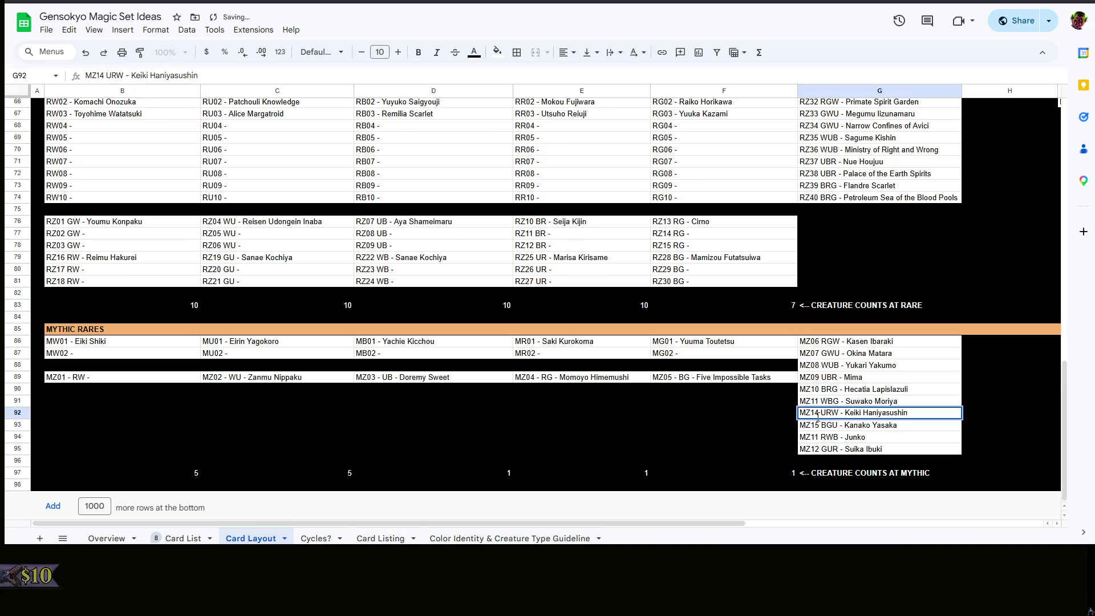
{"action": "double_click", "coordinate": [815, 412]}
{"action": "key", "text": "BackSpace"}
{"action": "key", "text": "2"}
{"action": "key", "text": "Return"}
{"action": "double_click", "coordinate": [817, 424]}
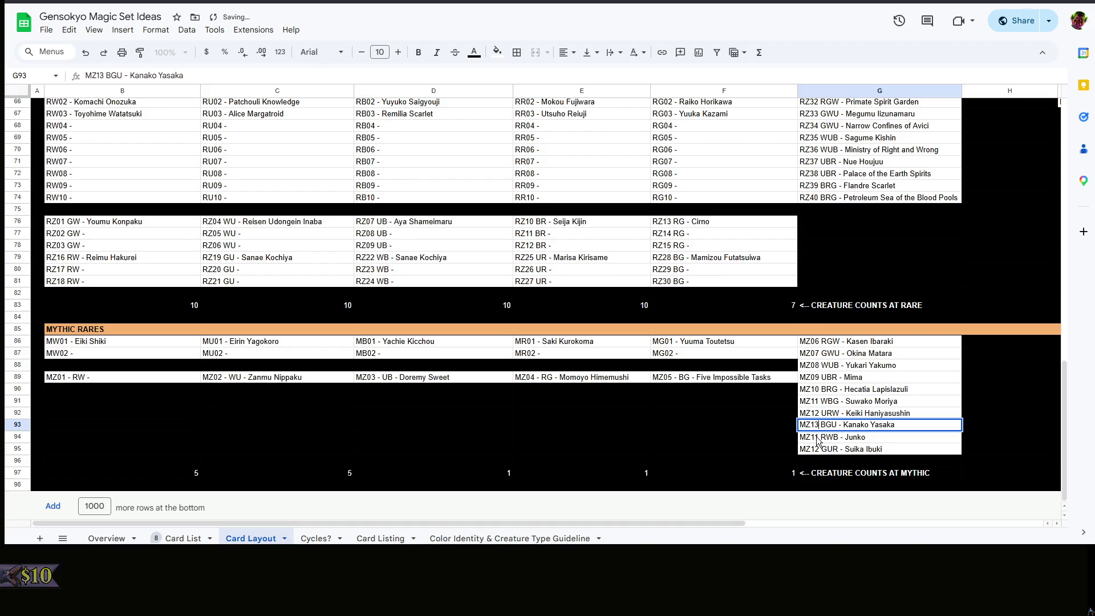
{"action": "key", "text": "BackSpace"}
{"action": "key", "text": "3"}
{"action": "key", "text": "Return"}
Renumber Junko as MZ14 and Suika Ibuki as MZ15, then switch to Magic Set Editor
{"action": "key", "text": "BackSpace"}
{"action": "type", "text": "4"}
{"action": "key", "text": "Return"}
{"action": "double_click", "coordinate": [815, 448]}
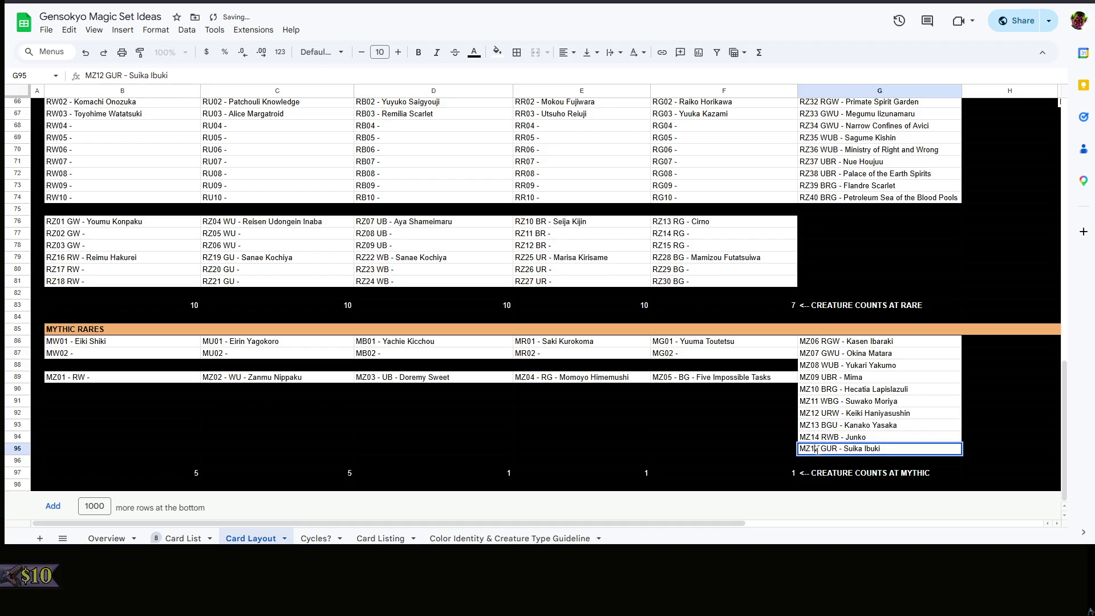
{"action": "key", "text": "BackSpace"}
{"action": "type", "text": "5"}
{"action": "left_click", "coordinate": [723, 413]}
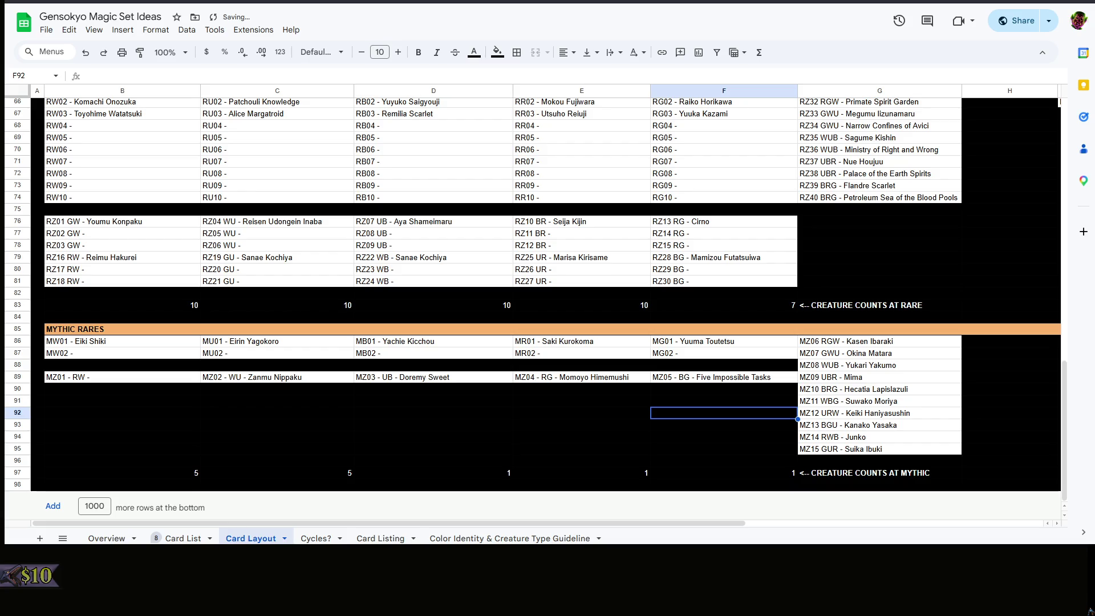
{"action": "key", "text": "alt+Tab"}
{"action": "scroll", "coordinate": [909, 201], "scroll_direction": "down", "scroll_amount": 5}
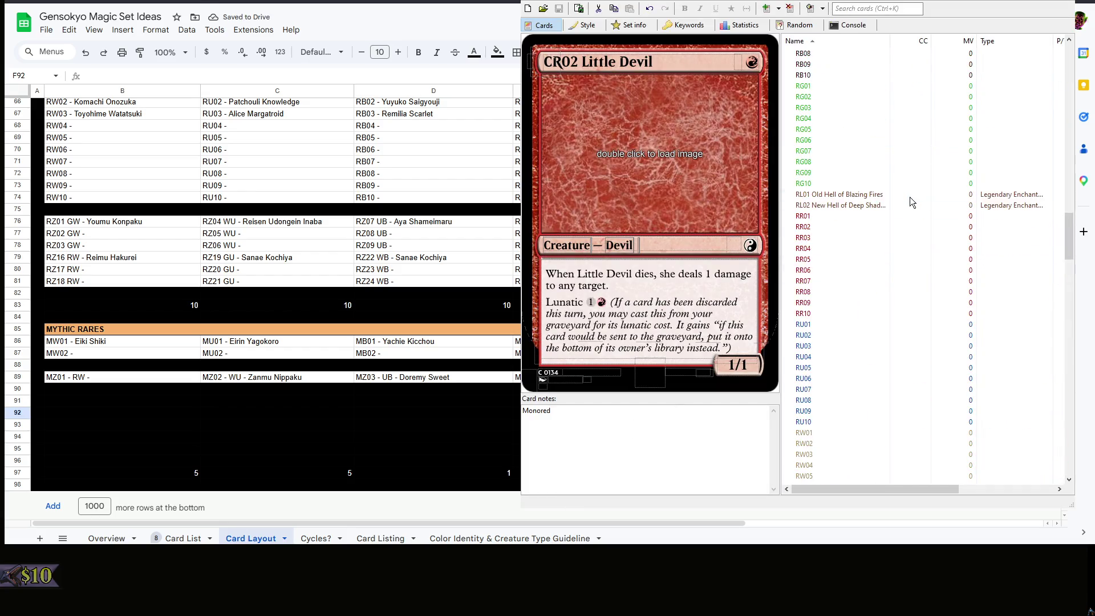
{"action": "scroll", "coordinate": [881, 205], "scroll_direction": "up", "scroll_amount": 2}
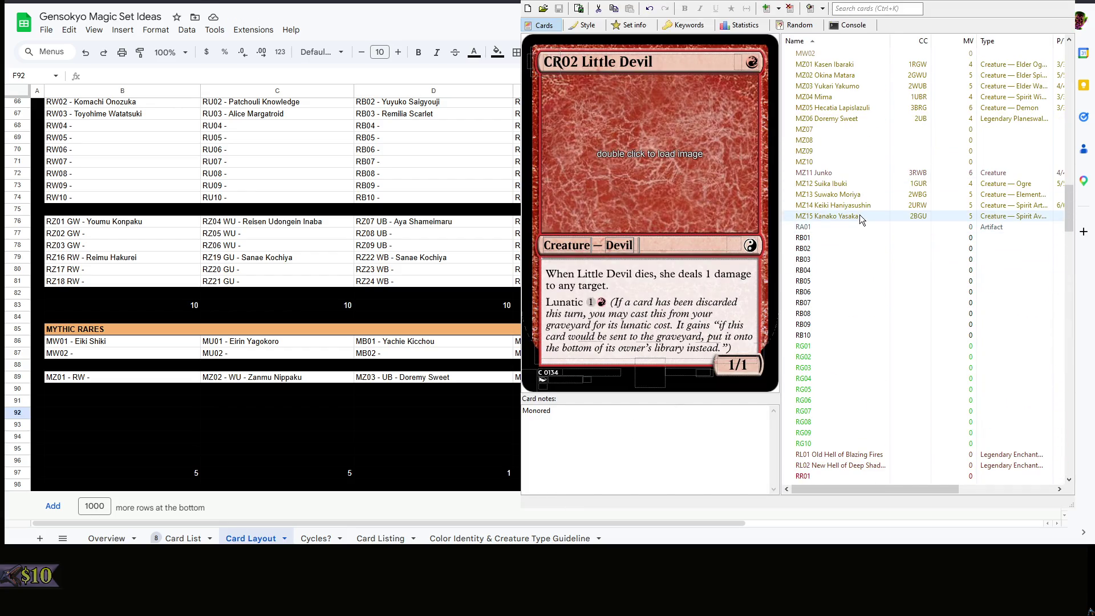
Renumber the Kanako Yasaka card MZ13, Suwako Moriya MZ11 and Junko MZ14
{"action": "left_click", "coordinate": [860, 217]}
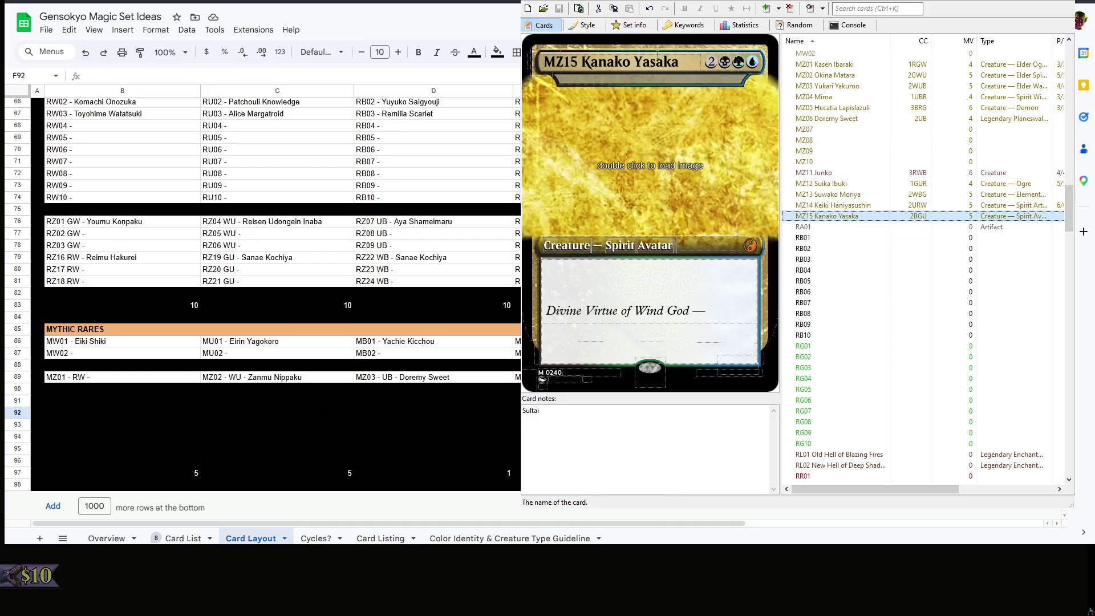
{"action": "left_click", "coordinate": [581, 63]}
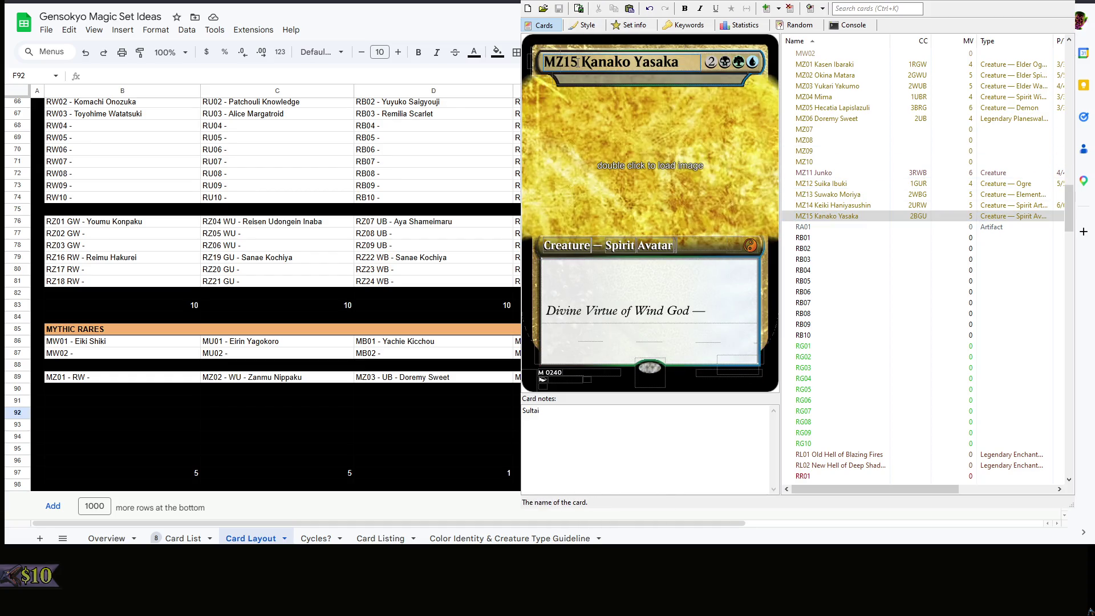
{"action": "key", "text": "BackSpace"}
{"action": "type", "text": "3"}
{"action": "left_click", "coordinate": [849, 210]}
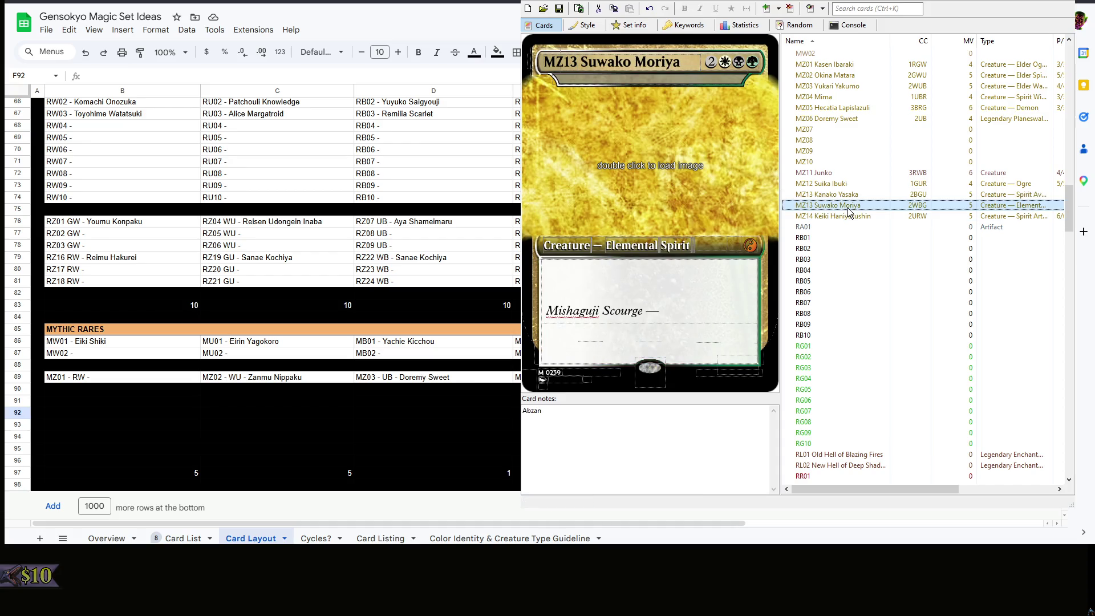
{"action": "left_click", "coordinate": [572, 62]}
{"action": "type", "text": "1"}
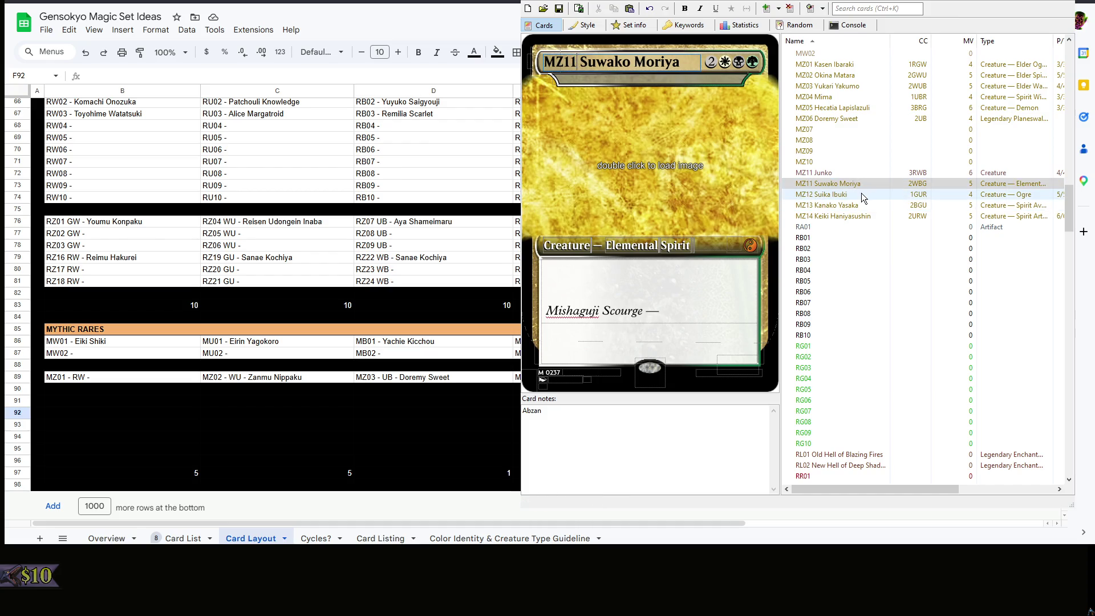
{"action": "left_click", "coordinate": [821, 172]}
{"action": "left_click", "coordinate": [580, 62]}
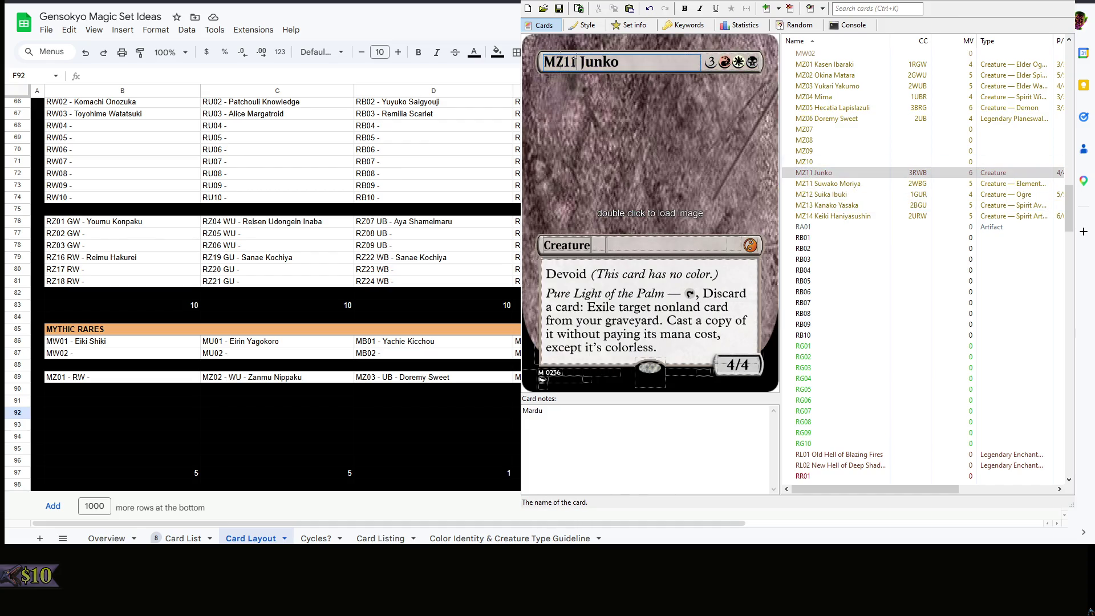
{"action": "key", "text": "BackSpace"}
{"action": "type", "text": "4"}
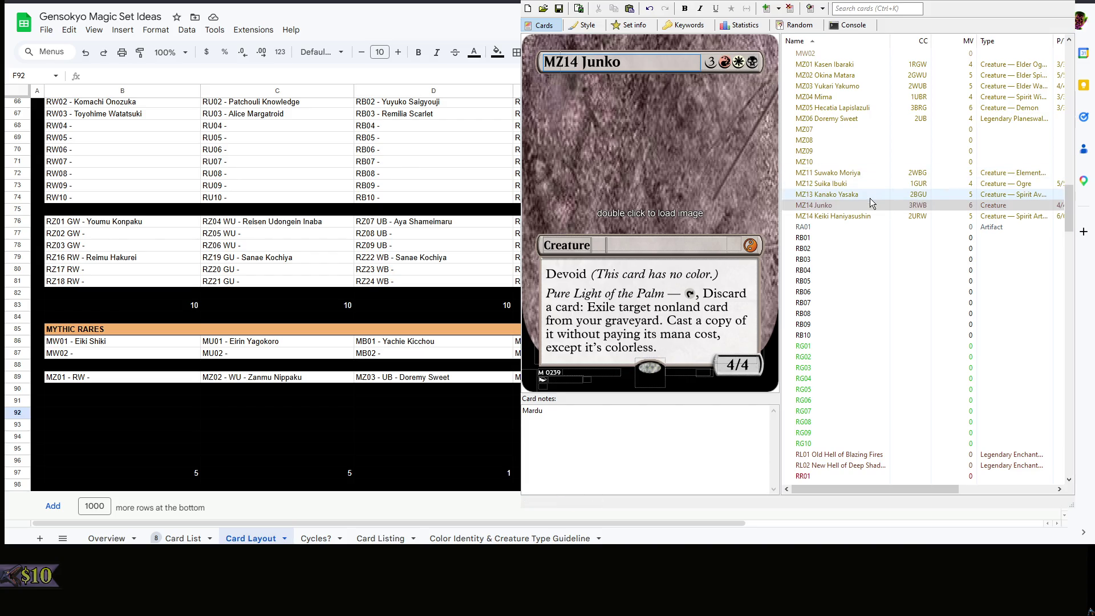
Renumber Keiki Haniyasushin MZ12 and Suika Ibuki MZ15, then return to the spreadsheet
{"action": "left_click", "coordinate": [864, 219]}
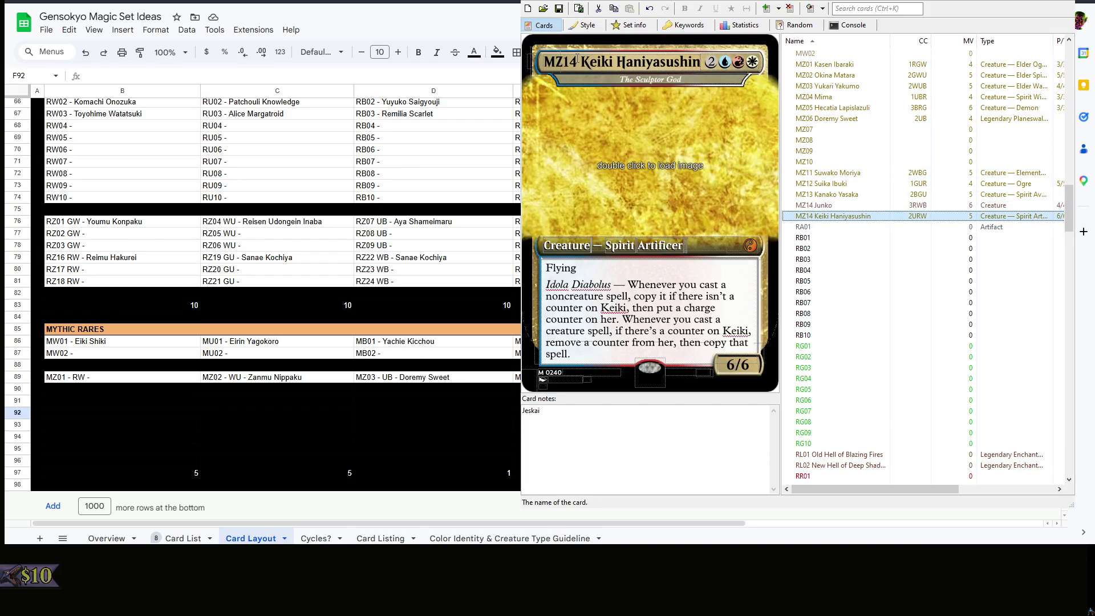
{"action": "key", "text": "BackSpace"}
{"action": "type", "text": "2"}
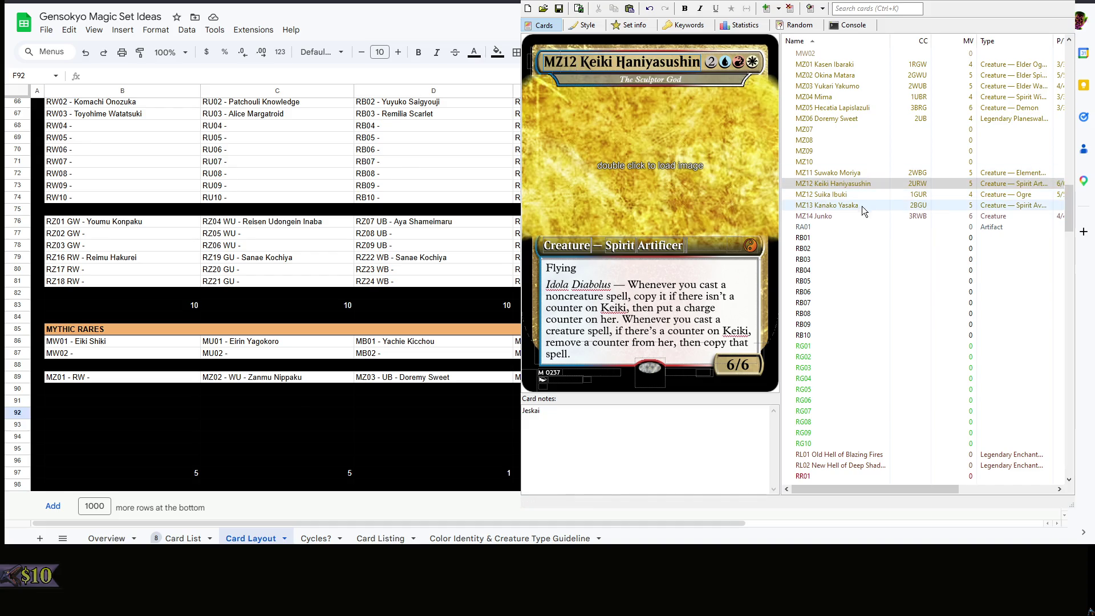
{"action": "left_click", "coordinate": [855, 194]}
{"action": "key", "text": "BackSpace"}
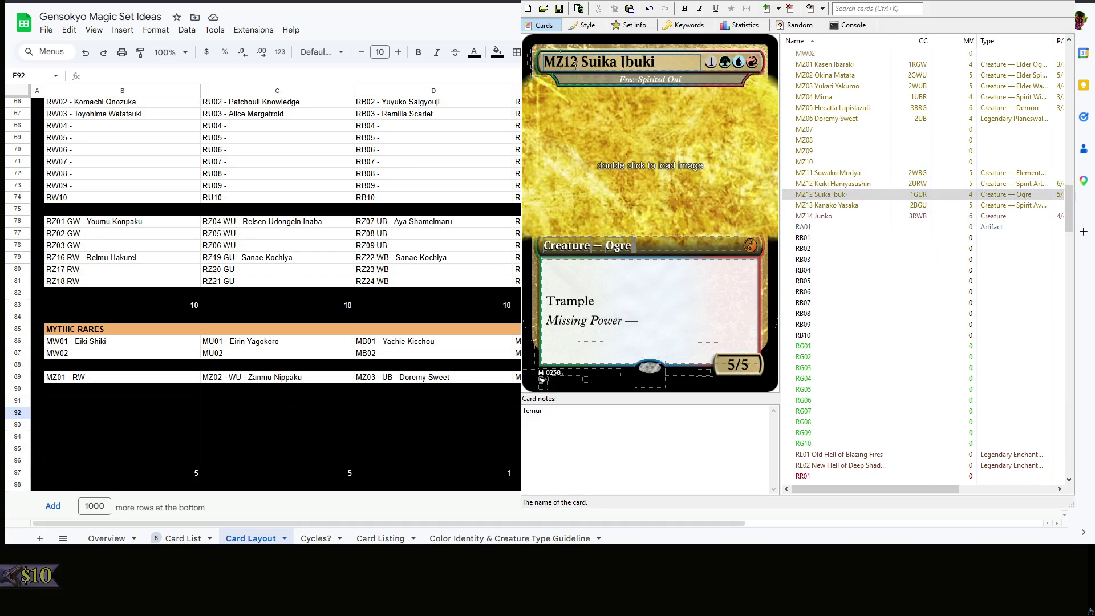
{"action": "type", "text": "5"}
{"action": "left_click", "coordinate": [919, 238]}
{"action": "key", "text": "Up"}
{"action": "key", "text": "Up"}
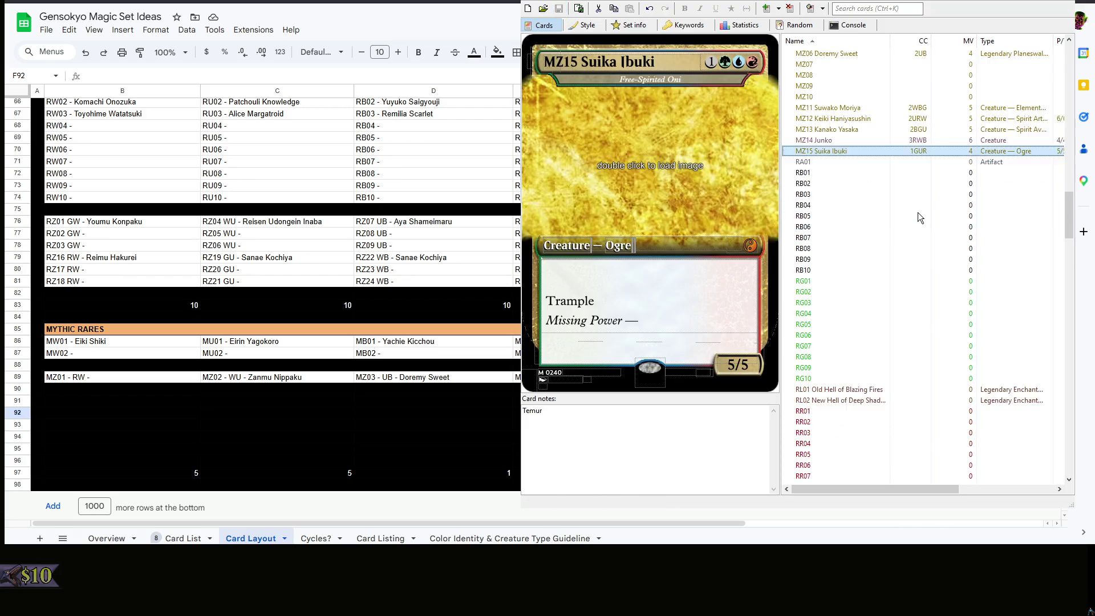
{"action": "scroll", "coordinate": [919, 217], "scroll_direction": "down", "scroll_amount": 4}
{"action": "scroll", "coordinate": [919, 217], "scroll_direction": "down", "scroll_amount": 10}
{"action": "scroll", "coordinate": [918, 217], "scroll_direction": "down", "scroll_amount": 10}
{"action": "scroll", "coordinate": [918, 217], "scroll_direction": "down", "scroll_amount": 10}
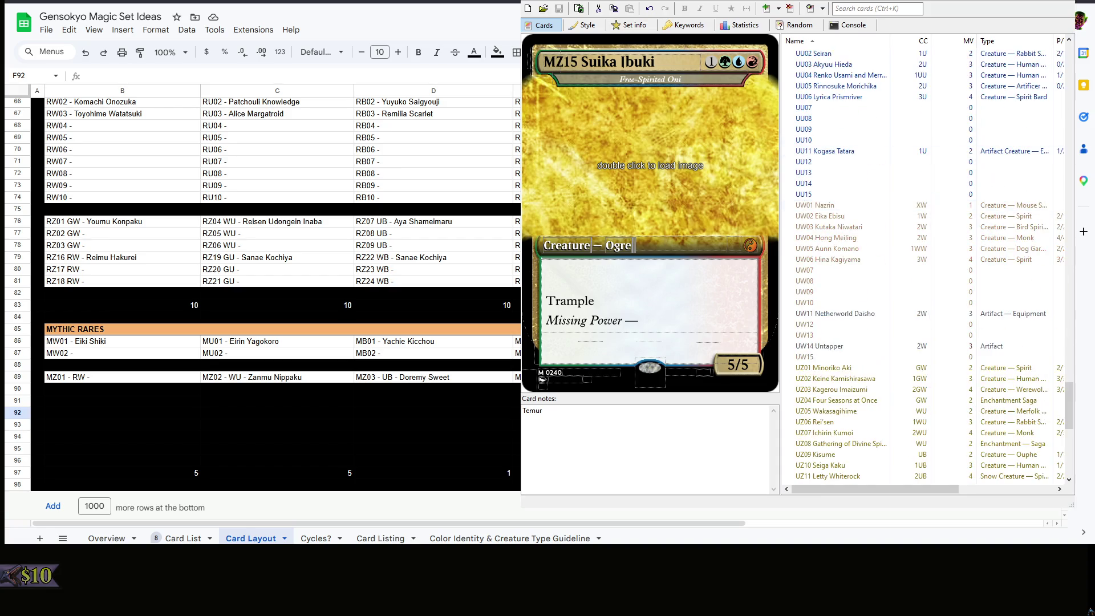
{"action": "key", "text": "Down"}
{"action": "key", "text": "Down"}
{"action": "key", "text": "Down"}
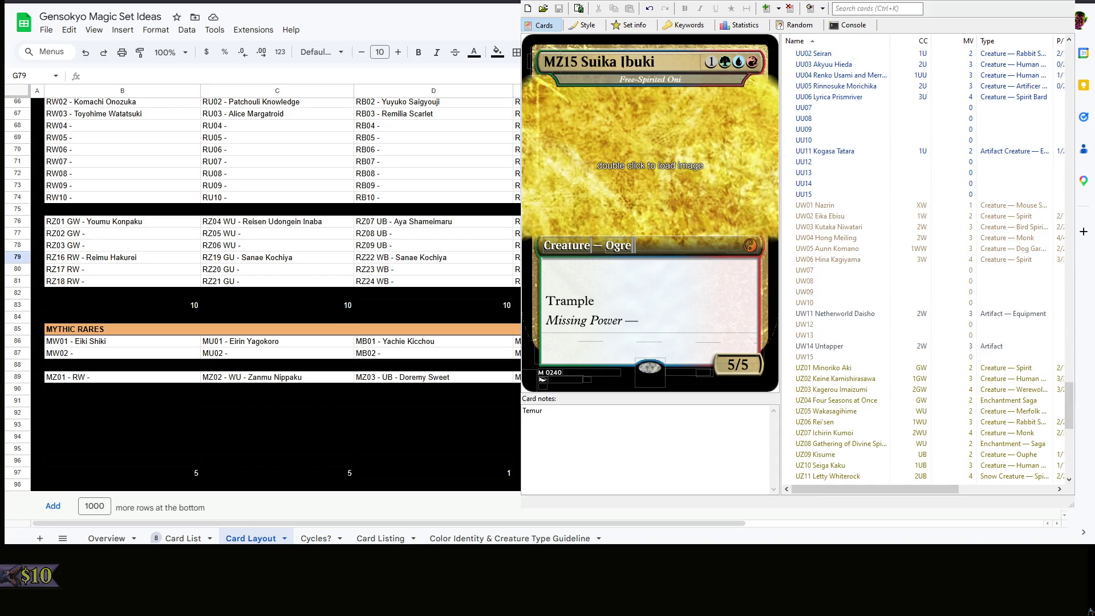
{"action": "key", "text": "alt+Tab"}
{"action": "left_click", "coordinate": [569, 438]}
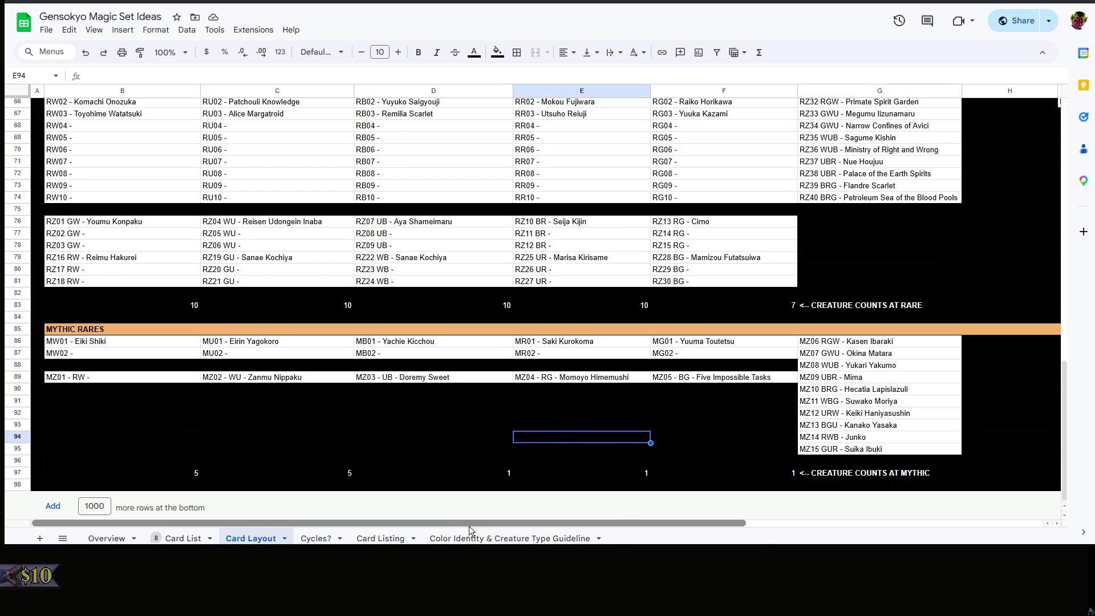
Check the white and multicolor mythic entries and enter an interim white mythic creature count
{"action": "left_click", "coordinate": [117, 341]}
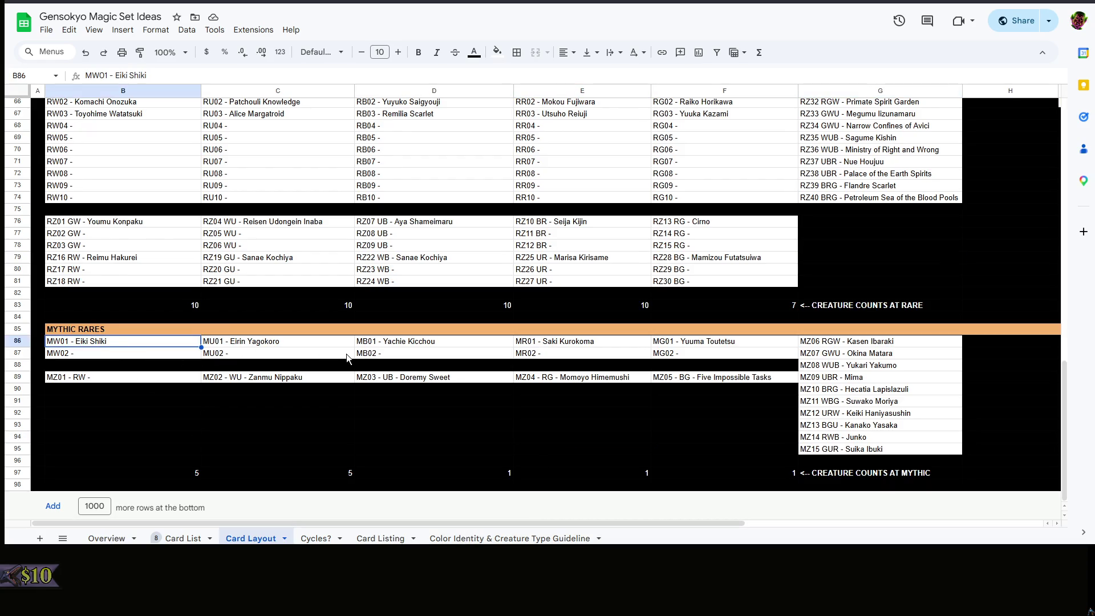
{"action": "left_click", "coordinate": [289, 379]}
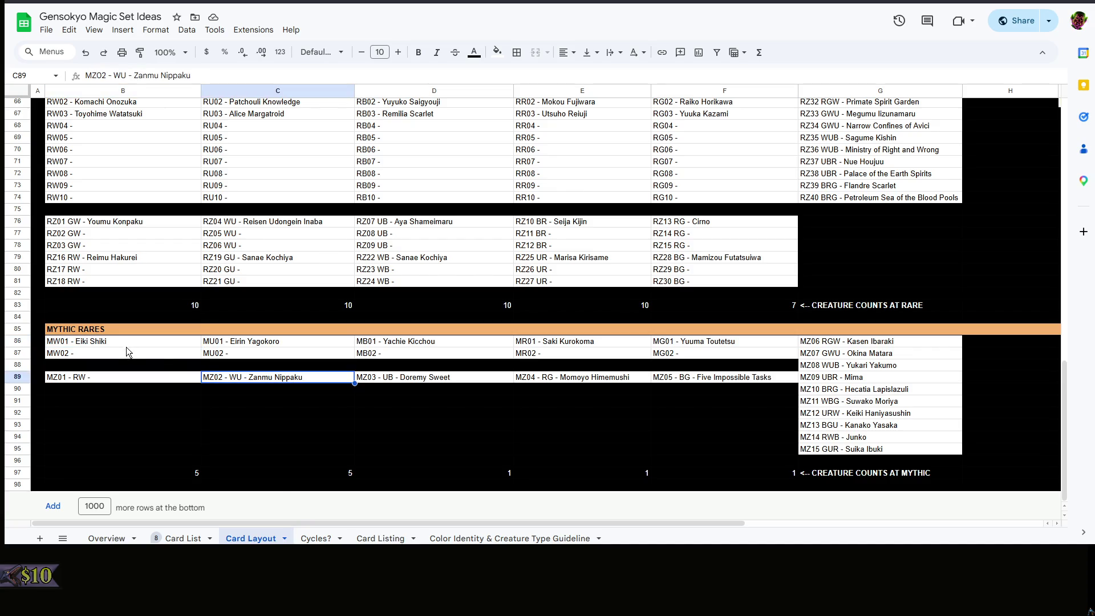
{"action": "left_click", "coordinate": [126, 345]}
{"action": "left_click", "coordinate": [266, 378]}
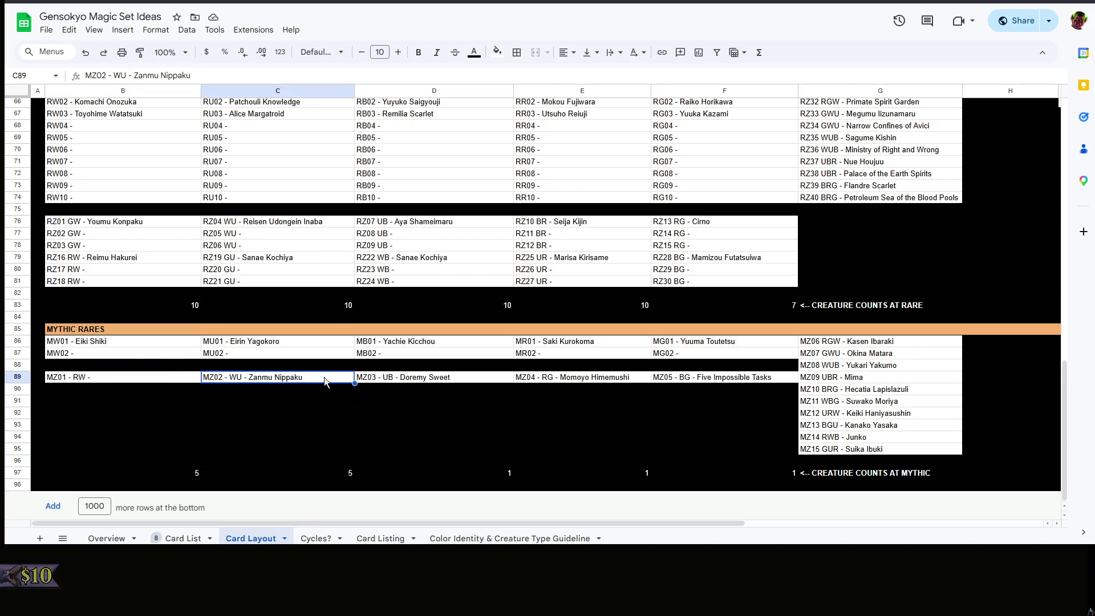
{"action": "left_click", "coordinate": [869, 344]}
{"action": "left_click", "coordinate": [881, 366]}
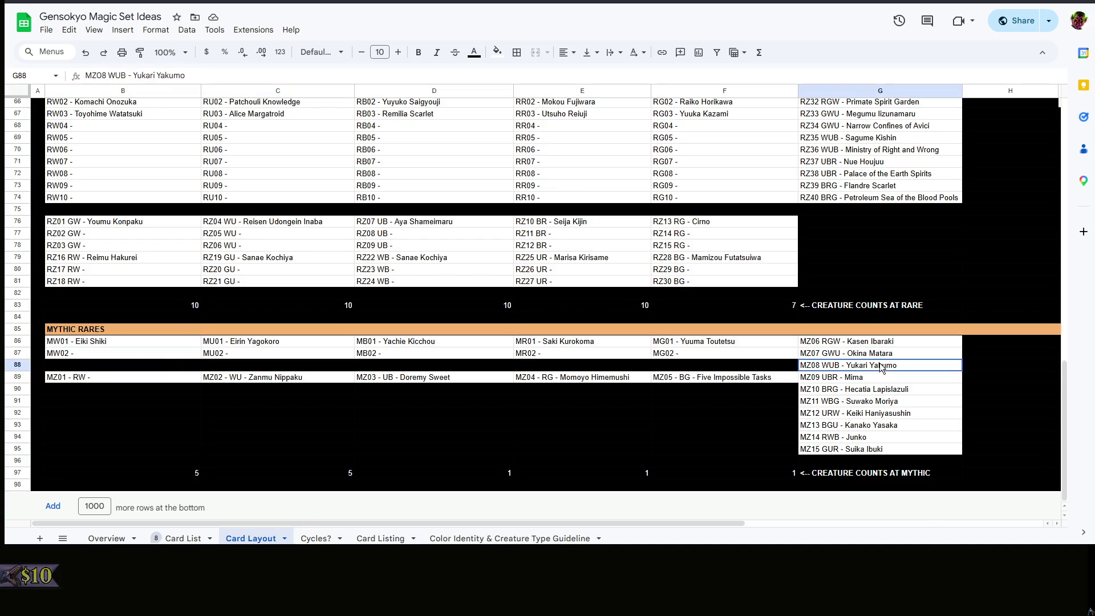
{"action": "left_click", "coordinate": [881, 403]}
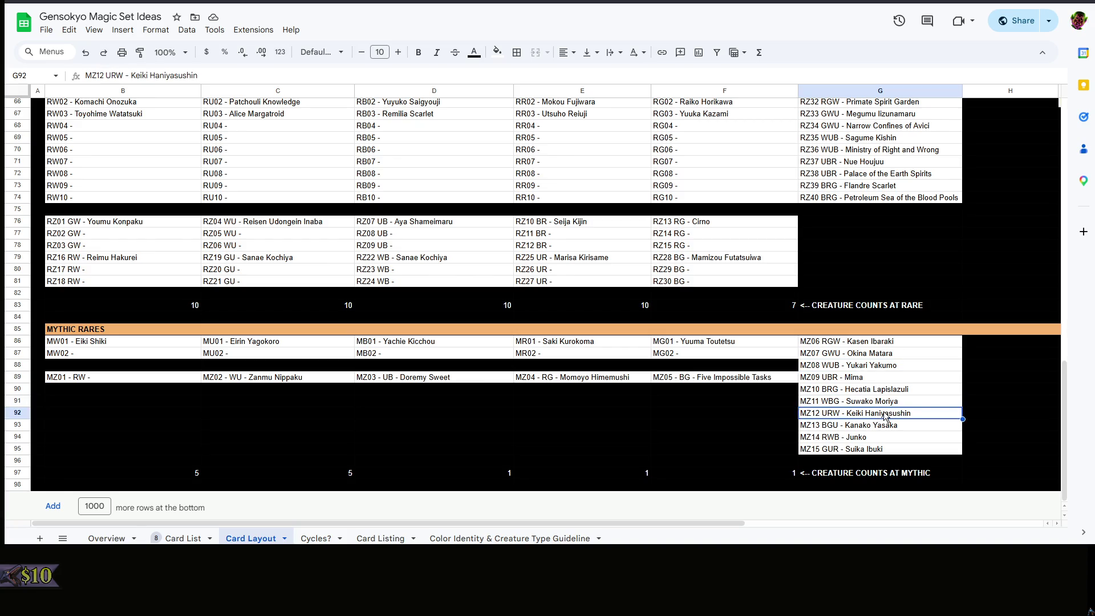
{"action": "left_click", "coordinate": [160, 473]}
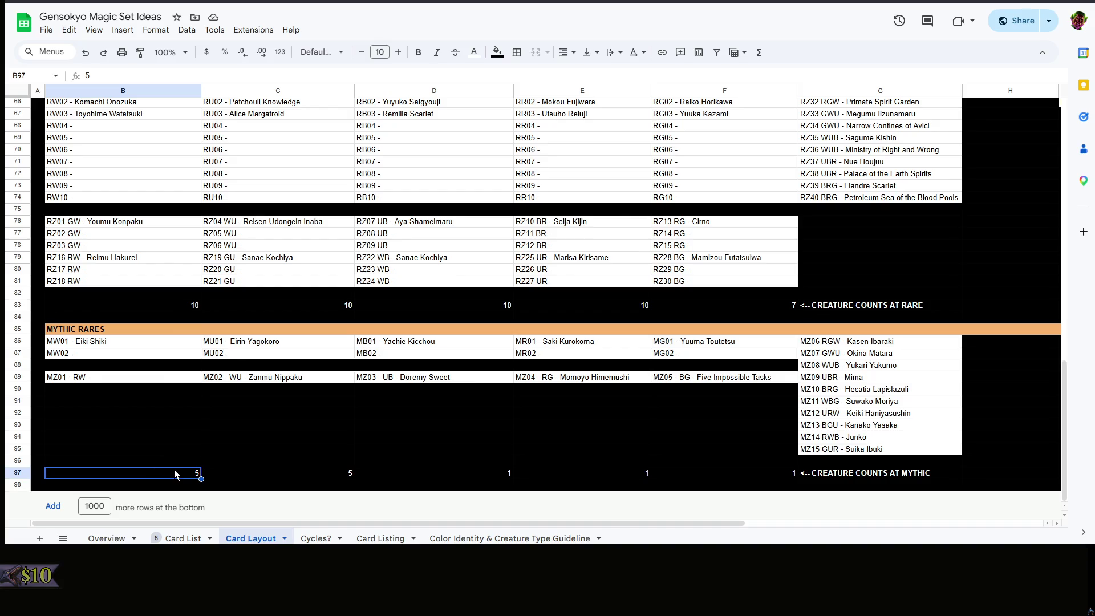
{"action": "double_click", "coordinate": [179, 473]}
{"action": "type", "text": "7"}
{"action": "left_click", "coordinate": [262, 473]}
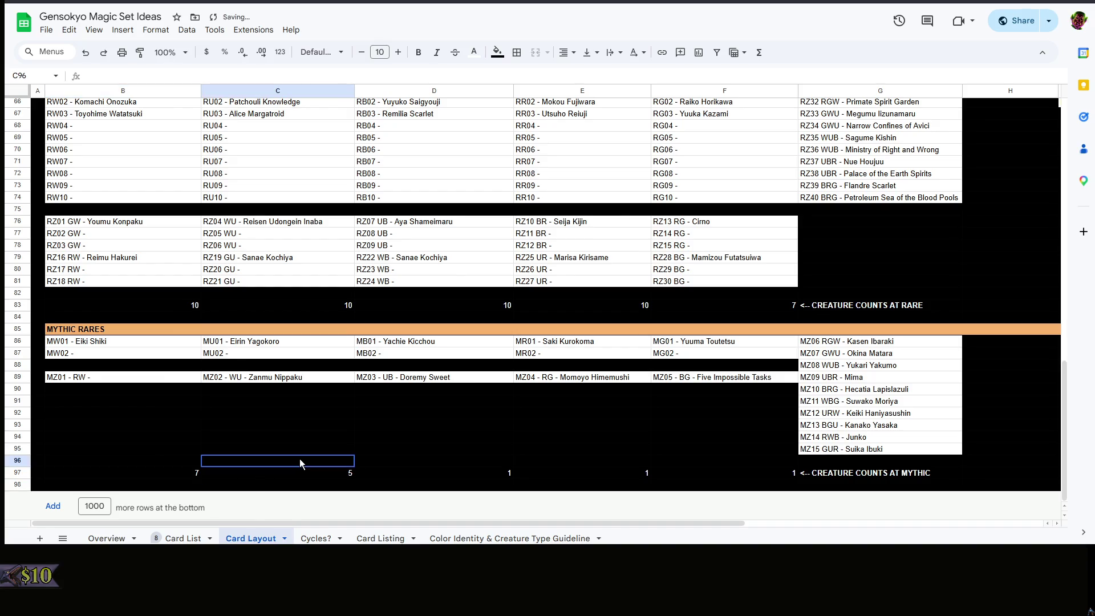
Check the blue and multicolor mythic entries and paste an interim blue mythic creature count
{"action": "left_click", "coordinate": [274, 343]}
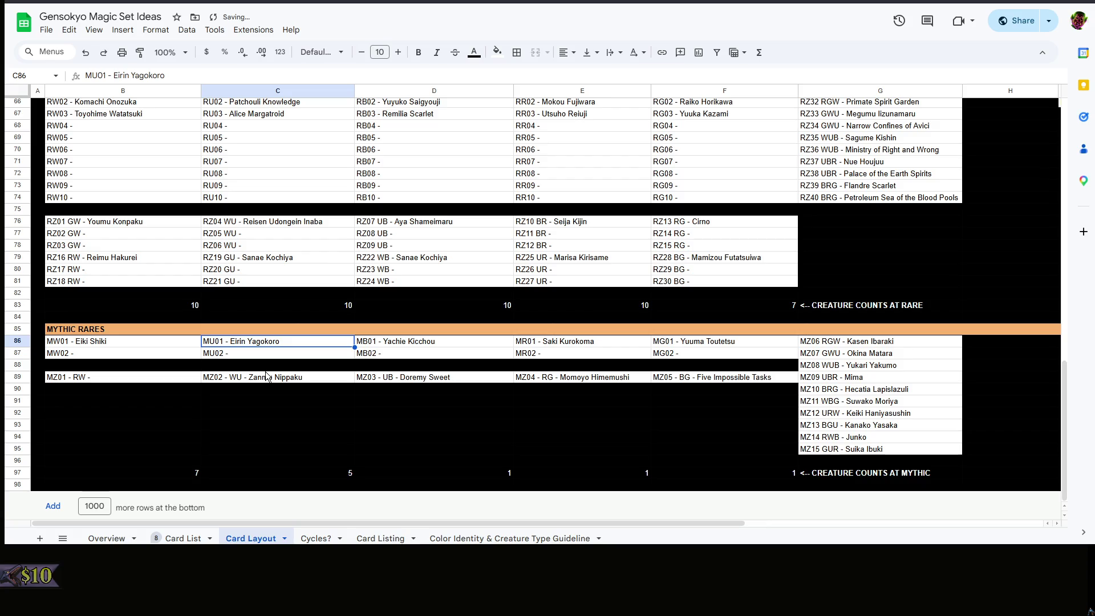
{"action": "left_click", "coordinate": [291, 377]}
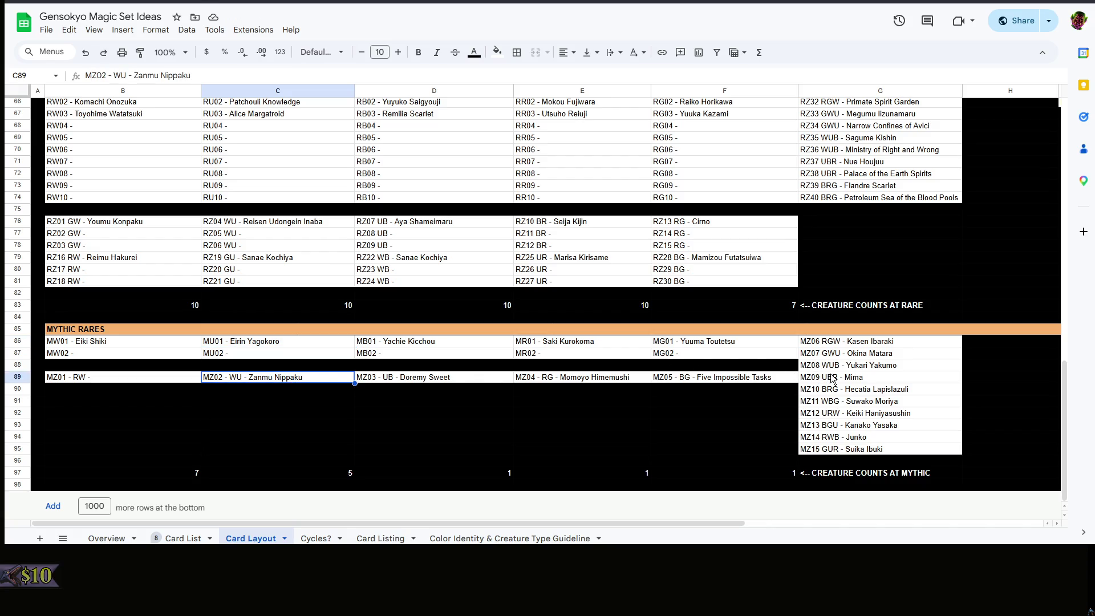
{"action": "left_click", "coordinate": [855, 354]}
{"action": "key", "text": "Down"}
{"action": "key", "text": "Down"}
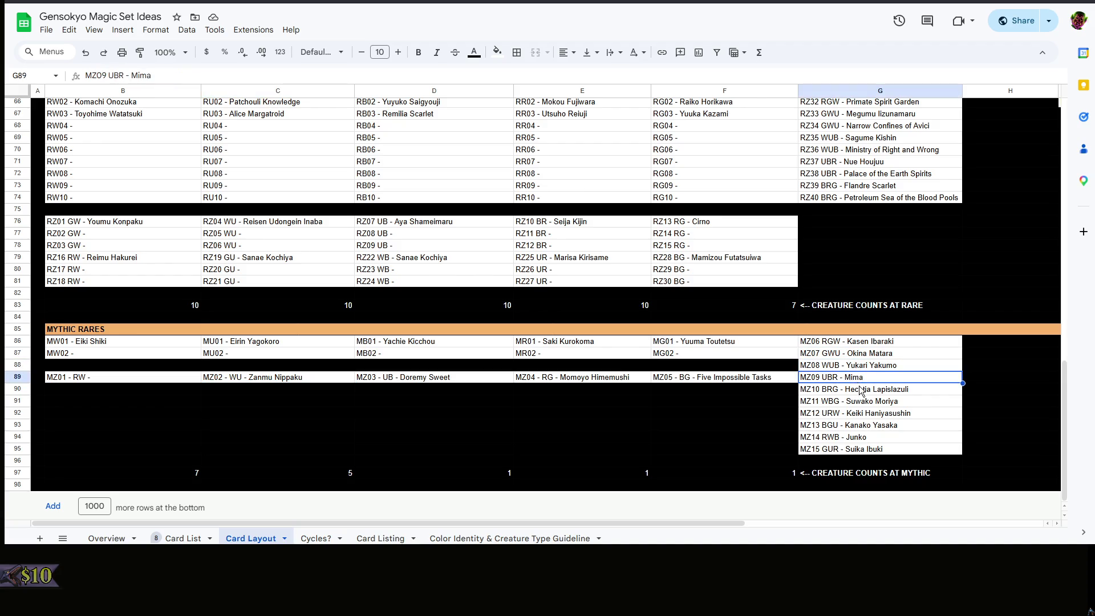
{"action": "left_click", "coordinate": [863, 415]}
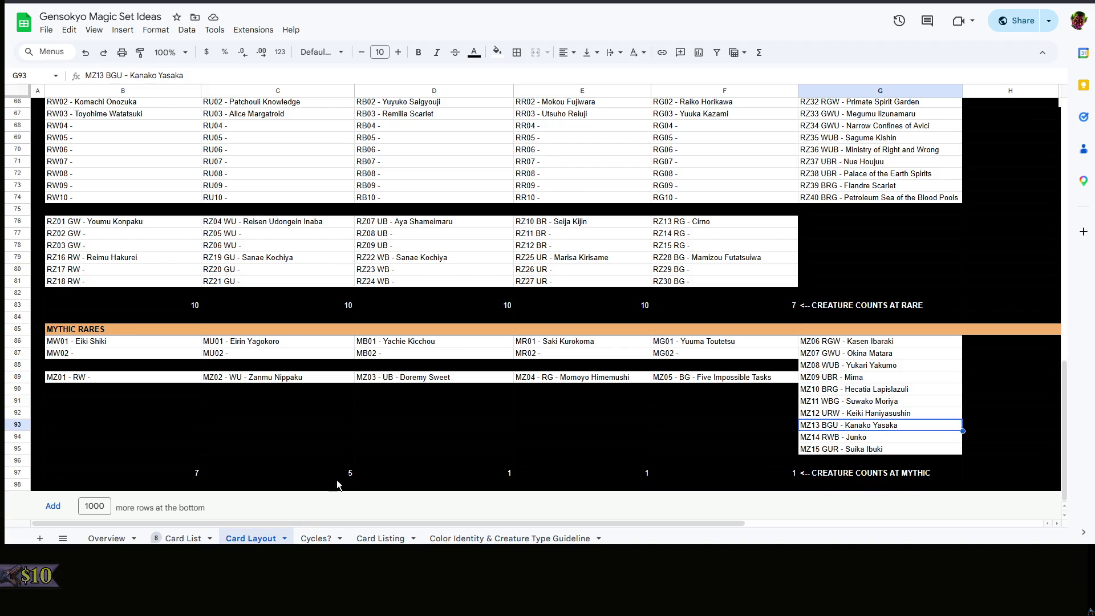
{"action": "left_click", "coordinate": [303, 474]}
{"action": "key", "text": "ctrl+v"}
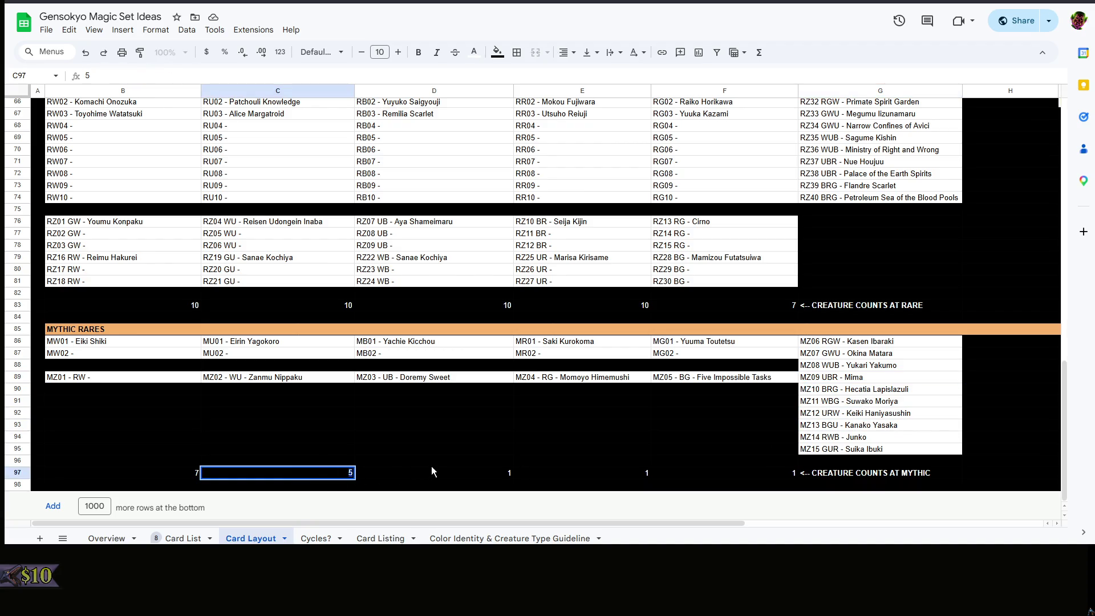
{"action": "left_click", "coordinate": [438, 451]}
Check the black and multicolor mythic entries and enter an interim black mythic creature count
{"action": "left_click", "coordinate": [425, 342]}
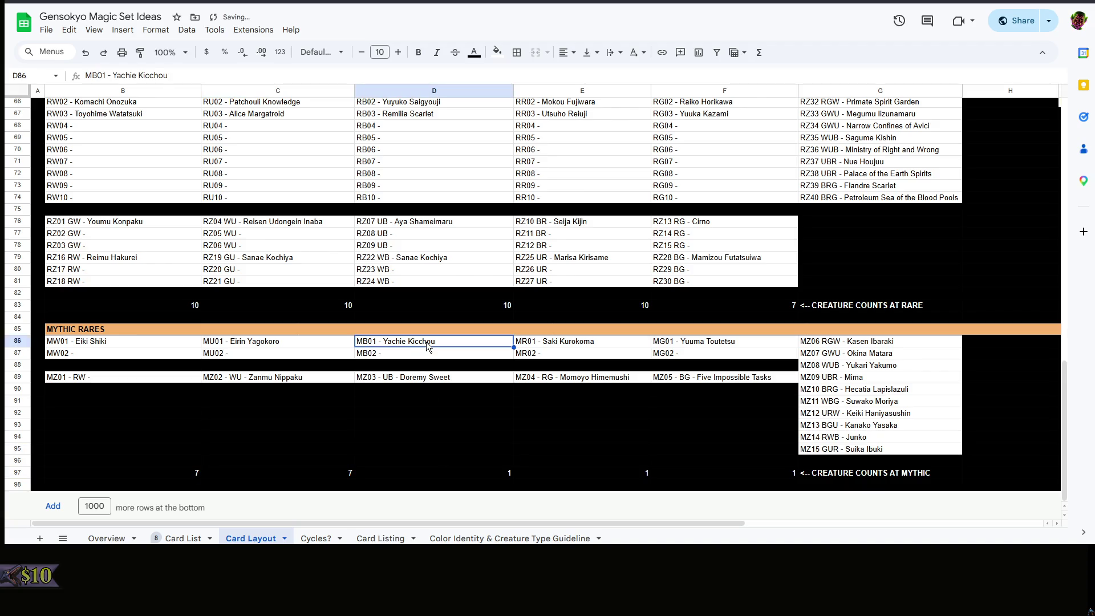
{"action": "left_click", "coordinate": [428, 382]}
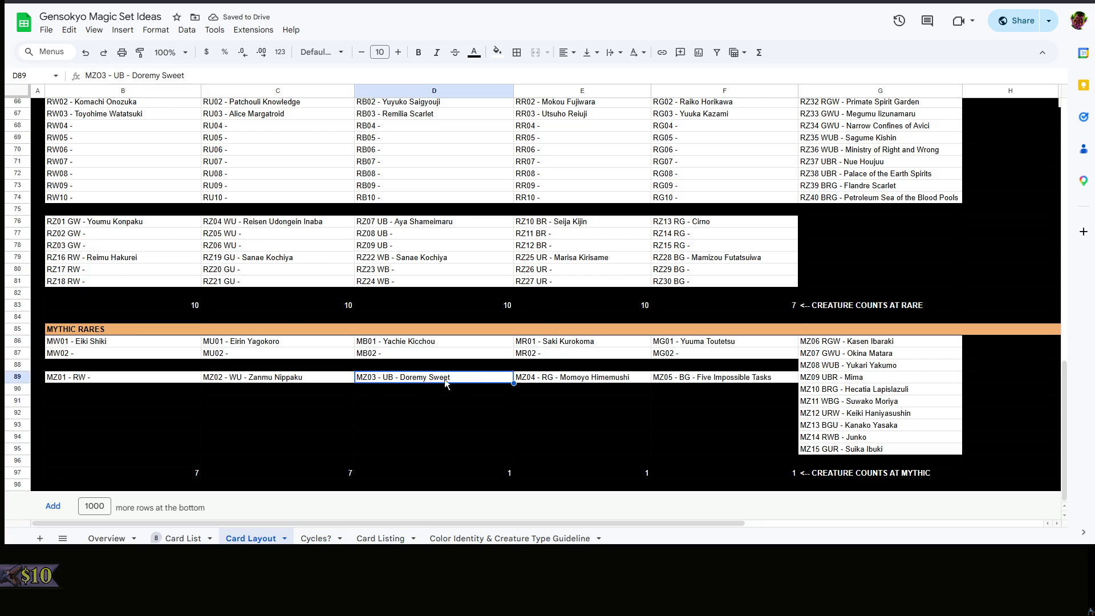
{"action": "left_click", "coordinate": [582, 382]}
{"action": "left_click", "coordinate": [674, 381]}
{"action": "left_click", "coordinate": [397, 343]}
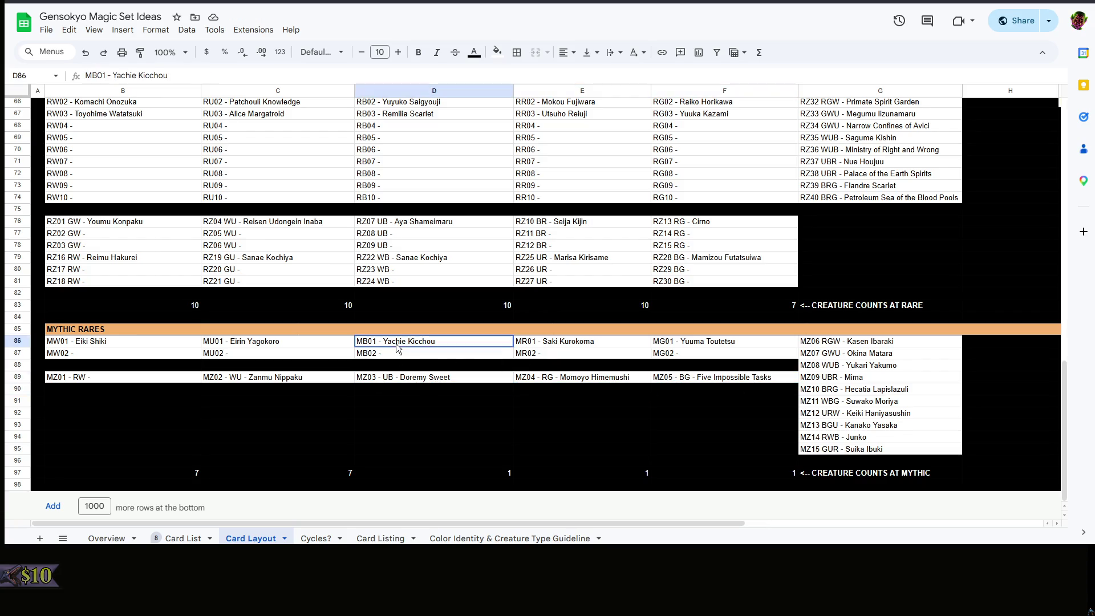
{"action": "left_click", "coordinate": [862, 366]}
{"action": "left_click", "coordinate": [866, 390]}
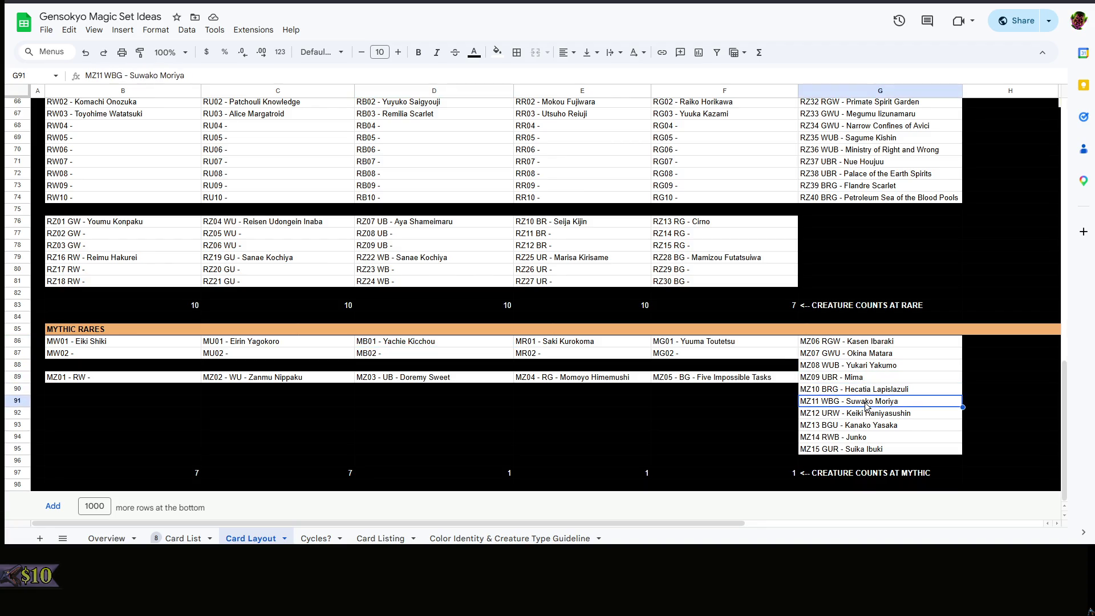
{"action": "left_click", "coordinate": [866, 425]}
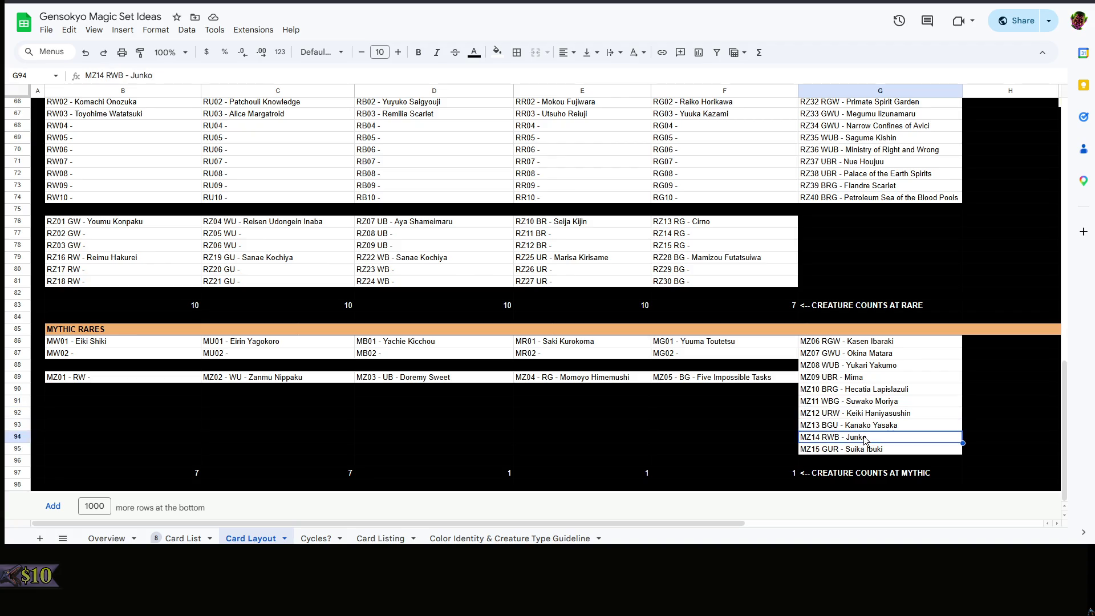
{"action": "left_click", "coordinate": [460, 475]}
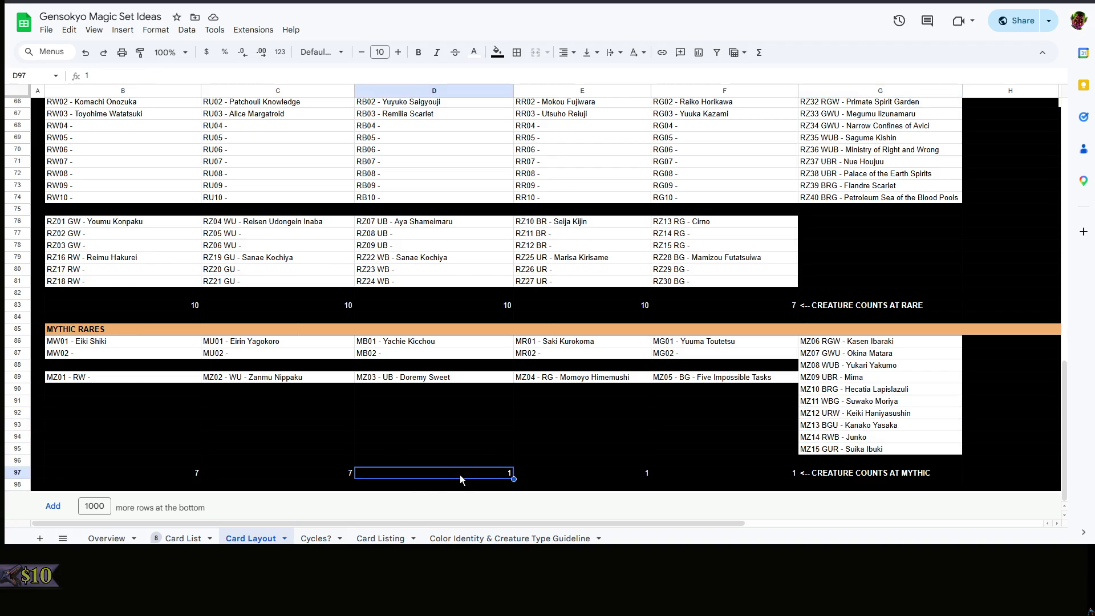
{"action": "type", "text": "7"}
{"action": "right_click", "coordinate": [599, 441]}
{"action": "left_click", "coordinate": [528, 431]}
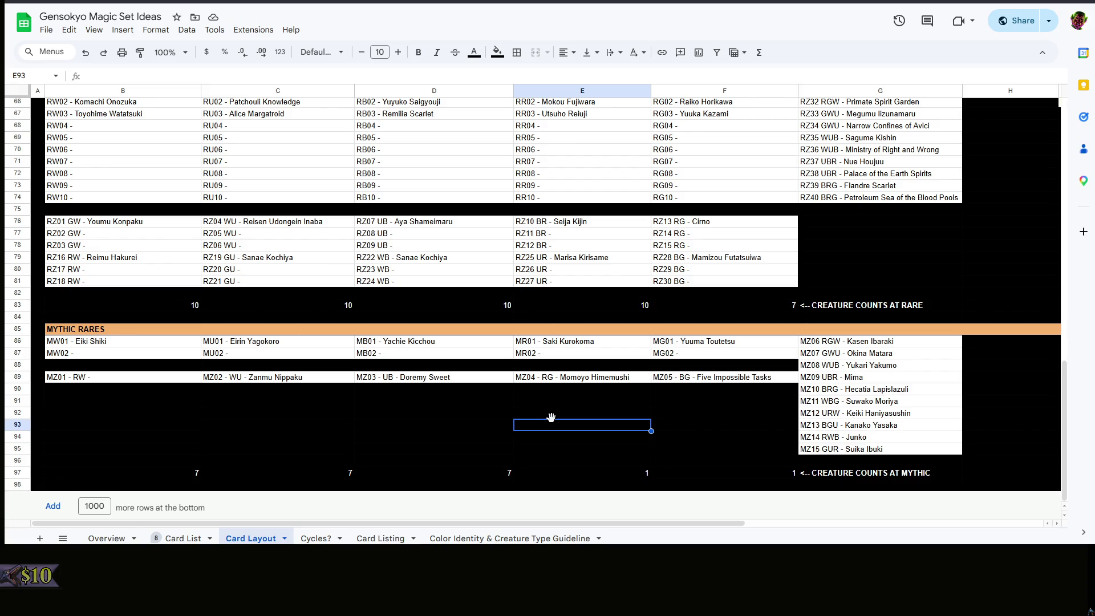
Recheck the mythic card lists and revise the white and blue mythic creature counts
{"action": "left_click", "coordinate": [114, 344]}
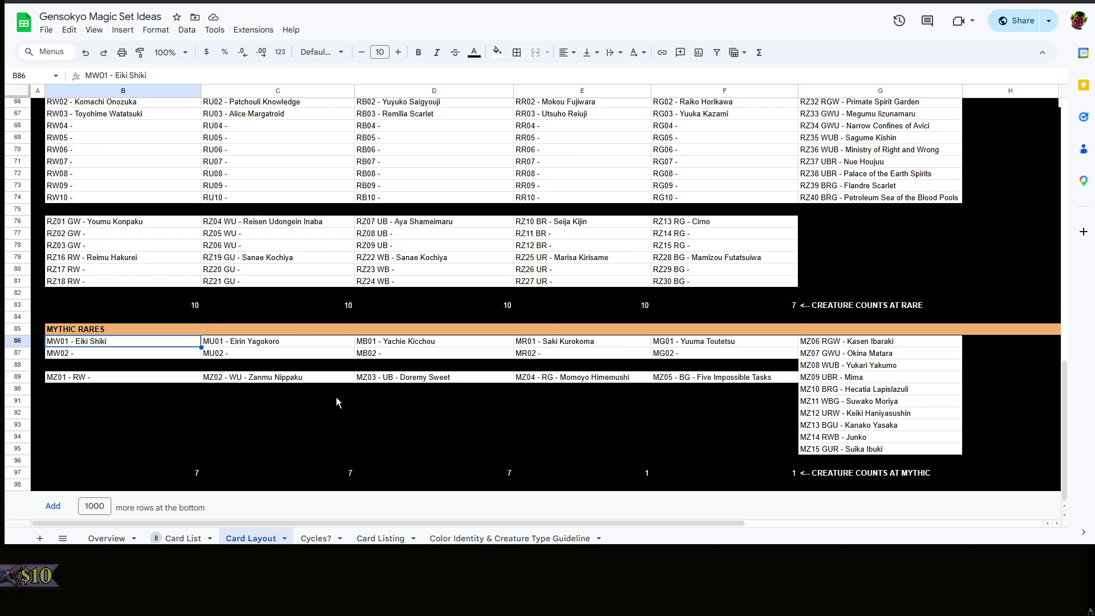
{"action": "left_click", "coordinate": [261, 381]}
{"action": "left_click", "coordinate": [886, 345]}
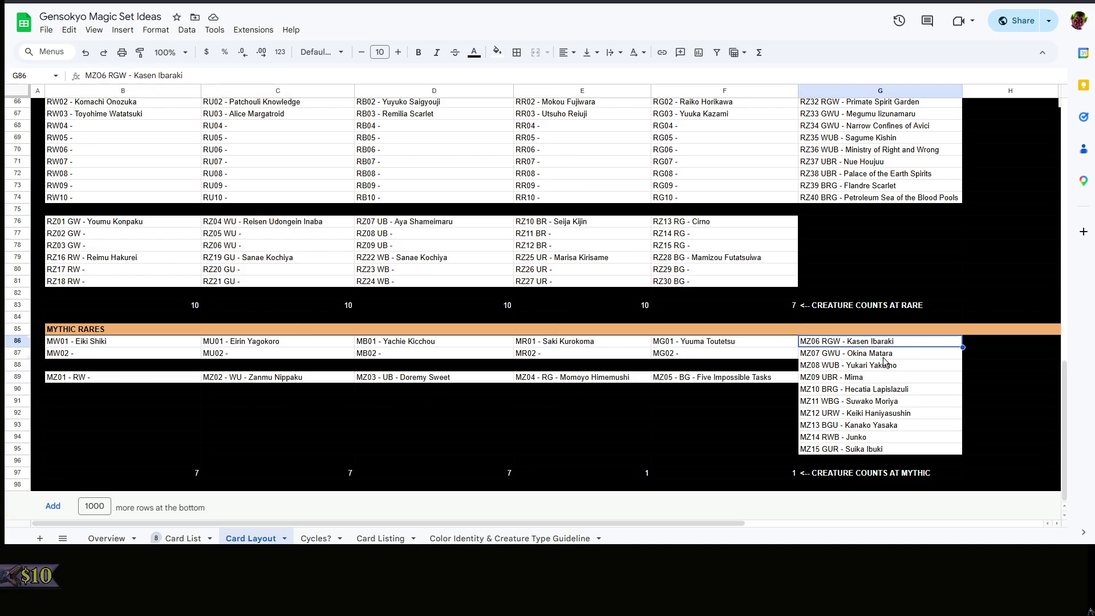
{"action": "left_click", "coordinate": [884, 363]}
{"action": "left_click", "coordinate": [876, 403]}
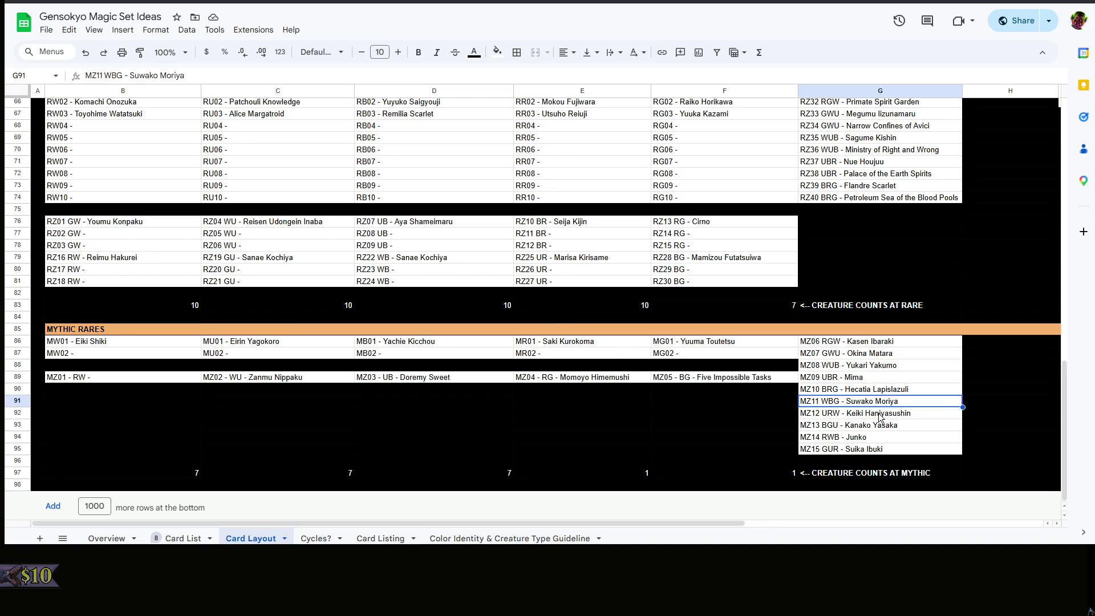
{"action": "left_click", "coordinate": [878, 438]}
{"action": "left_click", "coordinate": [187, 475]}
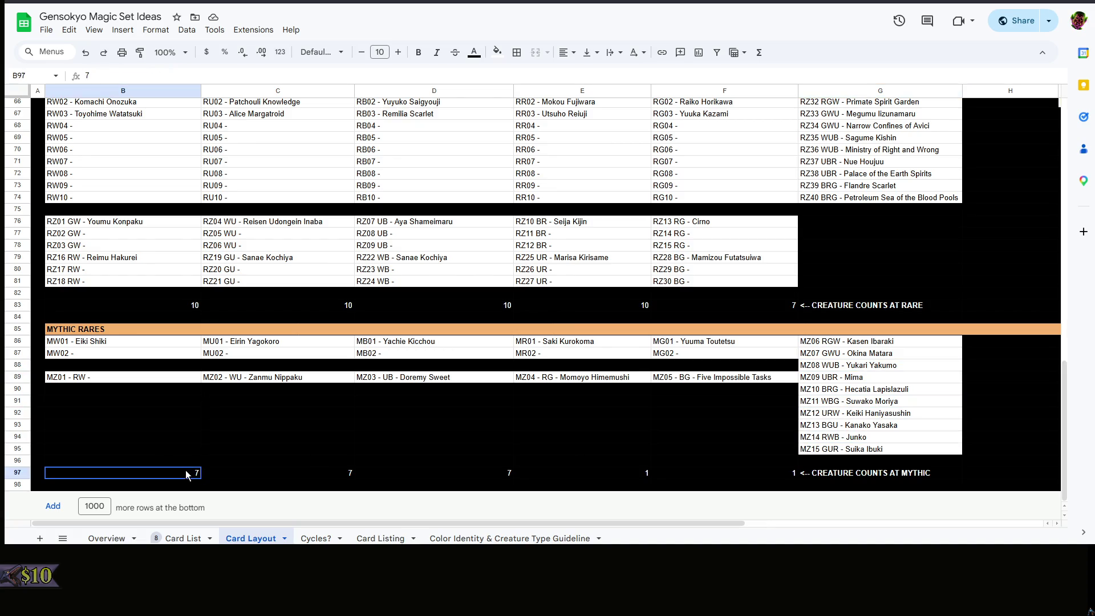
{"action": "type", "text": "8"}
{"action": "left_click", "coordinate": [299, 447]}
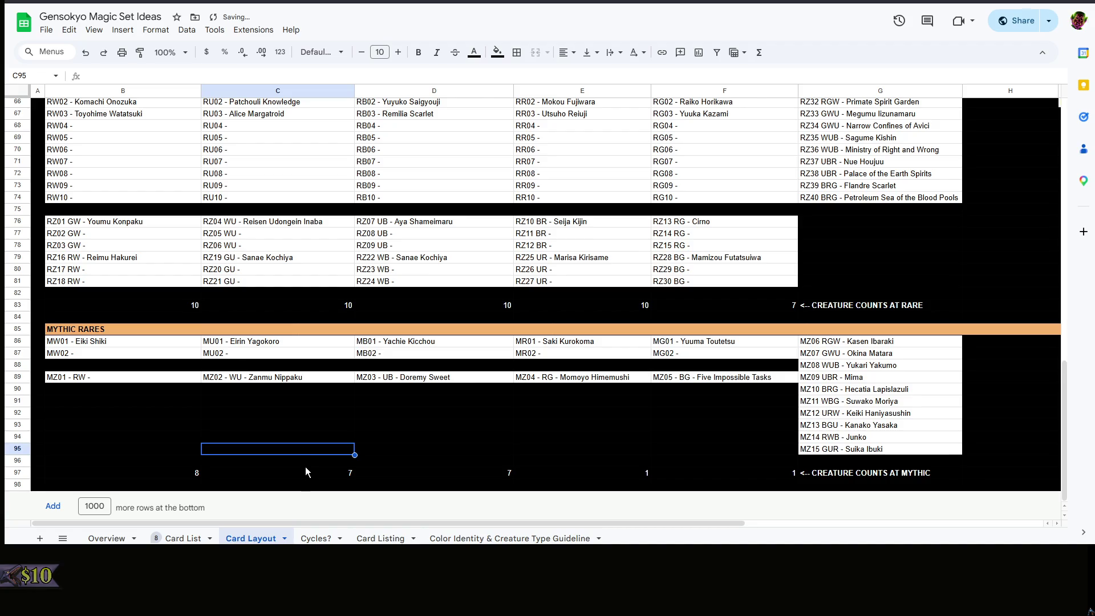
{"action": "left_click", "coordinate": [306, 466]}
{"action": "left_click", "coordinate": [306, 472]}
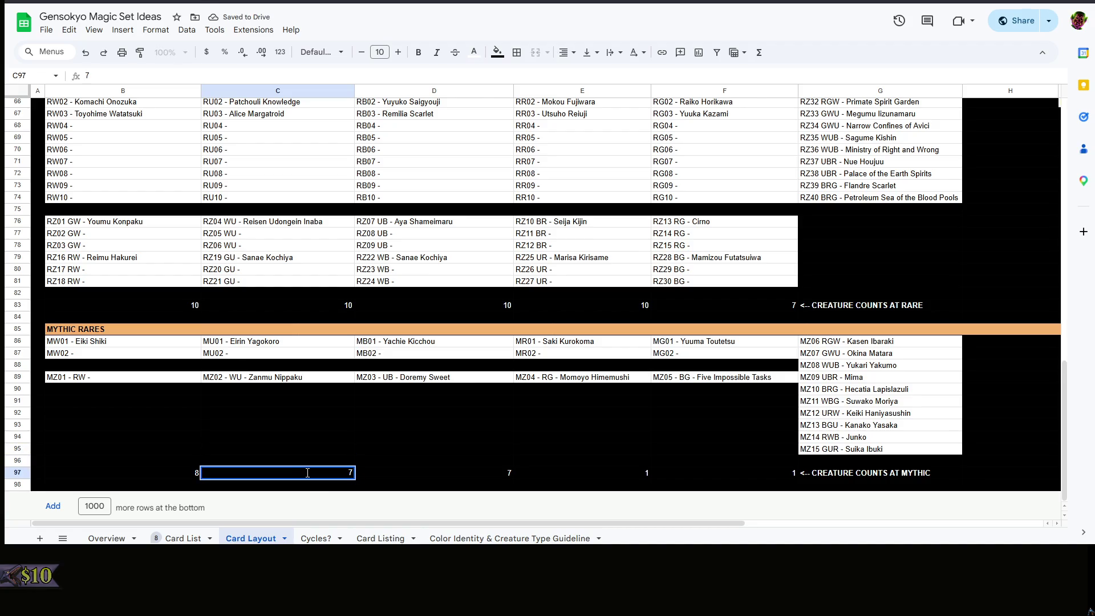
{"action": "left_click", "coordinate": [523, 425]}
{"action": "scroll", "coordinate": [523, 425], "scroll_direction": "up", "scroll_amount": 10}
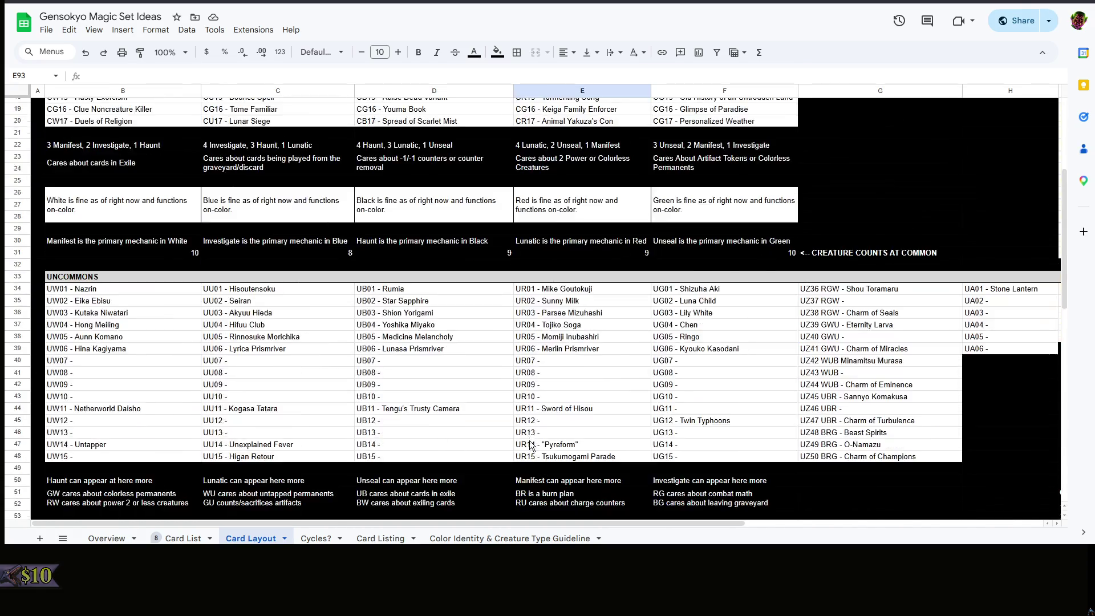
{"action": "scroll", "coordinate": [736, 507], "scroll_direction": "right", "scroll_amount": 3}
{"action": "scroll", "coordinate": [893, 496], "scroll_direction": "right", "scroll_amount": 3}
{"action": "scroll", "coordinate": [852, 439], "scroll_direction": "down", "scroll_amount": 10}
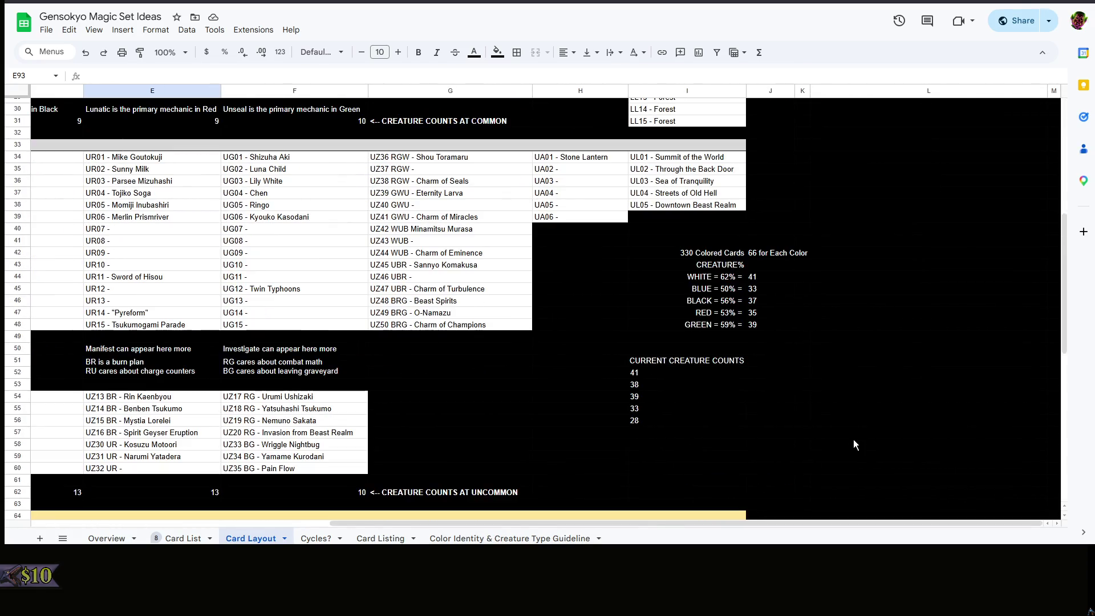
{"action": "scroll", "coordinate": [539, 529], "scroll_direction": "left", "scroll_amount": 5}
{"action": "scroll", "coordinate": [544, 421], "scroll_direction": "down", "scroll_amount": 10}
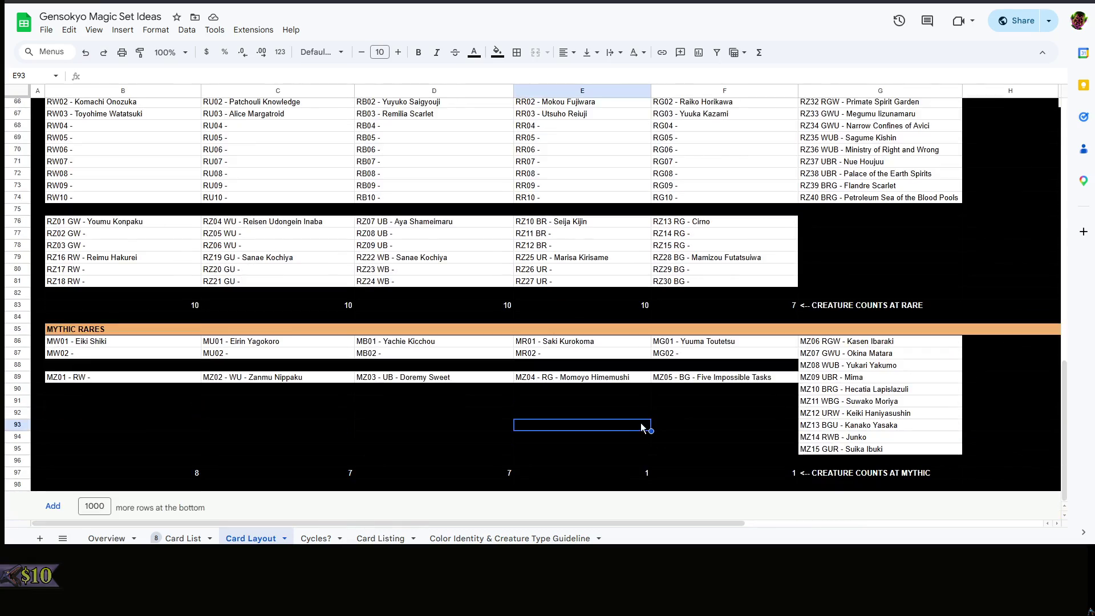
Set the mythic creature counts in B97:F97 to 1 for every colour
{"action": "left_click", "coordinate": [545, 416]}
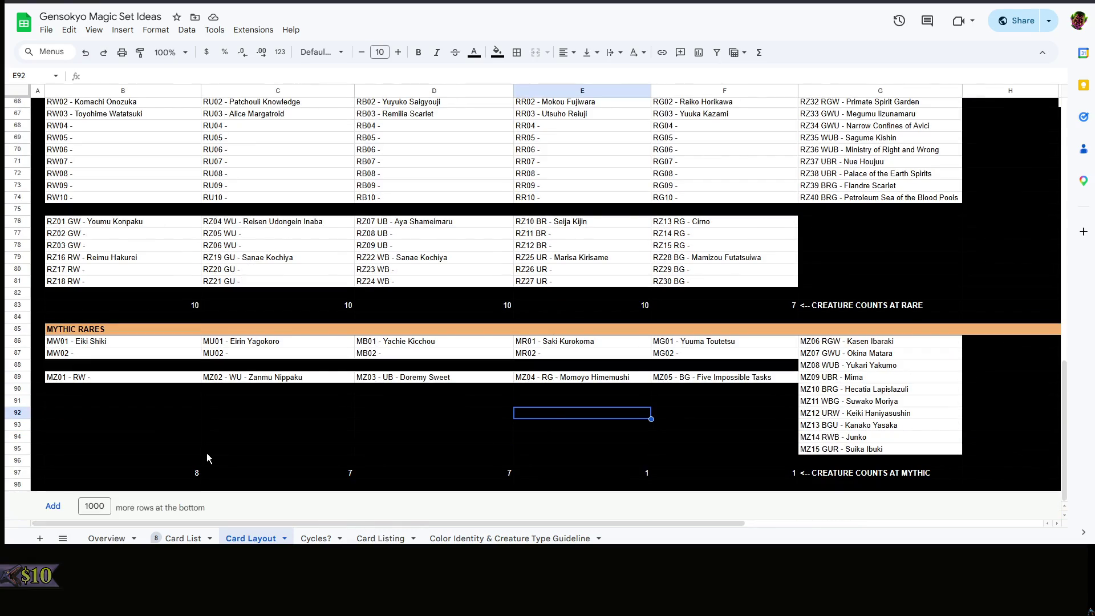
{"action": "left_click", "coordinate": [197, 472]}
{"action": "type", "text": "1"}
{"action": "left_click", "coordinate": [350, 472]}
{"action": "type", "text": "1"}
{"action": "left_click", "coordinate": [433, 472]}
{"action": "type", "text": "1"}
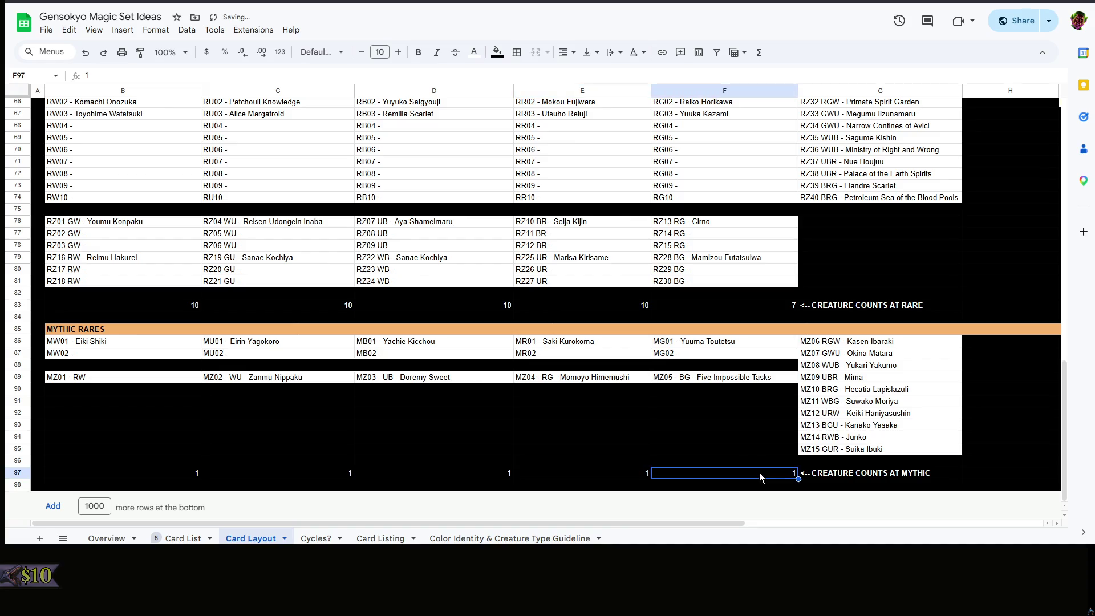
{"action": "left_click", "coordinate": [469, 413]}
{"action": "scroll", "coordinate": [185, 402], "scroll_direction": "up", "scroll_amount": 3}
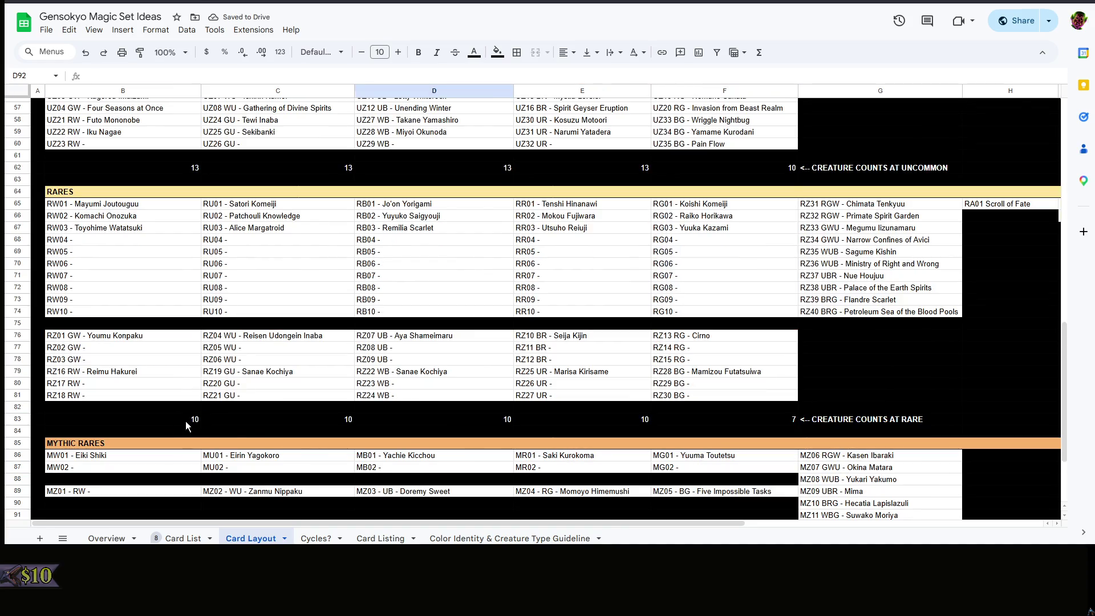
Set the rare creature counts in B83:F83 to 3 for every colour
{"action": "left_click", "coordinate": [186, 420]}
{"action": "type", "text": "3"}
{"action": "left_click", "coordinate": [263, 417]}
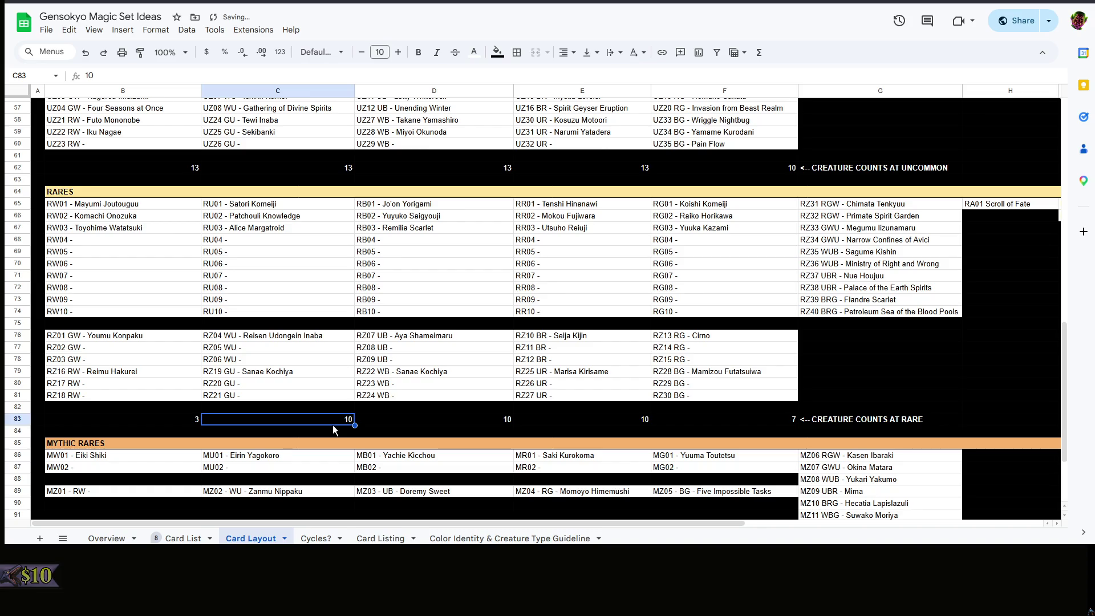
{"action": "type", "text": "3"}
{"action": "left_click", "coordinate": [464, 418]}
{"action": "type", "text": "3"}
{"action": "left_click", "coordinate": [599, 419]}
{"action": "type", "text": "3"}
{"action": "left_click", "coordinate": [759, 423]}
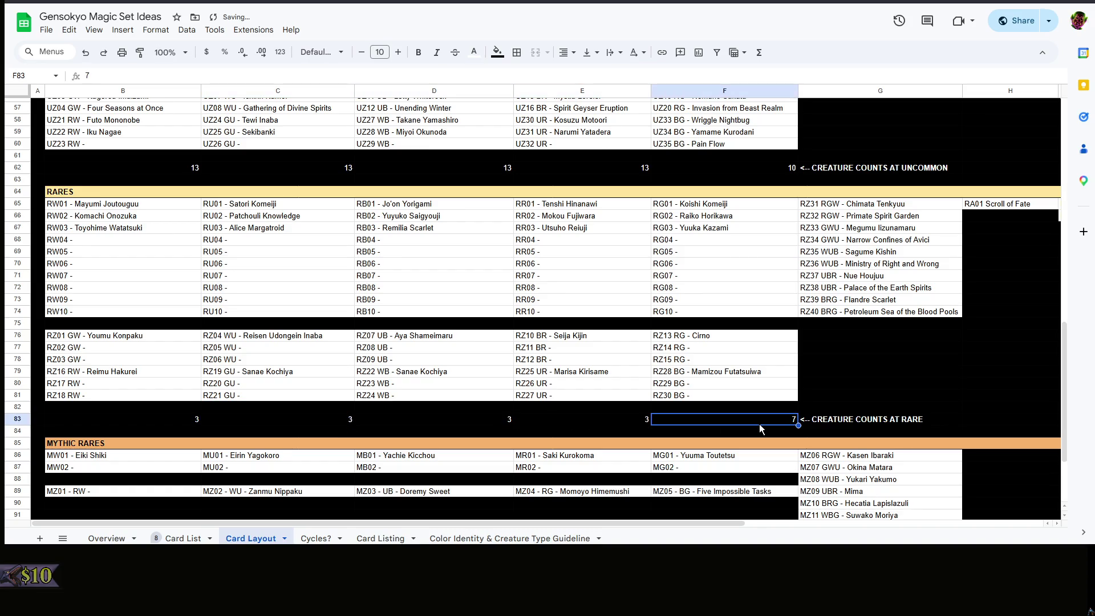
{"action": "type", "text": "3"}
{"action": "left_click", "coordinate": [264, 237]}
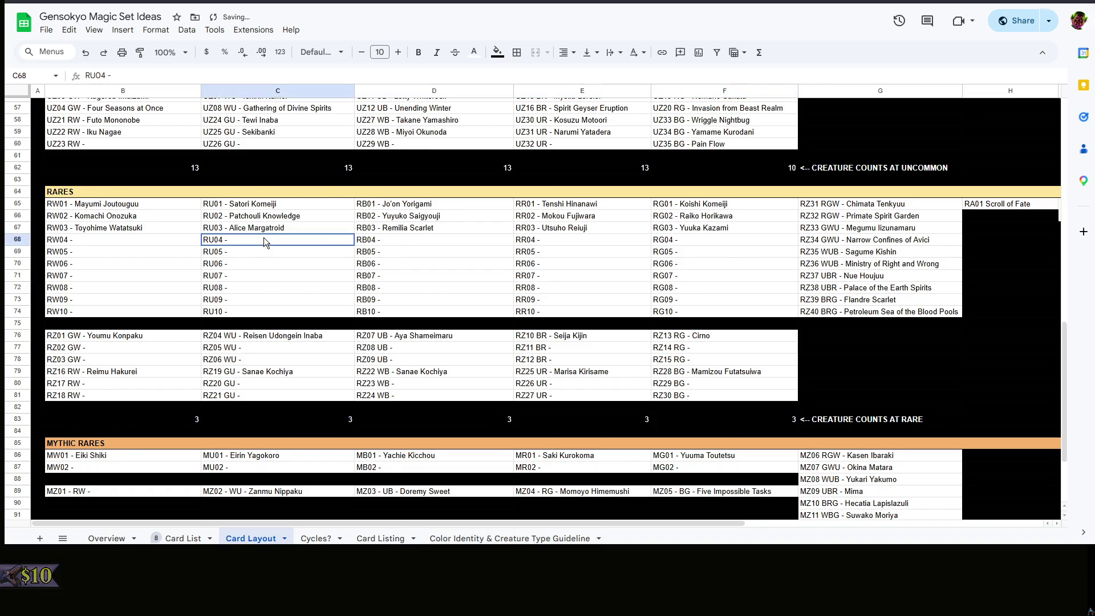
{"action": "scroll", "coordinate": [264, 237], "scroll_direction": "up", "scroll_amount": 2}
Set the white and blue uncommon counts to 6 and 7, then check the column I totals
{"action": "left_click", "coordinate": [195, 277]}
{"action": "scroll", "coordinate": [299, 283], "scroll_direction": "up", "scroll_amount": 2}
{"action": "scroll", "coordinate": [329, 372], "scroll_direction": "up", "scroll_amount": 3}
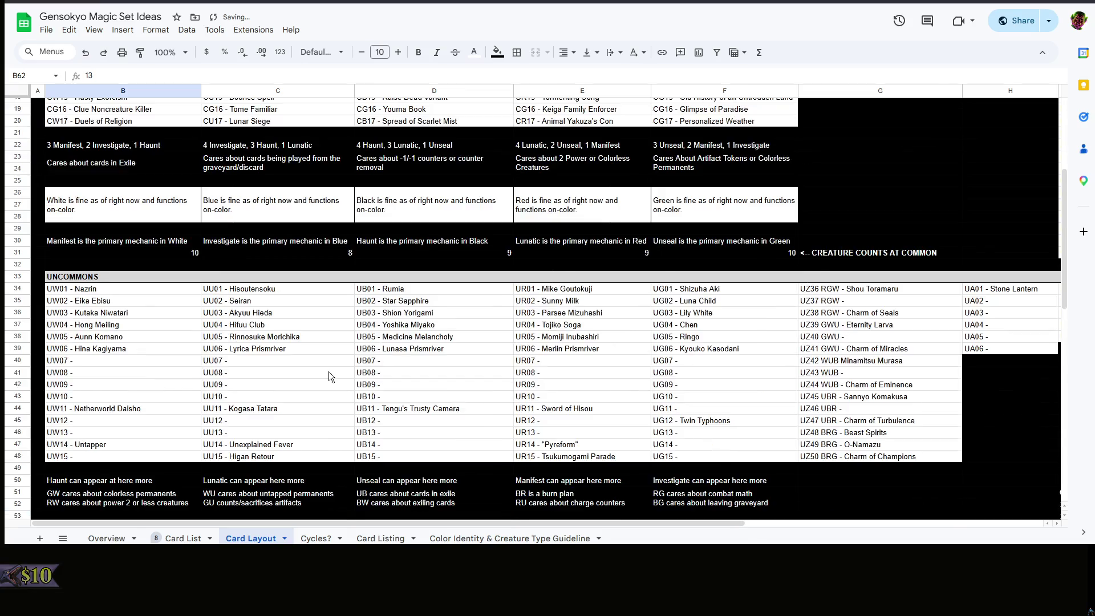
{"action": "scroll", "coordinate": [329, 371], "scroll_direction": "down", "scroll_amount": 1}
{"action": "scroll", "coordinate": [329, 371], "scroll_direction": "down", "scroll_amount": 3}
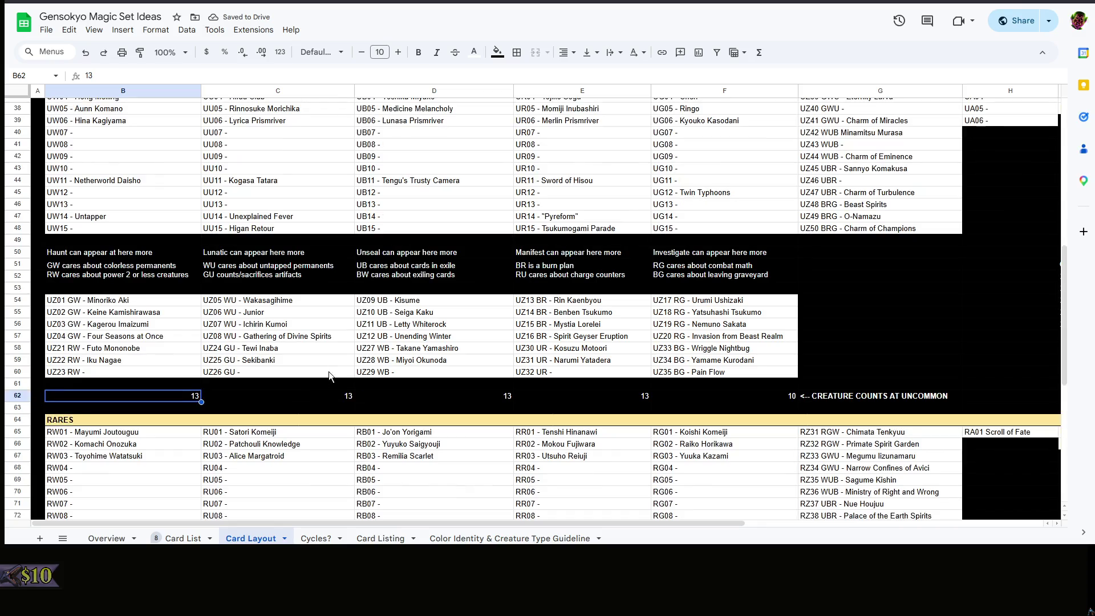
{"action": "scroll", "coordinate": [300, 404], "scroll_direction": "up", "scroll_amount": 3}
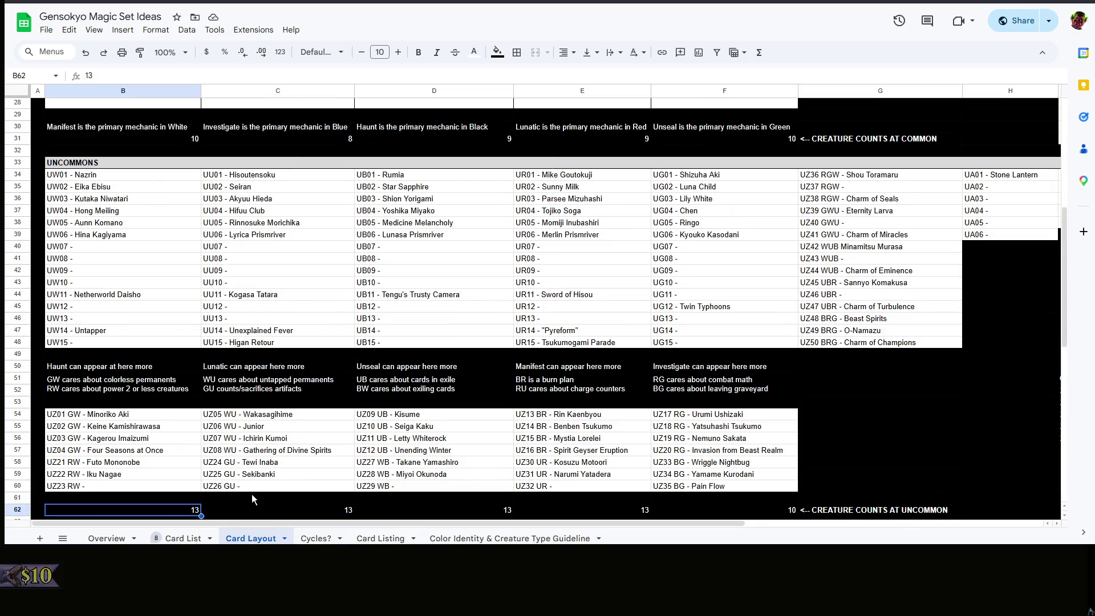
{"action": "type", "text": "6"}
{"action": "scroll", "coordinate": [282, 453], "scroll_direction": "down", "scroll_amount": 3}
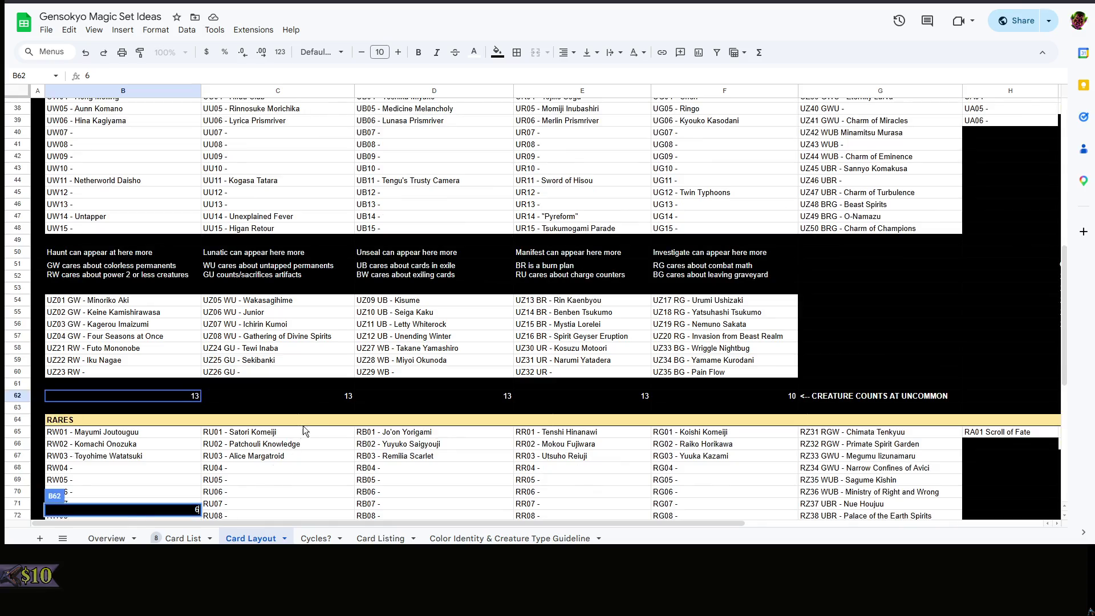
{"action": "key", "text": "Tab"}
{"action": "type", "text": "7"}
{"action": "scroll", "coordinate": [342, 402], "scroll_direction": "up", "scroll_amount": 3}
{"action": "scroll", "coordinate": [622, 479], "scroll_direction": "up", "scroll_amount": 5}
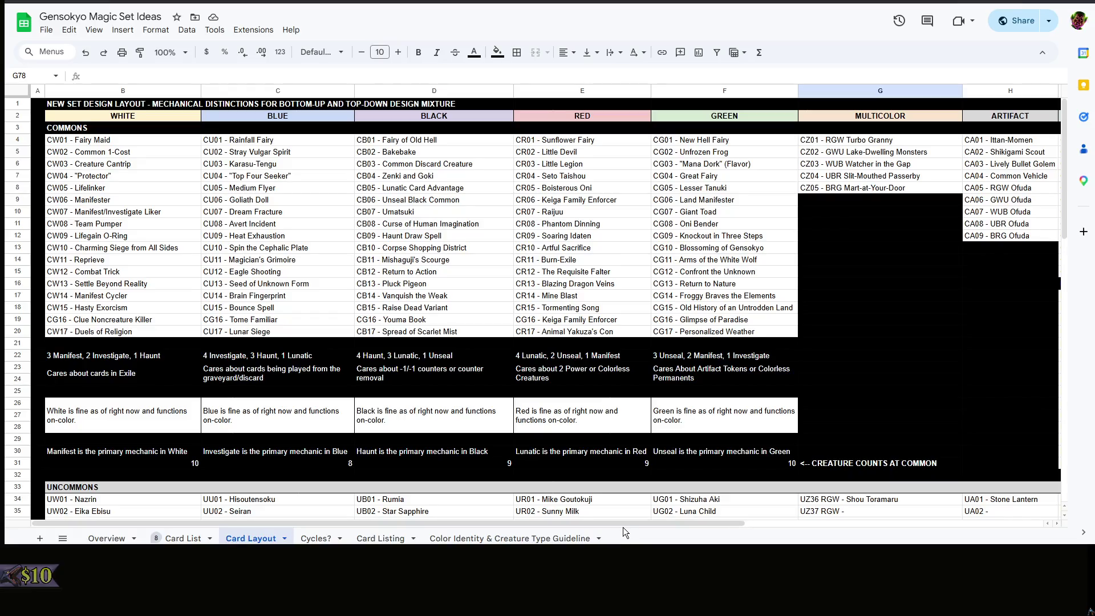
{"action": "scroll", "coordinate": [924, 504], "scroll_direction": "right", "scroll_amount": 3}
{"action": "scroll", "coordinate": [938, 418], "scroll_direction": "down", "scroll_amount": 5}
{"action": "scroll", "coordinate": [938, 417], "scroll_direction": "up", "scroll_amount": 5}
{"action": "scroll", "coordinate": [945, 395], "scroll_direction": "down", "scroll_amount": 5}
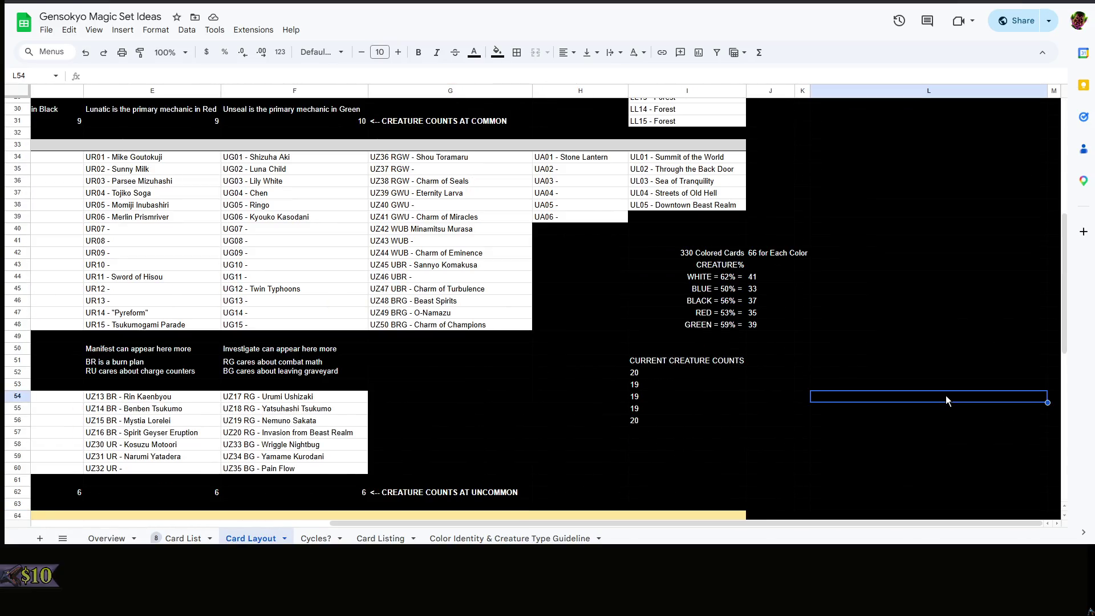
{"action": "right_click", "coordinate": [840, 388]}
{"action": "left_click", "coordinate": [838, 388]}
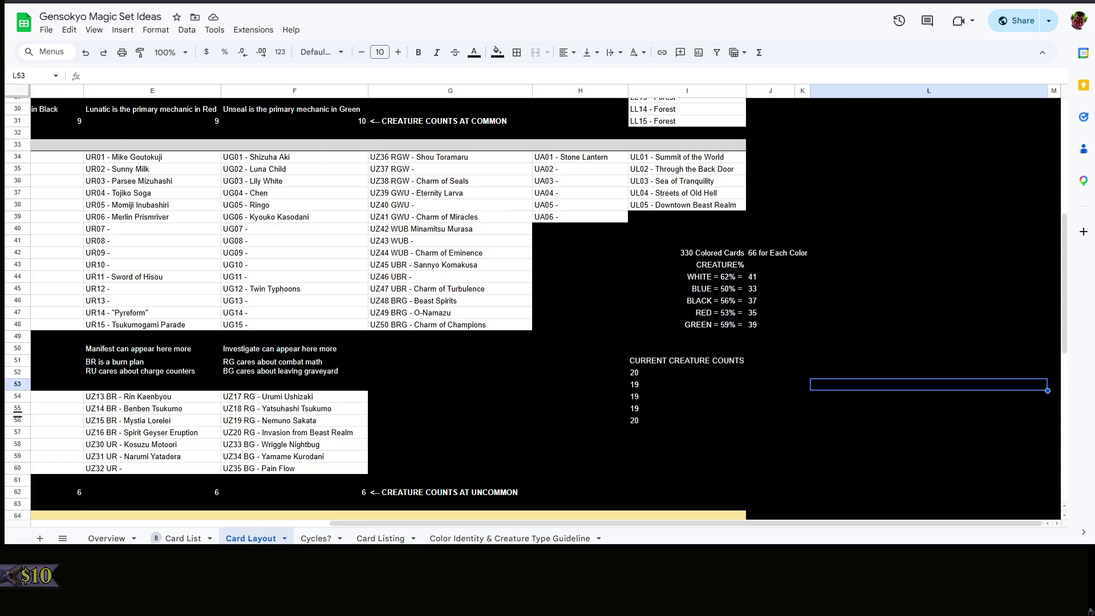
{"action": "right_click", "coordinate": [842, 352]}
{"action": "scroll", "coordinate": [843, 357], "scroll_direction": "up", "scroll_amount": 3}
{"action": "left_click", "coordinate": [842, 356]}
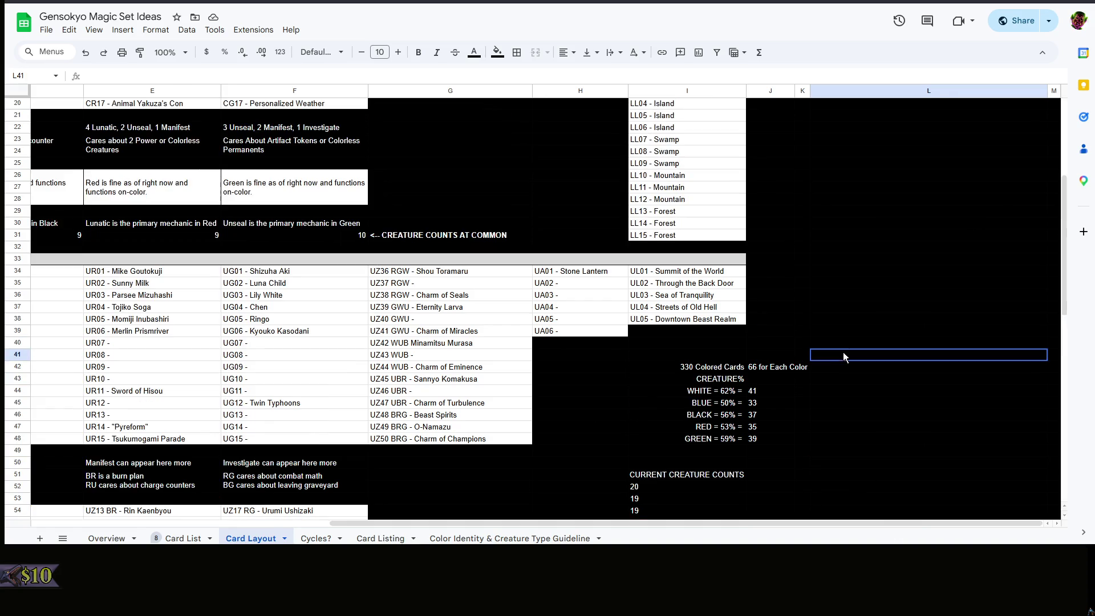
{"action": "scroll", "coordinate": [843, 356], "scroll_direction": "down", "scroll_amount": 5}
{"action": "left_click", "coordinate": [794, 342]}
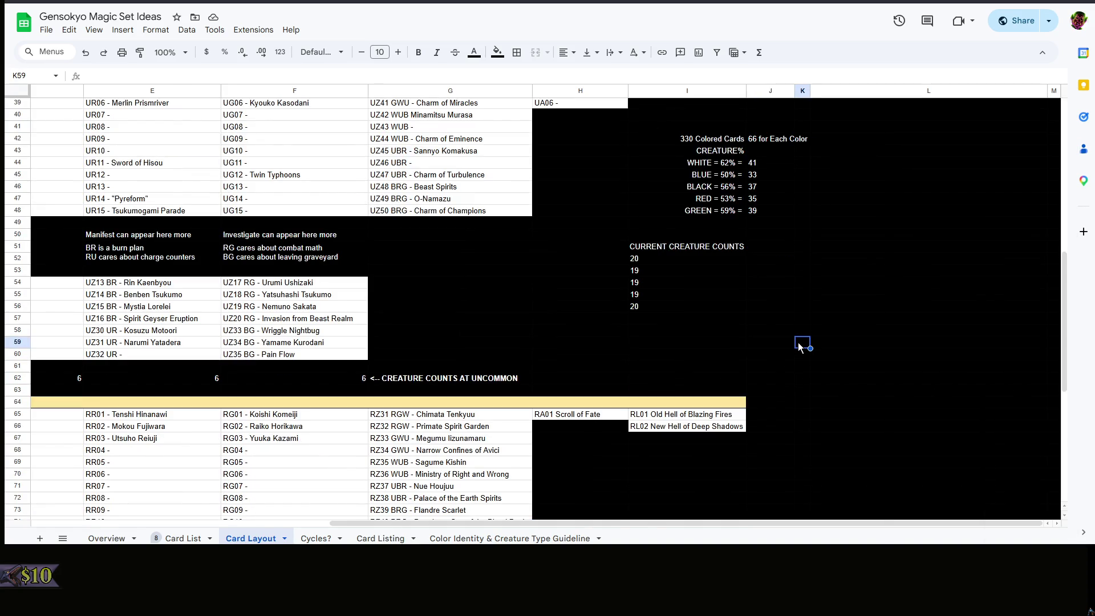
{"action": "left_click_drag", "start_coordinate": [557, 525], "coordinate": [163, 511]}
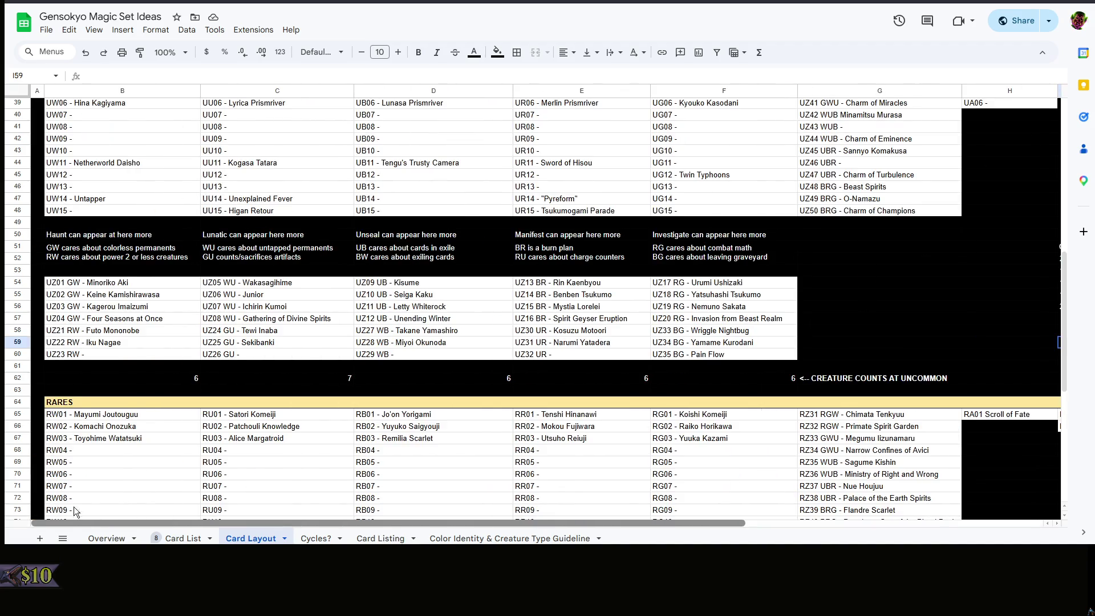
{"action": "scroll", "coordinate": [599, 489], "scroll_direction": "right", "scroll_amount": 5}
{"action": "left_click", "coordinate": [676, 247]}
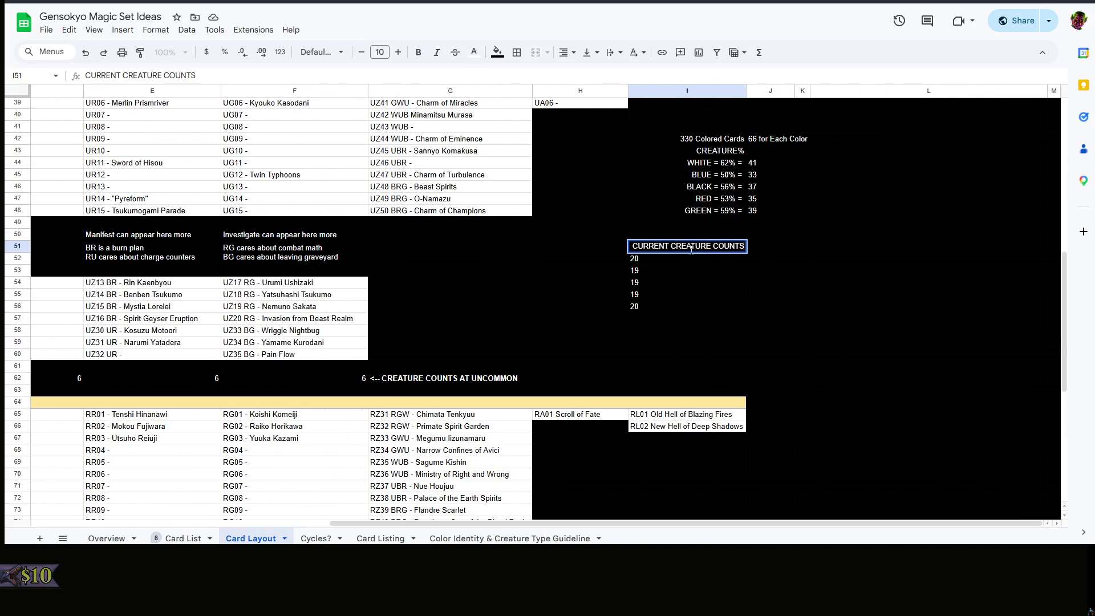
{"action": "double_click", "coordinate": [669, 245]}
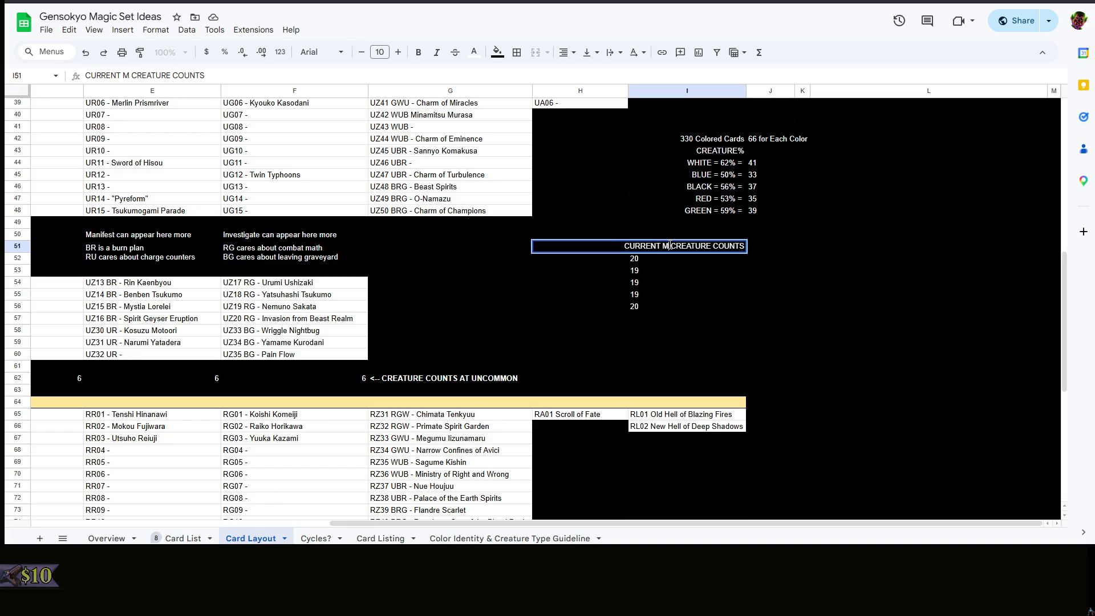
{"action": "type", "text": "MONOCOLOR"}
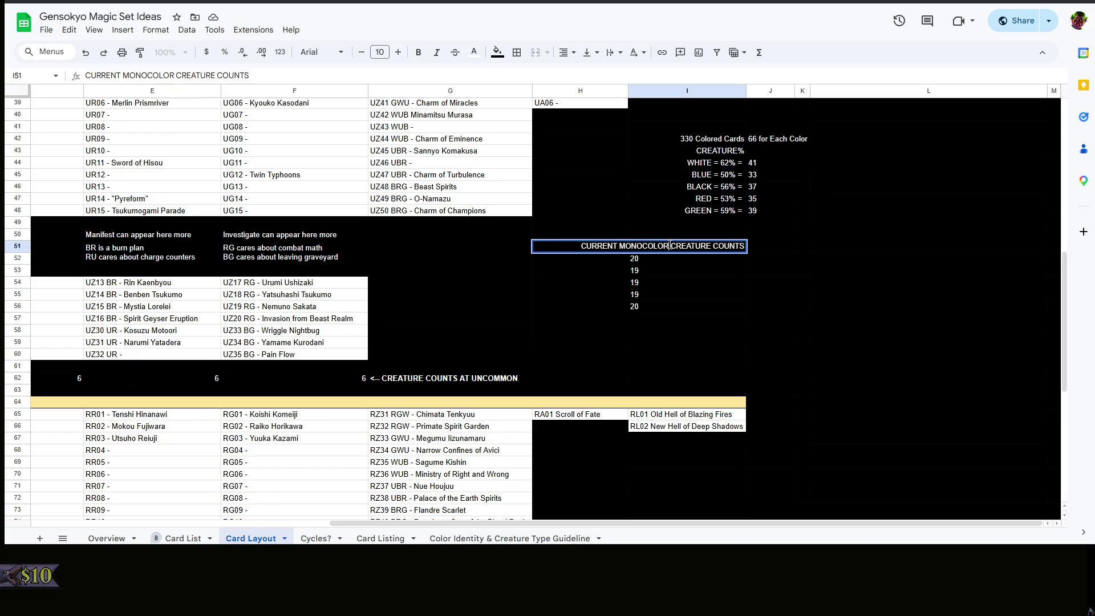
{"action": "left_click", "coordinate": [823, 318]}
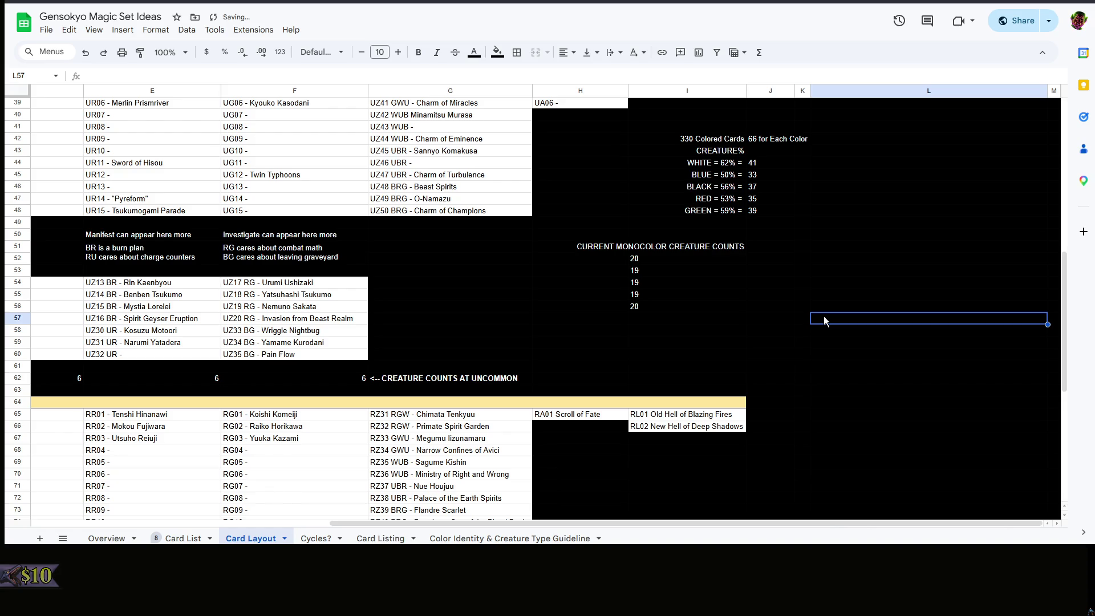
{"action": "right_click", "coordinate": [824, 319]}
{"action": "left_click", "coordinate": [771, 312]}
{"action": "left_click", "coordinate": [689, 262]}
{"action": "left_click", "coordinate": [681, 283]}
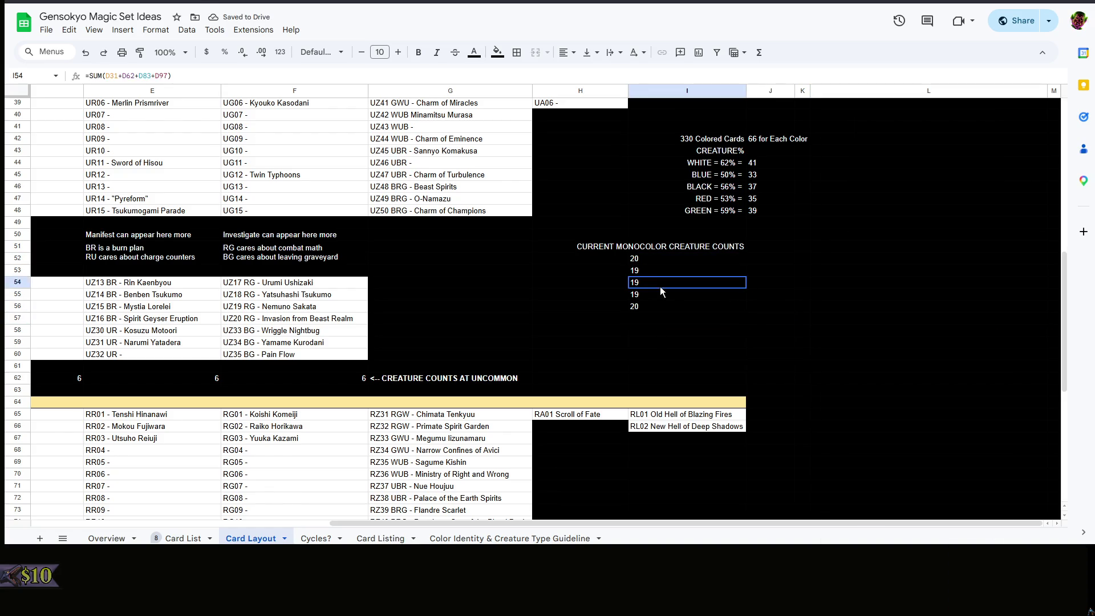
{"action": "left_click", "coordinate": [653, 267]}
{"action": "left_click", "coordinate": [656, 307]}
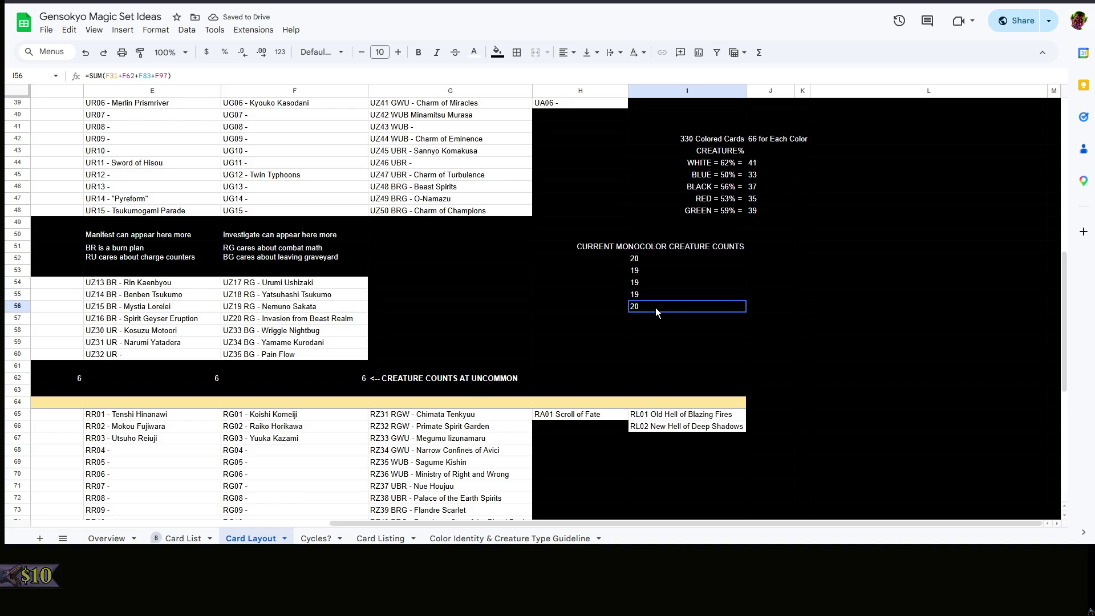
{"action": "left_click_drag", "start_coordinate": [648, 263], "coordinate": [659, 308]}
{"action": "left_click", "coordinate": [743, 335]}
{"action": "left_click", "coordinate": [655, 258]}
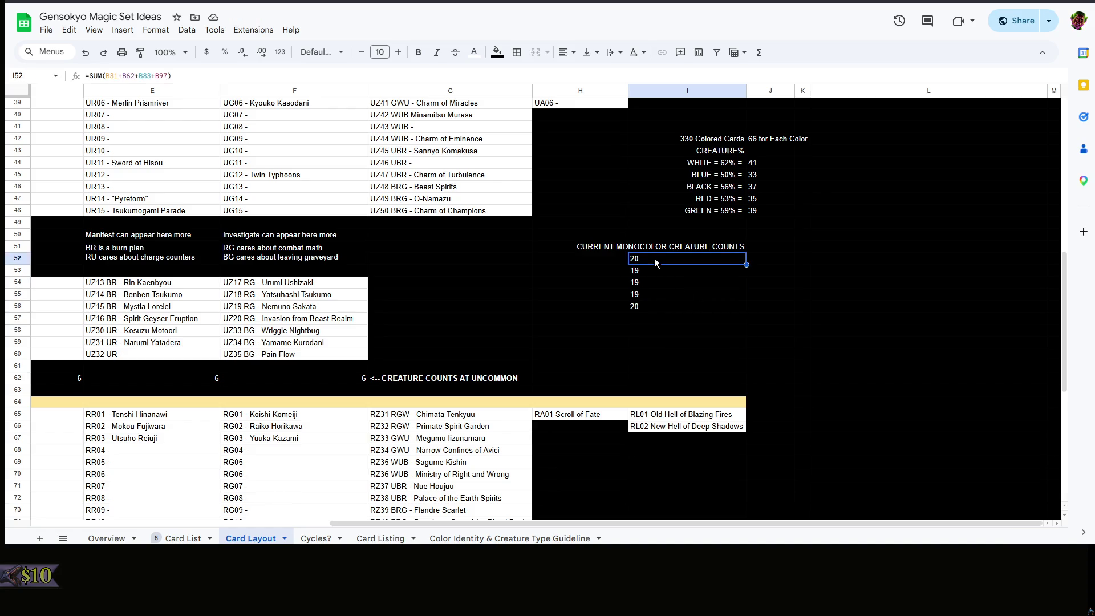
{"action": "left_click", "coordinate": [589, 267]}
{"action": "left_click", "coordinate": [659, 267]}
{"action": "left_click", "coordinate": [835, 285]}
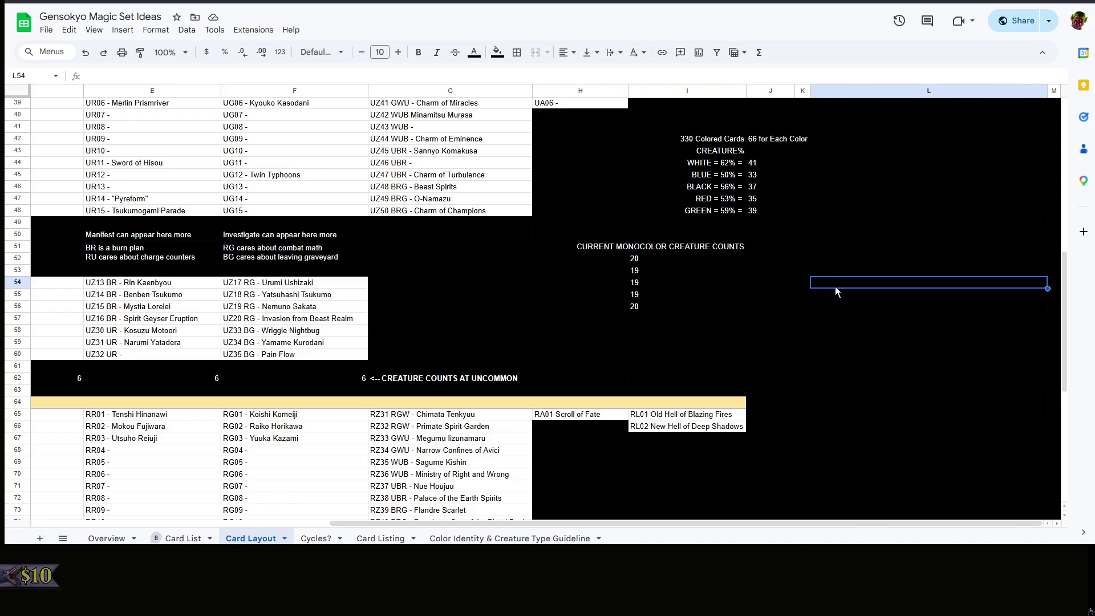
{"action": "right_click", "coordinate": [835, 284]}
{"action": "left_click", "coordinate": [770, 271]}
{"action": "right_click", "coordinate": [816, 282]}
{"action": "left_click", "coordinate": [785, 276]}
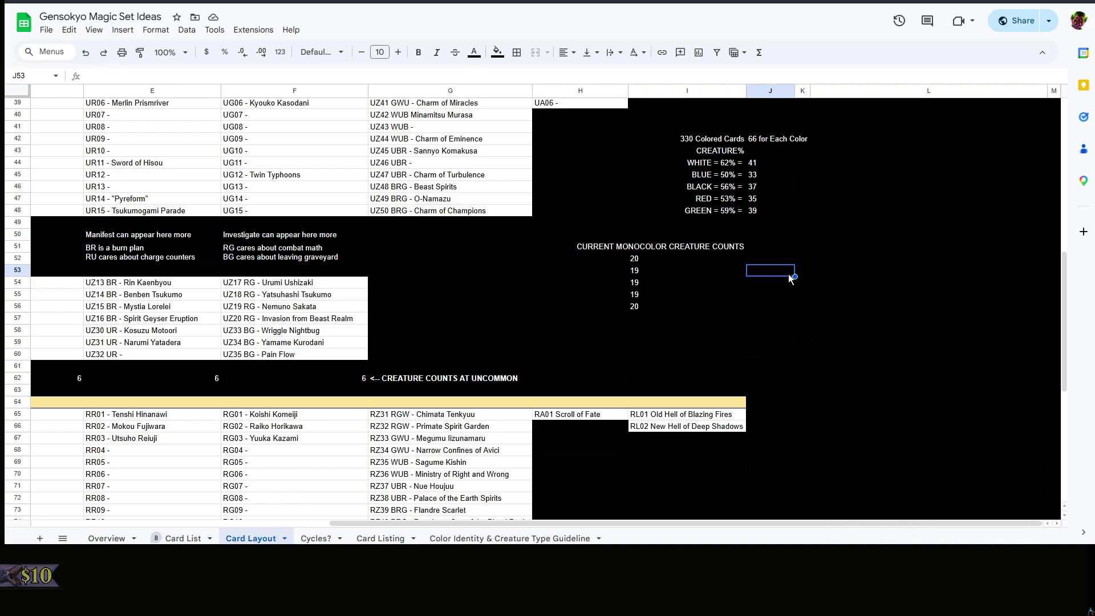
{"action": "scroll", "coordinate": [812, 277], "scroll_direction": "up", "scroll_amount": 3}
{"action": "right_click", "coordinate": [871, 288]}
{"action": "left_click", "coordinate": [852, 285]}
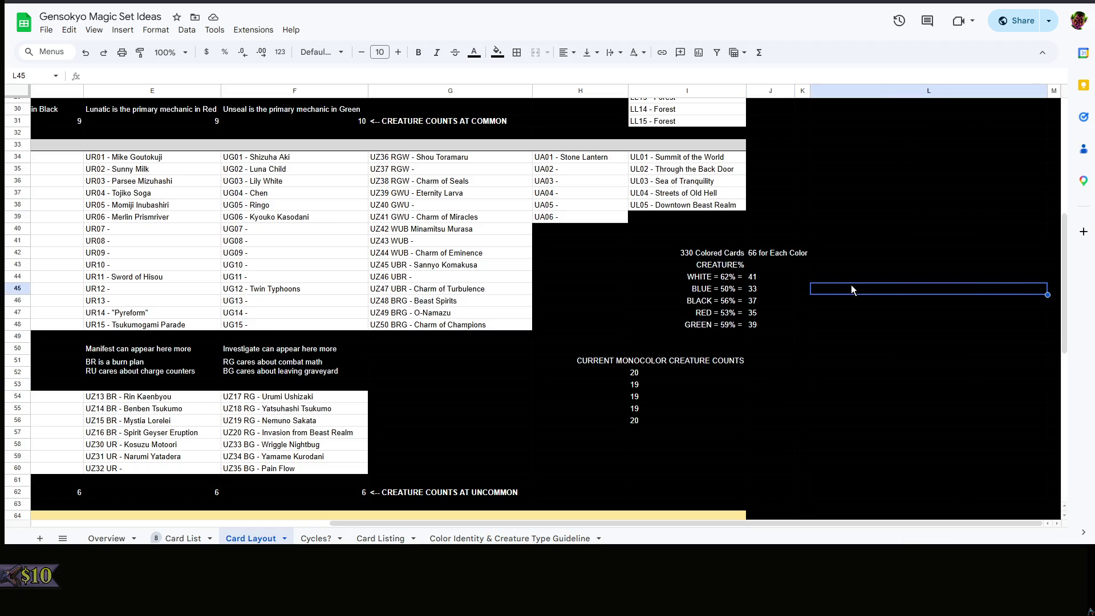
{"action": "right_click", "coordinate": [845, 260]}
{"action": "left_click", "coordinate": [807, 216]}
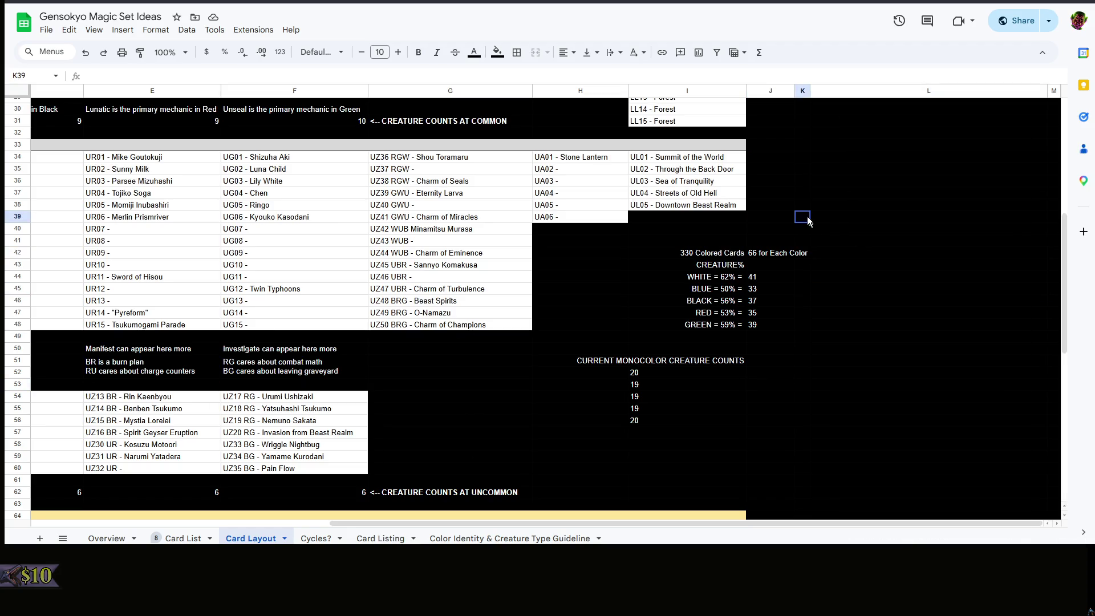
{"action": "right_click", "coordinate": [807, 216]}
{"action": "left_click", "coordinate": [805, 191]}
{"action": "right_click", "coordinate": [805, 191]}
{"action": "left_click", "coordinate": [849, 195]}
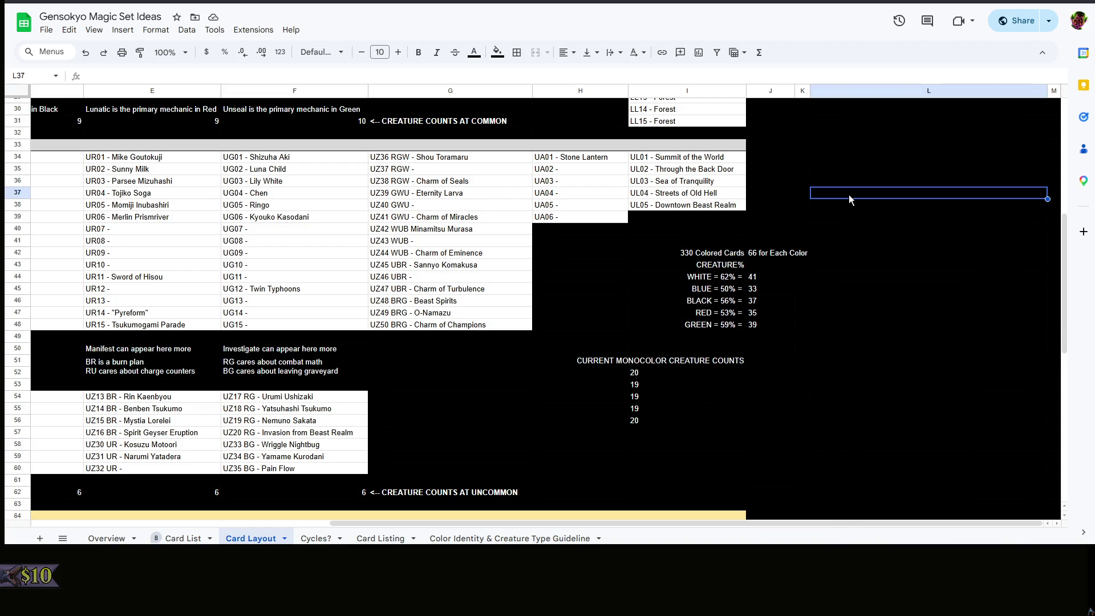
{"action": "right_click", "coordinate": [849, 195]}
{"action": "left_click", "coordinate": [800, 184]}
{"action": "scroll", "coordinate": [838, 194], "scroll_direction": "up", "scroll_amount": 5}
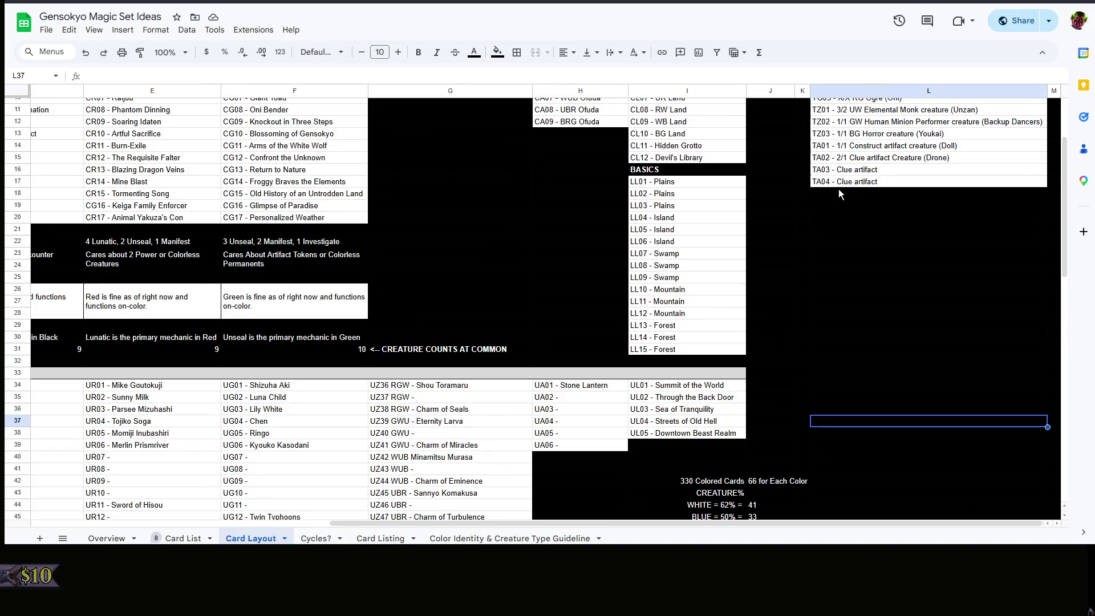
{"action": "scroll", "coordinate": [839, 194], "scroll_direction": "up", "scroll_amount": 5}
Inspect empty cells beside the card counts, creature percentages and uncommon gold slots
{"action": "left_click", "coordinate": [786, 204]}
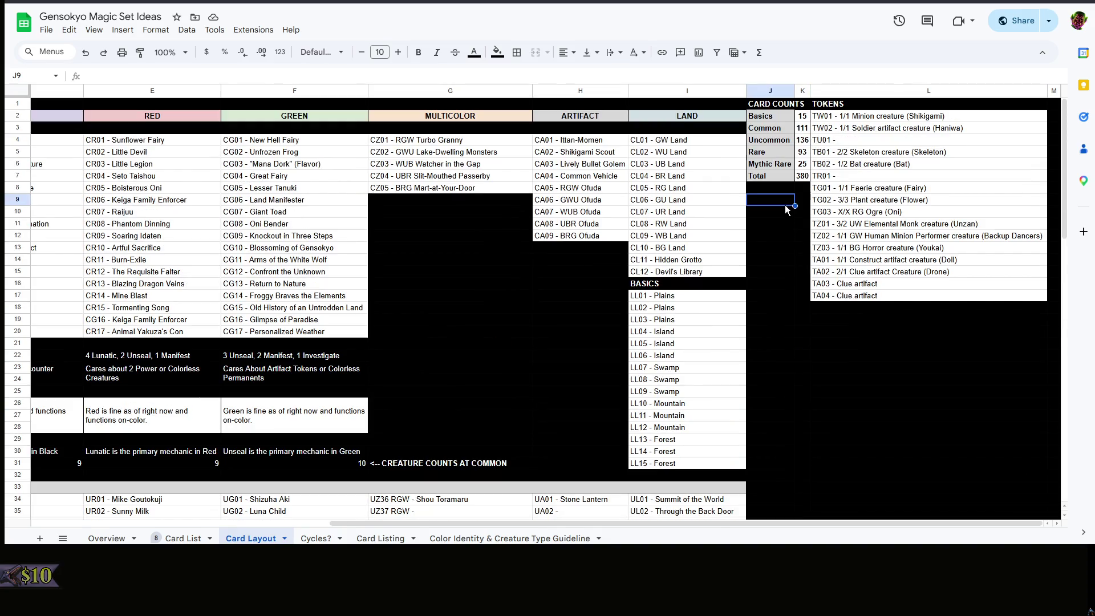
{"action": "scroll", "coordinate": [786, 208], "scroll_direction": "down", "scroll_amount": 10}
{"action": "scroll", "coordinate": [857, 199], "scroll_direction": "down", "scroll_amount": 3}
{"action": "left_click", "coordinate": [857, 200]}
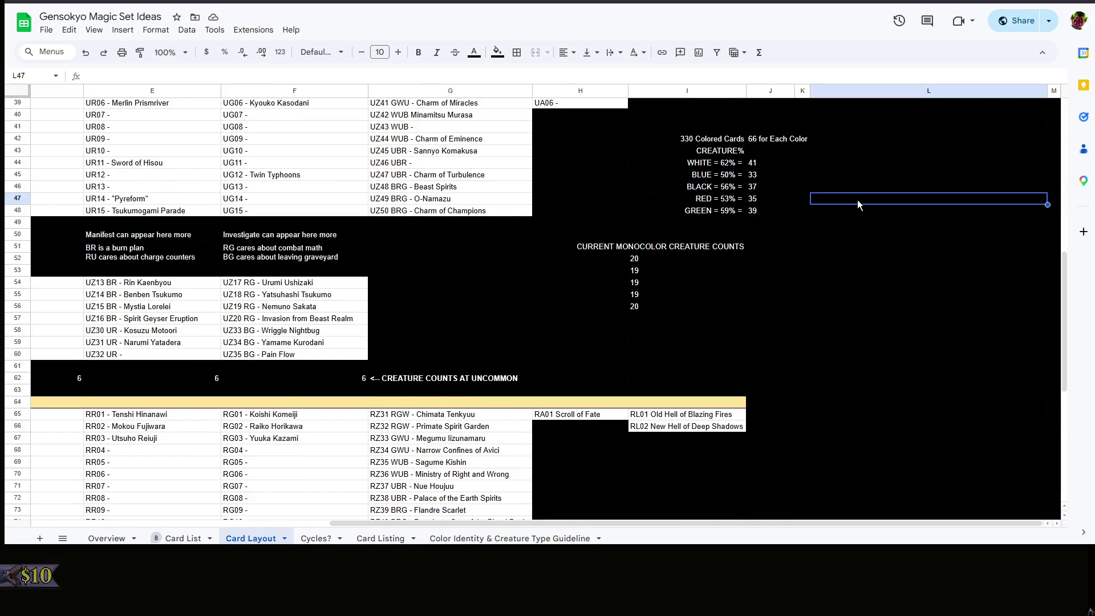
{"action": "scroll", "coordinate": [857, 199], "scroll_direction": "down", "scroll_amount": 3}
{"action": "left_click_drag", "start_coordinate": [649, 521], "coordinate": [233, 504]}
{"action": "scroll", "coordinate": [866, 263], "scroll_direction": "up", "scroll_amount": 5}
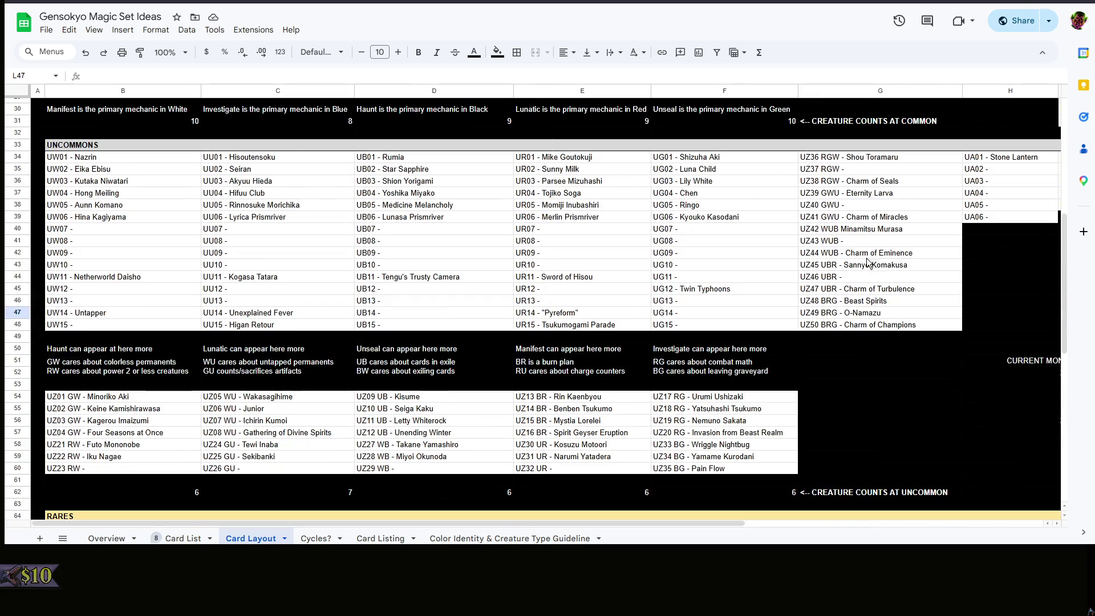
{"action": "scroll", "coordinate": [866, 262], "scroll_direction": "down", "scroll_amount": 3}
{"action": "left_click_drag", "start_coordinate": [657, 522], "coordinate": [892, 504]}
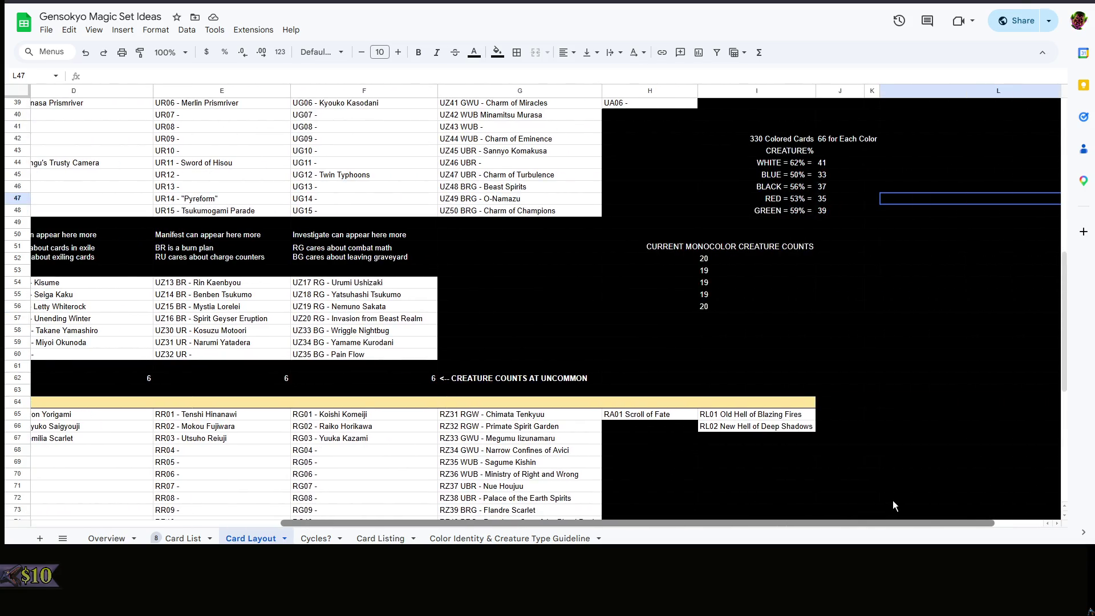
{"action": "scroll", "coordinate": [892, 504], "scroll_direction": "left", "scroll_amount": 5}
{"action": "left_click", "coordinate": [898, 282]}
{"action": "right_click", "coordinate": [897, 283]}
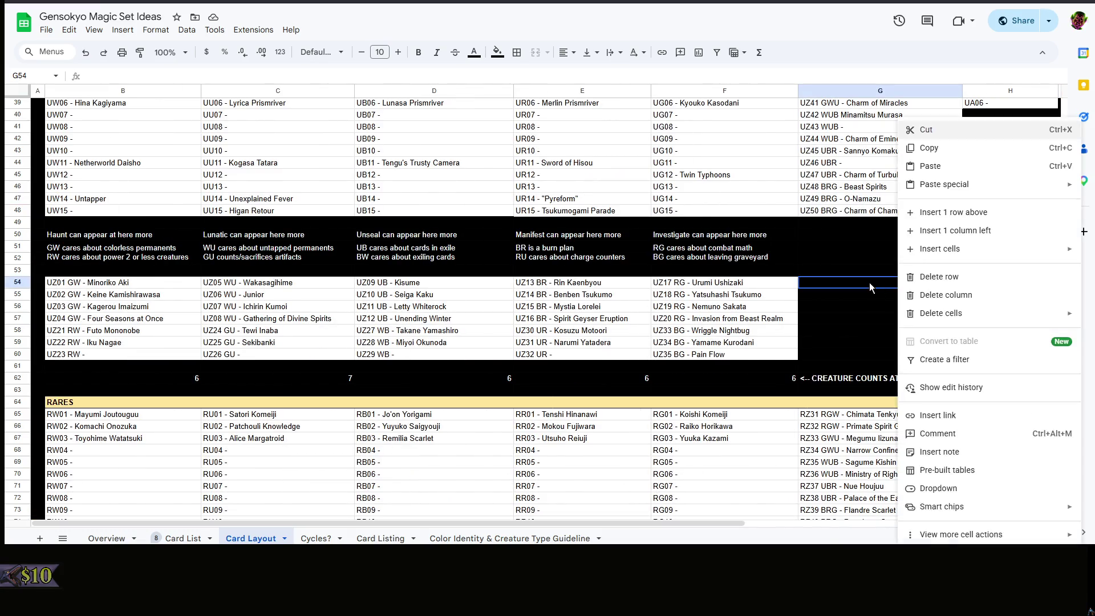
{"action": "left_click", "coordinate": [869, 283]}
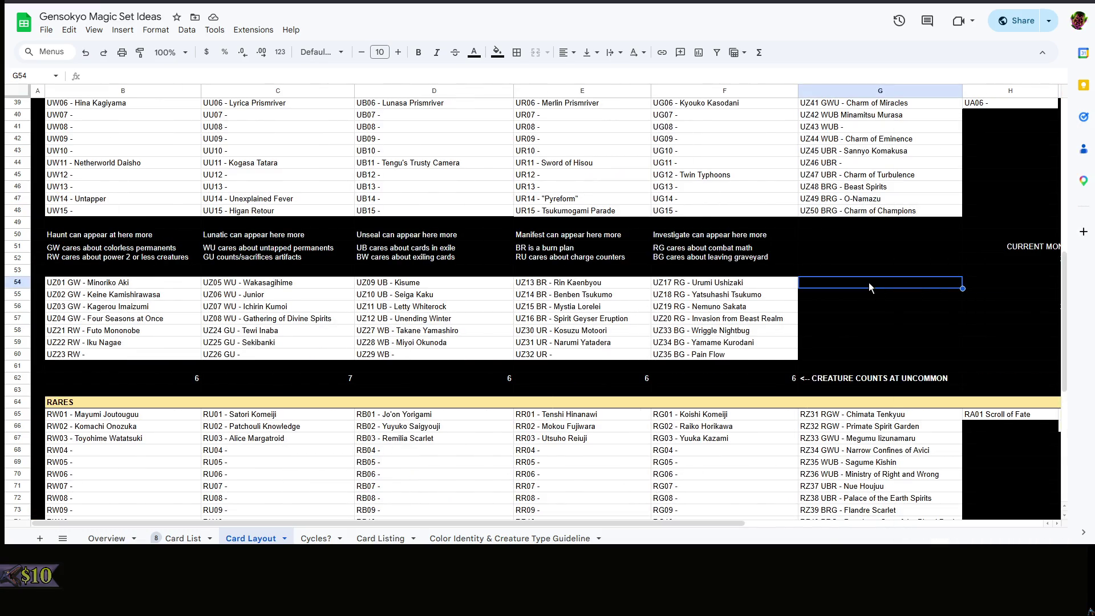
Review the GW and RW uncommon gold slots (Iku Nagae, Four Seasons at Once, Untapper, Futo Mononobe, UZ29 WB)
{"action": "left_click_drag", "start_coordinate": [87, 289], "coordinate": [122, 343]}
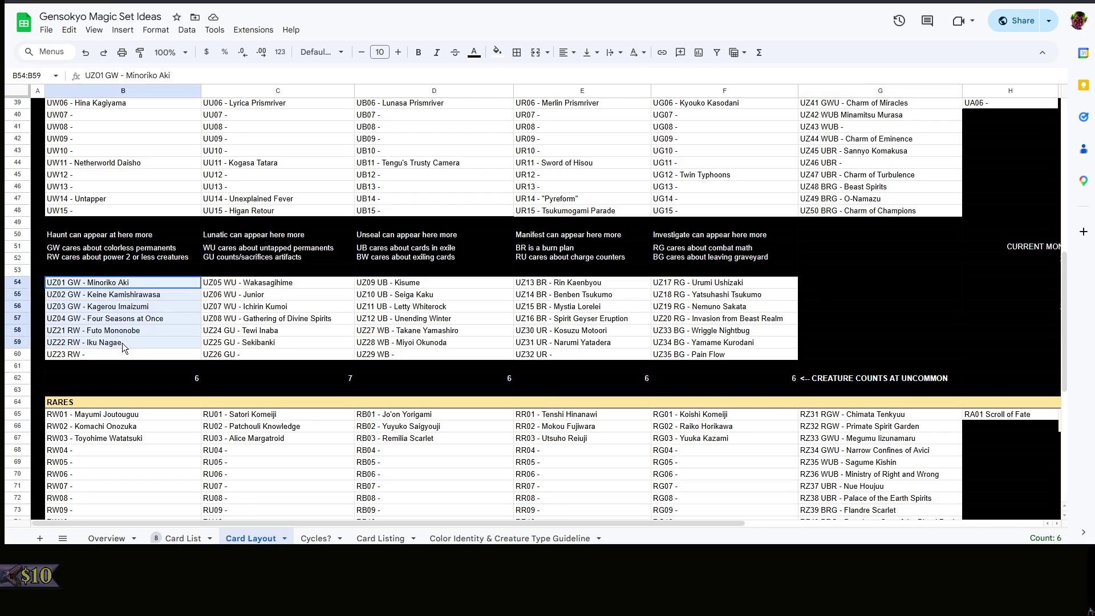
{"action": "left_click", "coordinate": [122, 343]}
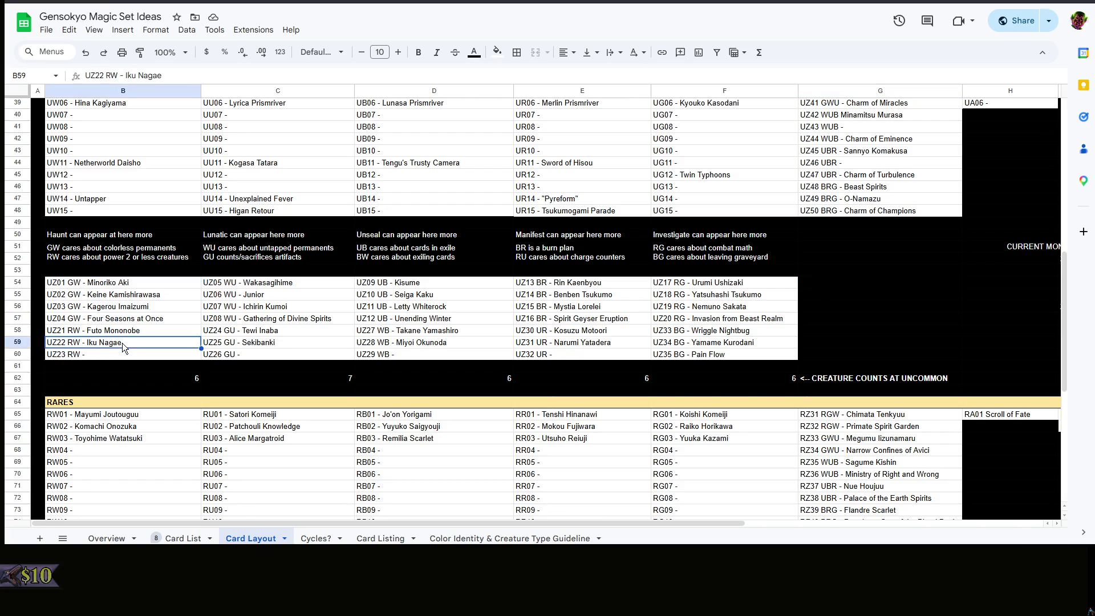
{"action": "left_click", "coordinate": [126, 320]}
{"action": "scroll", "coordinate": [127, 320], "scroll_direction": "up", "scroll_amount": 5}
{"action": "scroll", "coordinate": [127, 321], "scroll_direction": "down", "scroll_amount": 2}
{"action": "left_click", "coordinate": [99, 312]}
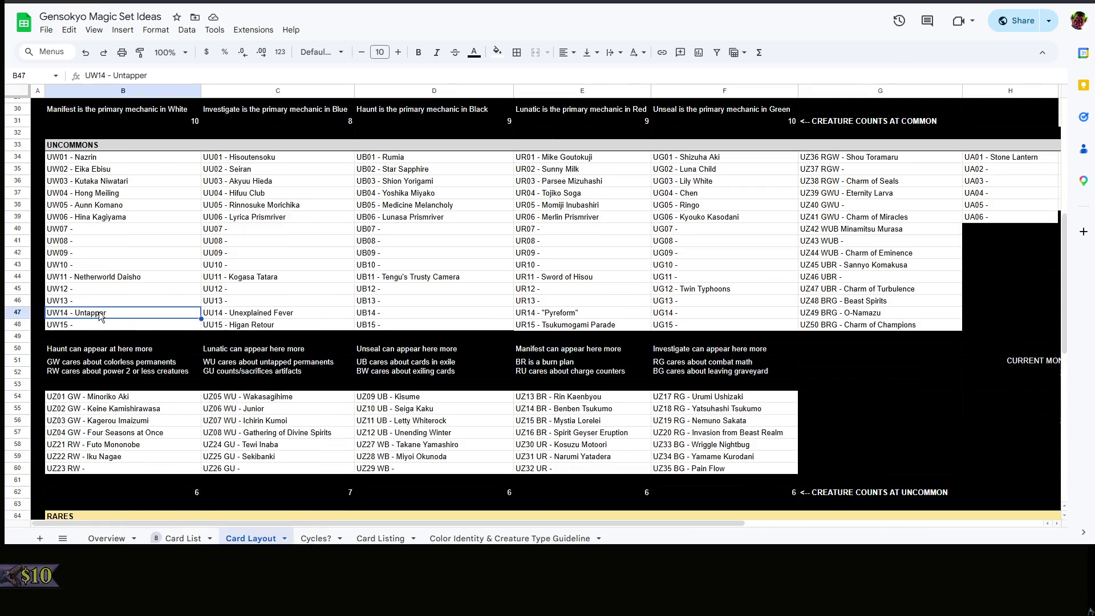
{"action": "scroll", "coordinate": [187, 338], "scroll_direction": "down", "scroll_amount": 3}
{"action": "right_click", "coordinate": [187, 338]}
{"action": "left_click", "coordinate": [127, 337]}
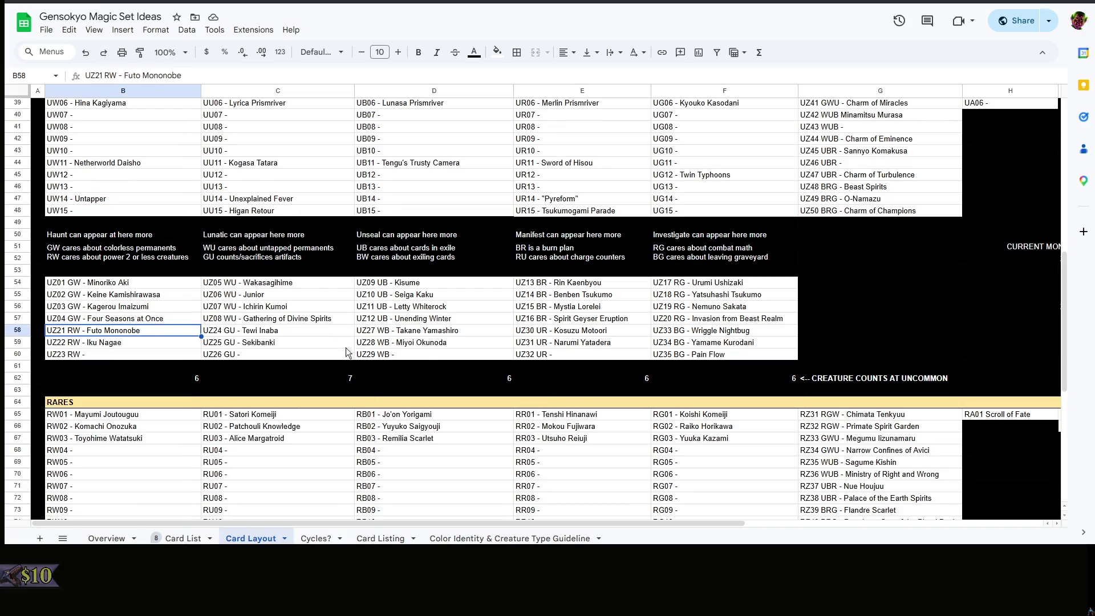
{"action": "left_click", "coordinate": [425, 358]}
{"action": "scroll", "coordinate": [197, 354], "scroll_direction": "up", "scroll_amount": 3}
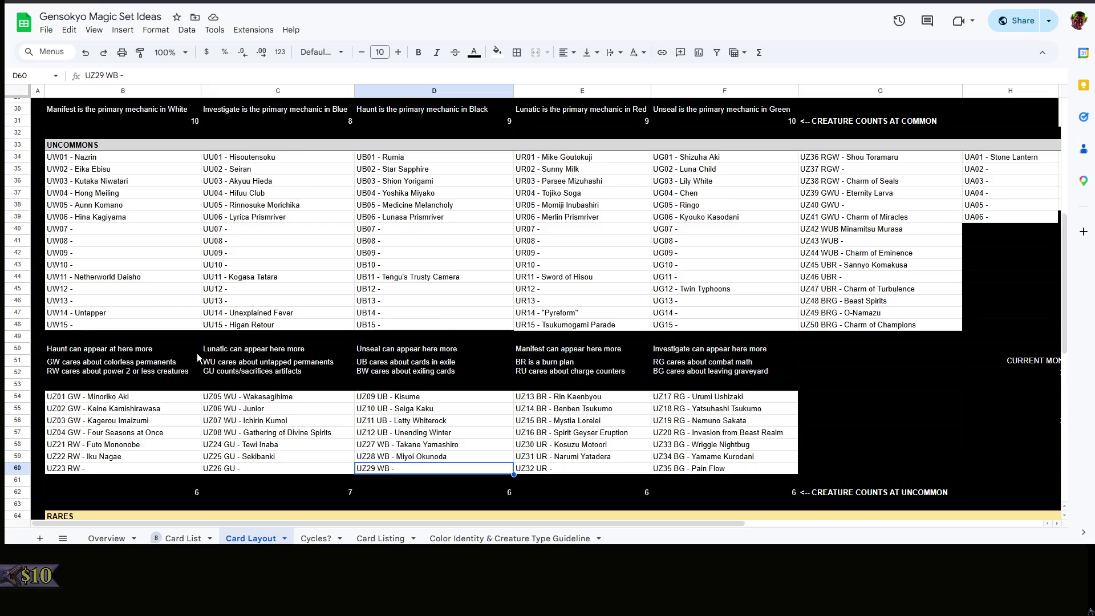
{"action": "scroll", "coordinate": [197, 353], "scroll_direction": "down", "scroll_amount": 3}
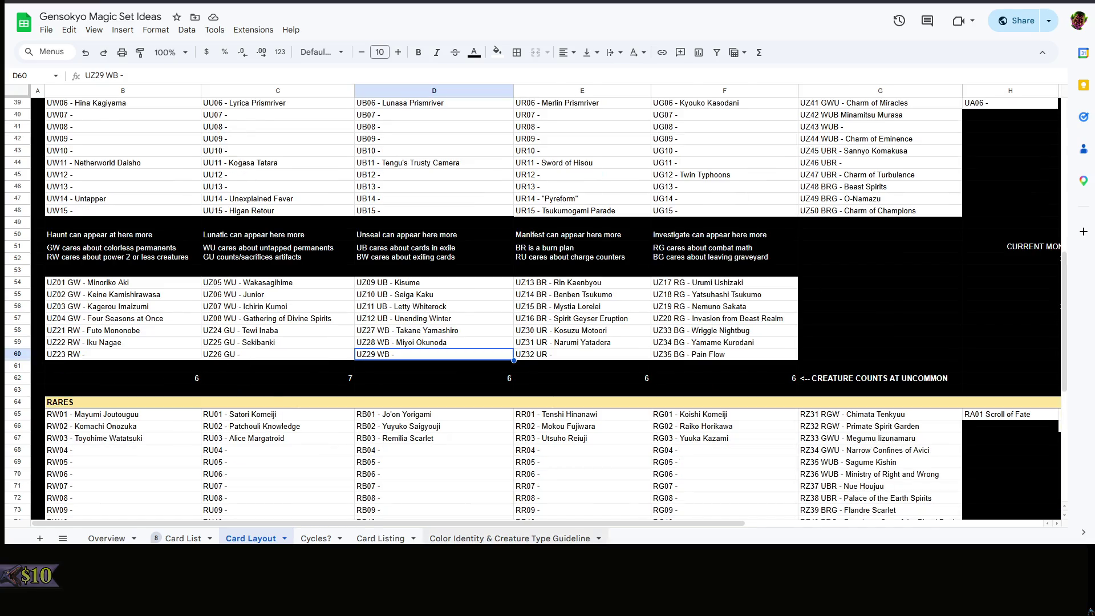
Visit the Guideline and Card List sheets, return to Card Layout, and check the counts heading and white uncommon count
{"action": "left_click", "coordinate": [462, 536]}
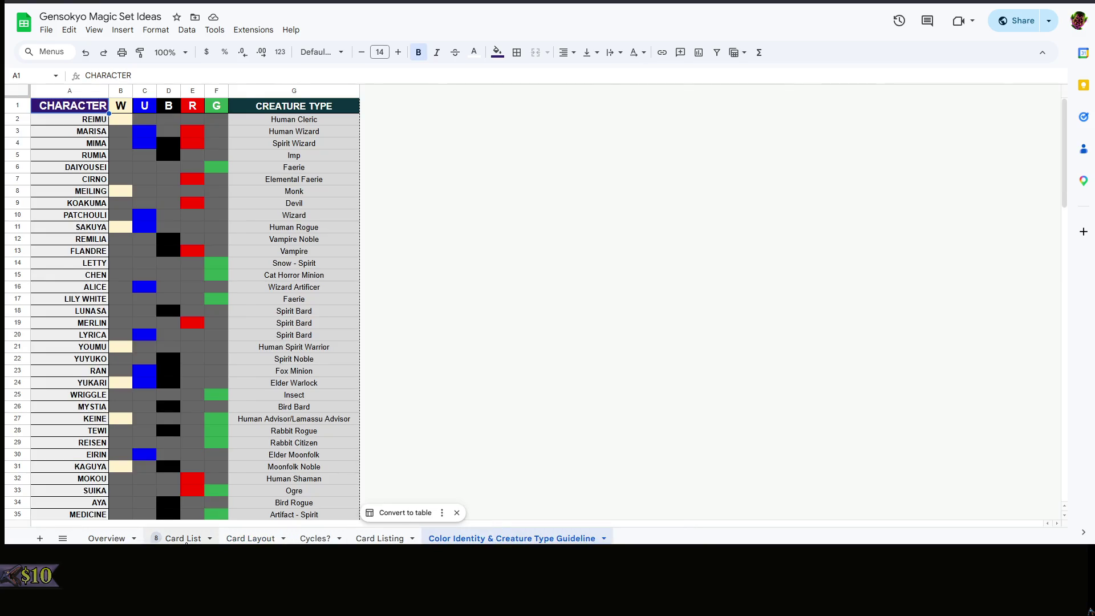
{"action": "left_click", "coordinate": [183, 538]}
{"action": "left_click", "coordinate": [250, 538]}
{"action": "left_click", "coordinate": [1018, 246]}
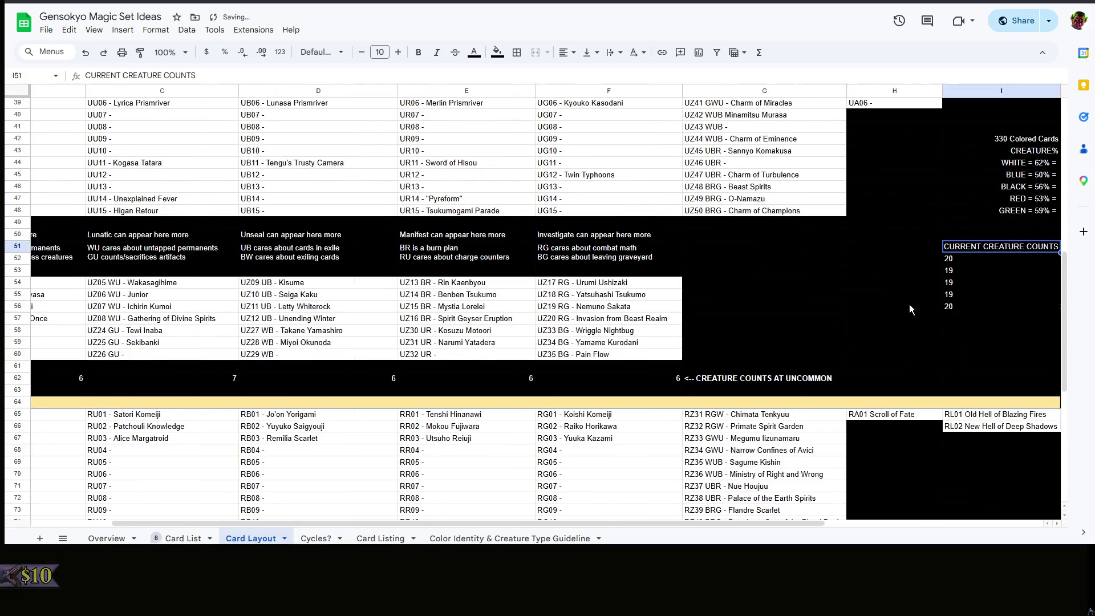
{"action": "mouse_move", "coordinate": [682, 524]}
{"action": "left_mouse_down"}
{"action": "mouse_move", "coordinate": [918, 513]}
{"action": "mouse_move", "coordinate": [424, 505]}
{"action": "left_mouse_up"}
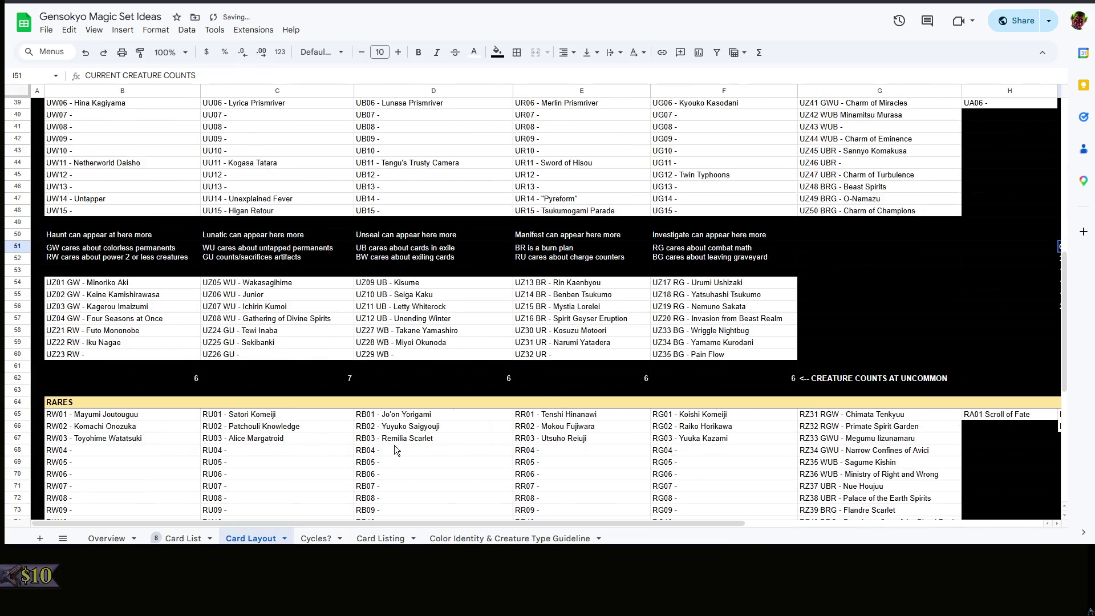
{"action": "left_click", "coordinate": [473, 392]}
{"action": "left_click", "coordinate": [140, 376]}
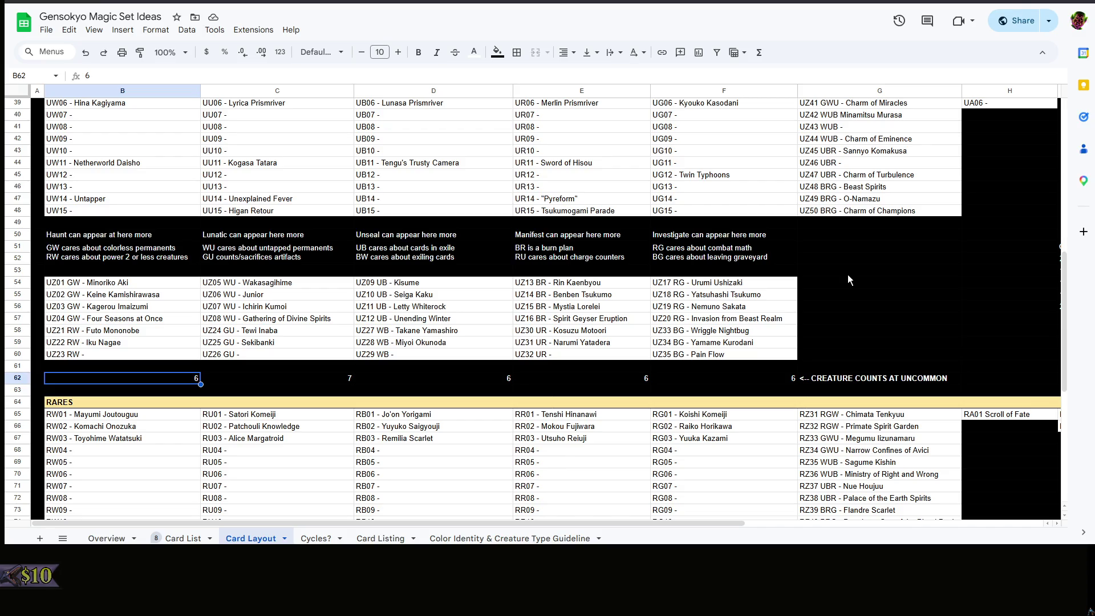
{"action": "left_click_drag", "start_coordinate": [129, 282], "coordinate": [128, 353]}
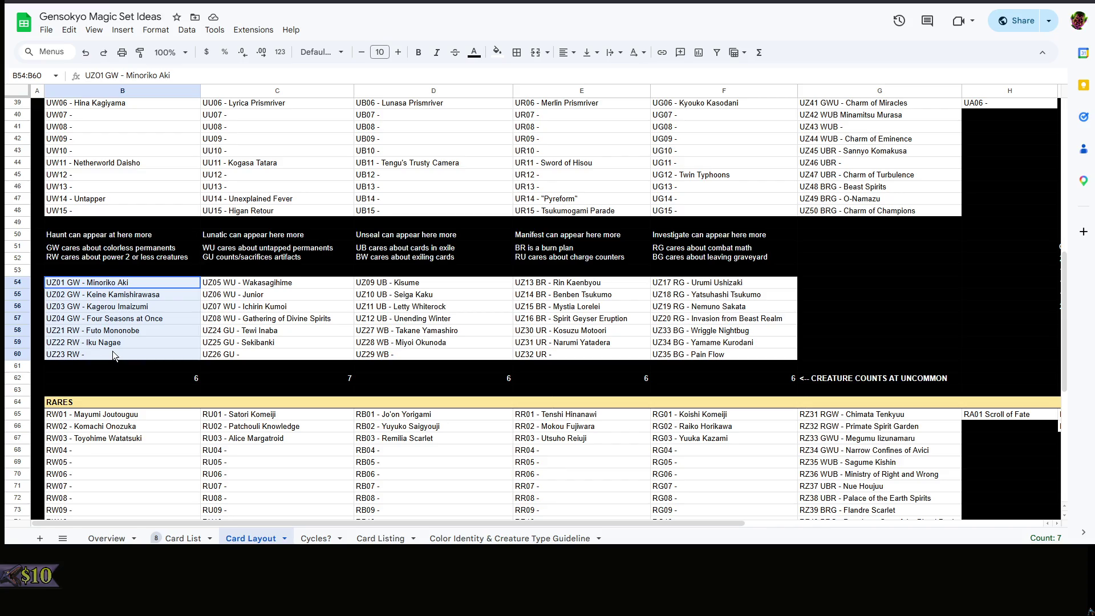
{"action": "left_click", "coordinate": [146, 366]}
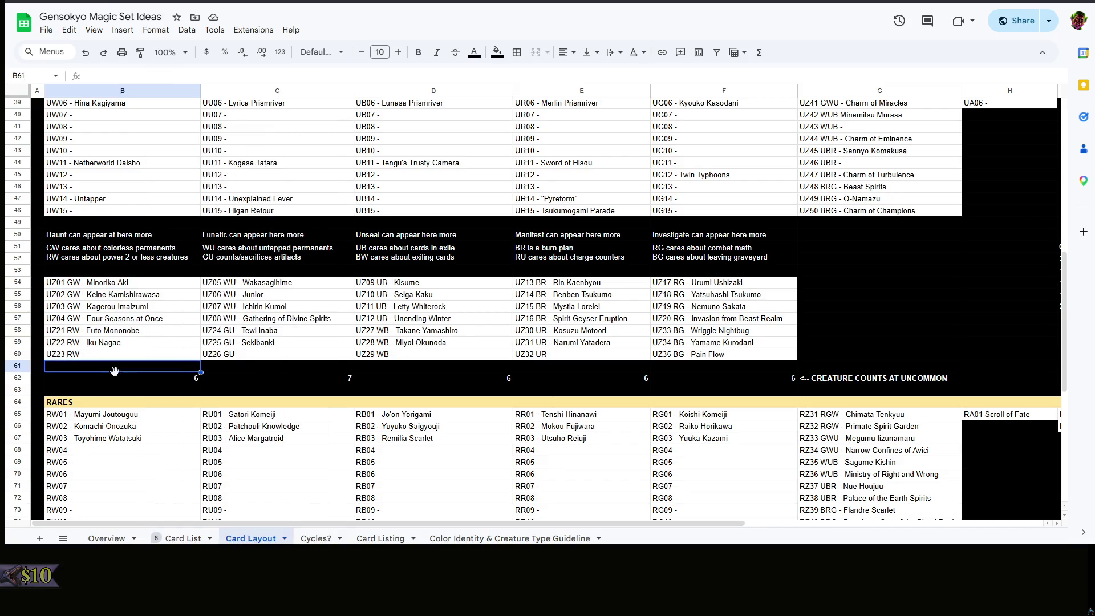
{"action": "right_click", "coordinate": [180, 368]}
{"action": "left_click", "coordinate": [105, 369]}
{"action": "right_click", "coordinate": [122, 370]}
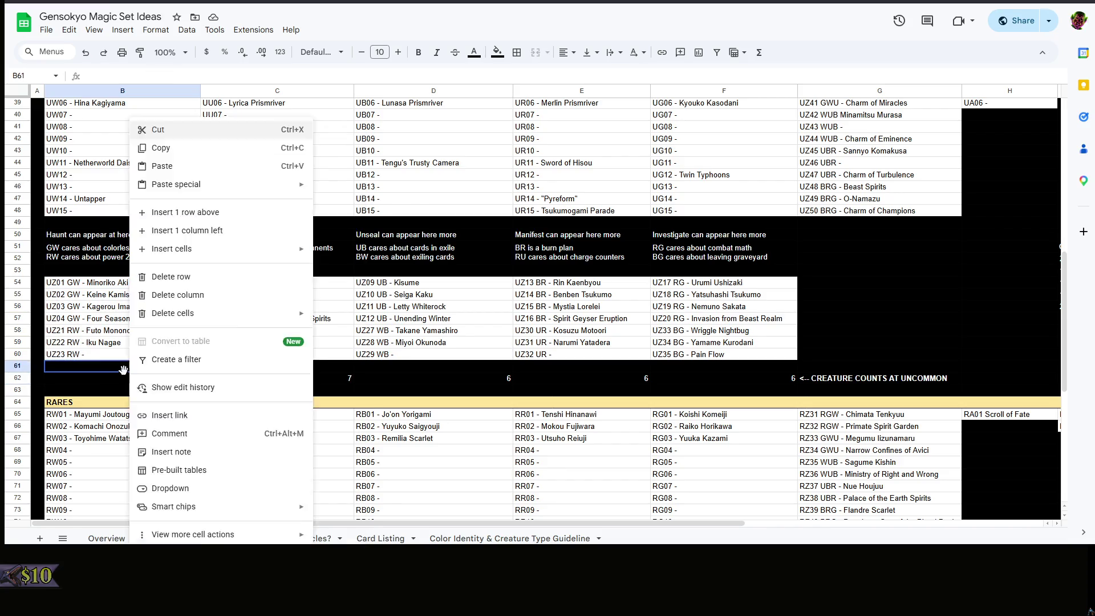
{"action": "left_click", "coordinate": [122, 370]}
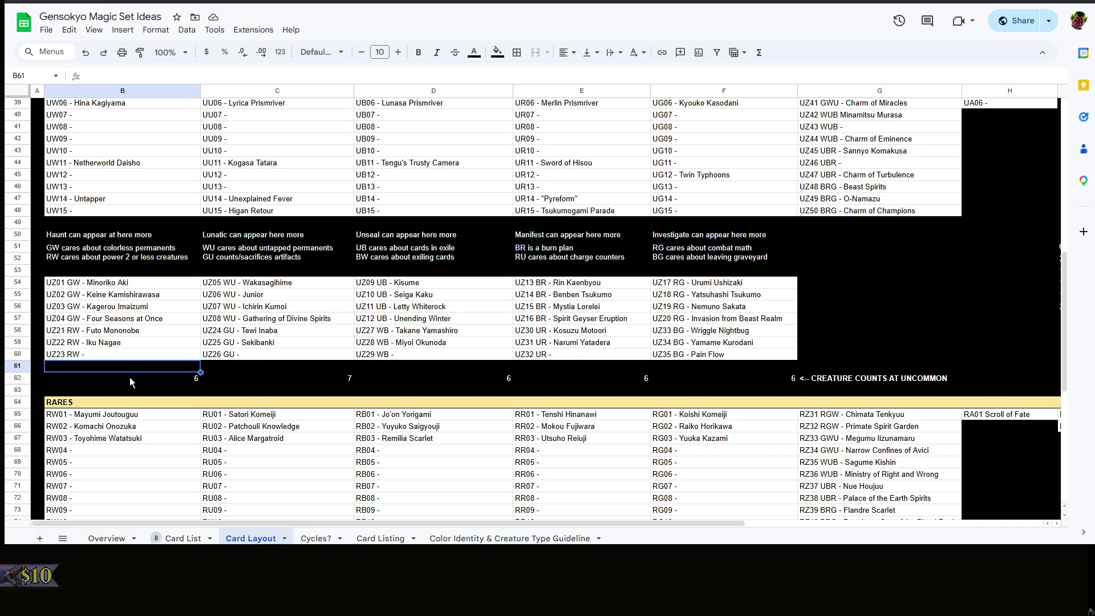
{"action": "left_click", "coordinate": [129, 378]}
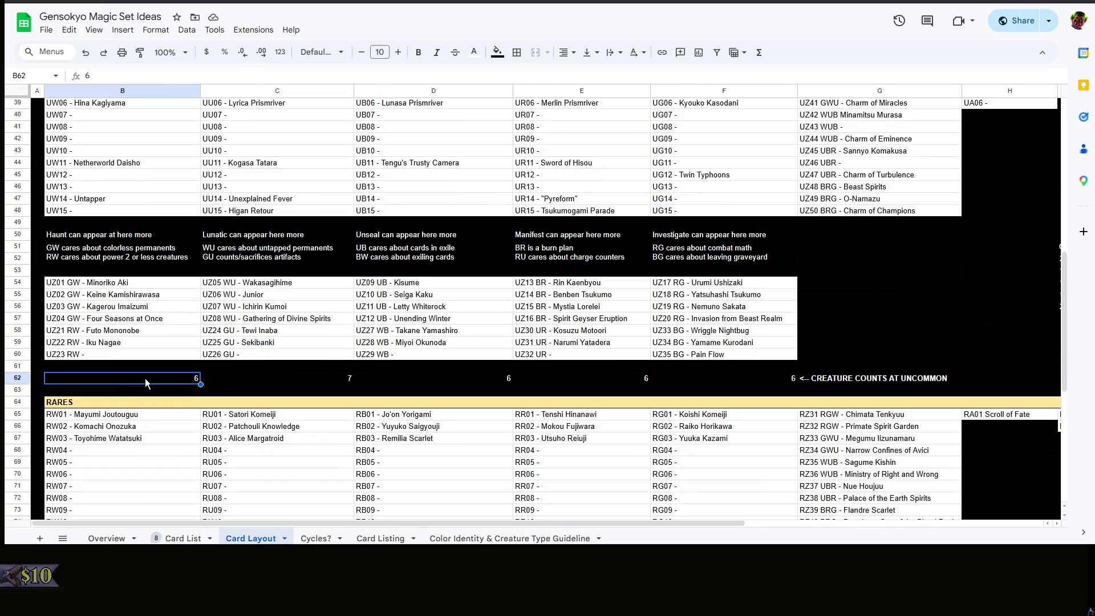
{"action": "left_click", "coordinate": [146, 368]}
{"action": "scroll", "coordinate": [148, 368], "scroll_direction": "up", "scroll_amount": 3}
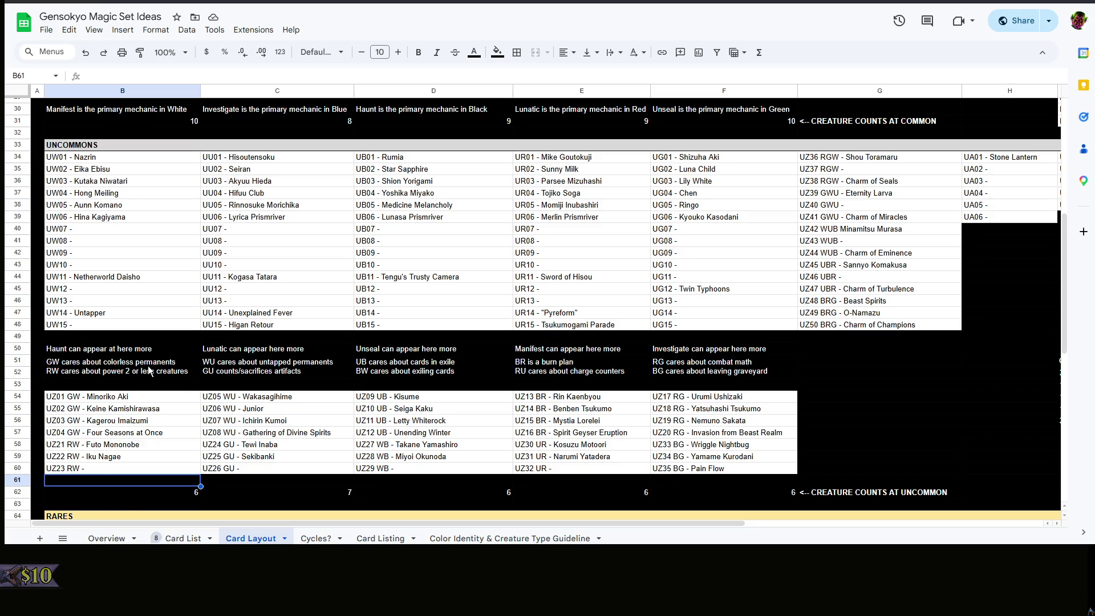
{"action": "scroll", "coordinate": [148, 365], "scroll_direction": "up", "scroll_amount": 3}
{"action": "scroll", "coordinate": [148, 366], "scroll_direction": "up", "scroll_amount": 5}
{"action": "left_click", "coordinate": [146, 366]}
{"action": "scroll", "coordinate": [145, 367], "scroll_direction": "down", "scroll_amount": 3}
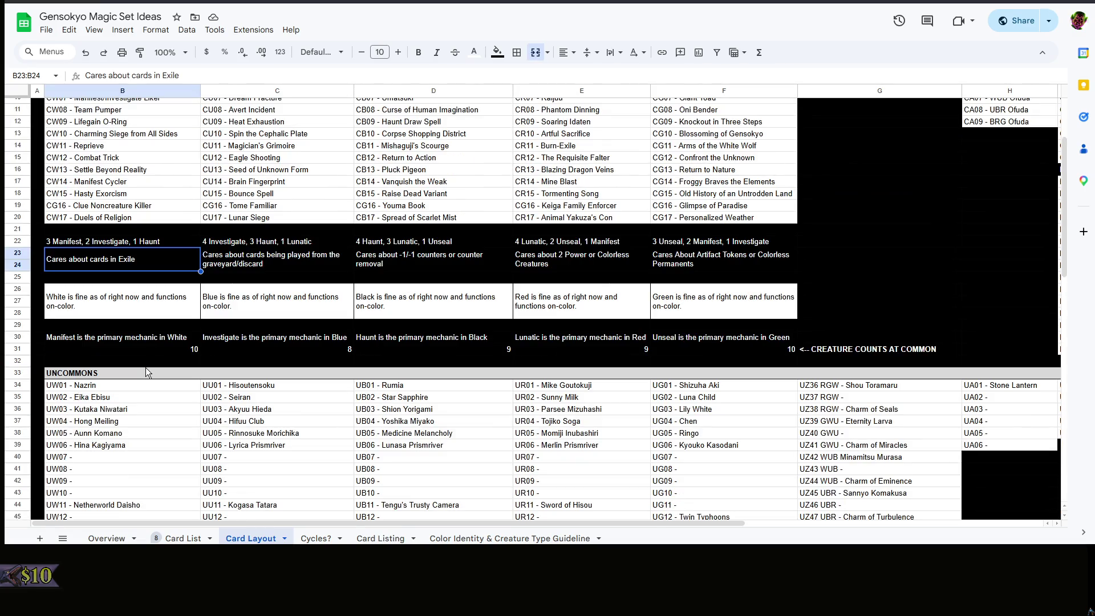
{"action": "scroll", "coordinate": [168, 354], "scroll_direction": "up", "scroll_amount": 3}
{"action": "left_click", "coordinate": [839, 353]}
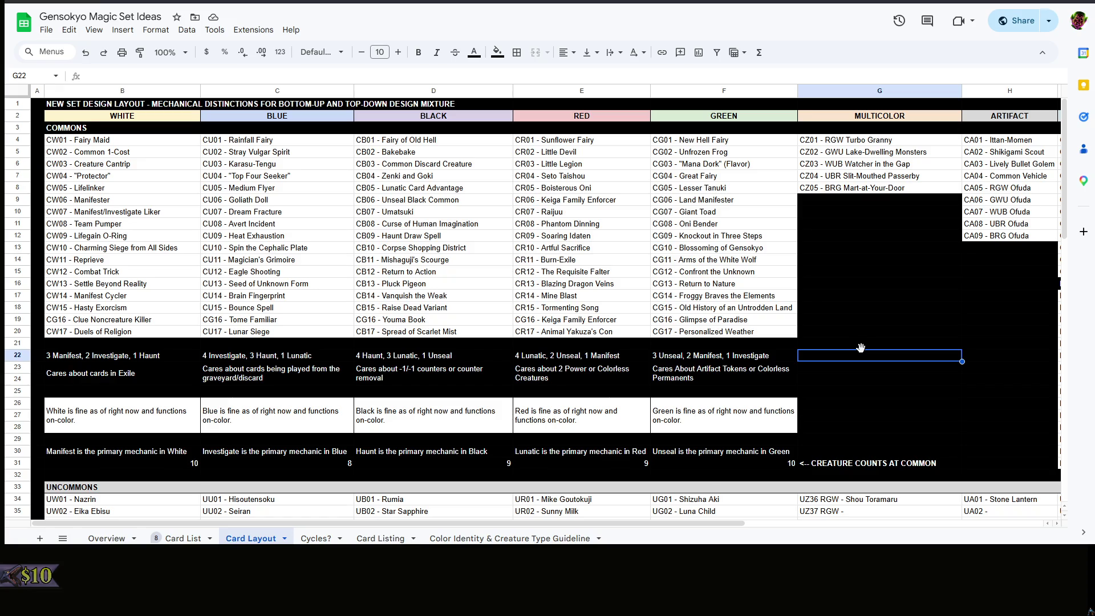
{"action": "scroll", "coordinate": [191, 464], "scroll_direction": "down", "scroll_amount": 5}
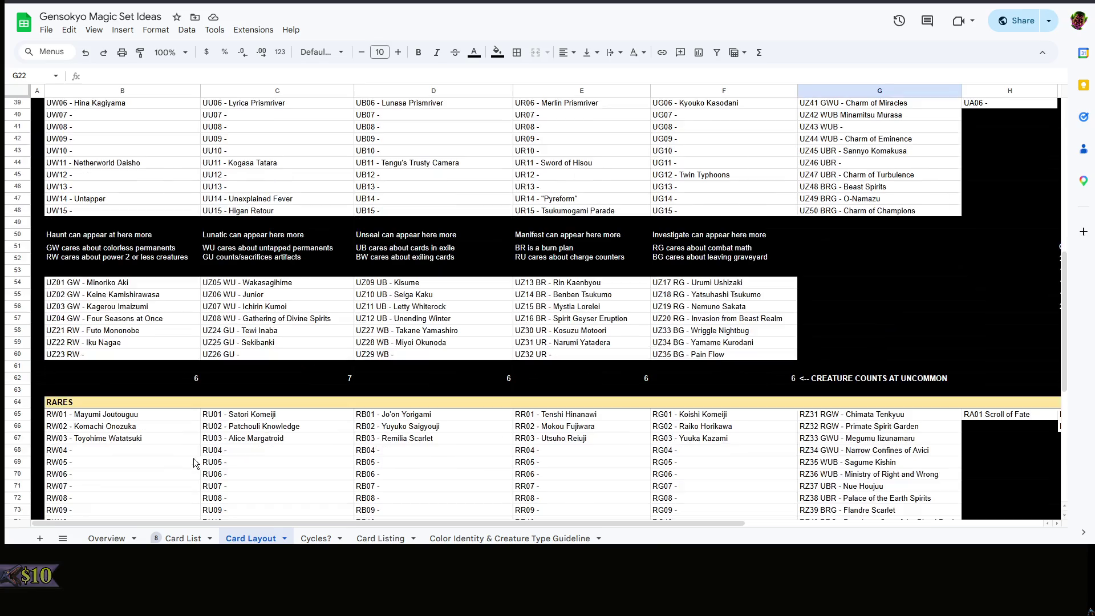
{"action": "left_click", "coordinate": [223, 394]}
{"action": "scroll", "coordinate": [225, 391], "scroll_direction": "up", "scroll_amount": 4}
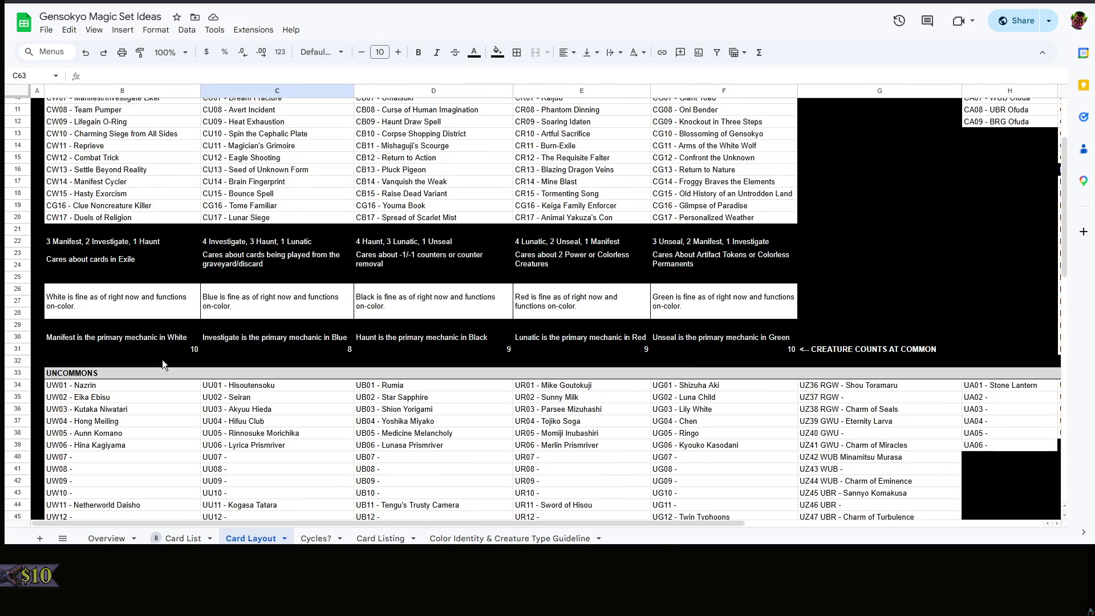
{"action": "scroll", "coordinate": [182, 358], "scroll_direction": "up", "scroll_amount": 3}
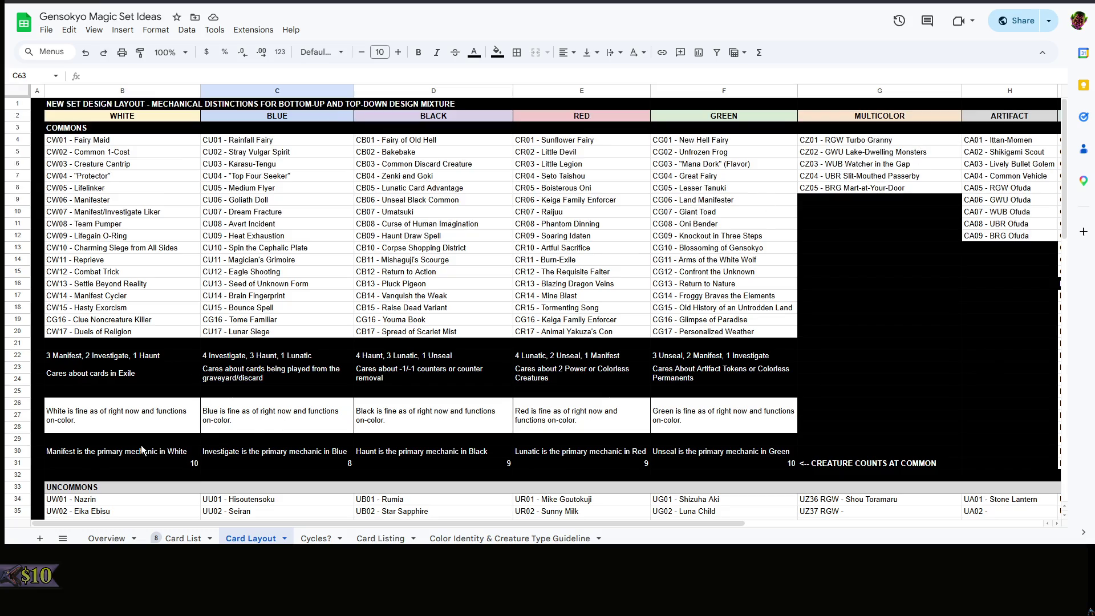
Enter common creature counts 11, 9, 10, 10, 11 for white through green in B31:F31
{"action": "left_click", "coordinate": [188, 463]}
{"action": "type", "text": "11"}
{"action": "left_click", "coordinate": [295, 462]}
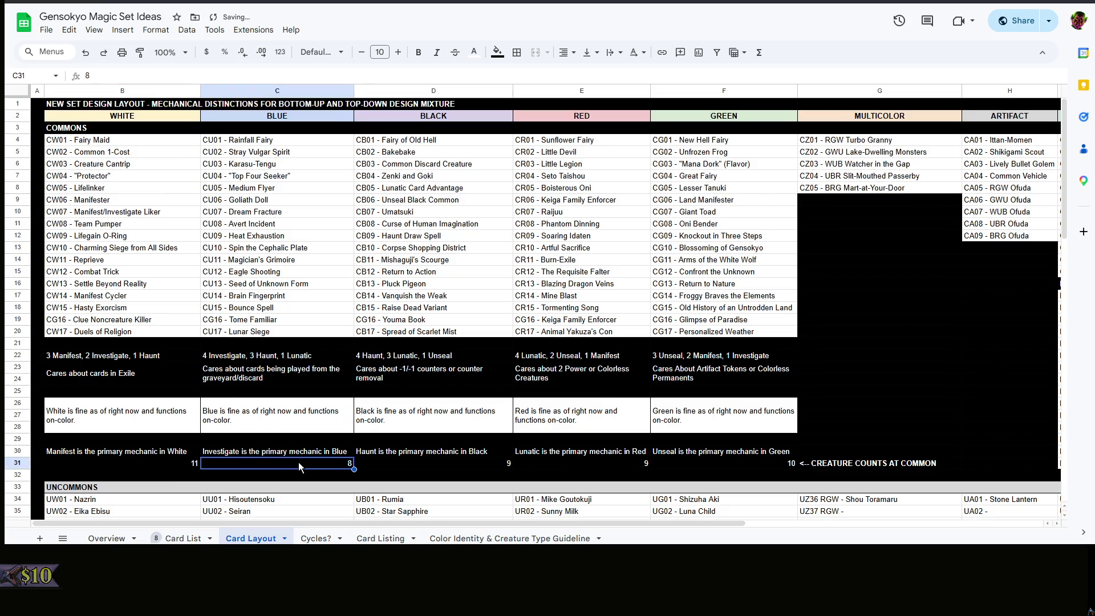
{"action": "type", "text": "9"}
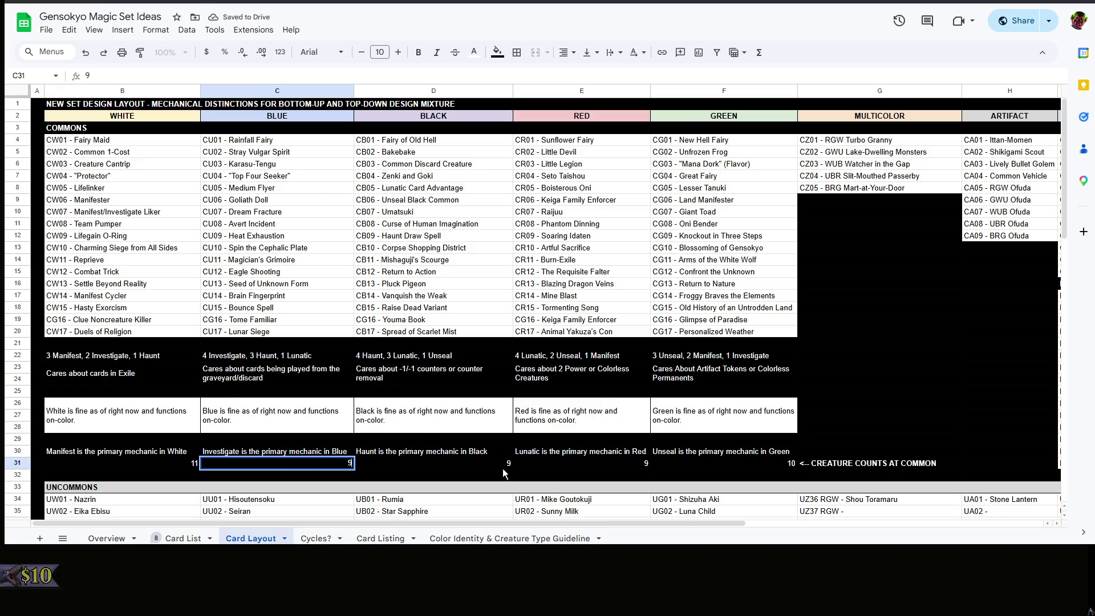
{"action": "left_click", "coordinate": [502, 464]}
{"action": "type", "text": "10"}
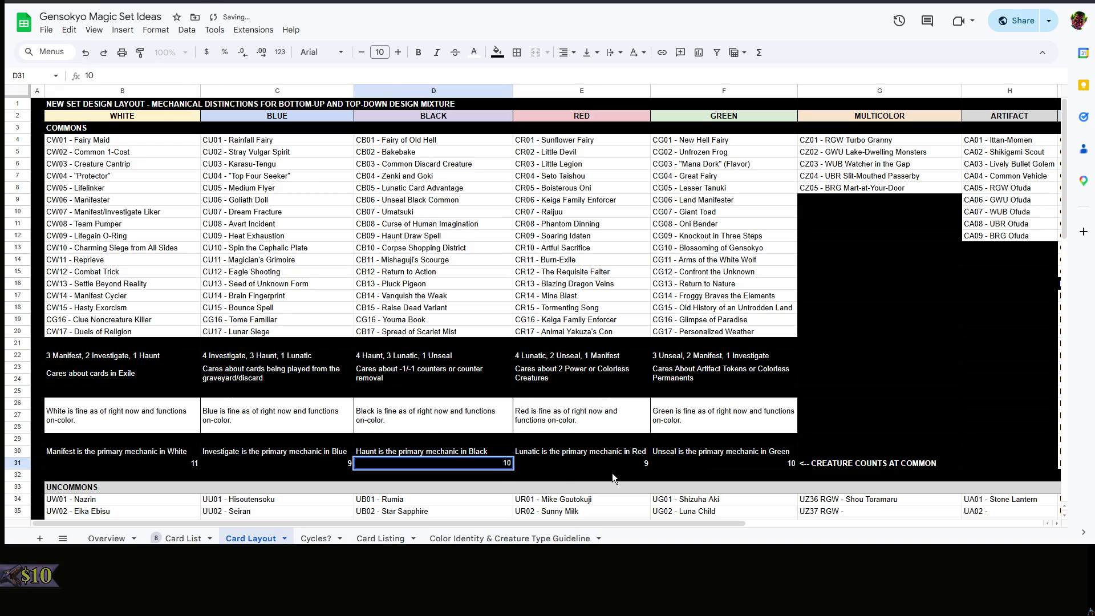
{"action": "key", "text": "Tab"}
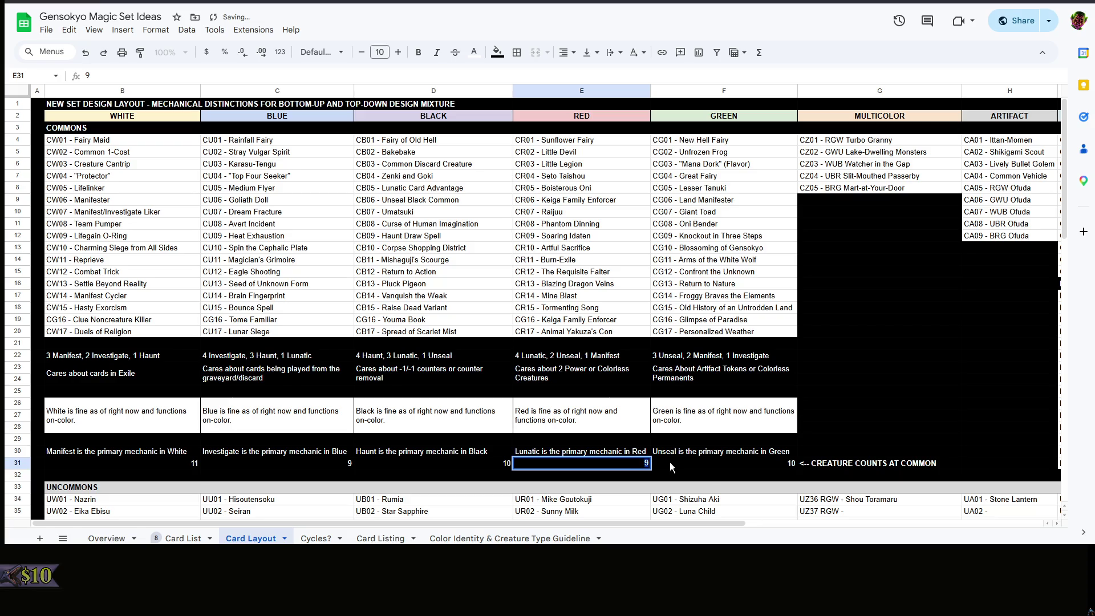
{"action": "type", "text": "10"}
{"action": "key", "text": "Tab"}
{"action": "type", "text": "11"}
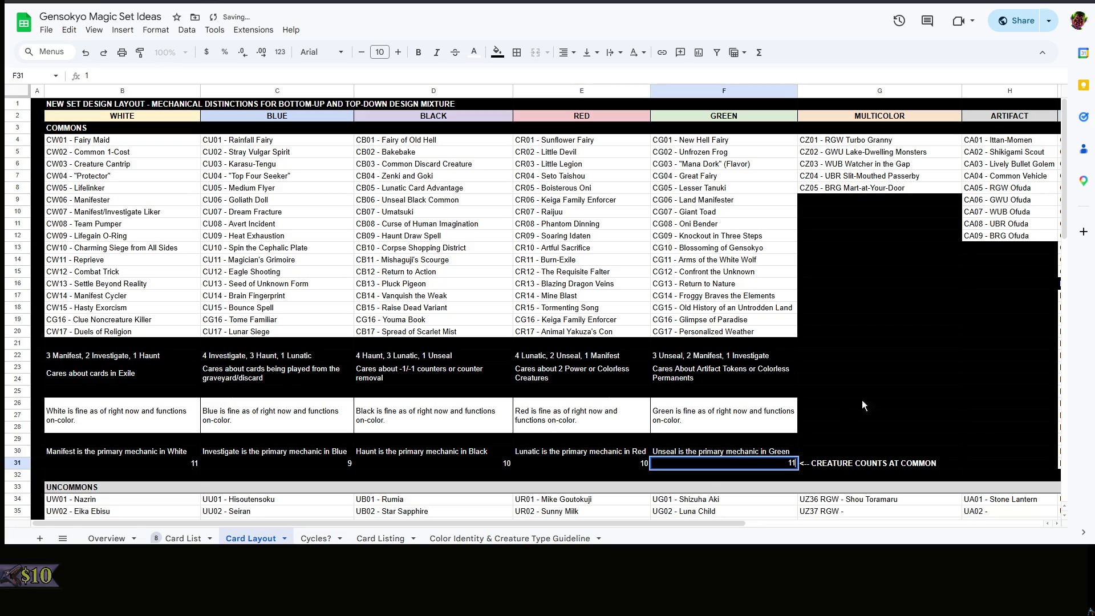
{"action": "left_click", "coordinate": [906, 373]}
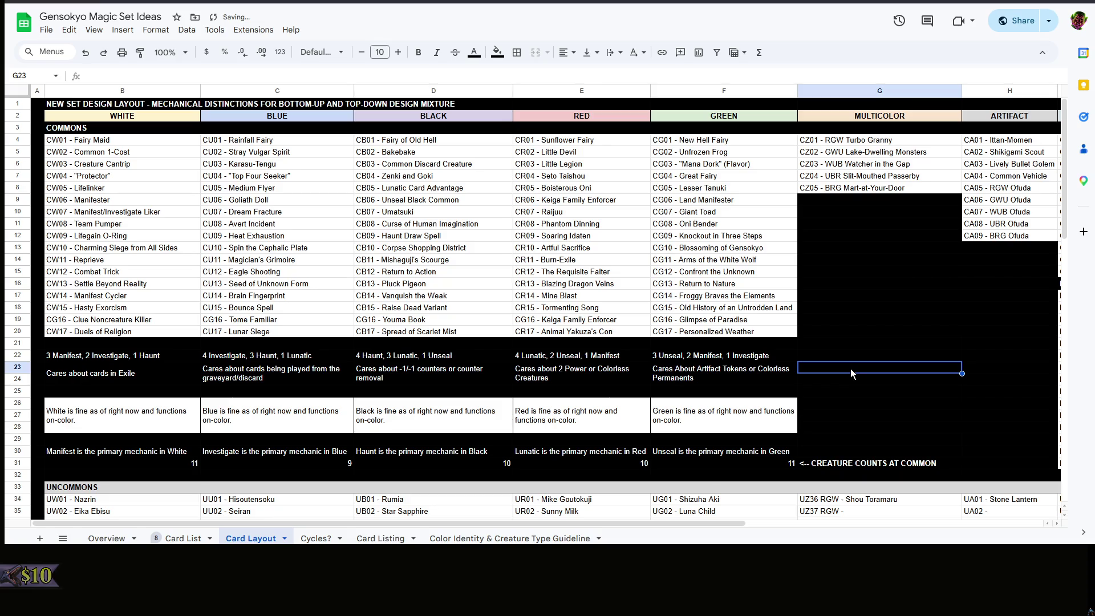
Undo and redo the raised common counts to verify them, leaving 11, 9, 10, 10, 11
{"action": "key", "text": "ctrl+z"}
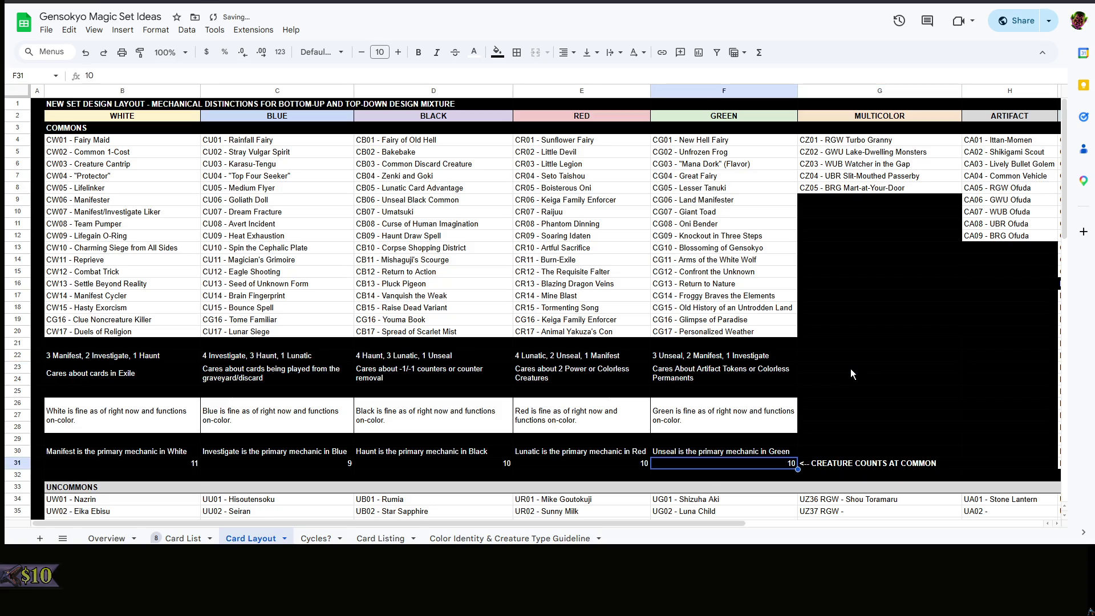
{"action": "key", "text": "ctrl+z"}
{"action": "key", "text": "ctrl+z"}
{"action": "key", "text": "ctrl+z"}
{"action": "key", "text": "ctrl+z"}
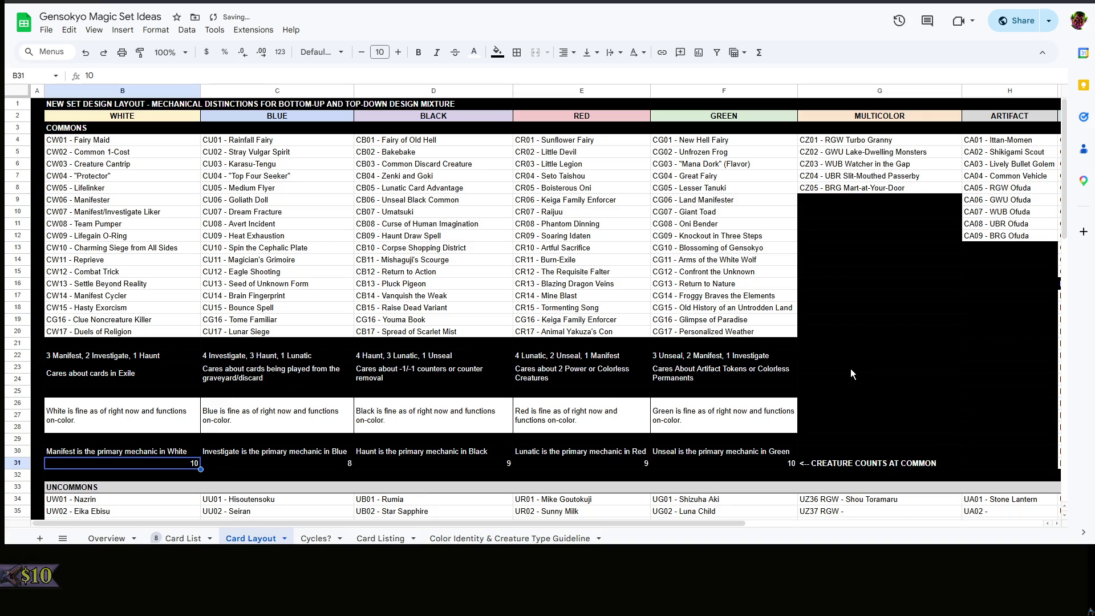
{"action": "key", "text": "ctrl+y"}
{"action": "key", "text": "ctrl+y"}
{"action": "key", "text": "ctrl+y"}
{"action": "key", "text": "ctrl+y"}
{"action": "key", "text": "ctrl+y"}
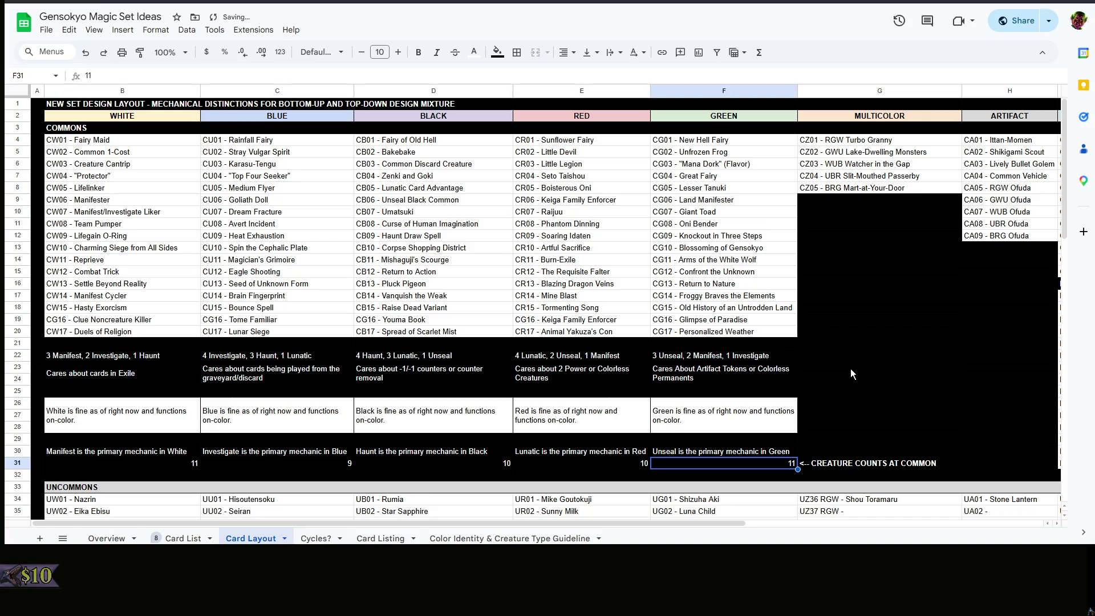
{"action": "left_click", "coordinate": [850, 369]}
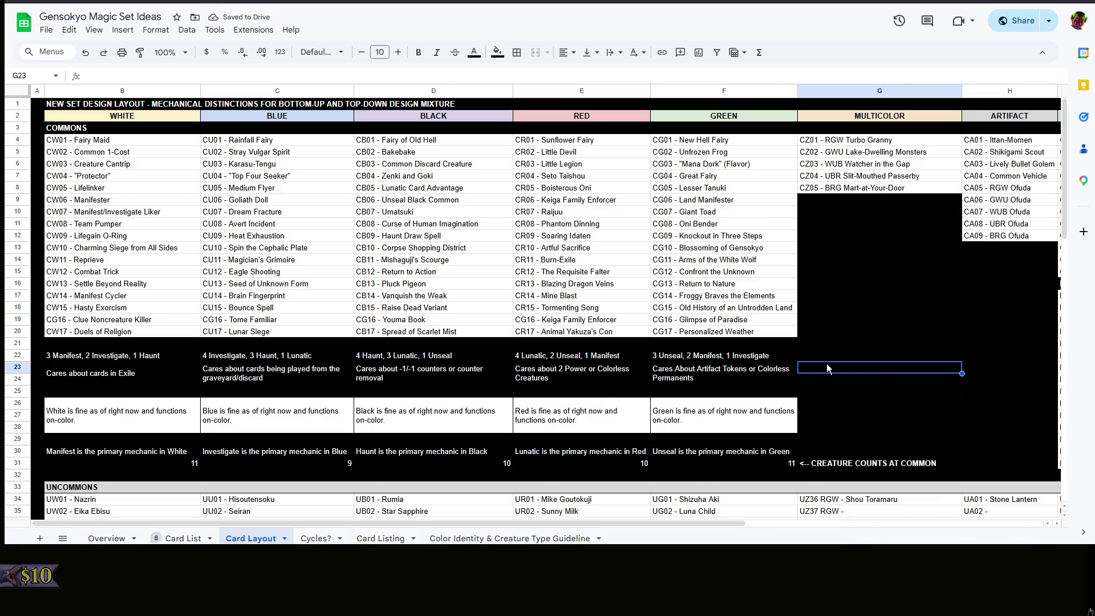
{"action": "scroll", "coordinate": [826, 363], "scroll_direction": "down", "scroll_amount": 3}
{"action": "scroll", "coordinate": [826, 363], "scroll_direction": "down", "scroll_amount": 3}
{"action": "scroll", "coordinate": [826, 364], "scroll_direction": "down", "scroll_amount": 3}
{"action": "scroll", "coordinate": [176, 385], "scroll_direction": "down", "scroll_amount": 3}
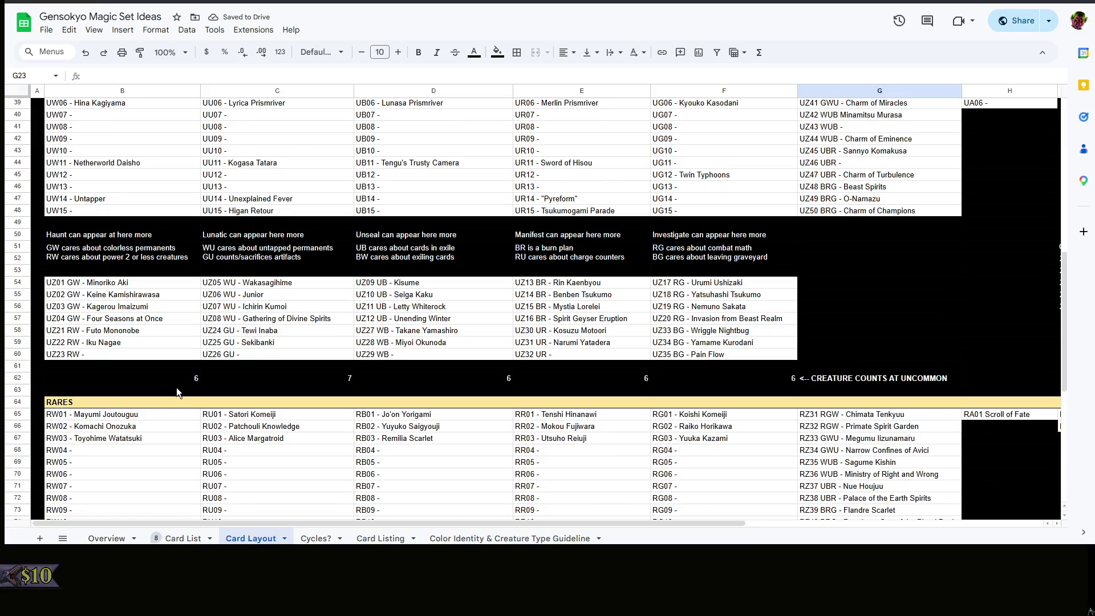
{"action": "left_click", "coordinate": [179, 385]}
{"action": "scroll", "coordinate": [179, 378], "scroll_direction": "up", "scroll_amount": 5}
{"action": "scroll", "coordinate": [179, 378], "scroll_direction": "down", "scroll_amount": 3}
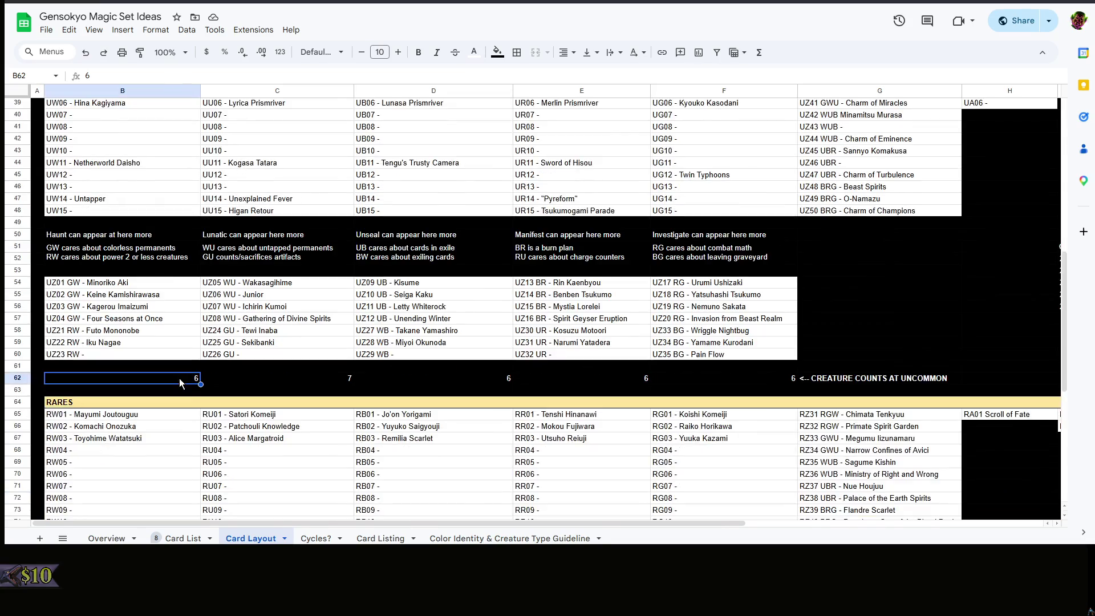
{"action": "scroll", "coordinate": [179, 378], "scroll_direction": "up", "scroll_amount": 2}
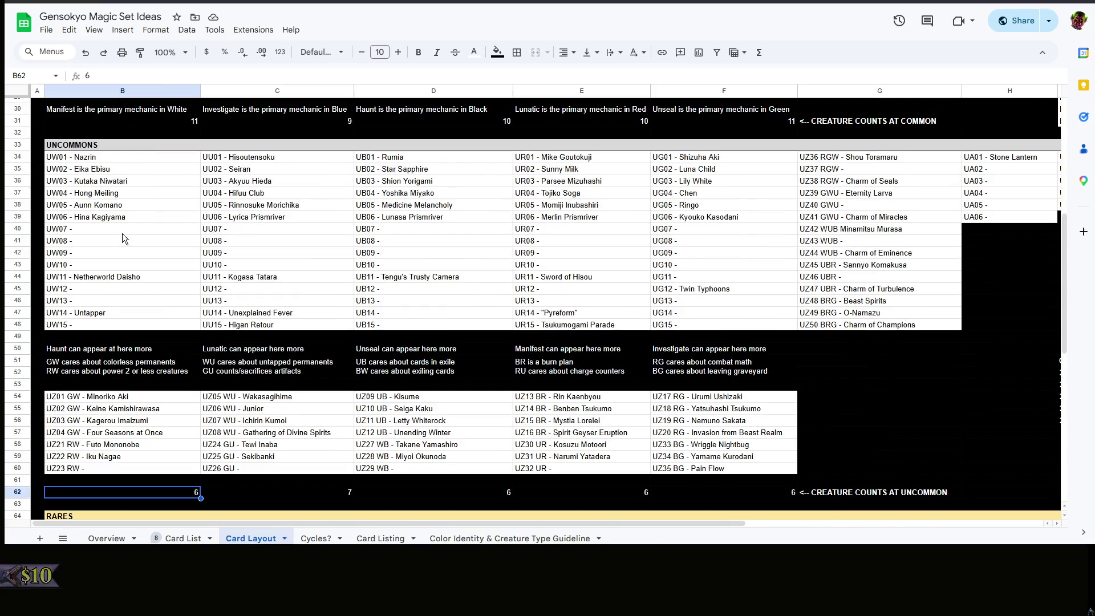
{"action": "scroll", "coordinate": [123, 235], "scroll_direction": "down", "scroll_amount": 3}
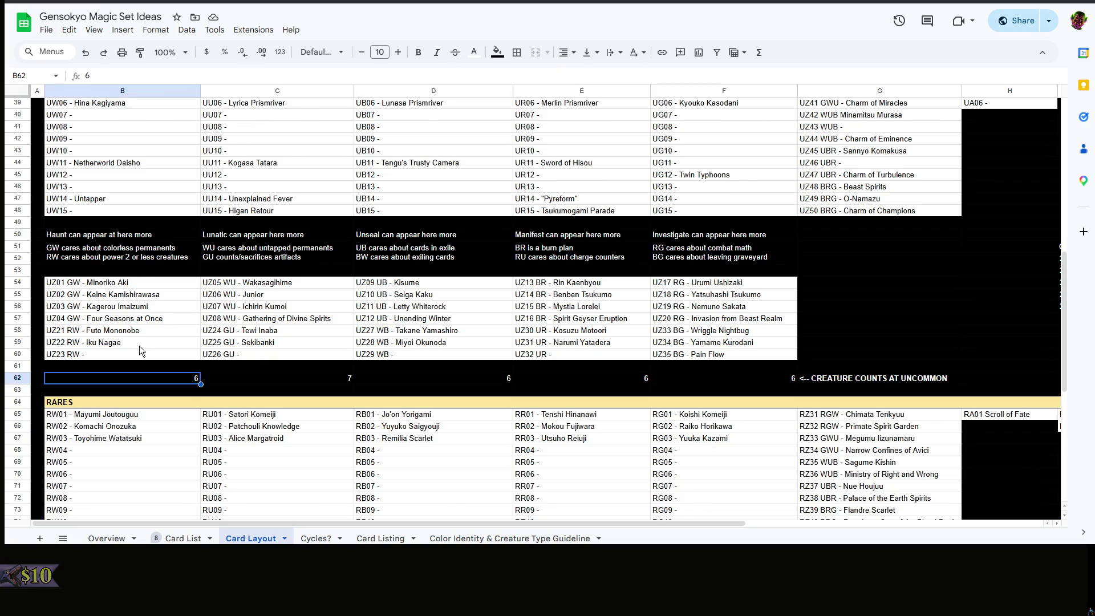
{"action": "scroll", "coordinate": [120, 371], "scroll_direction": "up", "scroll_amount": 3}
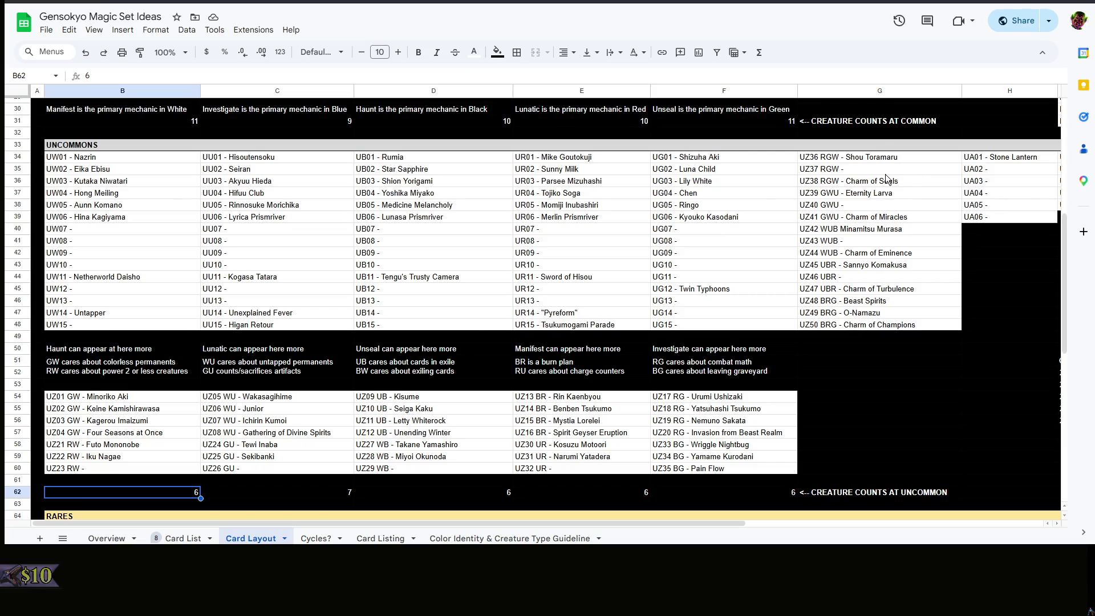
{"action": "scroll", "coordinate": [886, 178], "scroll_direction": "down", "scroll_amount": 3}
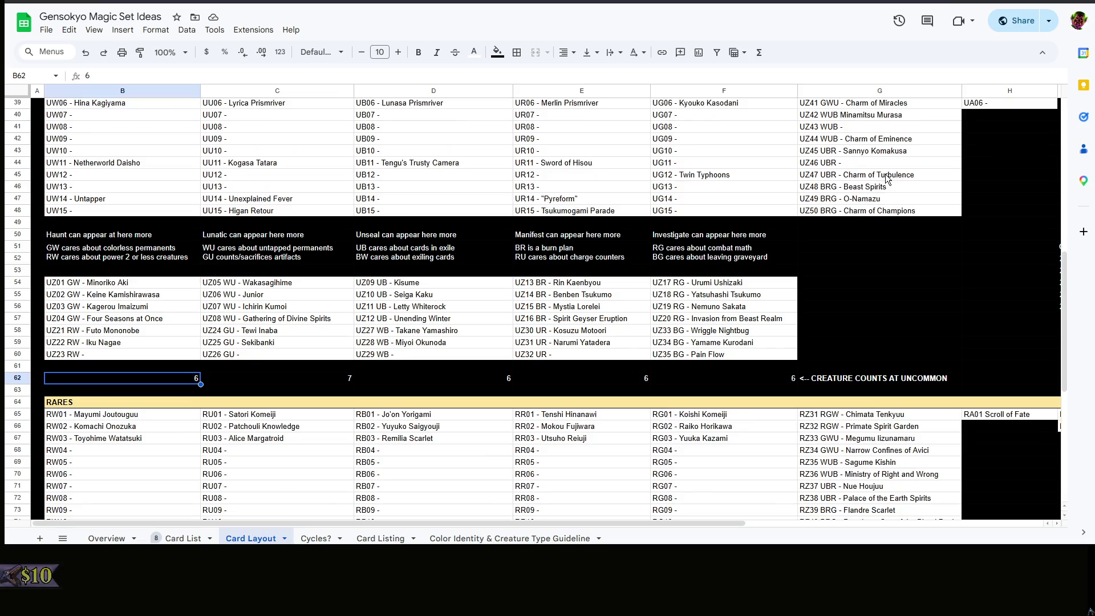
{"action": "left_click", "coordinate": [178, 382]}
{"action": "left_click", "coordinate": [284, 383]}
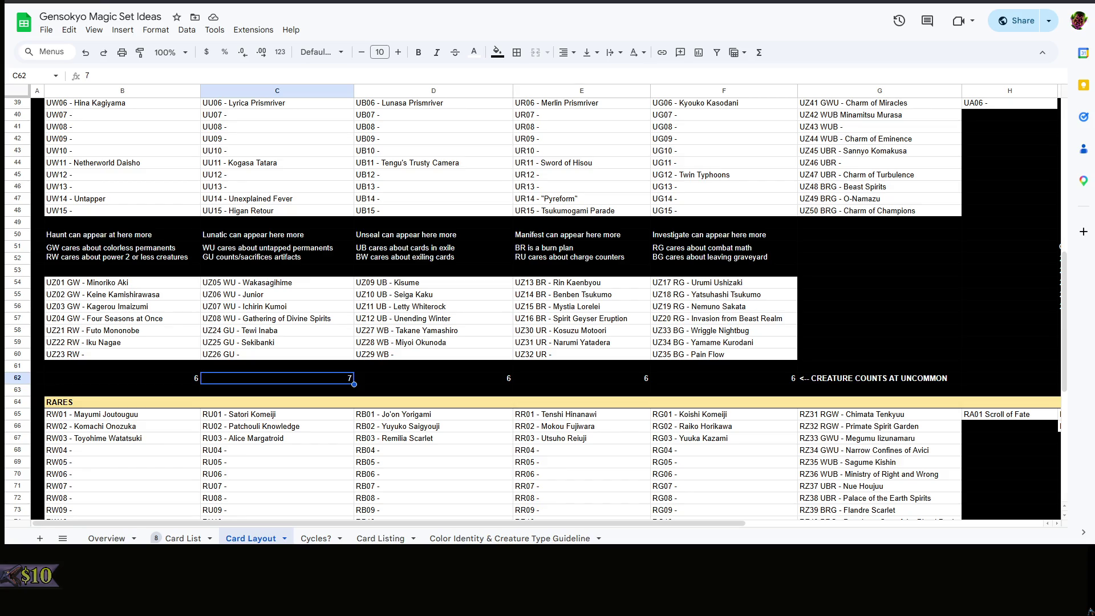
{"action": "key", "text": "Right"}
{"action": "key", "text": "Down"}
{"action": "scroll", "coordinate": [271, 380], "scroll_direction": "up", "scroll_amount": 3}
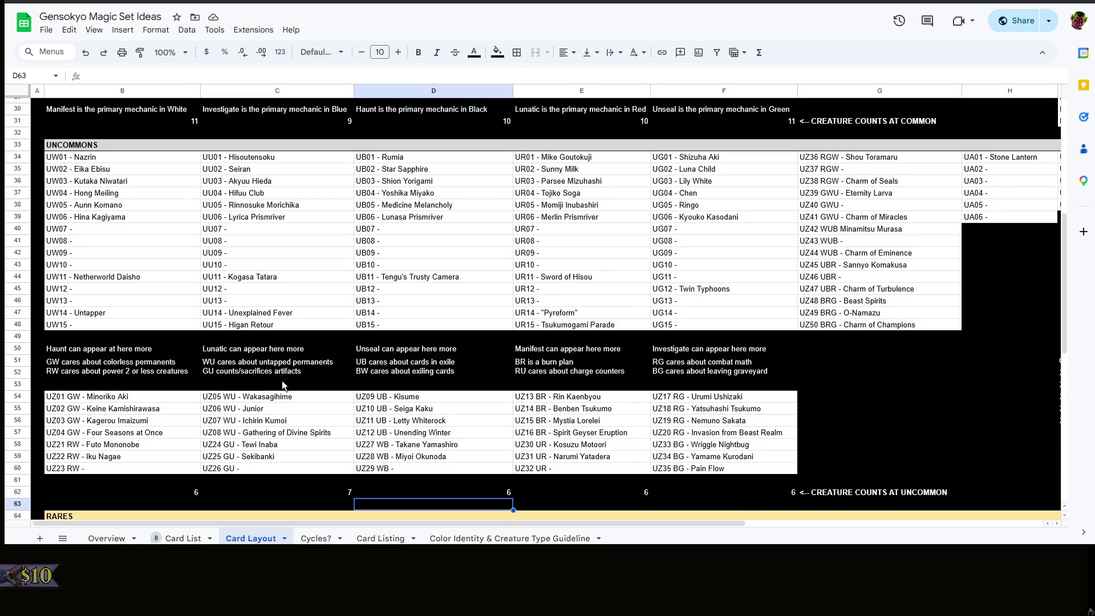
{"action": "scroll", "coordinate": [281, 380], "scroll_direction": "down", "scroll_amount": 3}
{"action": "scroll", "coordinate": [282, 381], "scroll_direction": "up", "scroll_amount": 3}
Change the white uncommon creature count in B62 to 12, leaving the blue count at 7
{"action": "key", "text": "Up"}
{"action": "key", "text": "Left"}
{"action": "key", "text": "Left"}
{"action": "type", "text": "12"}
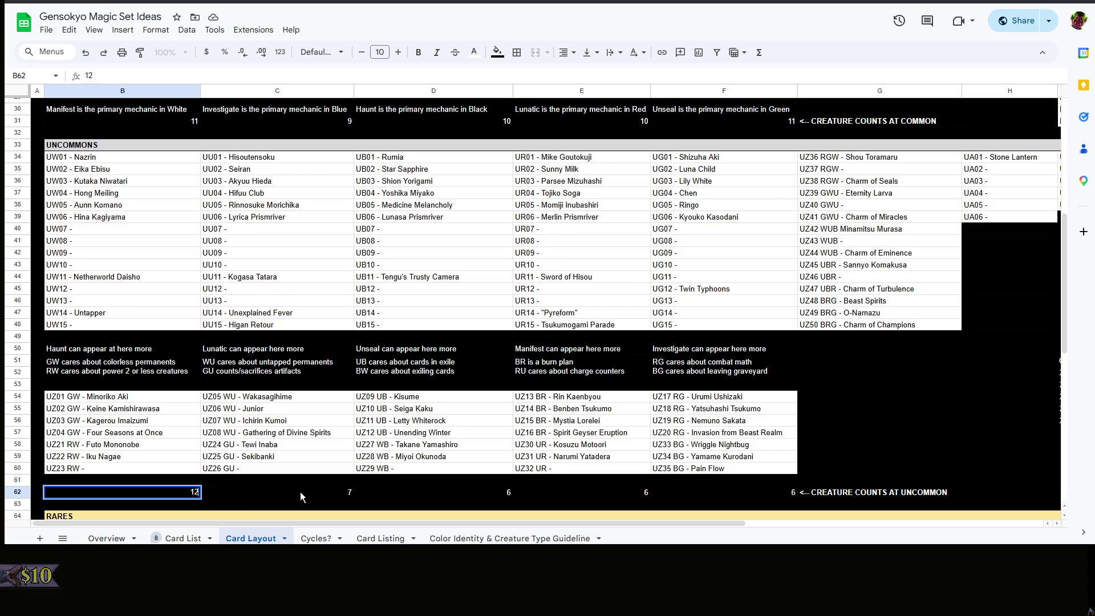
{"action": "double_click", "coordinate": [300, 492]}
{"action": "key", "text": "Up"}
{"action": "key", "text": "Up"}
{"action": "key", "text": "Up"}
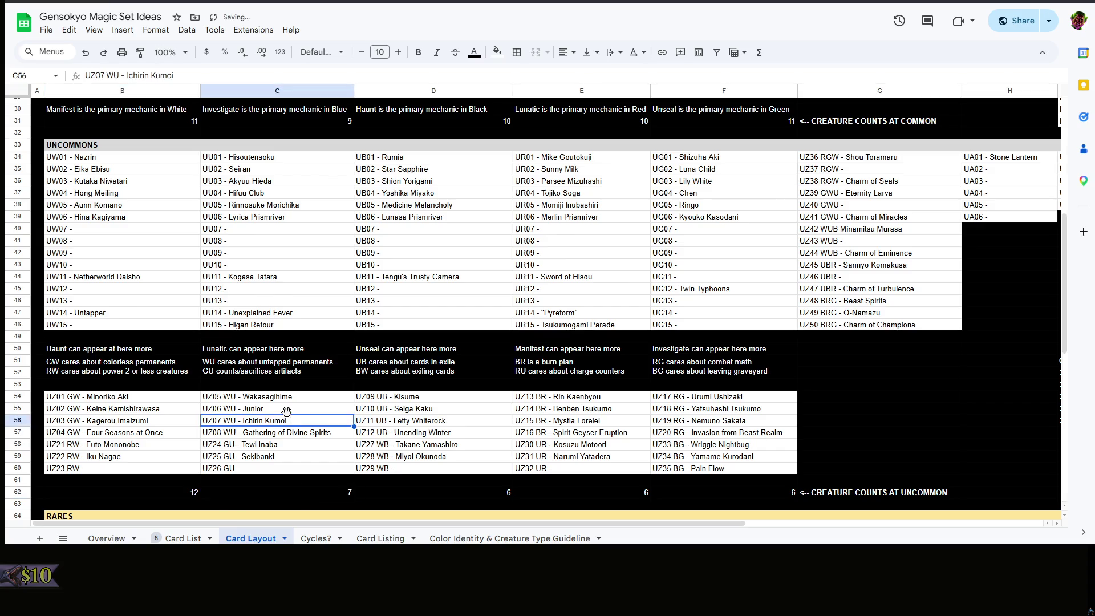
Review the blue uncommon entries from Sekibanki and Gathering of Divine Spirits up to UU01 Hisoutensoku
{"action": "key", "text": "Up"}
{"action": "key", "text": "Up"}
{"action": "key", "text": "Down"}
{"action": "key", "text": "Down"}
{"action": "key", "text": "Down"}
{"action": "key", "text": "Down"}
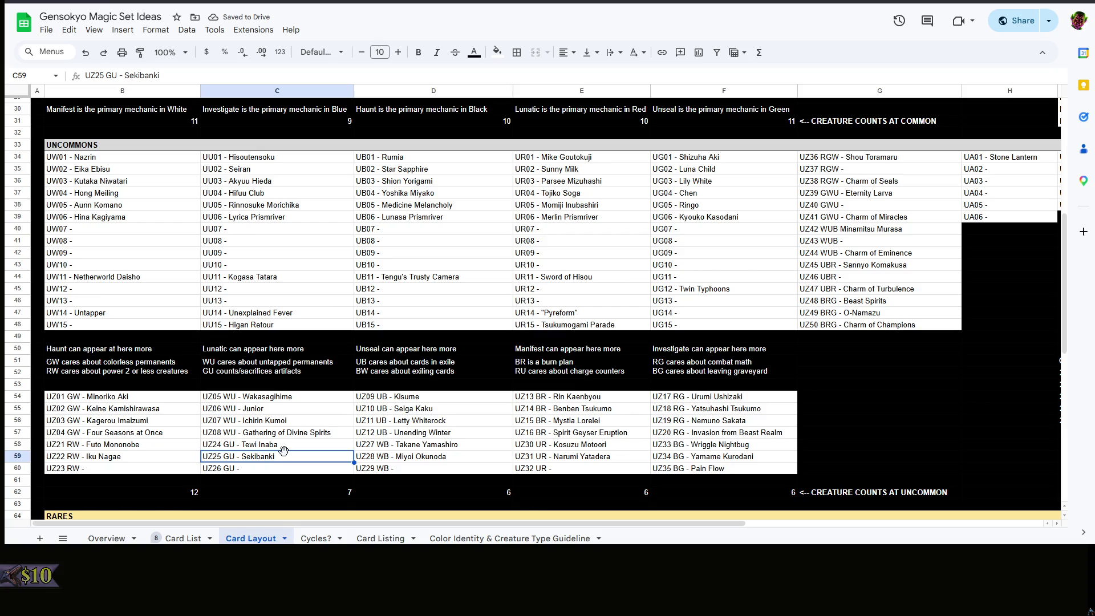
{"action": "left_click", "coordinate": [299, 435]}
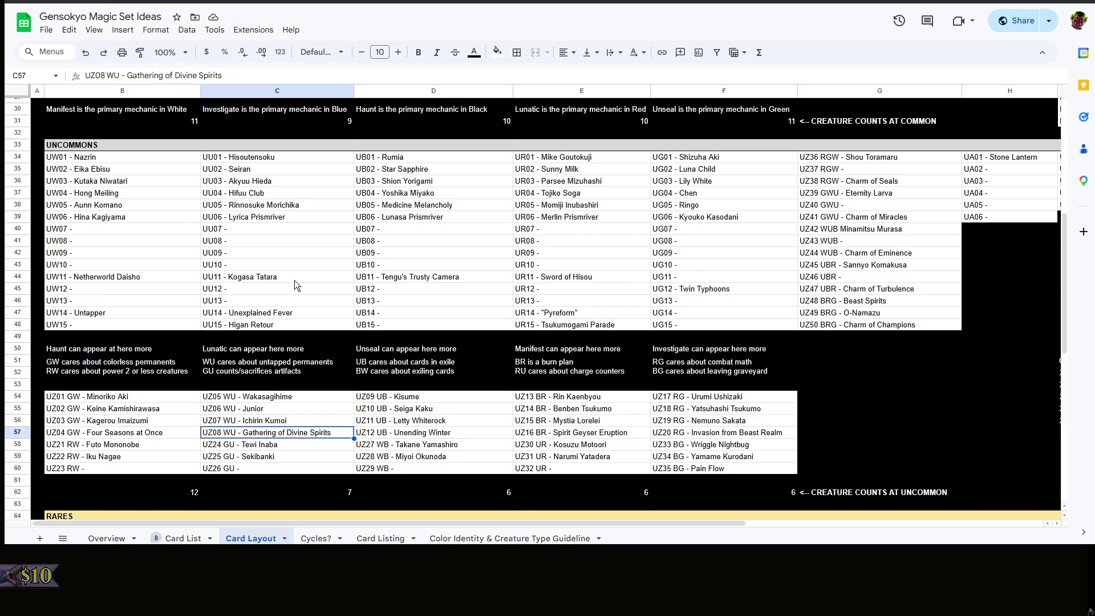
{"action": "left_click", "coordinate": [260, 158]}
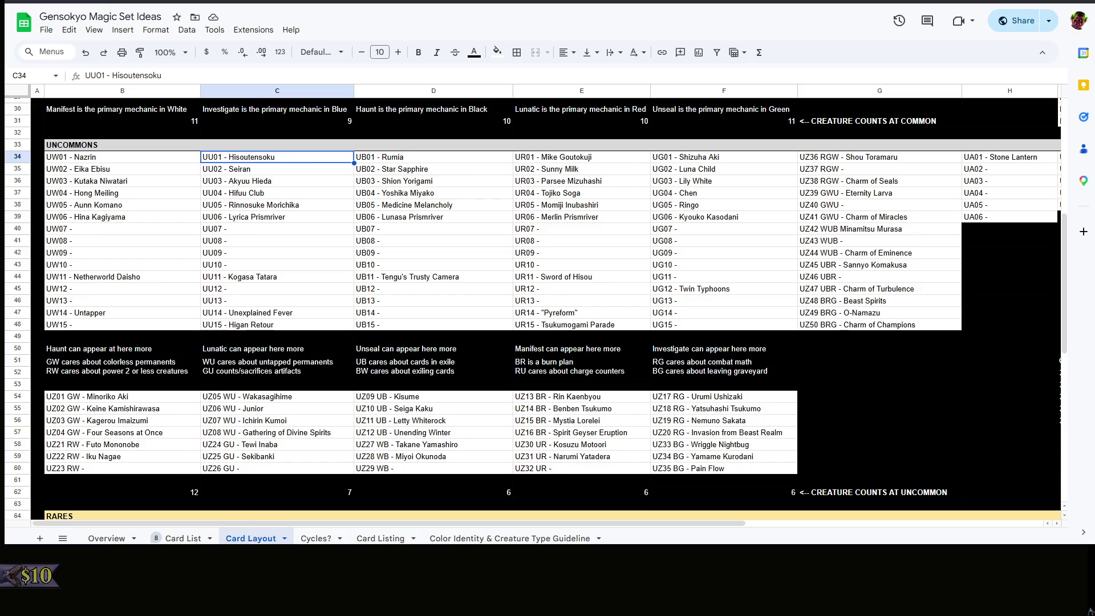
Move Unexplained Fever from the UU14 slot into black uncommon UB14
{"action": "left_click", "coordinate": [277, 313]}
{"action": "key", "text": "Return"}
{"action": "key", "text": "ctrl+shift+Left"}
{"action": "key", "text": "ctrl+shift+Left"}
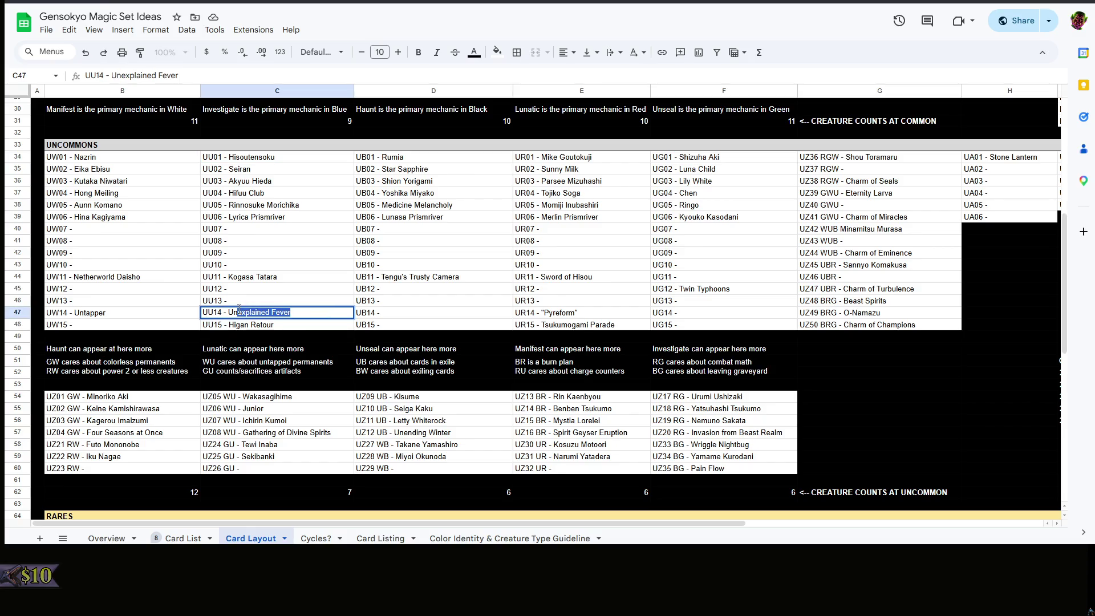
{"action": "key", "text": "ctrl+x"}
{"action": "left_click", "coordinate": [430, 316]}
{"action": "key", "text": "Return"}
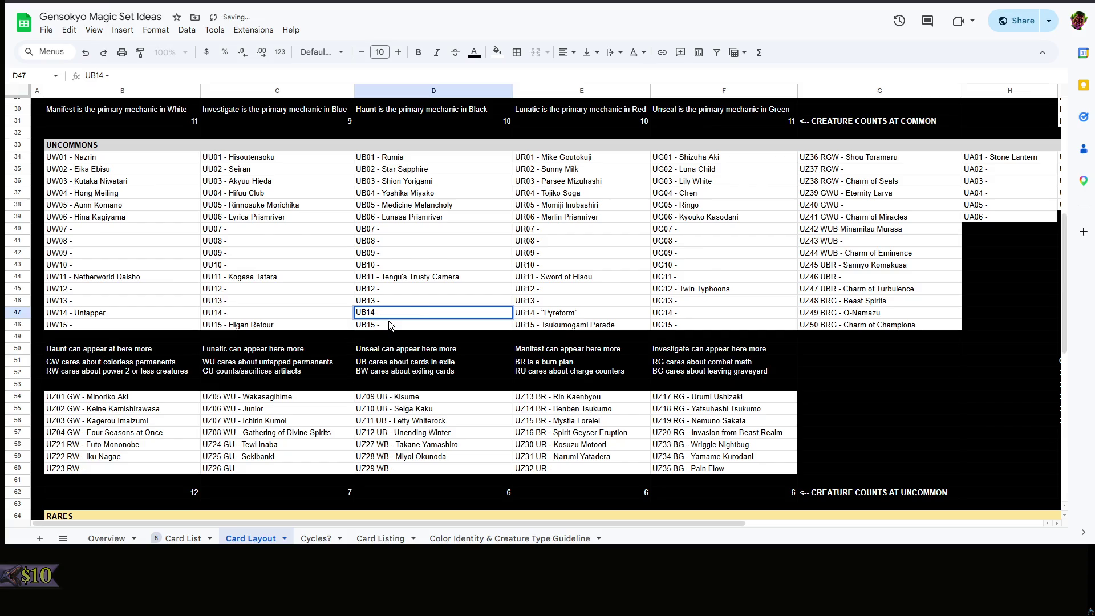
{"action": "key", "text": "ctrl+v"}
Move Higan Retour from UU15 into black uncommon UB15
{"action": "key", "text": "Return"}
{"action": "key", "text": "Left"}
{"action": "key", "text": "Return"}
{"action": "key", "text": "ctrl+shift+Left"}
{"action": "key", "text": "ctrl+shift+Left"}
{"action": "key", "text": "ctrl+x"}
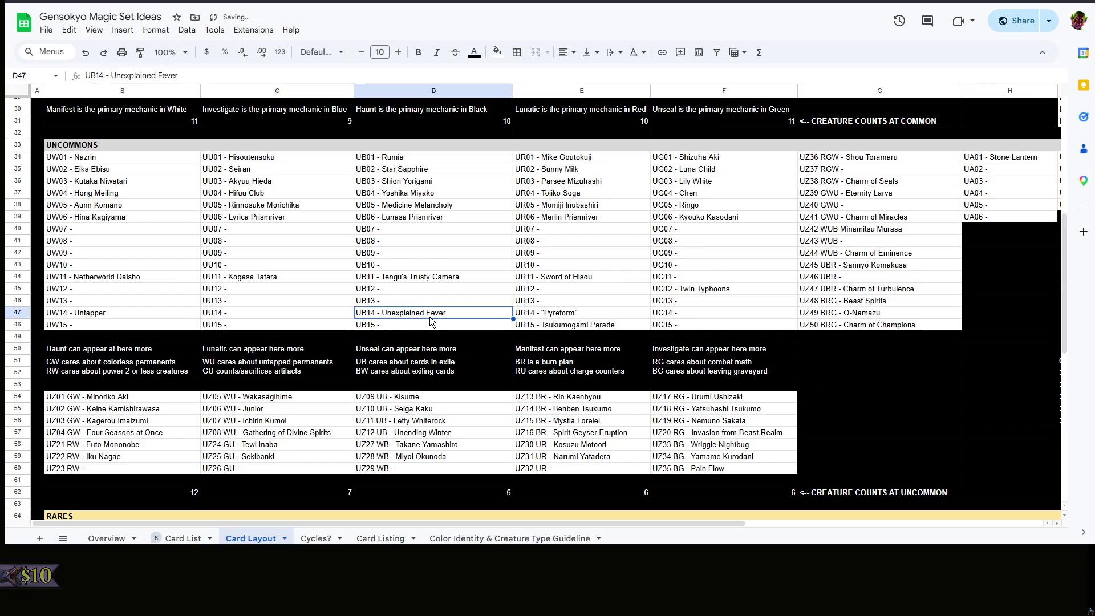
{"action": "double_click", "coordinate": [434, 324]}
{"action": "key", "text": "ctrl+v"}
Go over the blue uncommon and blue gold entries to count them
{"action": "left_click", "coordinate": [295, 315]}
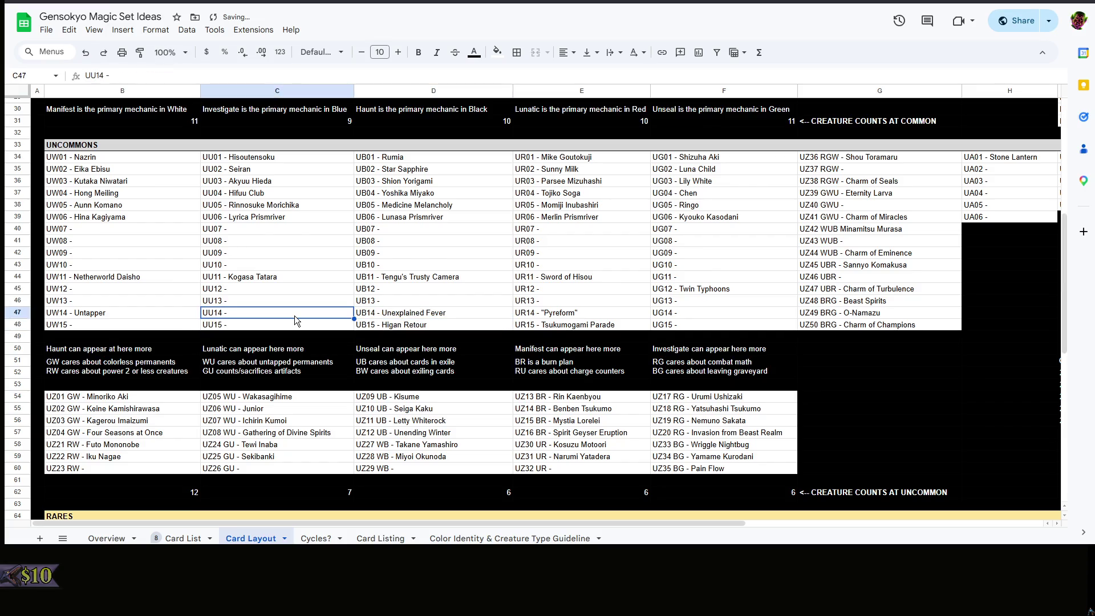
{"action": "left_click", "coordinate": [278, 218]}
{"action": "left_click", "coordinate": [270, 158]}
{"action": "left_click", "coordinate": [271, 275]}
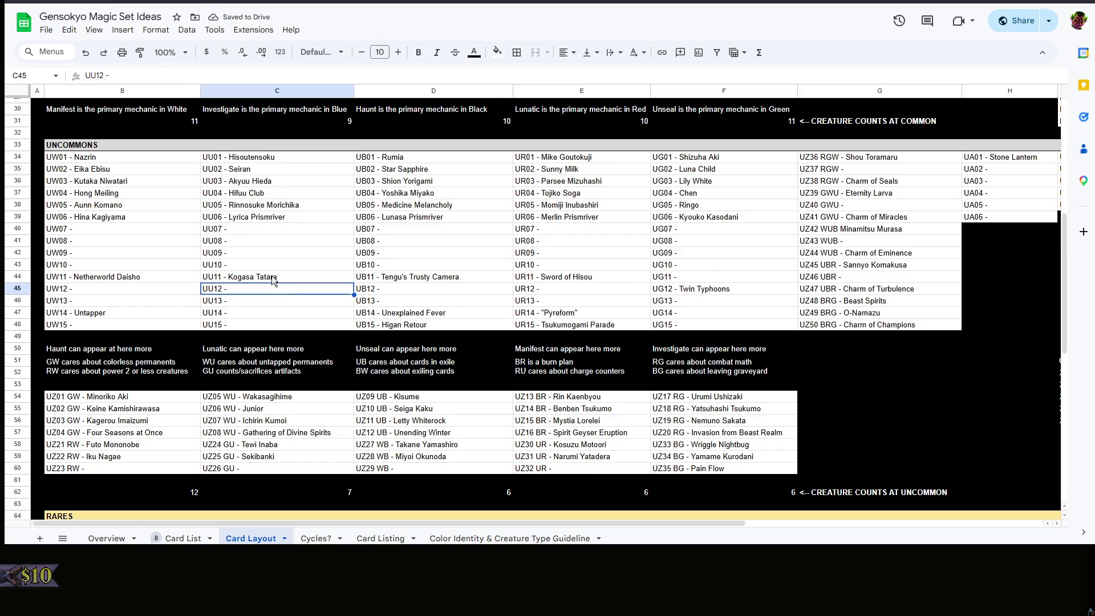
{"action": "left_click", "coordinate": [275, 430]}
{"action": "left_click", "coordinate": [277, 403]}
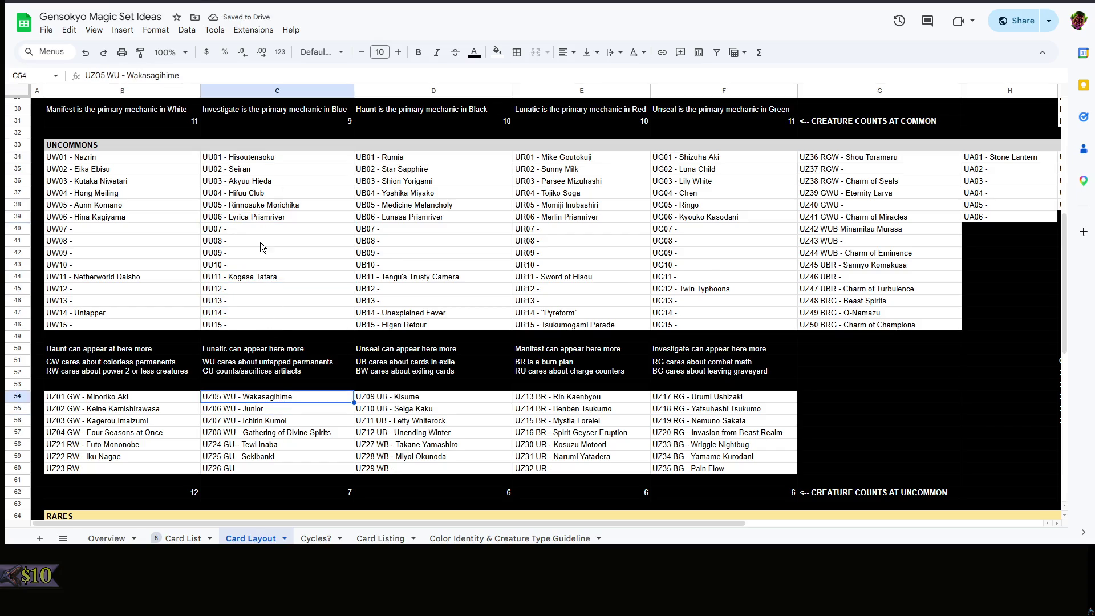
Finish counting the blue gold uncommons and check the blue count cell
{"action": "left_click", "coordinate": [271, 444]}
{"action": "left_click", "coordinate": [272, 433]}
{"action": "left_click", "coordinate": [274, 395]}
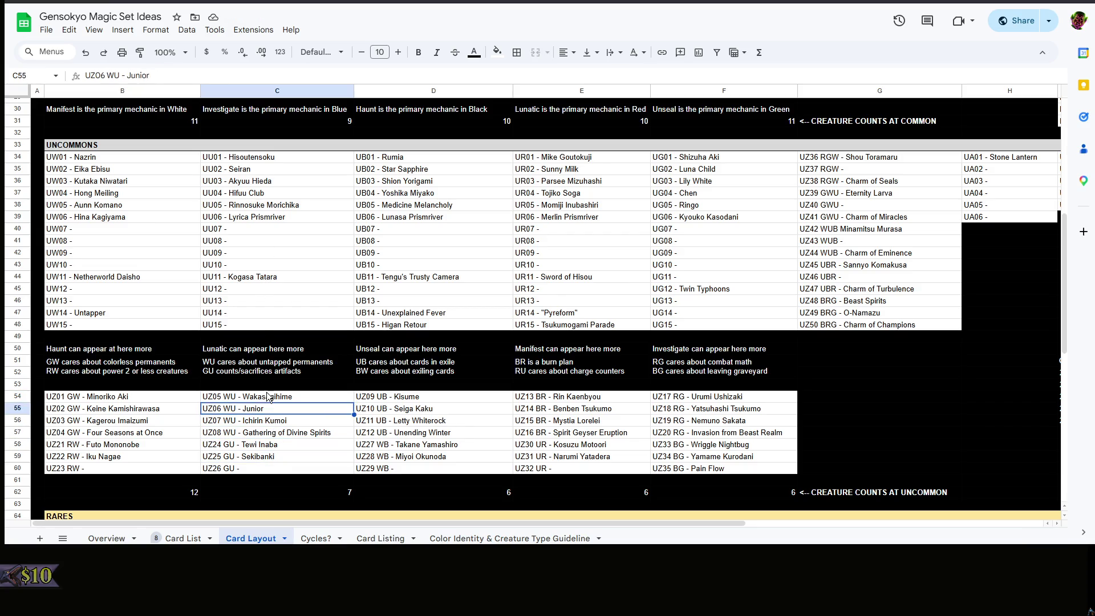
{"action": "left_click", "coordinate": [281, 482]}
{"action": "type", "text": "13"}
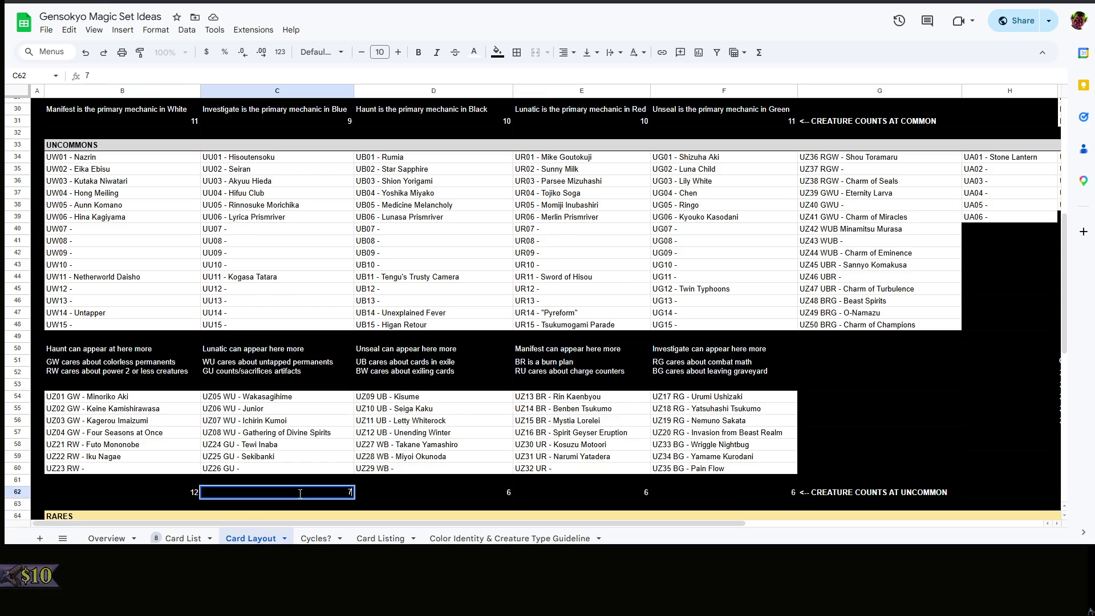
{"action": "left_click", "coordinate": [439, 491]}
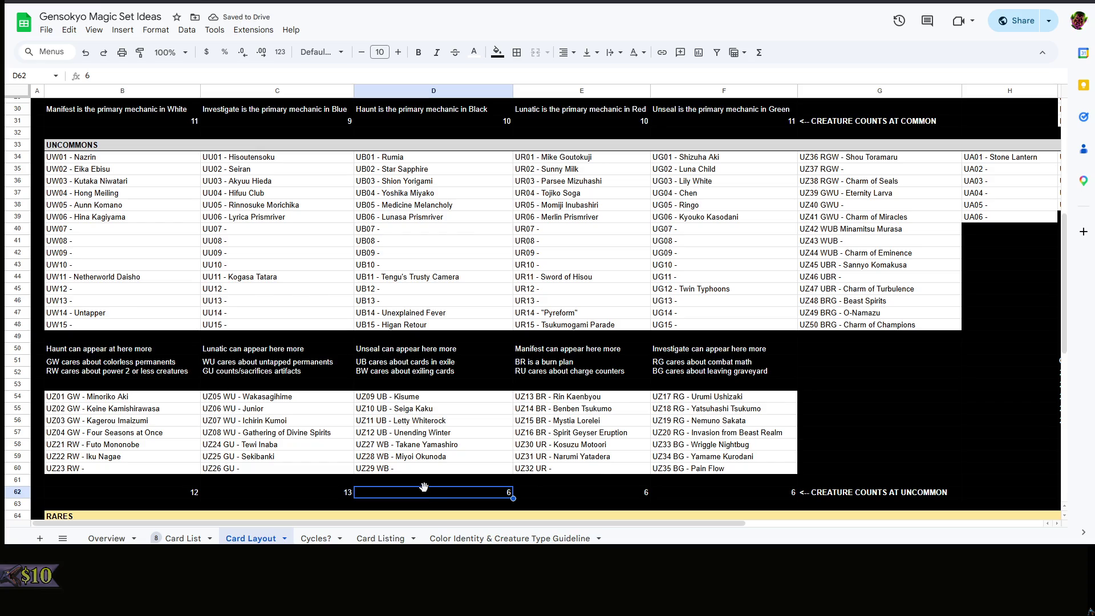
Count the black uncommons and golds and enter 11 as the black count
{"action": "left_click", "coordinate": [429, 170]}
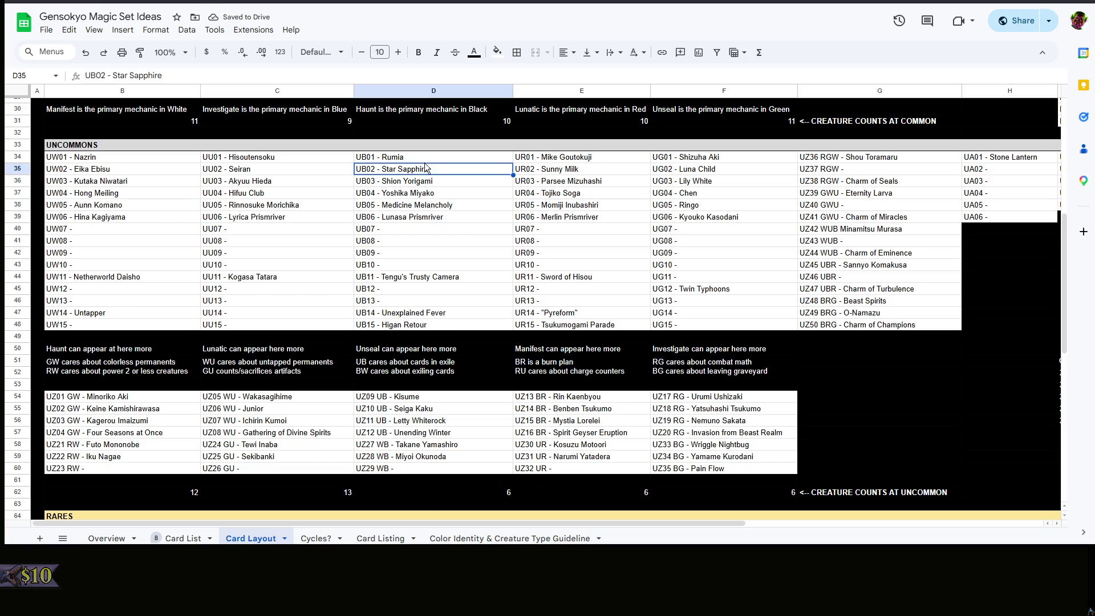
{"action": "key", "text": "Up"}
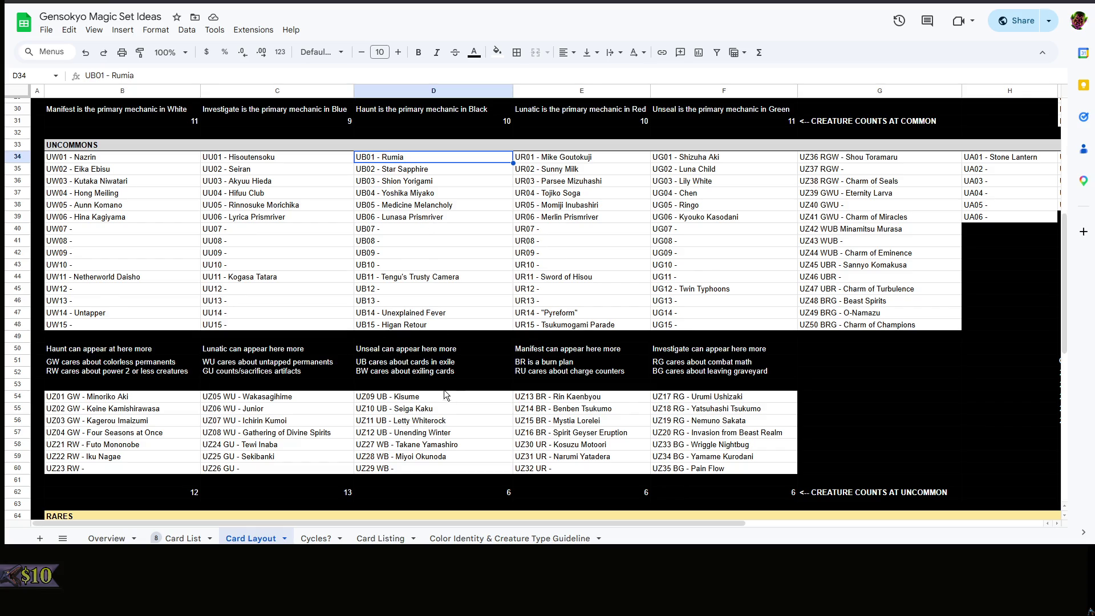
{"action": "left_click", "coordinate": [430, 401]}
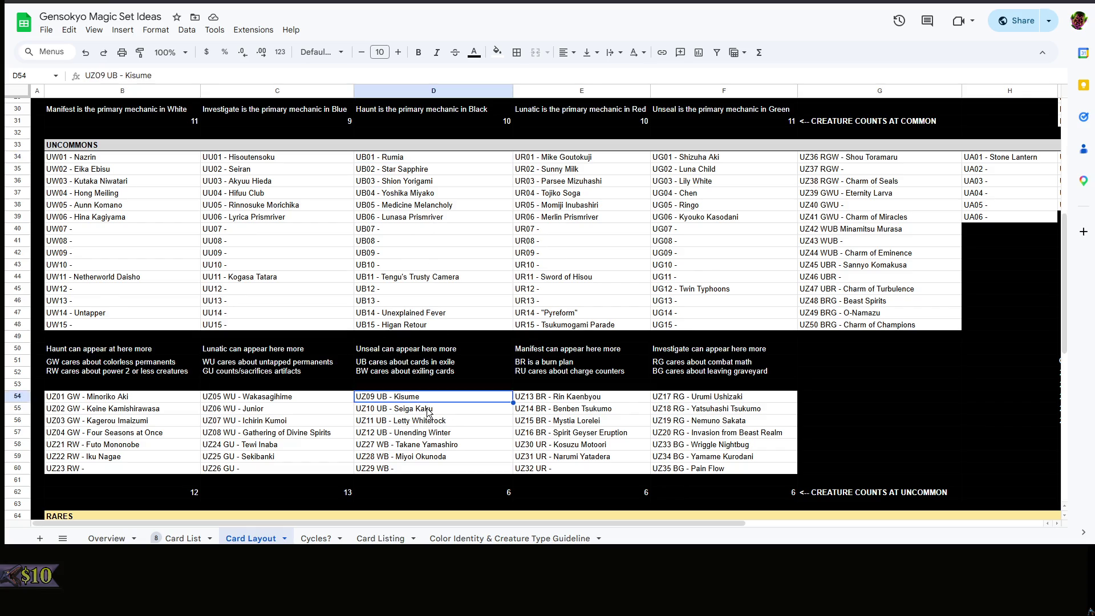
{"action": "left_click", "coordinate": [430, 421]}
{"action": "left_click", "coordinate": [431, 445]}
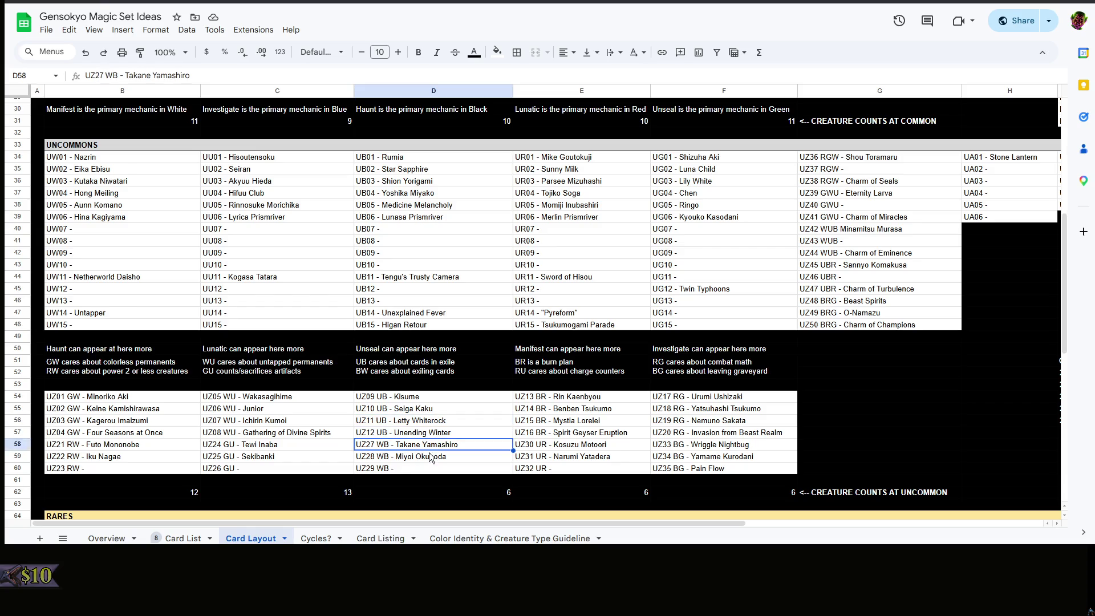
{"action": "left_click", "coordinate": [437, 492]}
{"action": "left_click", "coordinate": [460, 477]}
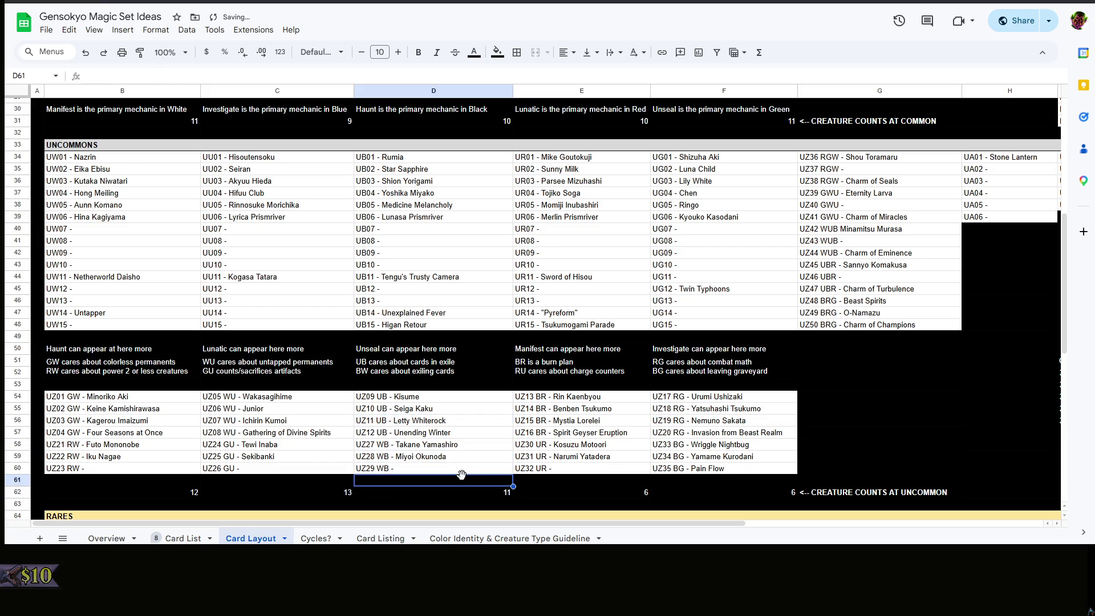
{"action": "left_click", "coordinate": [554, 484]}
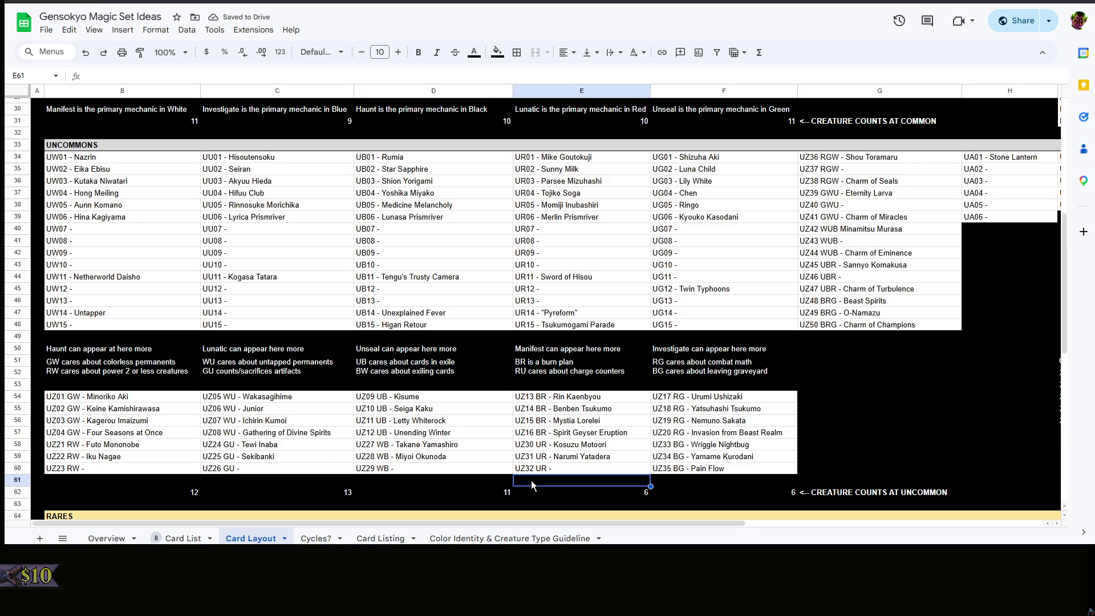
Count the white uncommons and golds and enter 11 as the white count
{"action": "left_click", "coordinate": [126, 171]}
{"action": "key", "text": "Down"}
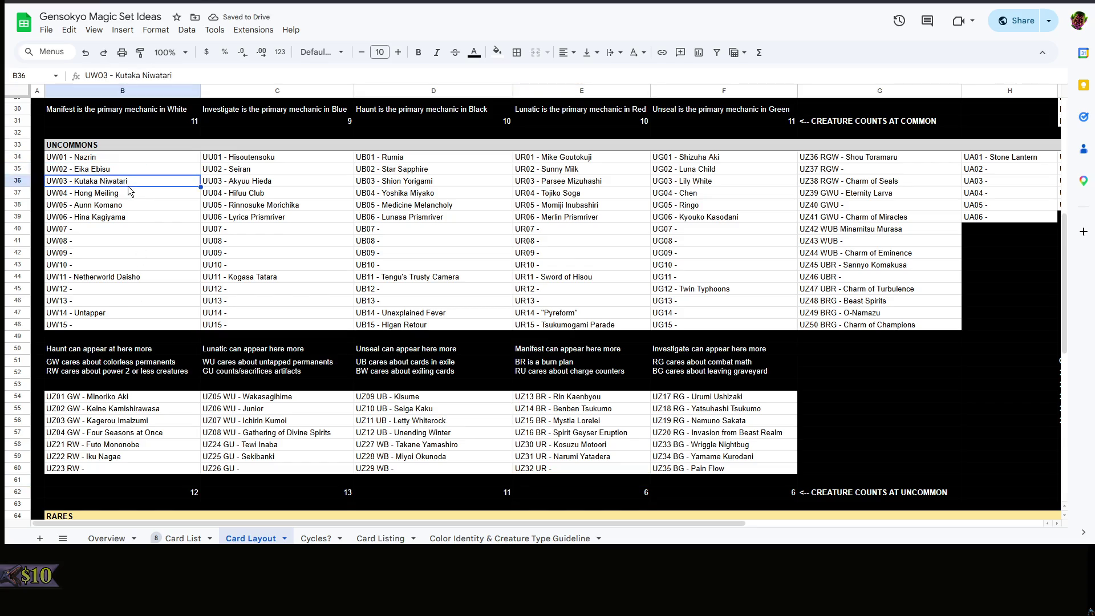
{"action": "key", "text": "Down"}
{"action": "key", "text": "Down"}
{"action": "key", "text": "Down"}
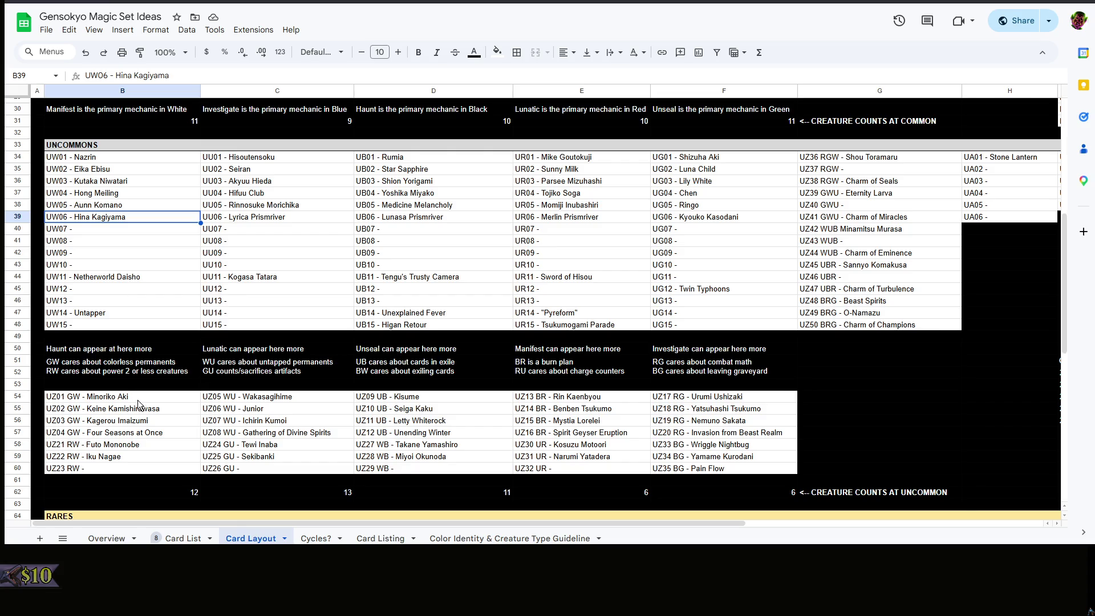
{"action": "left_click", "coordinate": [138, 400]}
{"action": "key", "text": "Down"}
{"action": "left_click", "coordinate": [141, 422]}
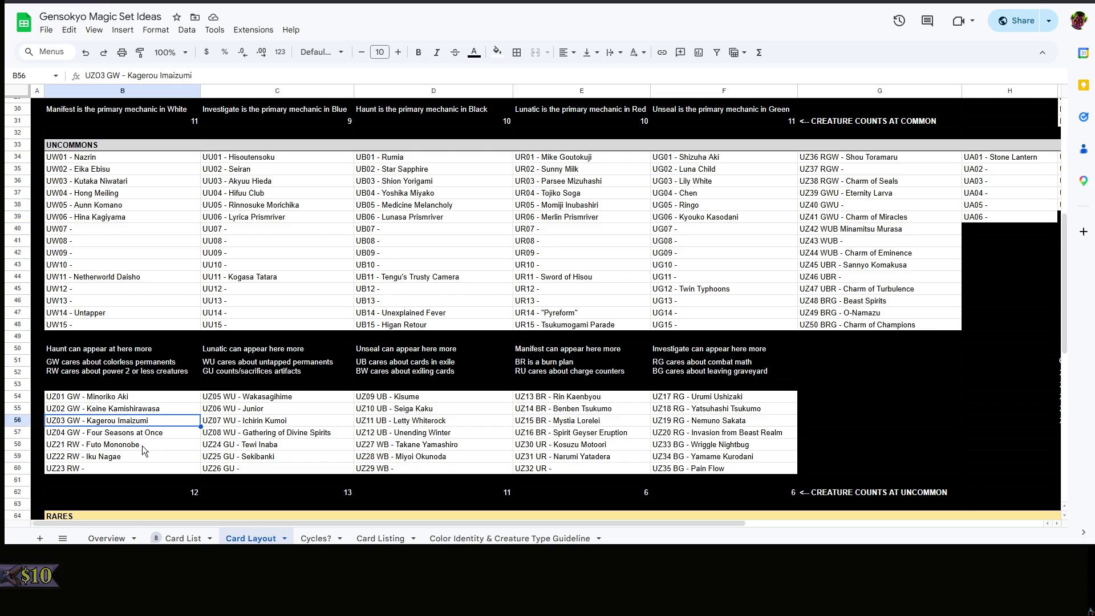
{"action": "left_click", "coordinate": [138, 456]}
{"action": "left_click", "coordinate": [155, 487]}
{"action": "double_click", "coordinate": [164, 492]}
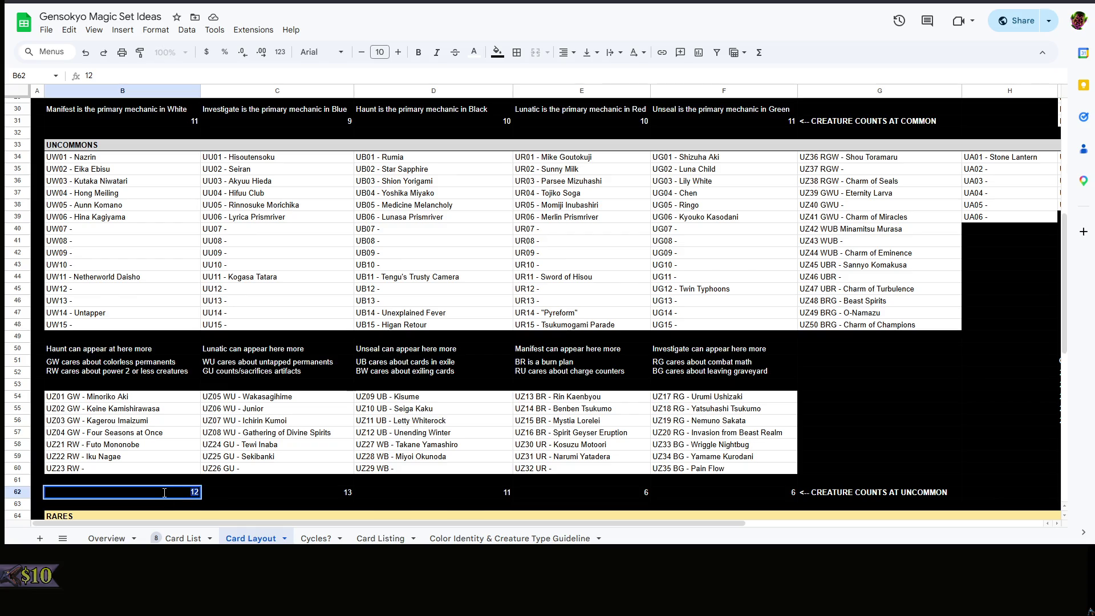
{"action": "type", "text": "11"}
{"action": "left_click", "coordinate": [454, 490]}
Count the red uncommons, recount blue and set the blue count to 14
{"action": "left_click", "coordinate": [526, 491]}
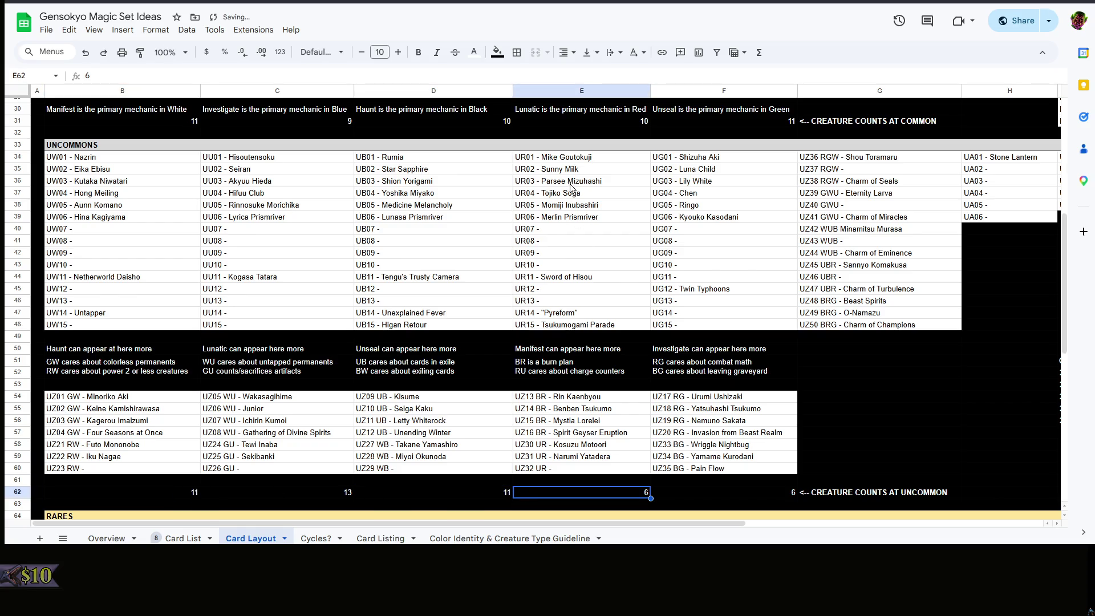
{"action": "left_click", "coordinate": [576, 161]}
{"action": "left_click", "coordinate": [572, 173]}
{"action": "left_click", "coordinate": [573, 193]}
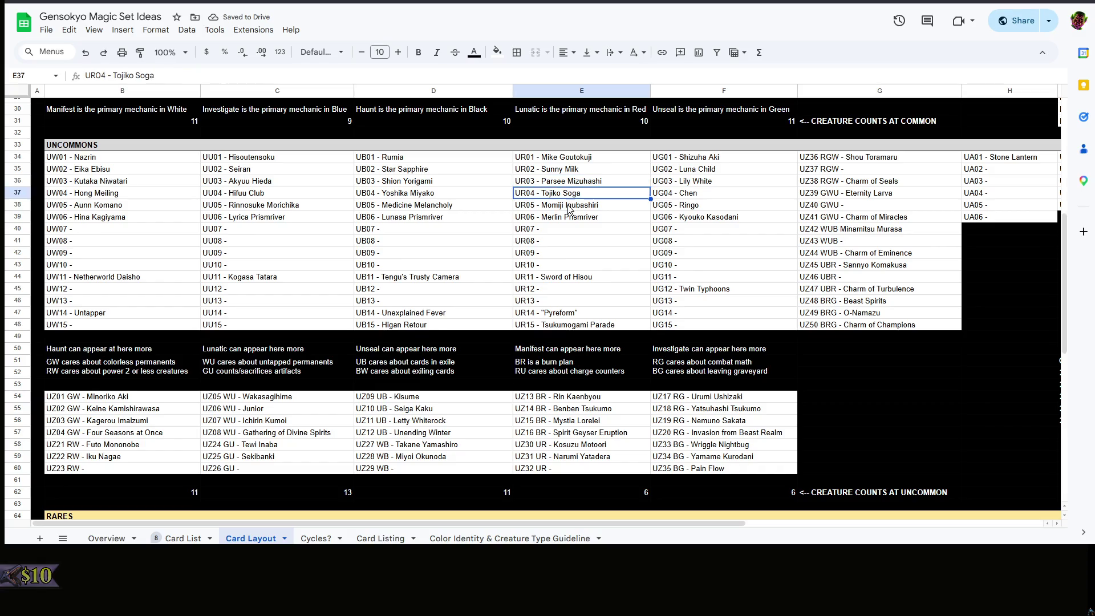
{"action": "left_click", "coordinate": [572, 216]}
{"action": "left_click", "coordinate": [337, 492]}
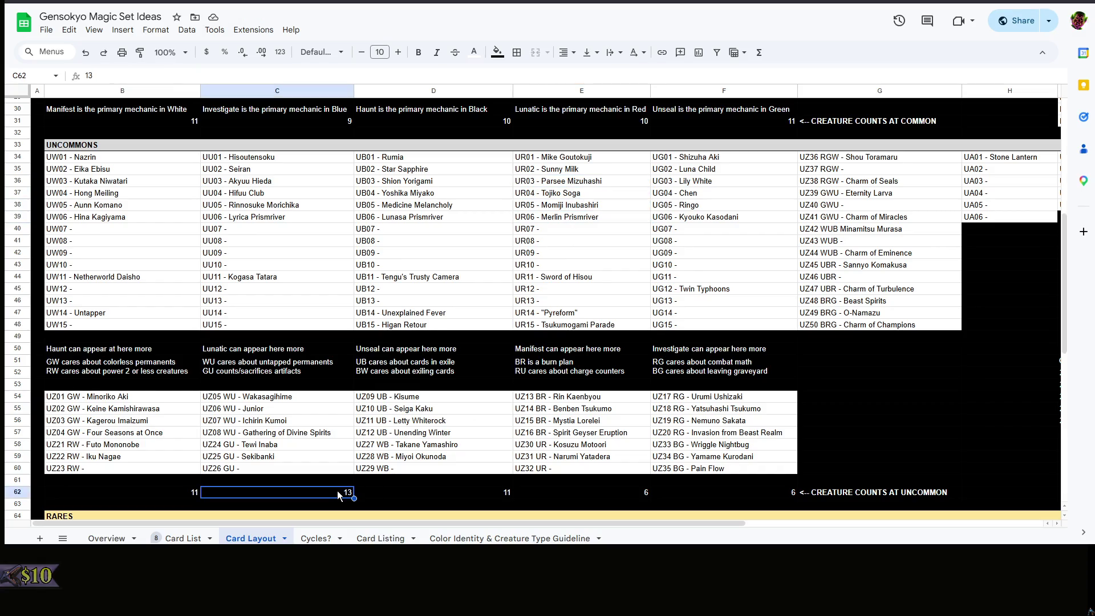
{"action": "left_click", "coordinate": [272, 159]}
{"action": "left_click", "coordinate": [266, 217]}
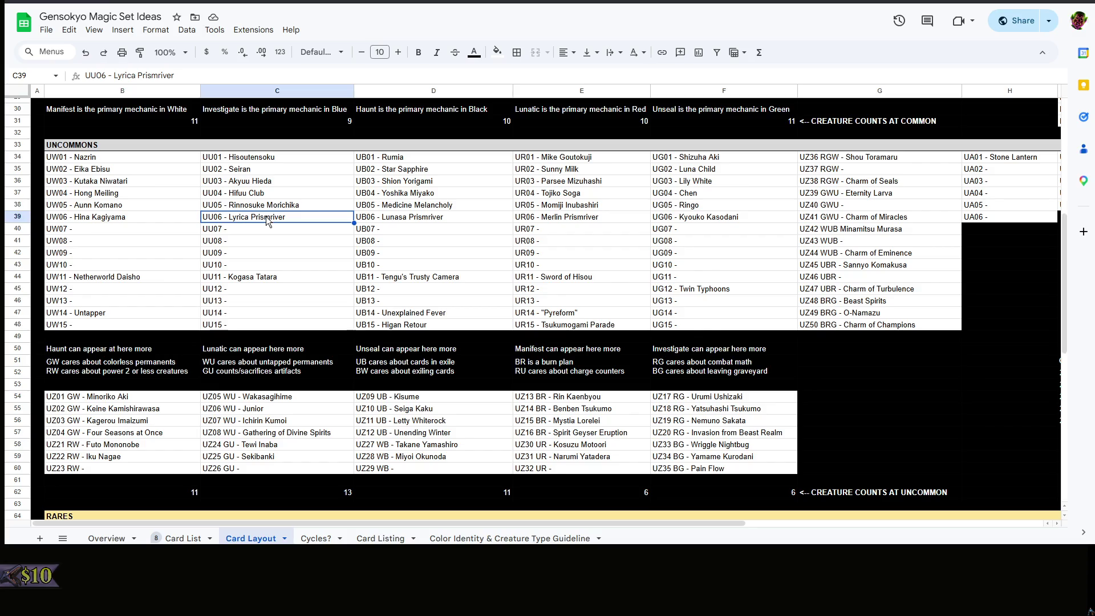
{"action": "left_click", "coordinate": [265, 278]}
{"action": "left_click", "coordinate": [287, 396]}
{"action": "left_click", "coordinate": [283, 421]}
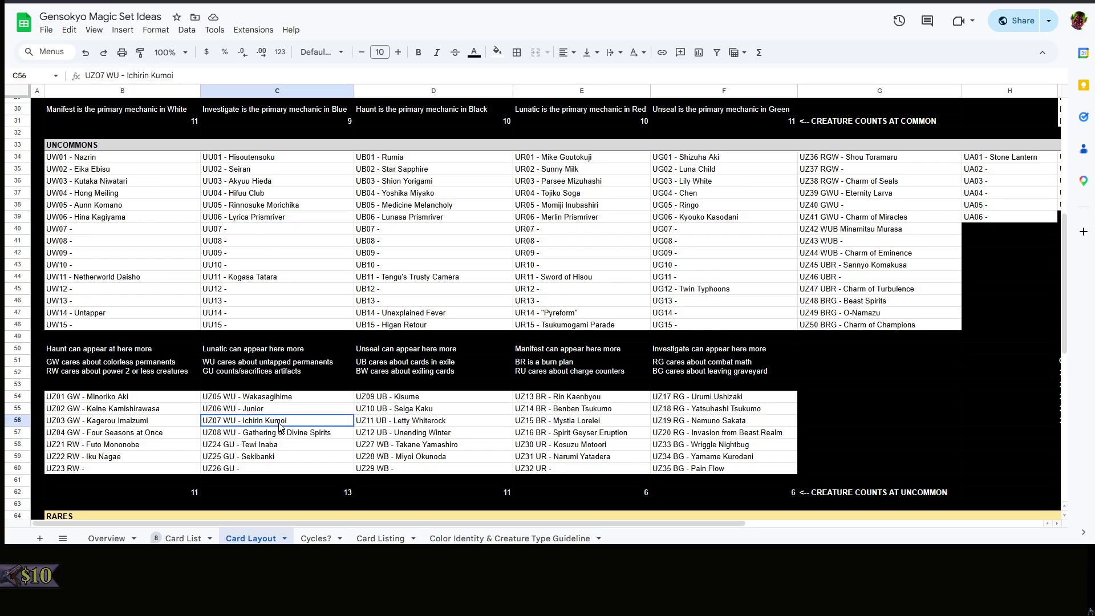
{"action": "left_click", "coordinate": [282, 445]}
{"action": "left_click", "coordinate": [285, 457]}
{"action": "left_click", "coordinate": [282, 492]}
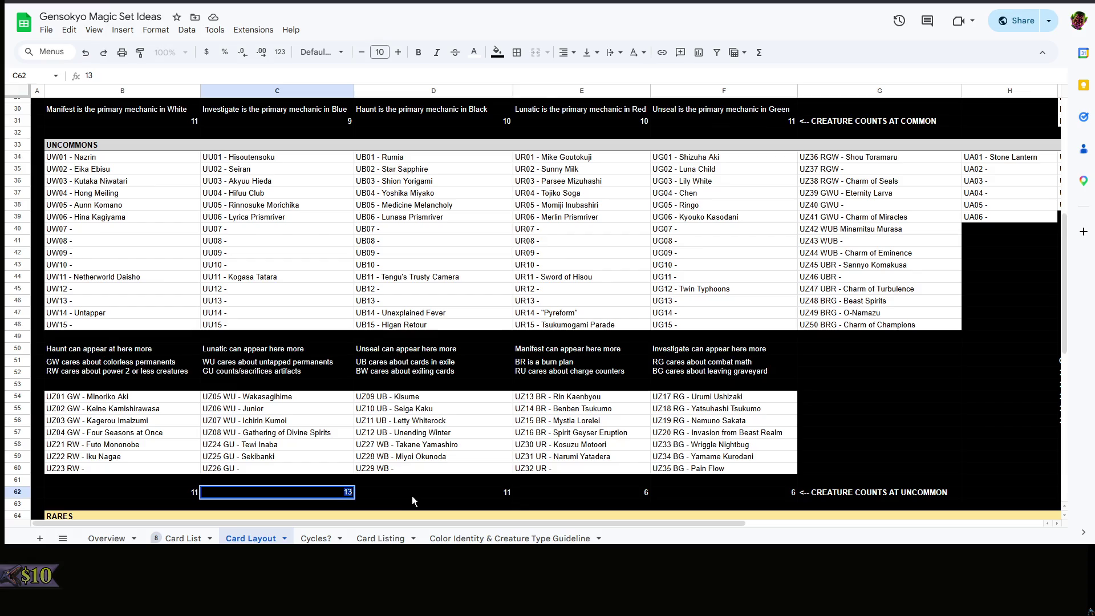
{"action": "left_click", "coordinate": [432, 491]}
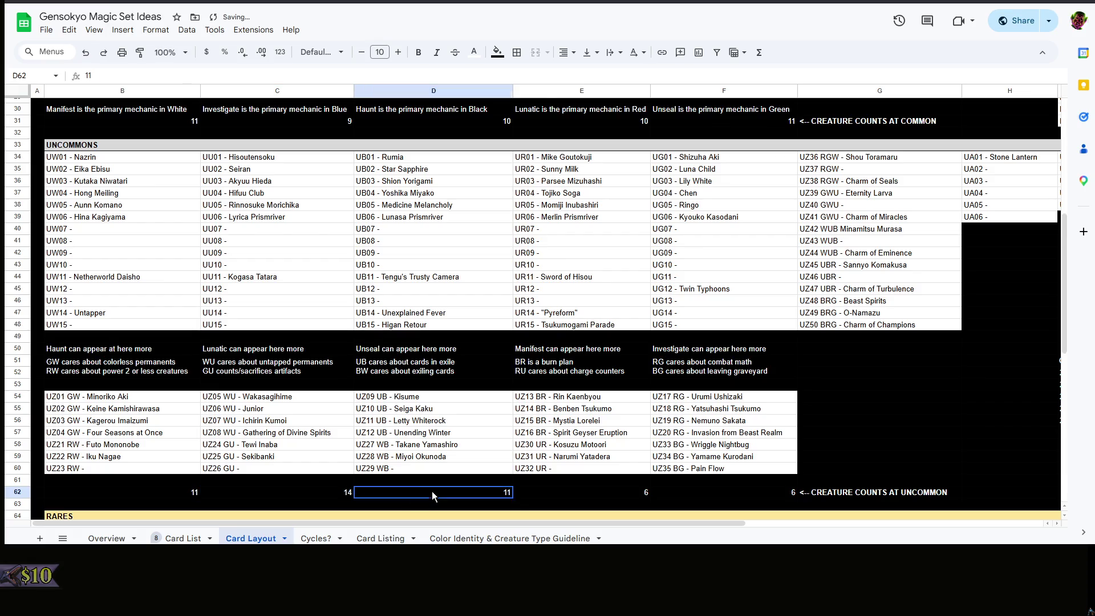
Recount white and correct the white and black counts to 12 each
{"action": "left_click", "coordinate": [129, 161]}
{"action": "left_click", "coordinate": [127, 171]}
{"action": "left_click", "coordinate": [126, 191]}
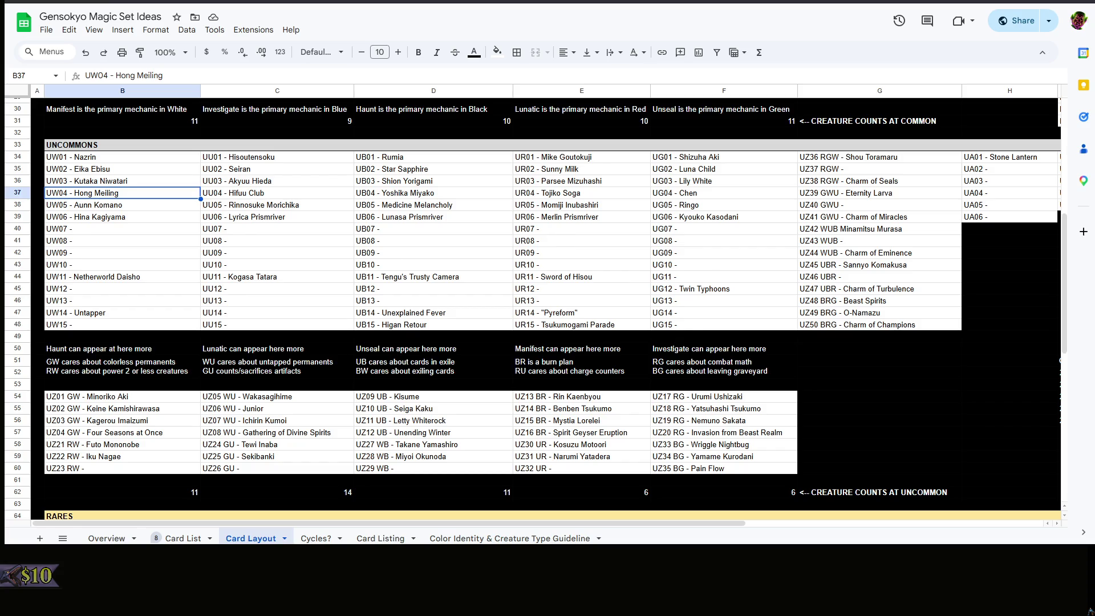
{"action": "left_click", "coordinate": [122, 492]}
{"action": "type", "text": "12"}
{"action": "left_click", "coordinate": [433, 492]}
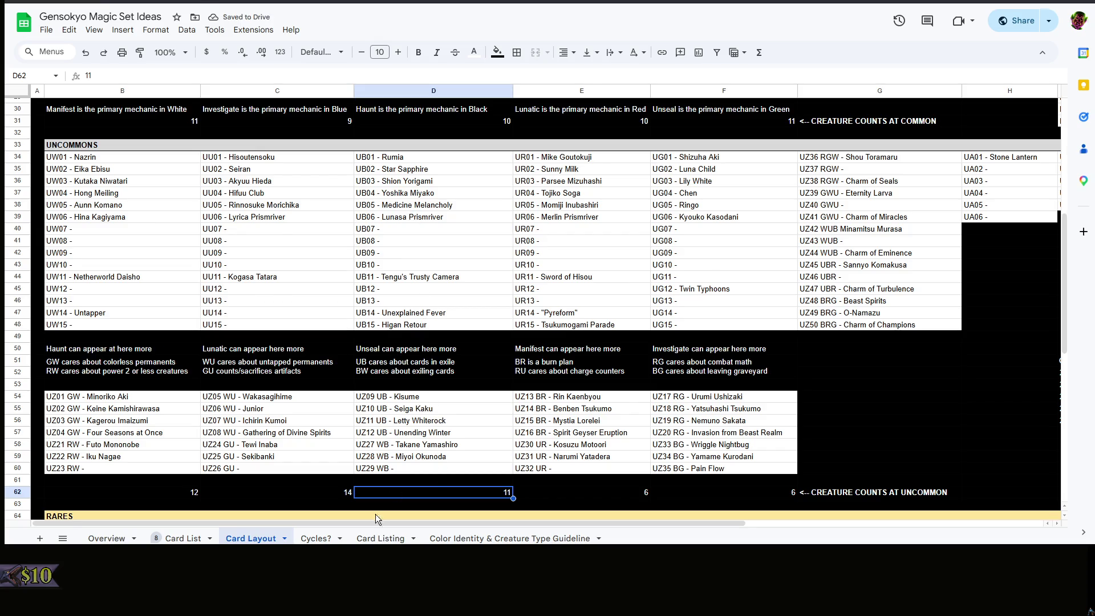
{"action": "type", "text": "12"}
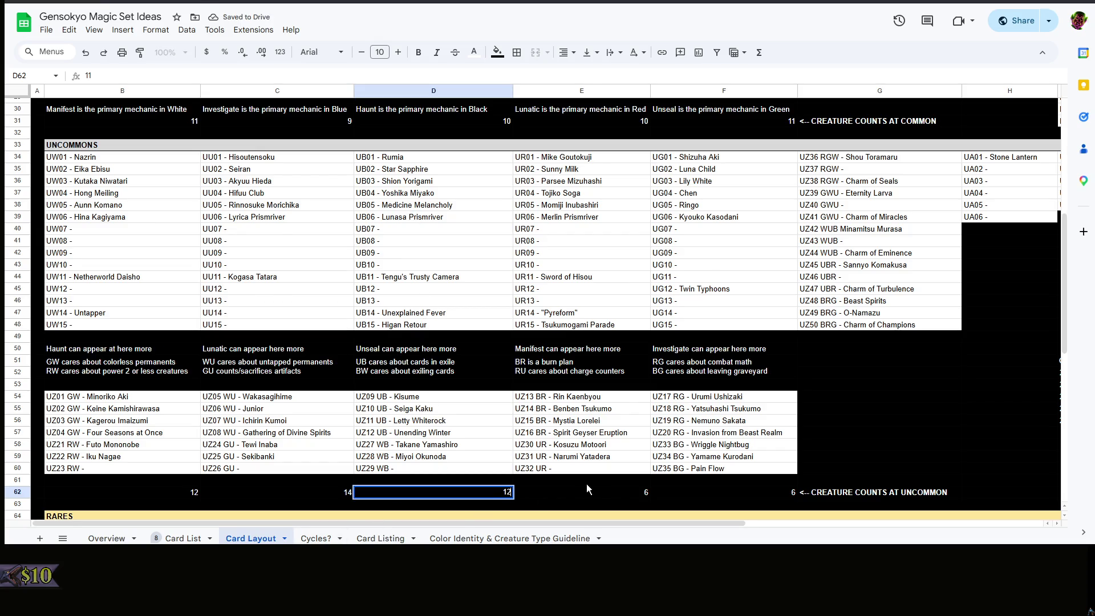
{"action": "key", "text": "Tab"}
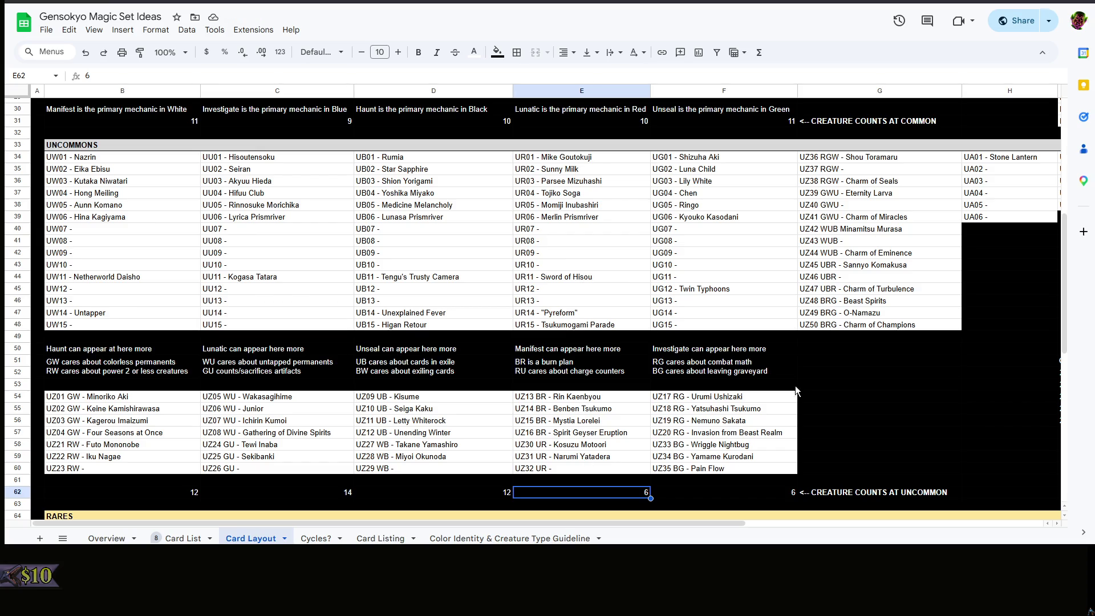
Set the red uncommon count to 12 and start on the green count
{"action": "double_click", "coordinate": [617, 494]}
{"action": "type", "text": "12"}
{"action": "left_click", "coordinate": [729, 494]}
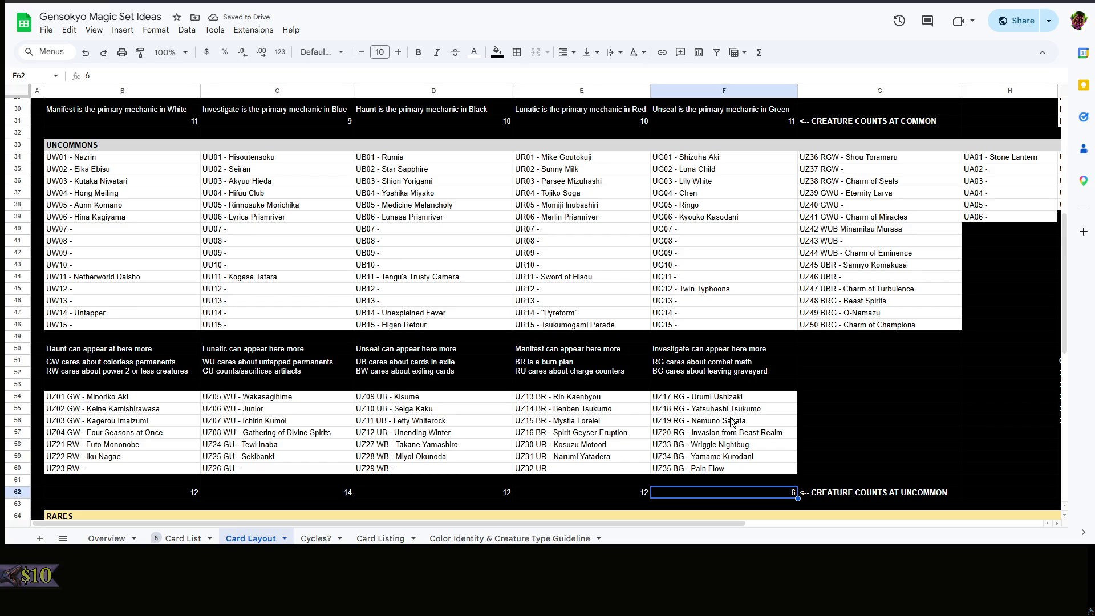
{"action": "double_click", "coordinate": [744, 492]}
Confirm the green uncommon count, then set all five rare creature counts B83–F83 to 6
{"action": "left_click", "coordinate": [886, 425]}
{"action": "scroll", "coordinate": [886, 425], "scroll_direction": "down", "scroll_amount": 3}
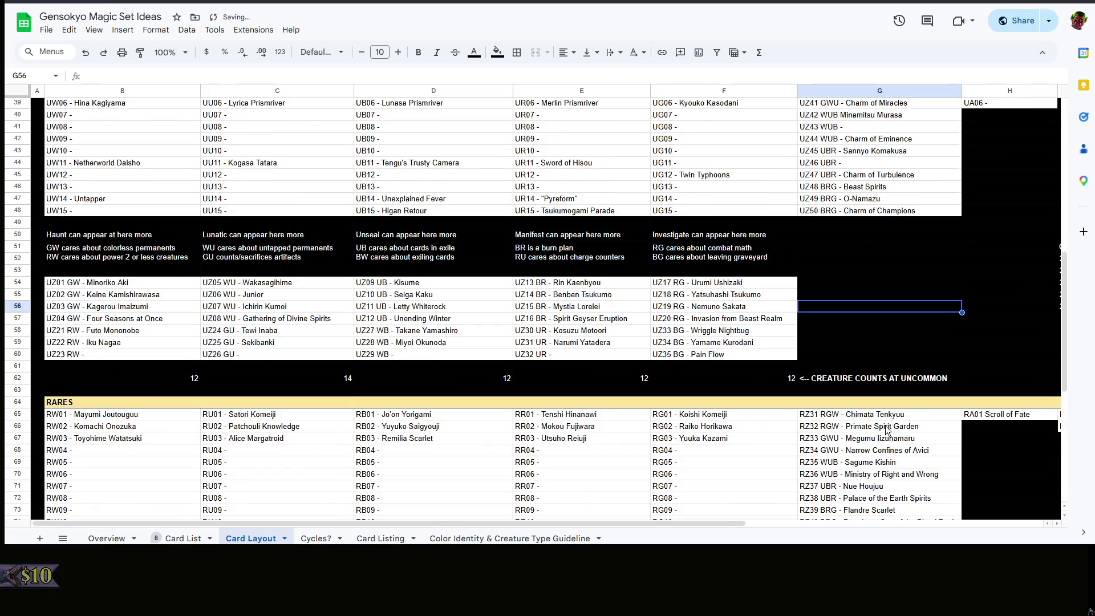
{"action": "scroll", "coordinate": [866, 405], "scroll_direction": "up", "scroll_amount": 3}
{"action": "scroll", "coordinate": [851, 414], "scroll_direction": "down", "scroll_amount": 12}
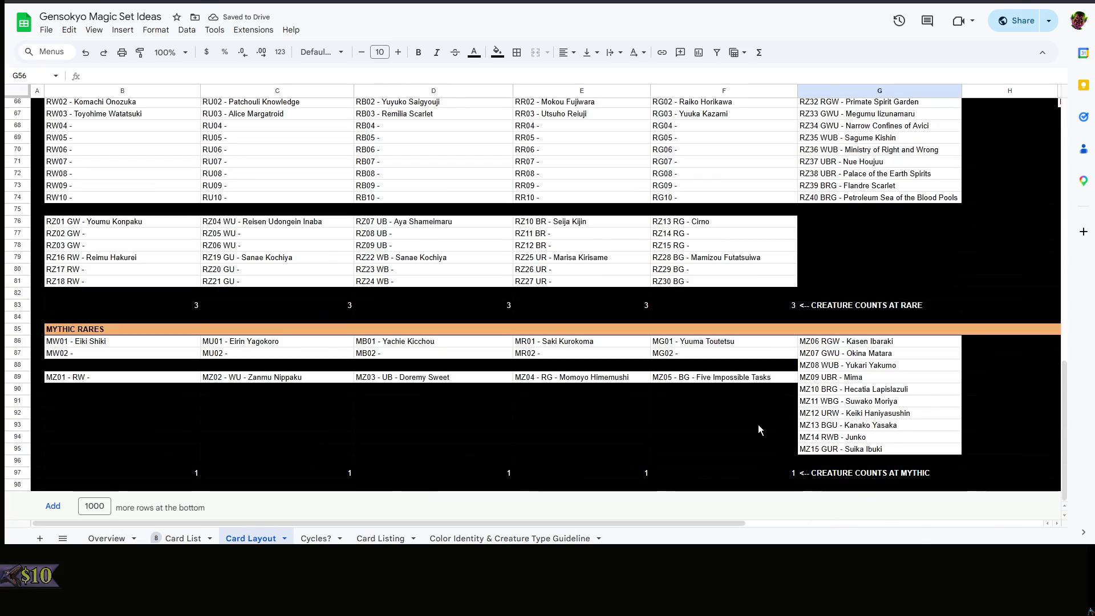
{"action": "scroll", "coordinate": [503, 407], "scroll_direction": "up", "scroll_amount": 3}
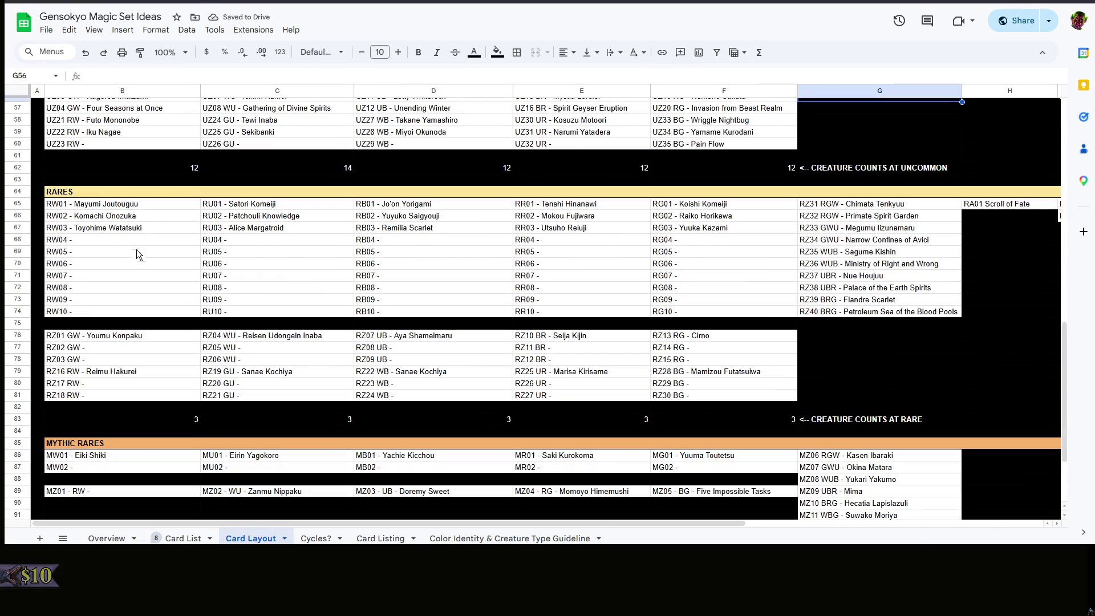
{"action": "double_click", "coordinate": [180, 422]}
{"action": "type", "text": "5"}
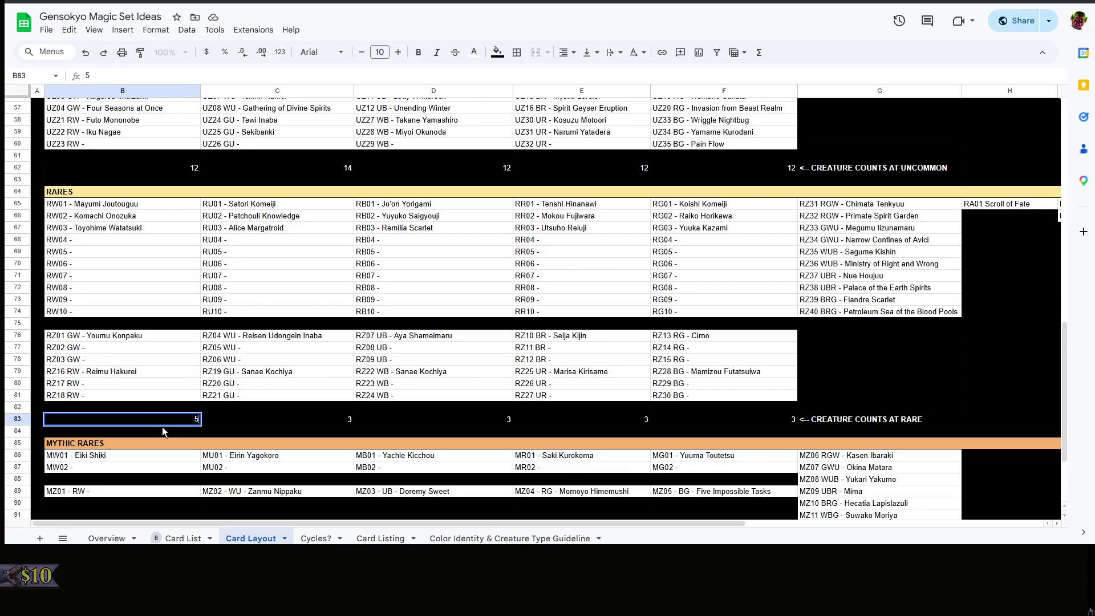
{"action": "left_click", "coordinate": [181, 419]}
{"action": "type", "text": "6"}
{"action": "left_click", "coordinate": [275, 423]}
{"action": "left_click", "coordinate": [440, 419]}
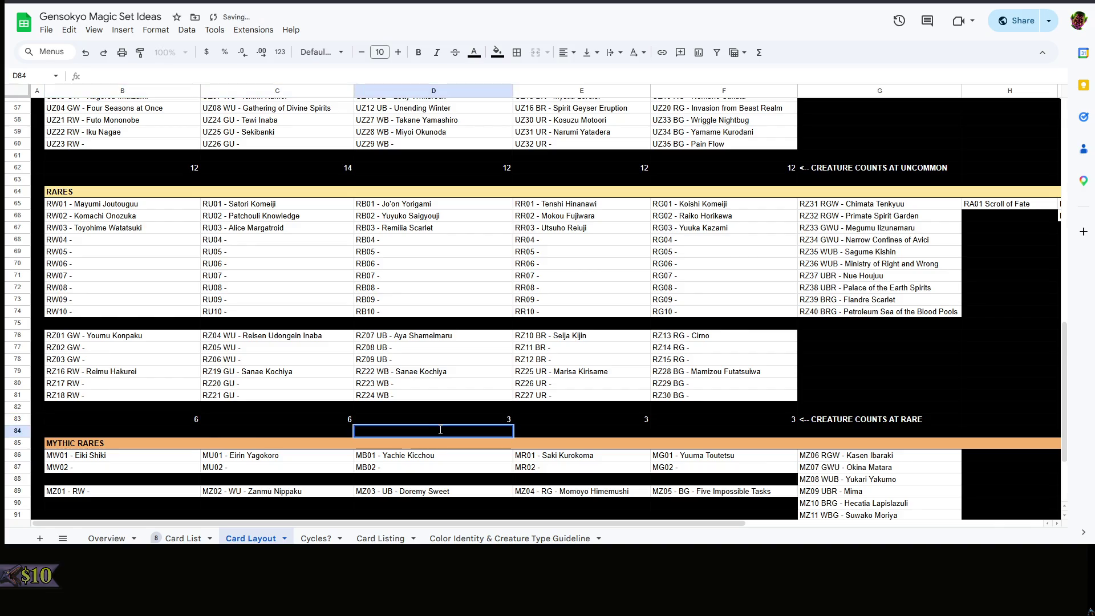
{"action": "type", "text": "6"}
{"action": "left_click", "coordinate": [594, 421]}
{"action": "type", "text": "6"}
{"action": "left_click", "coordinate": [755, 417]}
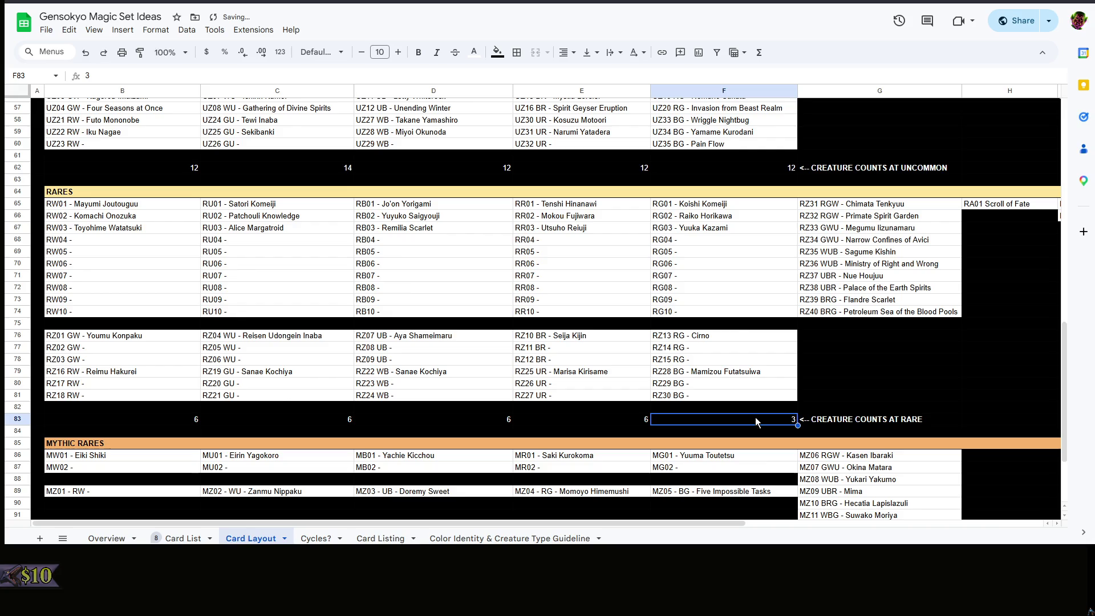
{"action": "type", "text": "6"}
{"action": "left_click", "coordinate": [909, 377]}
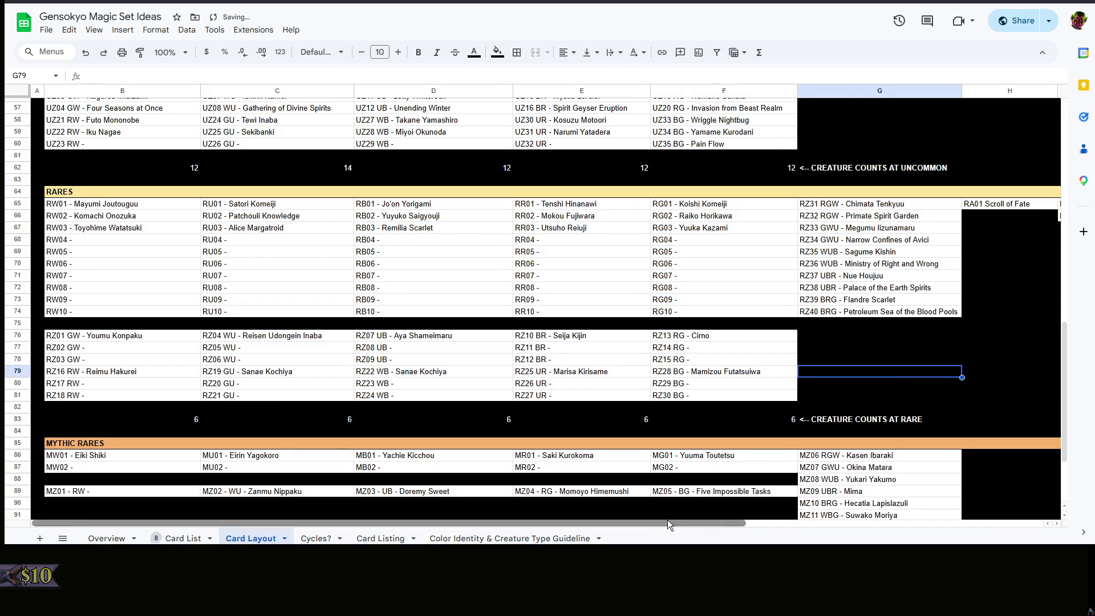
{"action": "scroll", "coordinate": [393, 468], "scroll_direction": "down", "scroll_amount": 3}
{"action": "left_click", "coordinate": [162, 475]}
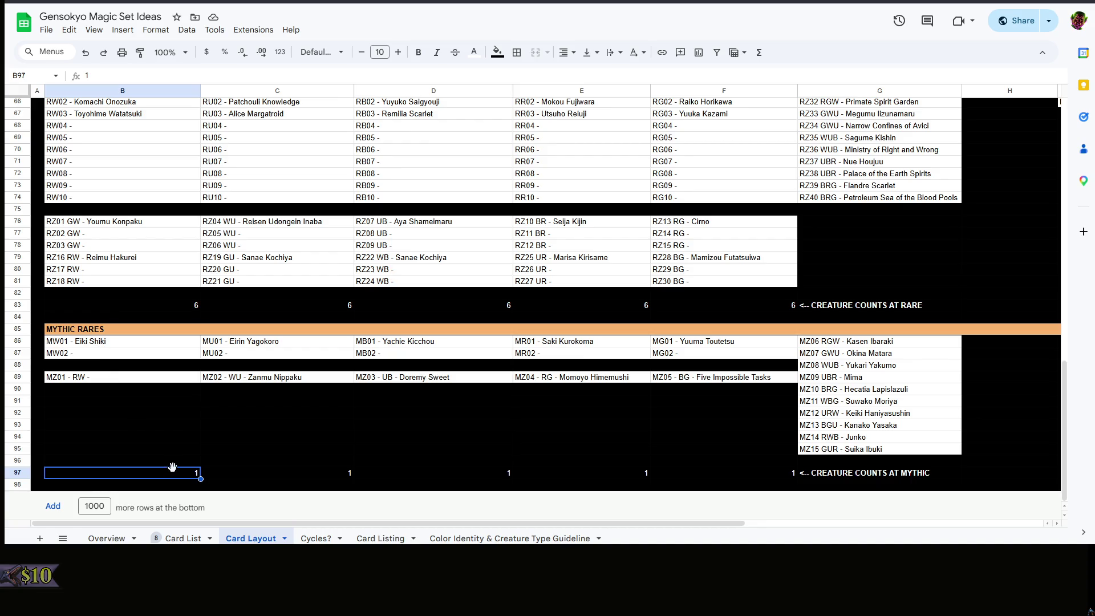
{"action": "scroll", "coordinate": [173, 468], "scroll_direction": "up", "scroll_amount": 3}
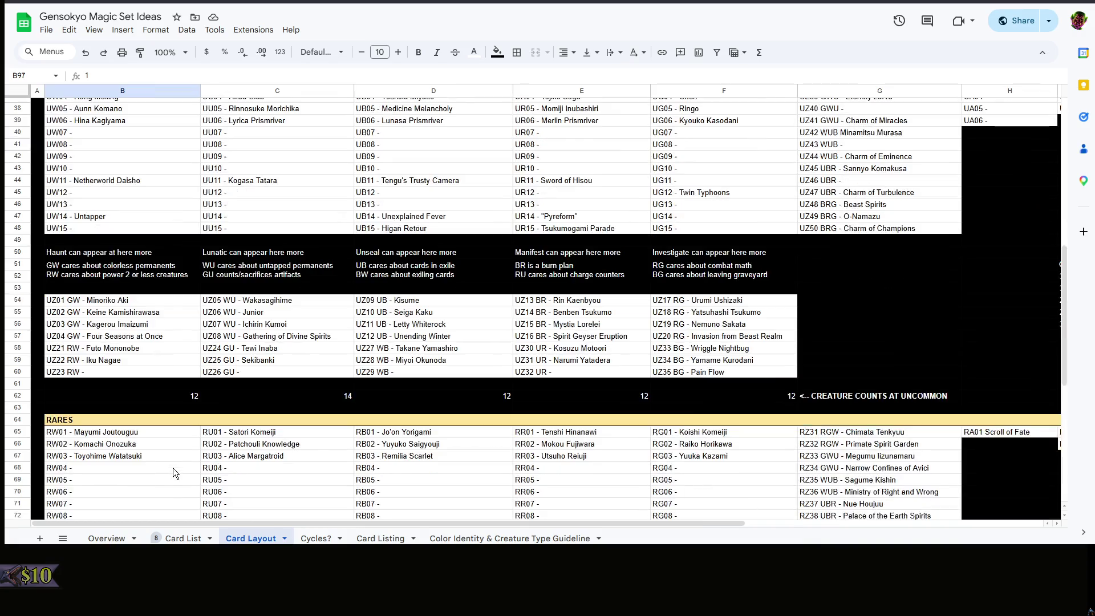
{"action": "scroll", "coordinate": [173, 468], "scroll_direction": "up", "scroll_amount": 3}
{"action": "scroll", "coordinate": [173, 468], "scroll_direction": "up", "scroll_amount": 2}
{"action": "scroll", "coordinate": [173, 468], "scroll_direction": "up", "scroll_amount": 1}
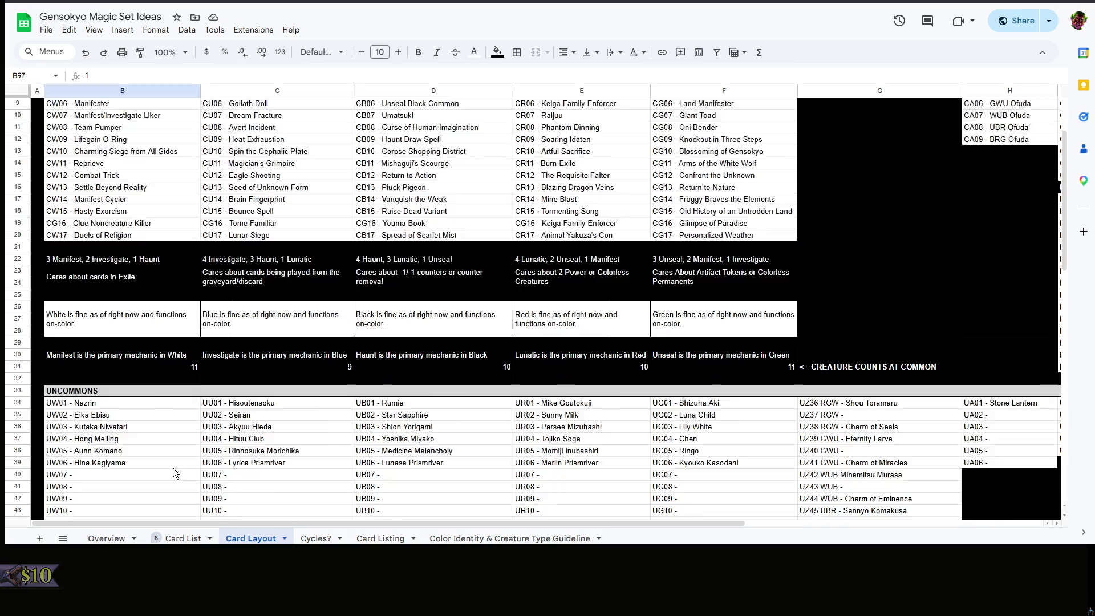
{"action": "scroll", "coordinate": [172, 467], "scroll_direction": "up", "scroll_amount": 1}
{"action": "scroll", "coordinate": [173, 467], "scroll_direction": "down", "scroll_amount": 1}
{"action": "scroll", "coordinate": [173, 468], "scroll_direction": "down", "scroll_amount": 5}
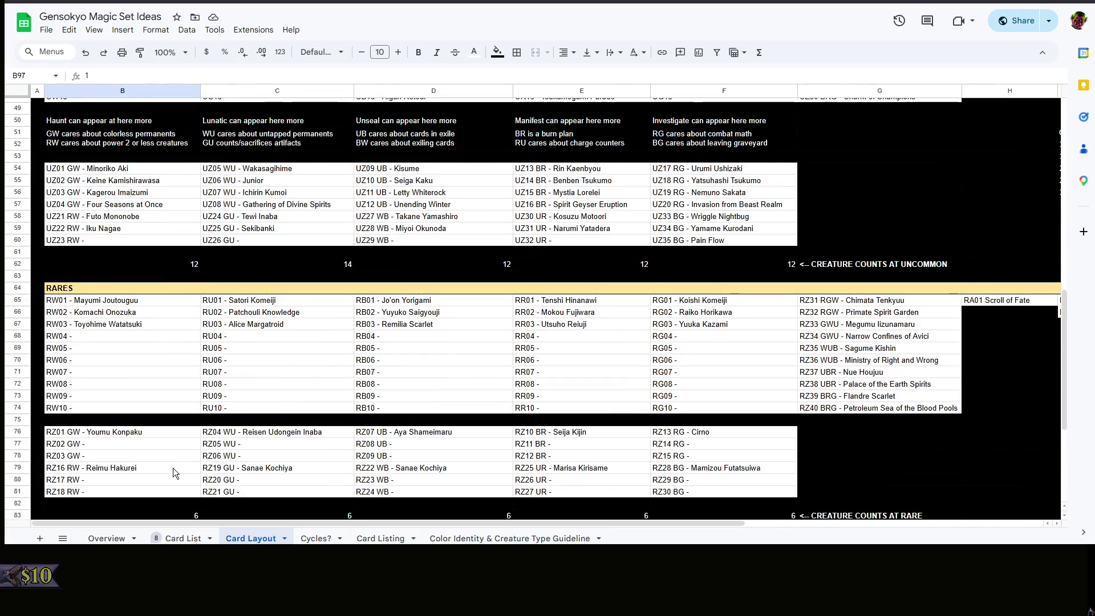
{"action": "scroll", "coordinate": [174, 467], "scroll_direction": "down", "scroll_amount": 3}
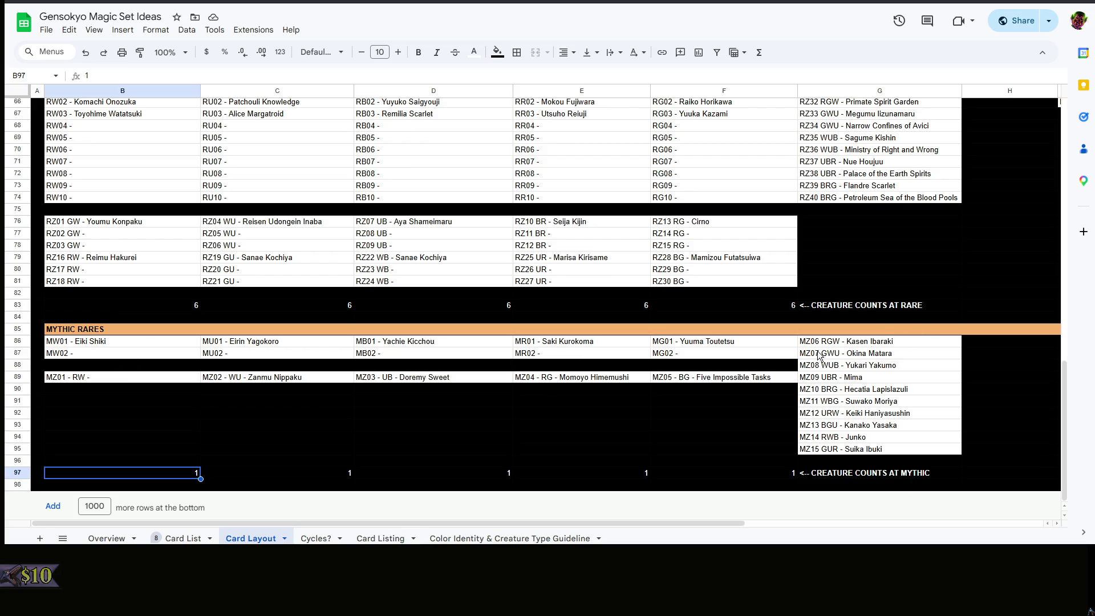
{"action": "scroll", "coordinate": [304, 461], "scroll_direction": "up", "scroll_amount": 5}
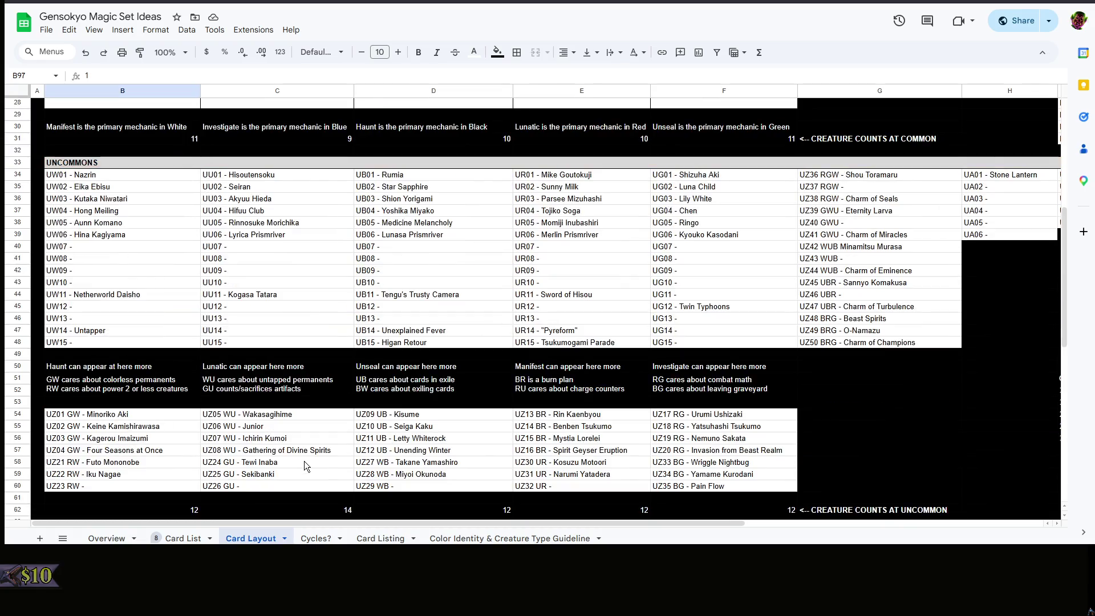
{"action": "scroll", "coordinate": [304, 461], "scroll_direction": "down", "scroll_amount": 3}
{"action": "scroll", "coordinate": [206, 475], "scroll_direction": "down", "scroll_amount": 2}
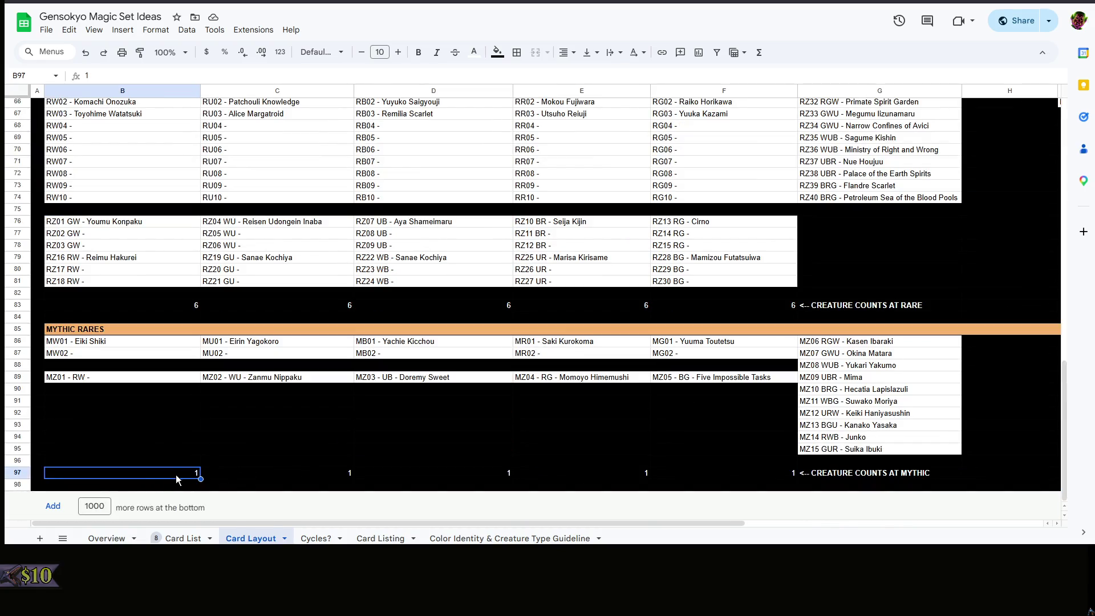
{"action": "type", "text": "2"}
Enter 2 as the white mythic count in B97 and move to the blue mythic cell
{"action": "left_click", "coordinate": [297, 472]}
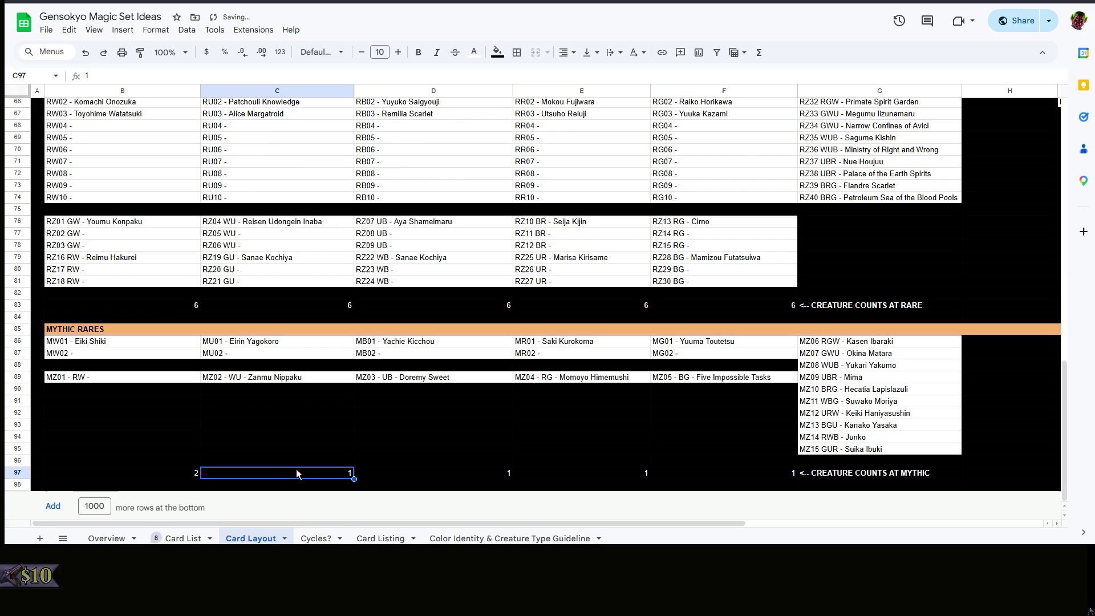
{"action": "type", "text": "3"}
Set the white, blue and black mythic counts to 3, 4 and 3
{"action": "left_click", "coordinate": [459, 471]}
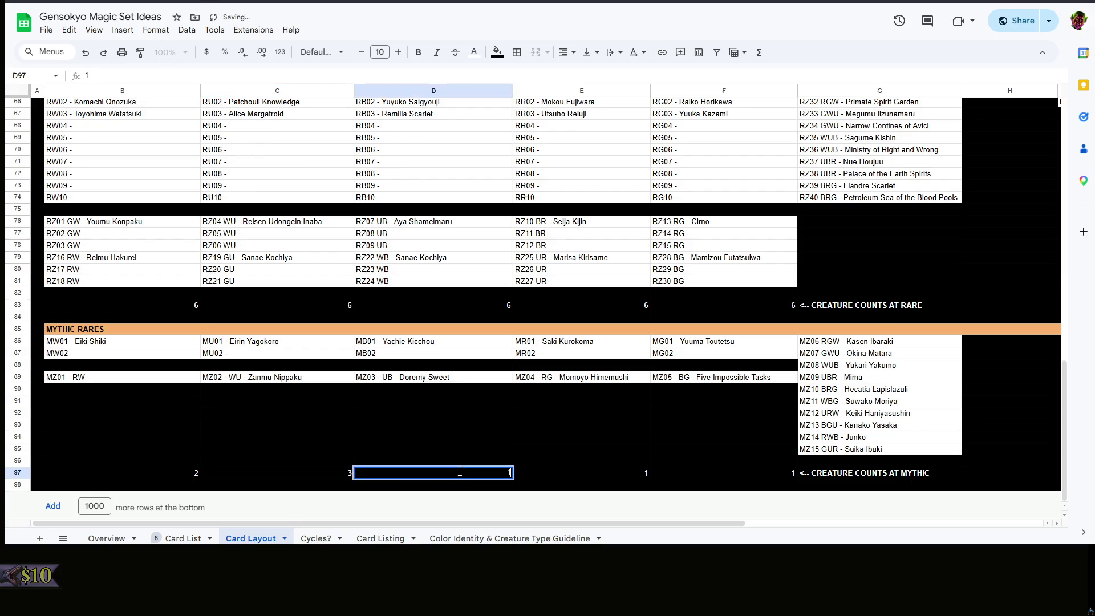
{"action": "type", "text": "2"}
{"action": "left_click", "coordinate": [593, 473]}
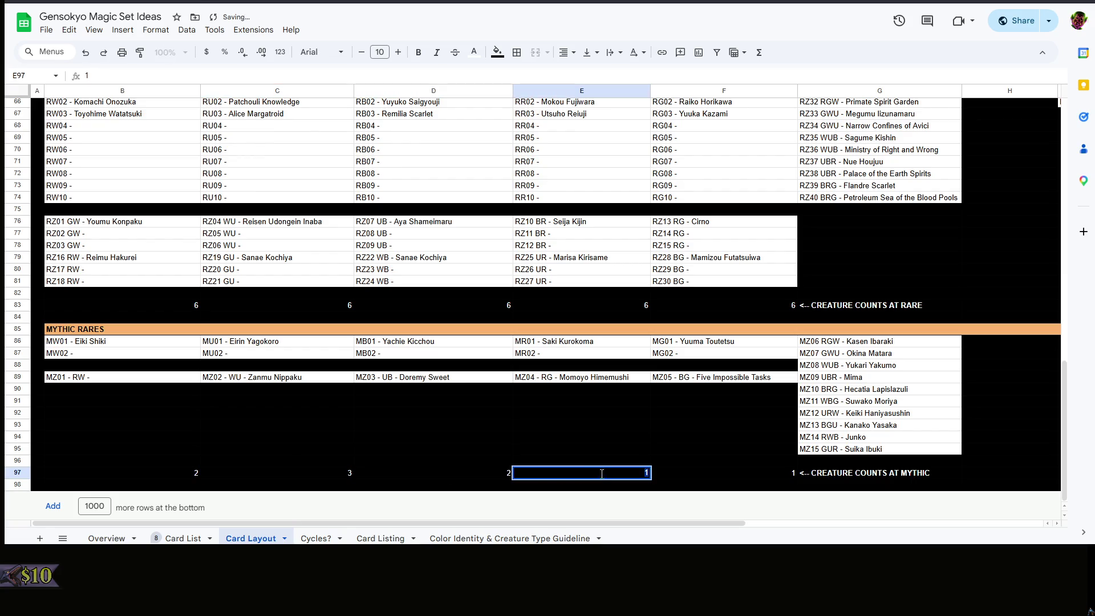
{"action": "left_click", "coordinate": [432, 479]}
{"action": "left_click", "coordinate": [183, 482]}
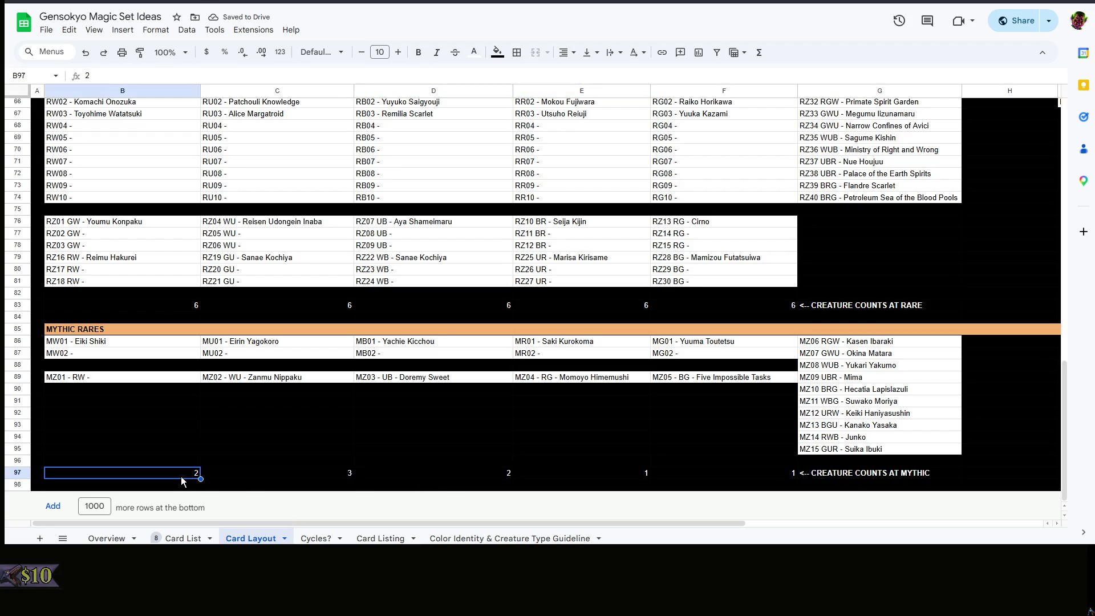
{"action": "type", "text": "3"}
{"action": "left_click", "coordinate": [338, 472]}
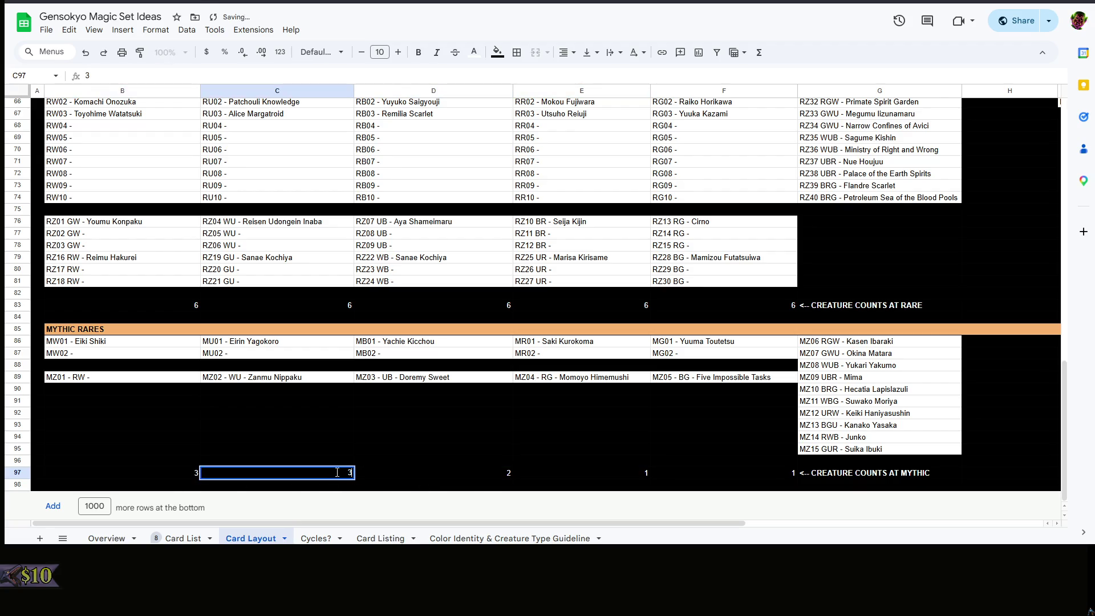
{"action": "type", "text": "4"}
{"action": "left_click", "coordinate": [411, 477]}
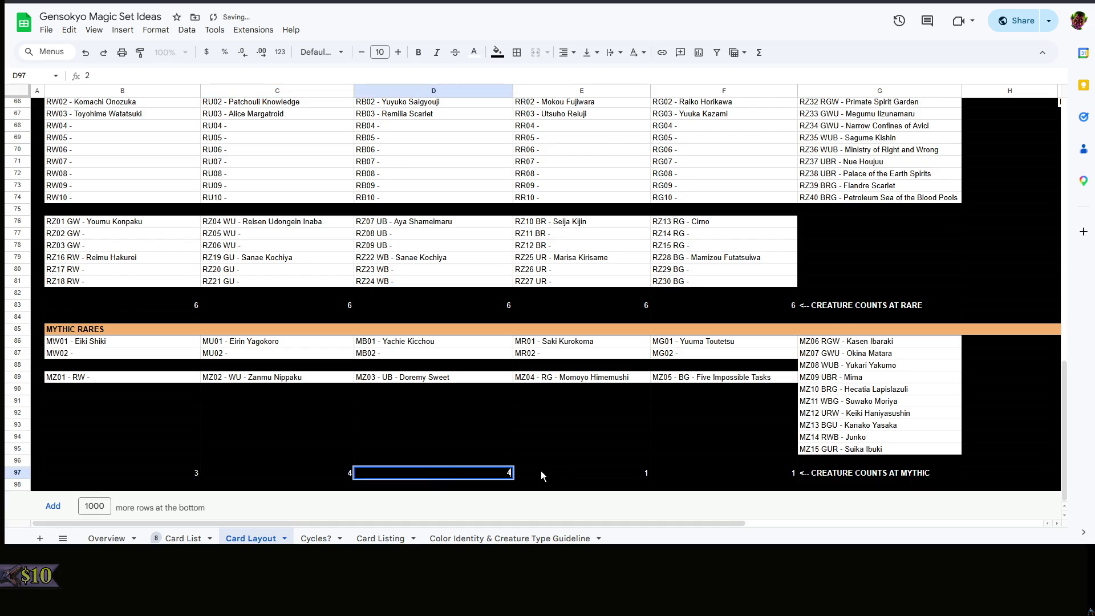
{"action": "left_click", "coordinate": [564, 477]}
{"action": "key", "text": "Left"}
{"action": "type", "text": "3"}
Set the red and green mythic counts to 3 and 4
{"action": "left_click", "coordinate": [584, 476]}
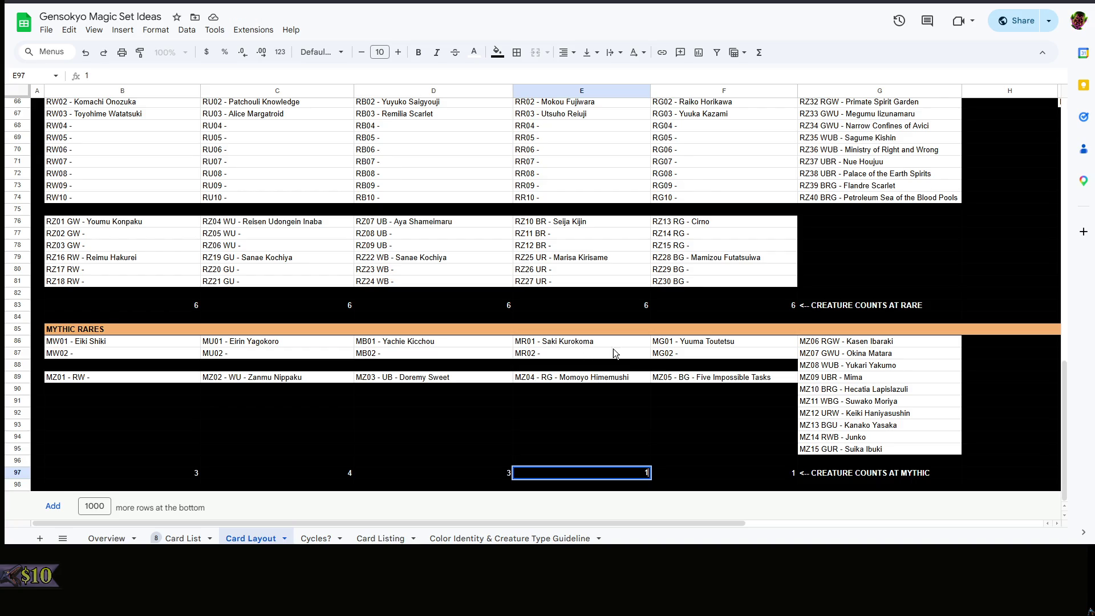
{"action": "left_click_drag", "start_coordinate": [623, 474], "coordinate": [682, 481]}
{"action": "type", "text": "3"}
{"action": "left_click", "coordinate": [719, 475]}
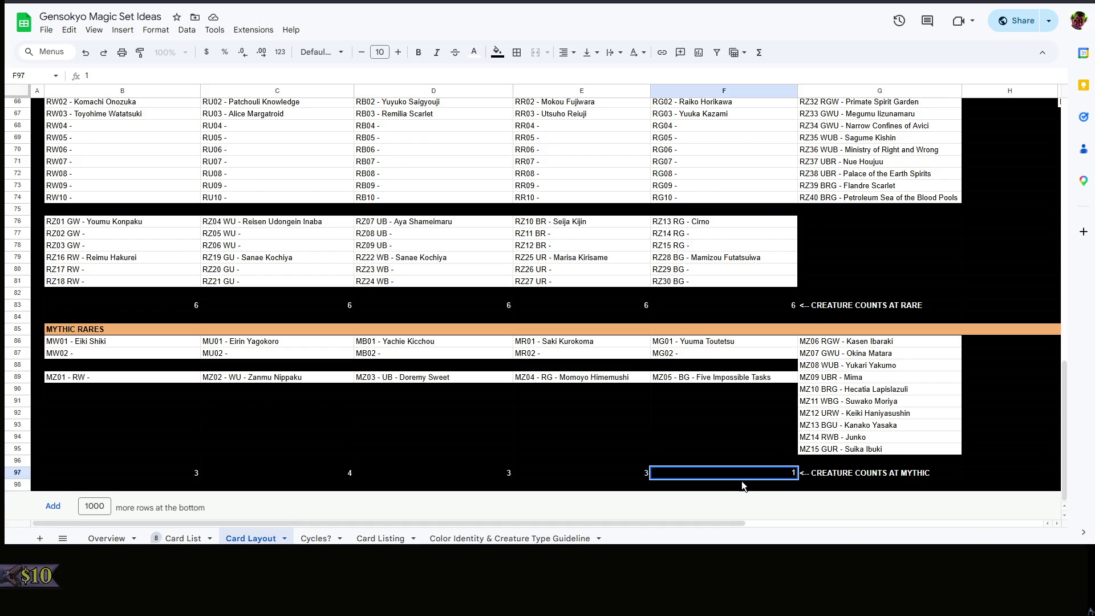
{"action": "key", "text": "BackSpace"}
{"action": "type", "text": "4"}
{"action": "left_click", "coordinate": [758, 419]}
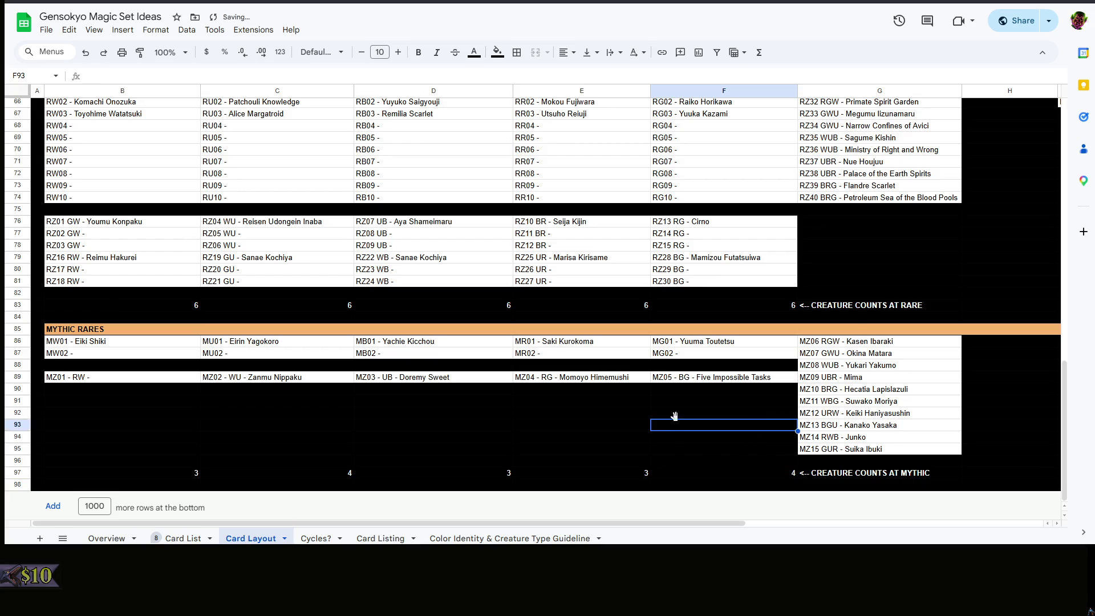
{"action": "left_click", "coordinate": [581, 413]}
{"action": "scroll", "coordinate": [592, 501], "scroll_direction": "up", "scroll_amount": 8}
{"action": "left_click_drag", "start_coordinate": [581, 524], "coordinate": [904, 528]}
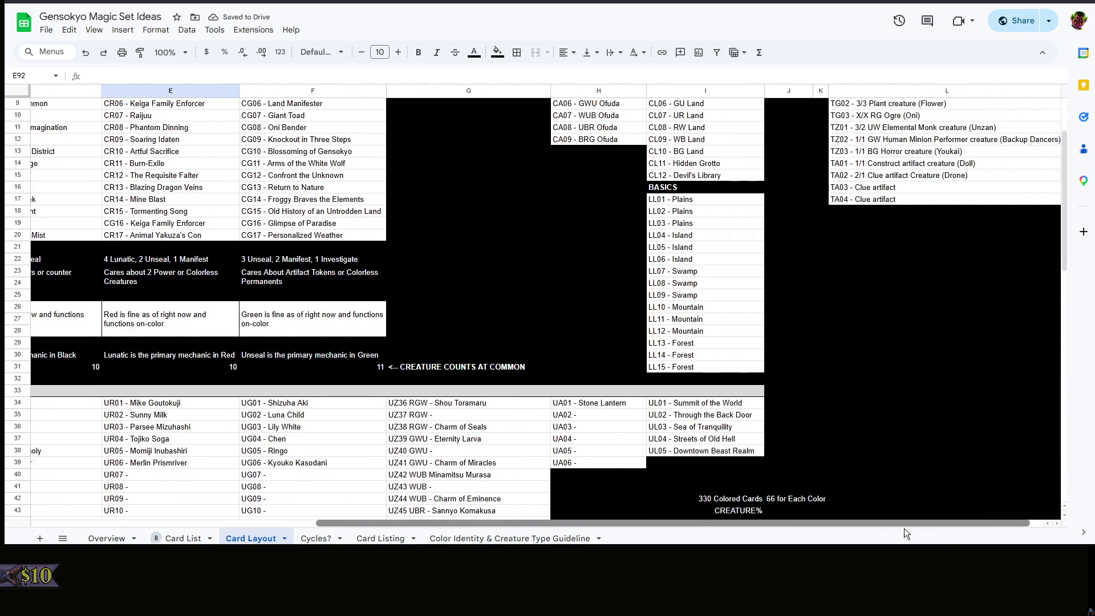
{"action": "scroll", "coordinate": [896, 463], "scroll_direction": "down", "scroll_amount": 5}
{"action": "left_click", "coordinate": [893, 454]}
{"action": "left_click", "coordinate": [724, 442]}
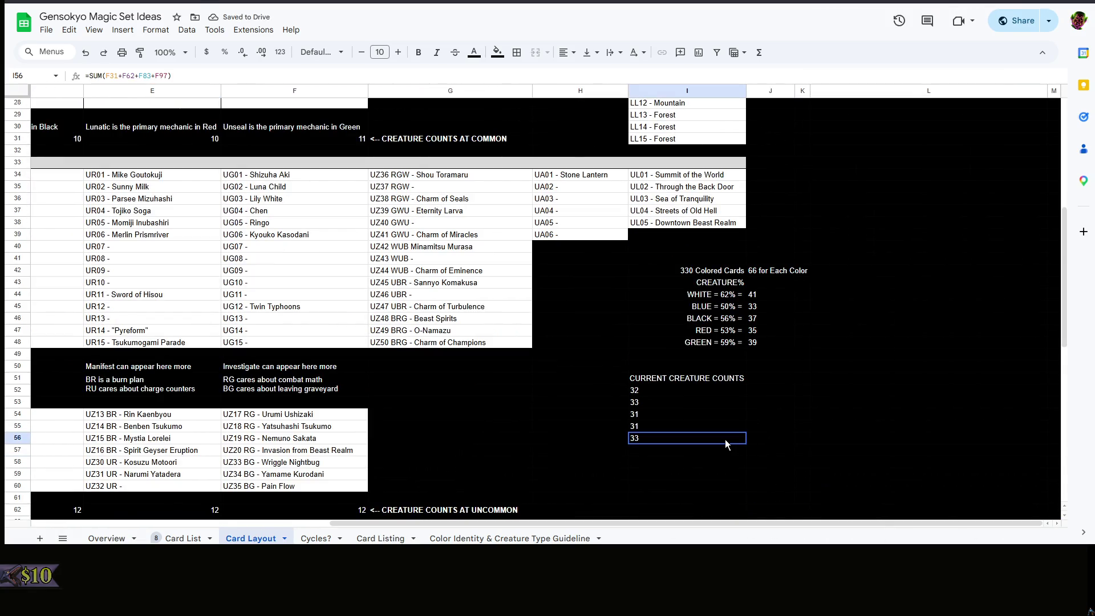
{"action": "left_click", "coordinate": [673, 394]}
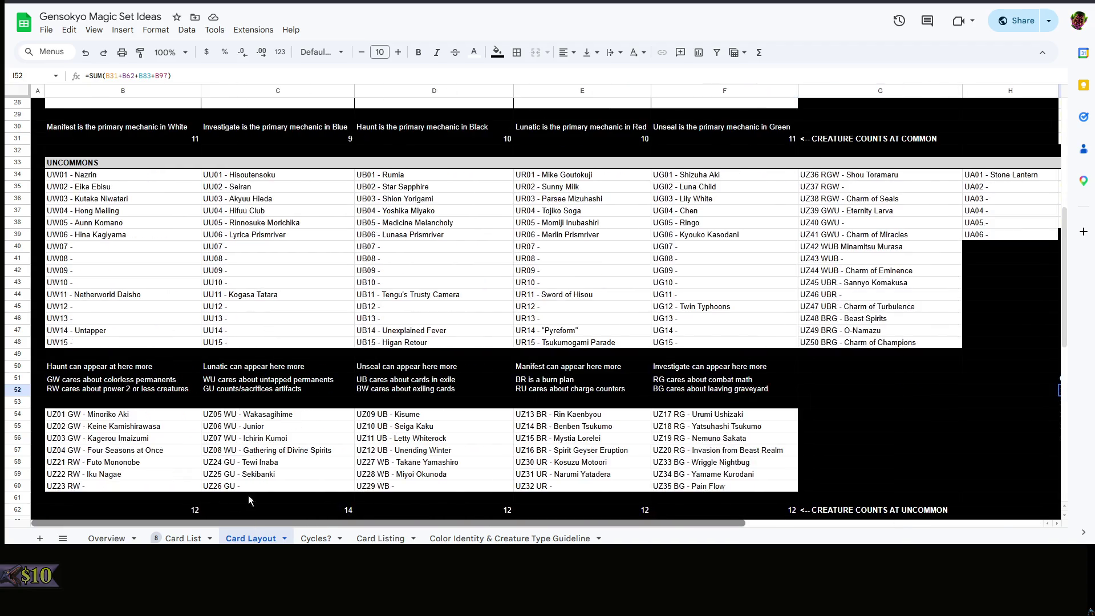
{"action": "left_click_drag", "start_coordinate": [735, 522], "coordinate": [735, 523]}
{"action": "scroll", "coordinate": [733, 474], "scroll_direction": "down", "scroll_amount": 3}
{"action": "right_click", "coordinate": [834, 454]}
{"action": "left_click", "coordinate": [716, 374]}
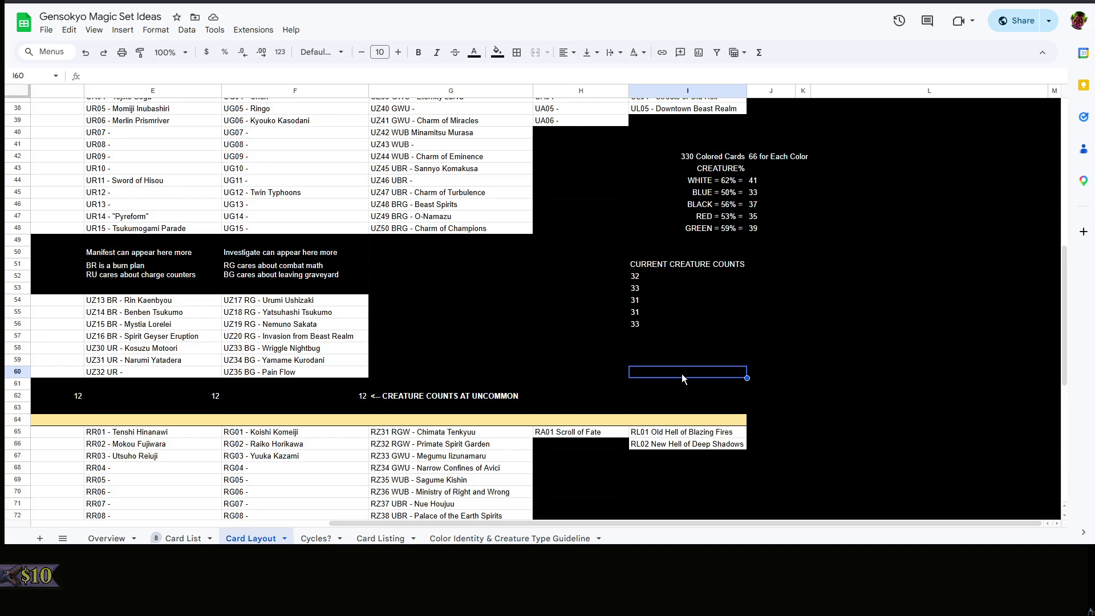
{"action": "left_click", "coordinate": [609, 359]}
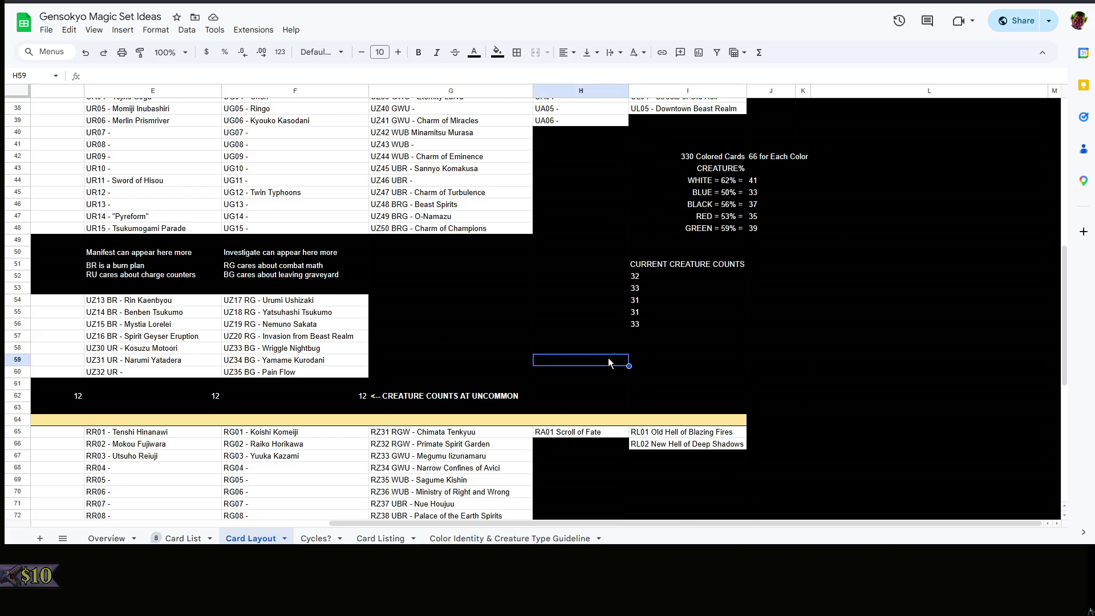
{"action": "scroll", "coordinate": [599, 513], "scroll_direction": "left", "scroll_amount": 5}
{"action": "scroll", "coordinate": [335, 469], "scroll_direction": "down", "scroll_amount": 5}
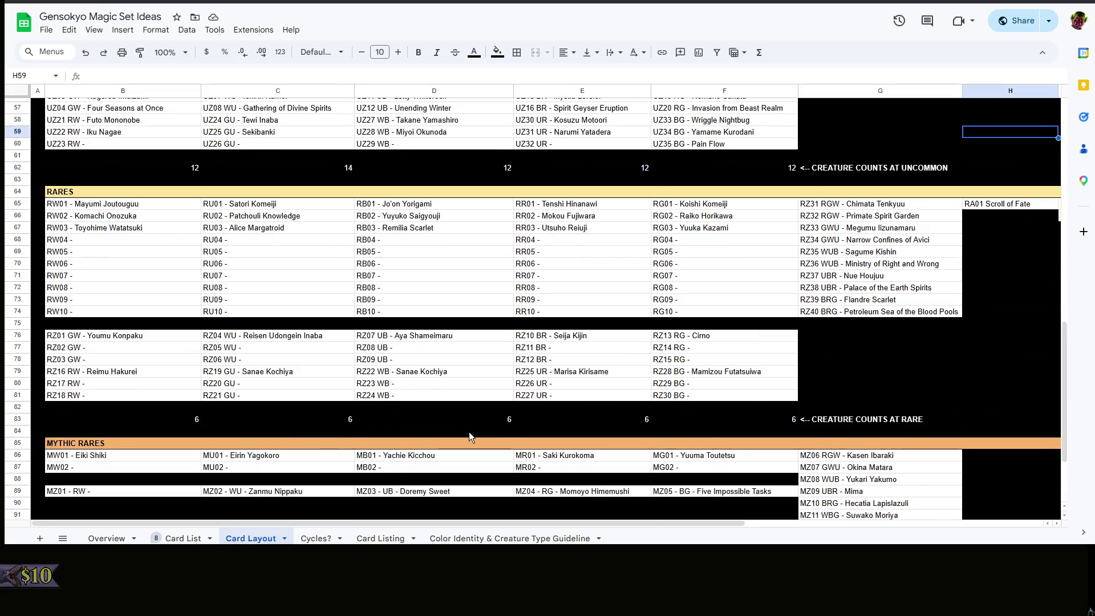
{"action": "left_click", "coordinate": [412, 421]}
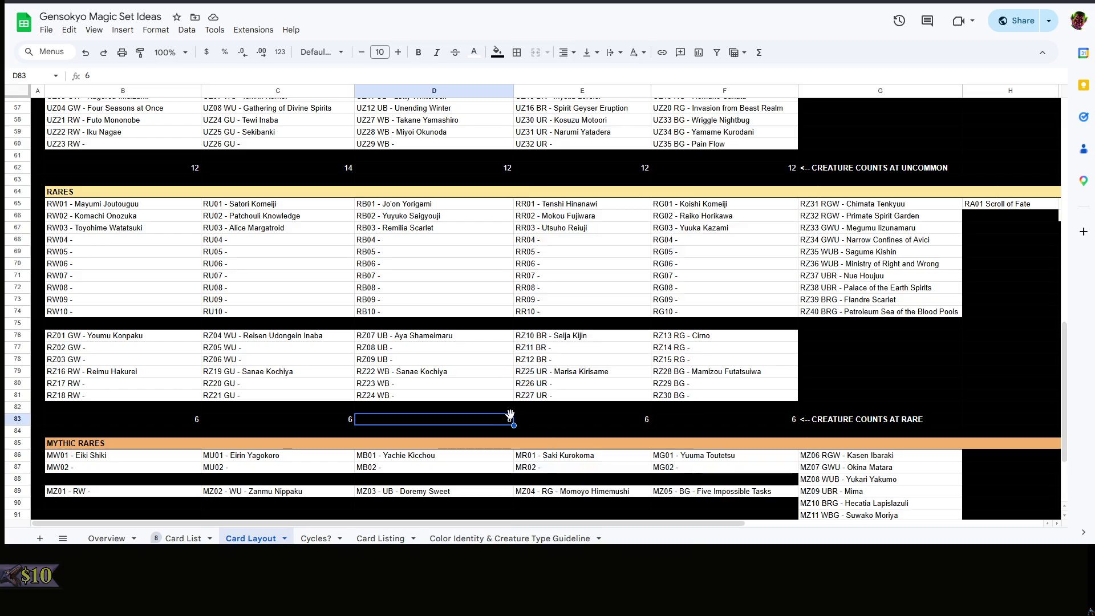
{"action": "left_click", "coordinate": [456, 412]}
{"action": "scroll", "coordinate": [457, 411], "scroll_direction": "down", "scroll_amount": 3}
{"action": "left_click", "coordinate": [456, 417]}
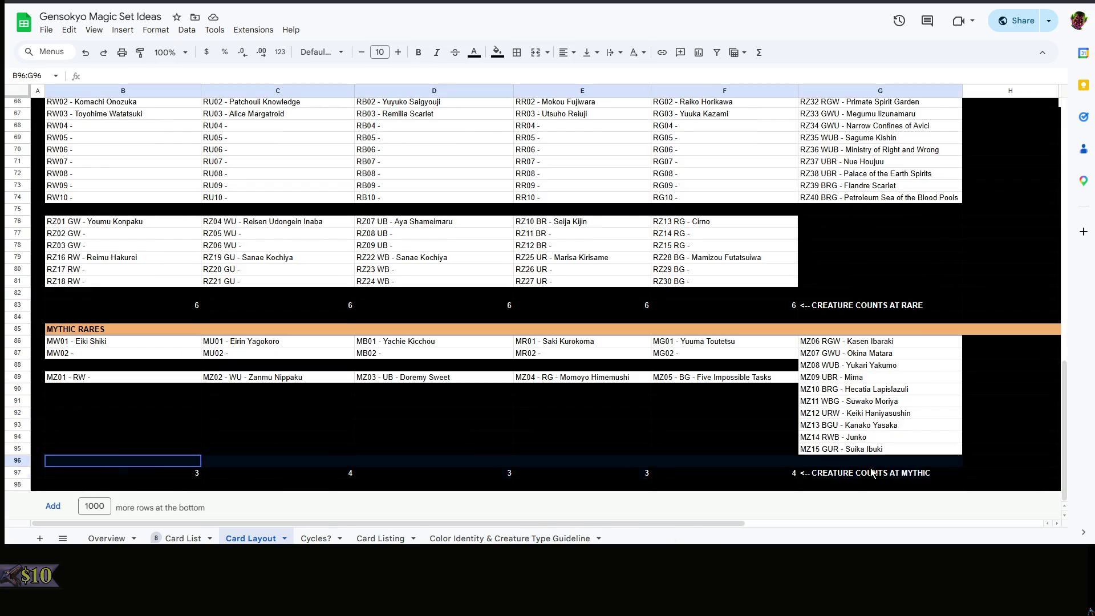
{"action": "left_click_drag", "start_coordinate": [79, 460], "coordinate": [648, 459]}
{"action": "left_click", "coordinate": [581, 437]}
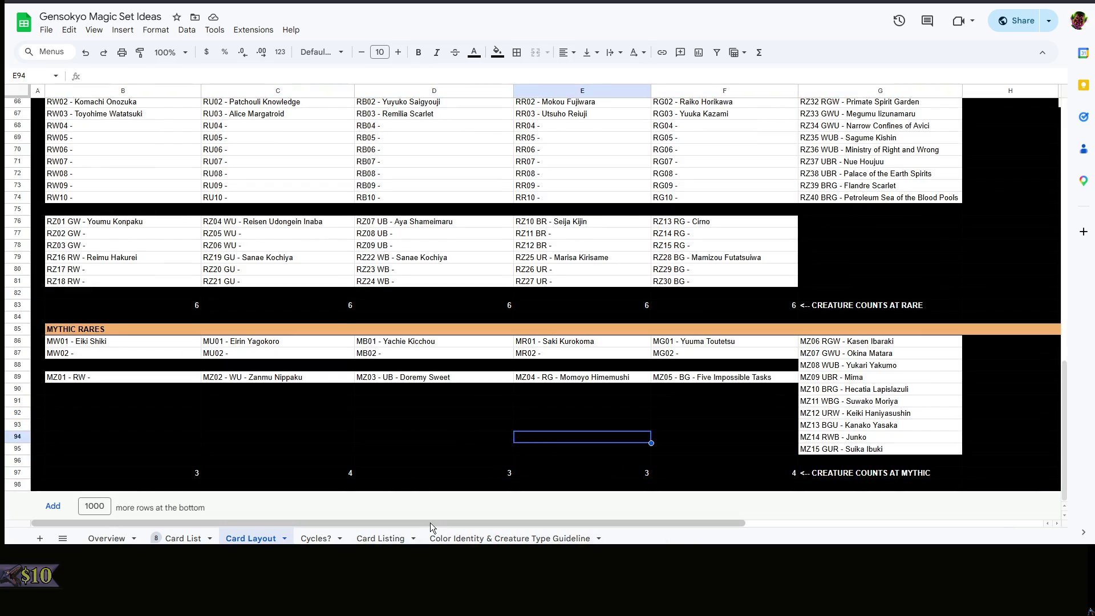
{"action": "left_click_drag", "start_coordinate": [430, 523], "coordinate": [185, 497]}
{"action": "left_click_drag", "start_coordinate": [343, 523], "coordinate": [650, 522]}
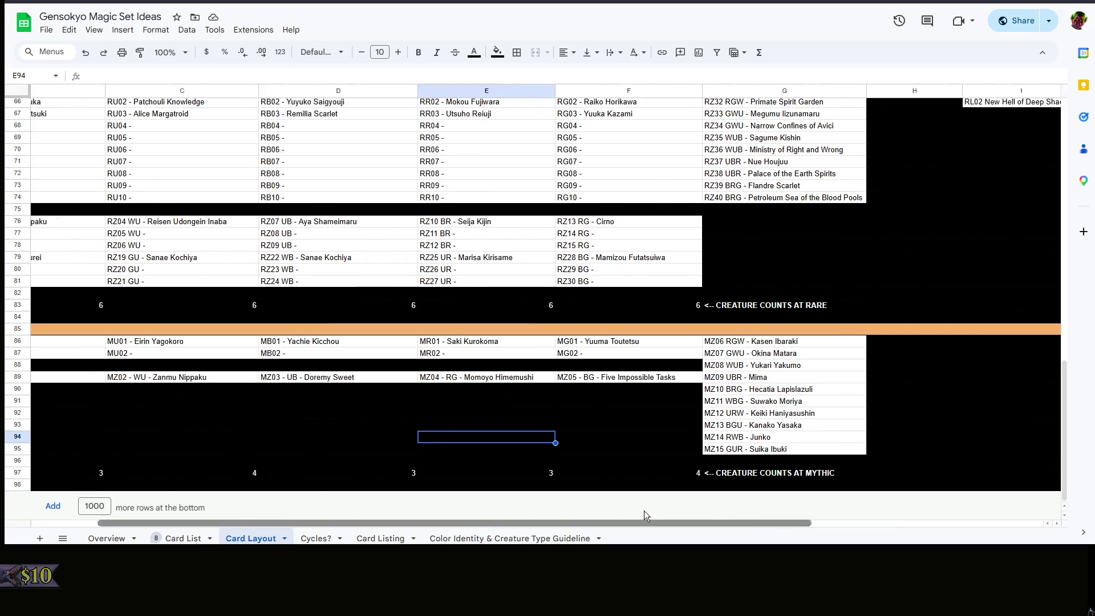
{"action": "left_click", "coordinate": [671, 414]}
{"action": "left_click", "coordinate": [604, 406]}
{"action": "scroll", "coordinate": [604, 407], "scroll_direction": "up", "scroll_amount": 3}
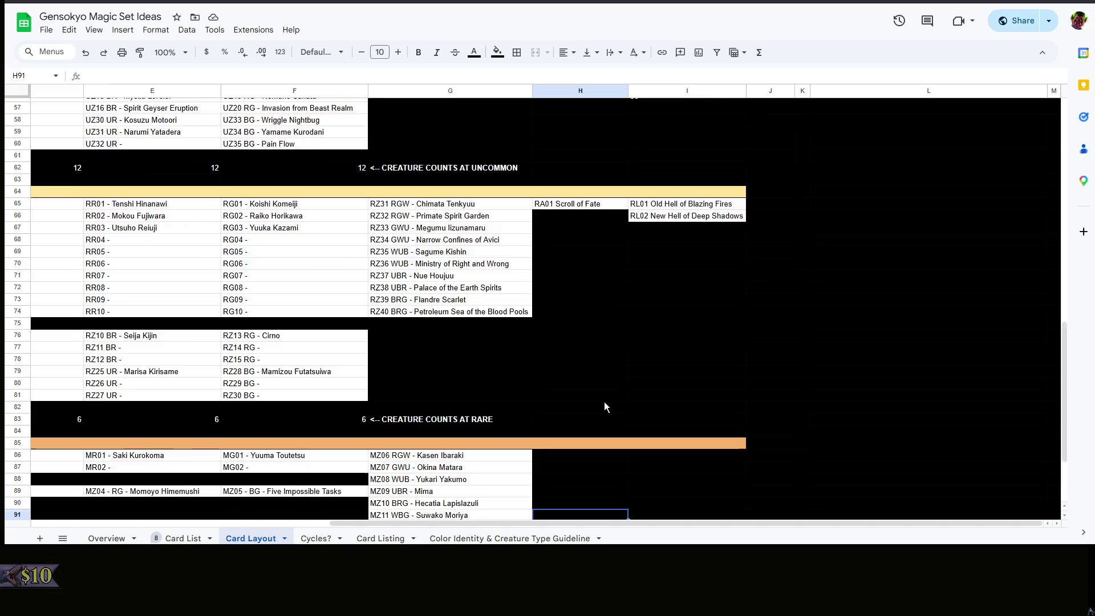
{"action": "left_click", "coordinate": [604, 401]}
{"action": "scroll", "coordinate": [722, 359], "scroll_direction": "up", "scroll_amount": 3}
{"action": "left_click", "coordinate": [664, 390]}
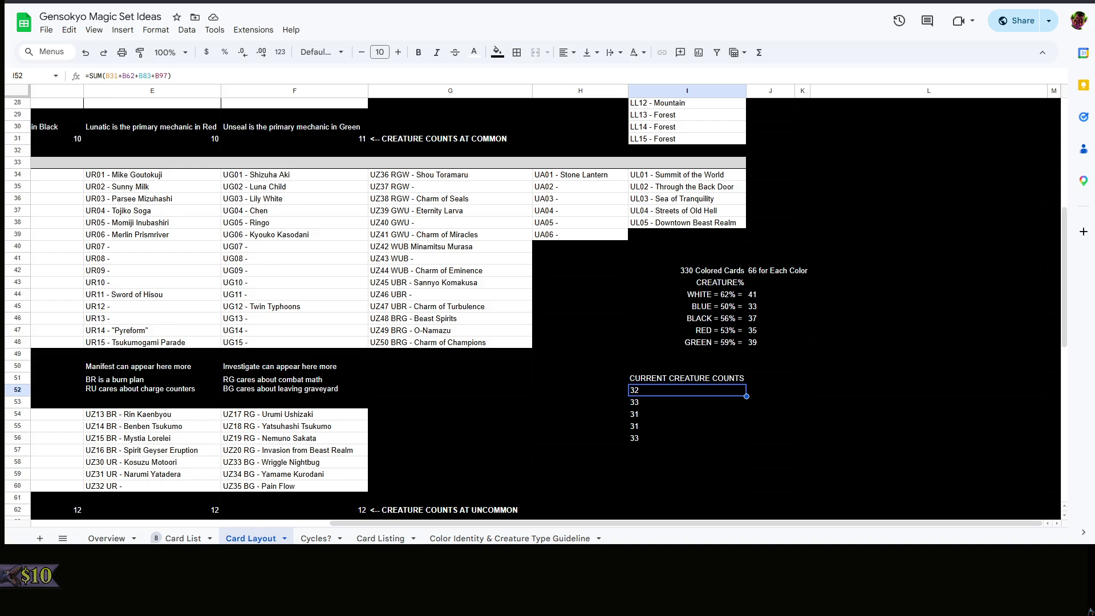
{"action": "left_click", "coordinate": [830, 338]}
{"action": "scroll", "coordinate": [823, 346], "scroll_direction": "down", "scroll_amount": 5}
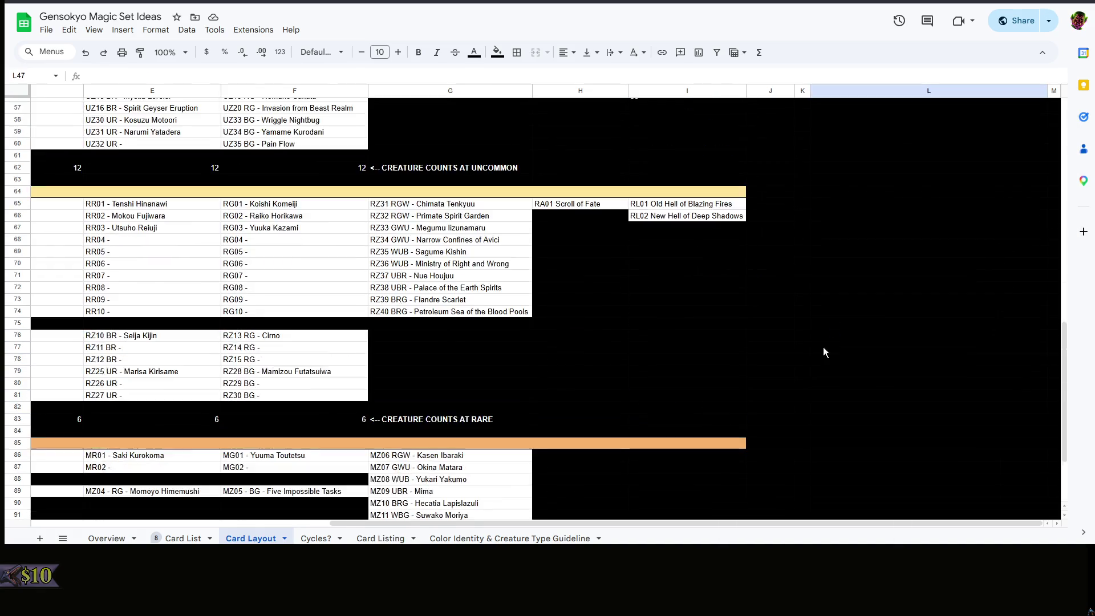
{"action": "left_click_drag", "start_coordinate": [618, 523], "coordinate": [235, 524]}
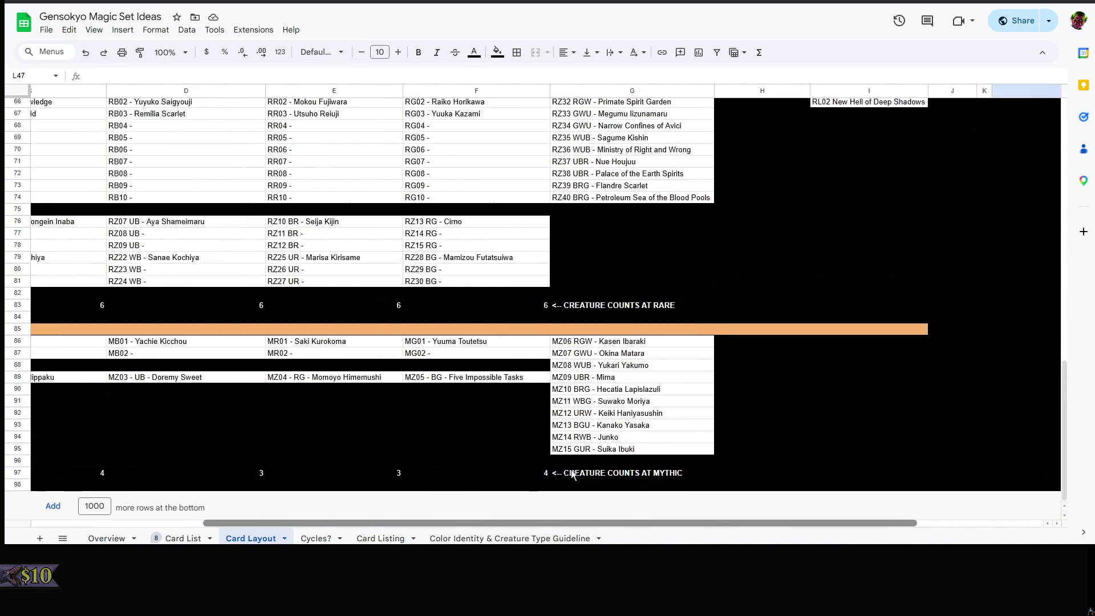
{"action": "scroll", "coordinate": [270, 462], "scroll_direction": "right", "scroll_amount": 3}
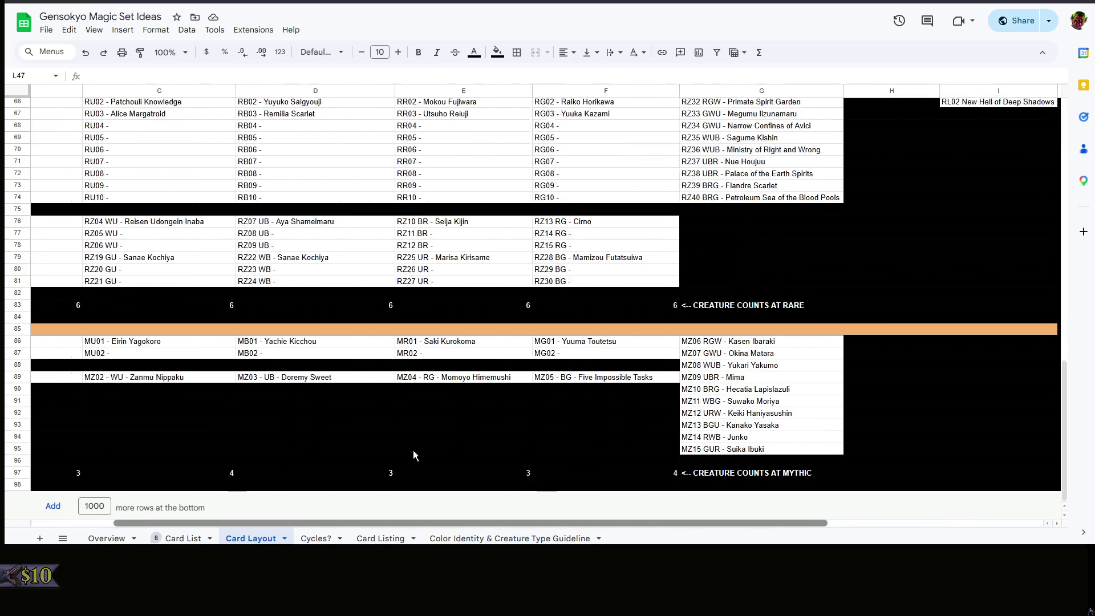
{"action": "scroll", "coordinate": [413, 450], "scroll_direction": "up", "scroll_amount": 3}
{"action": "left_click", "coordinate": [719, 441]}
{"action": "scroll", "coordinate": [806, 406], "scroll_direction": "up", "scroll_amount": 2}
{"action": "scroll", "coordinate": [806, 412], "scroll_direction": "up", "scroll_amount": 3}
{"action": "scroll", "coordinate": [807, 411], "scroll_direction": "down", "scroll_amount": 2}
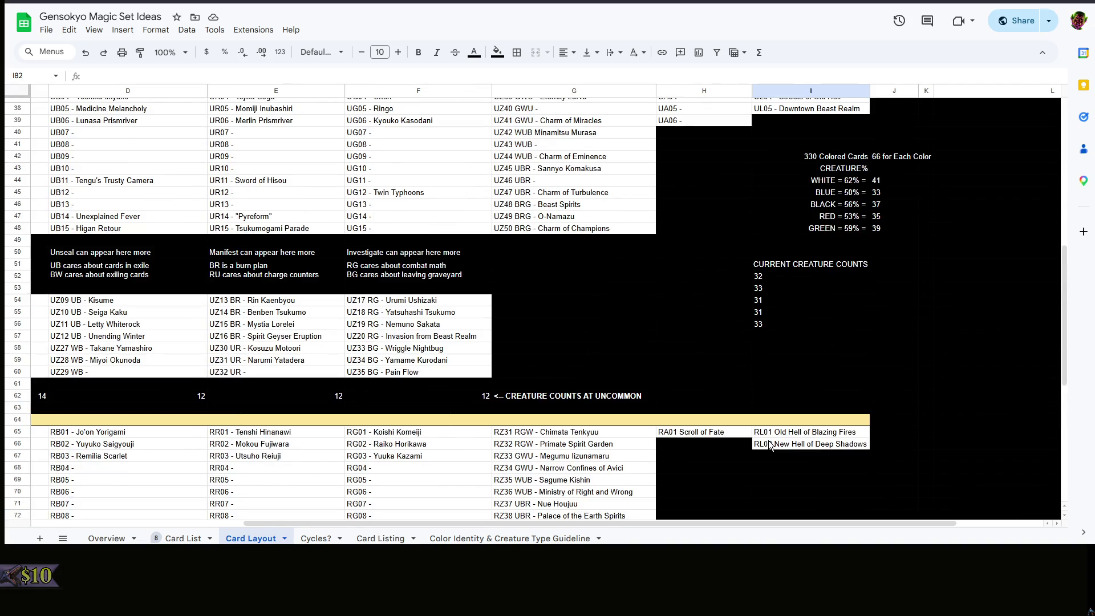
{"action": "scroll", "coordinate": [768, 441], "scroll_direction": "up", "scroll_amount": 2}
{"action": "scroll", "coordinate": [667, 470], "scroll_direction": "down", "scroll_amount": 3}
{"action": "scroll", "coordinate": [665, 468], "scroll_direction": "down", "scroll_amount": 6}
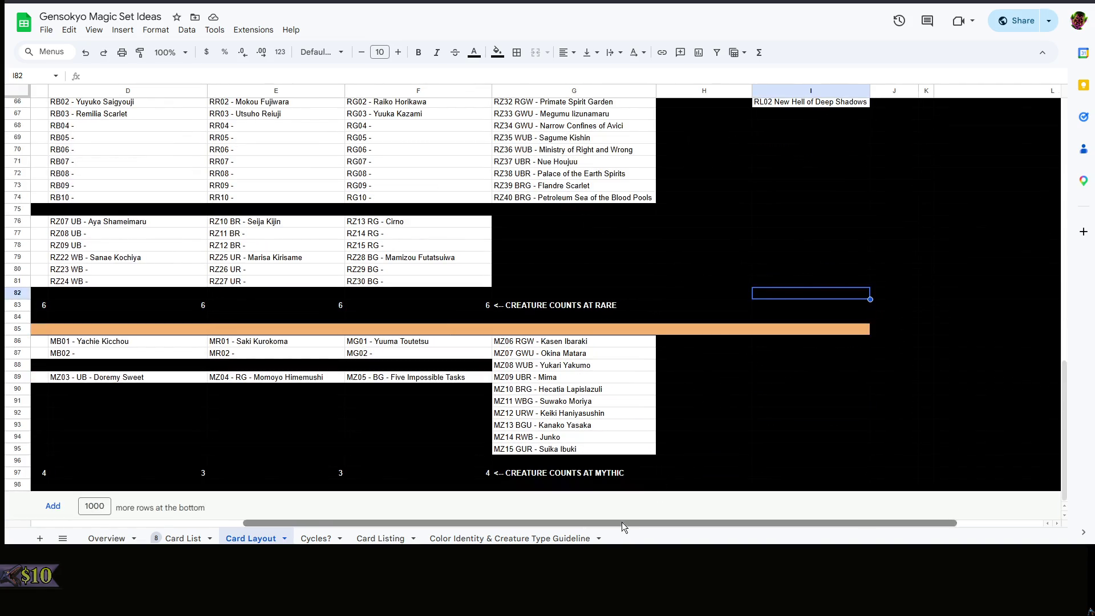
{"action": "left_click_drag", "start_coordinate": [623, 522], "coordinate": [409, 523]}
{"action": "left_click", "coordinate": [900, 473]}
{"action": "left_click", "coordinate": [116, 474], "text": "shift"}
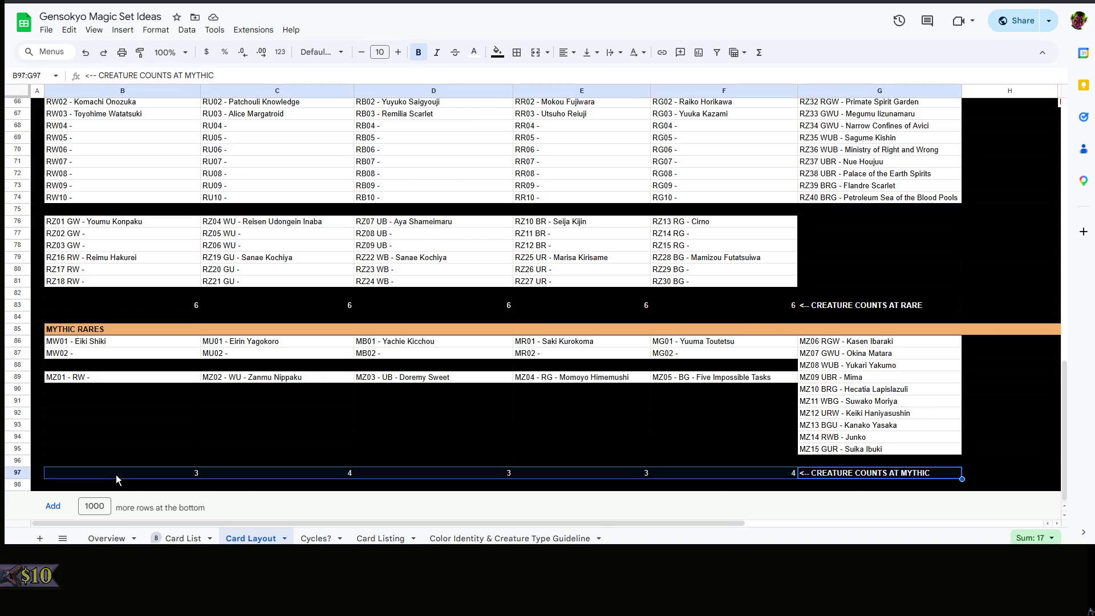
Clear the mythic count row B97:G97 and cancel a stray formula entry
{"action": "key", "text": "Delete"}
{"action": "left_click", "coordinate": [886, 320]}
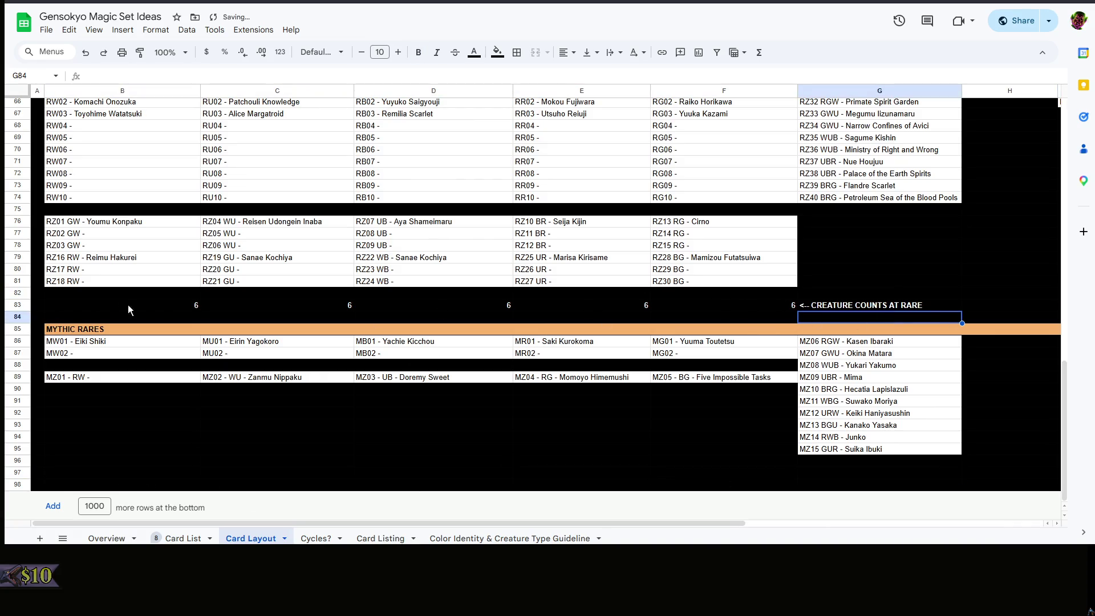
{"action": "left_click", "coordinate": [71, 299], "text": "shift"}
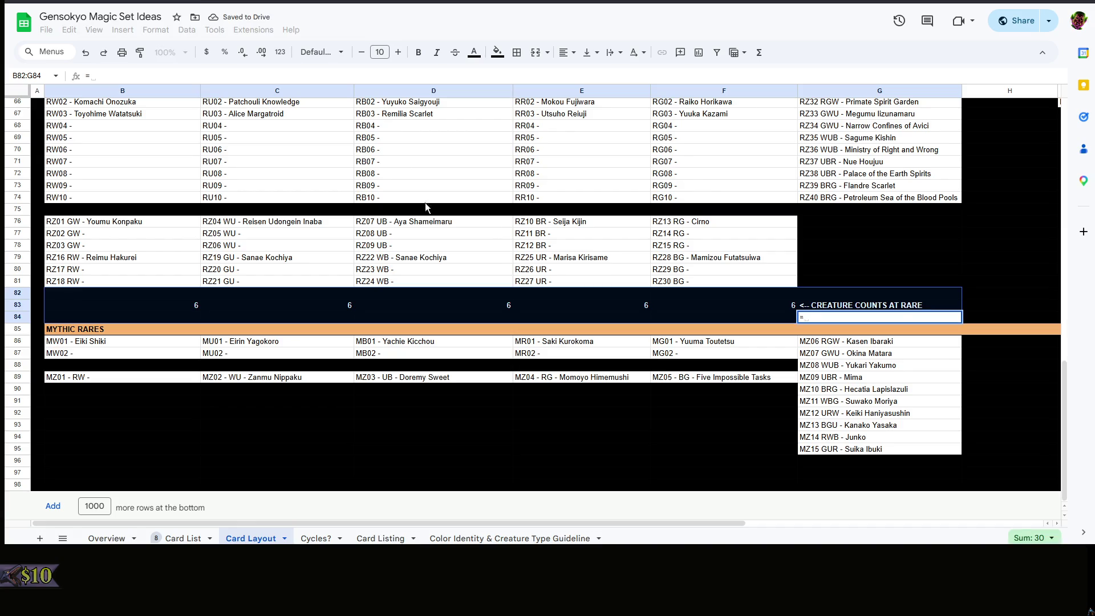
{"action": "type", "text": "="}
{"action": "left_click", "coordinate": [989, 296]}
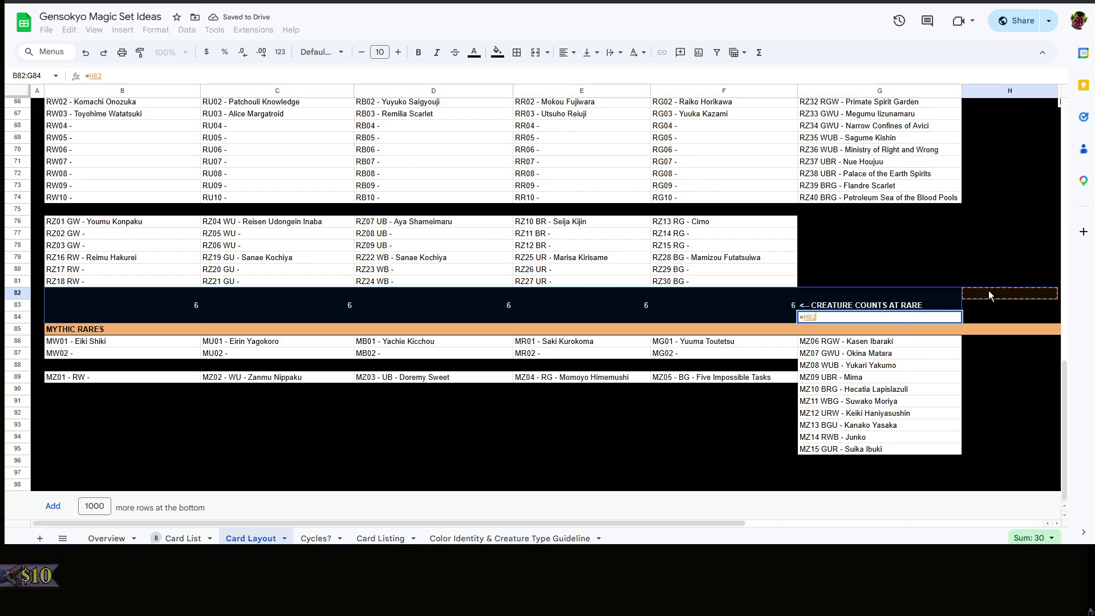
{"action": "key", "text": "Escape"}
{"action": "left_click", "coordinate": [828, 177]}
Clear the rare creature counts and labels in B82:G84
{"action": "left_click", "coordinate": [890, 323]}
{"action": "left_click", "coordinate": [107, 291], "text": "shift"}
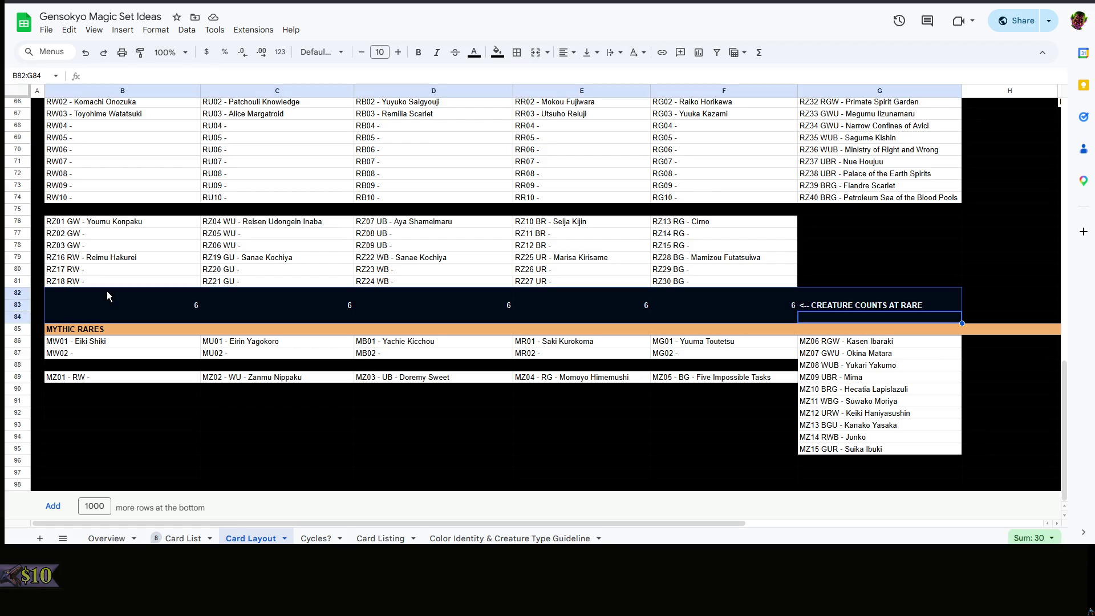
{"action": "key", "text": "Delete"}
{"action": "scroll", "coordinate": [342, 300], "scroll_direction": "up", "scroll_amount": 5}
{"action": "left_click", "coordinate": [667, 332]}
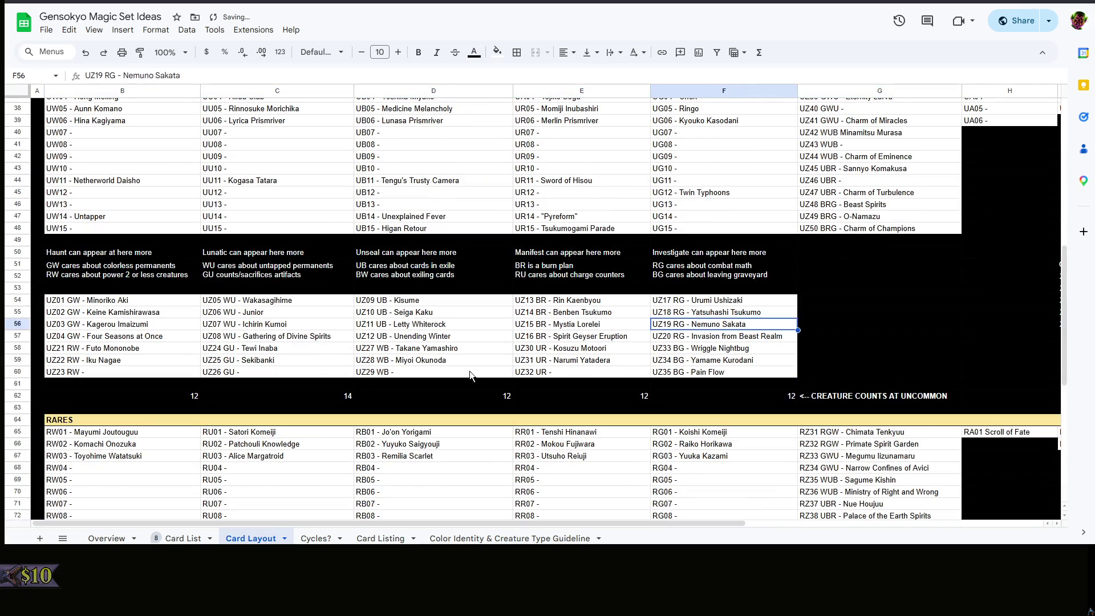
{"action": "left_click", "coordinate": [213, 392]}
{"action": "scroll", "coordinate": [213, 391], "scroll_direction": "up", "scroll_amount": 4}
{"action": "scroll", "coordinate": [351, 416], "scroll_direction": "up", "scroll_amount": 3}
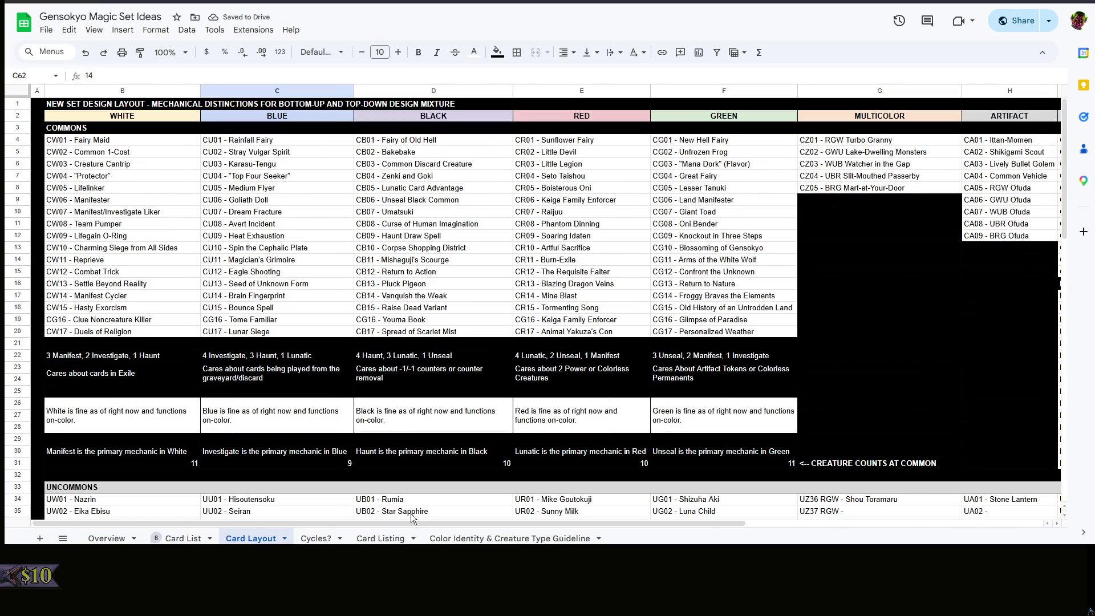
{"action": "left_click_drag", "start_coordinate": [445, 525], "coordinate": [658, 526]}
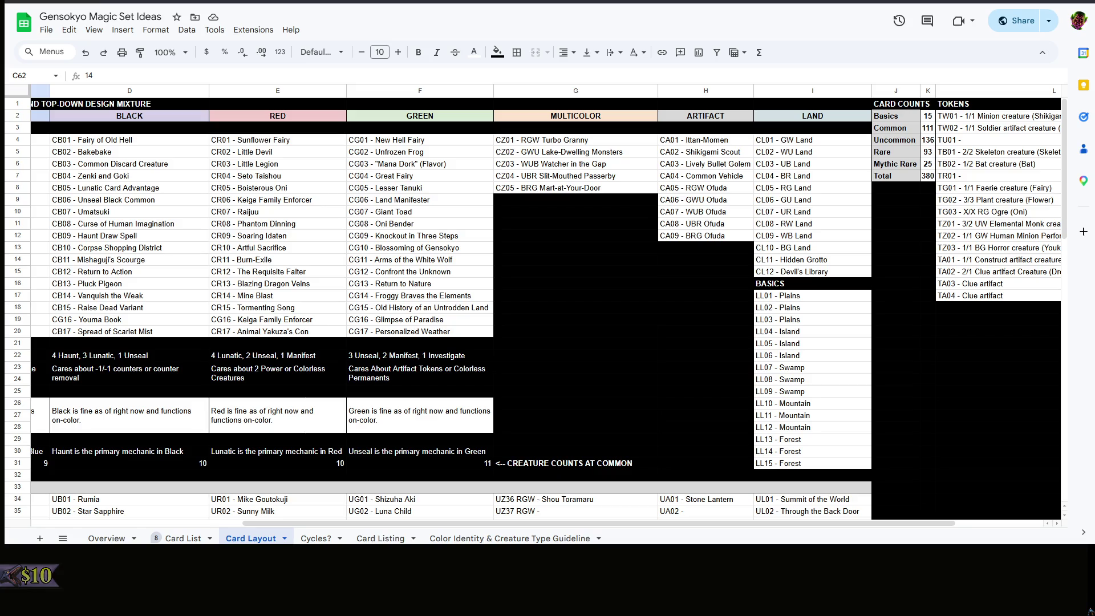
{"action": "left_click", "coordinate": [928, 175]}
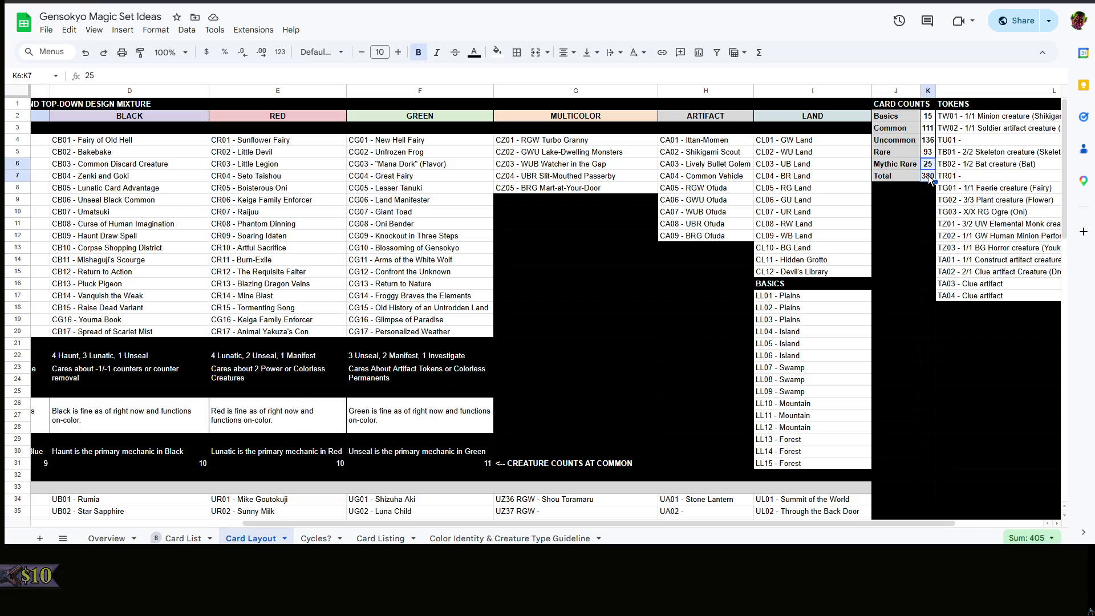
{"action": "left_click", "coordinate": [929, 272]}
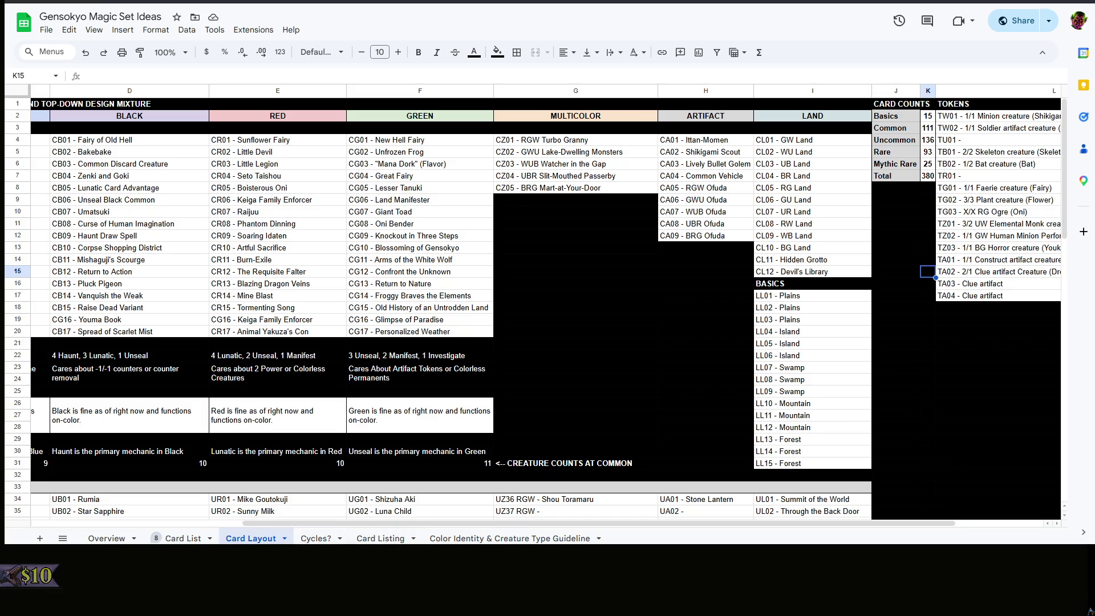
{"action": "scroll", "coordinate": [548, 308], "scroll_direction": "down", "scroll_amount": 5}
{"action": "scroll", "coordinate": [548, 308], "scroll_direction": "up", "scroll_amount": 3}
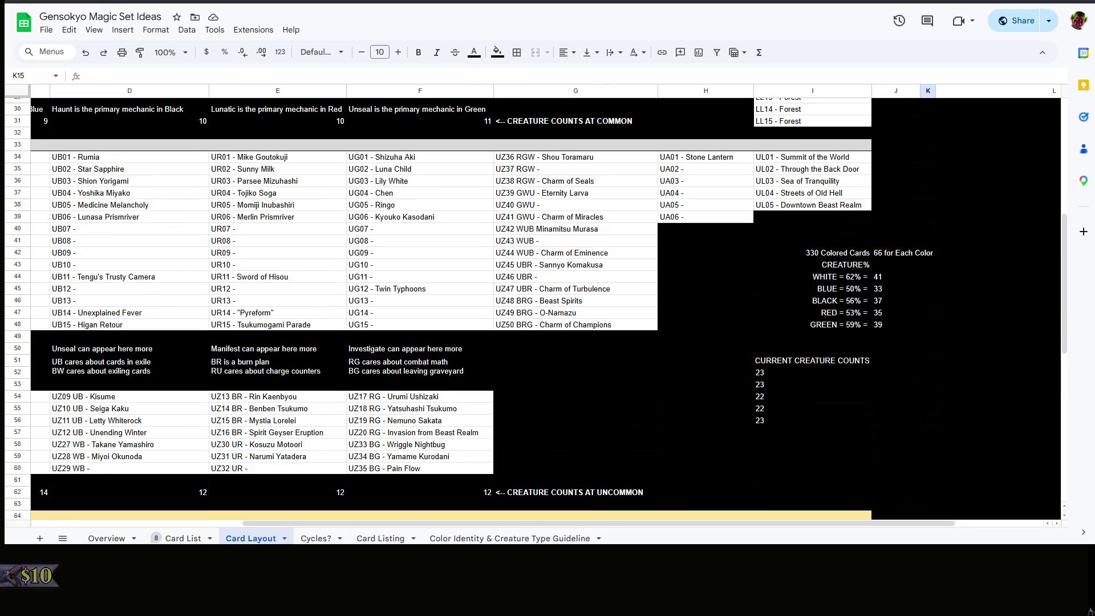
{"action": "double_click", "coordinate": [820, 252]}
{"action": "left_click", "coordinate": [706, 300]}
{"action": "scroll", "coordinate": [706, 301], "scroll_direction": "up", "scroll_amount": 5}
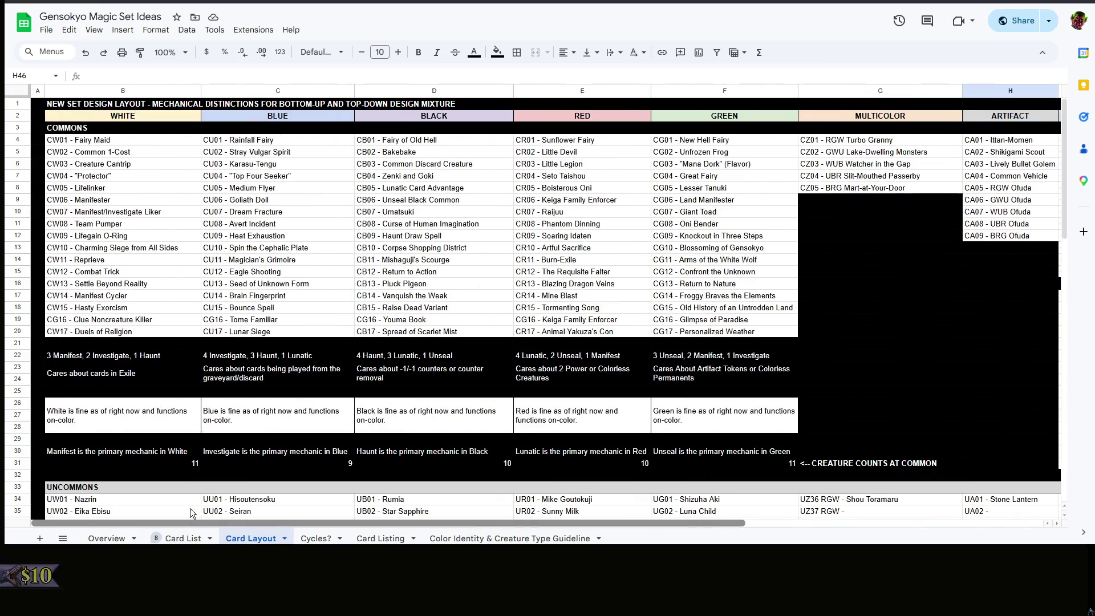
{"action": "mouse_move", "coordinate": [514, 523]}
{"action": "left_mouse_down"}
{"action": "mouse_move", "coordinate": [373, 514]}
{"action": "mouse_move", "coordinate": [530, 520]}
{"action": "left_mouse_up"}
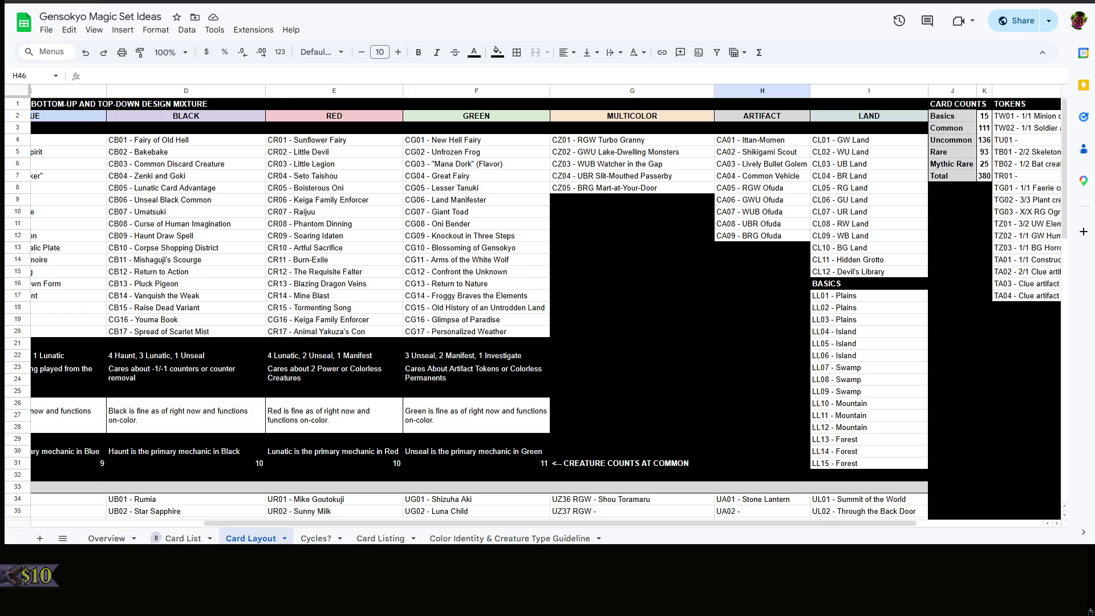
{"action": "scroll", "coordinate": [548, 308], "scroll_direction": "down", "scroll_amount": 1}
{"action": "scroll", "coordinate": [547, 309], "scroll_direction": "down", "scroll_amount": 2}
{"action": "scroll", "coordinate": [547, 309], "scroll_direction": "down", "scroll_amount": 2}
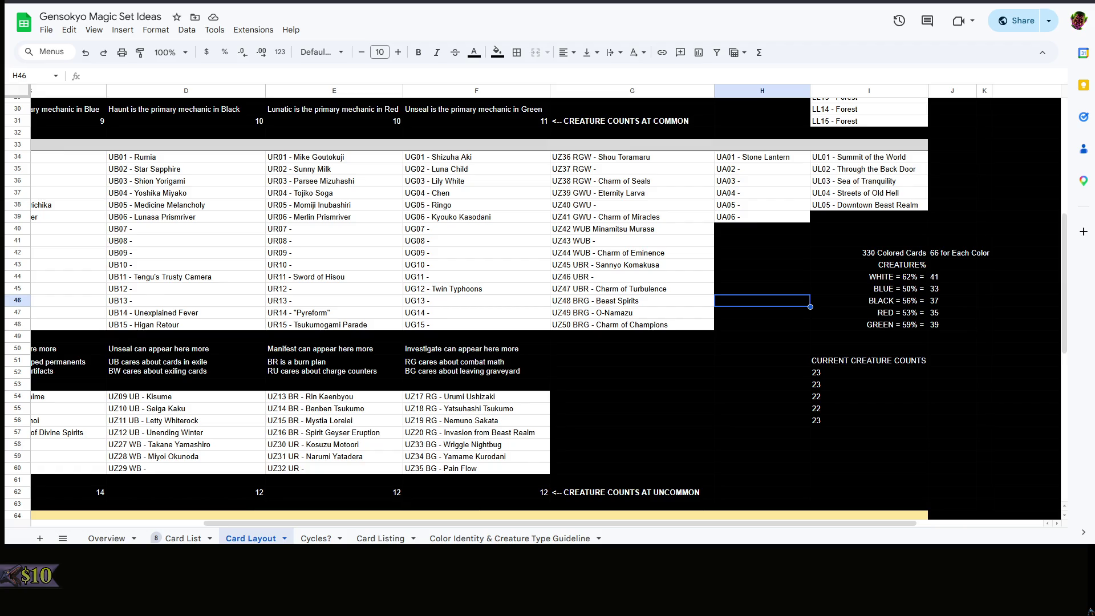
{"action": "scroll", "coordinate": [547, 308], "scroll_direction": "up", "scroll_amount": 3}
{"action": "scroll", "coordinate": [547, 308], "scroll_direction": "up", "scroll_amount": 2}
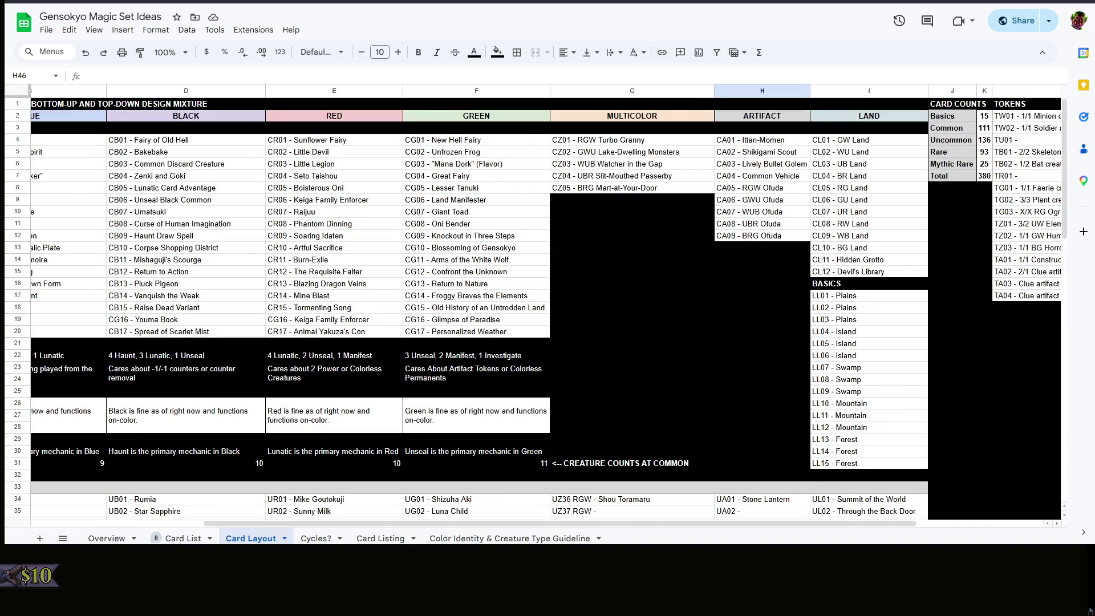
{"action": "scroll", "coordinate": [547, 308], "scroll_direction": "down", "scroll_amount": 5}
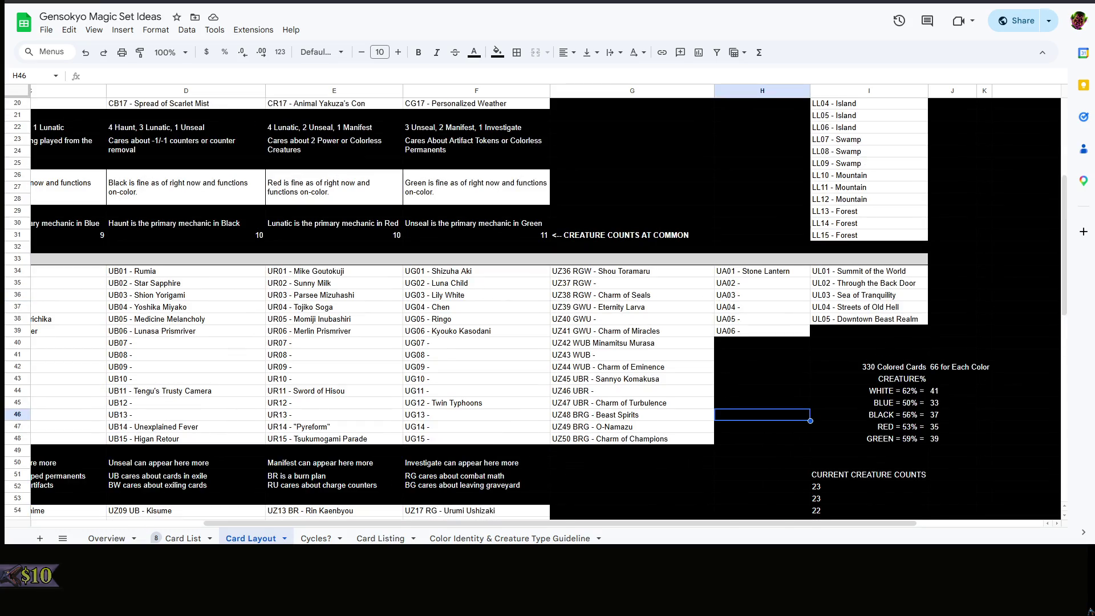
{"action": "scroll", "coordinate": [547, 309], "scroll_direction": "up", "scroll_amount": 5}
{"action": "scroll", "coordinate": [548, 309], "scroll_direction": "down", "scroll_amount": 3}
{"action": "double_click", "coordinate": [431, 217]}
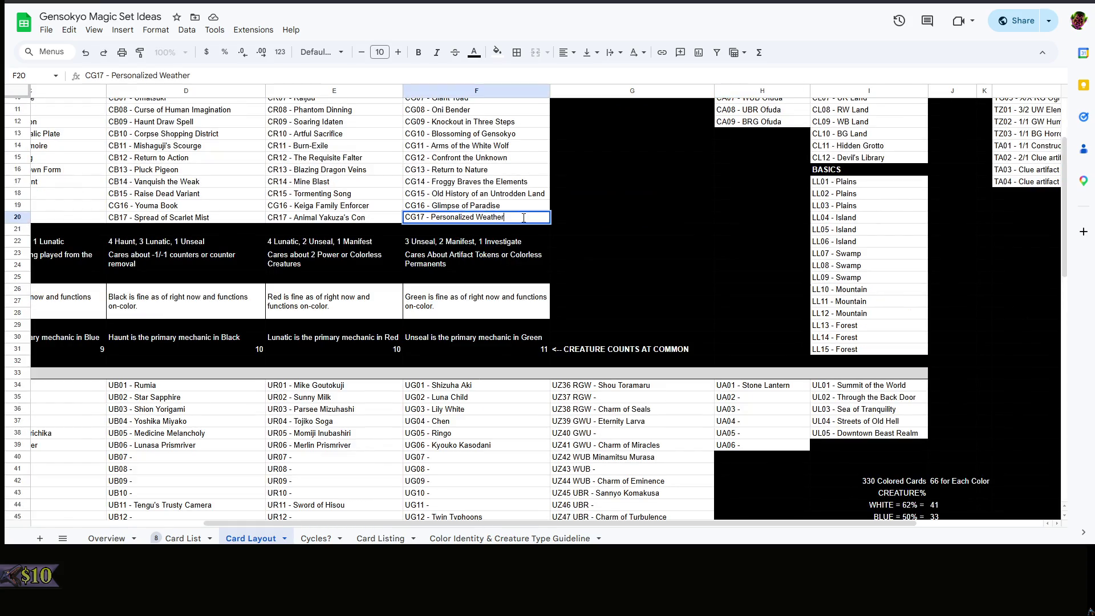
{"action": "type", "text": "Ner"}
Fix the CG17 name typo and rename CR17 to Beast Yakuza's Con
{"action": "key", "text": "BackSpace"}
{"action": "type", "text": "w R"}
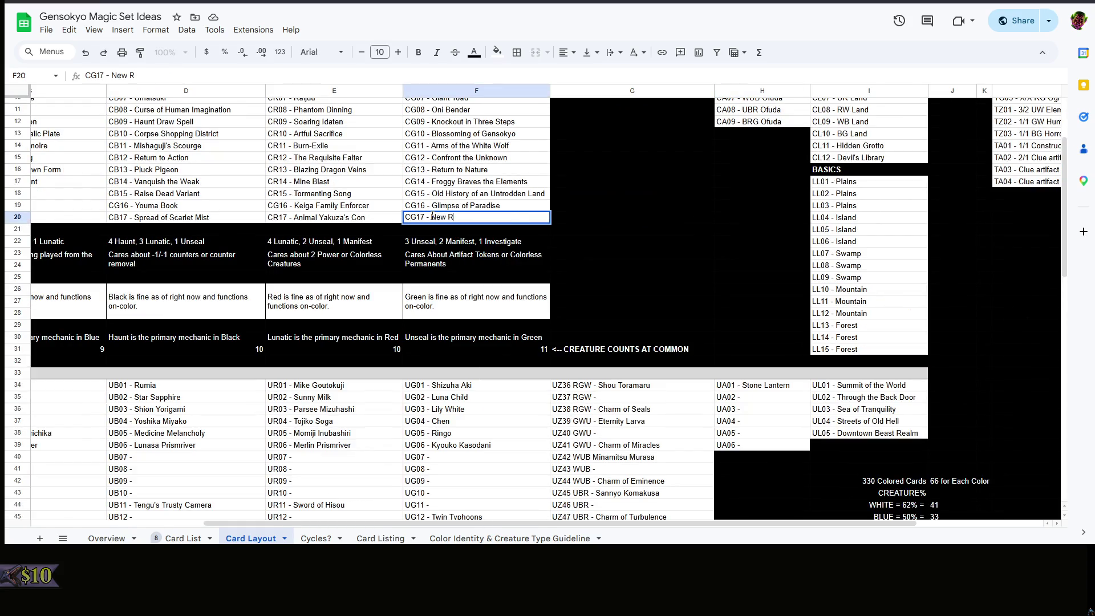
{"action": "type", "text": "ivals on the Mountain"}
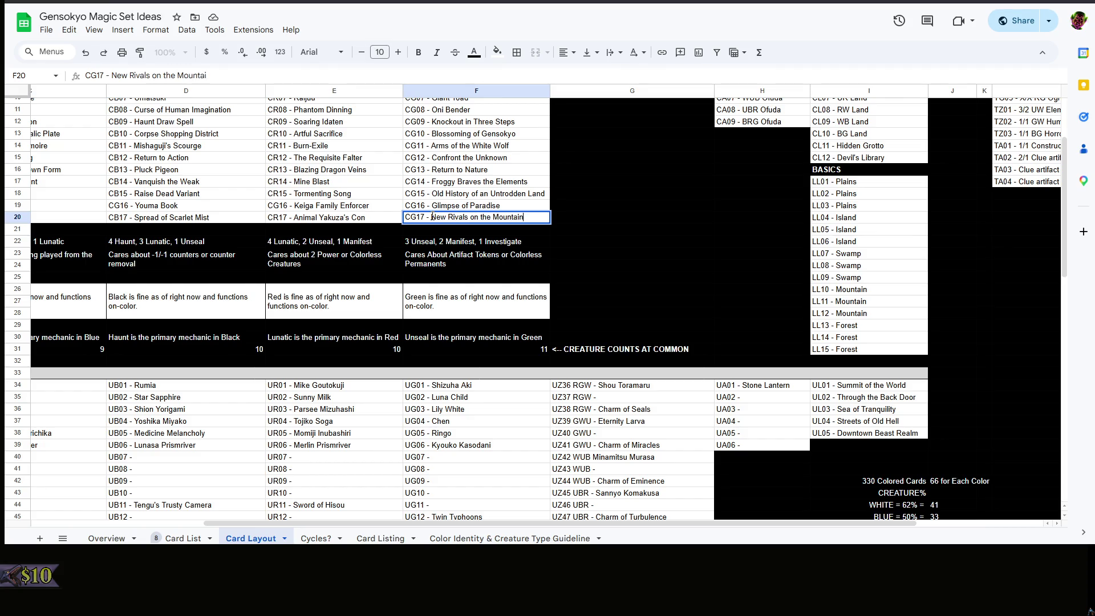
{"action": "double_click", "coordinate": [321, 218]}
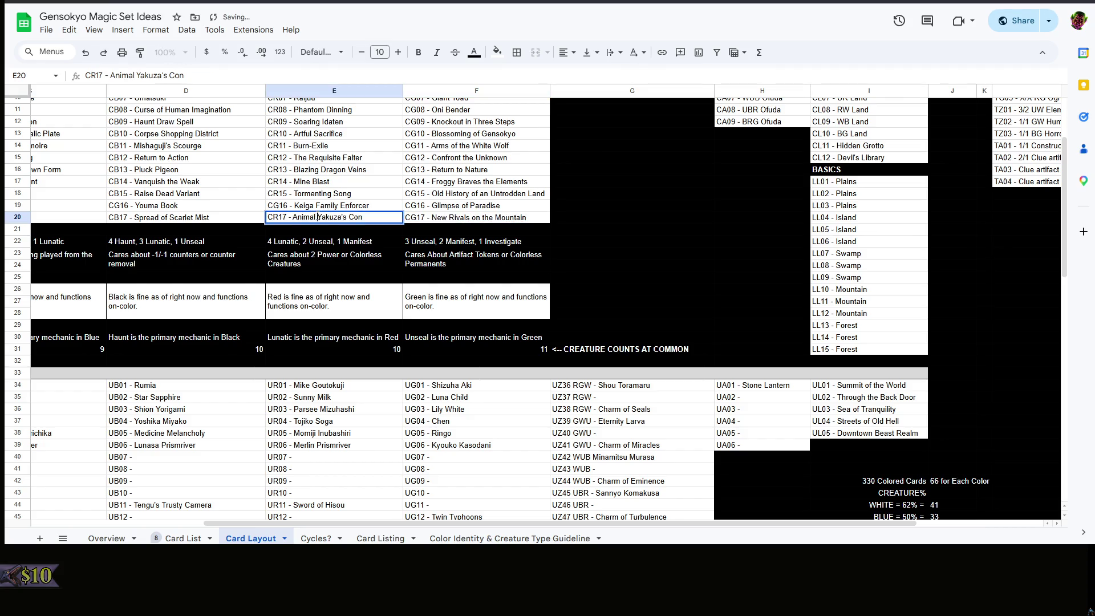
{"action": "double_click", "coordinate": [319, 217]}
{"action": "type", "text": "Beast"}
{"action": "left_click", "coordinate": [672, 255]}
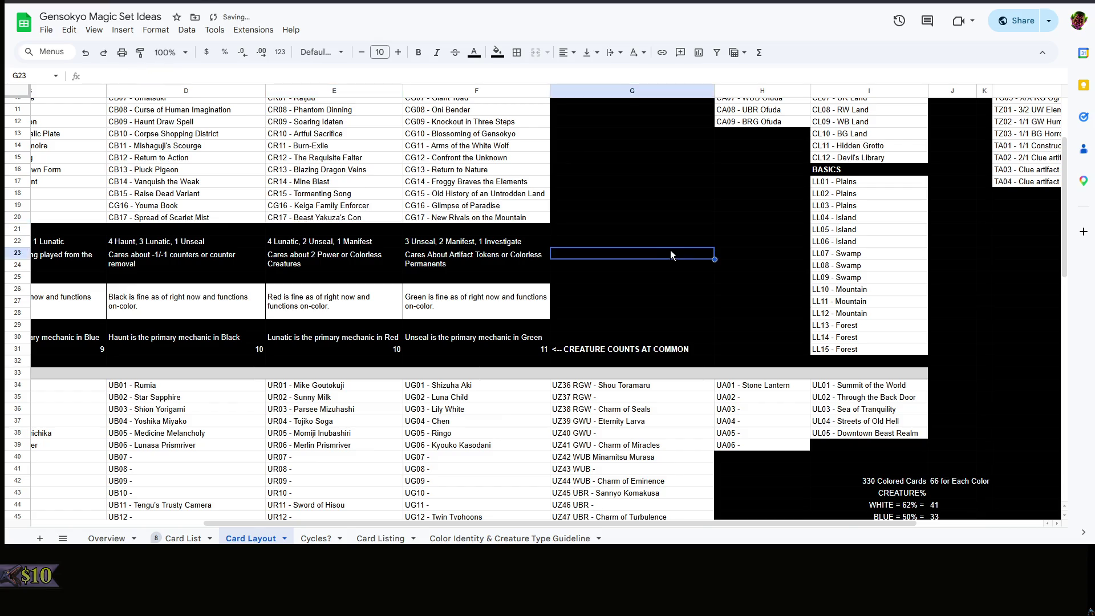
Select rows 52 through 84 of the Card Layout sheet
{"action": "left_click", "coordinate": [573, 230]}
{"action": "left_click_drag", "start_coordinate": [587, 523], "coordinate": [293, 503]}
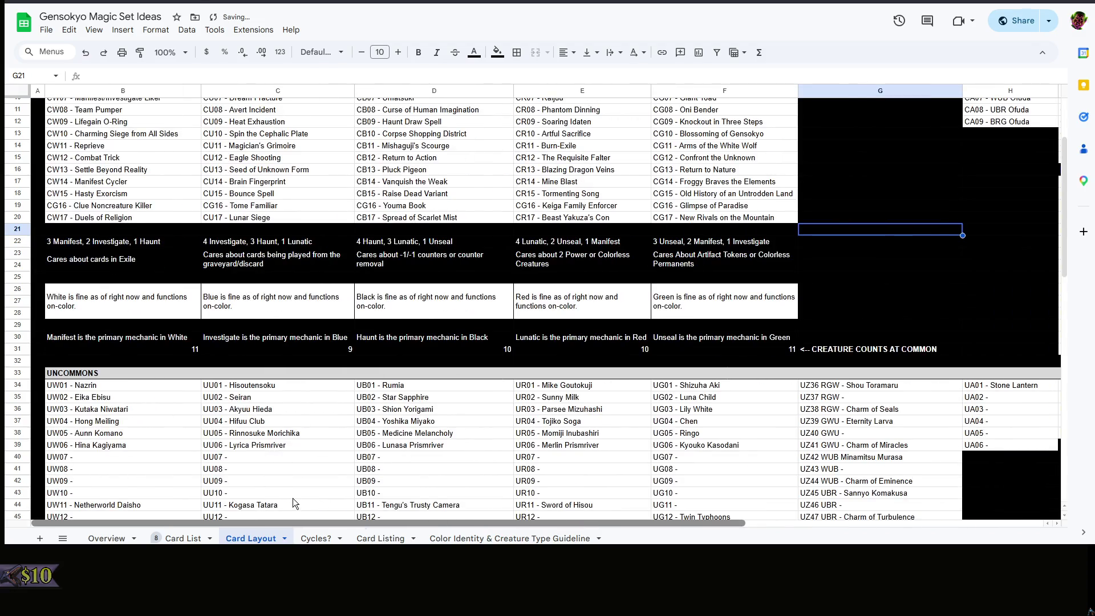
{"action": "scroll", "coordinate": [661, 334], "scroll_direction": "right", "scroll_amount": 5}
{"action": "scroll", "coordinate": [661, 334], "scroll_direction": "down", "scroll_amount": 6}
{"action": "left_click", "coordinate": [633, 341]}
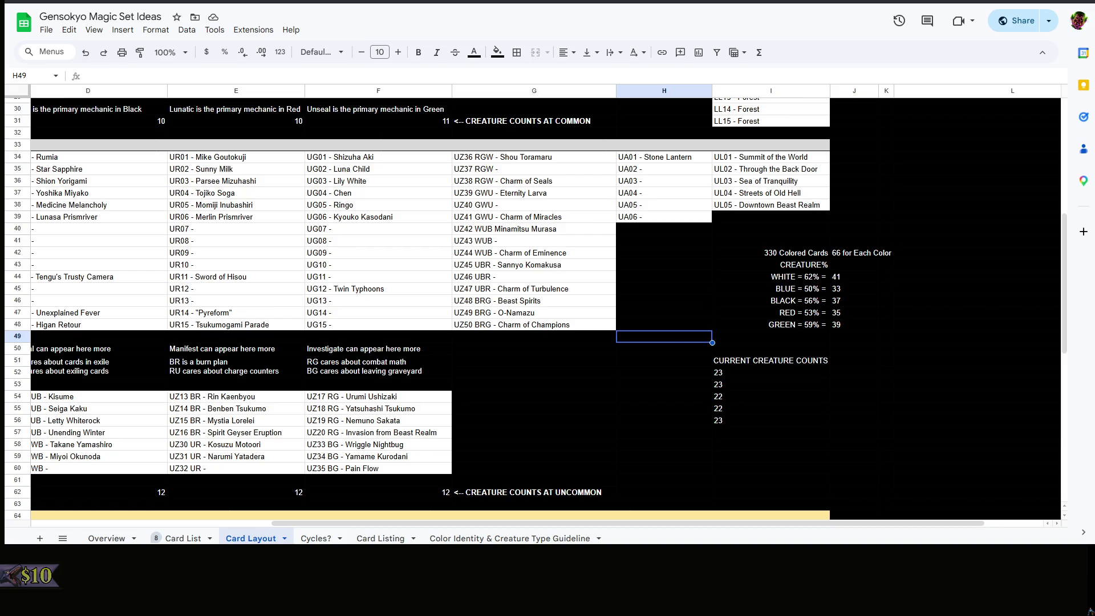
{"action": "left_click", "coordinate": [580, 373]}
{"action": "scroll", "coordinate": [722, 406], "scroll_direction": "down", "scroll_amount": 5}
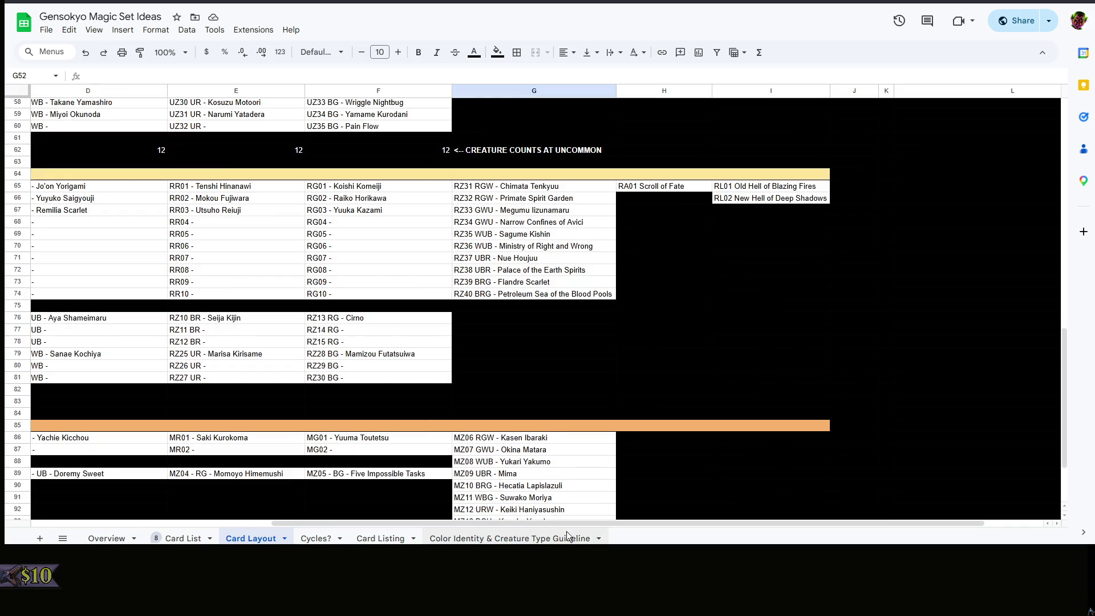
{"action": "scroll", "coordinate": [568, 523], "scroll_direction": "left", "scroll_amount": 3}
{"action": "left_click", "coordinate": [17, 413], "text": "shift"}
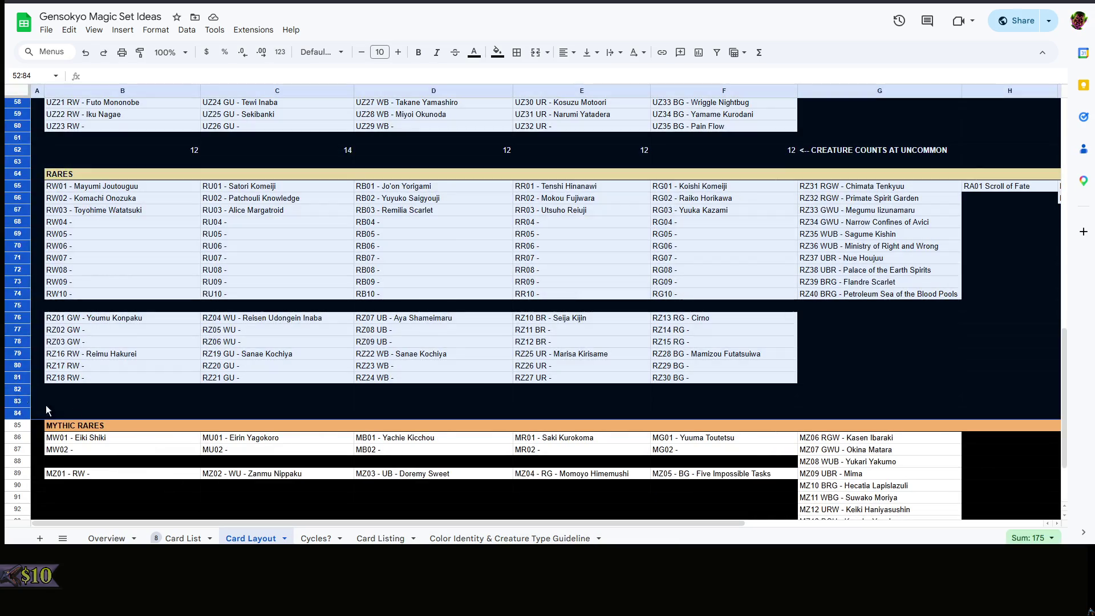
Delete the two empty rows 83–84 above the Mythic Rares header
{"action": "left_click", "coordinate": [18, 413], "text": "shift"}
{"action": "right_click", "coordinate": [31, 410]}
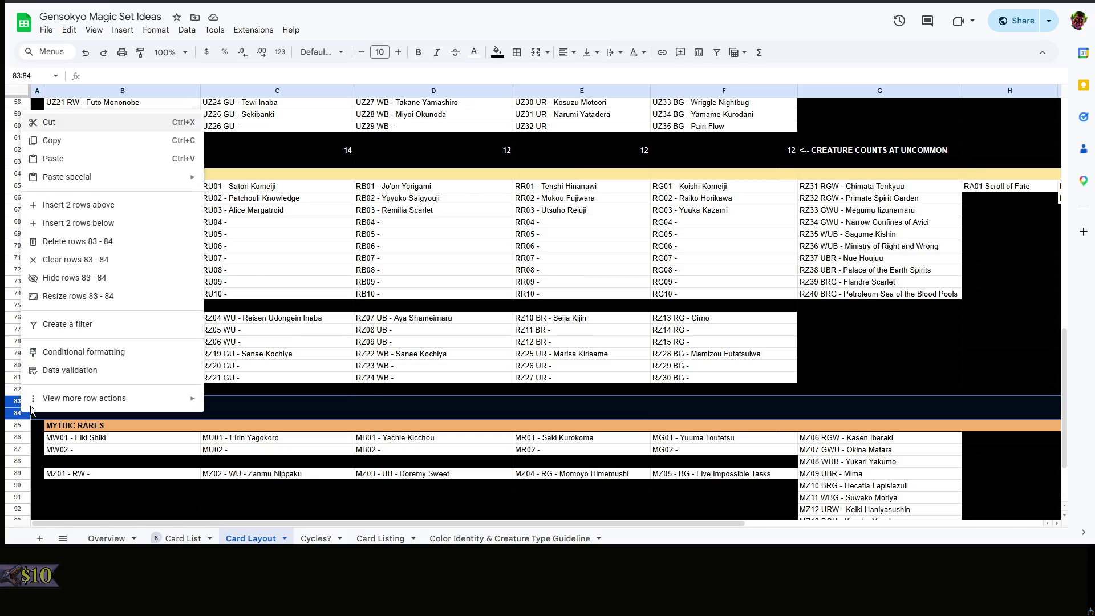
{"action": "left_click", "coordinate": [90, 241]}
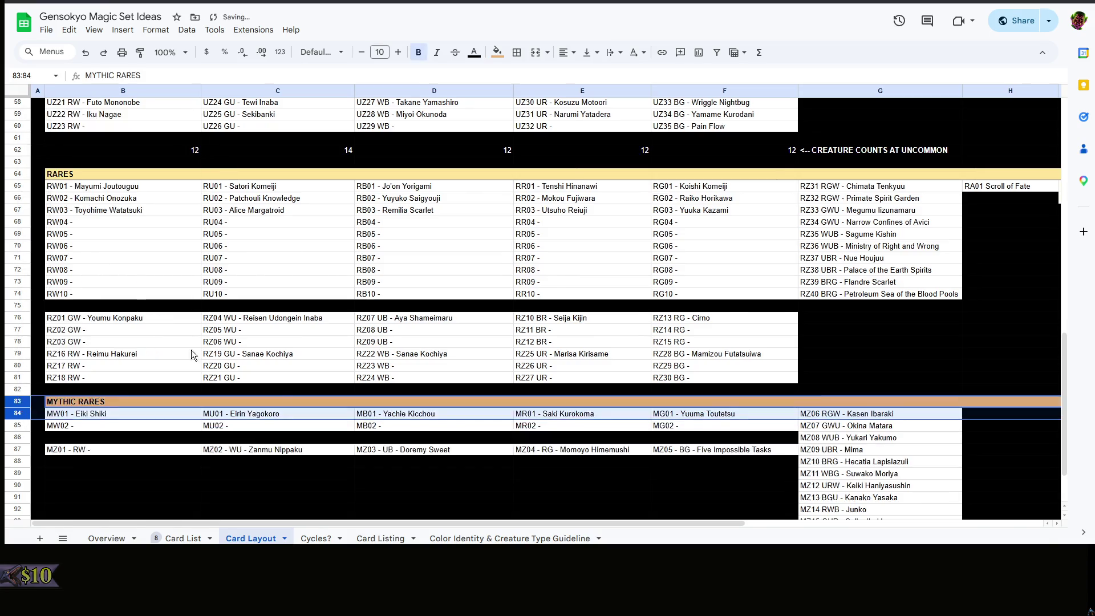
{"action": "scroll", "coordinate": [191, 350], "scroll_direction": "down", "scroll_amount": 2}
Delete the two trailing rows 95–96 at the bottom of the sheet
{"action": "left_click", "coordinate": [21, 461]}
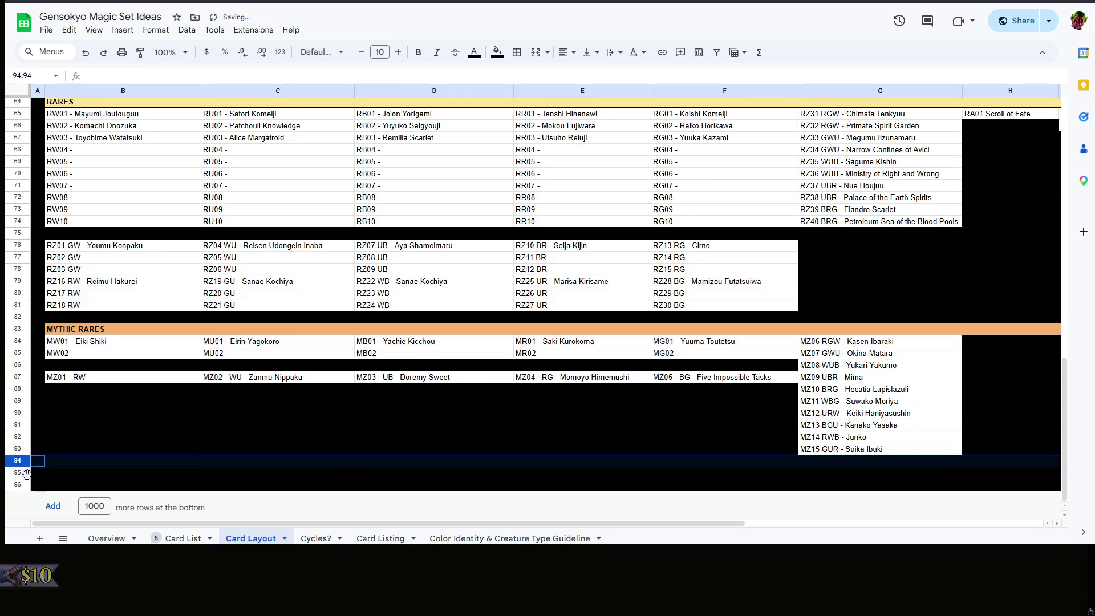
{"action": "left_click_drag", "start_coordinate": [26, 472], "coordinate": [27, 484]}
{"action": "right_click", "coordinate": [27, 484]}
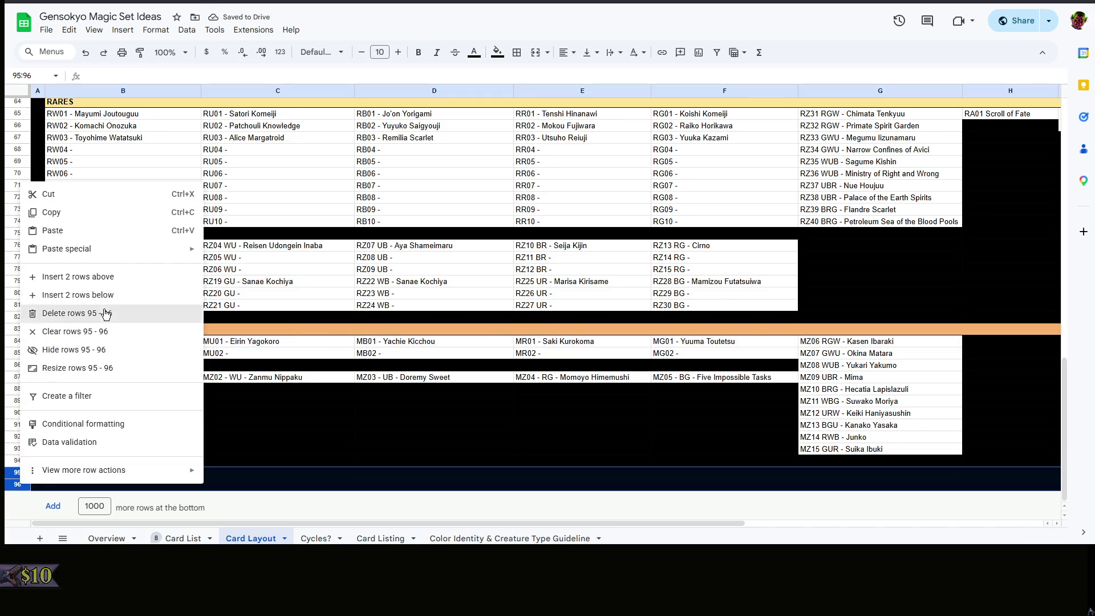
{"action": "left_click", "coordinate": [106, 314]}
{"action": "left_click", "coordinate": [542, 445]}
{"action": "left_click", "coordinate": [426, 434]}
{"action": "scroll", "coordinate": [426, 434], "scroll_direction": "up", "scroll_amount": 5}
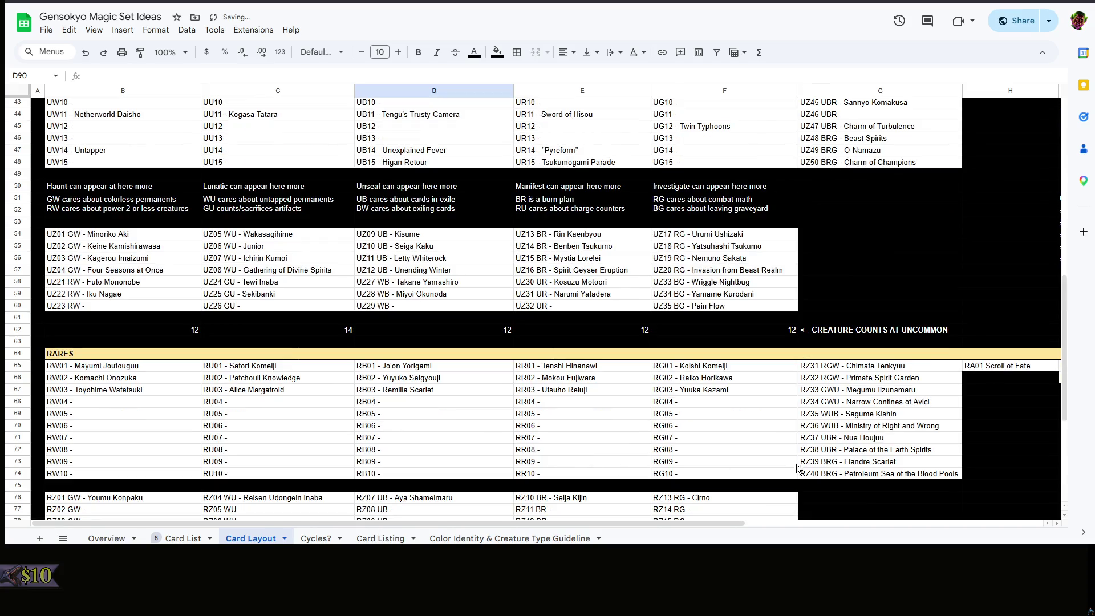
{"action": "left_click", "coordinate": [822, 483]}
{"action": "scroll", "coordinate": [821, 483], "scroll_direction": "up", "scroll_amount": 3}
{"action": "mouse_move", "coordinate": [543, 523]}
{"action": "left_mouse_down"}
{"action": "mouse_move", "coordinate": [675, 524]}
{"action": "mouse_move", "coordinate": [822, 505]}
{"action": "left_mouse_up"}
Strip the '+#REF!+#REF!' references from the I52–I54 creature total formulas
{"action": "left_click", "coordinate": [718, 326]}
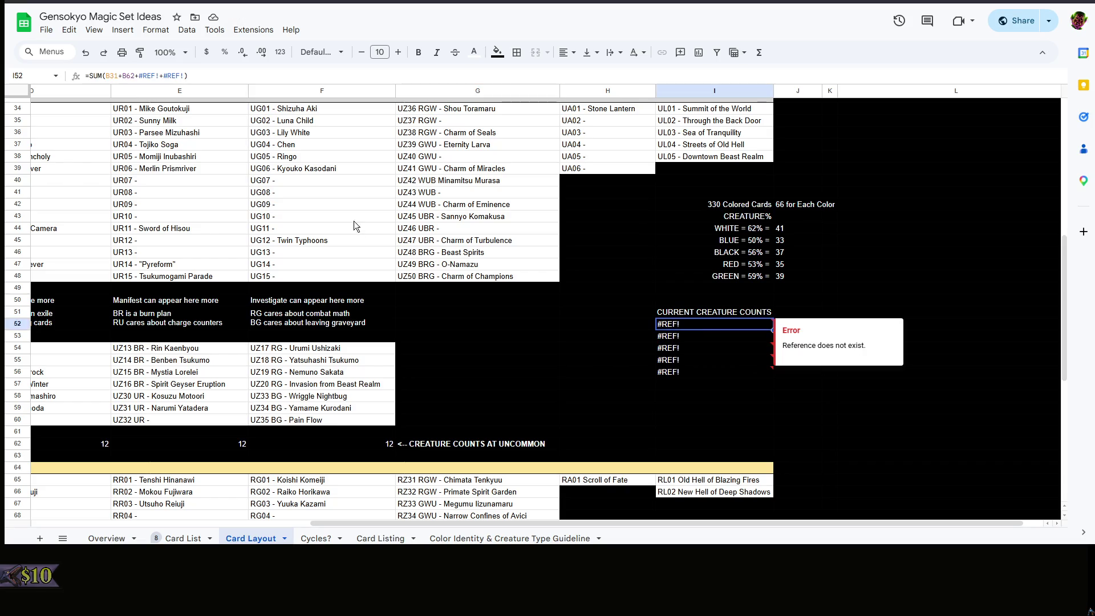
{"action": "left_click_drag", "start_coordinate": [135, 75], "coordinate": [183, 76]}
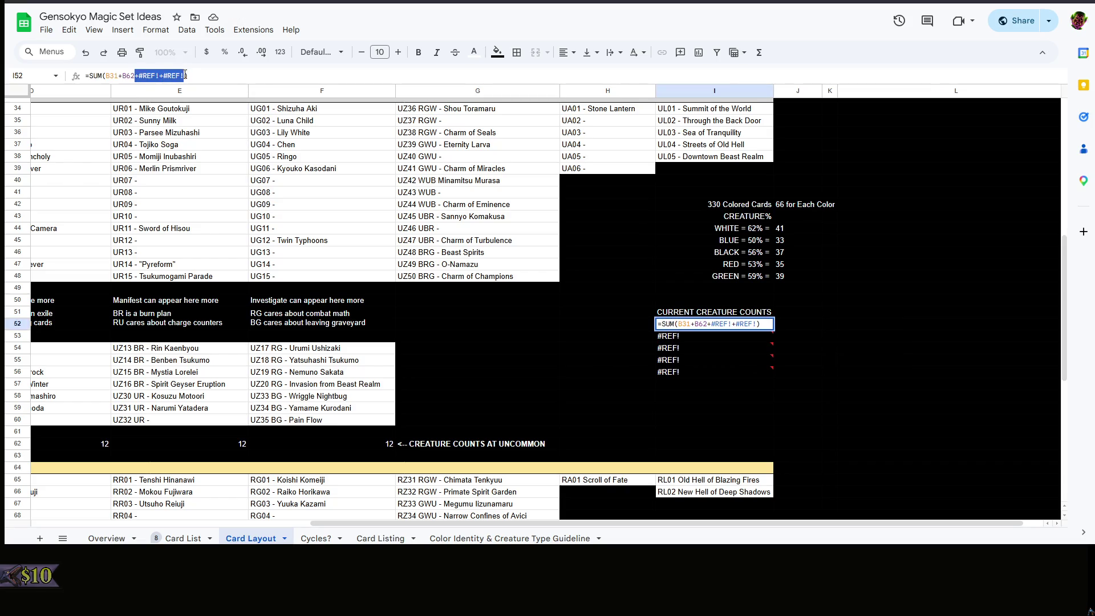
{"action": "key", "text": "Return"}
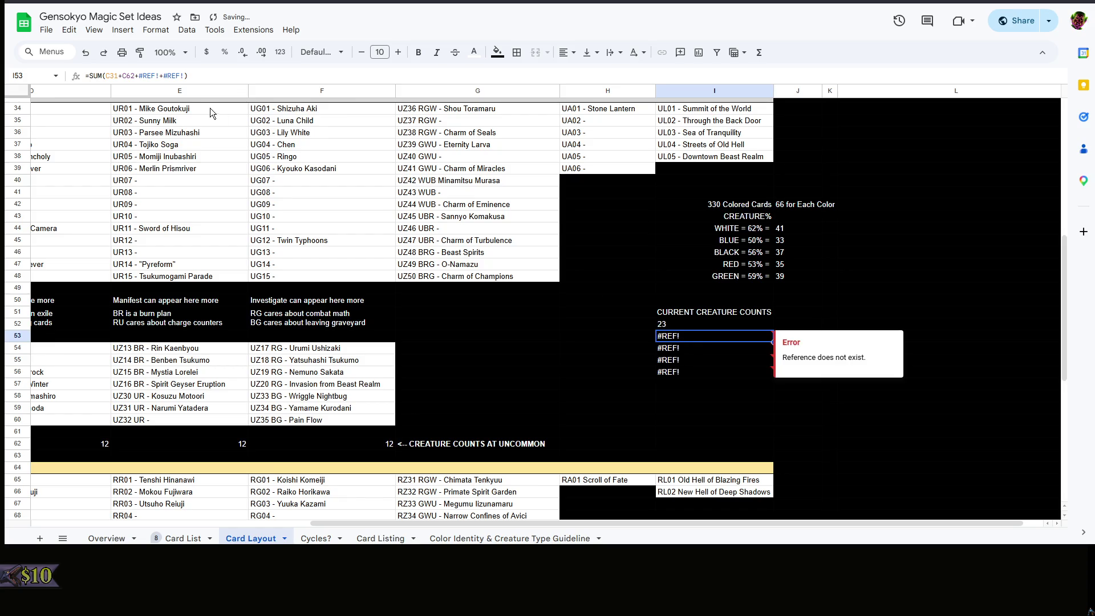
{"action": "left_click_drag", "start_coordinate": [134, 75], "coordinate": [186, 76]}
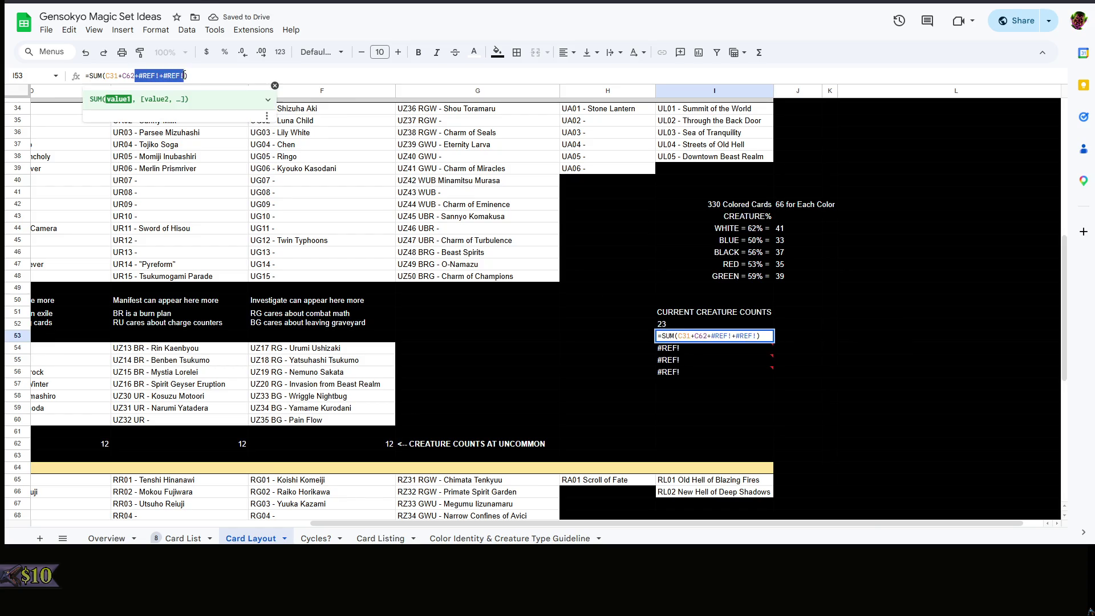
{"action": "key", "text": "BackSpace"}
{"action": "key", "text": "Return"}
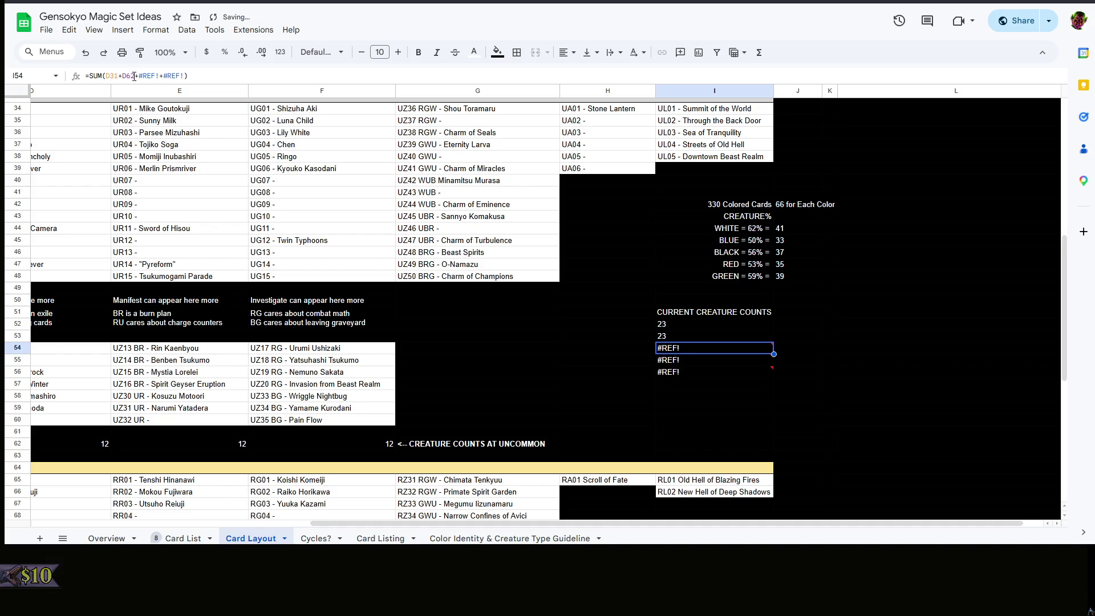
{"action": "left_click_drag", "start_coordinate": [135, 76], "coordinate": [187, 75]}
{"action": "key", "text": "BackSpace"}
{"action": "key", "text": "Return"}
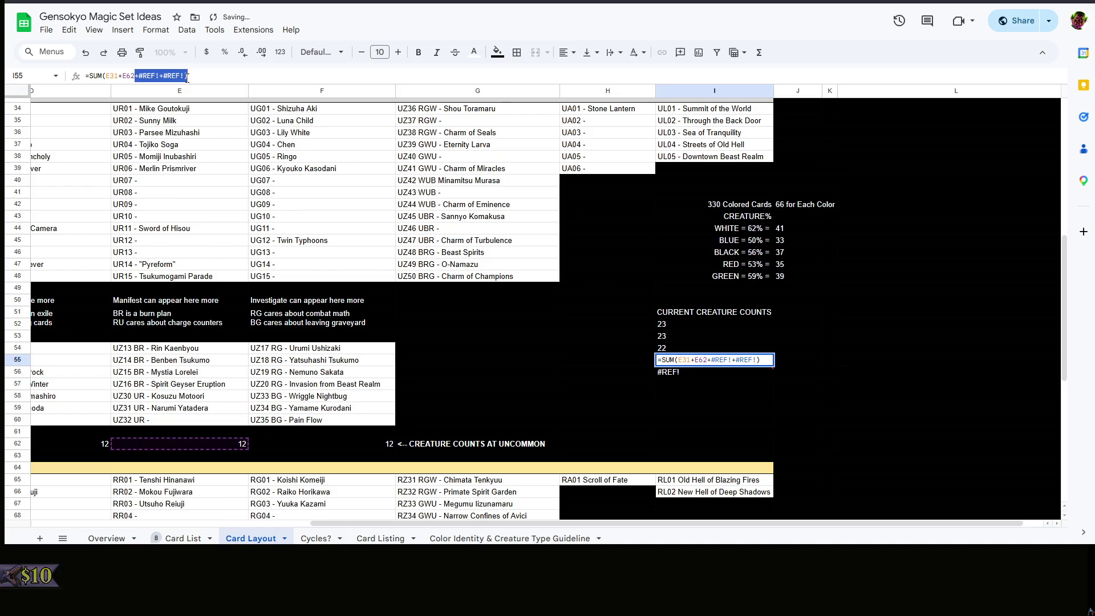
Strip the broken references from I55 and I56 so totals read 23, 23, 22, 22, 23
{"action": "key", "text": "BackSpace"}
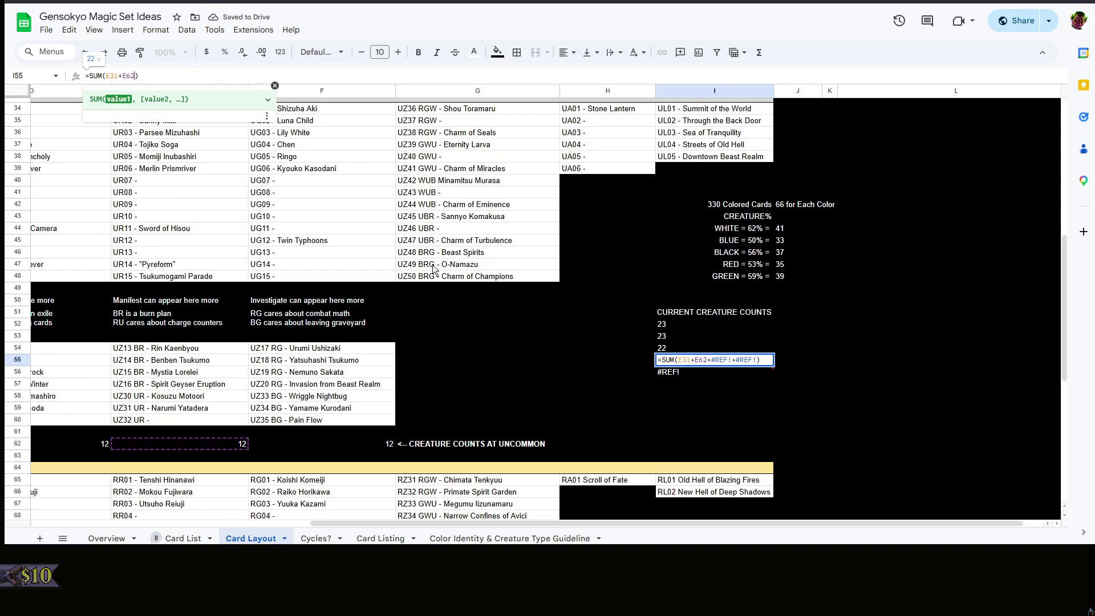
{"action": "key", "text": "Return"}
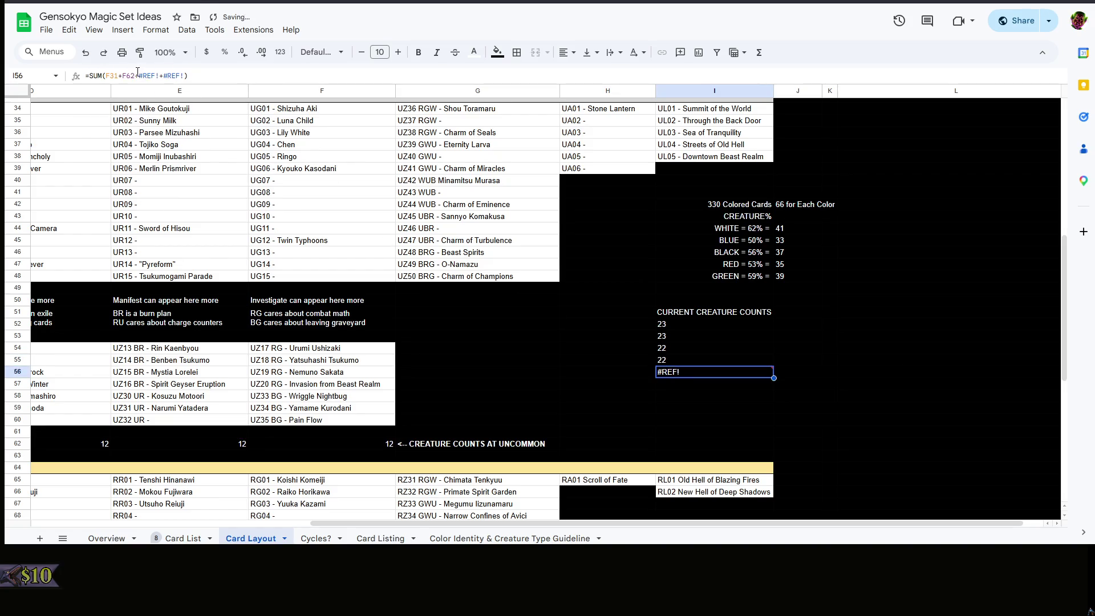
{"action": "left_click_drag", "start_coordinate": [135, 75], "coordinate": [187, 75]}
{"action": "key", "text": "BackSpace"}
{"action": "right_click", "coordinate": [507, 347]}
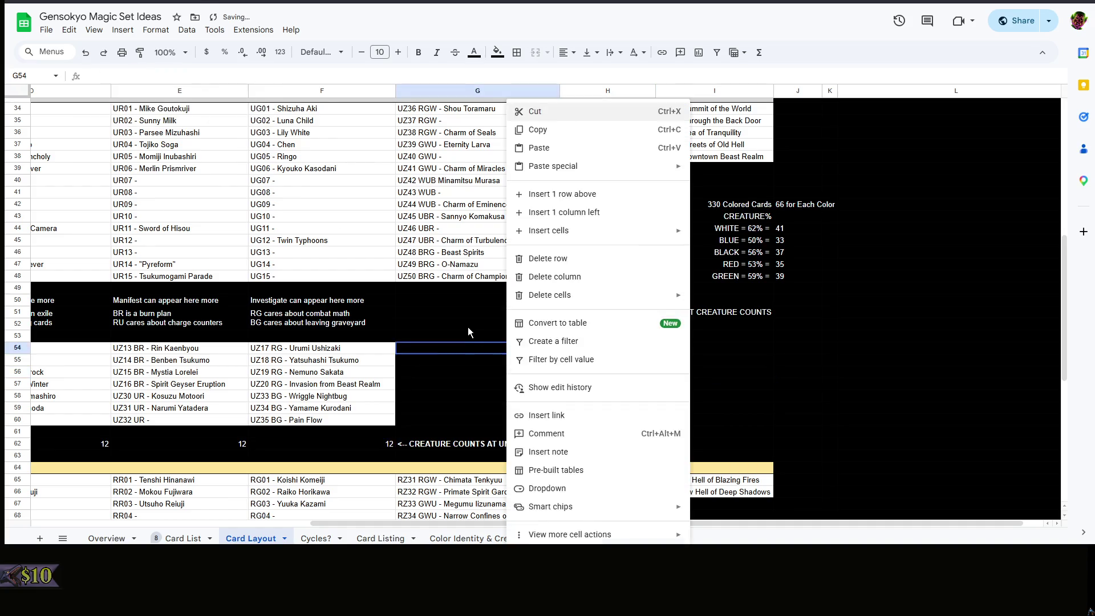
{"action": "left_click", "coordinate": [467, 326]}
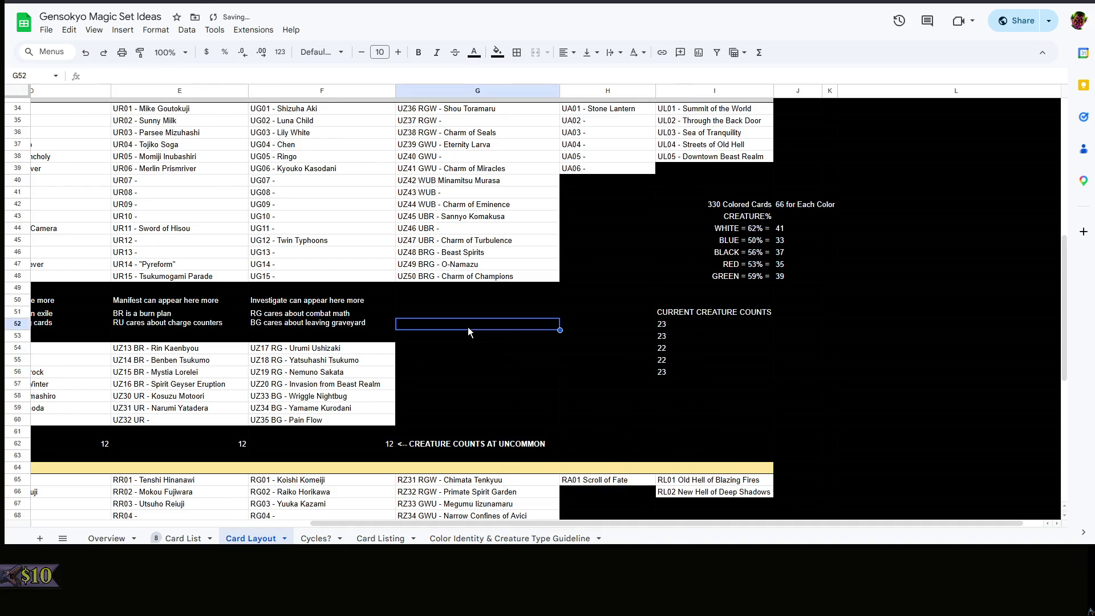
{"action": "left_click", "coordinate": [817, 278]}
{"action": "left_click", "coordinate": [787, 233]}
{"action": "left_click", "coordinate": [748, 221]}
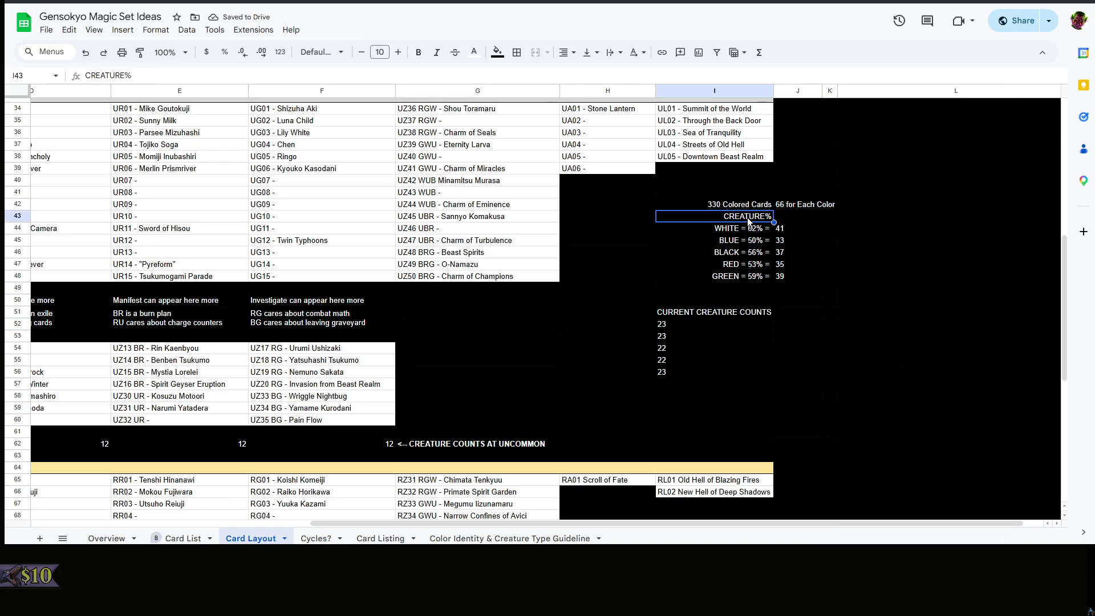
{"action": "left_click", "coordinate": [650, 216]}
{"action": "scroll", "coordinate": [634, 282], "scroll_direction": "up", "scroll_amount": 5}
{"action": "scroll", "coordinate": [599, 411], "scroll_direction": "down", "scroll_amount": 3}
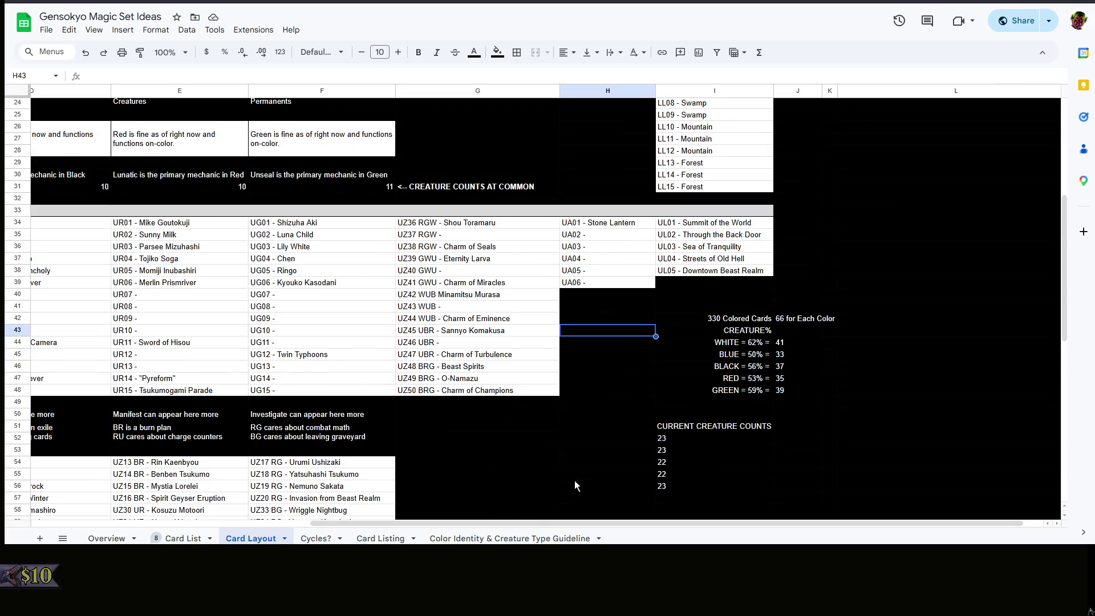
{"action": "scroll", "coordinate": [542, 519], "scroll_direction": "left", "scroll_amount": 5}
{"action": "left_click", "coordinate": [702, 382]}
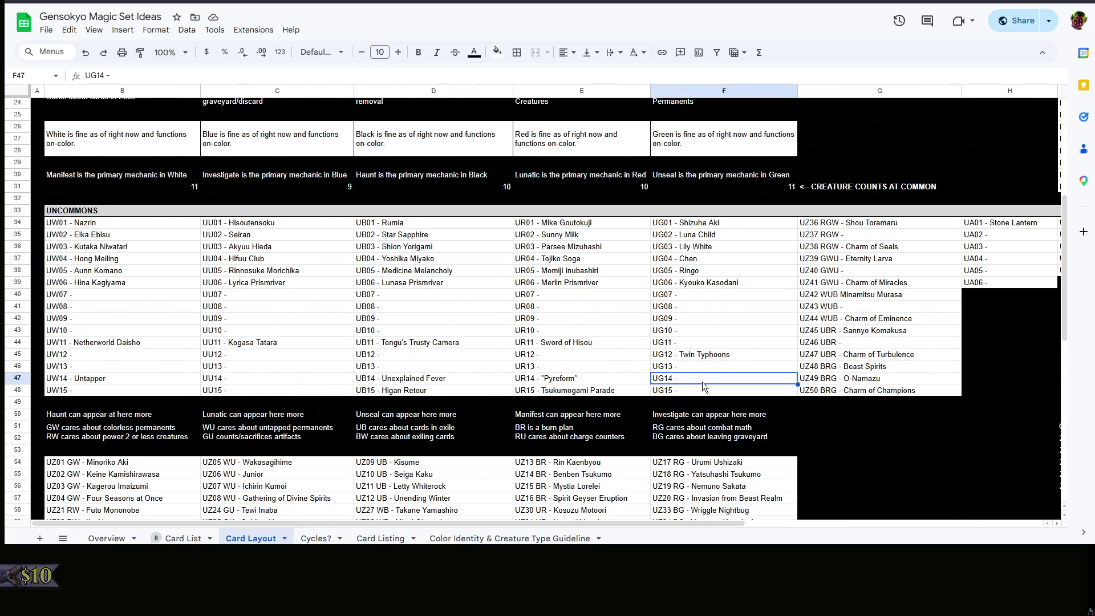
{"action": "left_click", "coordinate": [844, 423]}
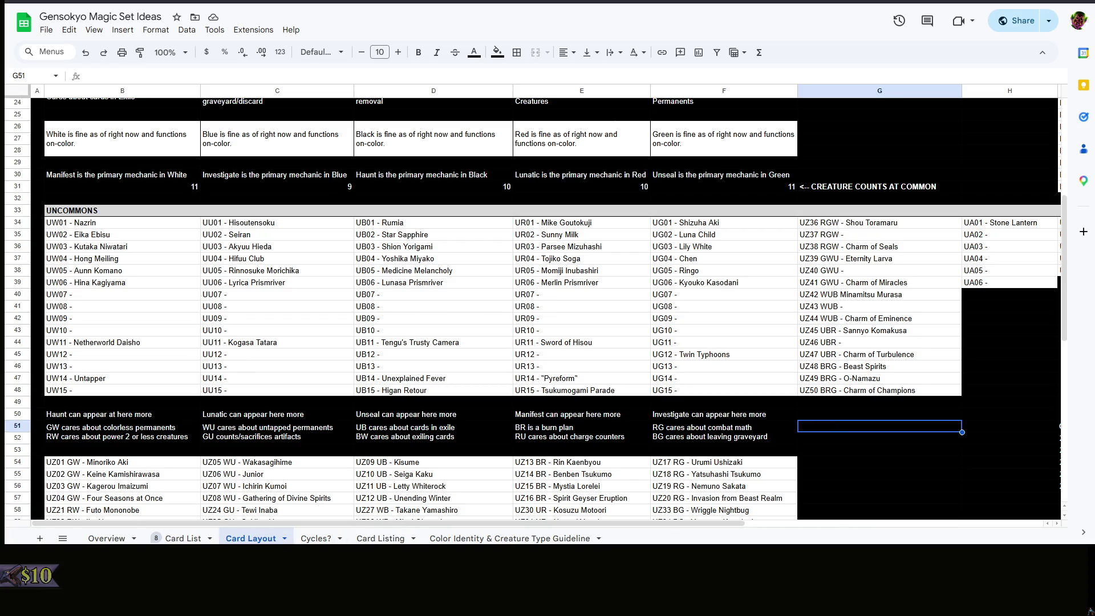
{"action": "left_click", "coordinate": [932, 491]}
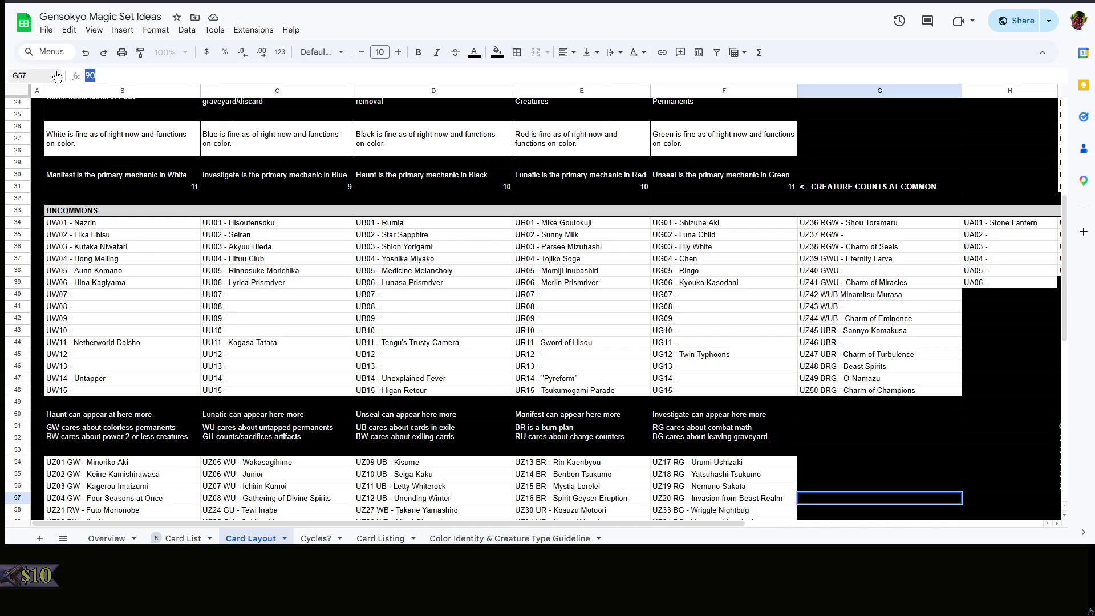
{"action": "left_click", "coordinate": [932, 418]}
{"action": "scroll", "coordinate": [928, 420], "scroll_direction": "down", "scroll_amount": 3}
{"action": "right_click", "coordinate": [850, 365]}
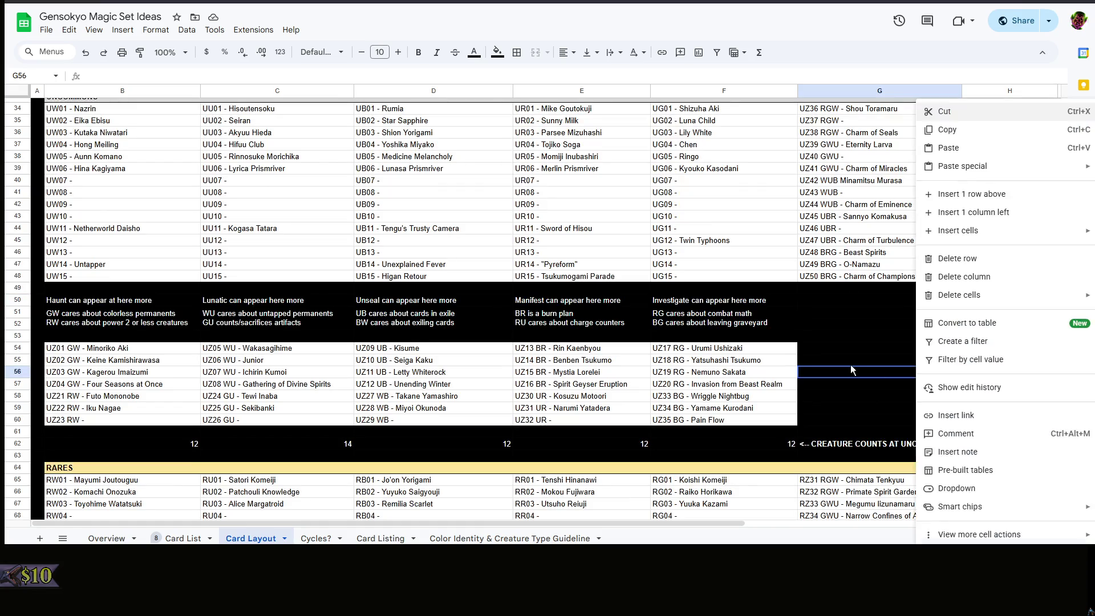
{"action": "key", "text": "Escape"}
{"action": "scroll", "coordinate": [881, 335], "scroll_direction": "up", "scroll_amount": 3}
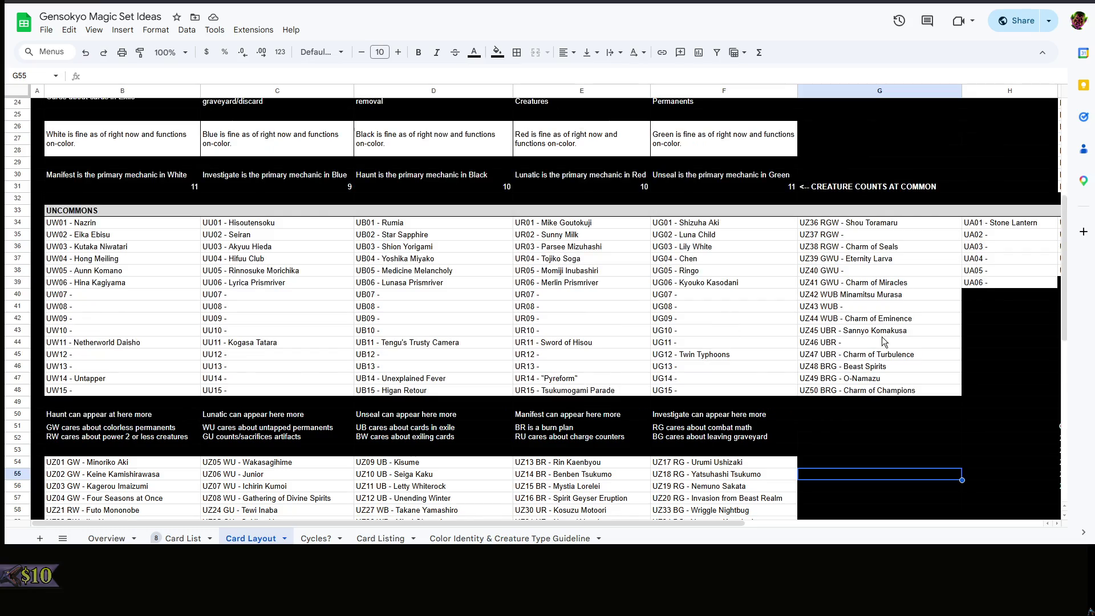
{"action": "mouse_move", "coordinate": [640, 522]}
{"action": "left_mouse_down"}
{"action": "mouse_move", "coordinate": [873, 527]}
{"action": "mouse_move", "coordinate": [825, 526]}
{"action": "left_mouse_up"}
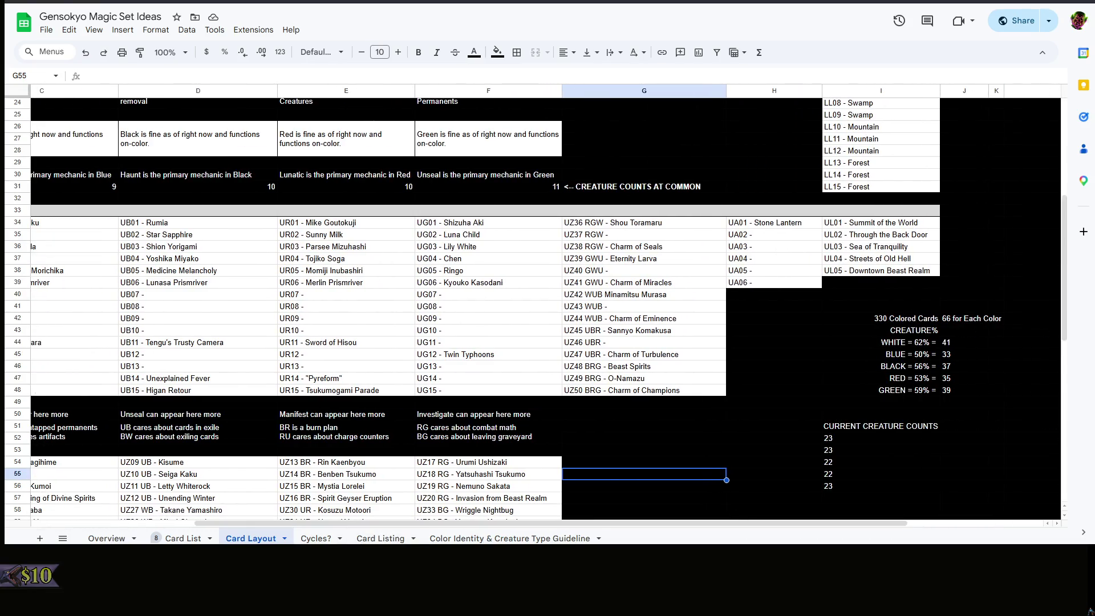
{"action": "left_click", "coordinate": [793, 385]}
{"action": "scroll", "coordinate": [793, 386], "scroll_direction": "up", "scroll_amount": 5}
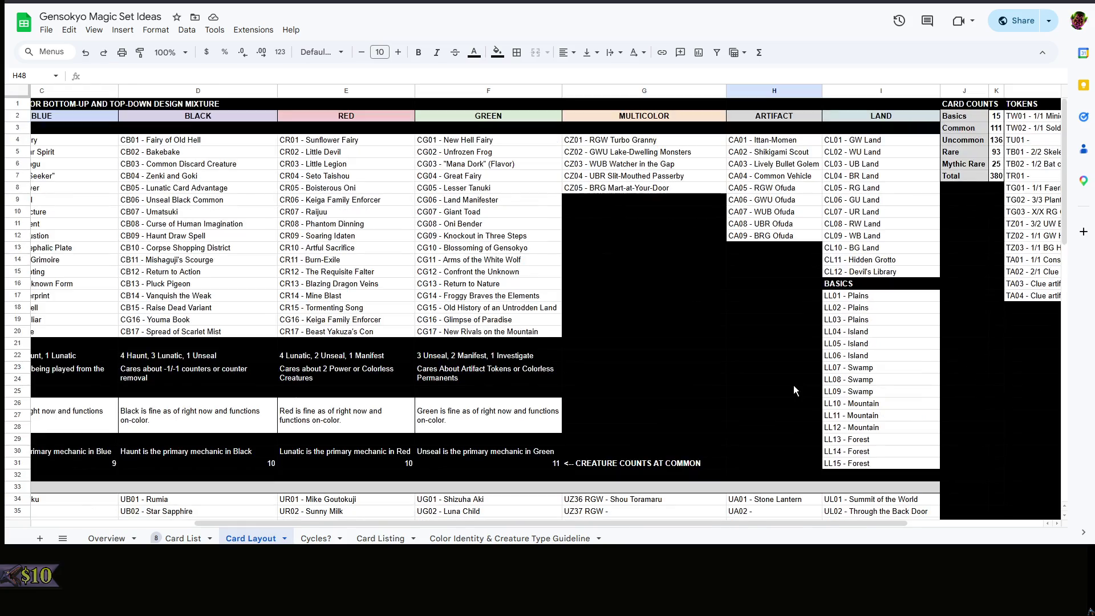
{"action": "left_click", "coordinate": [793, 386]}
{"action": "scroll", "coordinate": [793, 386], "scroll_direction": "down", "scroll_amount": 5}
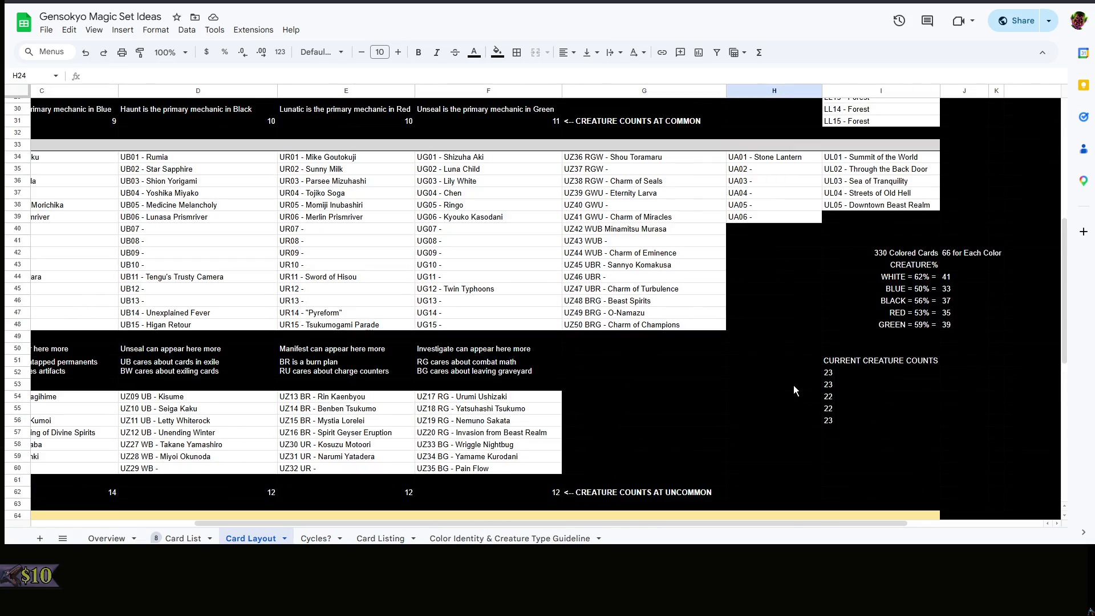
{"action": "right_click", "coordinate": [794, 387]}
{"action": "left_click", "coordinate": [704, 391]}
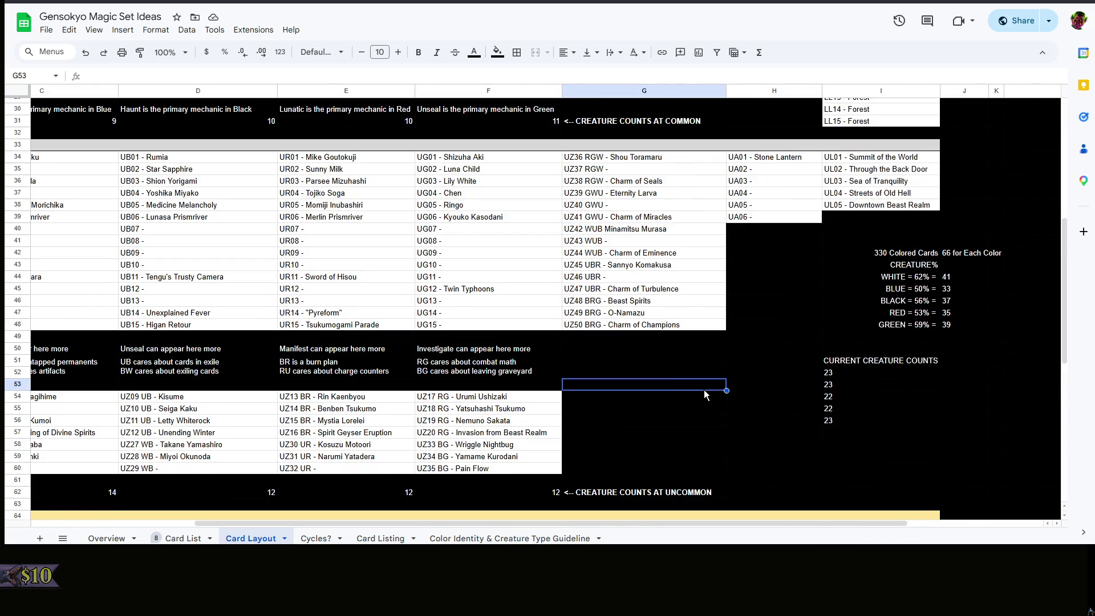
{"action": "scroll", "coordinate": [704, 392], "scroll_direction": "up", "scroll_amount": 10}
{"action": "left_click", "coordinate": [740, 382]}
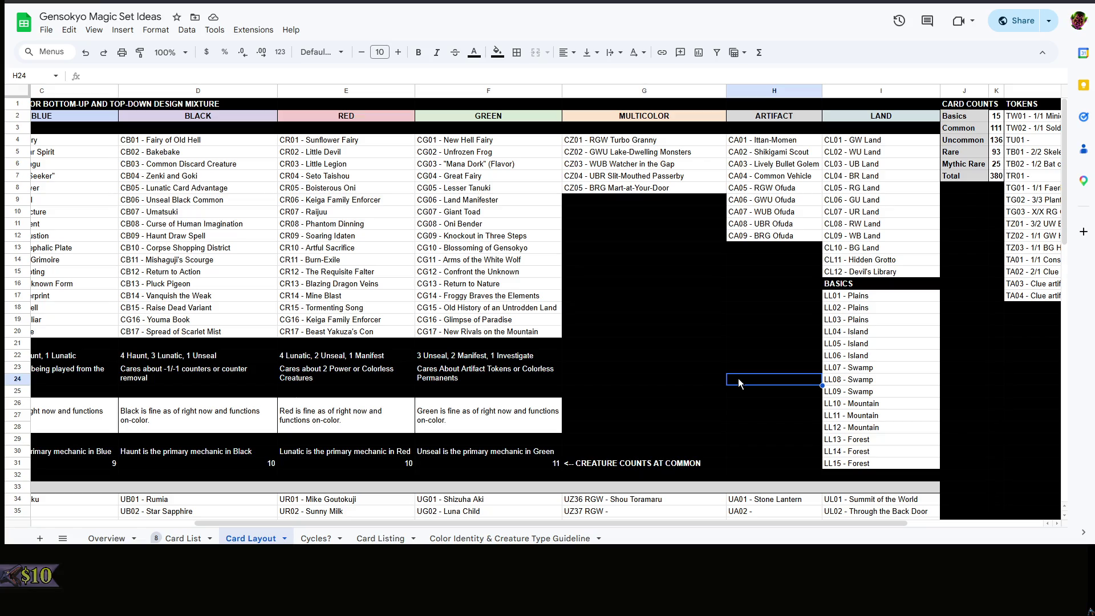
{"action": "scroll", "coordinate": [760, 350], "scroll_direction": "down", "scroll_amount": 10}
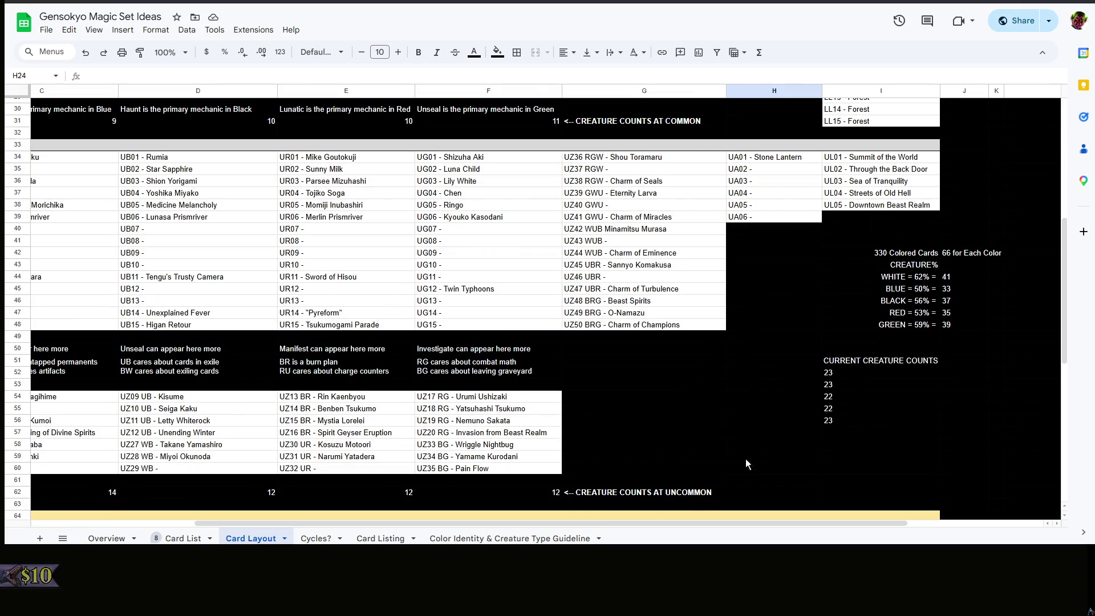
{"action": "scroll", "coordinate": [572, 513], "scroll_direction": "right", "scroll_amount": 3}
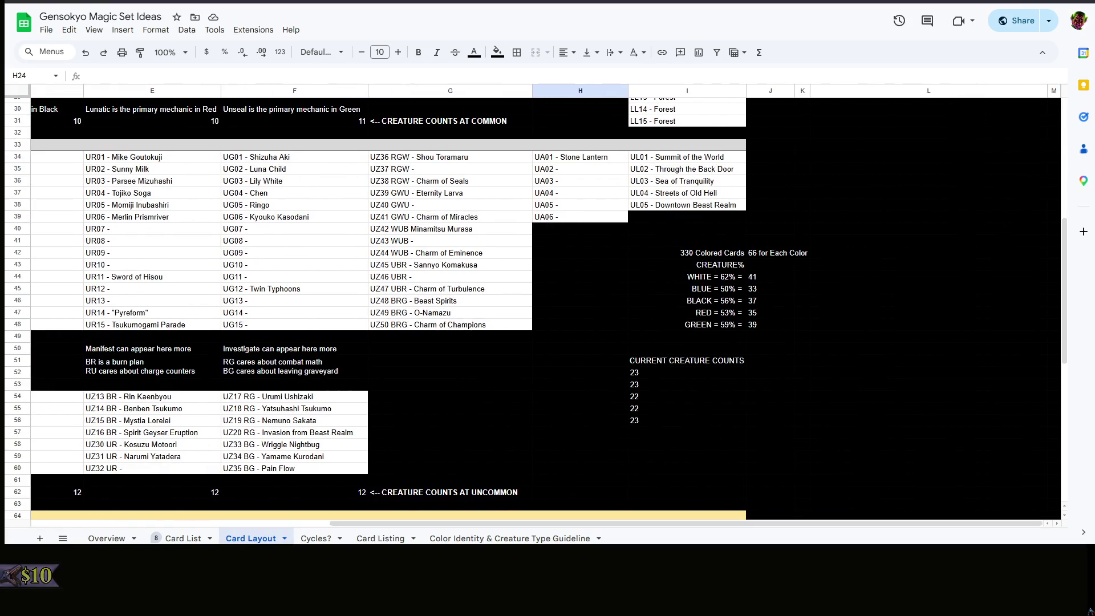
Review the 215 Colored Cards total in I42 without changing it
{"action": "left_click", "coordinate": [688, 253]}
{"action": "double_click", "coordinate": [689, 253]}
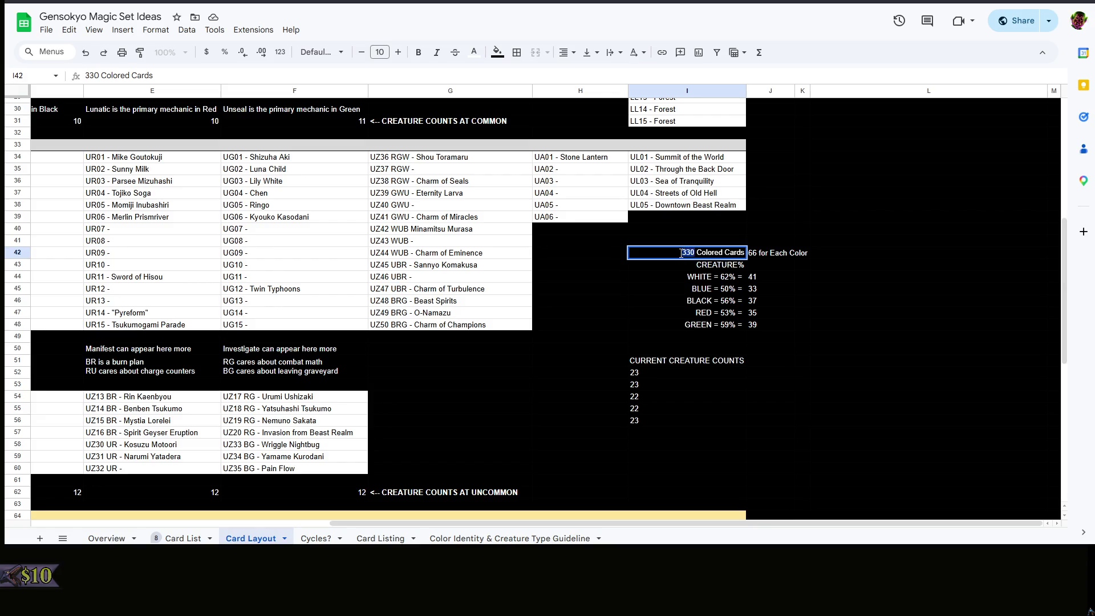
{"action": "type", "text": "215"}
{"action": "left_click", "coordinate": [844, 283]}
{"action": "right_click", "coordinate": [856, 283]}
{"action": "left_click", "coordinate": [801, 277]}
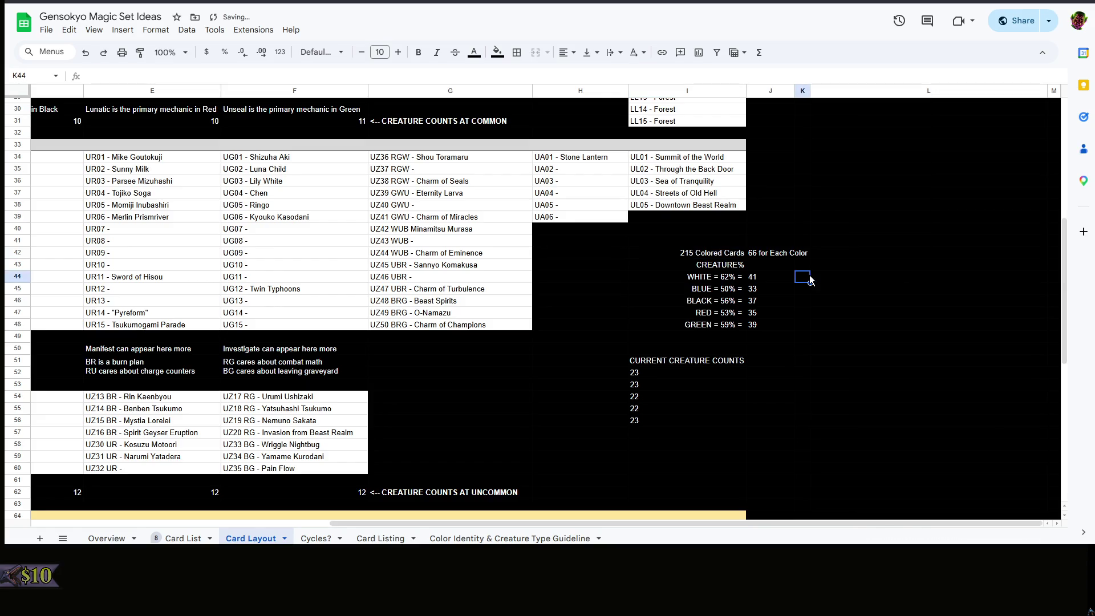
{"action": "right_click", "coordinate": [801, 277]}
{"action": "key", "text": "Escape"}
{"action": "key", "text": "Right"}
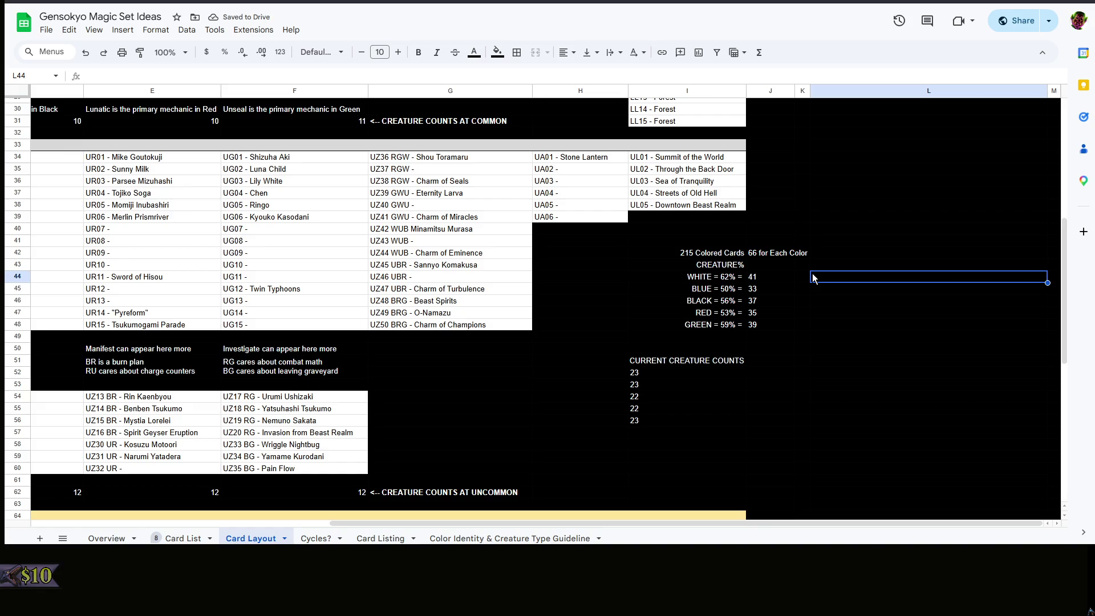
Change the J42 note from '66 for Each Color' to '43 for Each Color'
{"action": "left_click", "coordinate": [767, 255]}
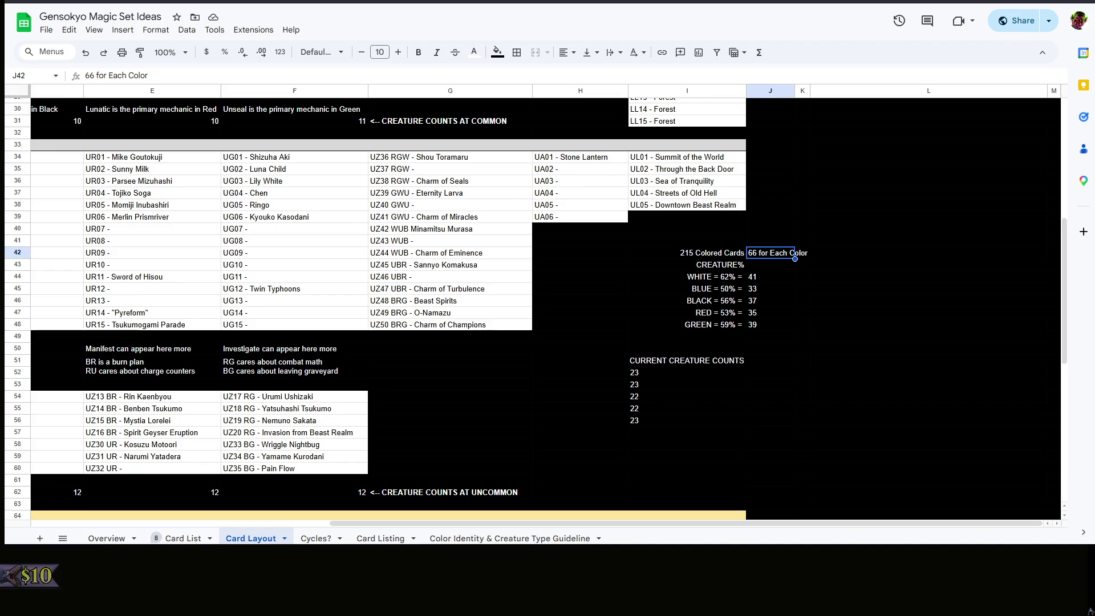
{"action": "double_click", "coordinate": [749, 255]}
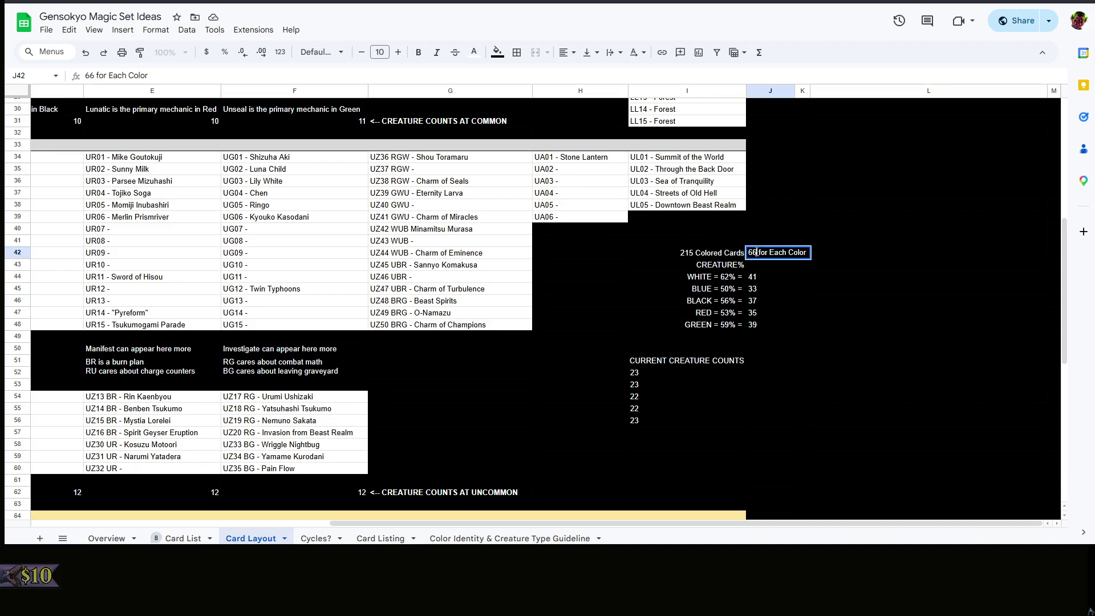
{"action": "key", "text": "Delete"}
{"action": "key", "text": "Delete"}
{"action": "type", "text": "43"}
{"action": "left_click", "coordinate": [812, 336]}
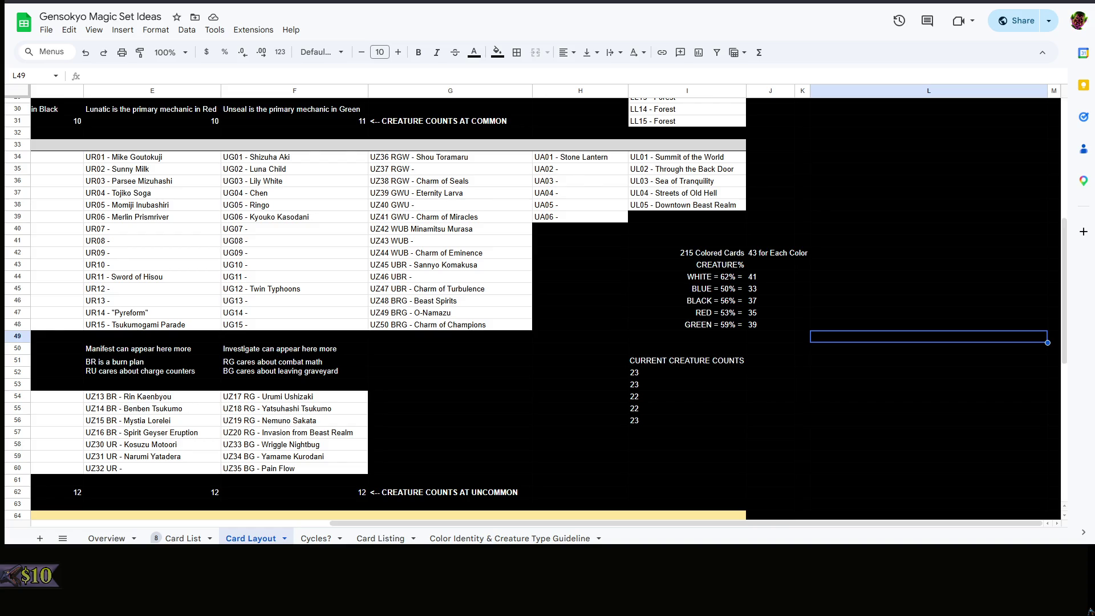
Set the WHITE creature target to 27 and the BLUE target to 22
{"action": "double_click", "coordinate": [763, 276]}
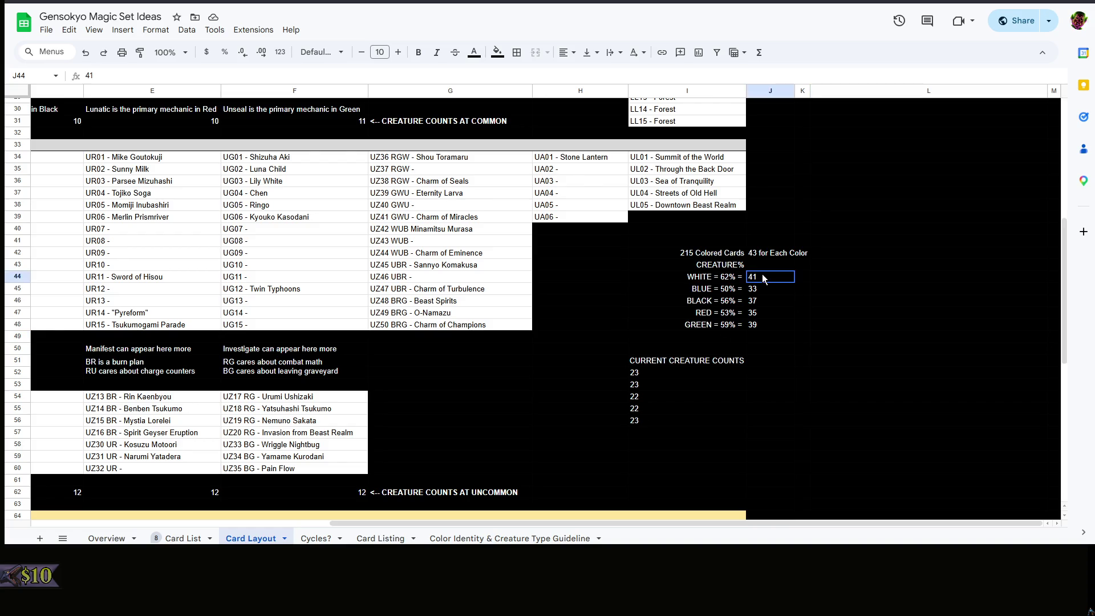
{"action": "key", "text": "BackSpace"}
{"action": "key", "text": "BackSpace"}
{"action": "type", "text": "27"}
{"action": "key", "text": "Tab"}
{"action": "key", "text": "Up"}
{"action": "key", "text": "Right"}
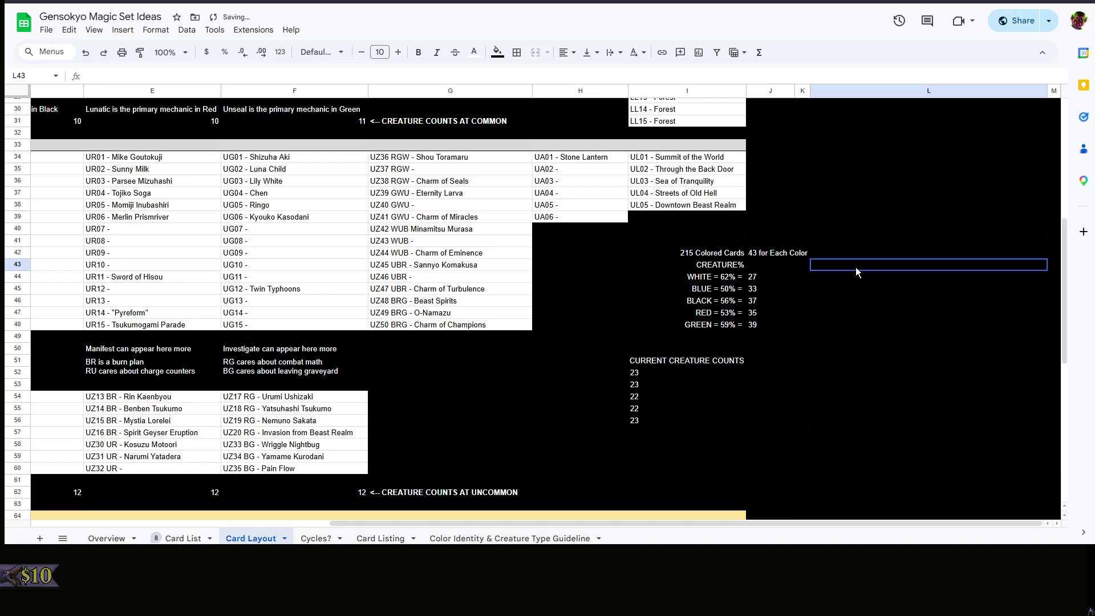
{"action": "right_click", "coordinate": [771, 276]}
{"action": "left_click", "coordinate": [771, 276]}
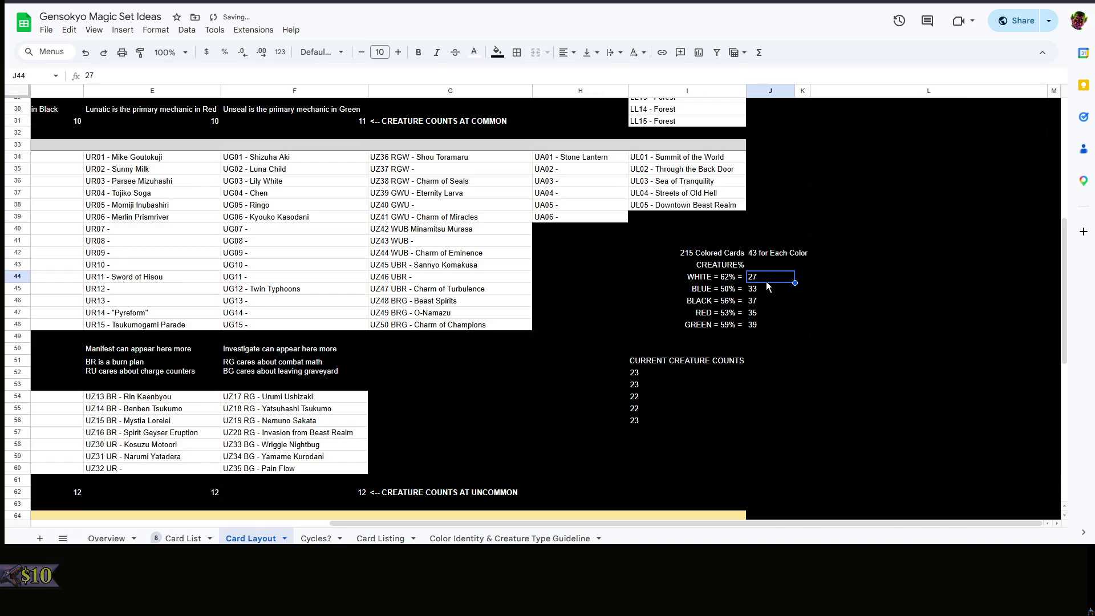
{"action": "key", "text": "Down"}
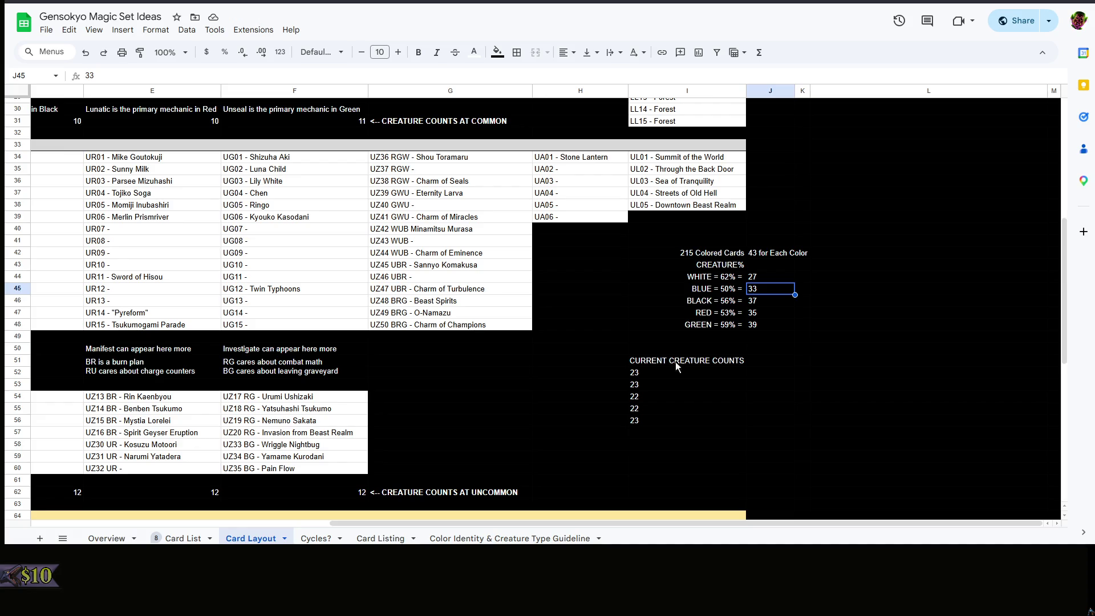
{"action": "type", "text": "22"}
{"action": "left_click", "coordinate": [866, 294]}
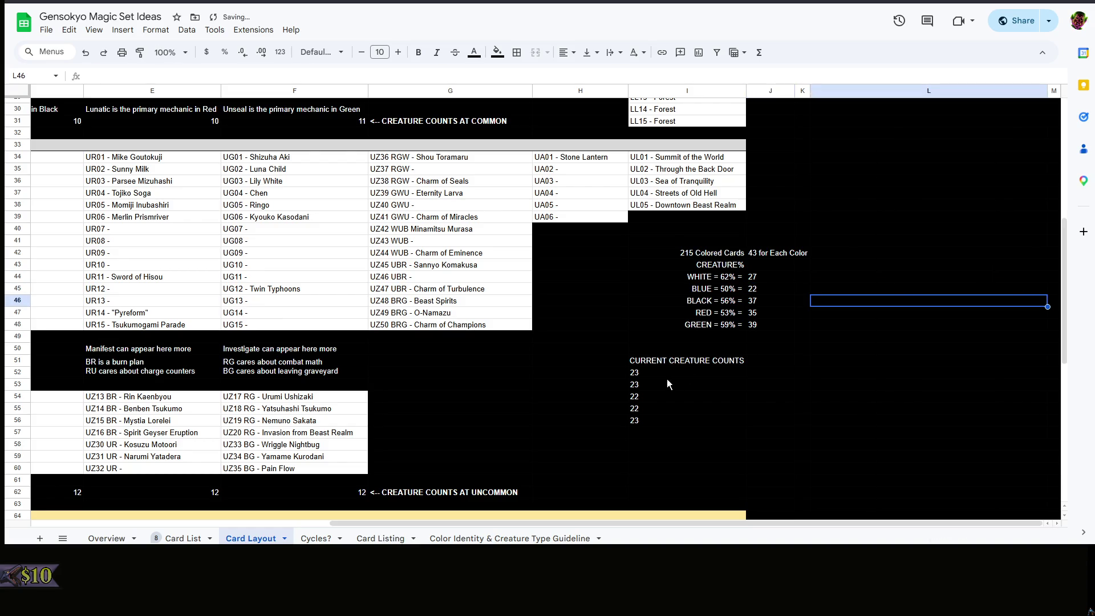
Set the BLACK creature target to 24 and the RED target to 23
{"action": "left_click", "coordinate": [646, 386]}
{"action": "left_click", "coordinate": [868, 349]}
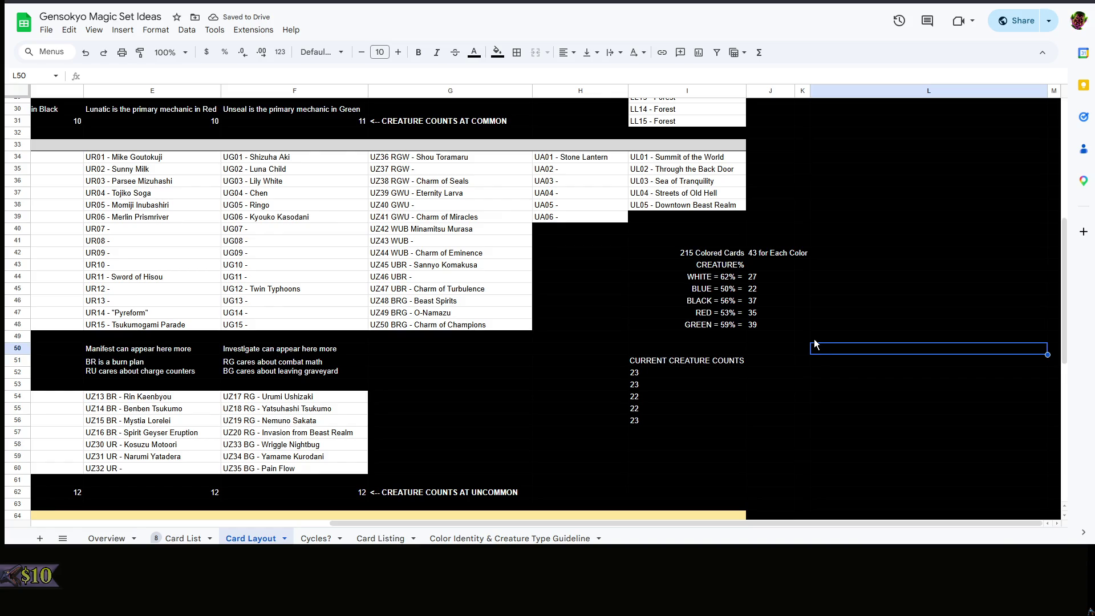
{"action": "left_click", "coordinate": [806, 303]}
{"action": "left_click", "coordinate": [753, 301]}
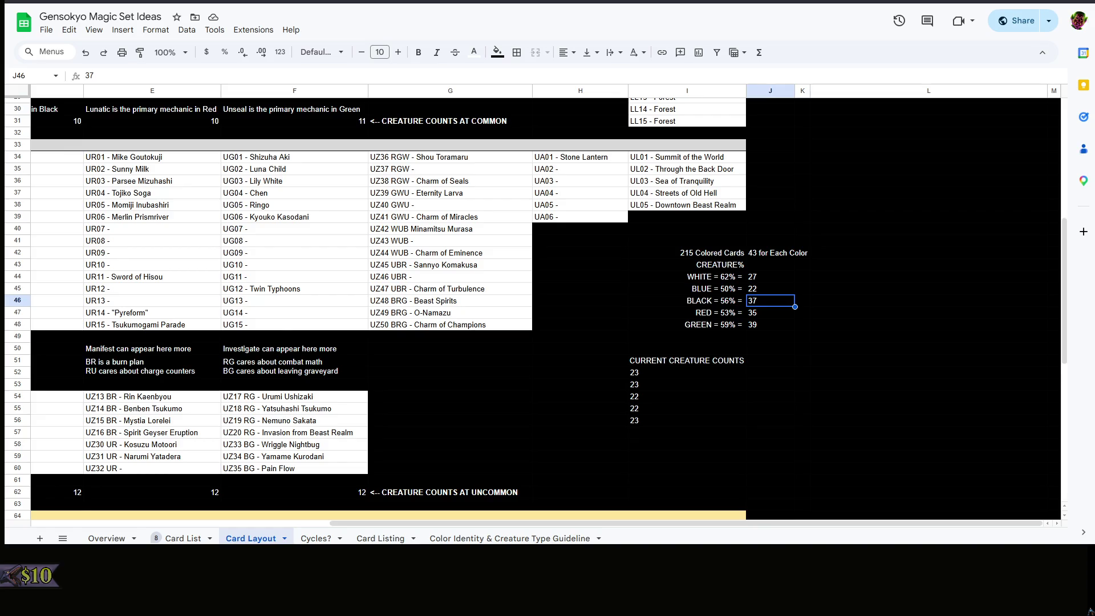
{"action": "type", "text": "2"}
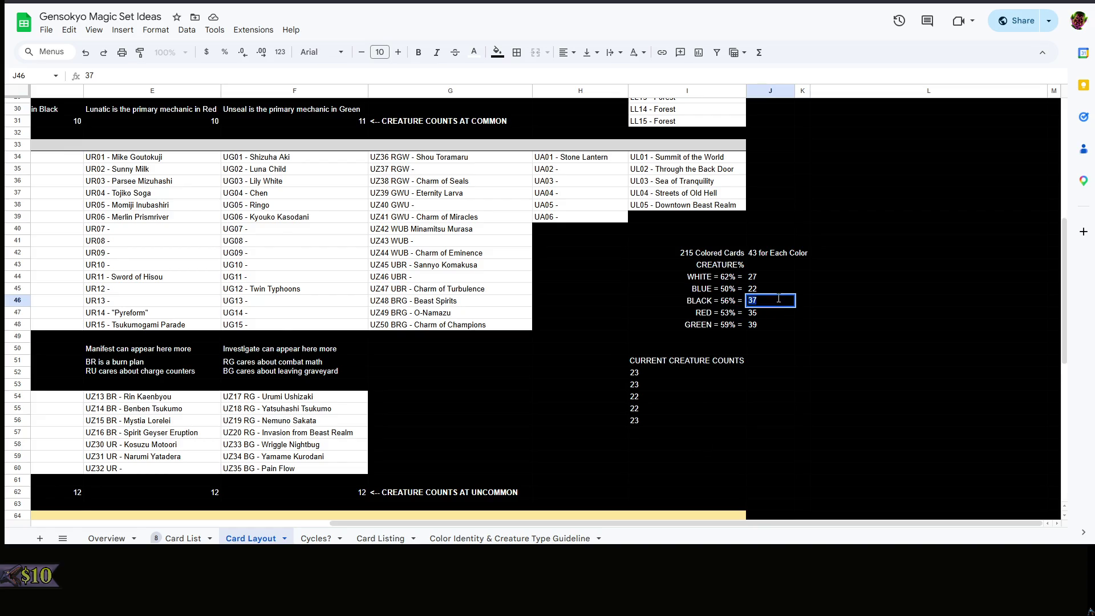
{"action": "type", "text": "4"}
{"action": "left_click", "coordinate": [851, 314]}
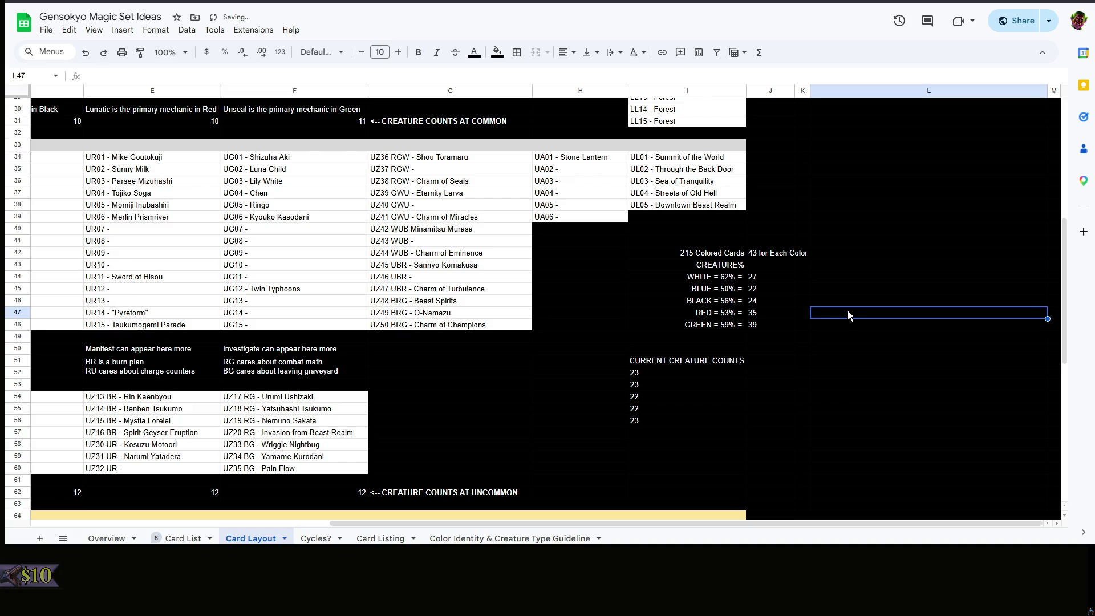
{"action": "left_click", "coordinate": [768, 313]}
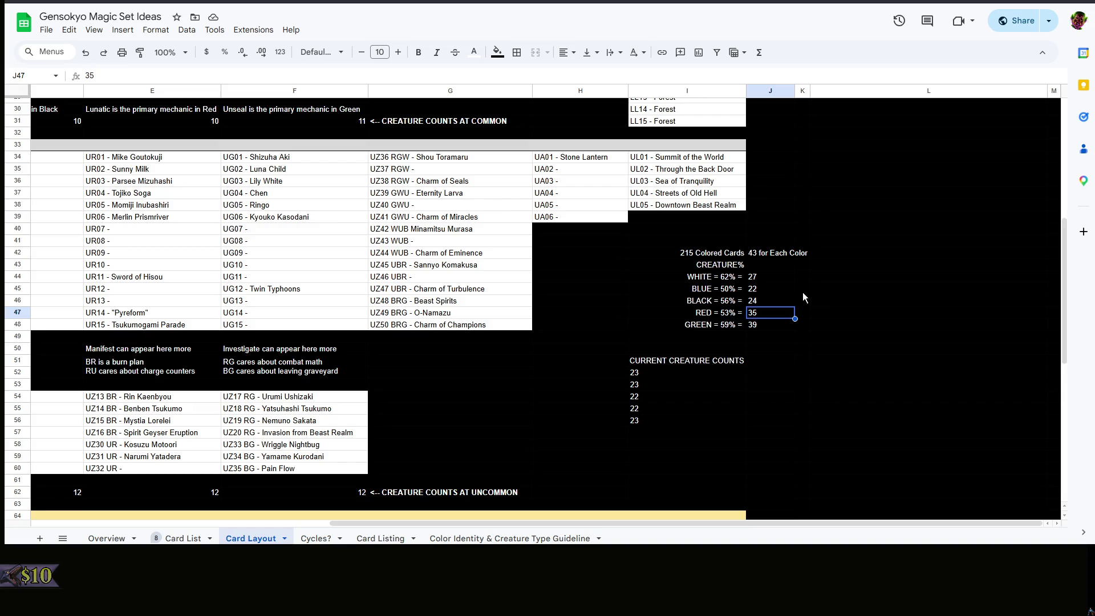
{"action": "type", "text": "23"}
{"action": "key", "text": "Return"}
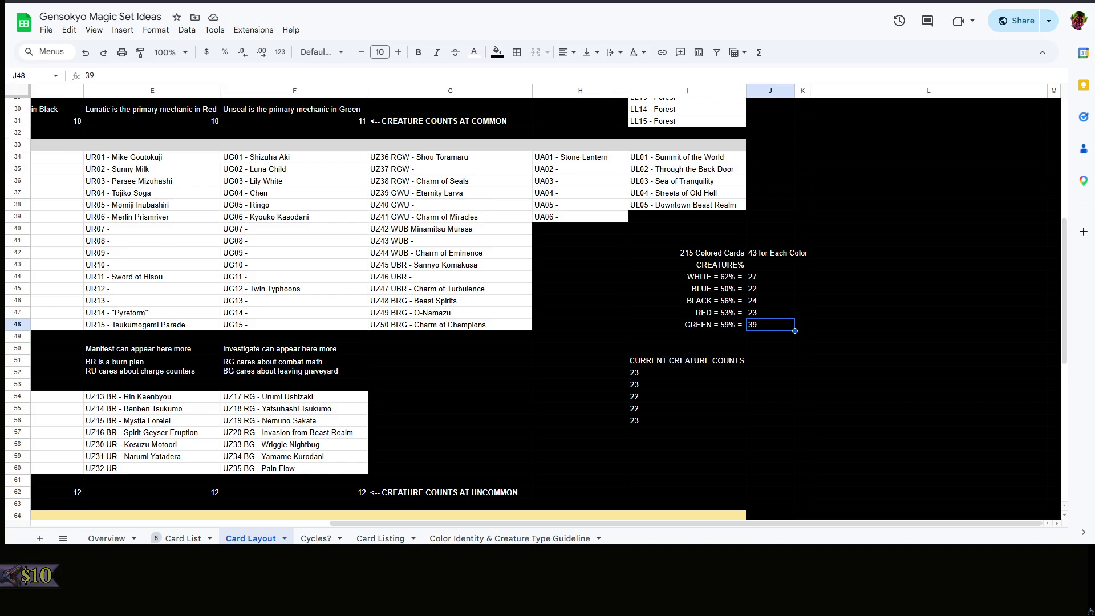
Set the GREEN creature target to 25
{"action": "double_click", "coordinate": [761, 329]}
{"action": "key", "text": "BackSpace"}
{"action": "key", "text": "BackSpace"}
{"action": "type", "text": "25"}
{"action": "left_click", "coordinate": [812, 332]}
{"action": "right_click", "coordinate": [808, 332]}
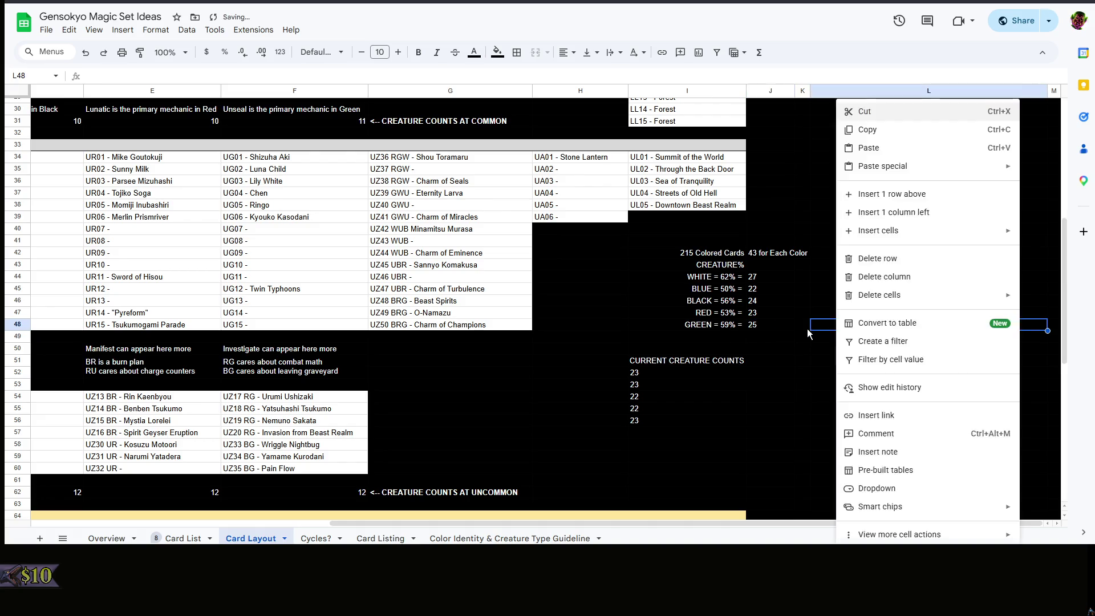
{"action": "left_click", "coordinate": [809, 332]}
{"action": "right_click", "coordinate": [809, 325]}
{"action": "left_click", "coordinate": [780, 330]}
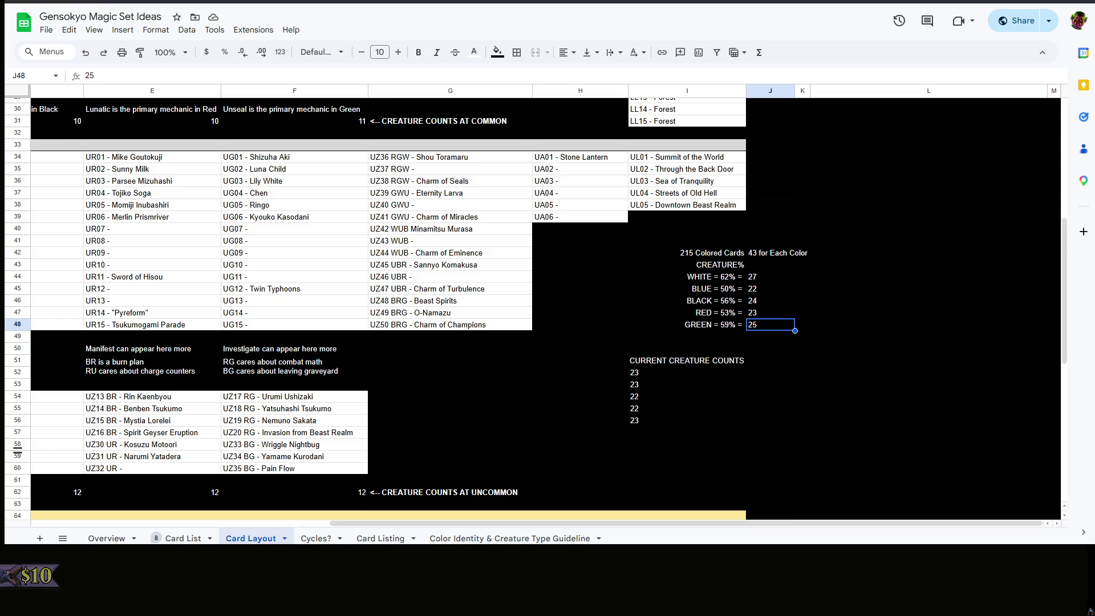
{"action": "left_click", "coordinate": [601, 444]}
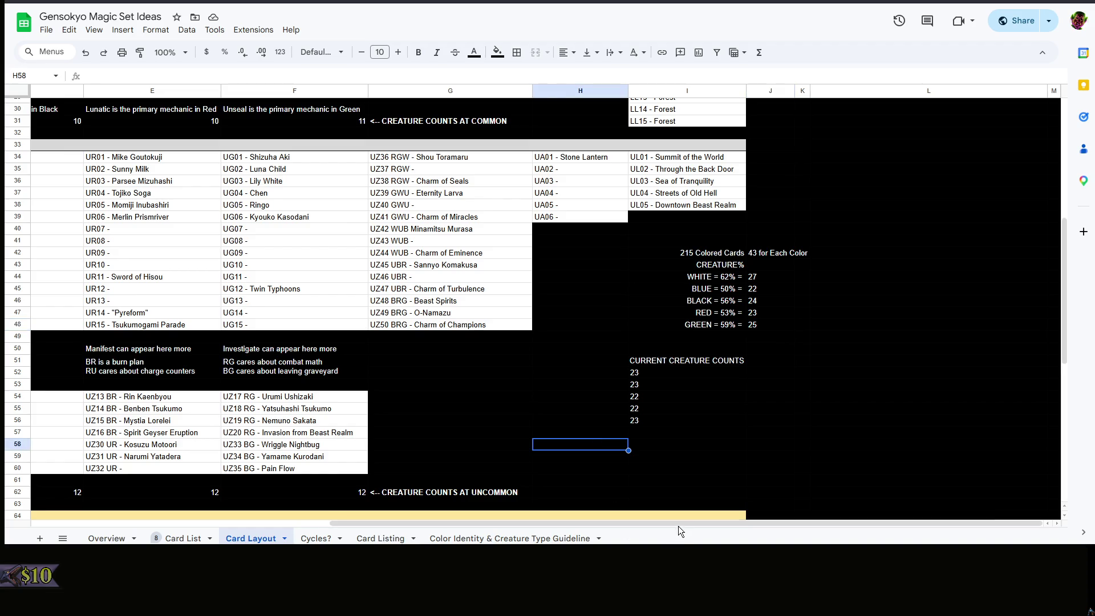
{"action": "left_click_drag", "start_coordinate": [678, 523], "coordinate": [292, 514]}
Step through the red uncommon entries and check the red uncommon creature count of 13
{"action": "left_click", "coordinate": [575, 179]}
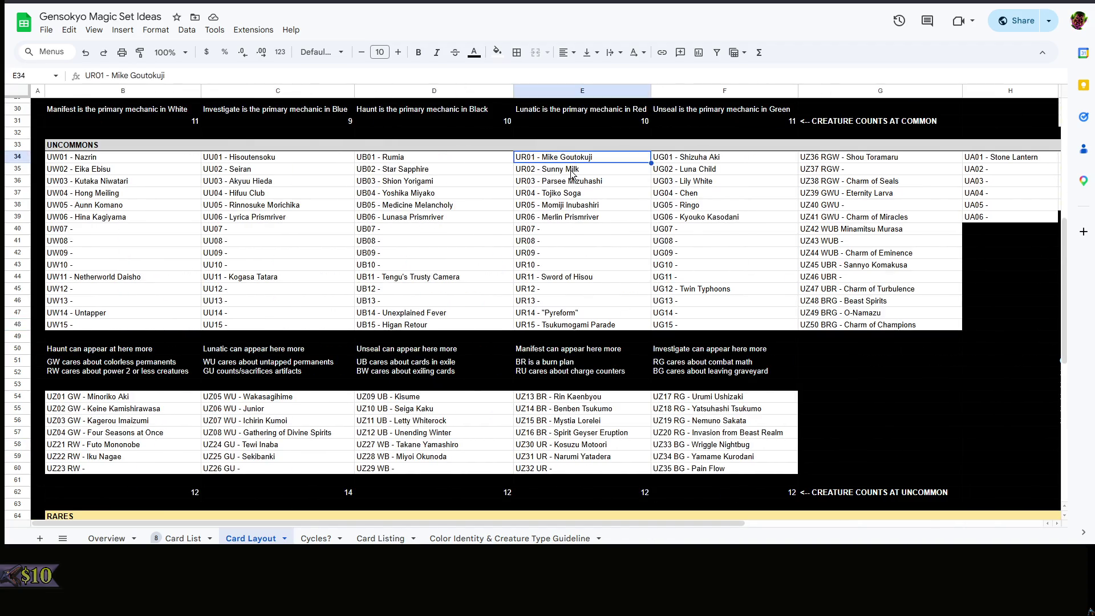
{"action": "left_click", "coordinate": [573, 193]}
{"action": "left_click", "coordinate": [574, 218]}
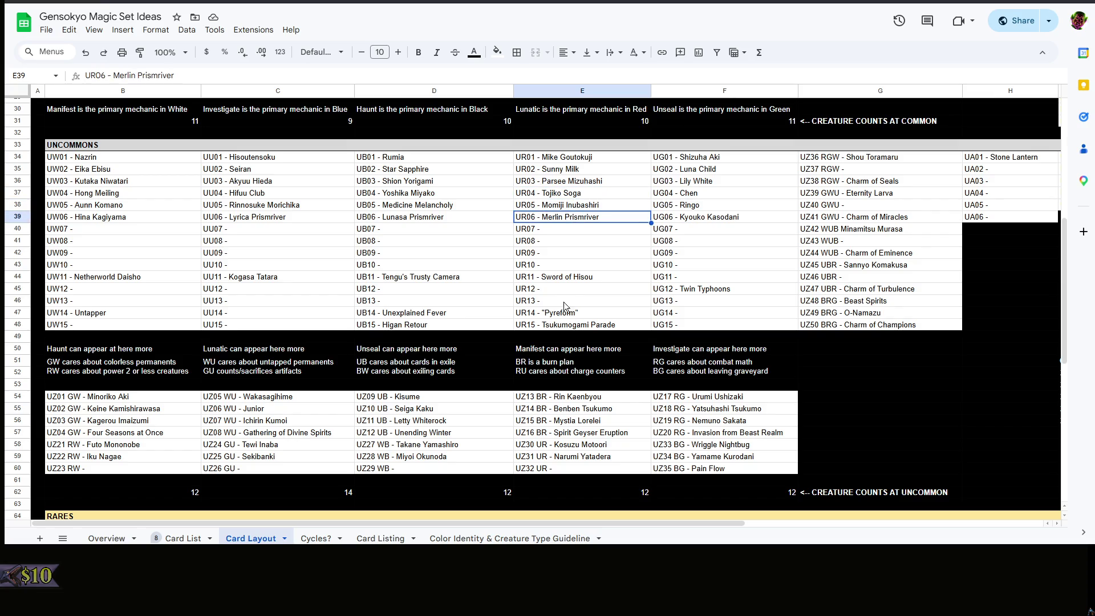
{"action": "left_click", "coordinate": [568, 313]}
{"action": "left_click", "coordinate": [600, 494]}
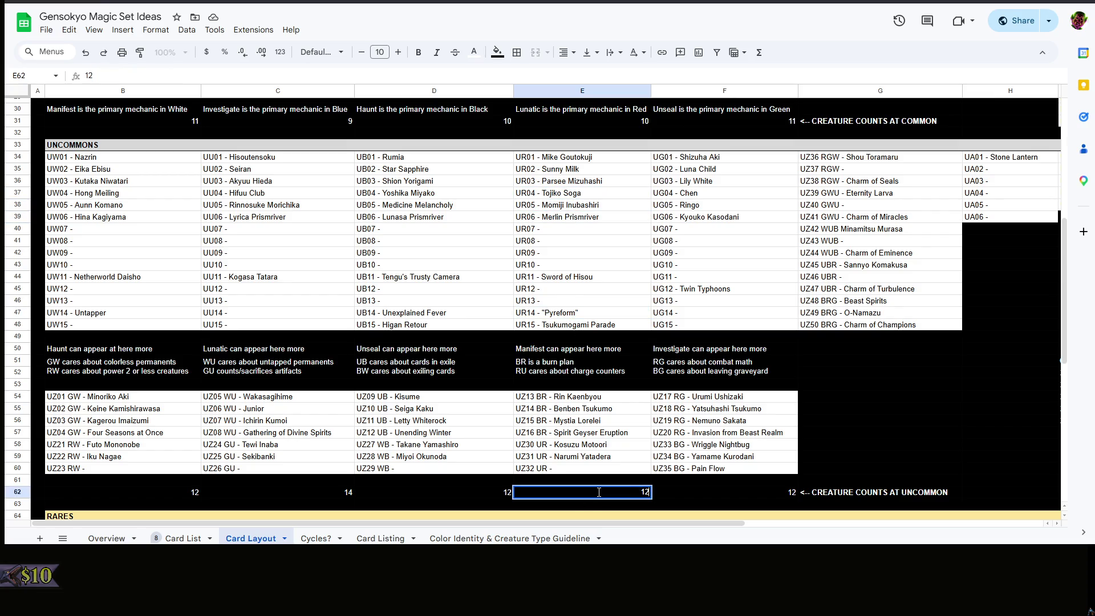
{"action": "type", "text": "13"}
Look over the cells back beside the color targets without editing
{"action": "left_click", "coordinate": [899, 430]}
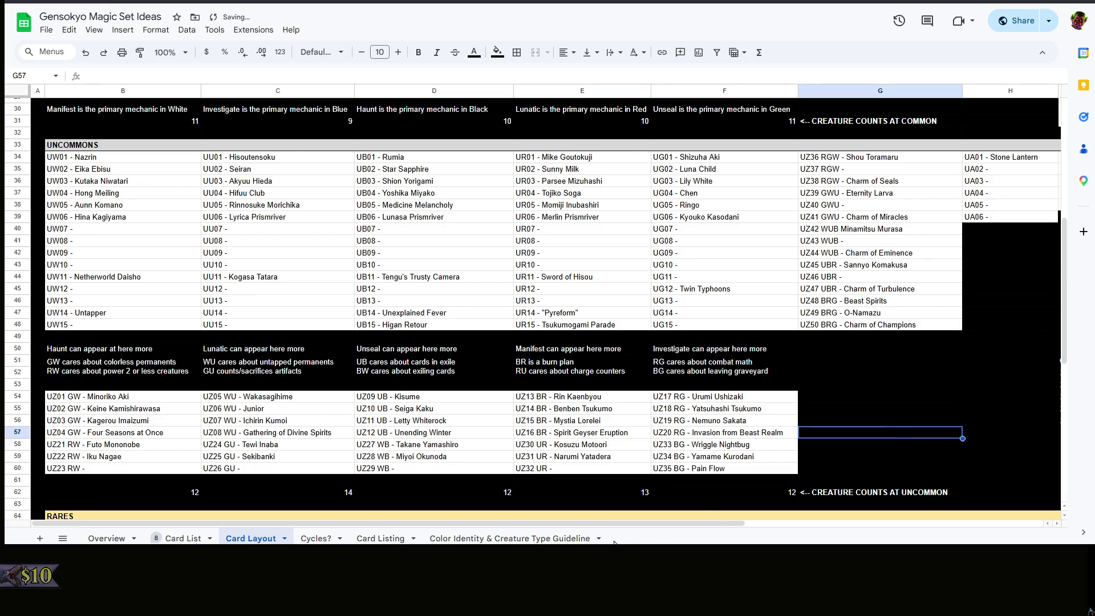
{"action": "mouse_move", "coordinate": [662, 524]}
{"action": "left_mouse_down"}
{"action": "mouse_move", "coordinate": [875, 513]}
{"action": "mouse_move", "coordinate": [890, 453]}
{"action": "left_mouse_up"}
{"action": "left_click", "coordinate": [890, 445]}
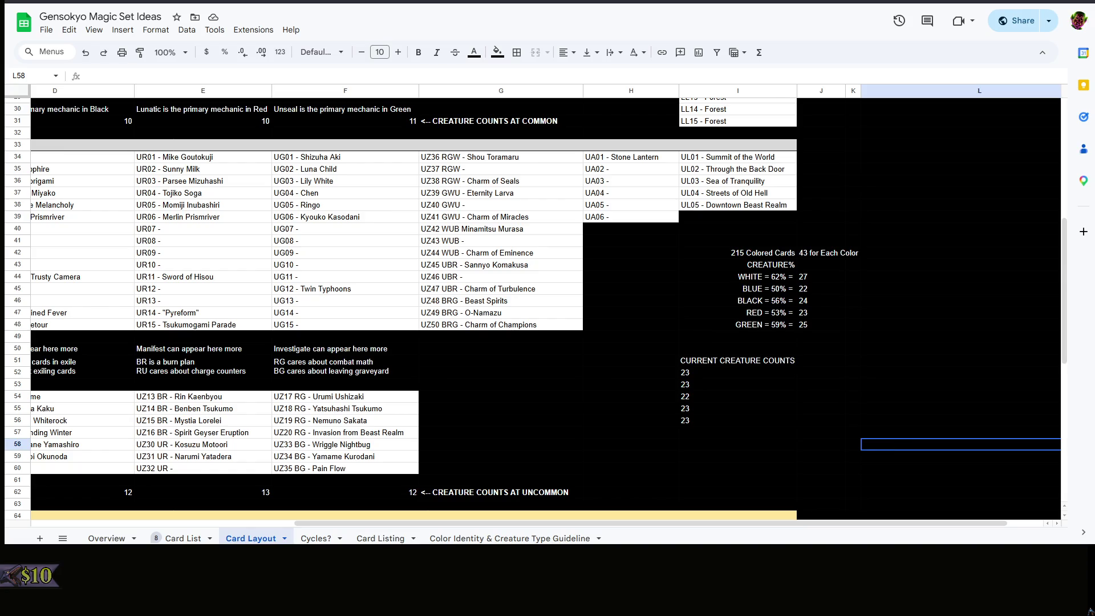
{"action": "right_click", "coordinate": [850, 436]}
{"action": "left_click", "coordinate": [829, 409]}
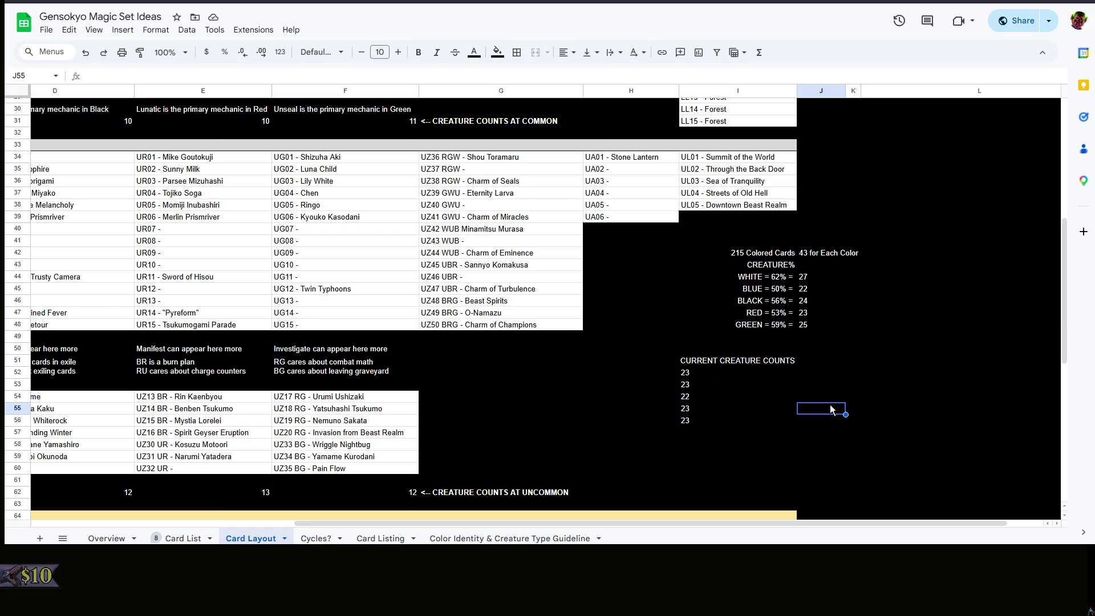
{"action": "left_click", "coordinate": [796, 447]}
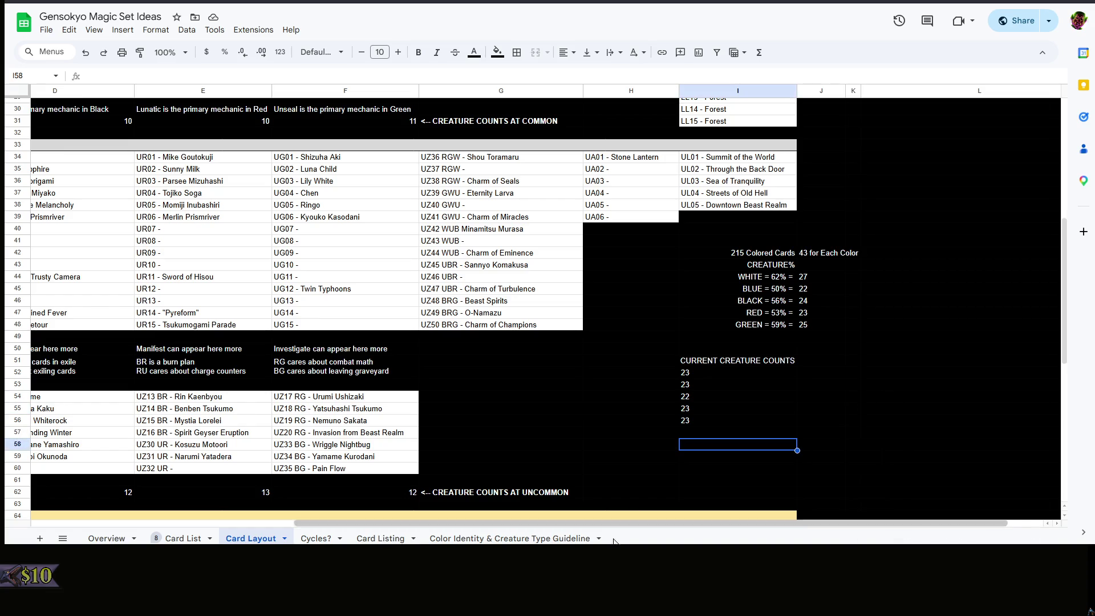
{"action": "left_click_drag", "start_coordinate": [625, 523], "coordinate": [156, 490]}
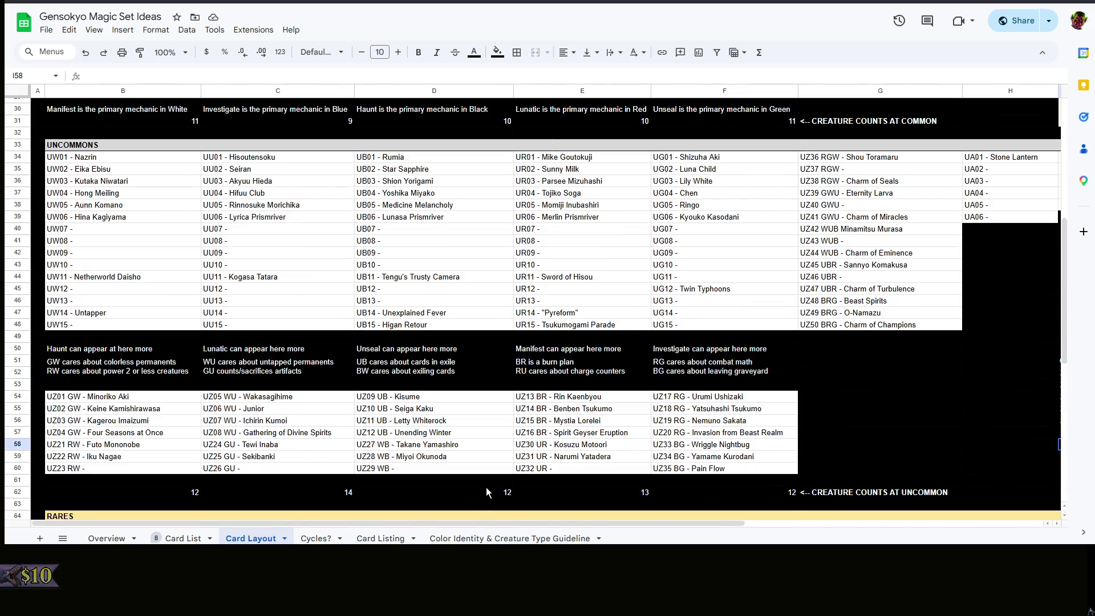
{"action": "left_click", "coordinate": [506, 515]}
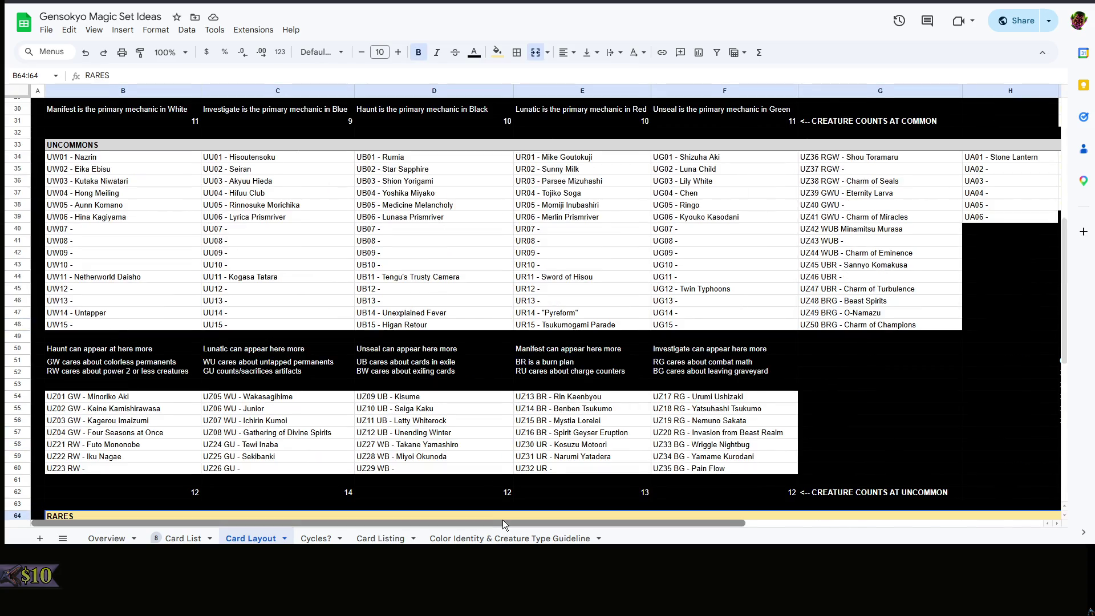
{"action": "left_click_drag", "start_coordinate": [506, 521], "coordinate": [747, 523]}
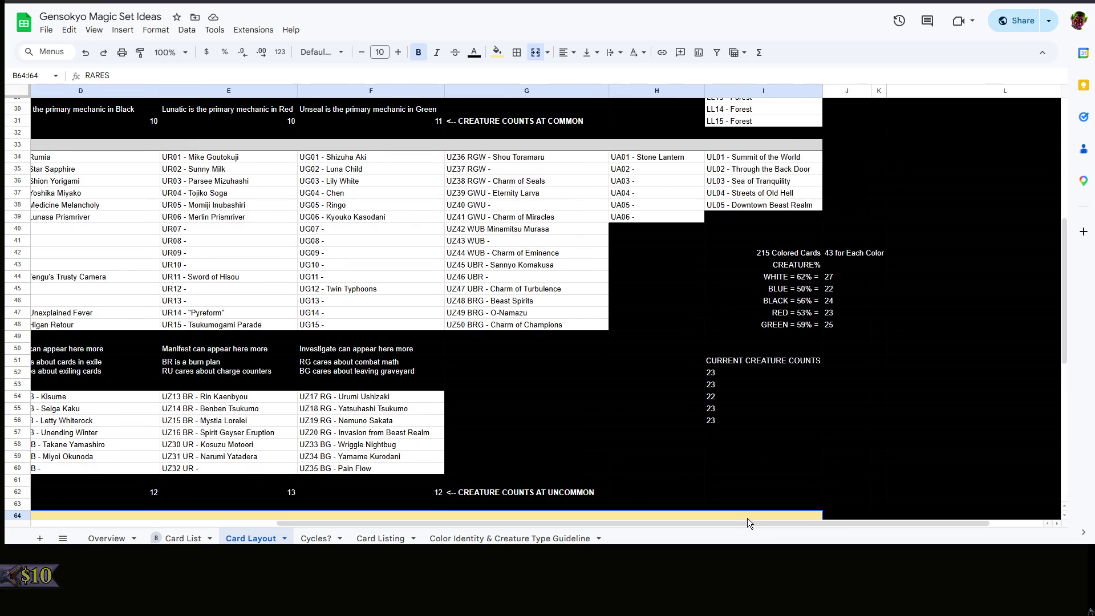
{"action": "right_click", "coordinate": [735, 455]}
{"action": "left_click", "coordinate": [681, 448]}
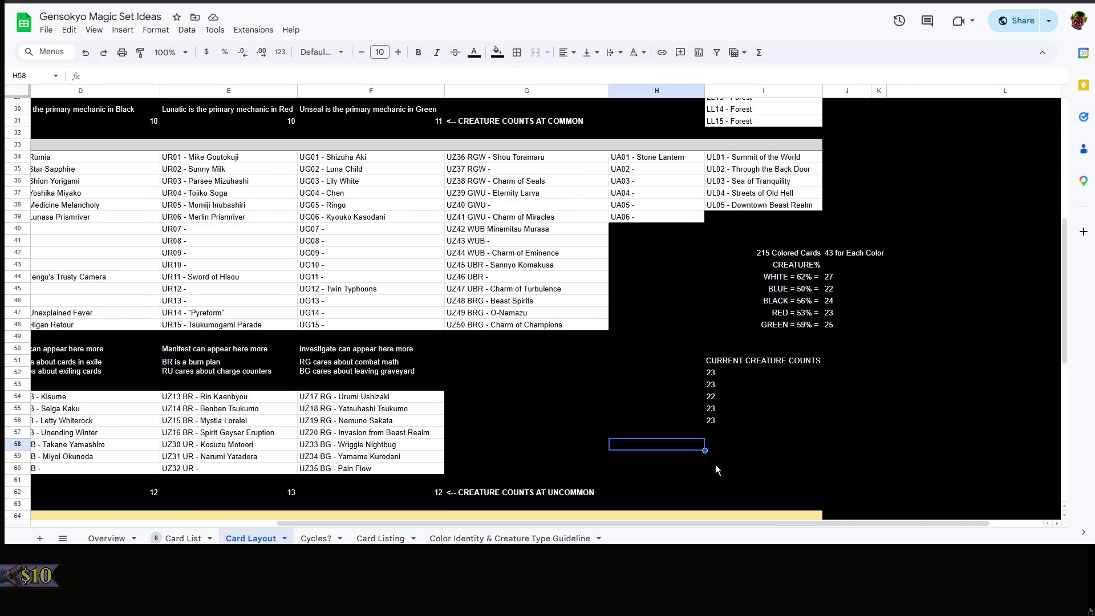
{"action": "left_click_drag", "start_coordinate": [706, 523], "coordinate": [355, 497]}
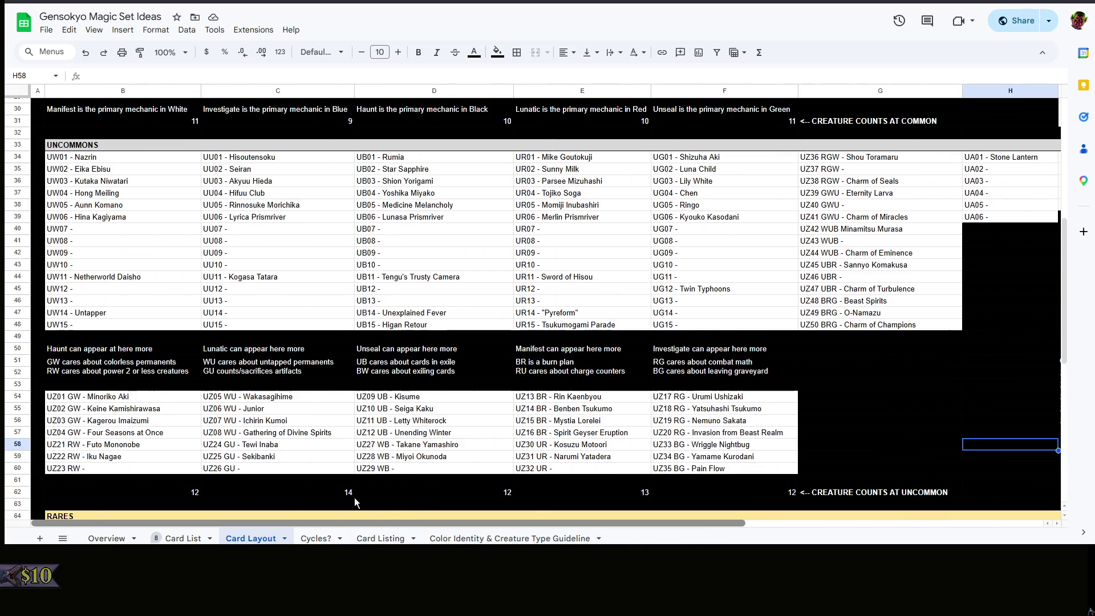
{"action": "scroll", "coordinate": [451, 493], "scroll_direction": "up", "scroll_amount": 5}
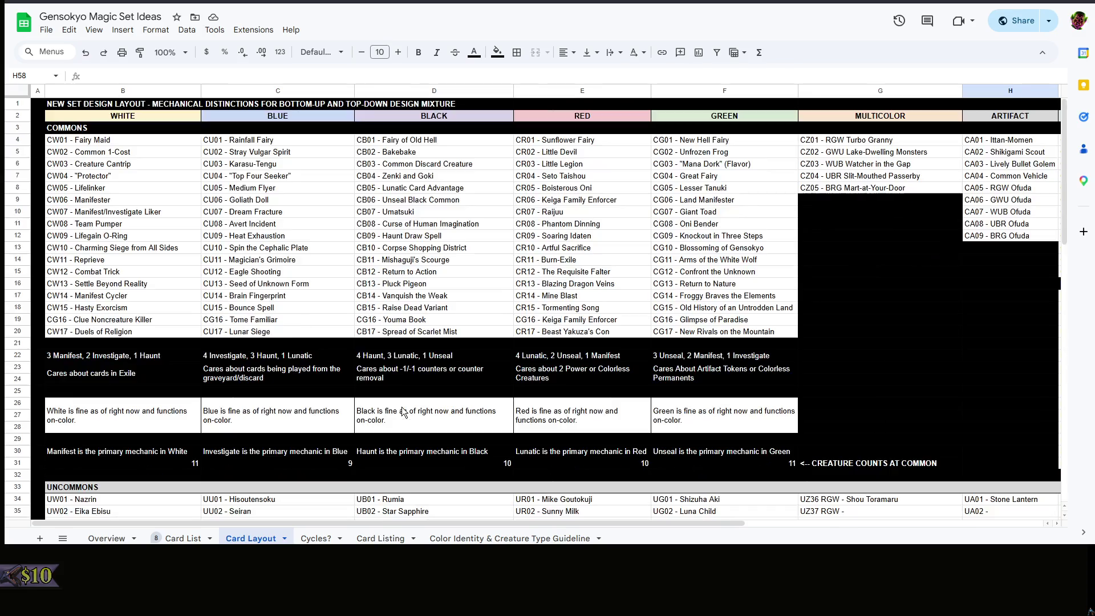
{"action": "scroll", "coordinate": [404, 414], "scroll_direction": "down", "scroll_amount": 5}
{"action": "left_click", "coordinate": [404, 412]}
{"action": "scroll", "coordinate": [404, 414], "scroll_direction": "down", "scroll_amount": 5}
{"action": "scroll", "coordinate": [404, 413], "scroll_direction": "up", "scroll_amount": 5}
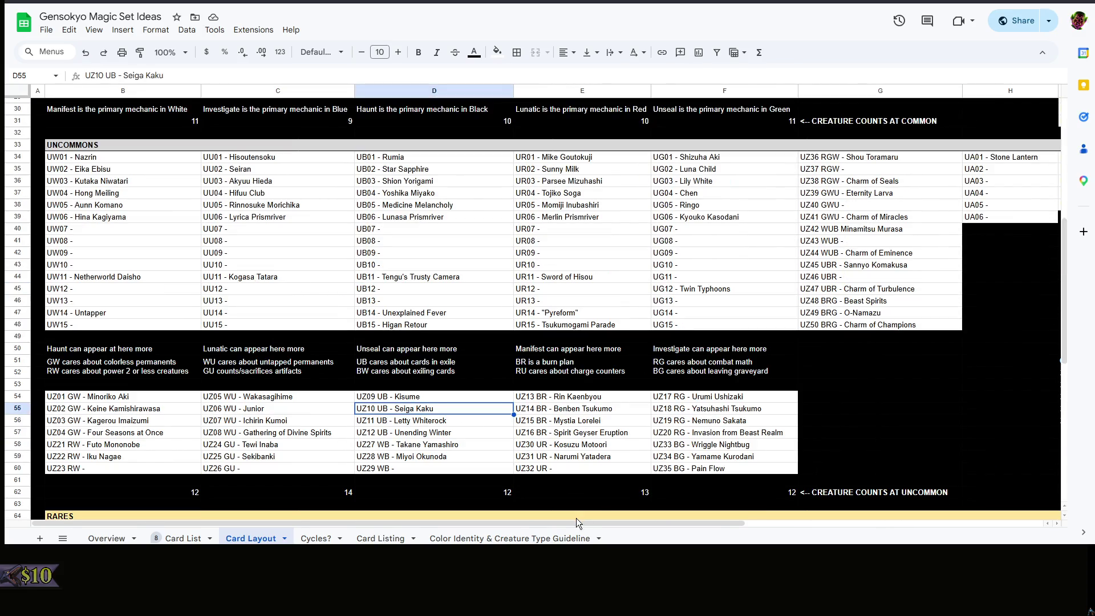
{"action": "left_click_drag", "start_coordinate": [576, 521], "coordinate": [802, 522]}
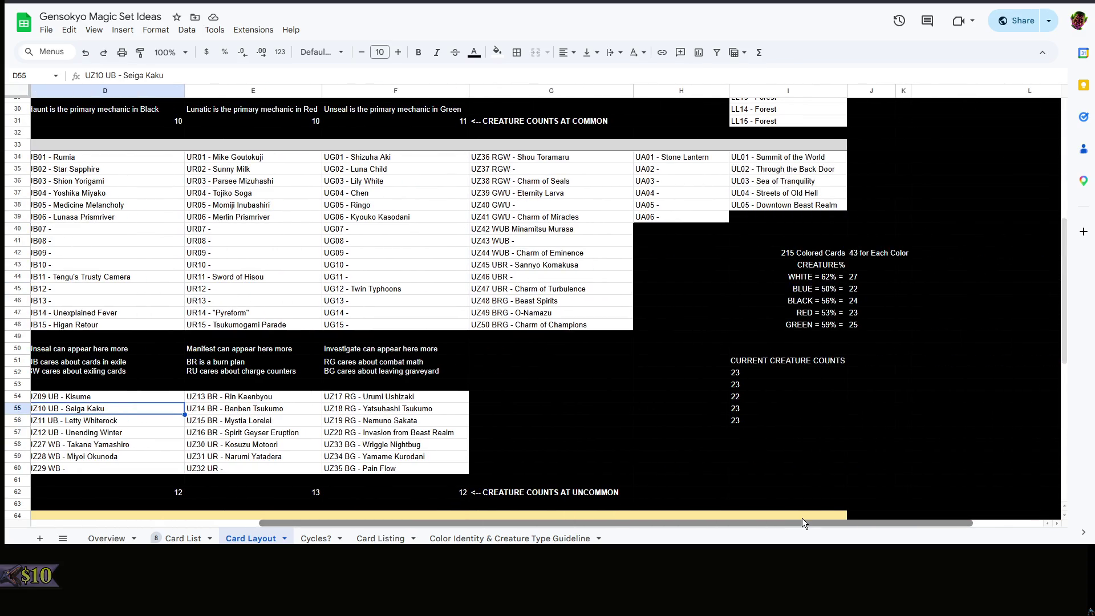
{"action": "left_click_drag", "start_coordinate": [802, 518], "coordinate": [758, 493]}
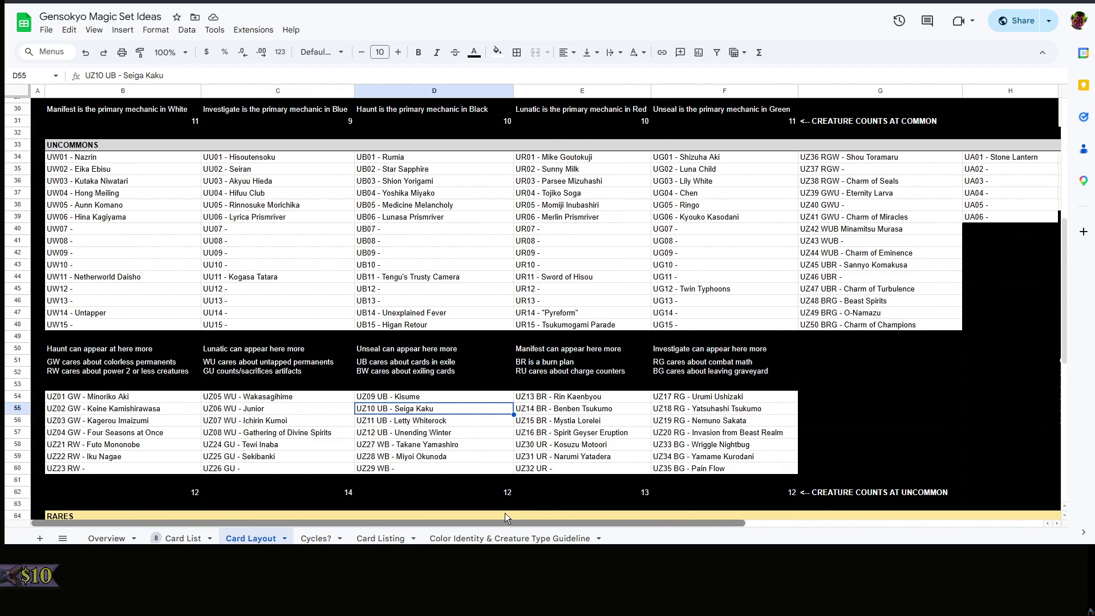
{"action": "scroll", "coordinate": [758, 493], "scroll_direction": "left", "scroll_amount": 5}
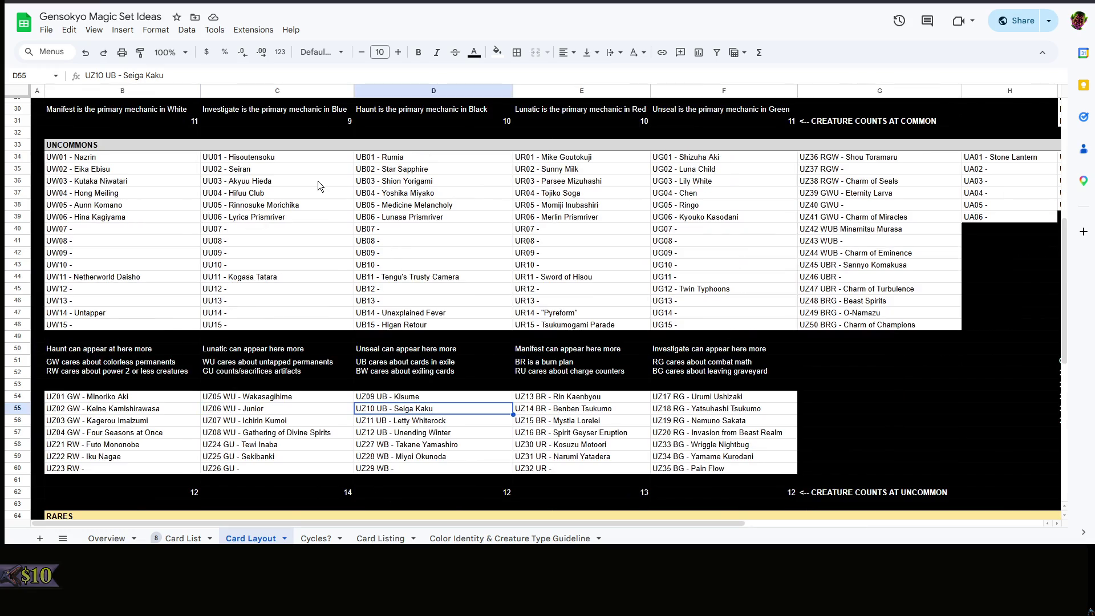
{"action": "left_click", "coordinate": [444, 281]}
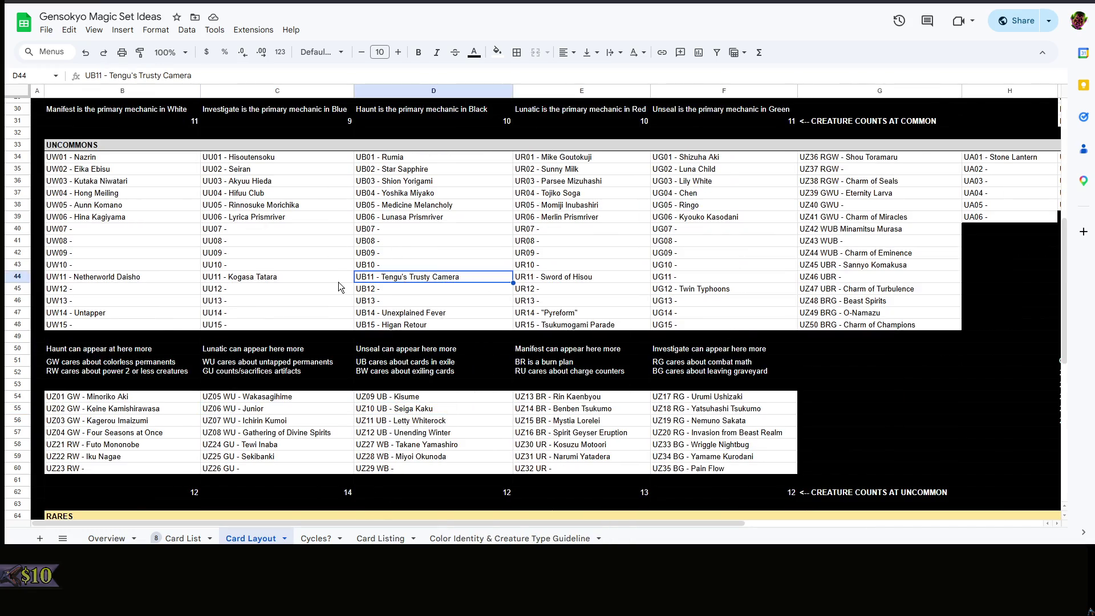
{"action": "left_click", "coordinate": [294, 265]}
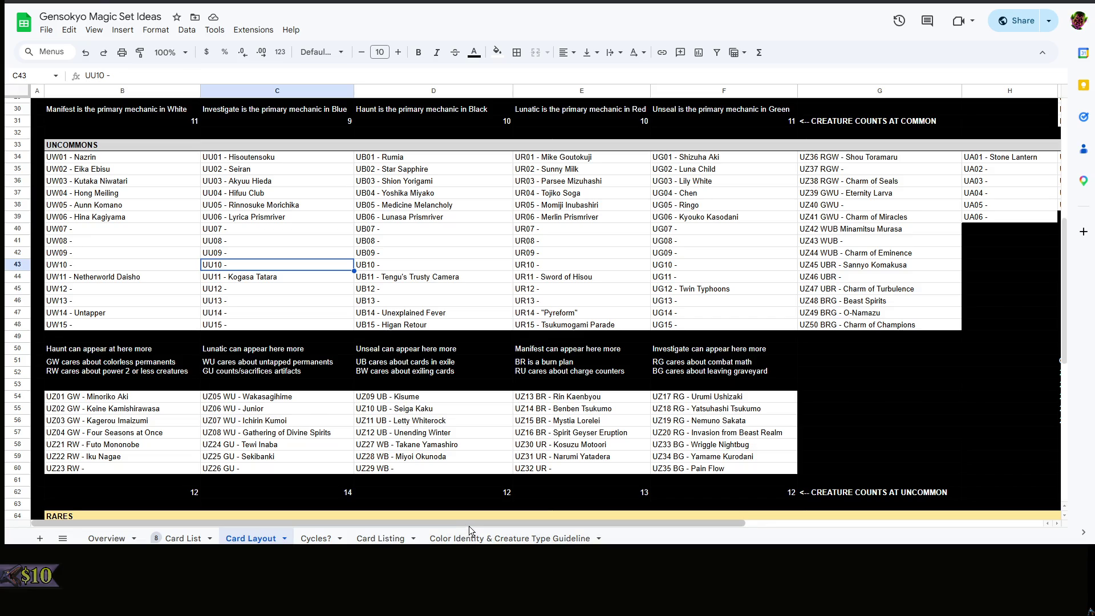
{"action": "left_click_drag", "start_coordinate": [471, 524], "coordinate": [681, 532]}
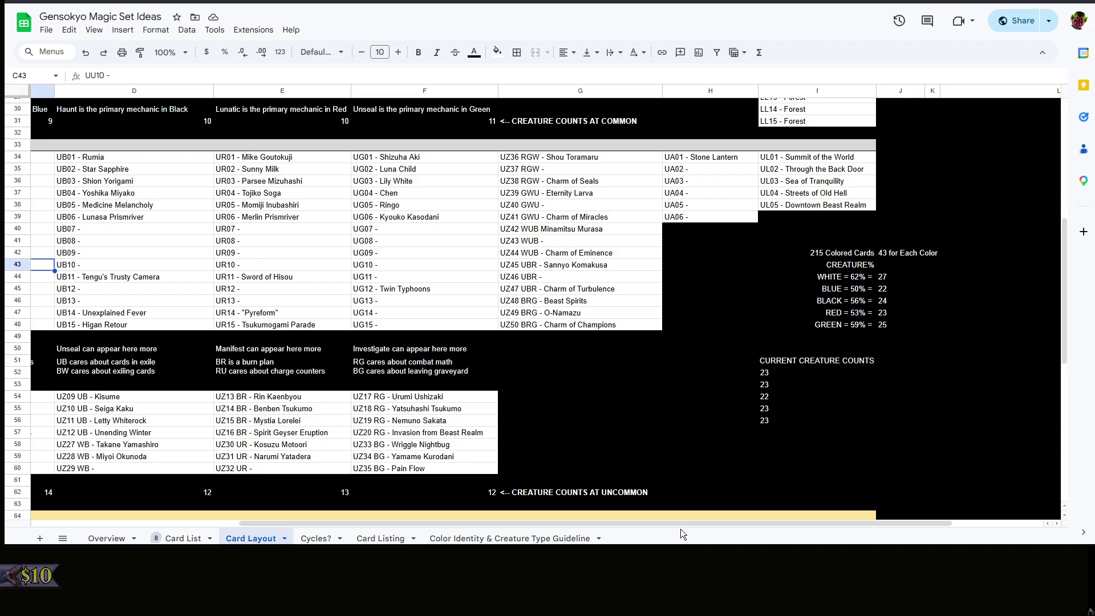
{"action": "left_click", "coordinate": [901, 294]}
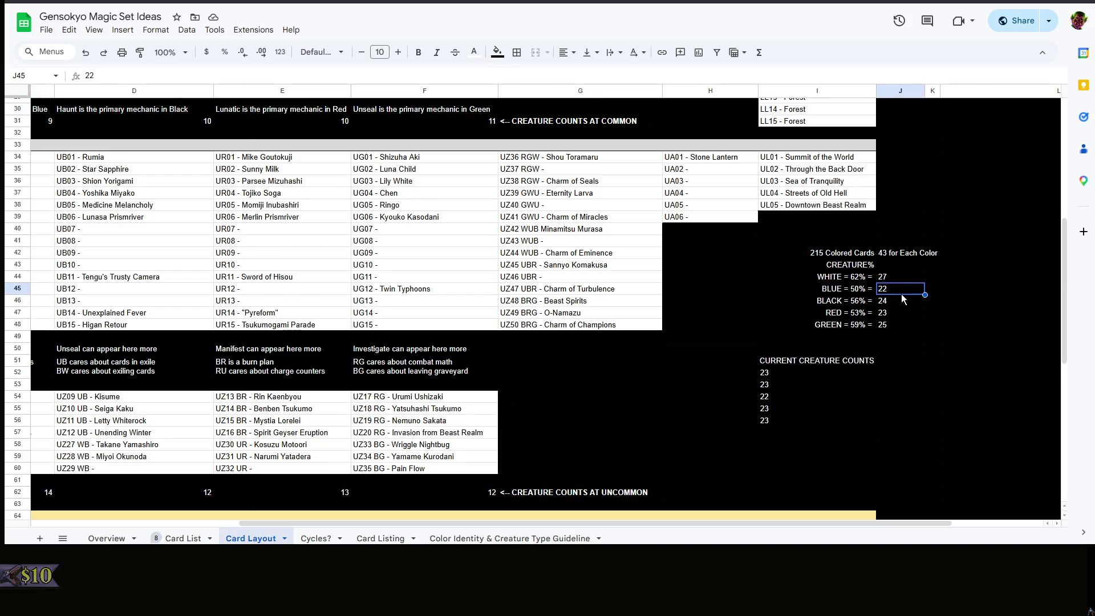
{"action": "right_click", "coordinate": [852, 394]}
{"action": "right_click", "coordinate": [653, 394]}
{"action": "left_click", "coordinate": [602, 392]}
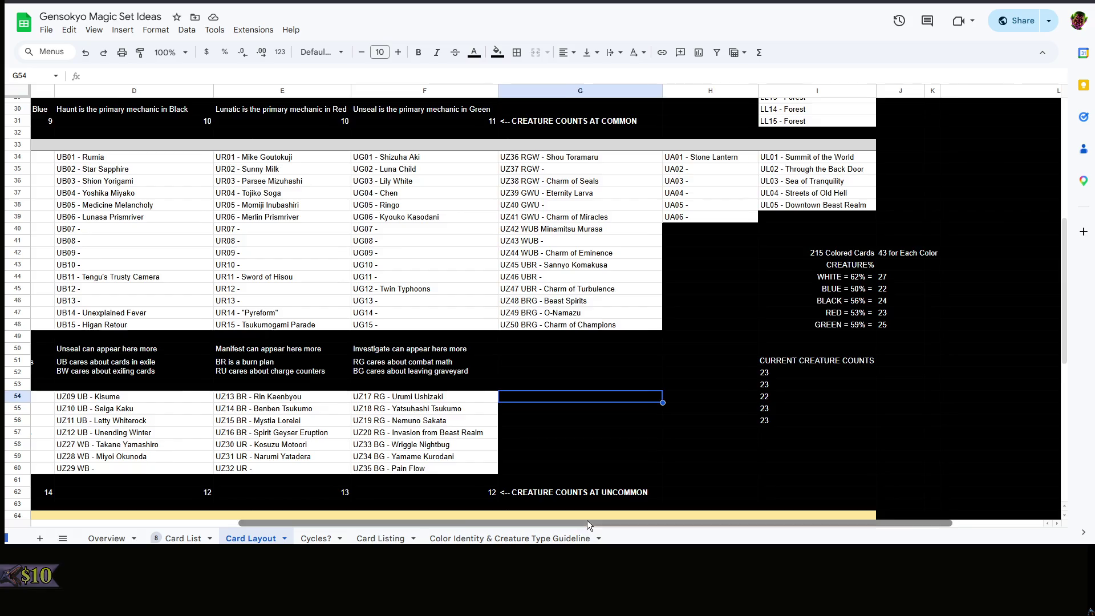
{"action": "mouse_move", "coordinate": [587, 520]}
{"action": "left_mouse_down"}
{"action": "mouse_move", "coordinate": [283, 512]}
{"action": "mouse_move", "coordinate": [633, 520]}
{"action": "left_mouse_up"}
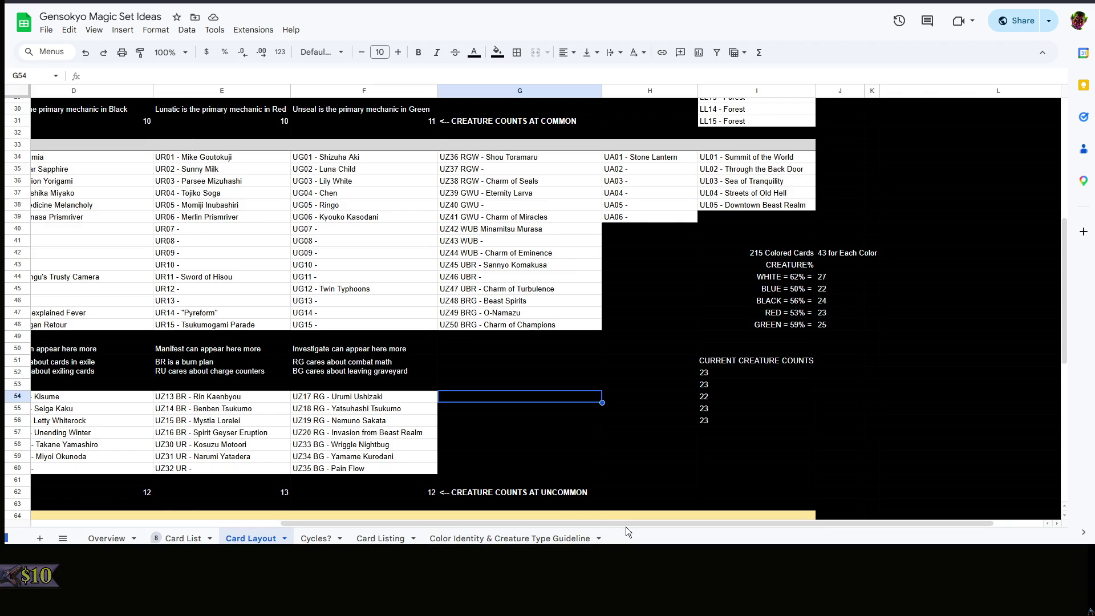
{"action": "left_click_drag", "start_coordinate": [626, 526], "coordinate": [361, 517]}
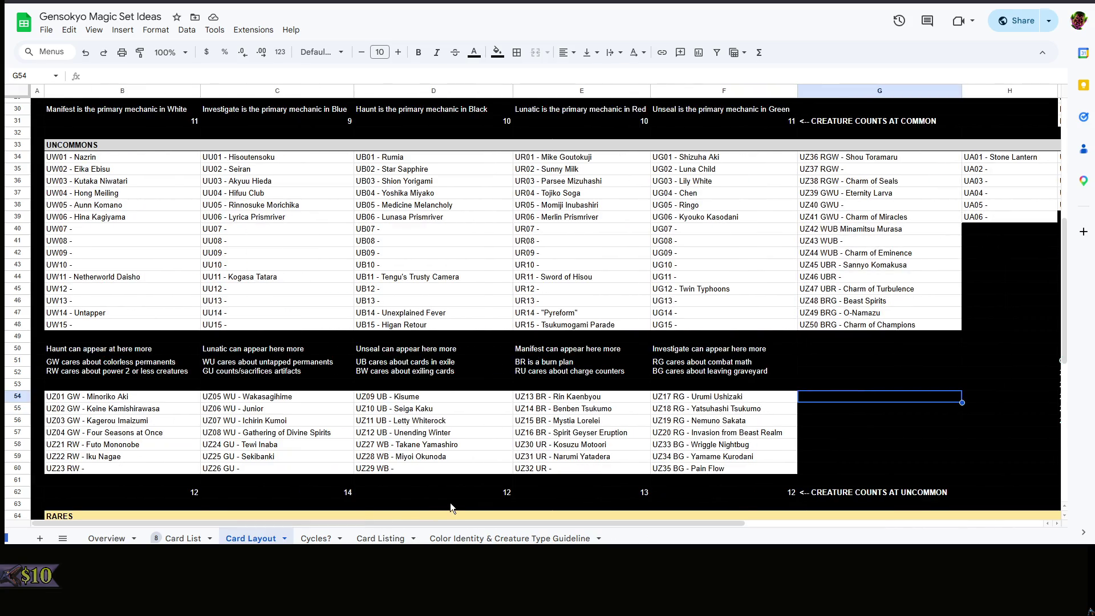
Check the black uncommon count of 12, then bring up cell actions on an empty cell beside the uncommon cards
{"action": "left_click", "coordinate": [444, 493]}
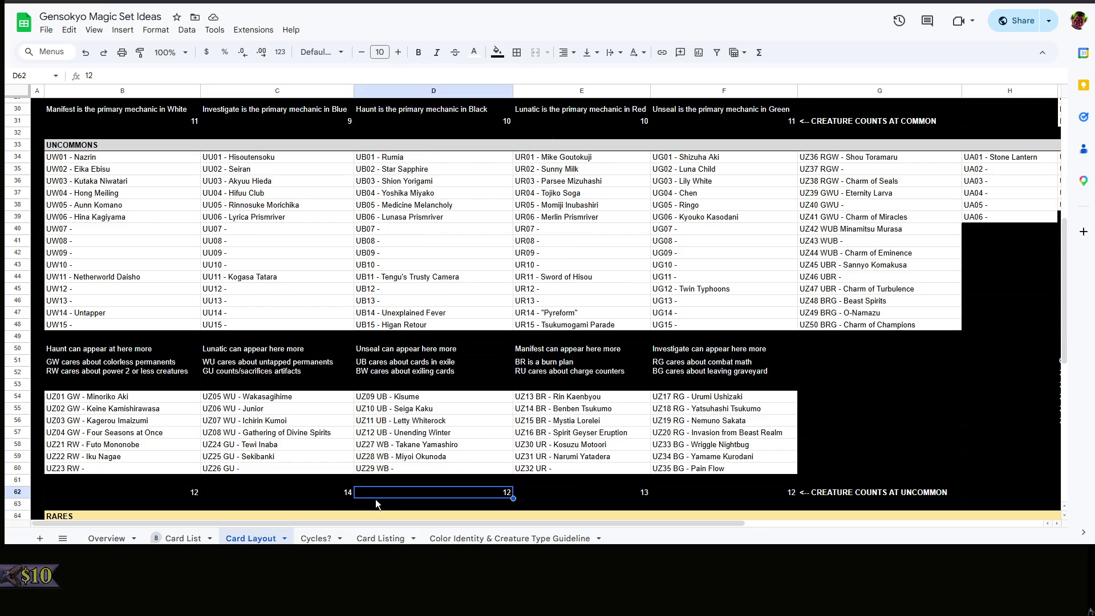
{"action": "left_click", "coordinate": [407, 507]}
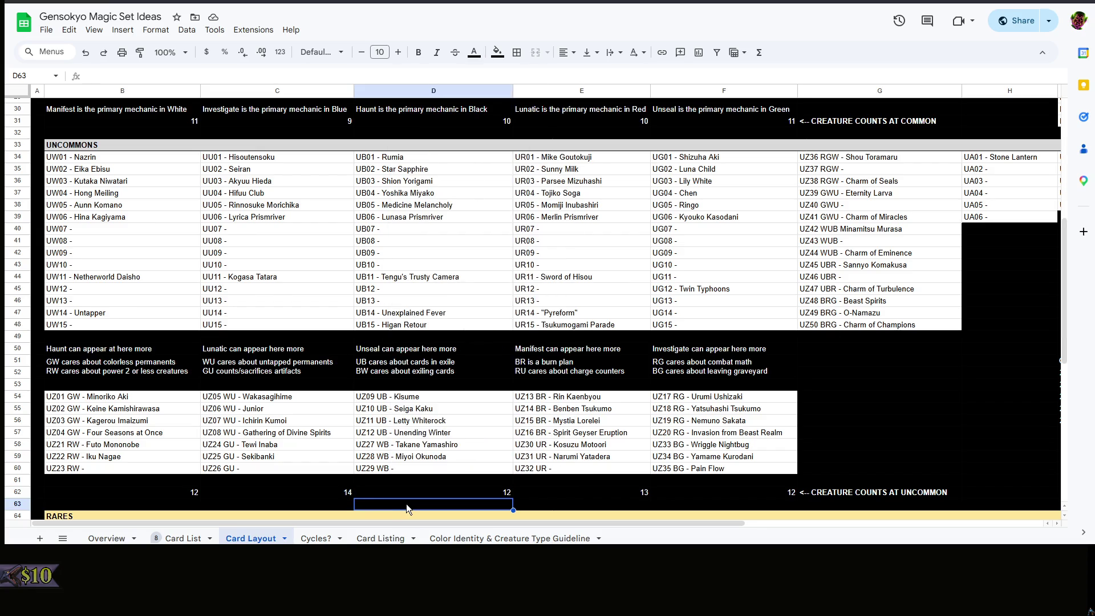
{"action": "scroll", "coordinate": [406, 504], "scroll_direction": "up", "scroll_amount": 5}
{"action": "scroll", "coordinate": [406, 504], "scroll_direction": "up", "scroll_amount": 3}
{"action": "scroll", "coordinate": [406, 504], "scroll_direction": "up", "scroll_amount": 5}
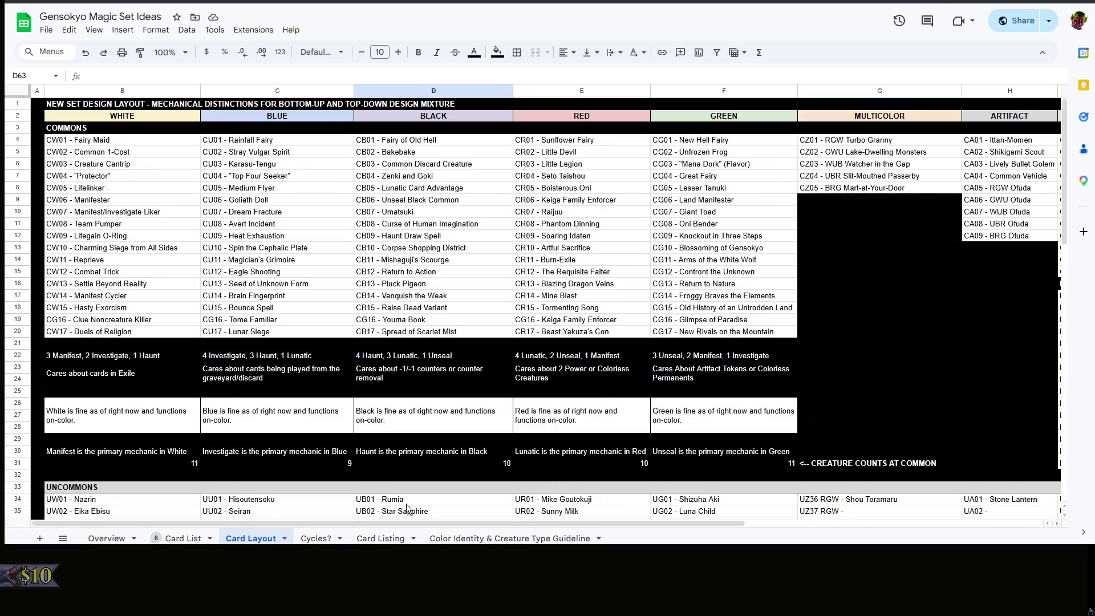
{"action": "scroll", "coordinate": [406, 504], "scroll_direction": "down", "scroll_amount": 5}
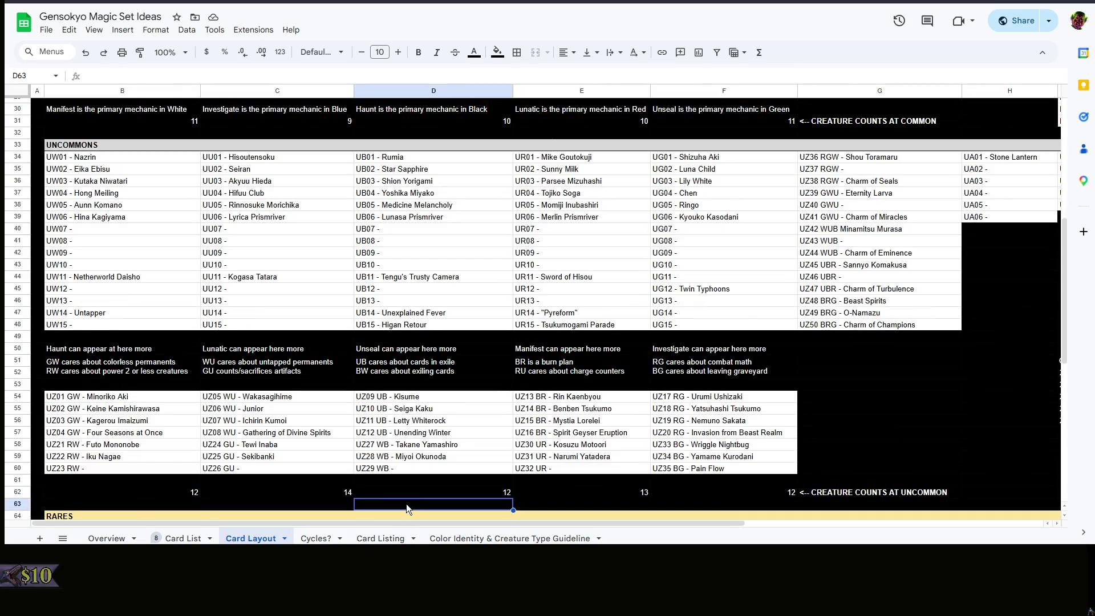
{"action": "scroll", "coordinate": [407, 504], "scroll_direction": "down", "scroll_amount": 4}
{"action": "scroll", "coordinate": [406, 504], "scroll_direction": "up", "scroll_amount": 4}
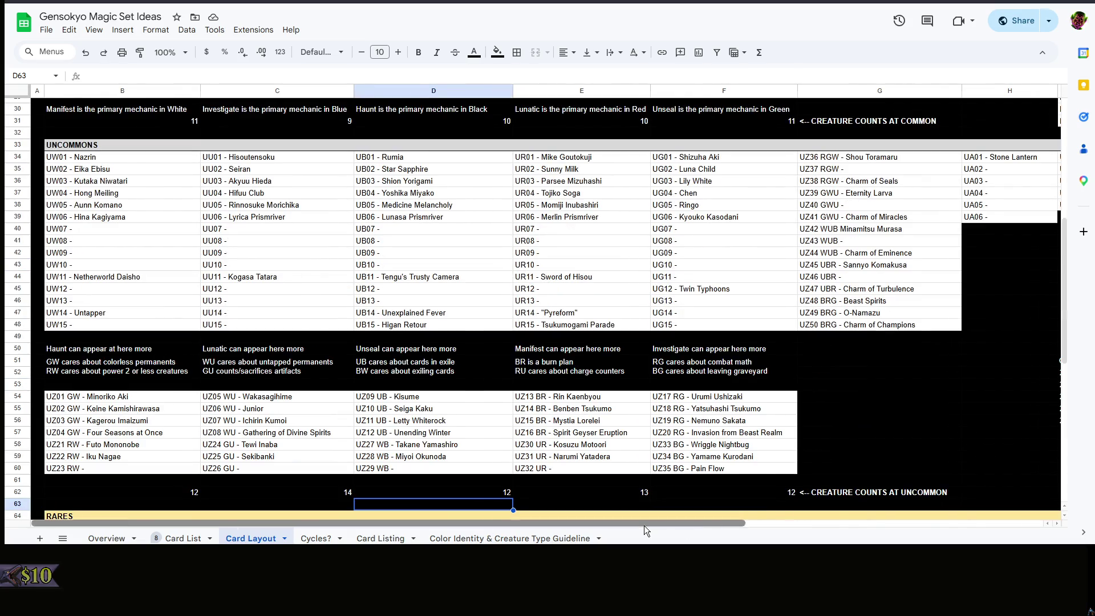
{"action": "left_click_drag", "start_coordinate": [644, 525], "coordinate": [838, 525]}
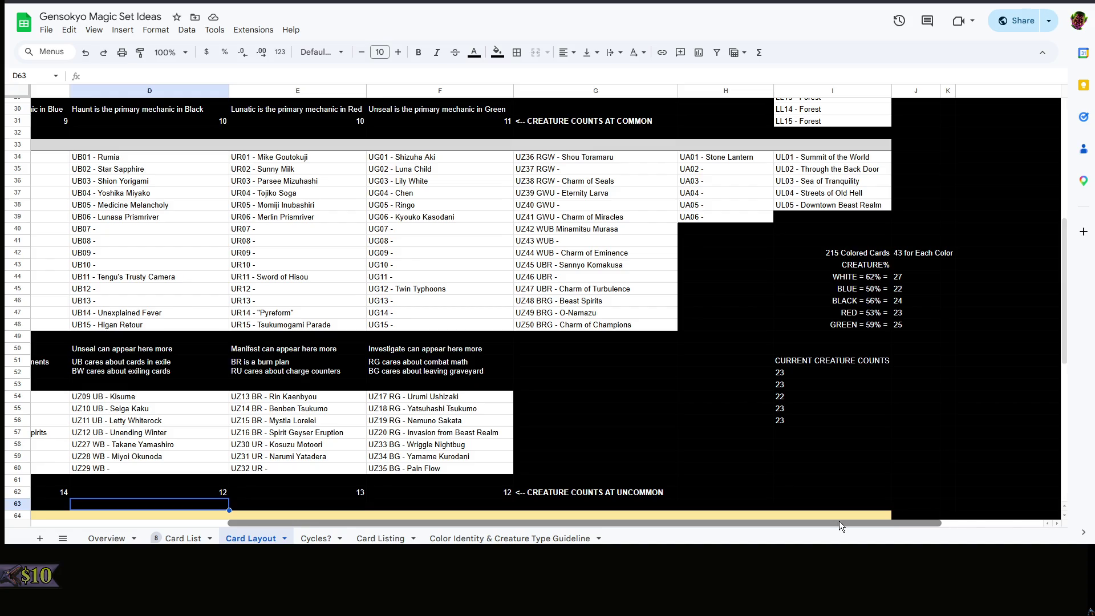
{"action": "left_click_drag", "start_coordinate": [839, 525], "coordinate": [600, 523]}
{"action": "left_click", "coordinate": [894, 470]}
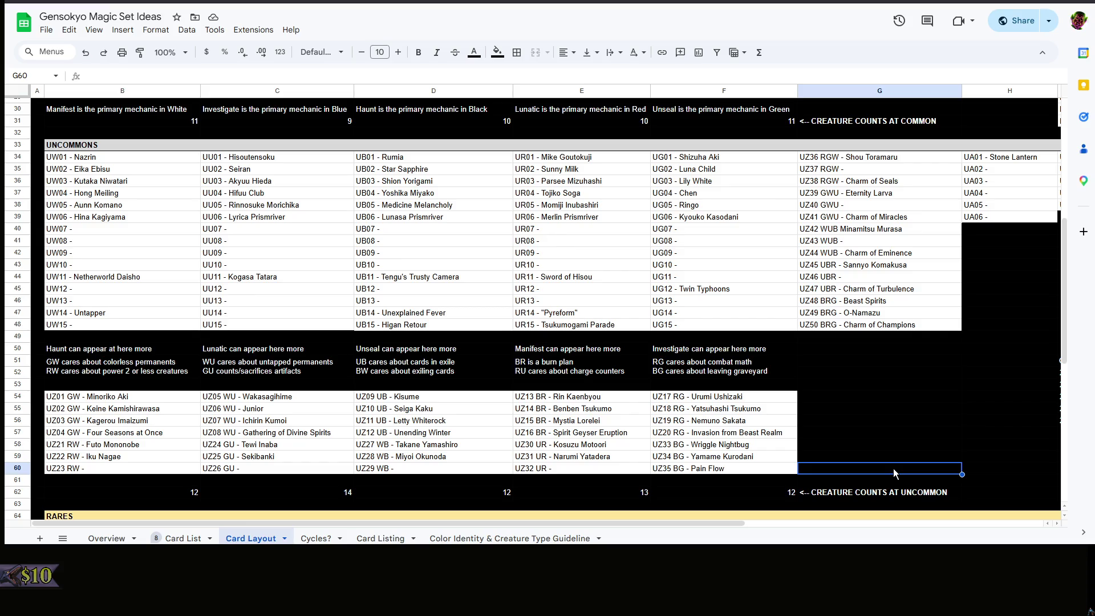
{"action": "right_click", "coordinate": [880, 427]}
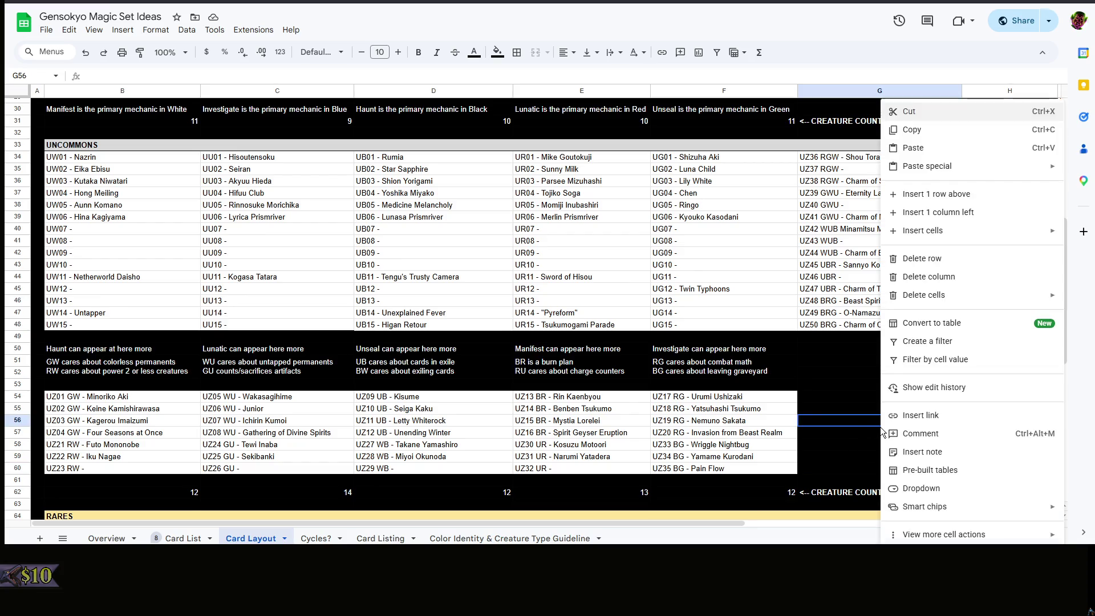
Close the cell actions and inspect empty cells beside the rare cards
{"action": "left_click", "coordinate": [856, 434]}
{"action": "scroll", "coordinate": [856, 434], "scroll_direction": "down", "scroll_amount": 3}
{"action": "scroll", "coordinate": [856, 433], "scroll_direction": "down", "scroll_amount": 3}
{"action": "left_click", "coordinate": [861, 343]}
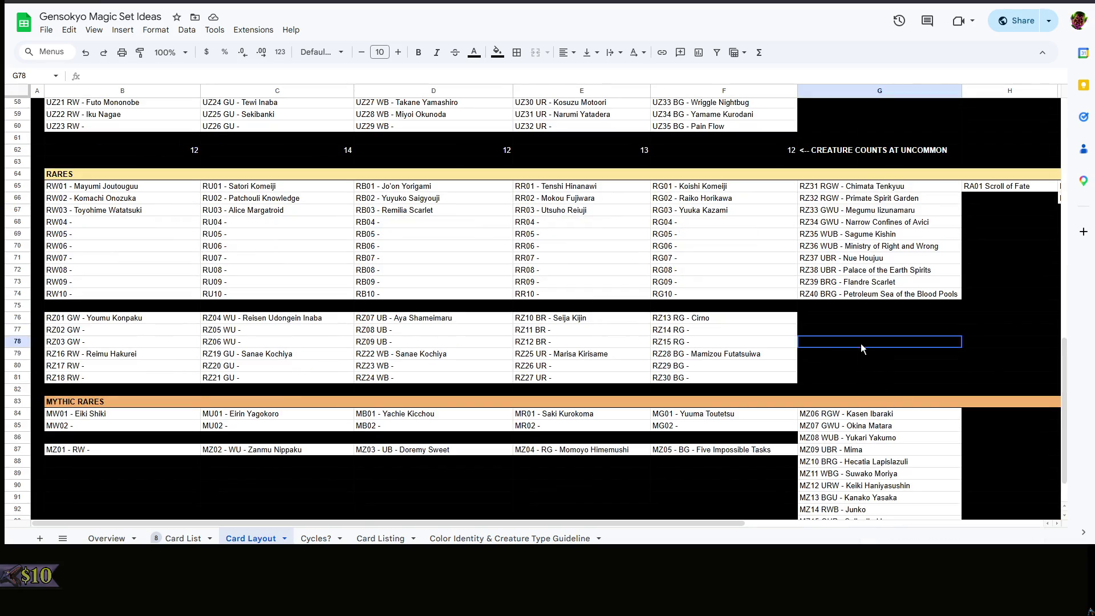
{"action": "scroll", "coordinate": [828, 339], "scroll_direction": "up", "scroll_amount": 3}
{"action": "scroll", "coordinate": [829, 342], "scroll_direction": "up", "scroll_amount": 3}
{"action": "right_click", "coordinate": [823, 333]}
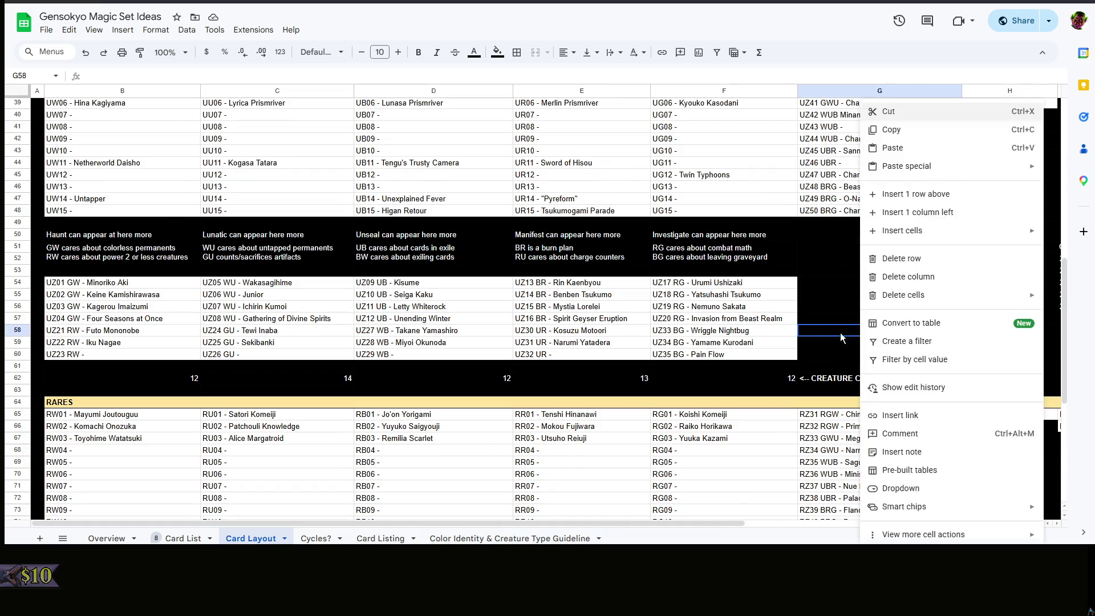
{"action": "left_click", "coordinate": [817, 330]}
{"action": "right_click", "coordinate": [817, 326]}
{"action": "left_click", "coordinate": [813, 321]}
{"action": "scroll", "coordinate": [821, 326], "scroll_direction": "down", "scroll_amount": 3}
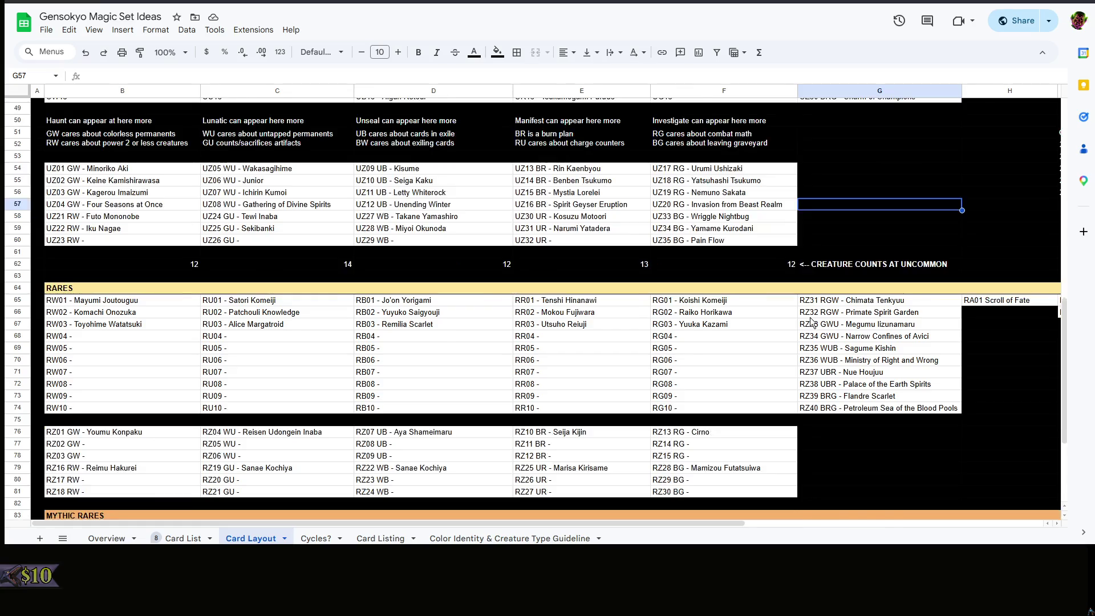
{"action": "scroll", "coordinate": [829, 334], "scroll_direction": "down", "scroll_amount": 3}
{"action": "left_click", "coordinate": [833, 334]}
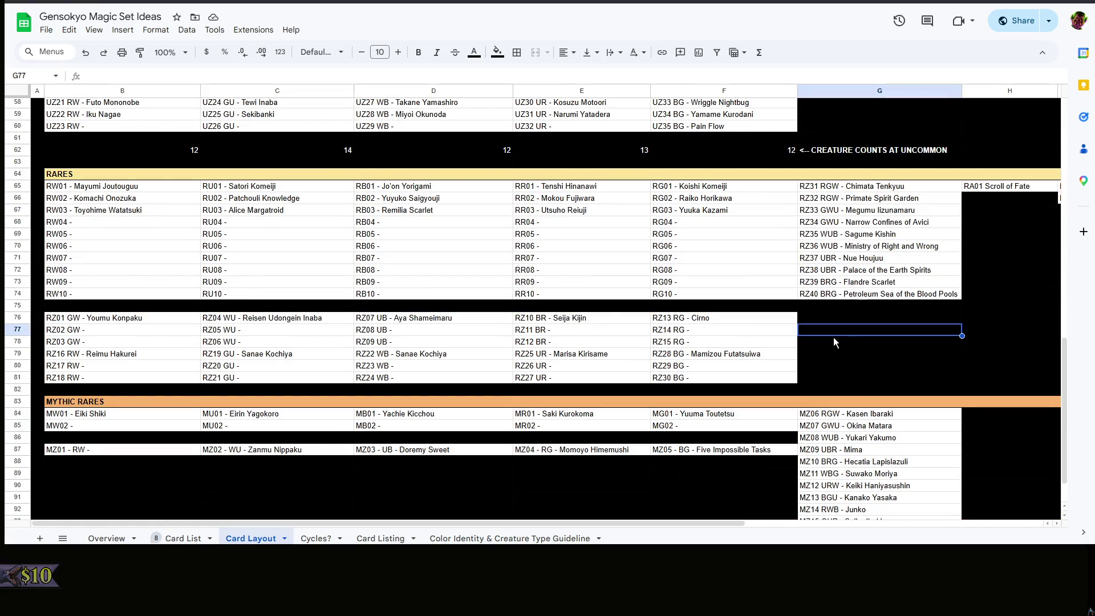
{"action": "left_click", "coordinate": [833, 340]}
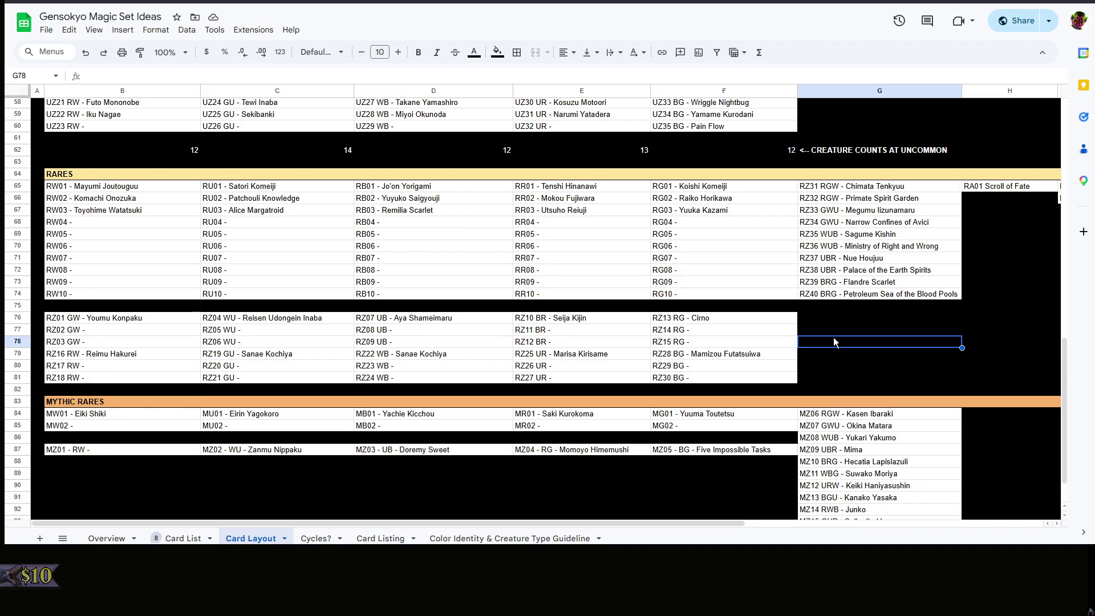
{"action": "scroll", "coordinate": [833, 337], "scroll_direction": "up", "scroll_amount": 8}
Inspect empty cells around the uncommon cards and row 53, leaving the cell actions closed
{"action": "right_click", "coordinate": [822, 342]}
{"action": "left_click", "coordinate": [842, 347]}
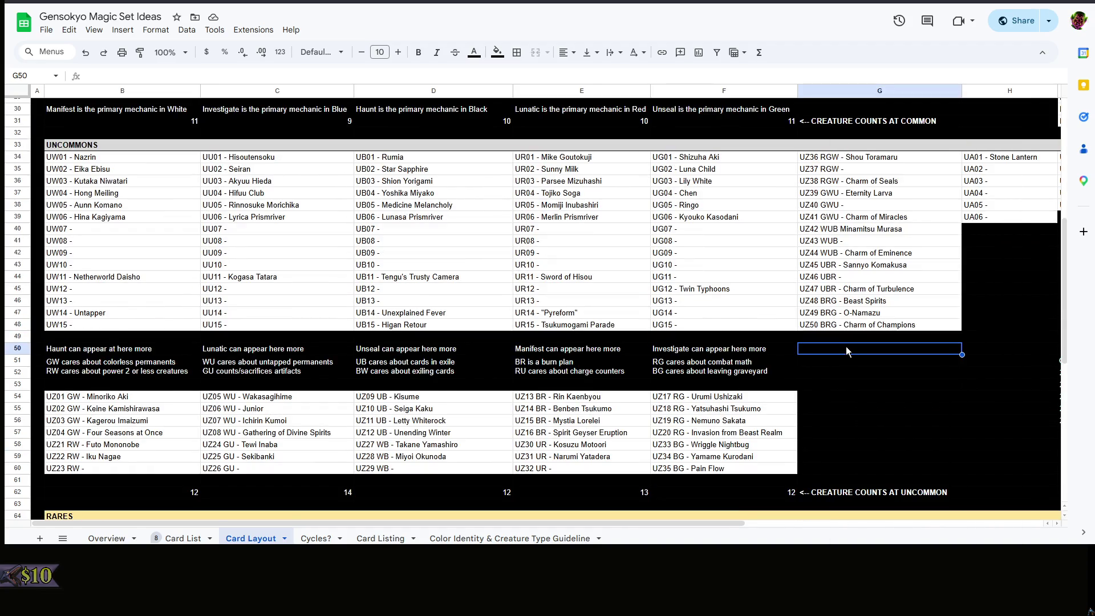
{"action": "left_click", "coordinate": [855, 382]}
{"action": "scroll", "coordinate": [854, 383], "scroll_direction": "up", "scroll_amount": 3}
{"action": "scroll", "coordinate": [849, 393], "scroll_direction": "down", "scroll_amount": 3}
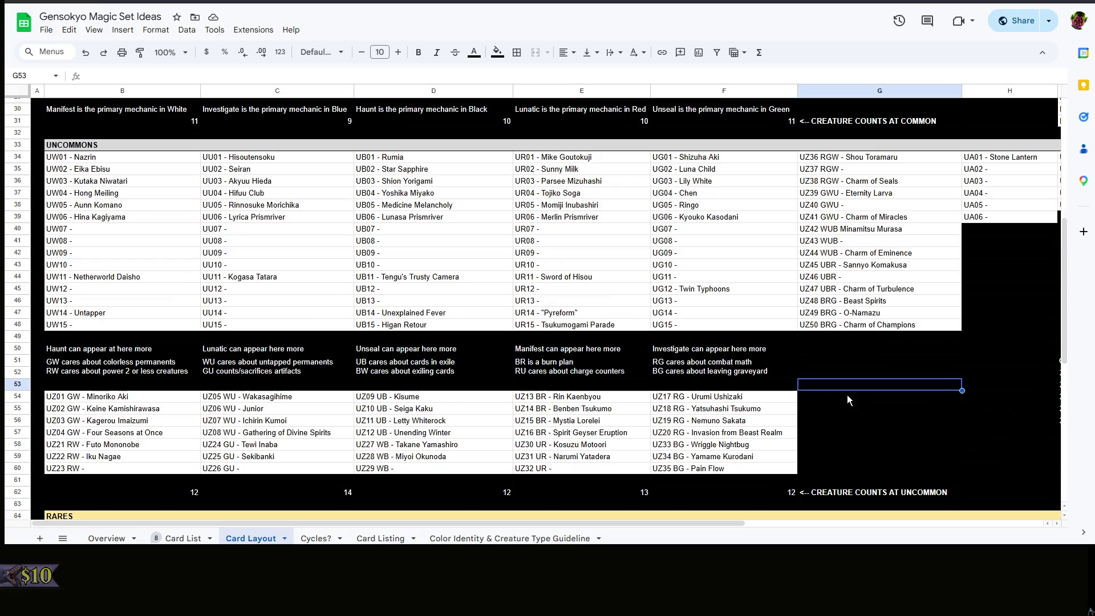
{"action": "left_click", "coordinate": [848, 395]}
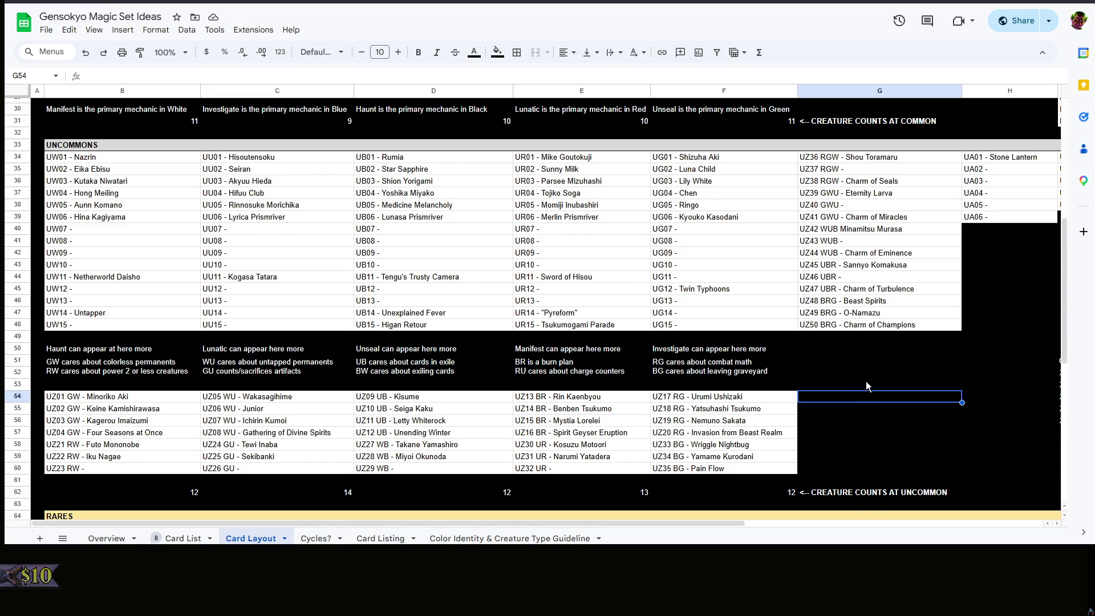
{"action": "scroll", "coordinate": [865, 381], "scroll_direction": "down", "scroll_amount": 3}
{"action": "right_click", "coordinate": [881, 272]}
{"action": "left_click", "coordinate": [840, 259]}
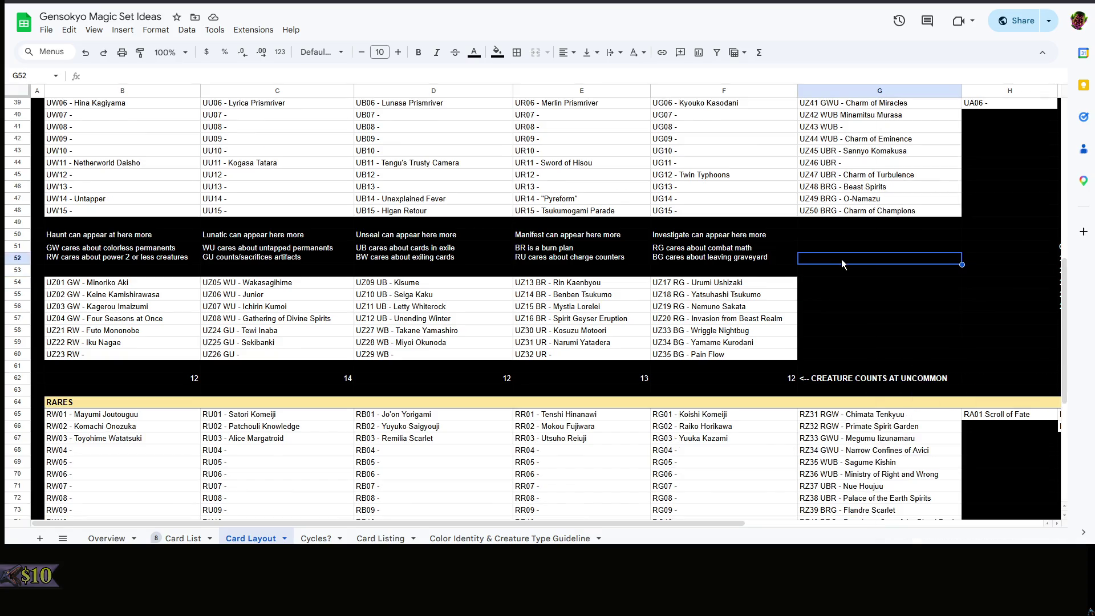
{"action": "scroll", "coordinate": [841, 259], "scroll_direction": "up", "scroll_amount": 3}
{"action": "right_click", "coordinate": [834, 387]}
{"action": "left_click", "coordinate": [834, 387]}
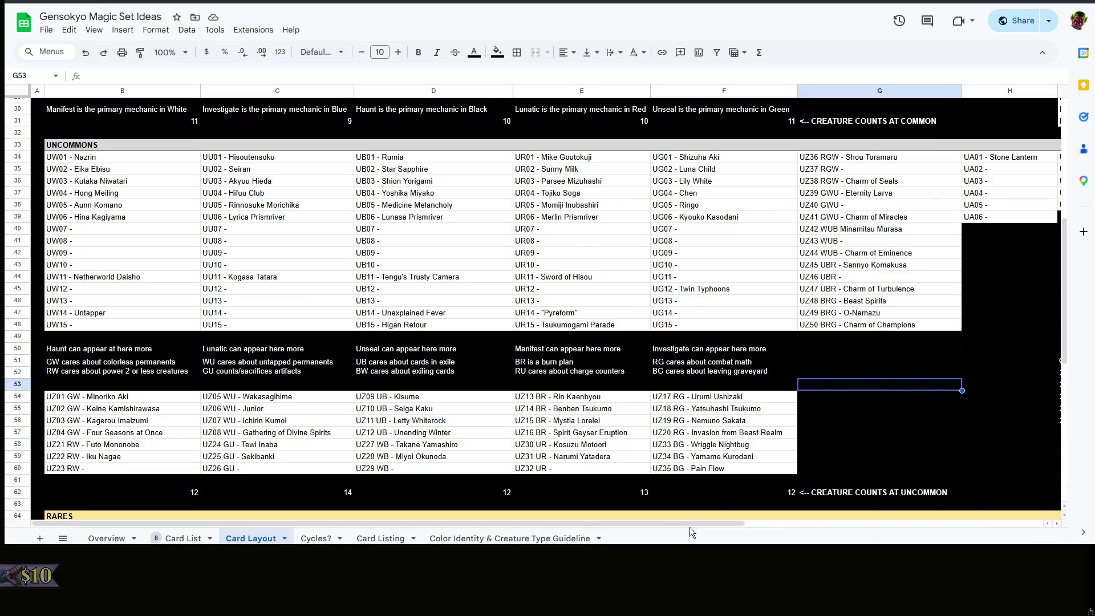
{"action": "left_click_drag", "start_coordinate": [690, 526], "coordinate": [971, 514]}
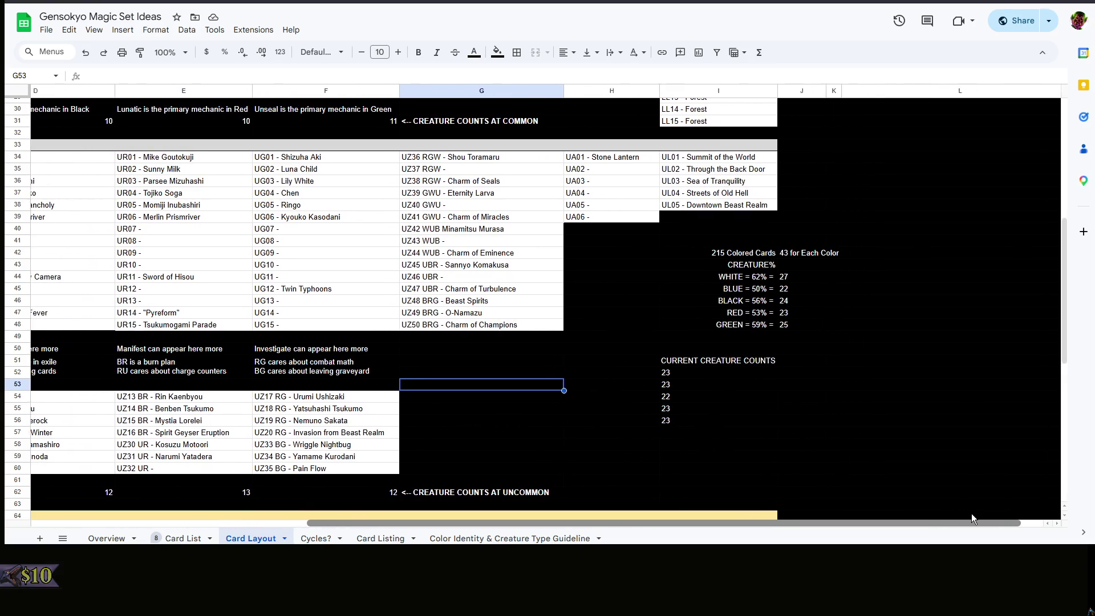
{"action": "scroll", "coordinate": [917, 443], "scroll_direction": "up", "scroll_amount": 3}
{"action": "scroll", "coordinate": [913, 424], "scroll_direction": "up", "scroll_amount": 3}
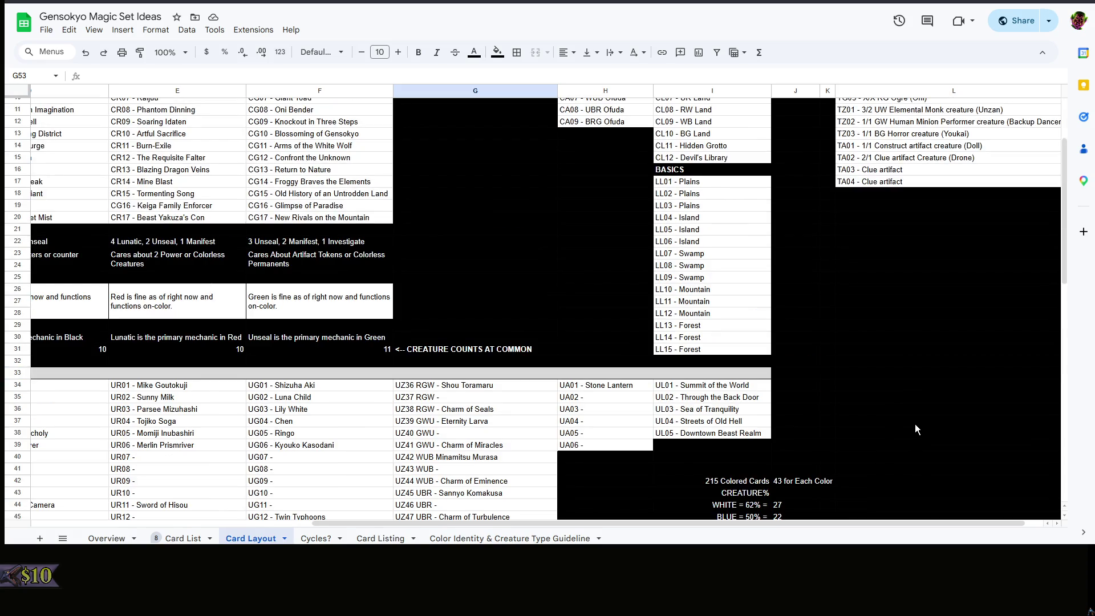
{"action": "scroll", "coordinate": [914, 423], "scroll_direction": "down", "scroll_amount": 5}
Check the WHITE target of 27 and browse nearby cells on Card Layout
{"action": "right_click", "coordinate": [914, 313]}
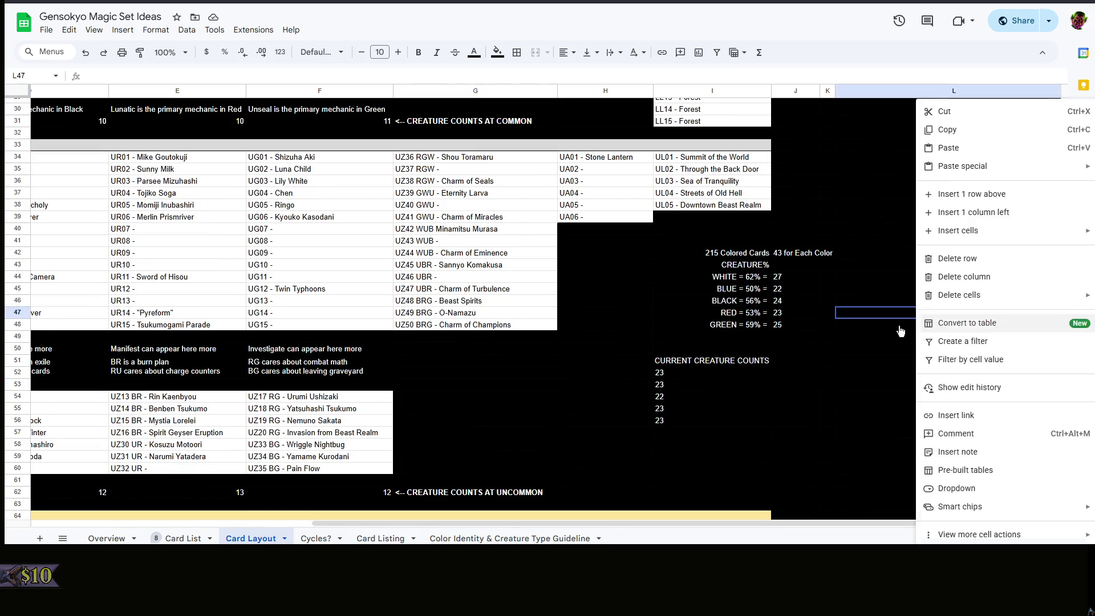
{"action": "key", "text": "Escape"}
{"action": "left_click", "coordinate": [774, 278]}
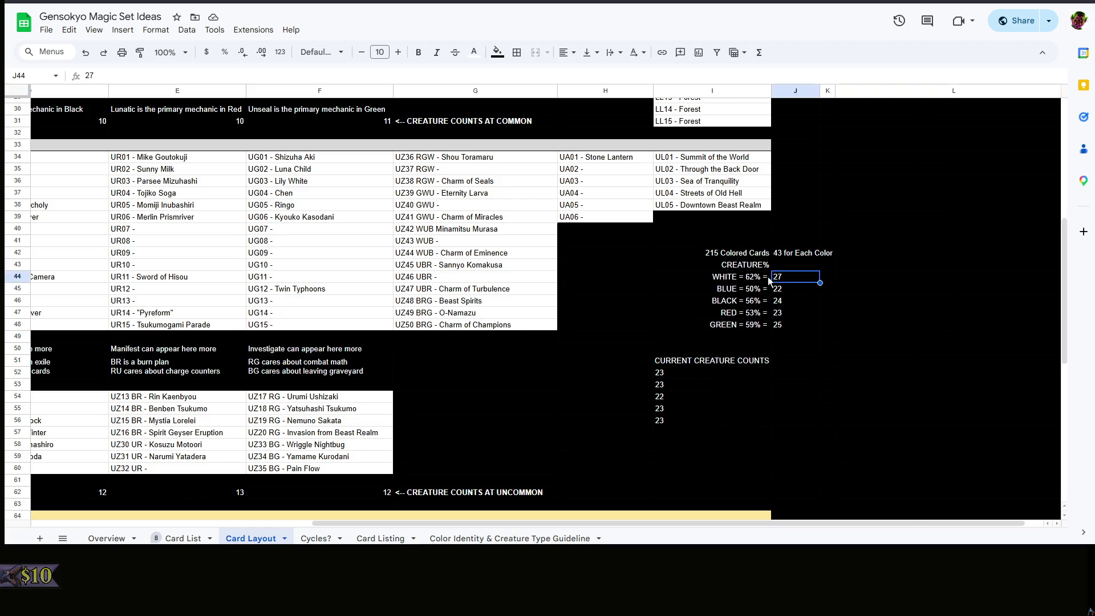
{"action": "left_click", "coordinate": [888, 296]}
{"action": "right_click", "coordinate": [845, 270]}
{"action": "key", "text": "Escape"}
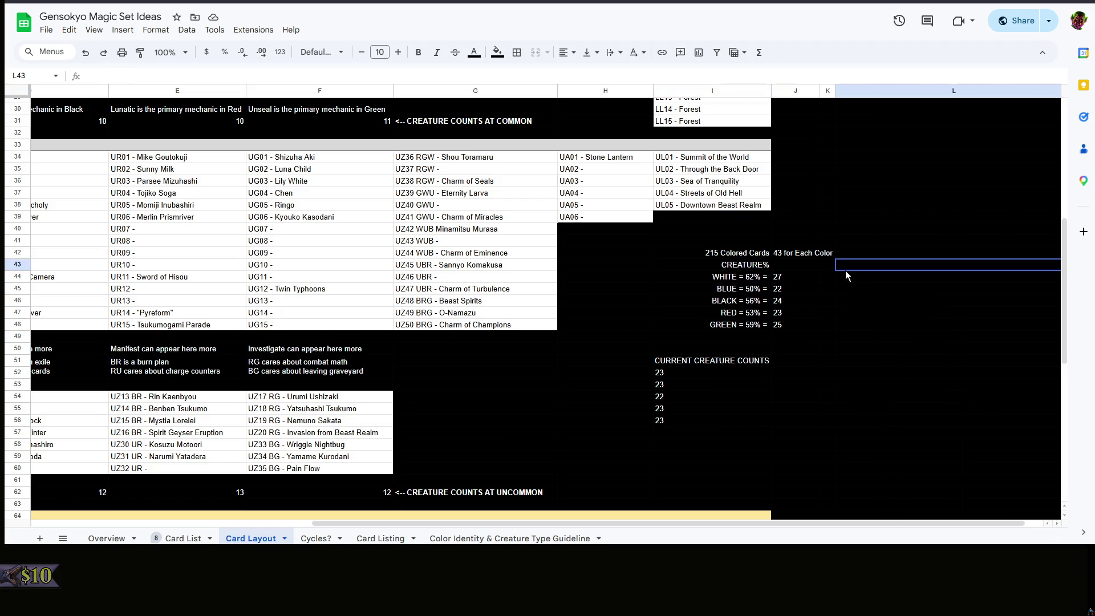
{"action": "scroll", "coordinate": [770, 411], "scroll_direction": "up", "scroll_amount": 6}
{"action": "scroll", "coordinate": [636, 423], "scroll_direction": "up", "scroll_amount": 4}
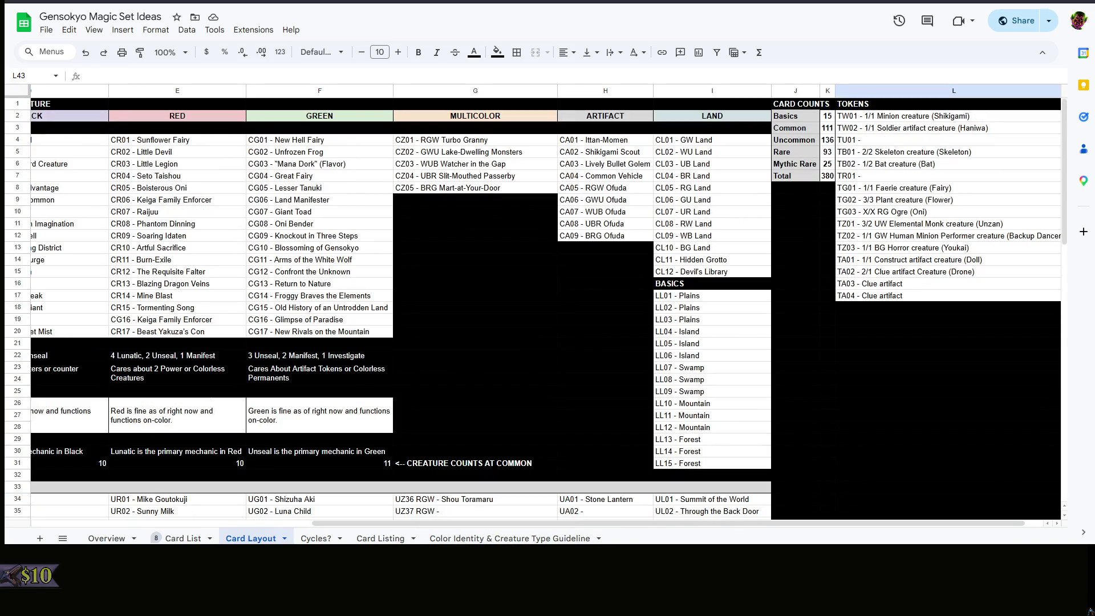
{"action": "scroll", "coordinate": [548, 308], "scroll_direction": "left", "scroll_amount": 5}
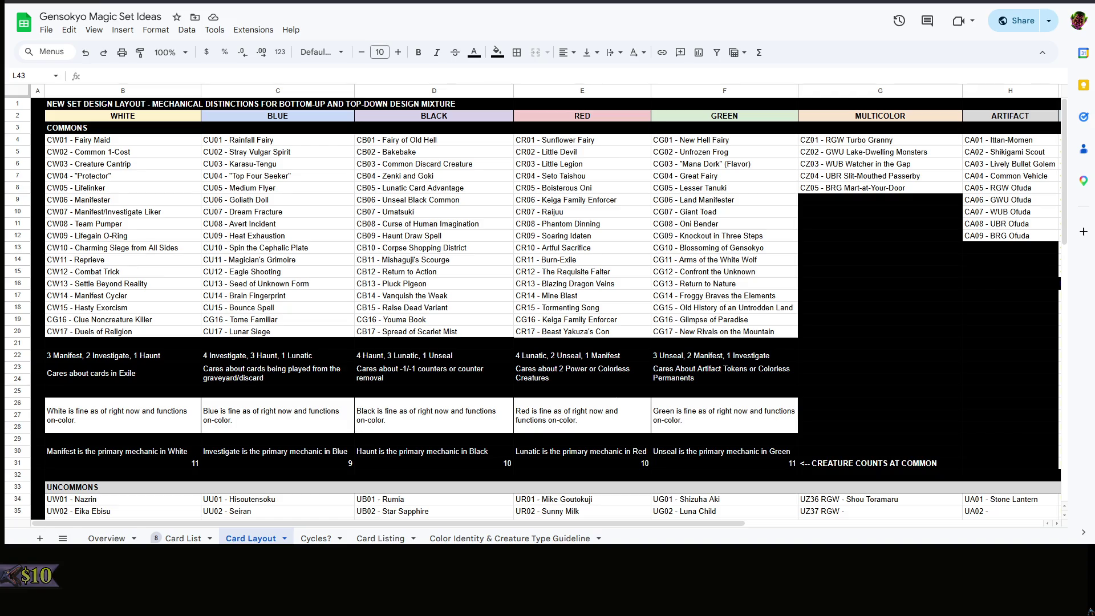
{"action": "left_click", "coordinate": [724, 391]}
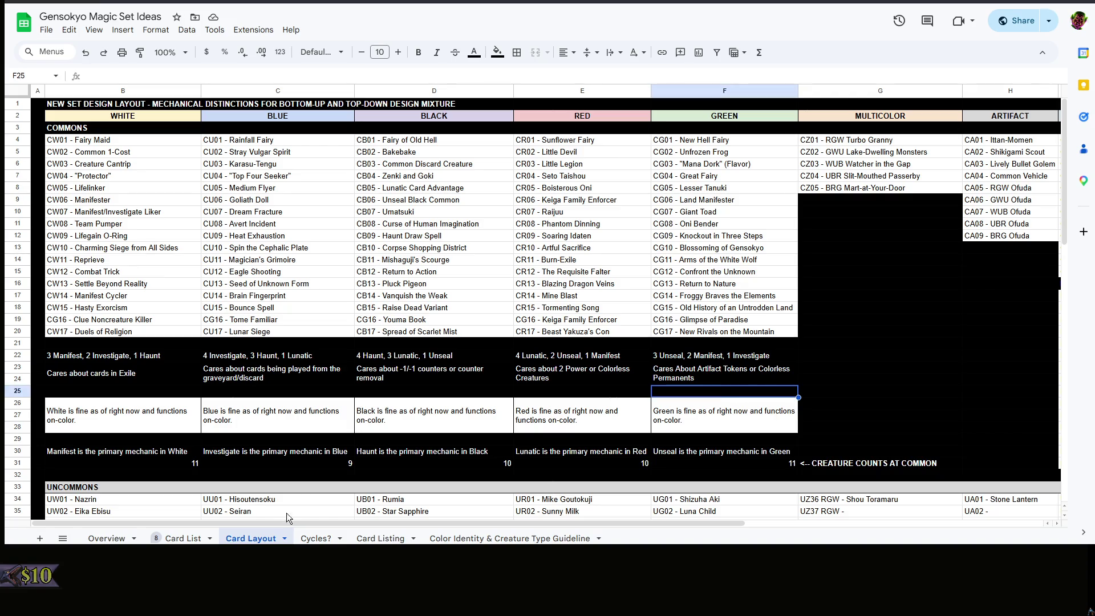
{"action": "left_click", "coordinate": [860, 321]}
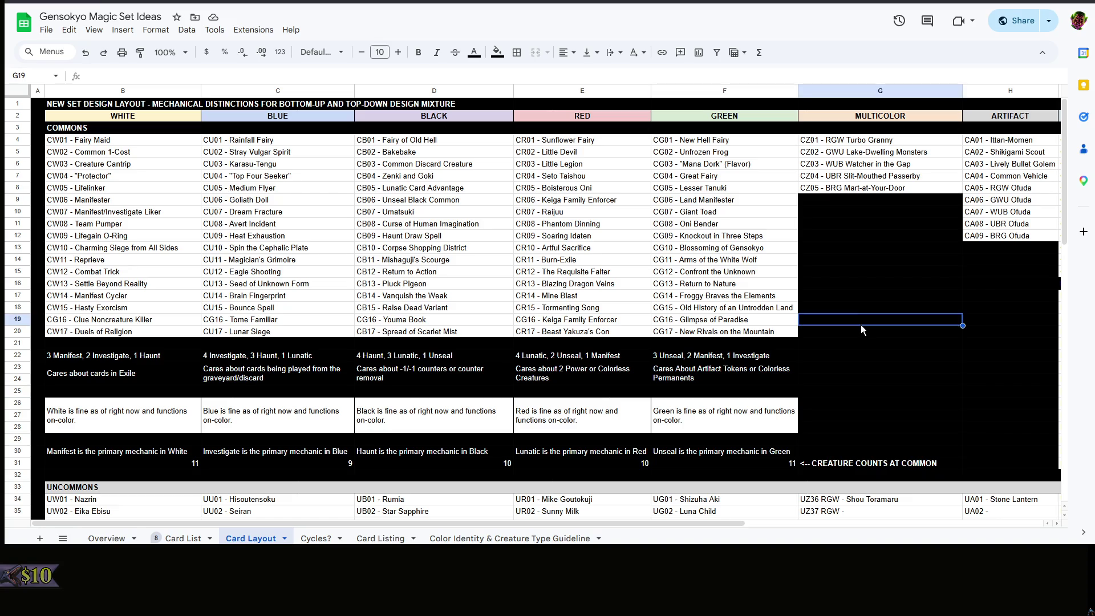
{"action": "left_click_drag", "start_coordinate": [617, 520], "coordinate": [979, 454]}
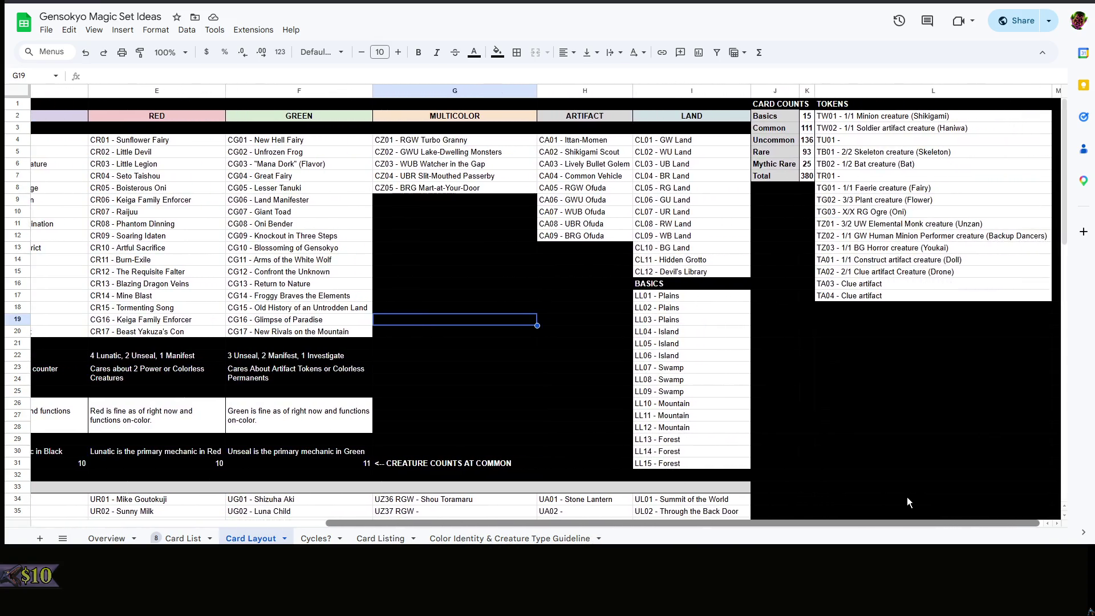
{"action": "scroll", "coordinate": [899, 417], "scroll_direction": "down", "scroll_amount": 10}
{"action": "scroll", "coordinate": [899, 416], "scroll_direction": "up", "scroll_amount": 4}
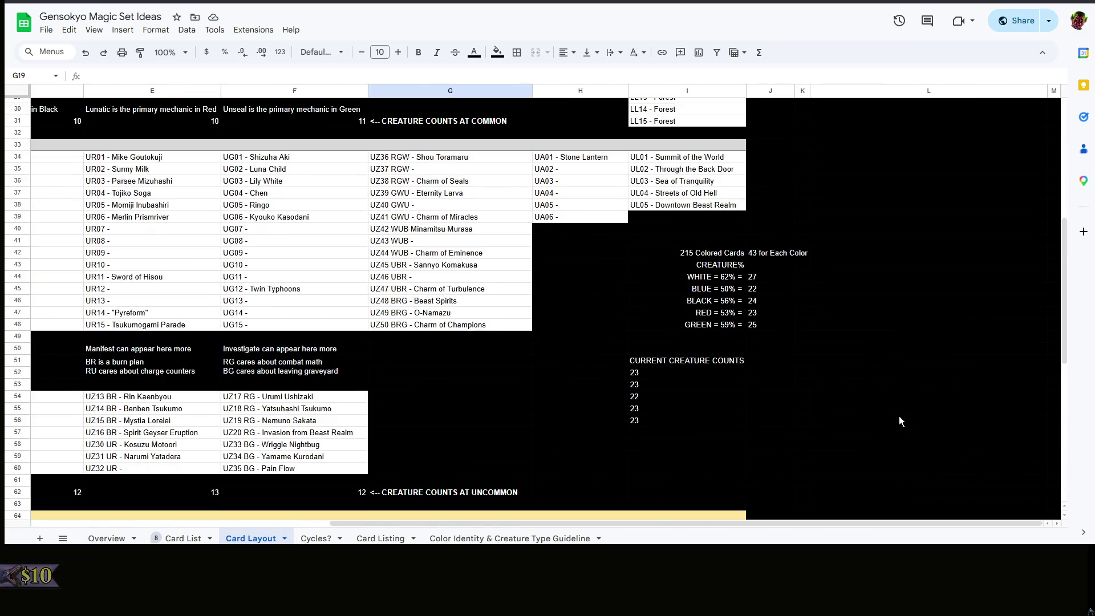
Browse cells L51, J51, J49 and L44 beside the creature targets
{"action": "right_click", "coordinate": [863, 369]}
{"action": "left_click", "coordinate": [764, 365]}
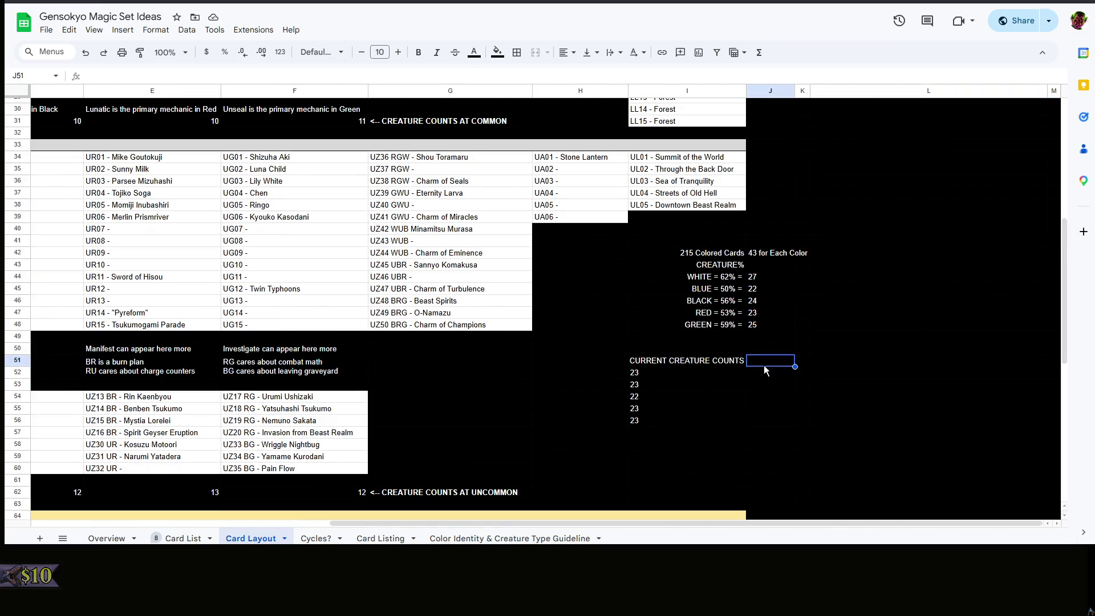
{"action": "right_click", "coordinate": [823, 360]}
{"action": "left_click", "coordinate": [767, 362]}
{"action": "right_click", "coordinate": [768, 362]}
{"action": "left_click", "coordinate": [778, 337]}
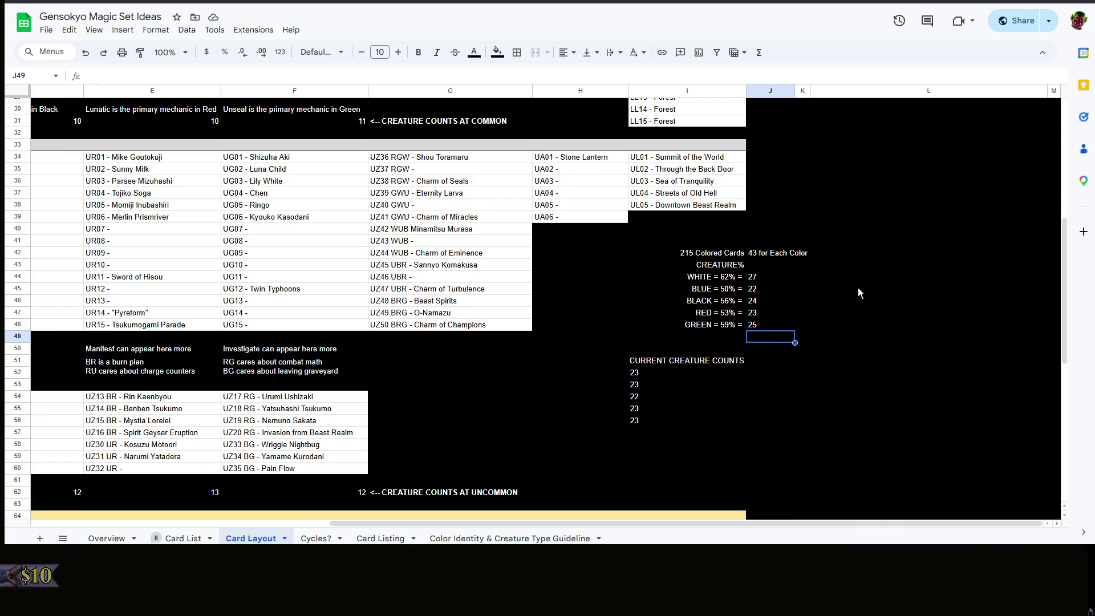
{"action": "right_click", "coordinate": [824, 274]}
{"action": "left_click", "coordinate": [826, 278]}
Move to the WHITE percentage label, then copy the 215 Colored Cards label in I42
{"action": "key", "text": "Left"}
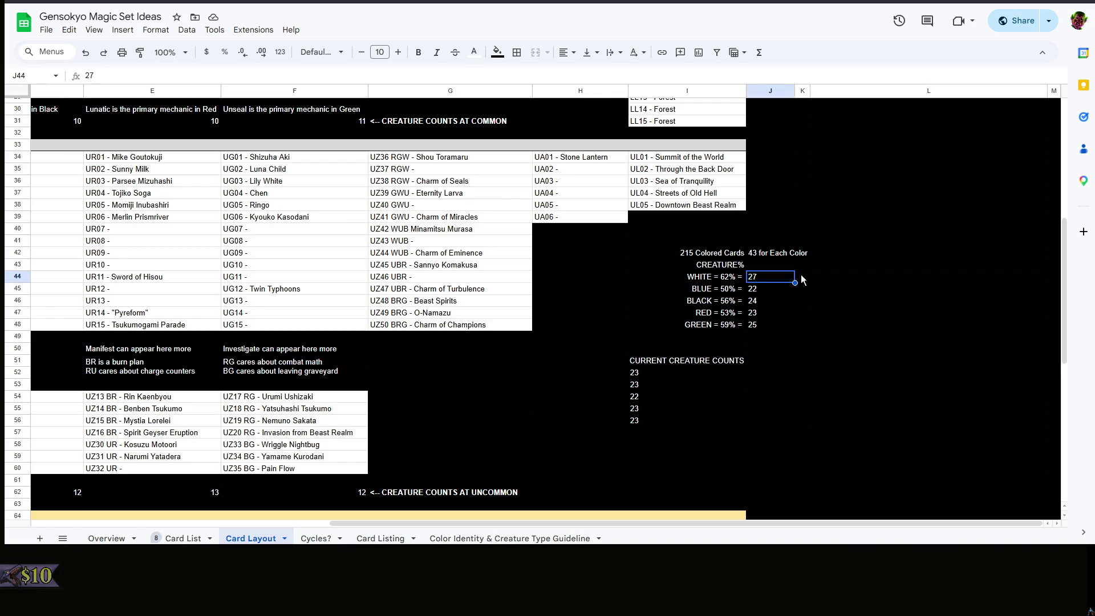
{"action": "key", "text": "Left"}
{"action": "key", "text": "Left"}
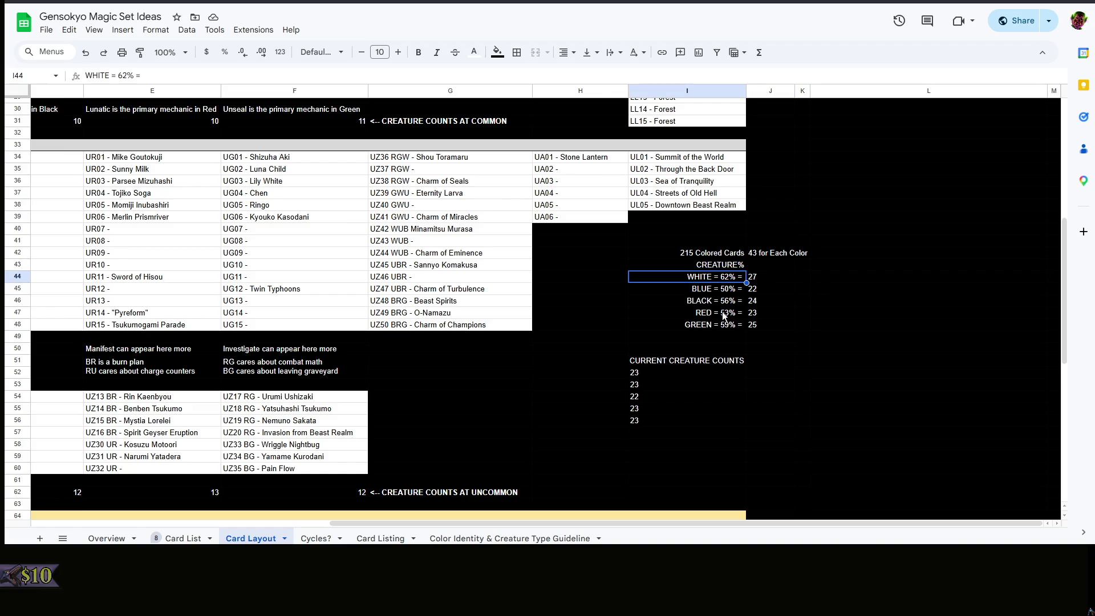
{"action": "left_click_drag", "start_coordinate": [712, 326], "coordinate": [718, 278]}
{"action": "left_click", "coordinate": [718, 278]}
{"action": "left_click", "coordinate": [826, 267]}
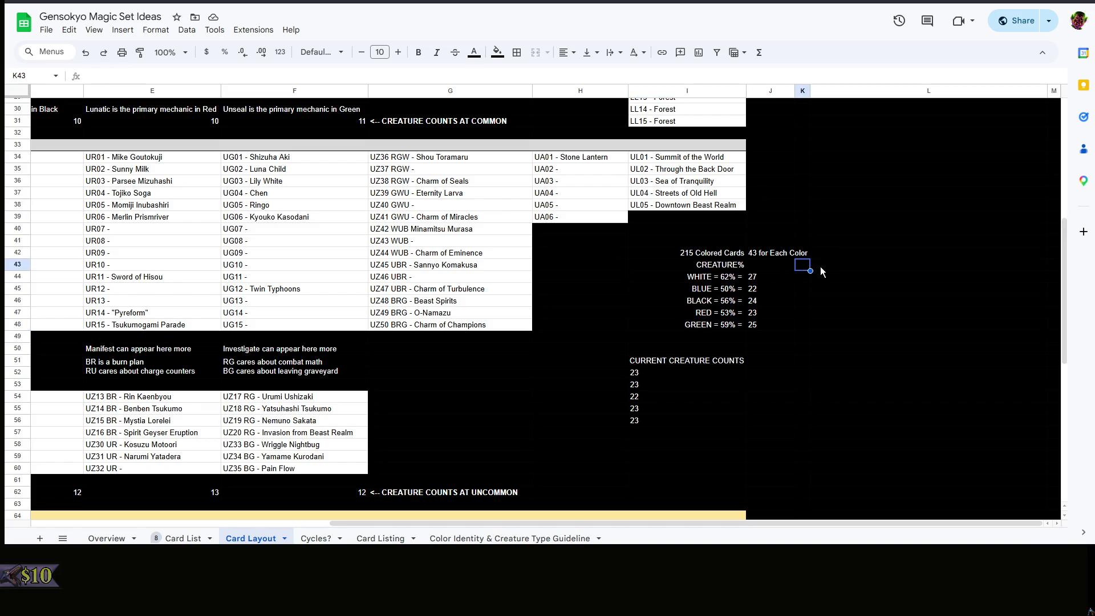
{"action": "left_click", "coordinate": [740, 256]}
{"action": "key", "text": "ctrl+c"}
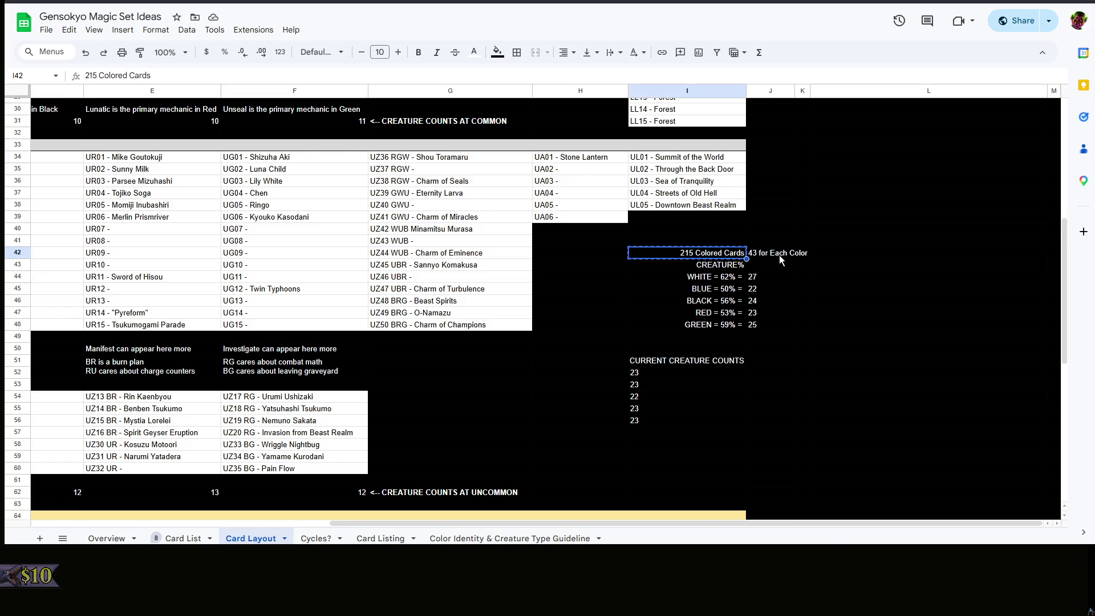
Enter '90 Commons/115 Uncommons Proportions' in L42 after discarding the pasted label
{"action": "left_click", "coordinate": [837, 256]}
{"action": "key", "text": "ctrl+v"}
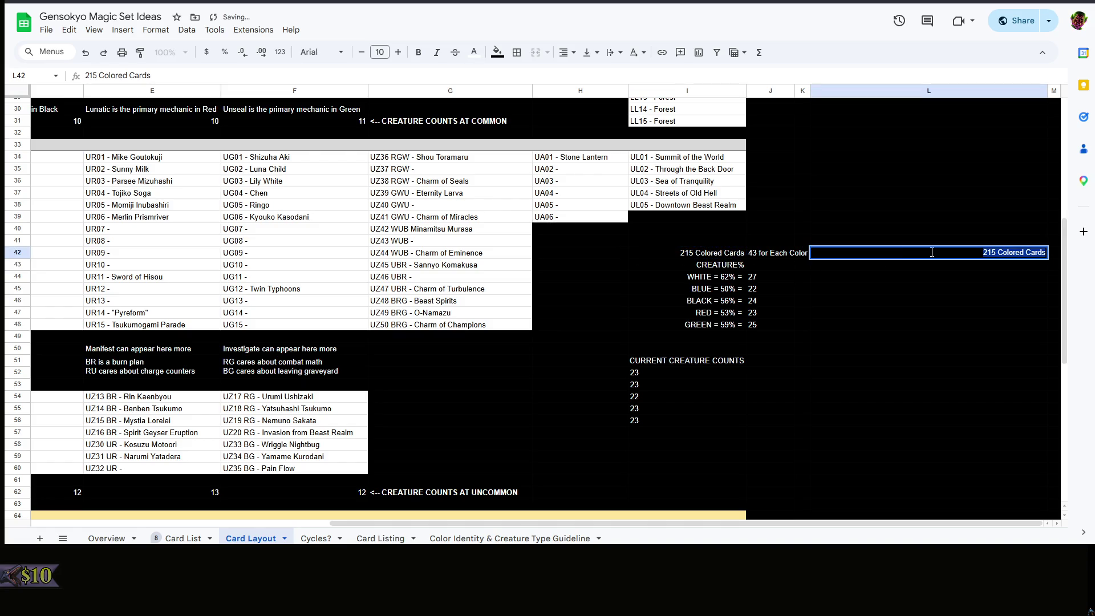
{"action": "key", "text": "Delete"}
{"action": "type", "text": "COM"}
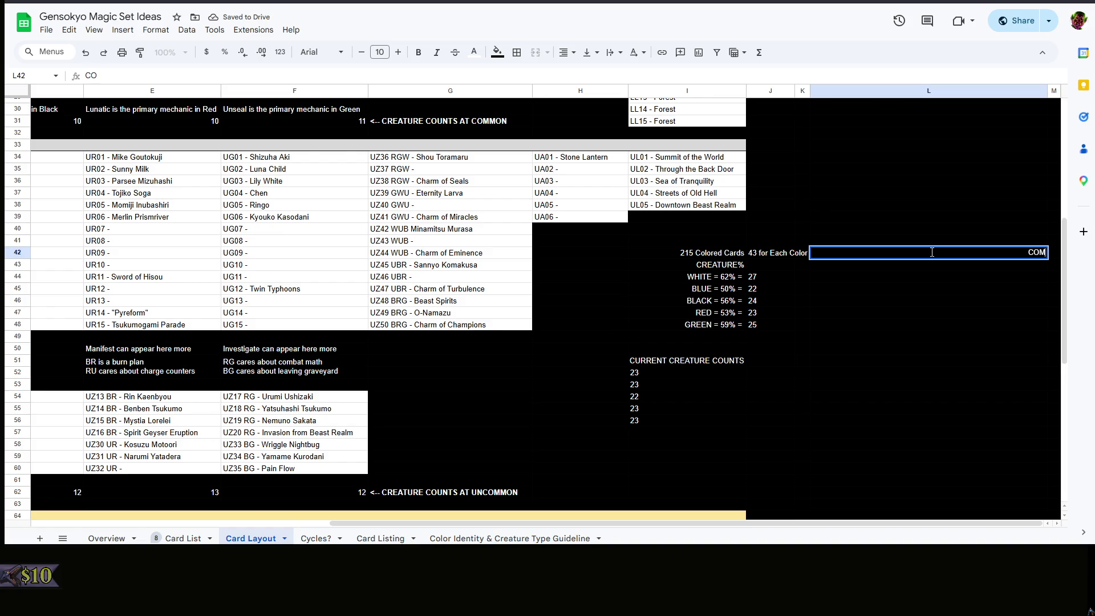
{"action": "type", "text": "MON"}
{"action": "key", "text": "BackSpace"}
{"action": "key", "text": "BackSpace"}
{"action": "key", "text": "BackSpace"}
{"action": "type", "text": "90 Co"}
{"action": "type", "text": "mmons/"}
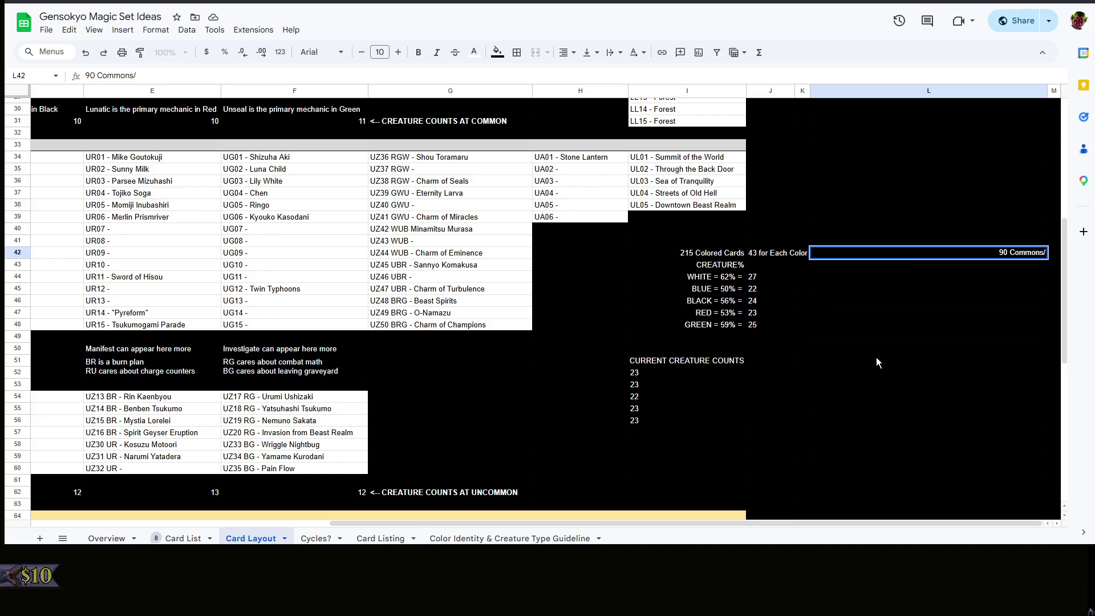
{"action": "type", "text": "115"}
{"action": "type", "text": " Uncommons"}
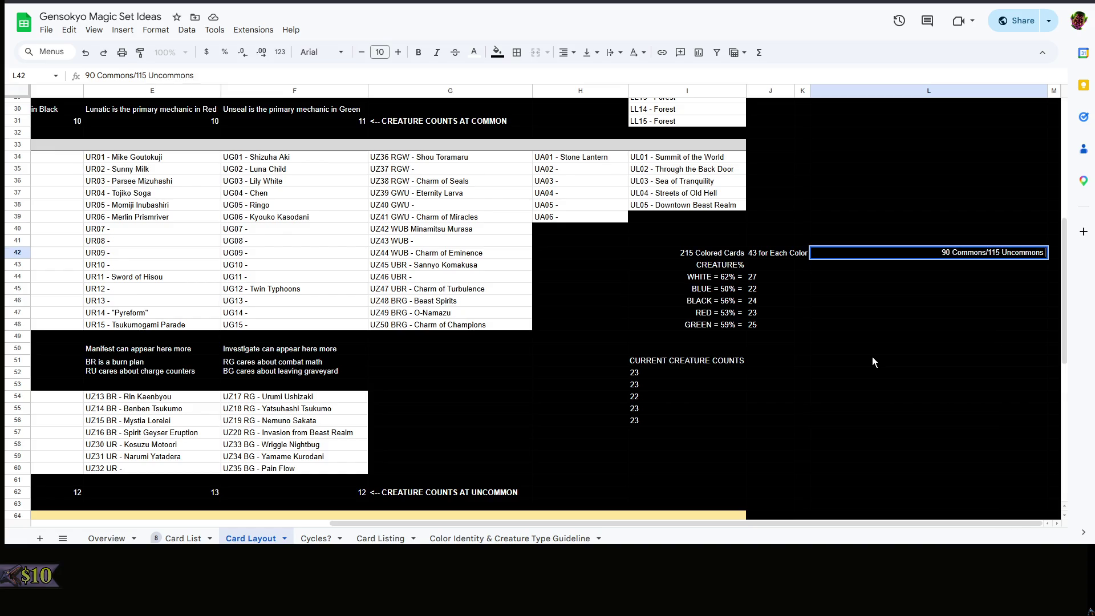
{"action": "type", "text": " Proportions"}
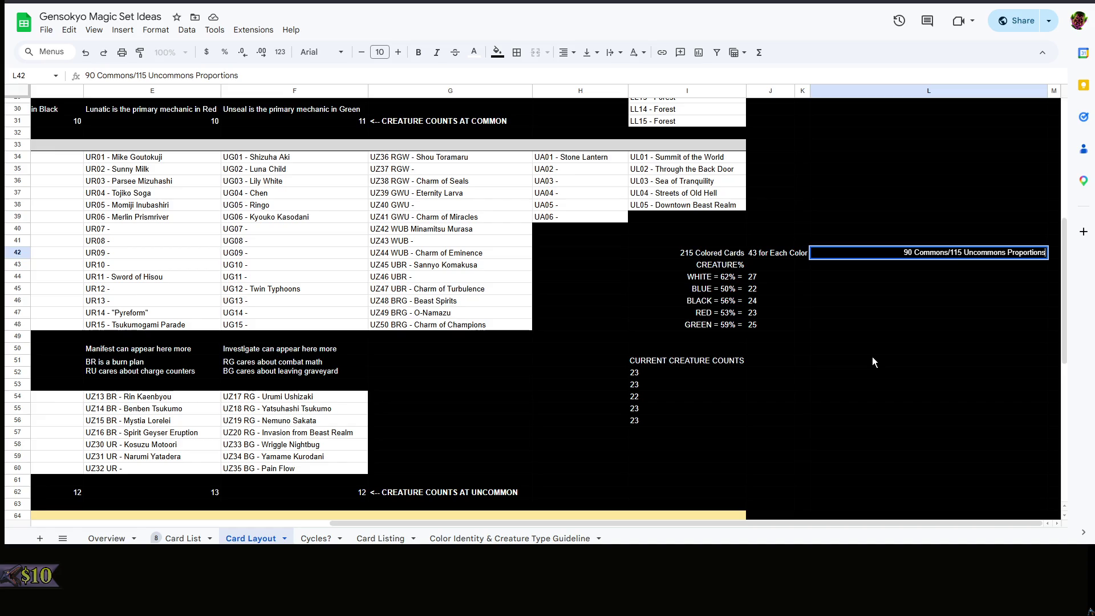
{"action": "left_click", "coordinate": [871, 361]}
{"action": "scroll", "coordinate": [828, 259], "scroll_direction": "up", "scroll_amount": 5}
{"action": "scroll", "coordinate": [546, 400], "scroll_direction": "up", "scroll_amount": 5}
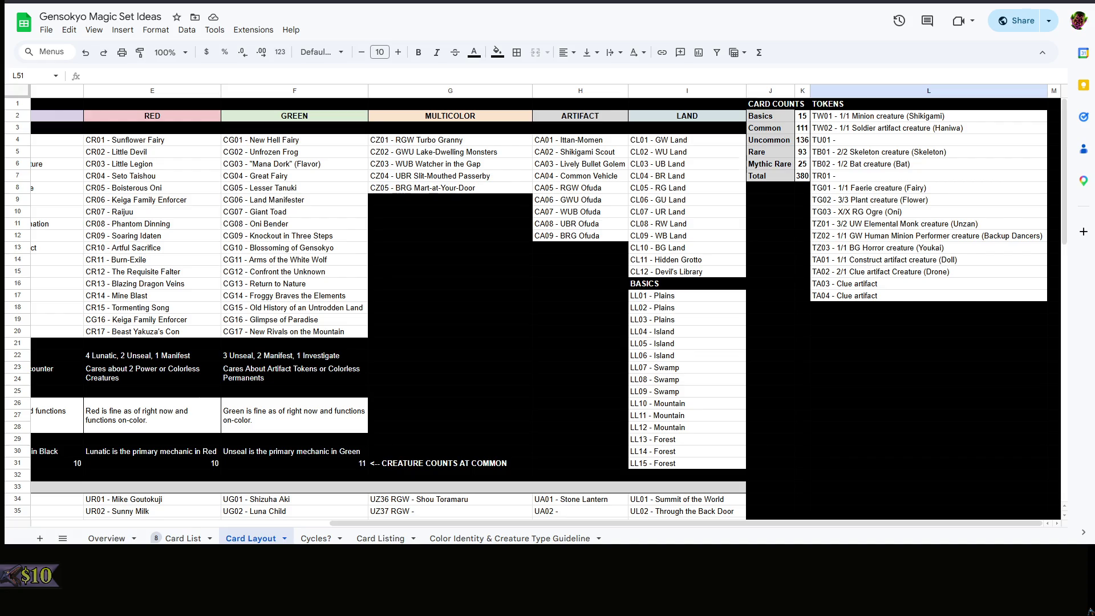
{"action": "scroll", "coordinate": [548, 308], "scroll_direction": "down", "scroll_amount": 5}
{"action": "scroll", "coordinate": [548, 308], "scroll_direction": "up", "scroll_amount": 2}
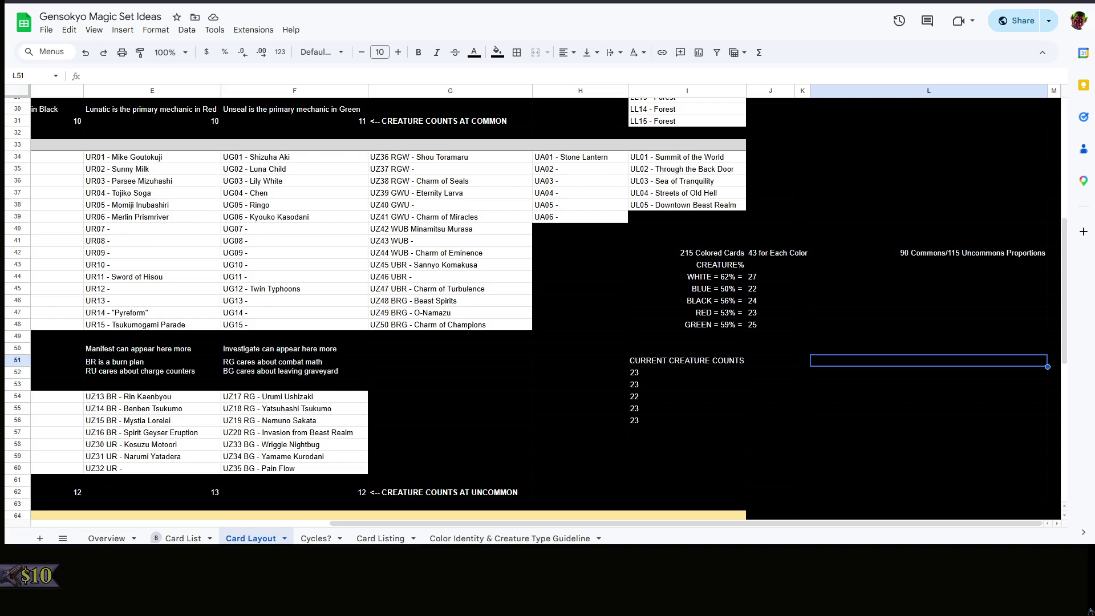
Correct the L42 note to '90 Commons/125 Uncommons Proportions'
{"action": "left_click", "coordinate": [956, 252]}
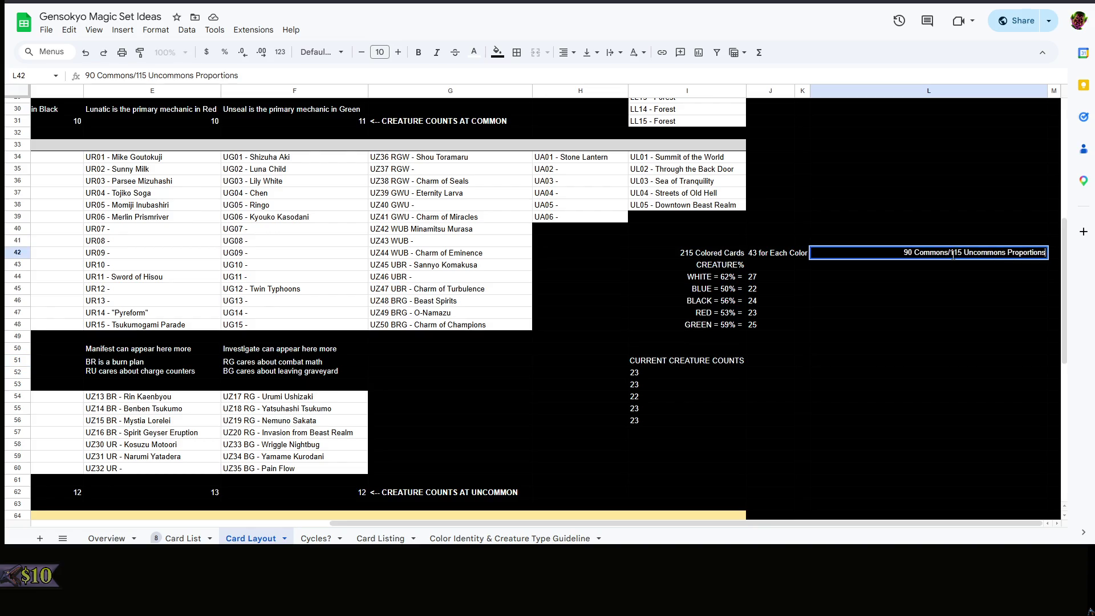
{"action": "key", "text": "BackSpace"}
{"action": "type", "text": "2"}
{"action": "key", "text": "Return"}
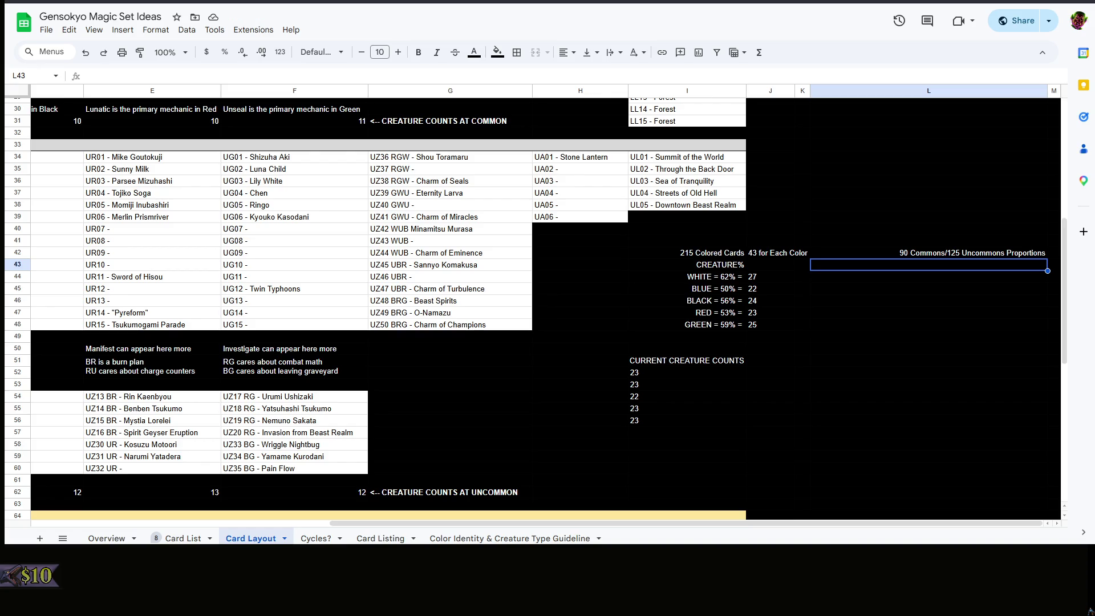
{"action": "key", "text": "Down"}
{"action": "key", "text": "Down"}
{"action": "key", "text": "Down"}
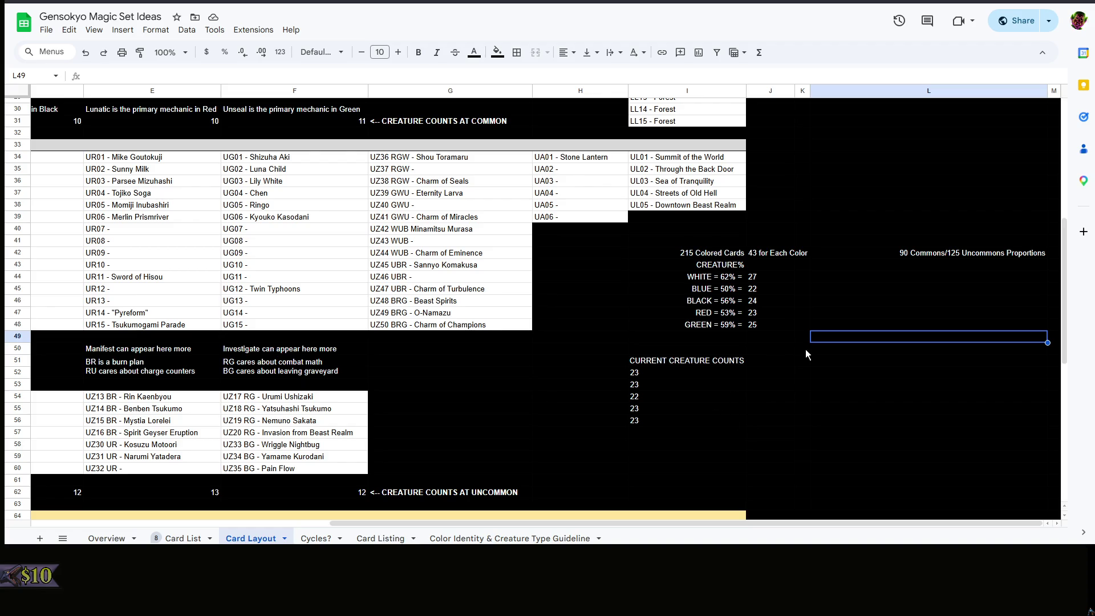
{"action": "left_click", "coordinate": [954, 254]}
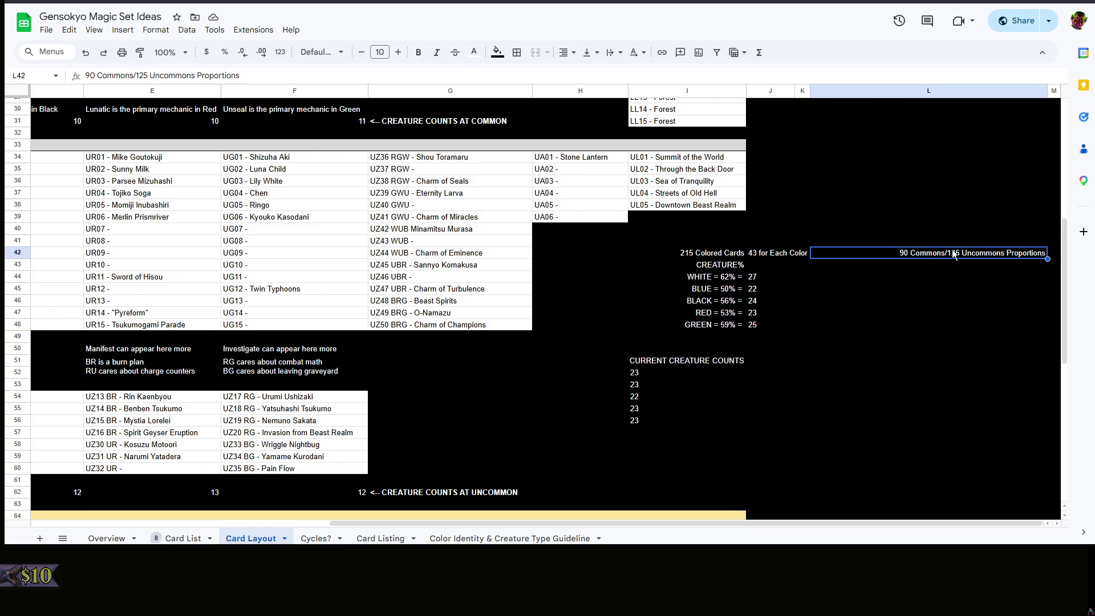
Rewrite L42 as '90 Commons (18 Each)/125 Uncommons (25 Each)', removing 'Proportions'
{"action": "double_click", "coordinate": [1042, 254]}
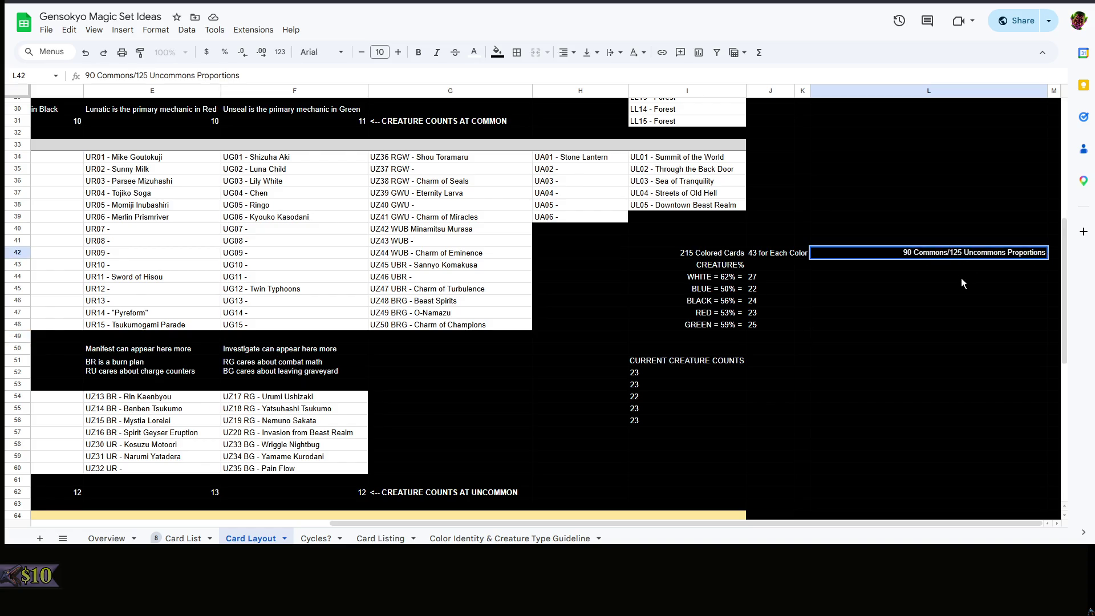
{"action": "type", "text": "(18)"}
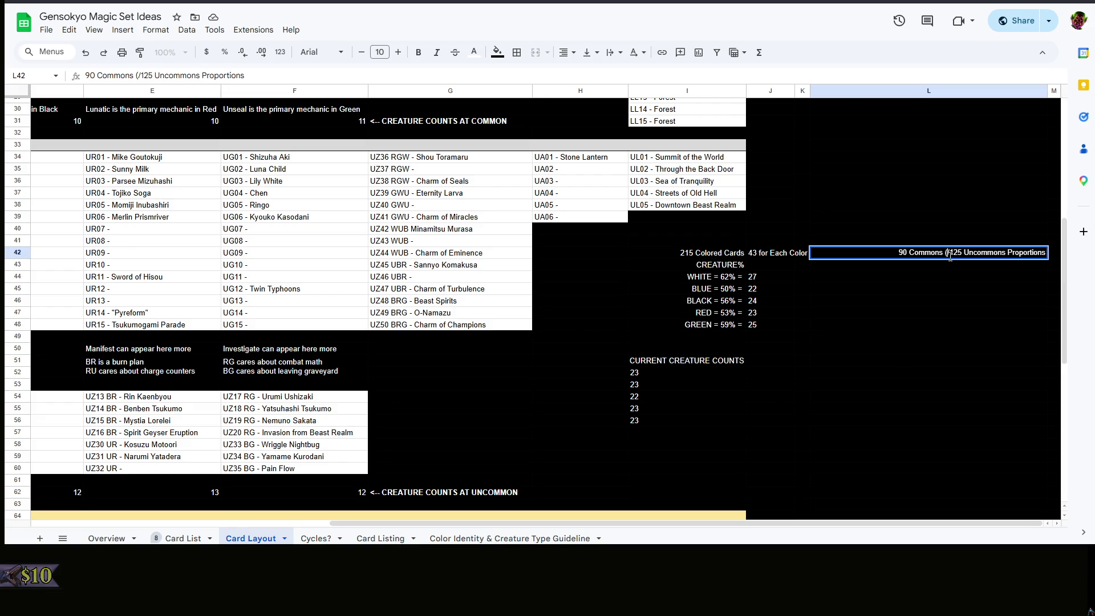
{"action": "type", "text": " Eaa"}
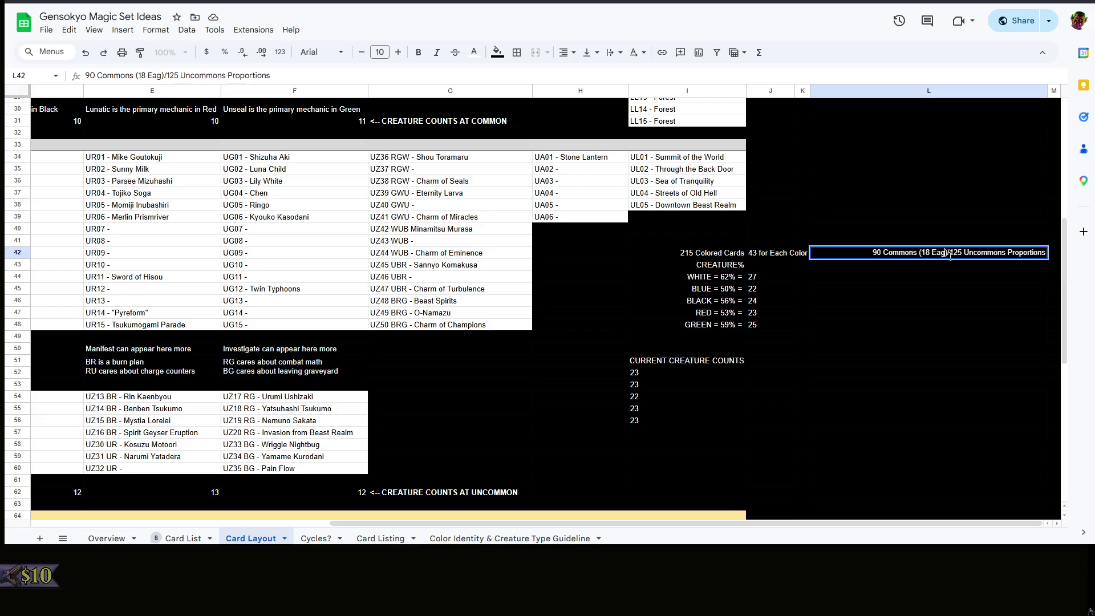
{"action": "type", "text": "ch"}
{"action": "key", "text": "BackSpace"}
{"action": "key", "text": "BackSpace"}
{"action": "key", "text": "BackSpace"}
{"action": "type", "text": "ch"}
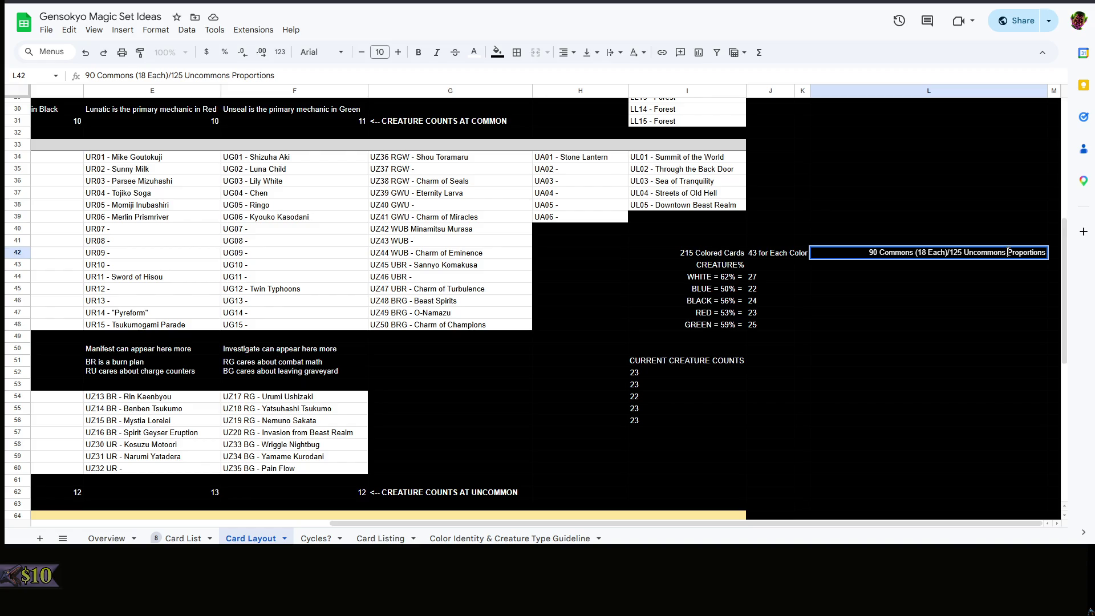
{"action": "left_click_drag", "start_coordinate": [1007, 253], "coordinate": [1074, 258]}
{"action": "key", "text": "BackSpace"}
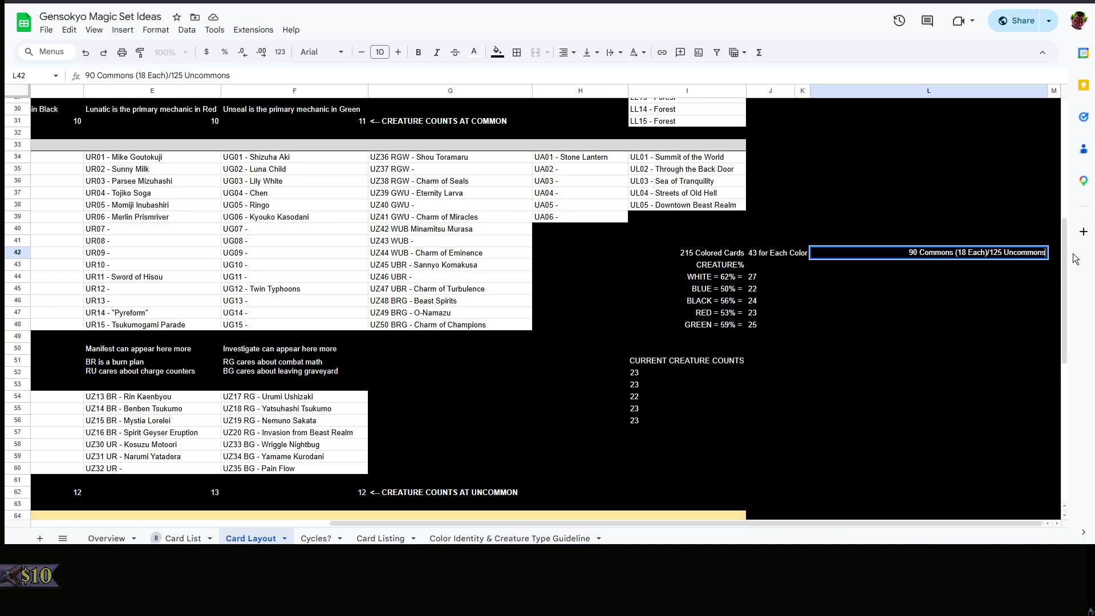
{"action": "type", "text": "()"}
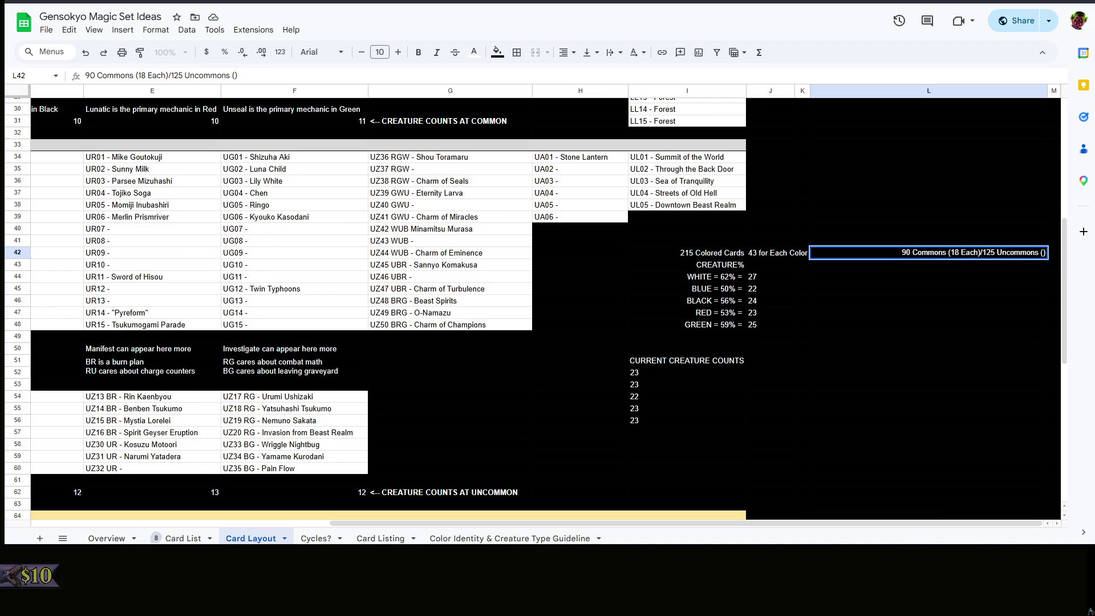
{"action": "type", "text": "24"}
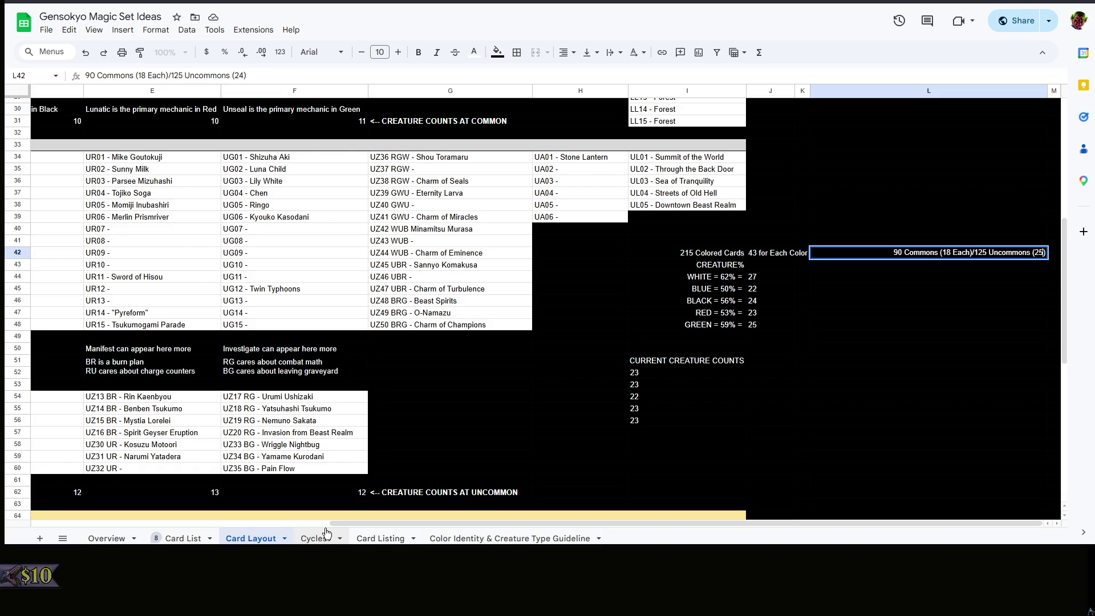
{"action": "key", "text": "BackSpace"}
{"action": "type", "text": "5 Each"}
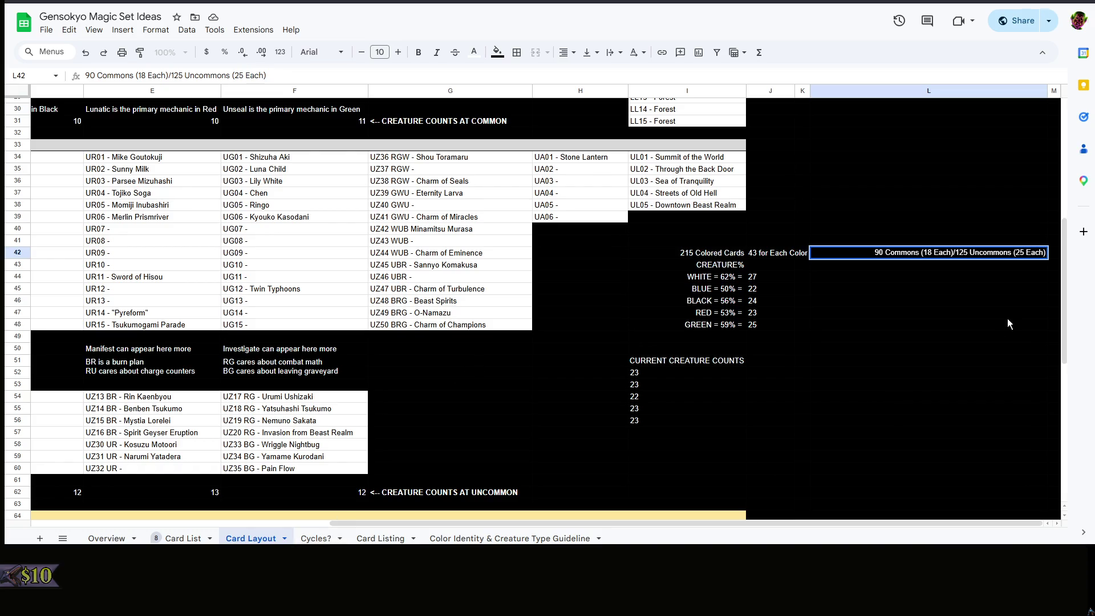
{"action": "left_click", "coordinate": [1006, 315]}
{"action": "left_click", "coordinate": [864, 289]}
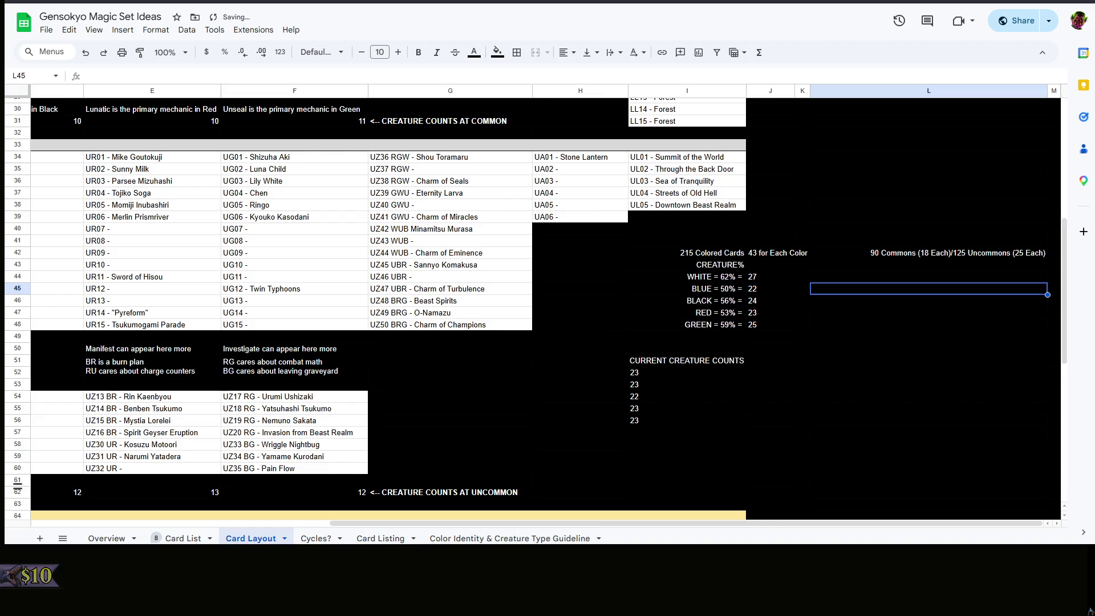